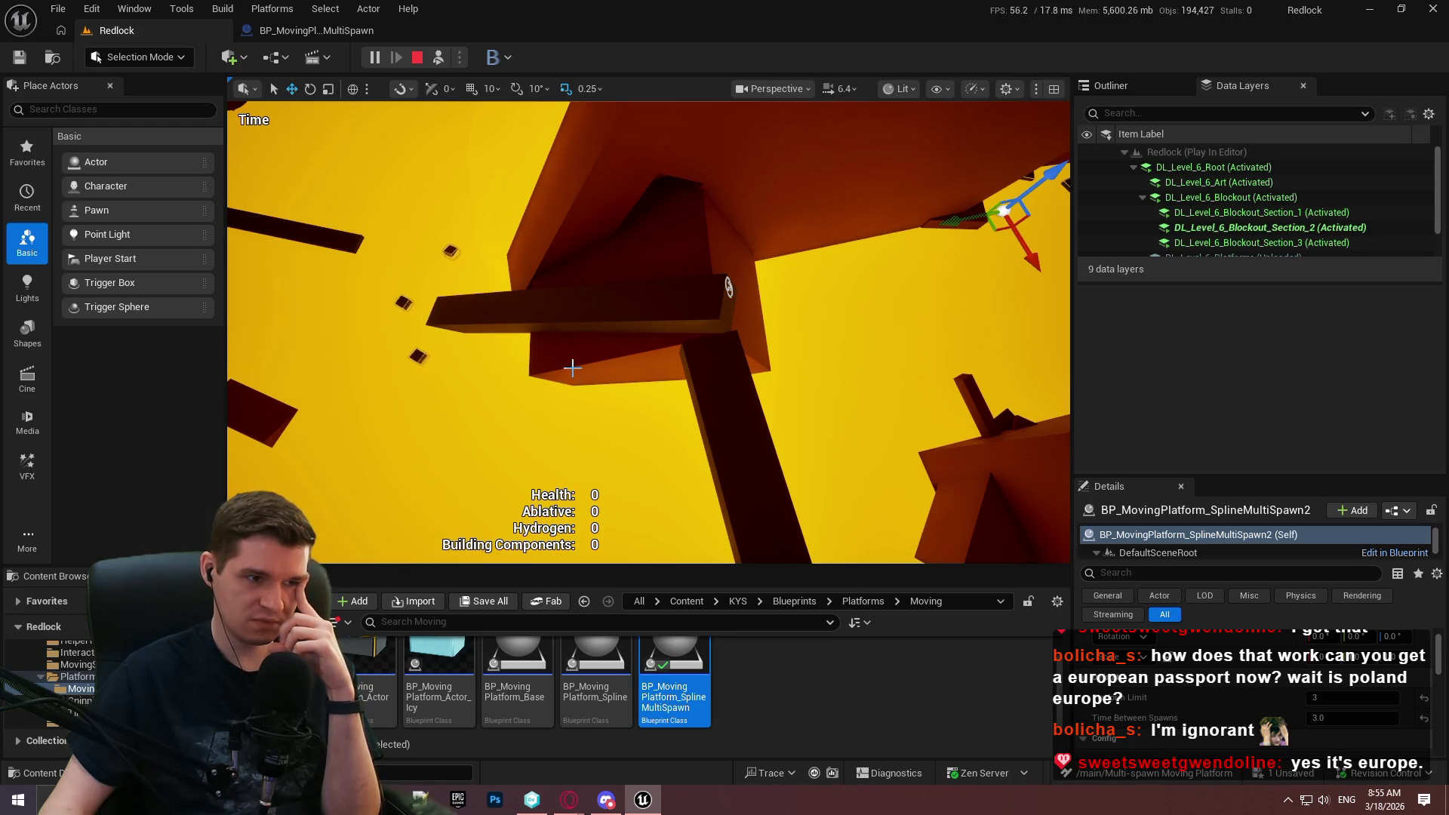
Deselect the moving platform and stop the Play-In-Editor session.
left_click(572, 366)
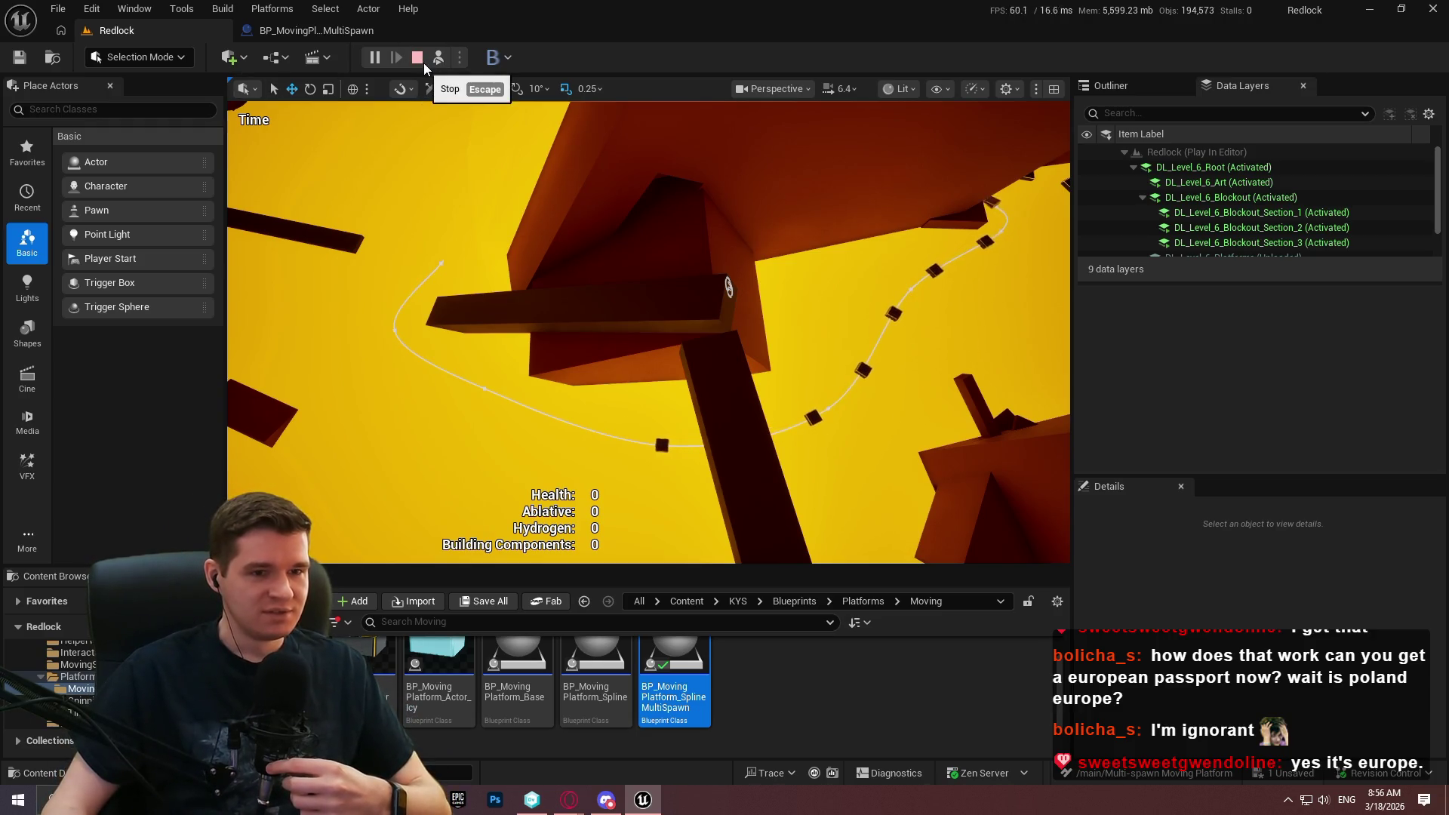
left_click(421, 62)
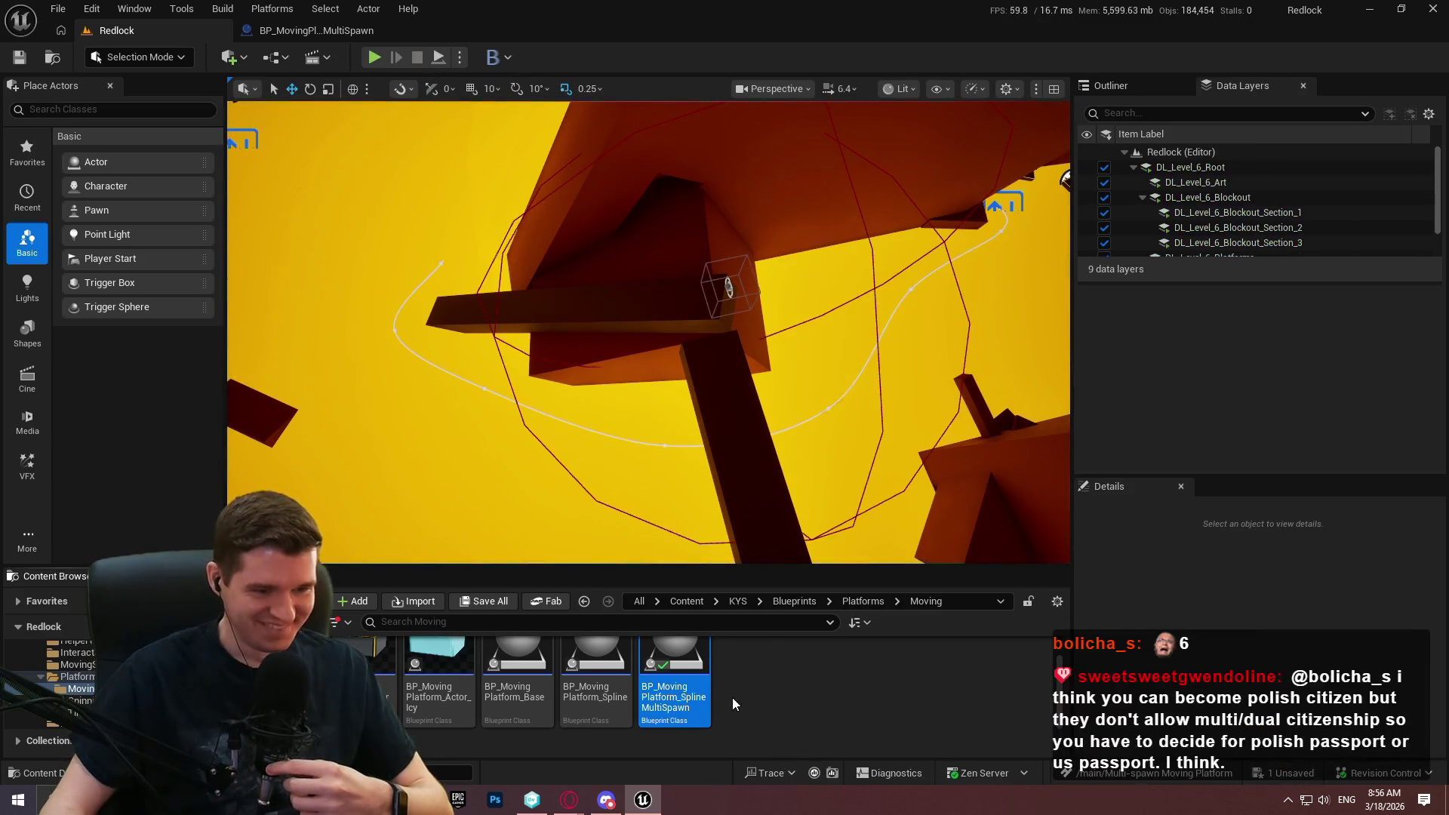
Open BP_MovingPlatform_SplineMultiSpawn's EventGraph zoomed in, then switch to the Opera browser.
double_click(703, 694)
scroll(657, 357, "up", 4)
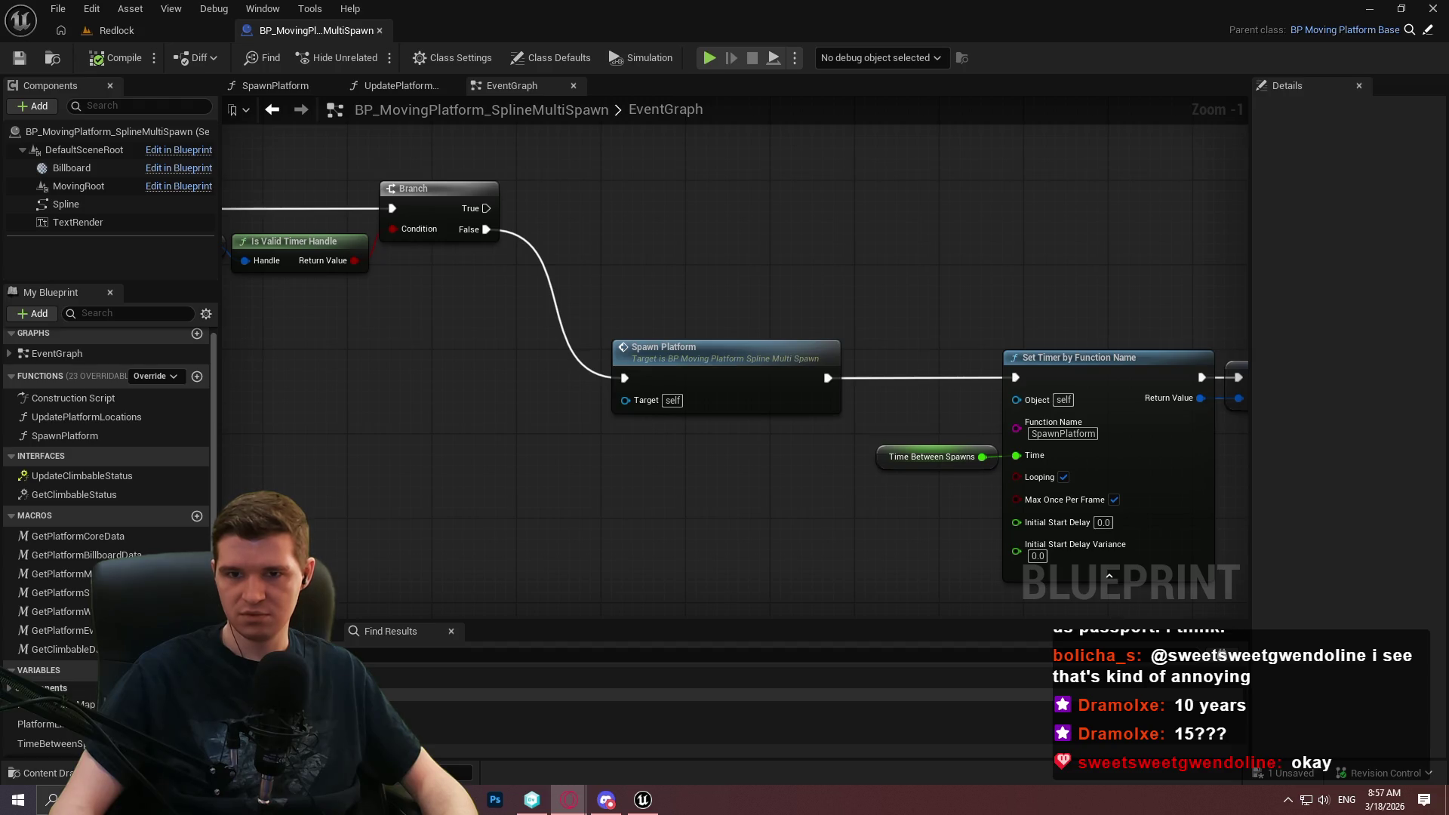
key("alt+Tab")
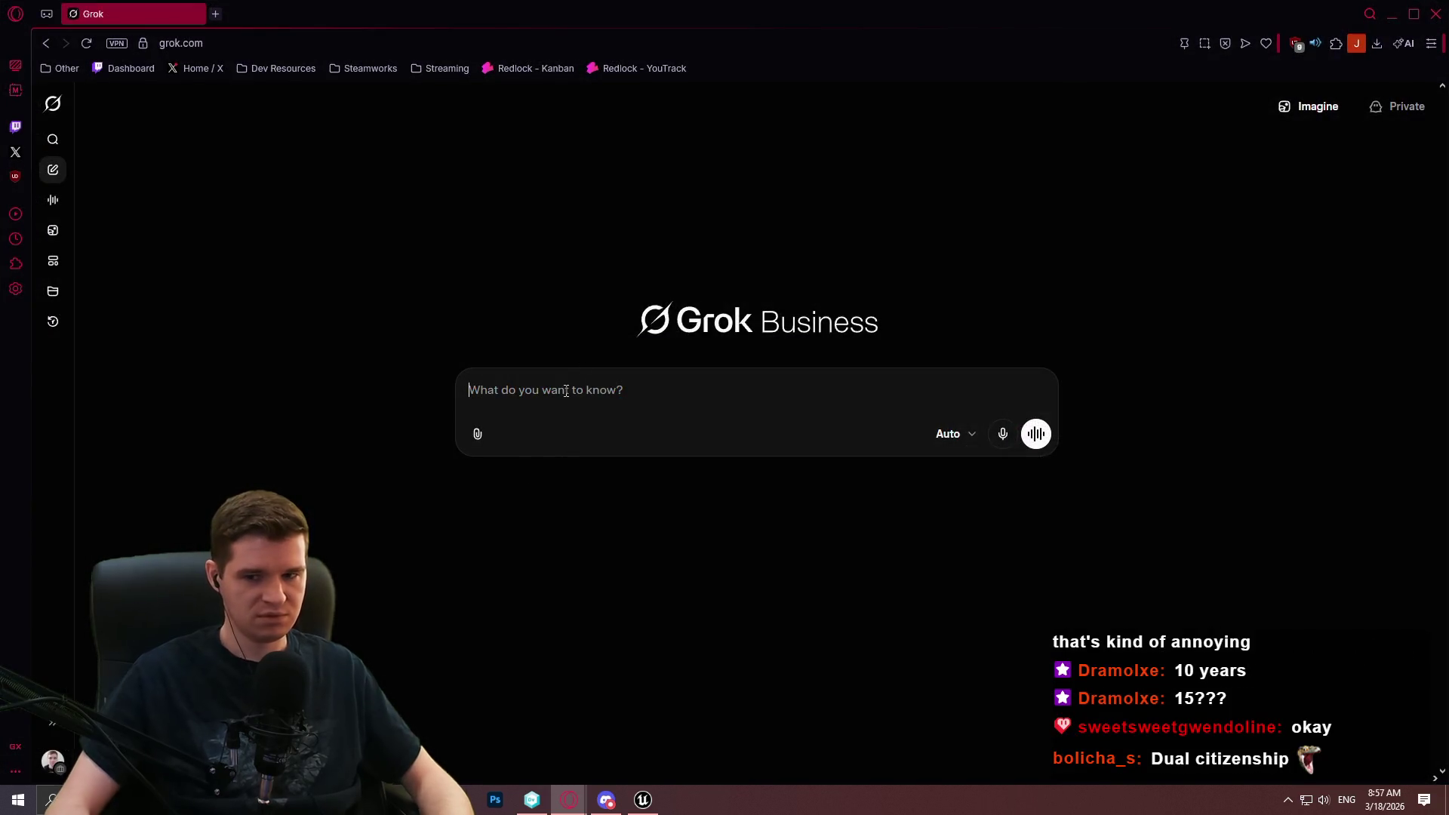
Ask Grok whether an American citizen can get dual citizenship with Poland.
type("If I'm an Am")
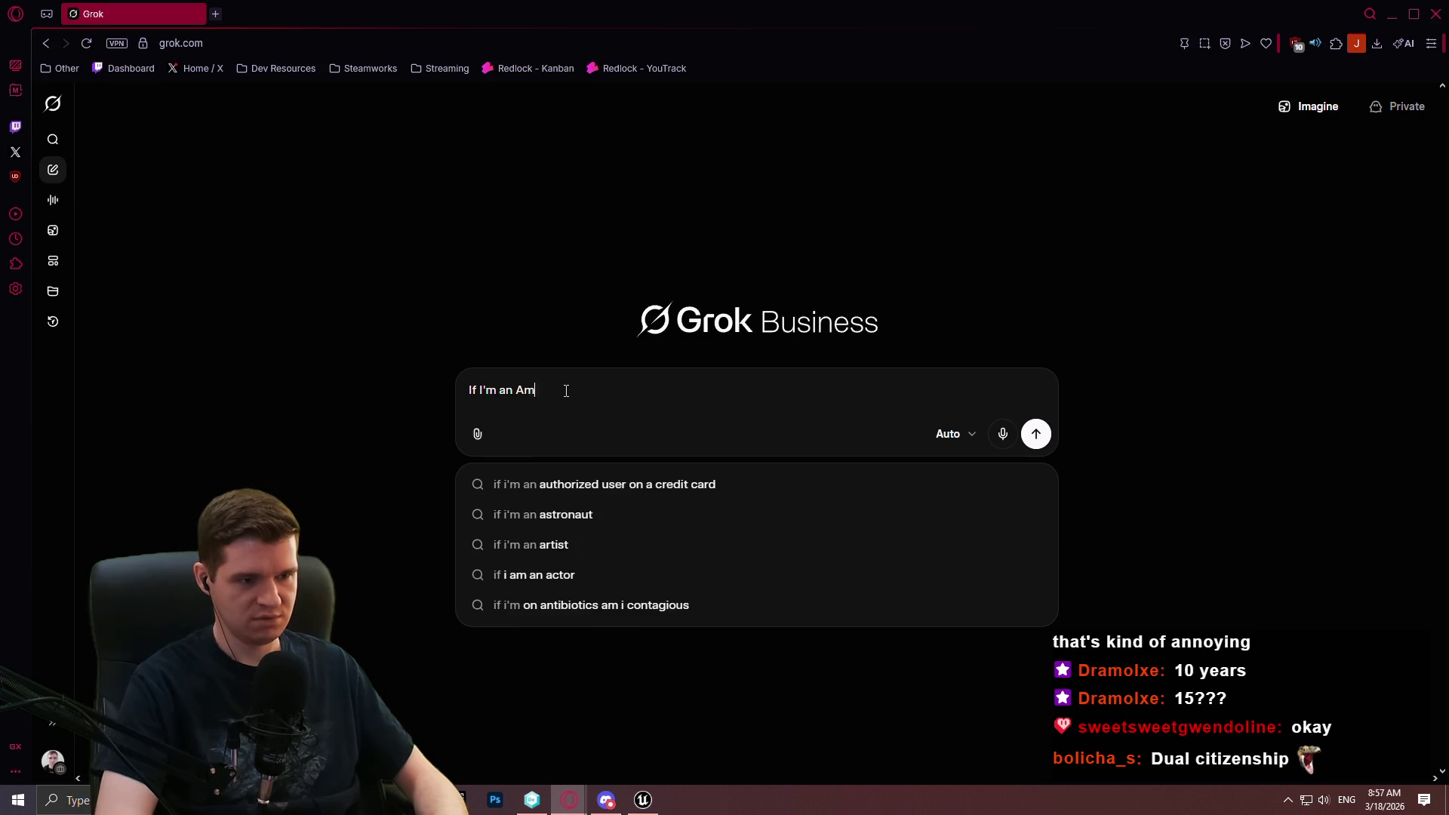
type("erican citizen, ca")
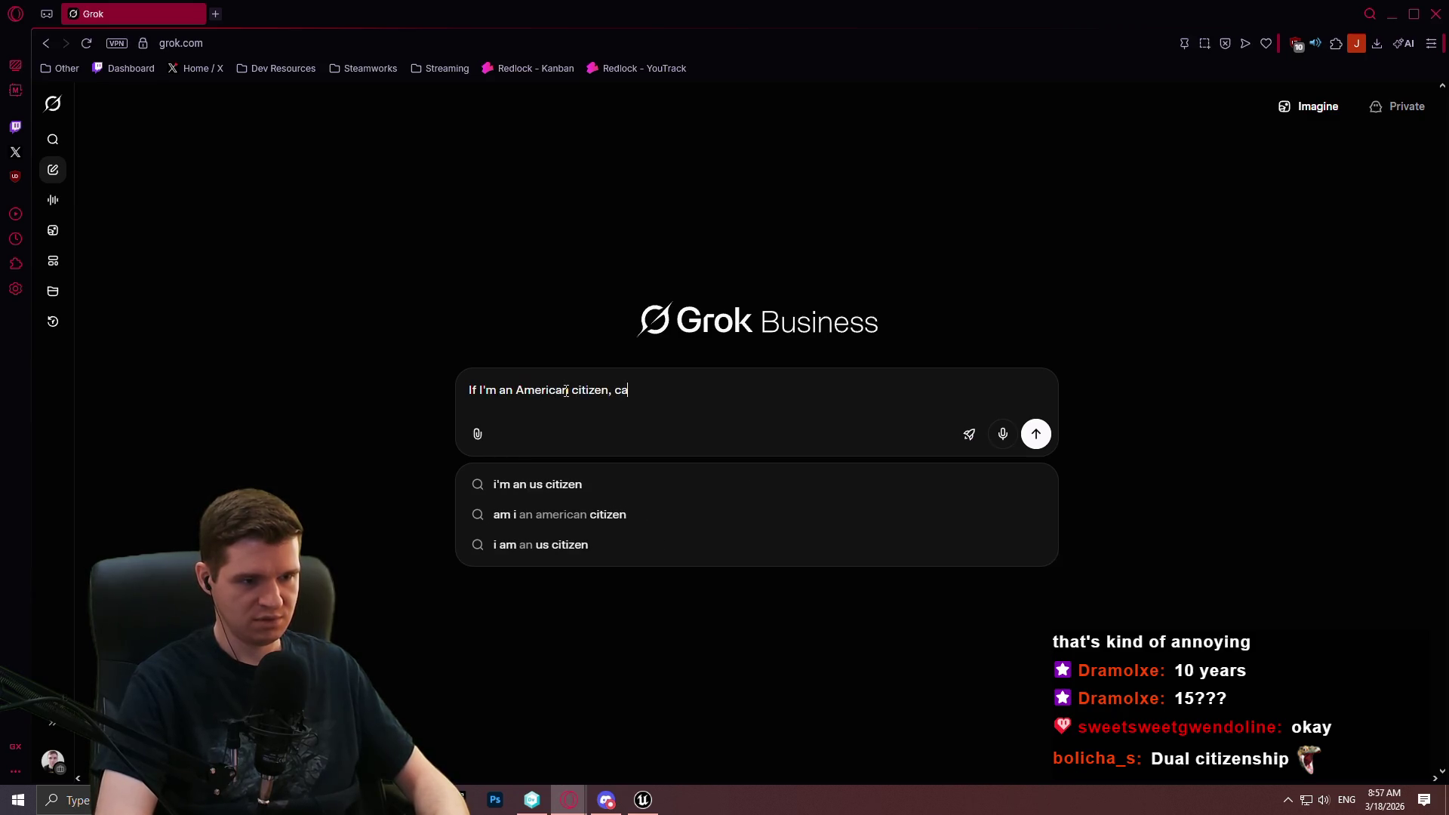
type("n I get dual citiz")
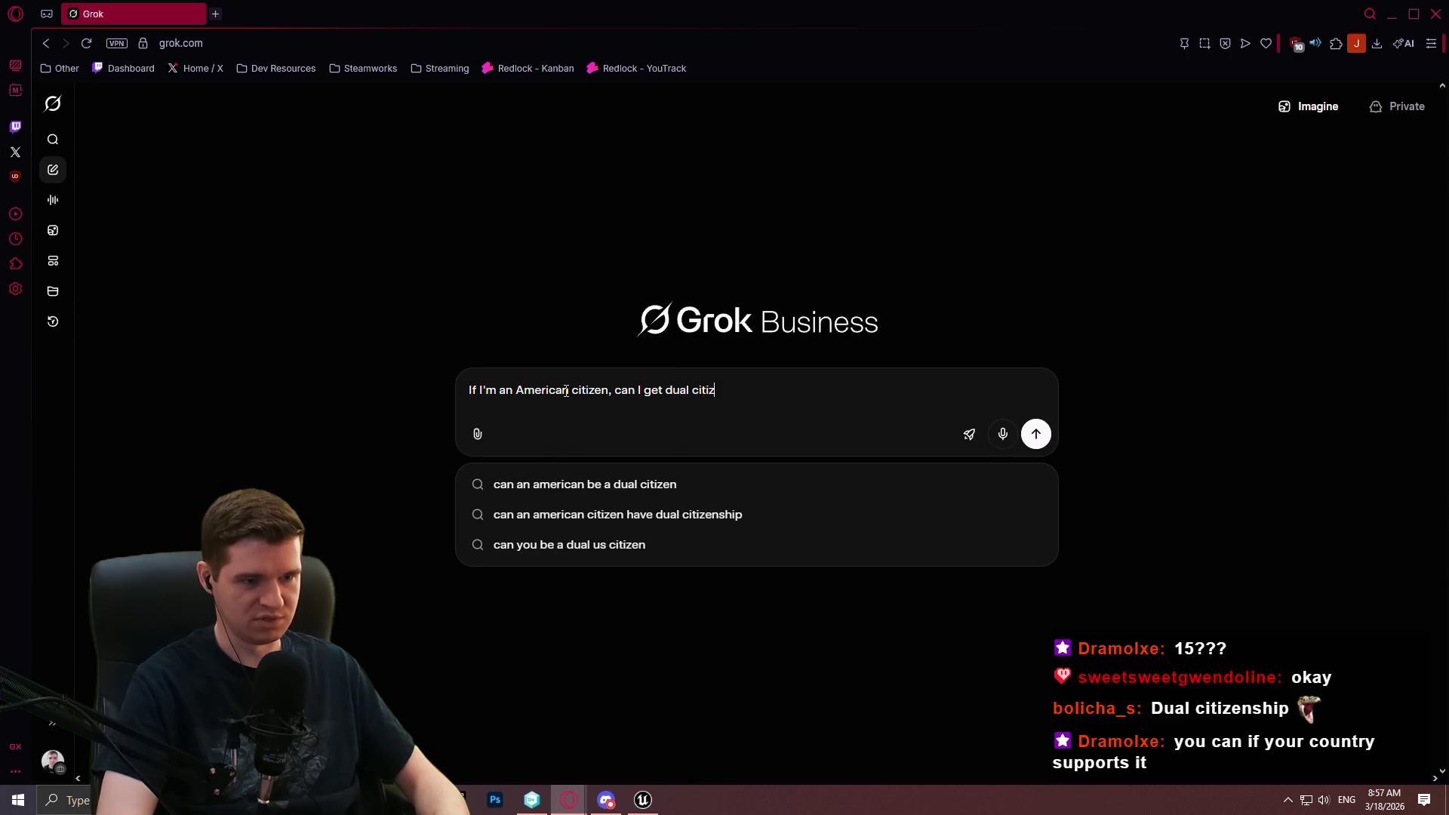
type("enship with Poland")
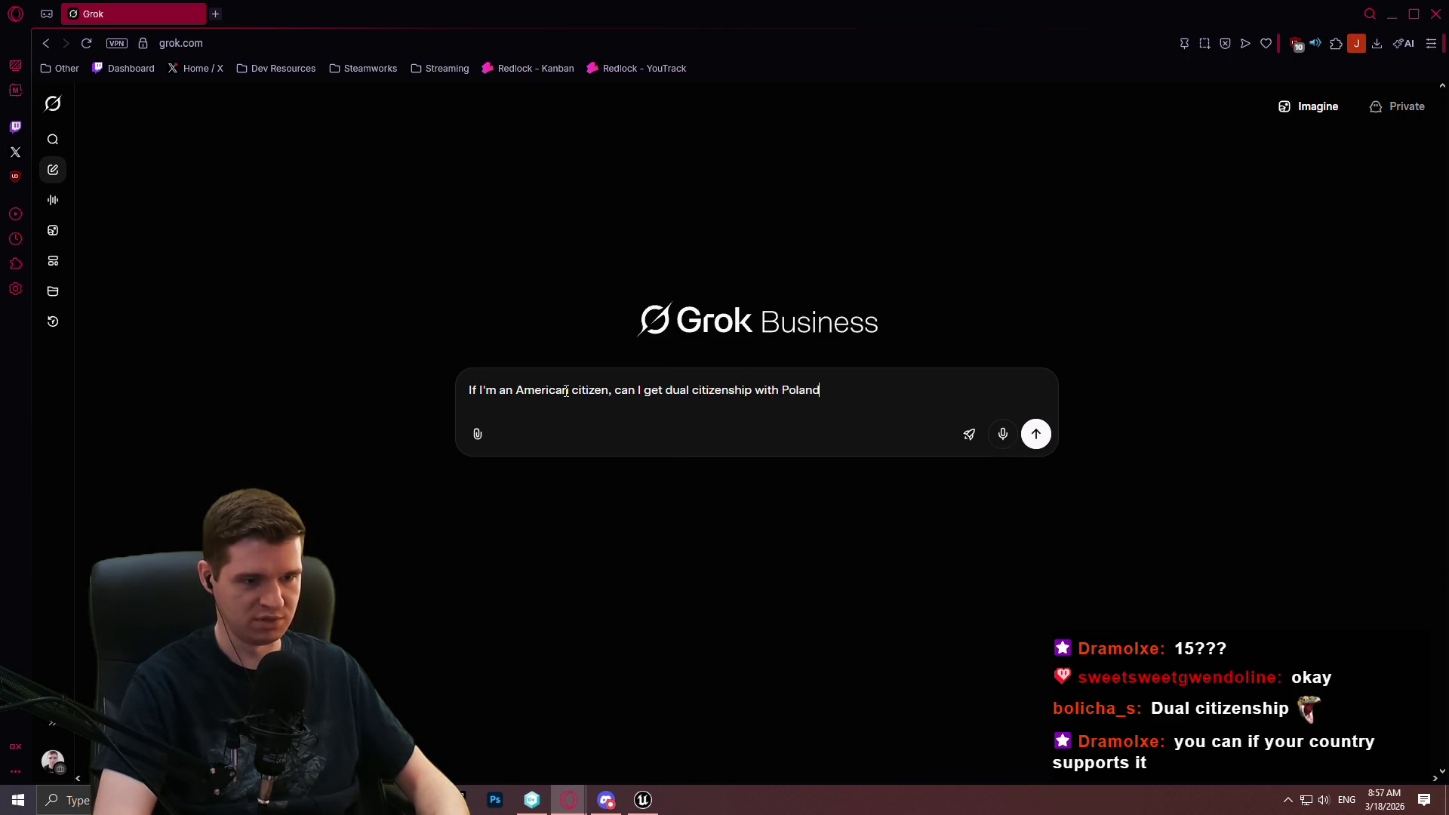
type("? Do both countries allow")
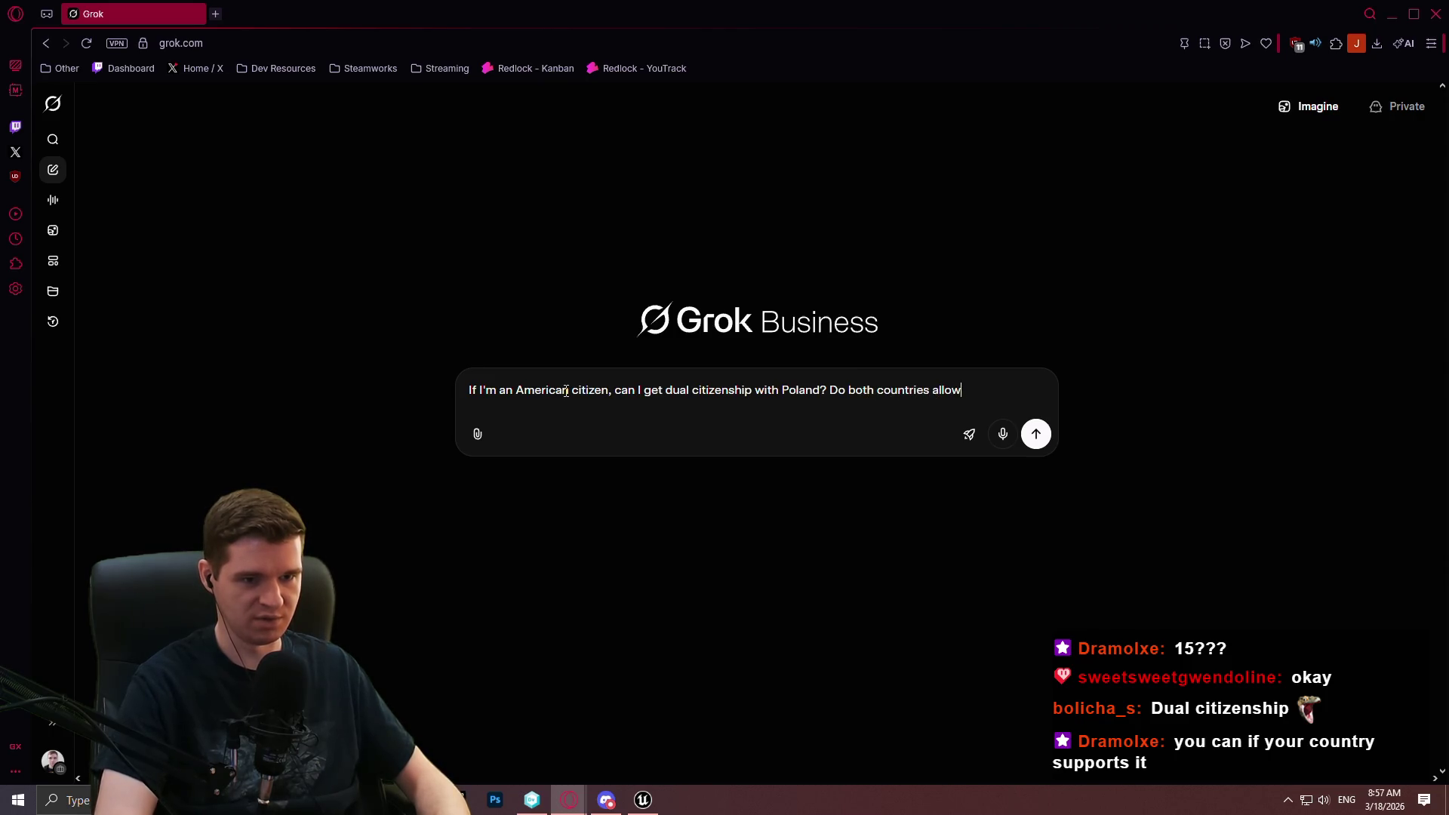
type(" it.")
key("Return")
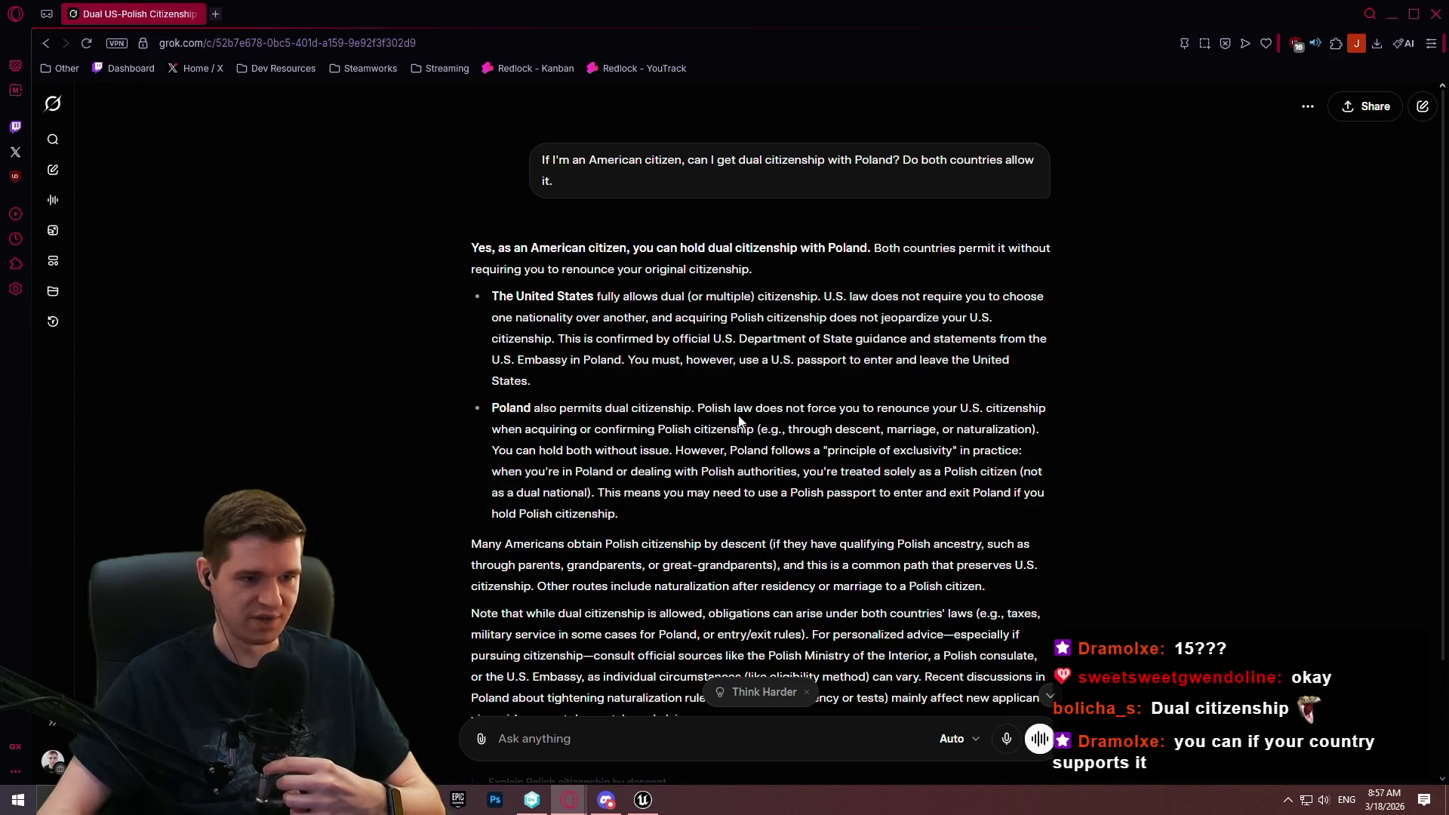
scroll(743, 404, "down", 1)
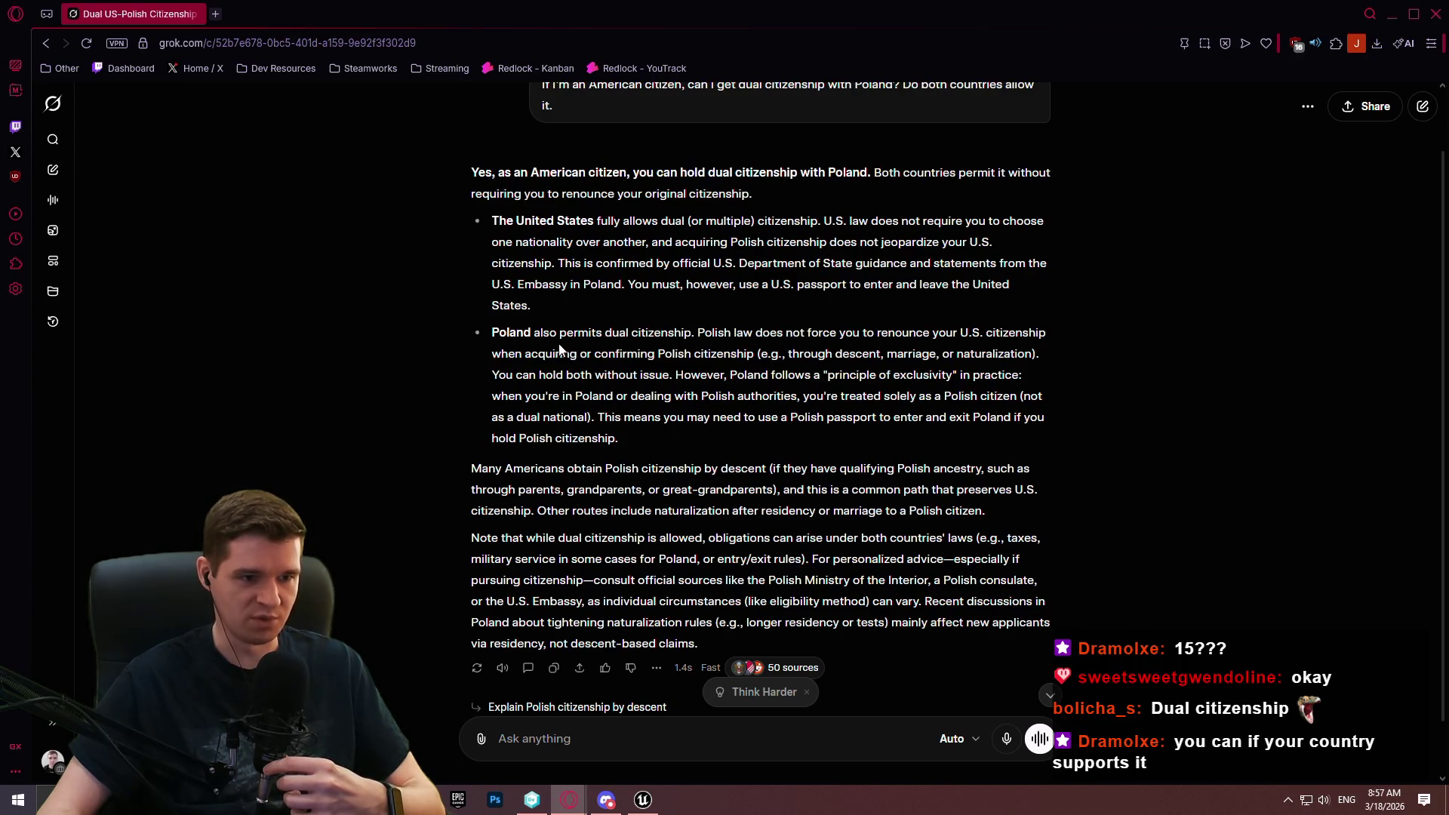
Read the answer's passage about being treated solely as Polish, then close the browser.
left_click_drag(828, 394, 1001, 398)
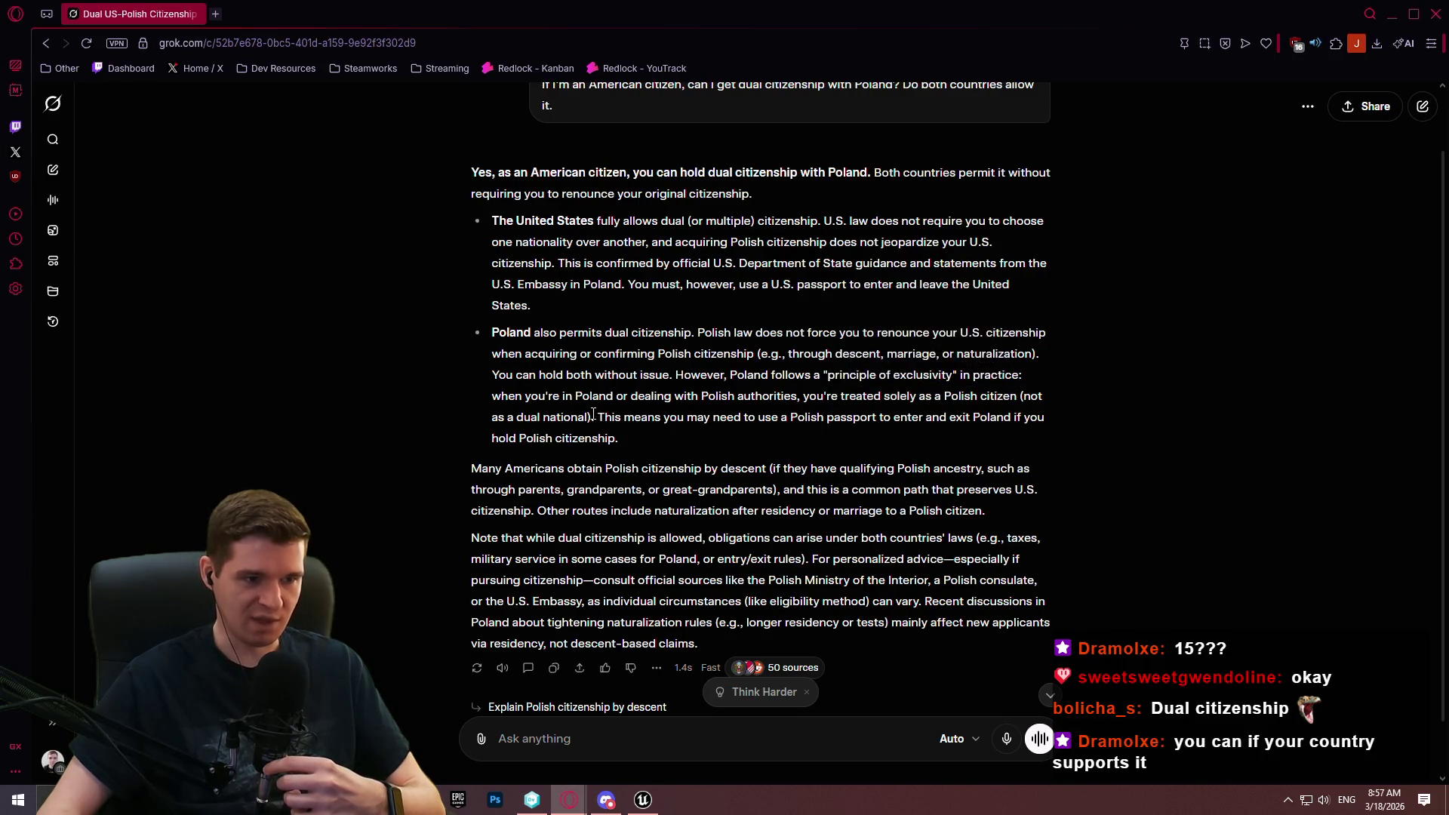
left_click_drag(594, 417, 886, 400)
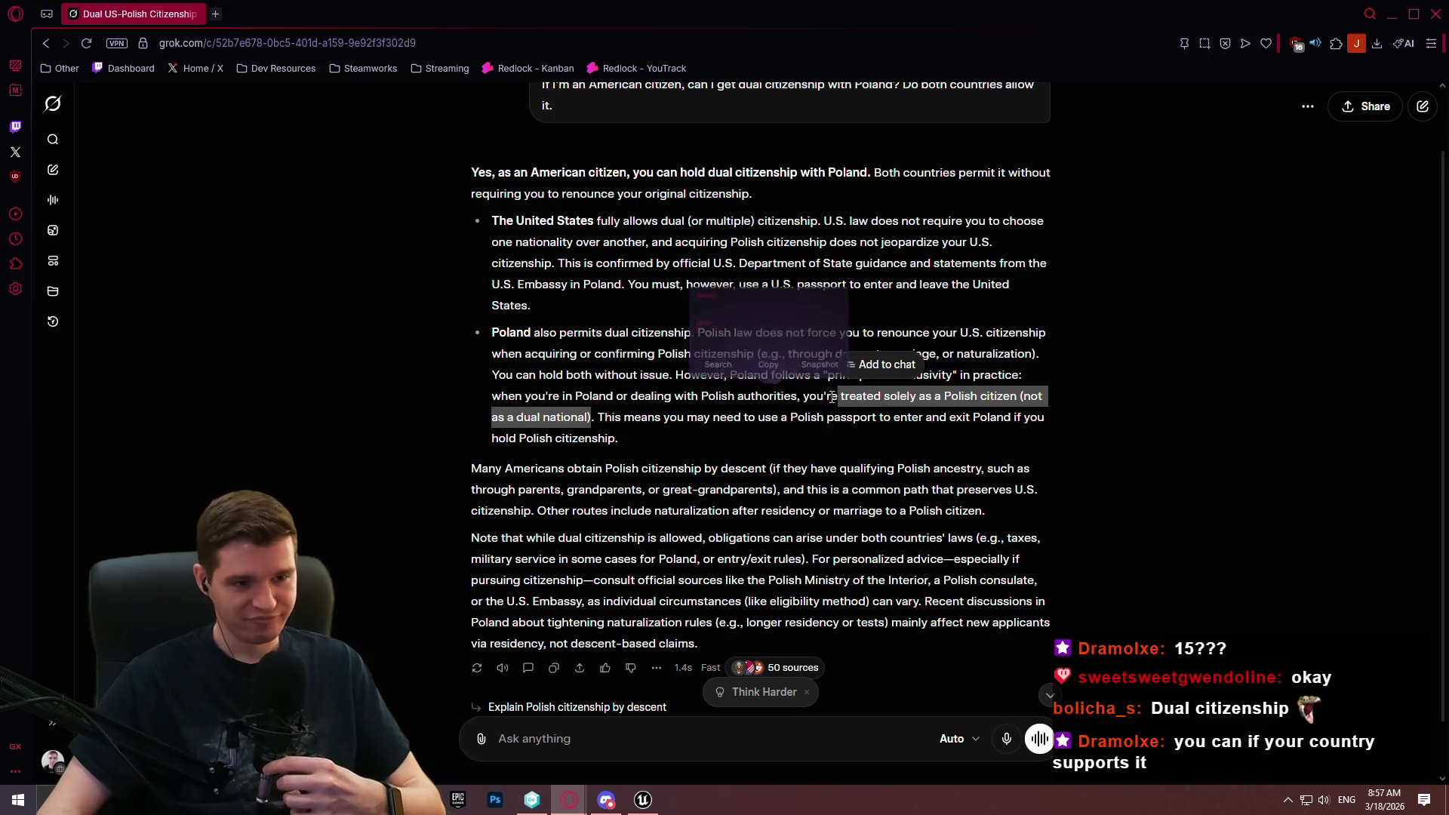
left_click(785, 414)
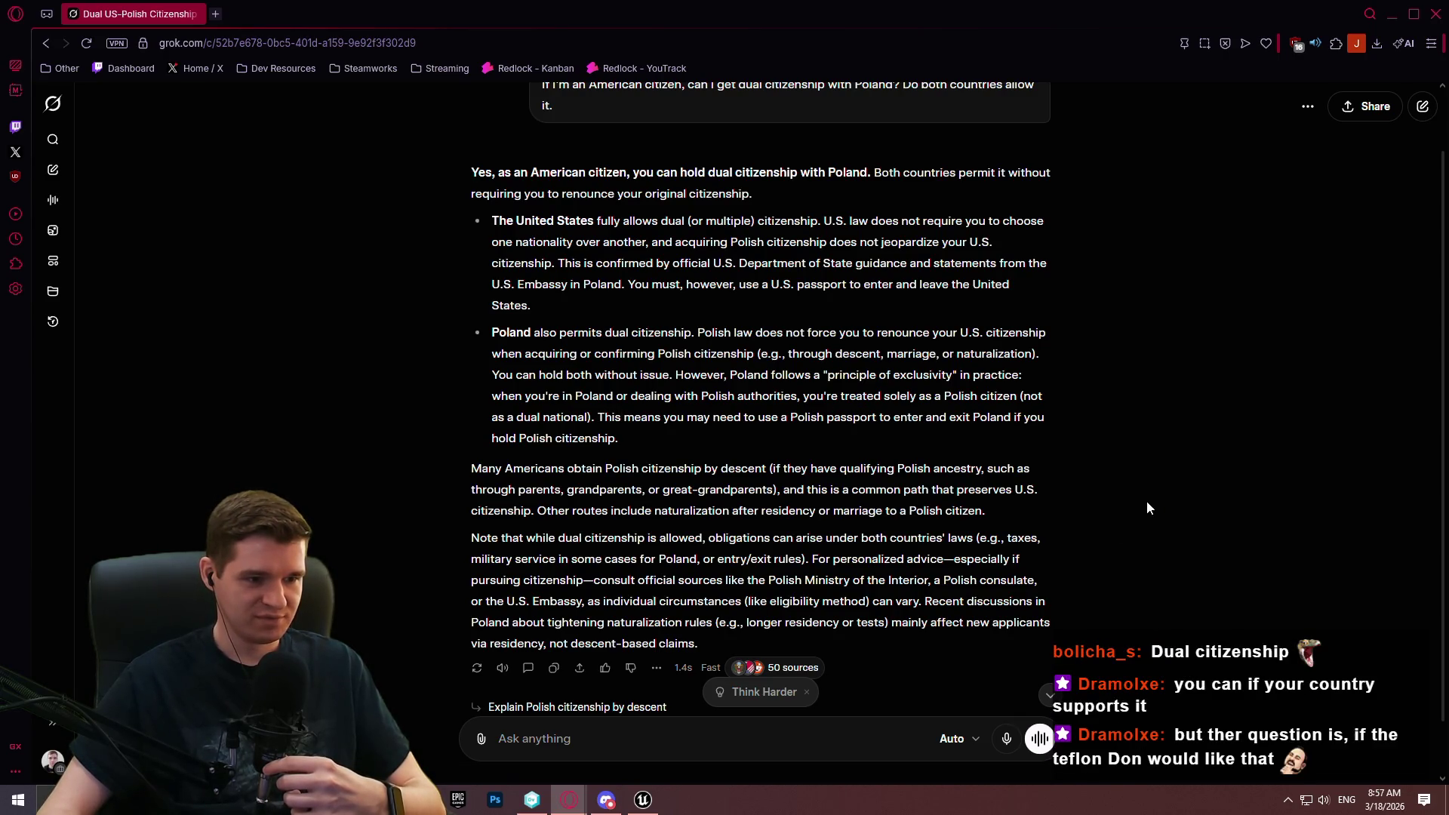
scroll(1147, 500, "down", 1)
scroll(1162, 453, "up", 2)
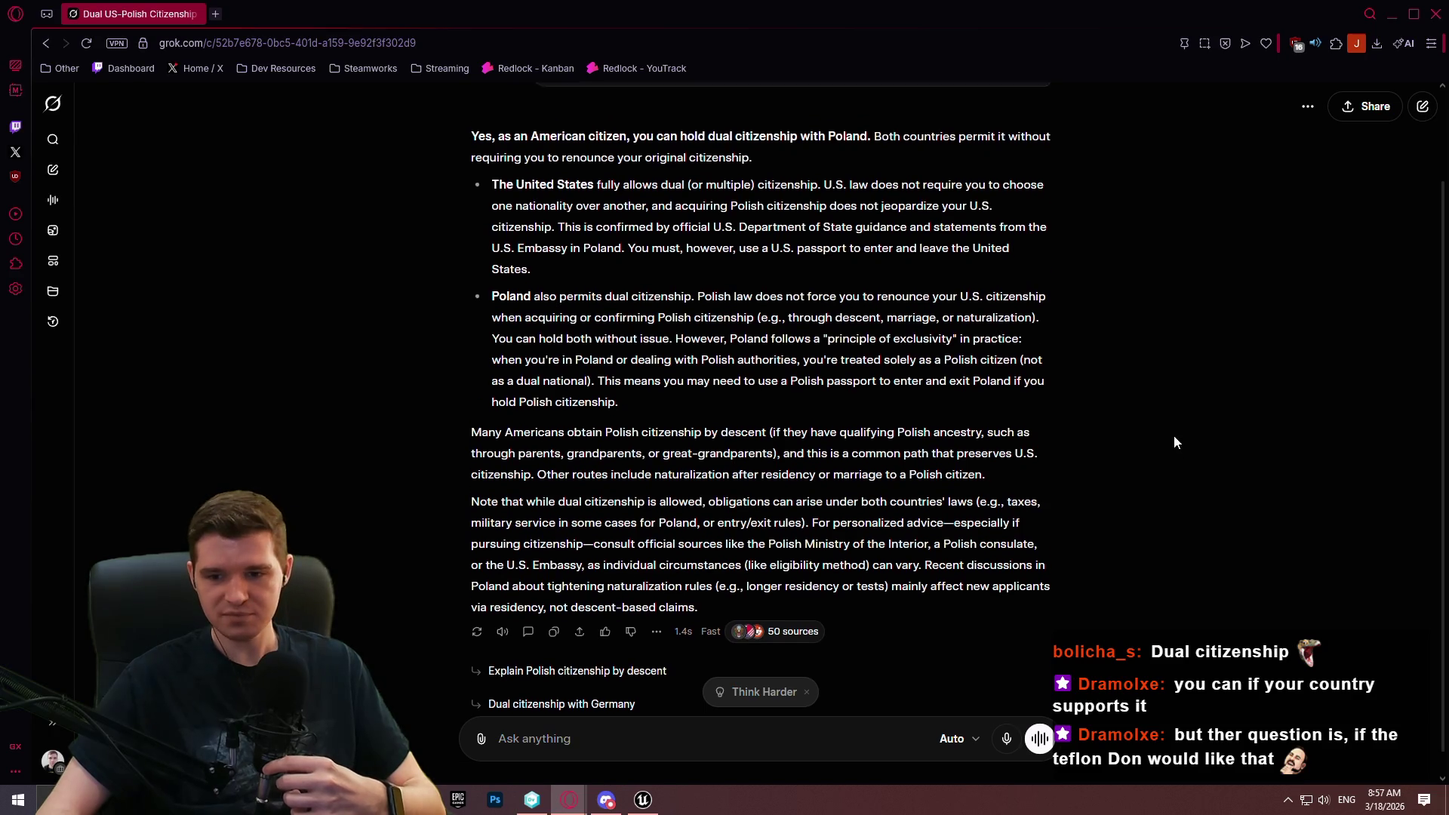
left_click(1436, 13)
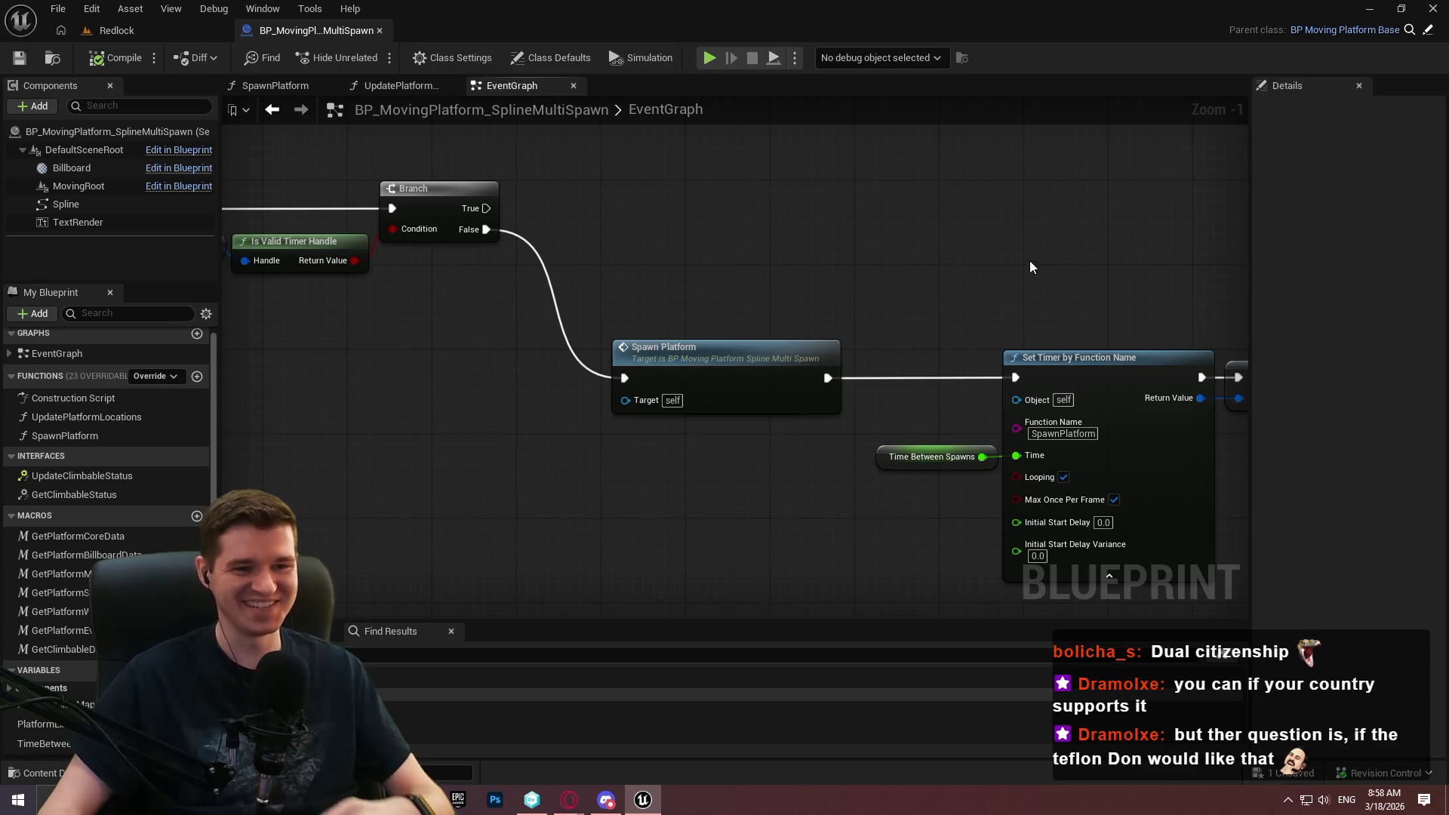
Move the Set Timer, SET and Time Between Spawns nodes further right and save the Blueprint.
left_click_drag(1029, 268, 747, 172)
scroll(951, 386, "down", 1)
left_click_drag(951, 385, 483, 245)
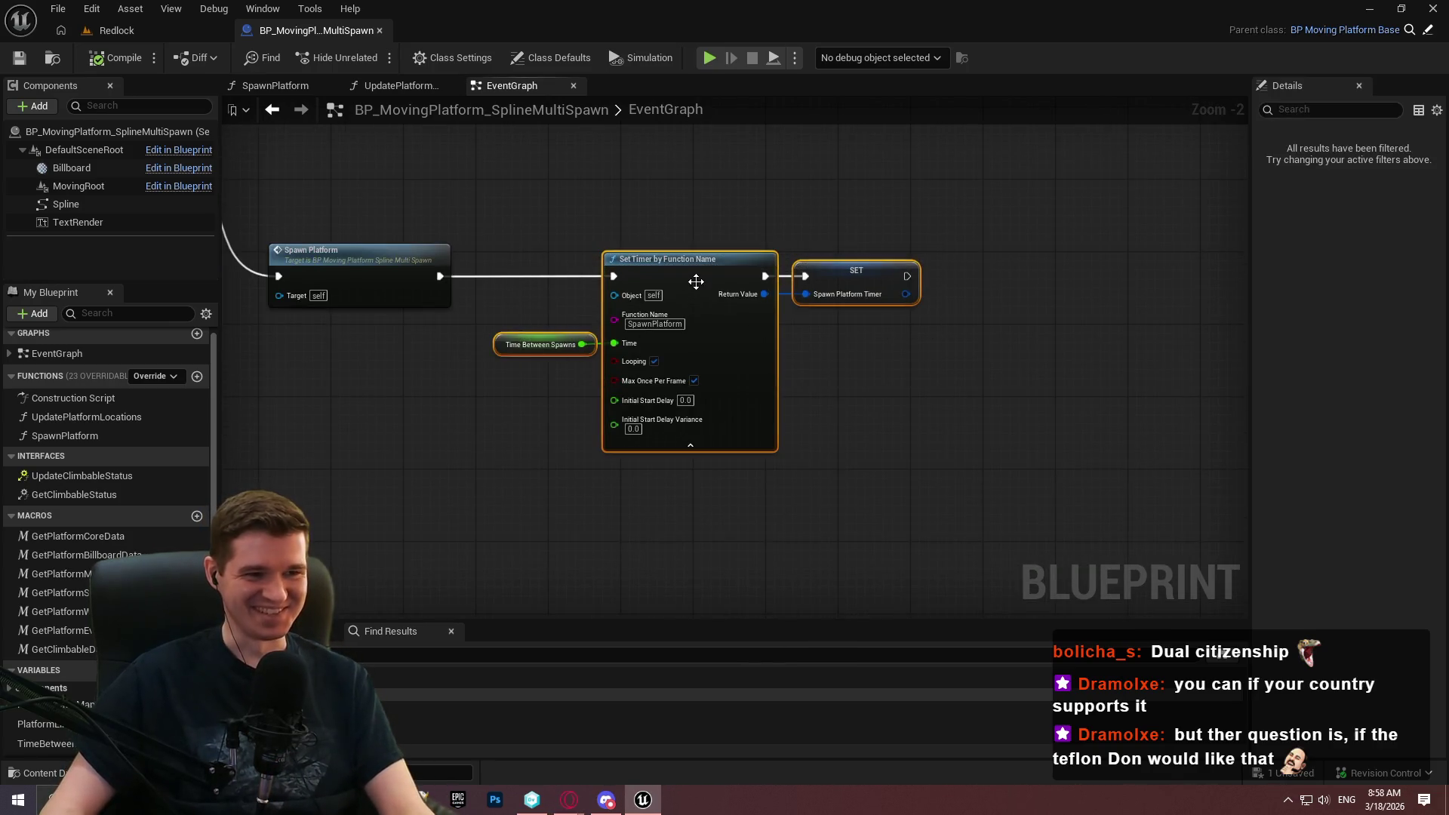
left_click_drag(692, 282, 755, 282)
left_click(571, 194)
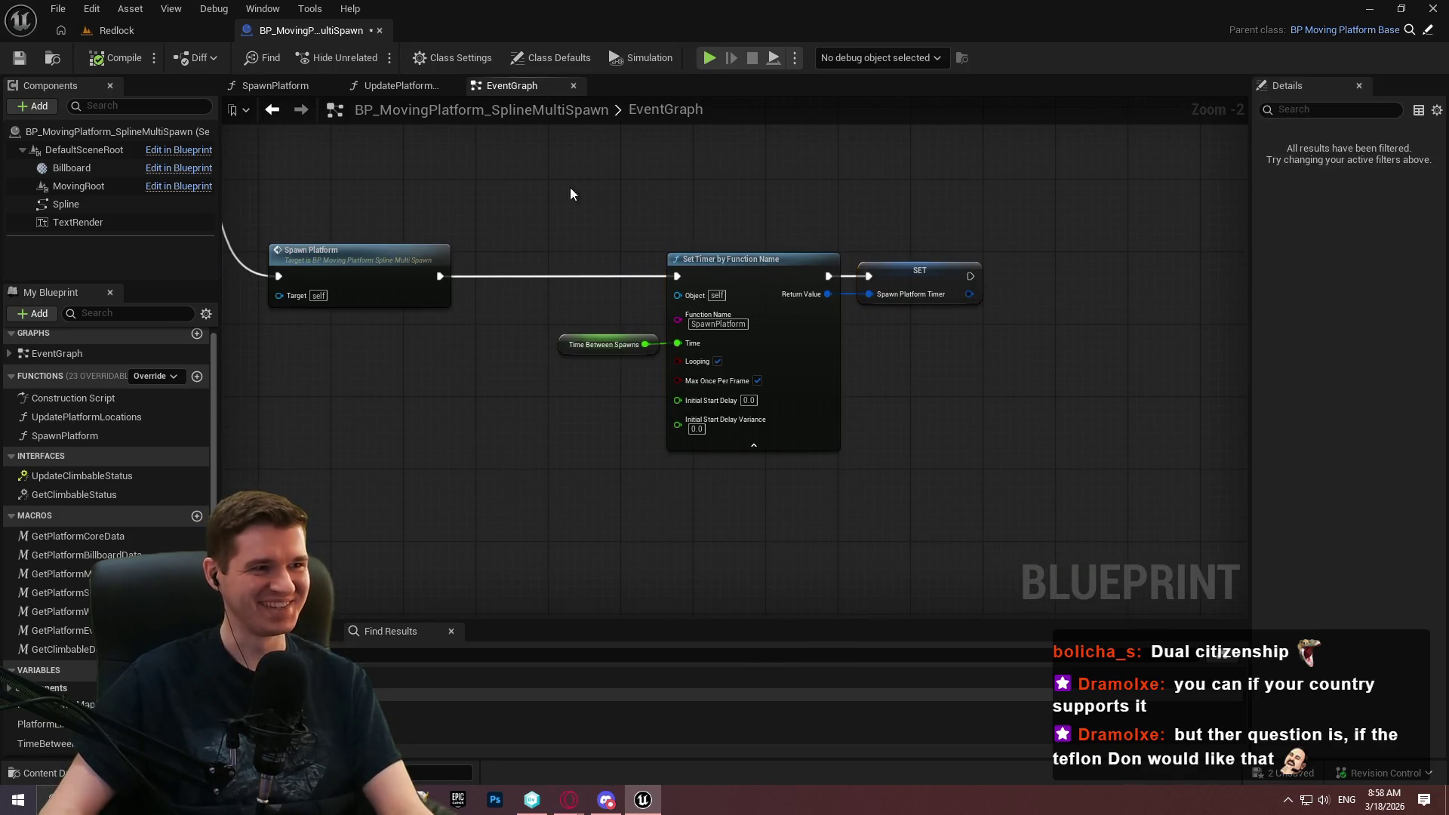
left_click(11, 64)
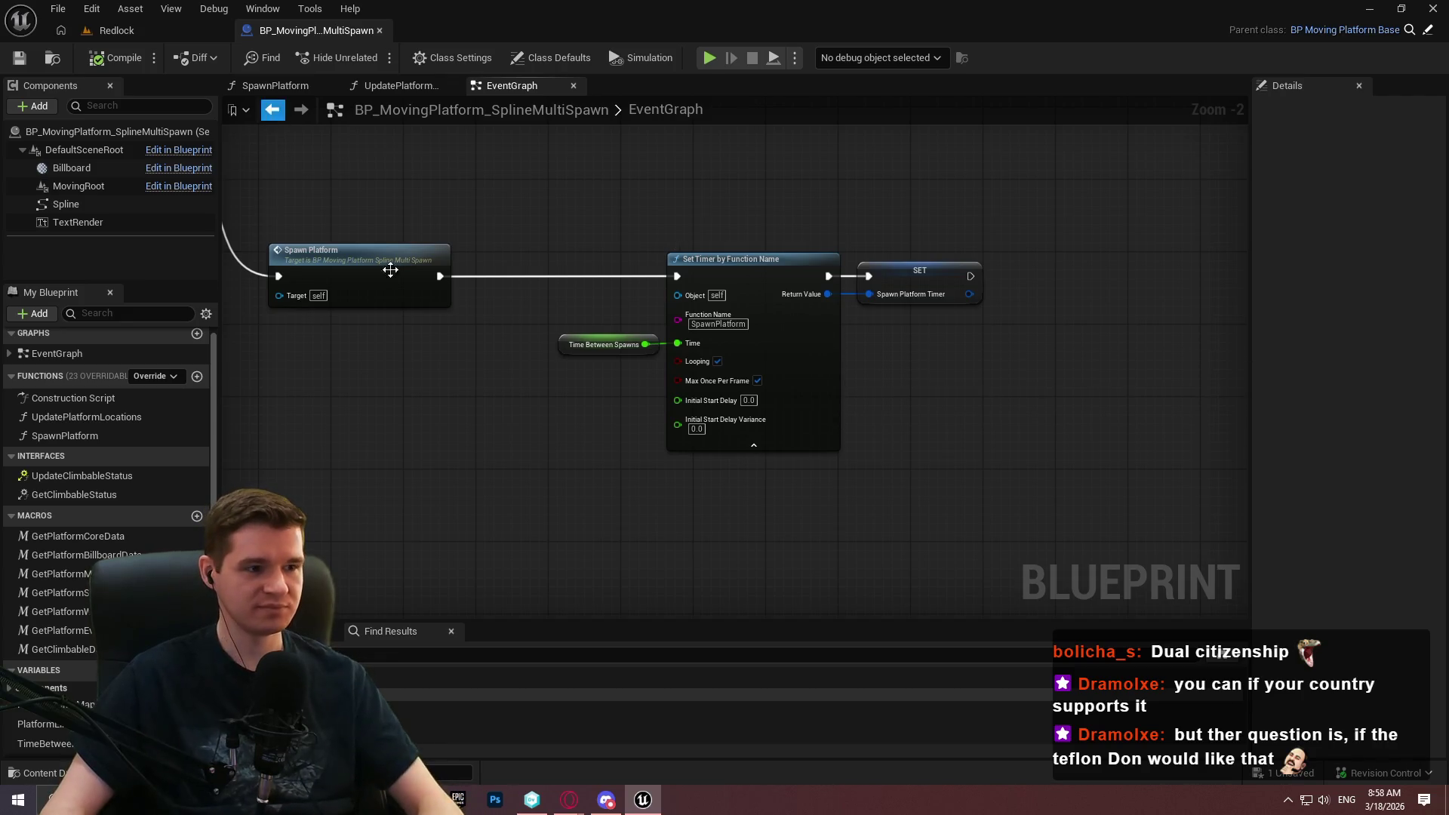
Bring up the Blueprint's SpawnPlatform function graph.
mouse_move(569, 800)
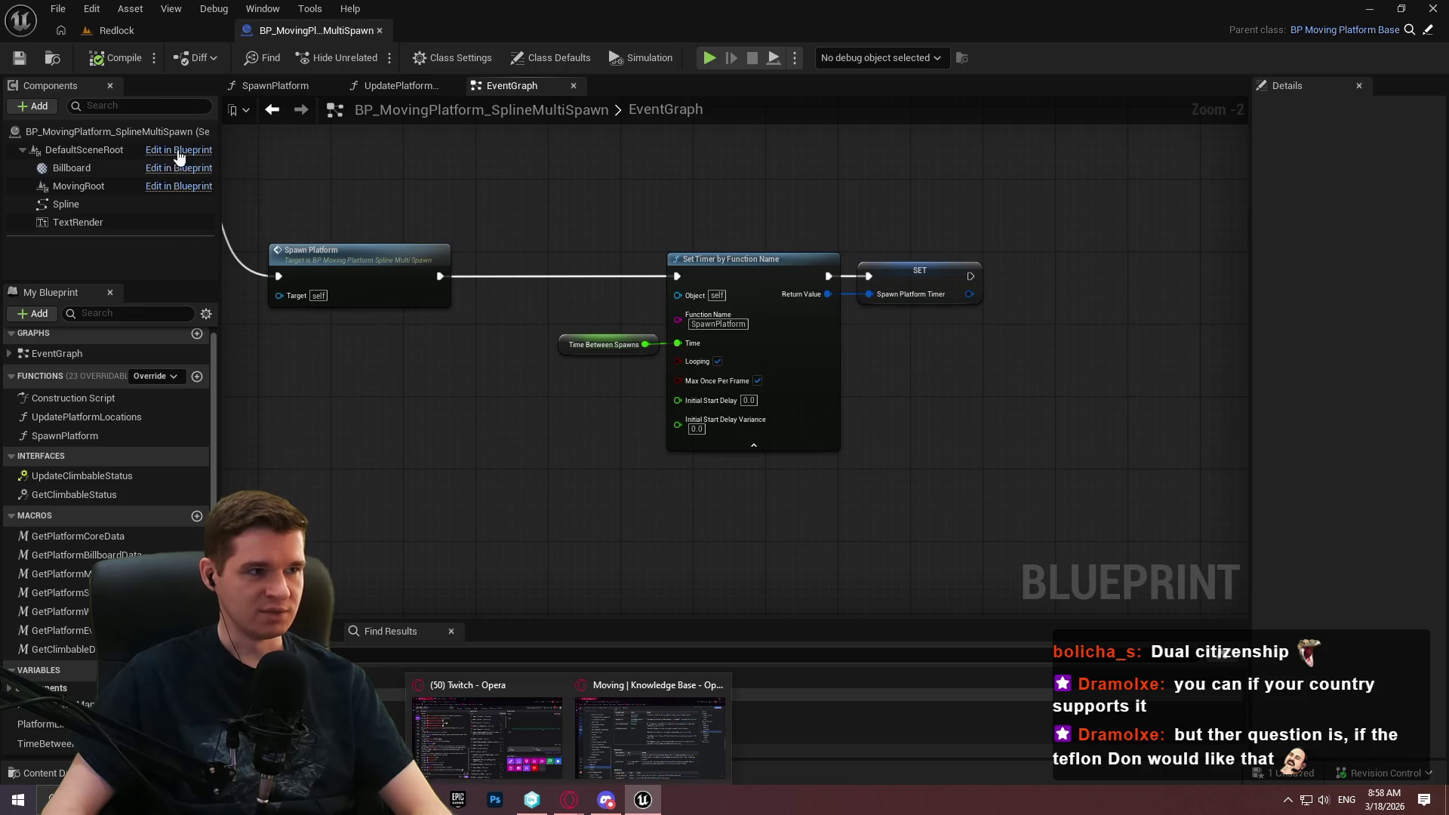
left_click(138, 33)
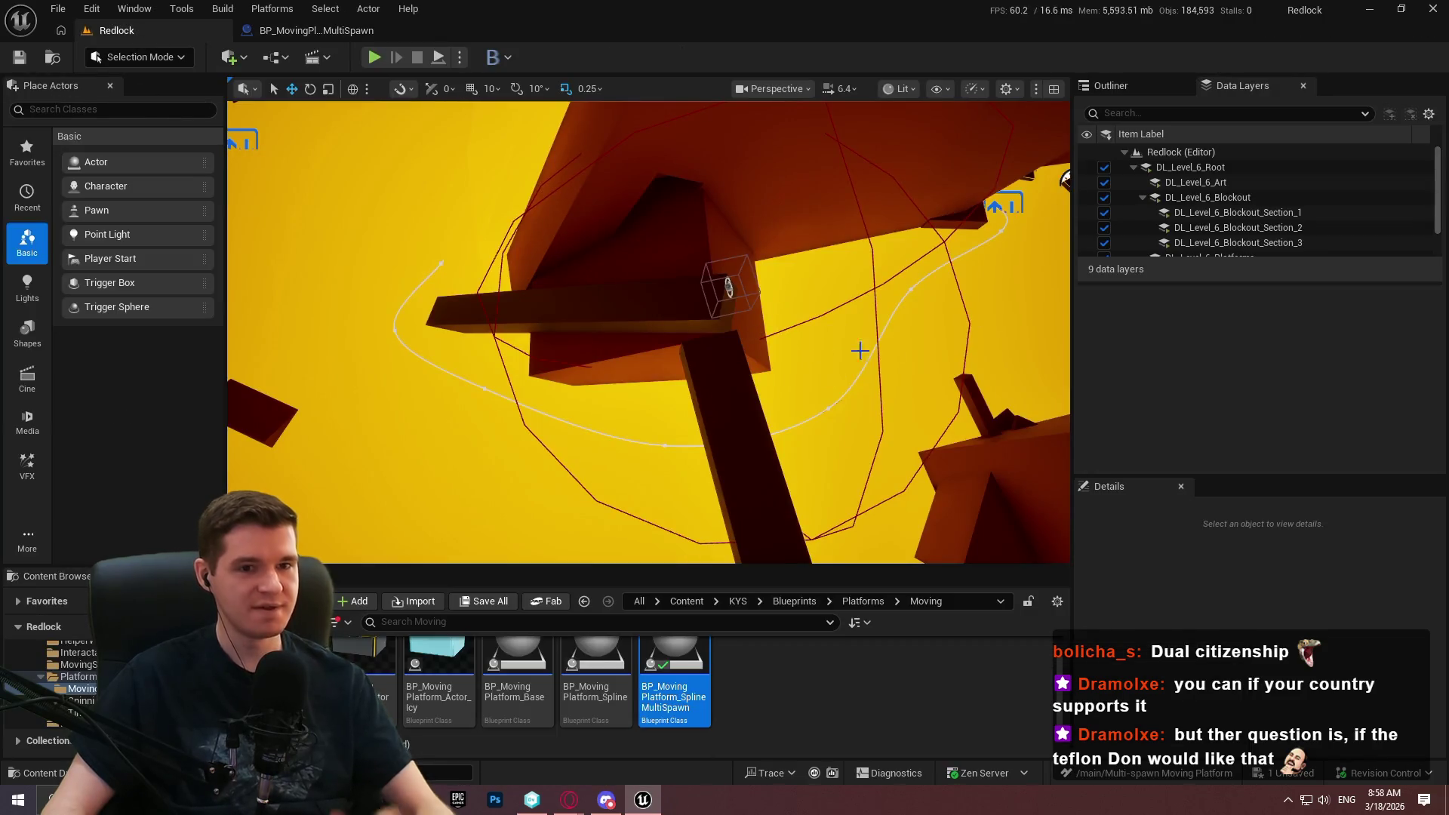
left_click(306, 33)
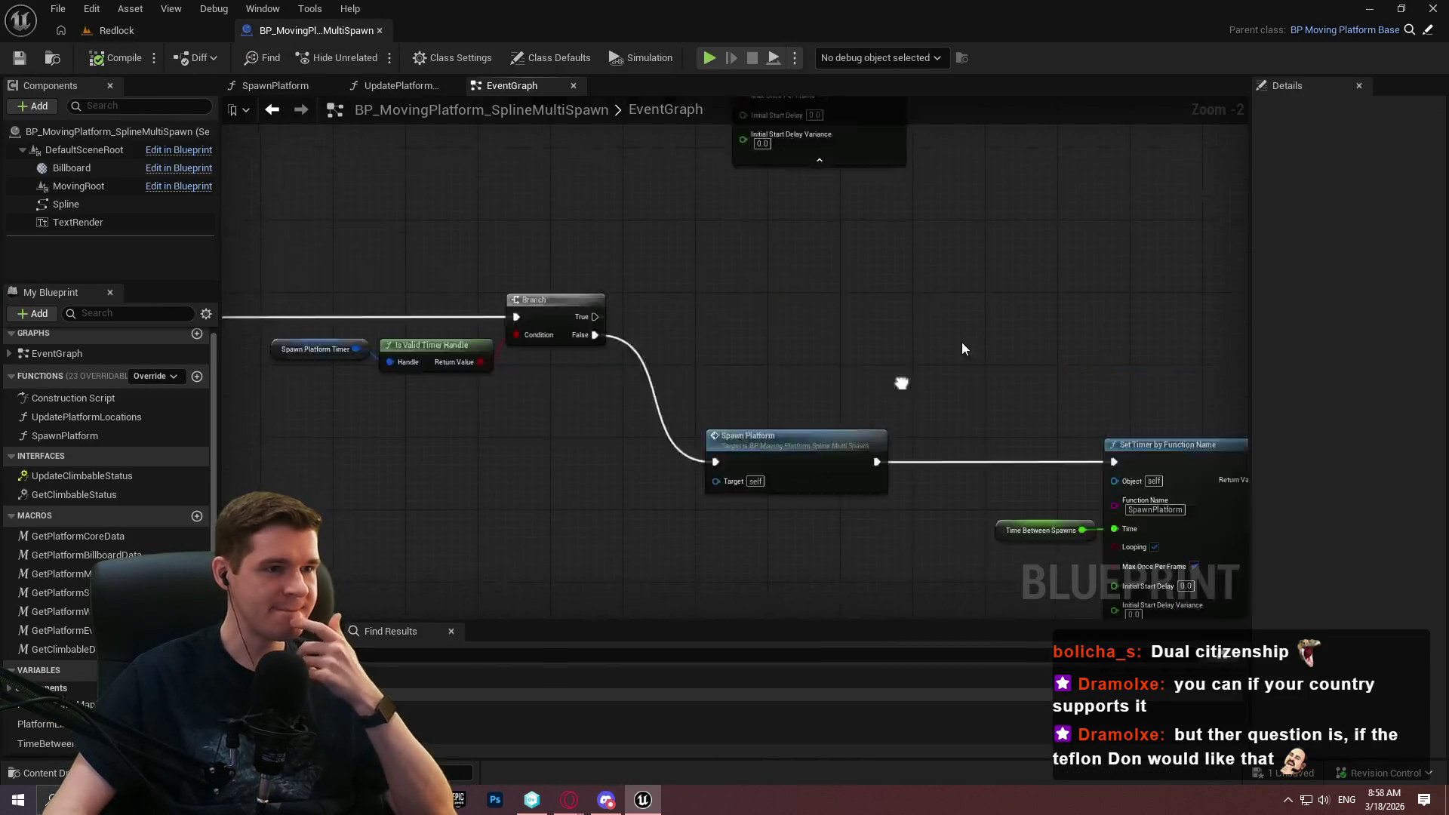
left_click(276, 86)
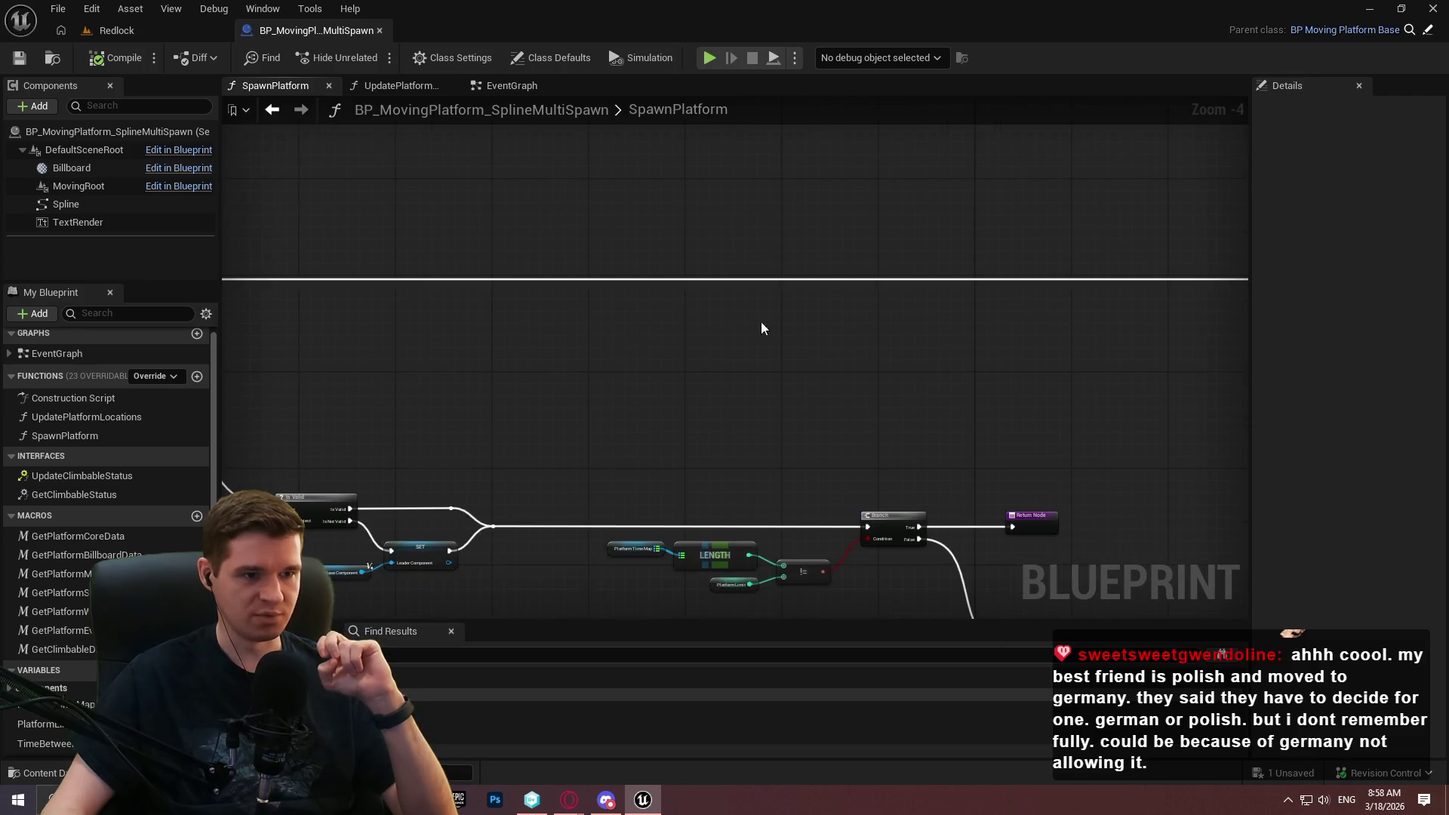
Delete the not-equal comparison after the Platform Time Map LENGTH node.
scroll(721, 270, "up", 3)
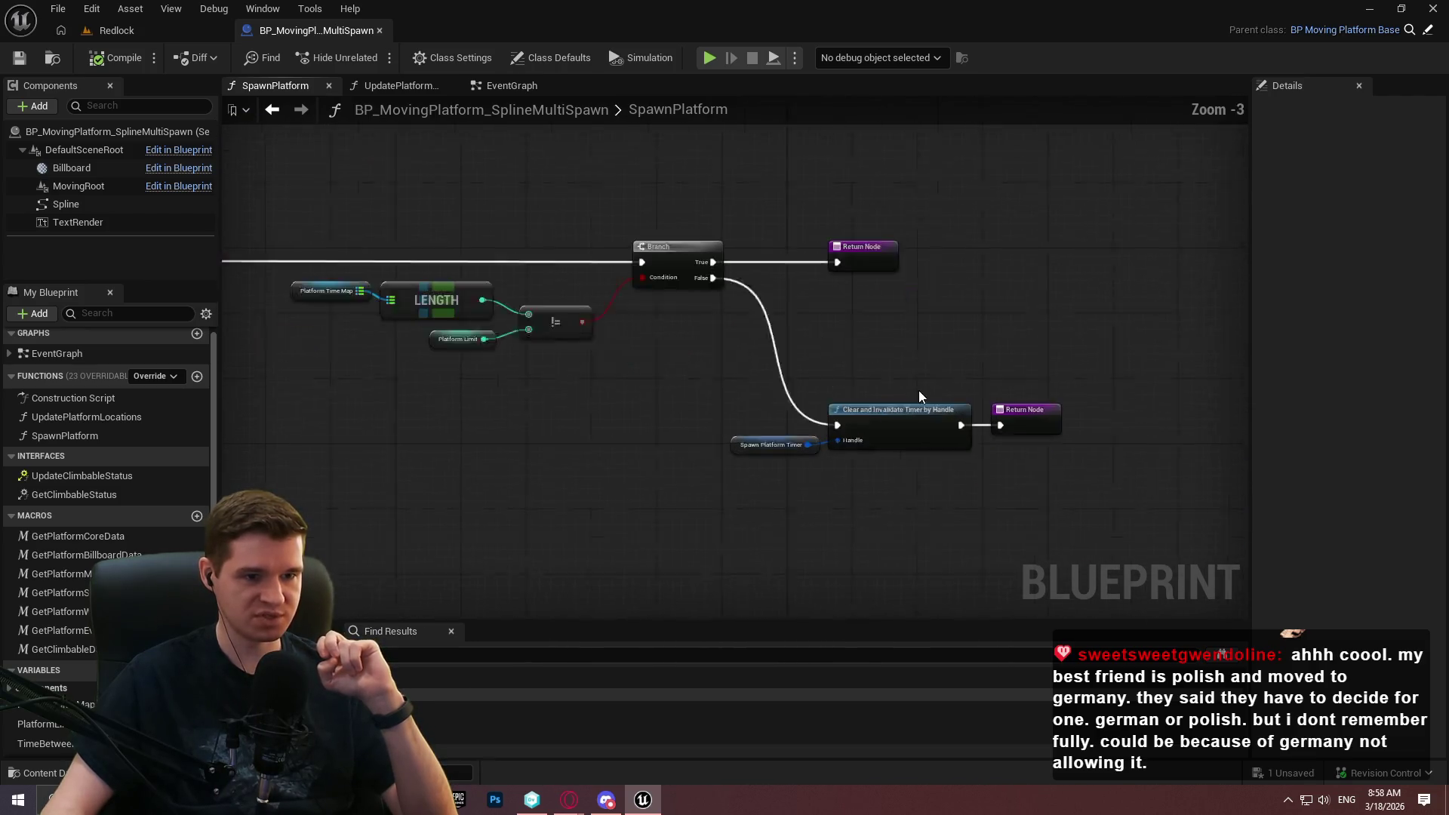
left_click(718, 453)
left_click_drag(323, 360, 632, 409)
scroll(598, 410, "up", 1)
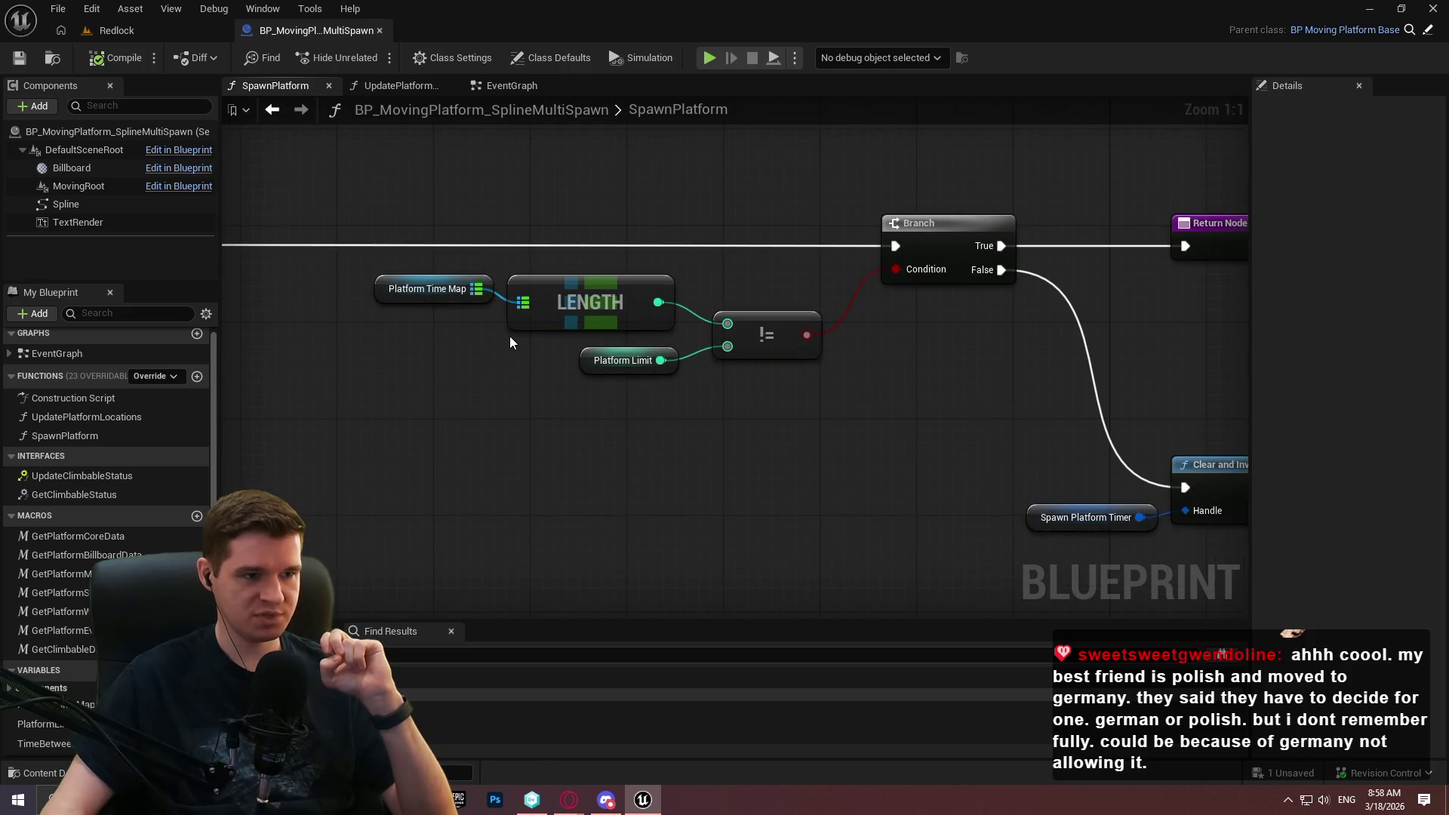
mouse_move(355, 249)
left_mouse_down()
mouse_move(618, 305)
mouse_move(640, 342)
left_mouse_up()
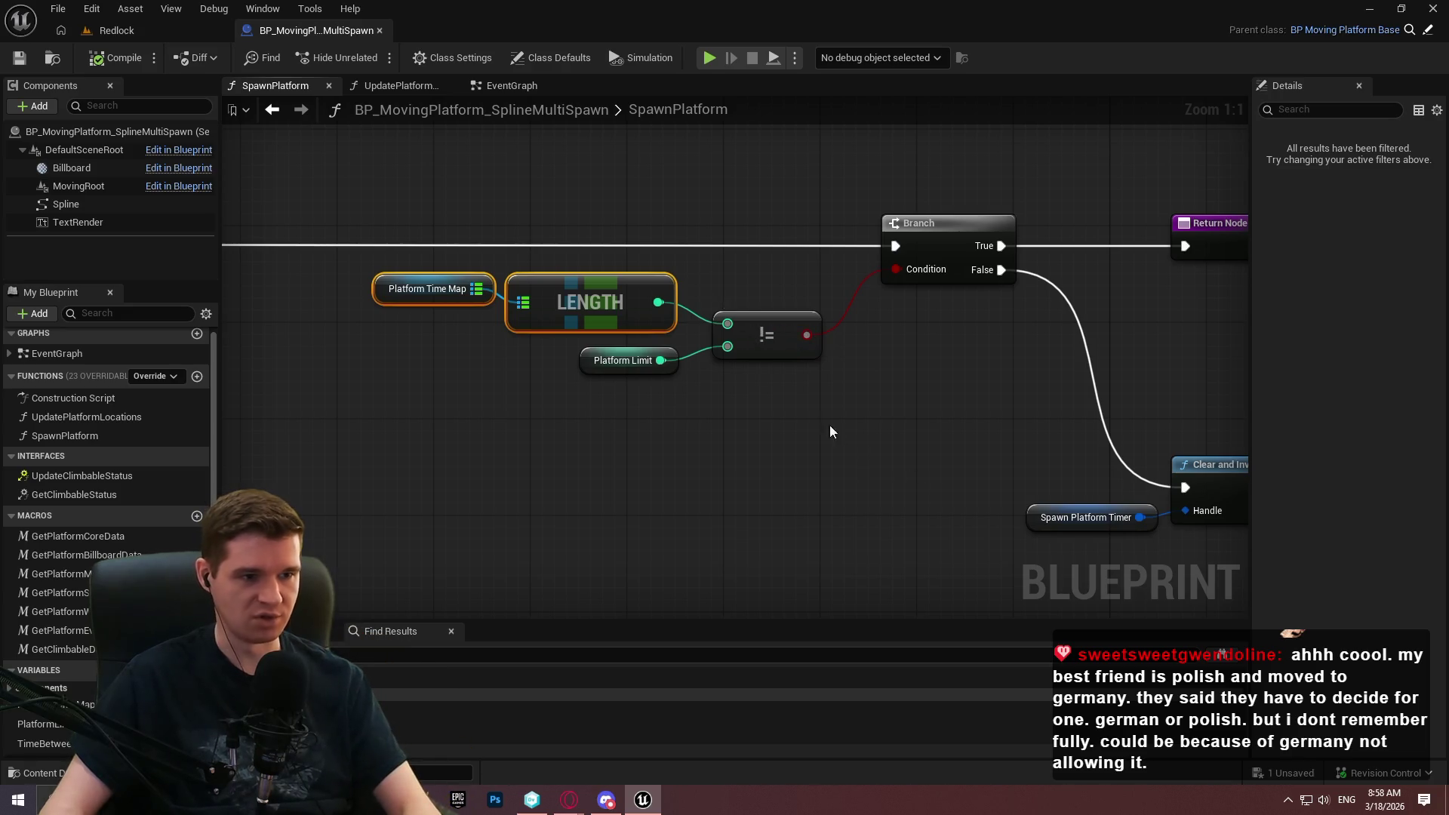
left_click_drag(831, 427, 736, 297)
key("Delete")
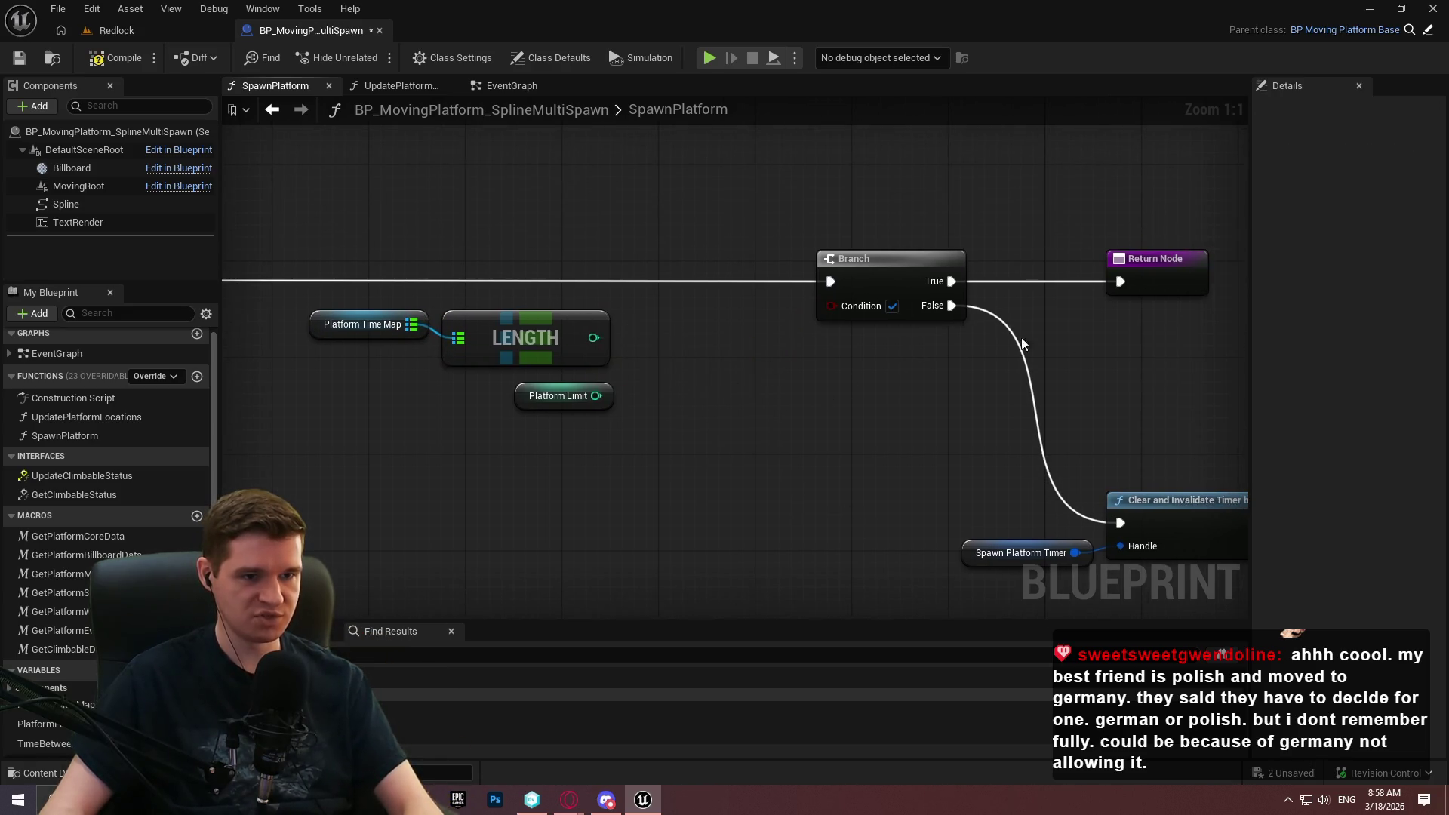
Wire LENGTH < Platform Limit into the Branch condition.
left_click_drag(1022, 344, 932, 334)
left_click_drag(504, 327, 568, 347)
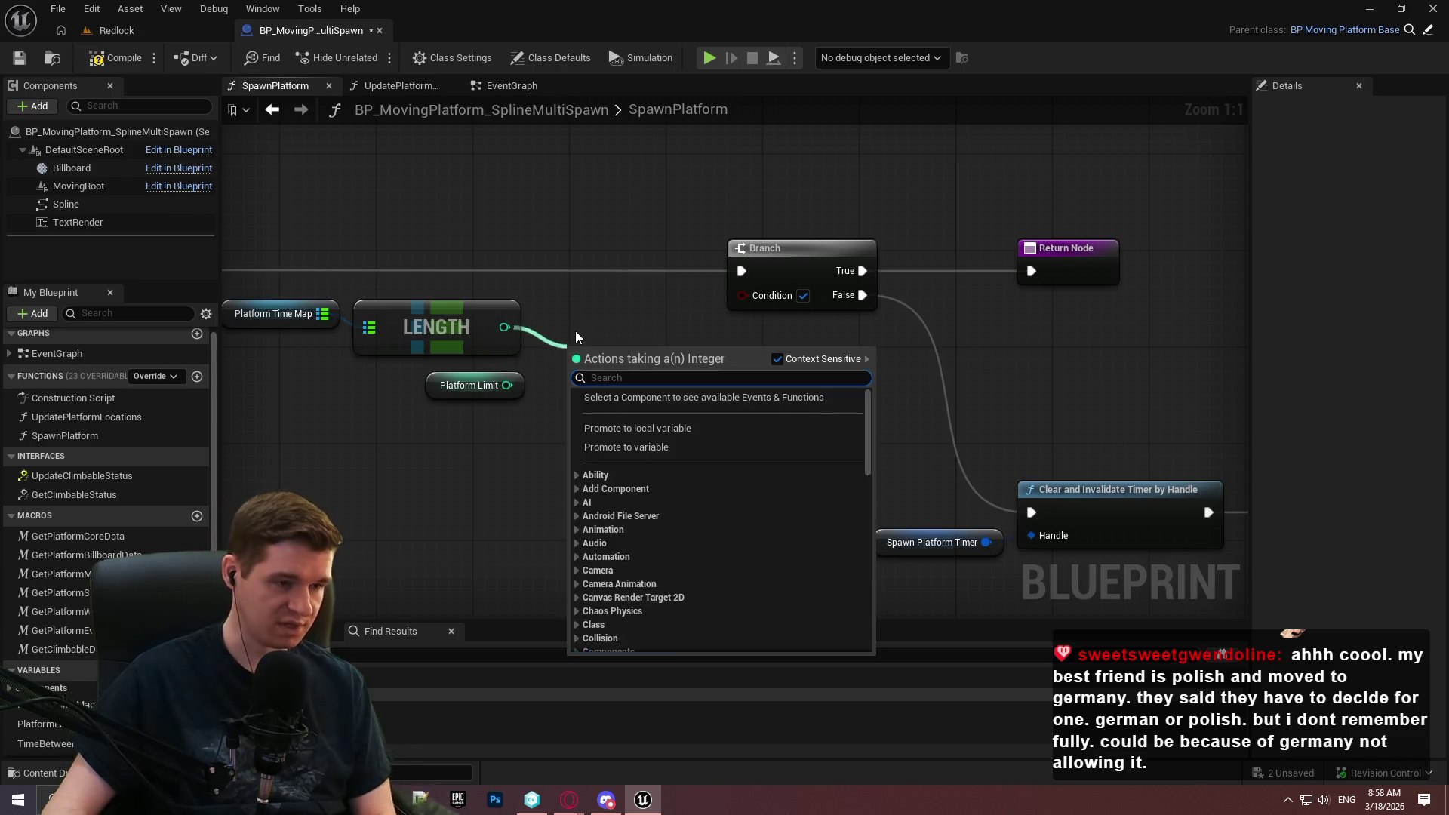
type("<")
left_click(666, 423)
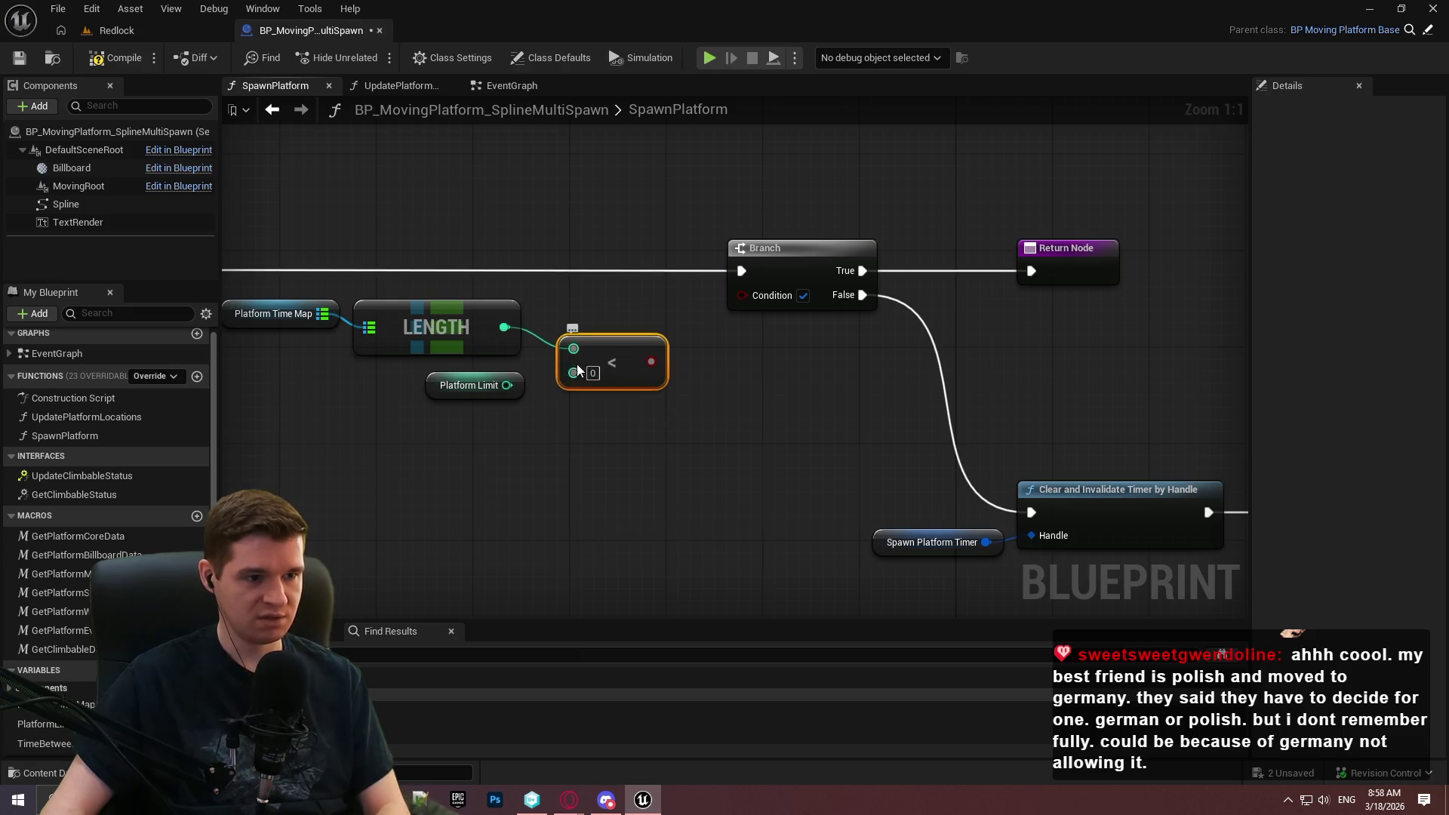
mouse_move(507, 385)
left_mouse_down()
mouse_move(601, 372)
mouse_move(741, 295)
left_mouse_up()
left_click_drag(707, 447, 916, 433)
Compile and save the Blueprint, then return to the Redlock level.
left_click_drag(695, 458, 617, 452)
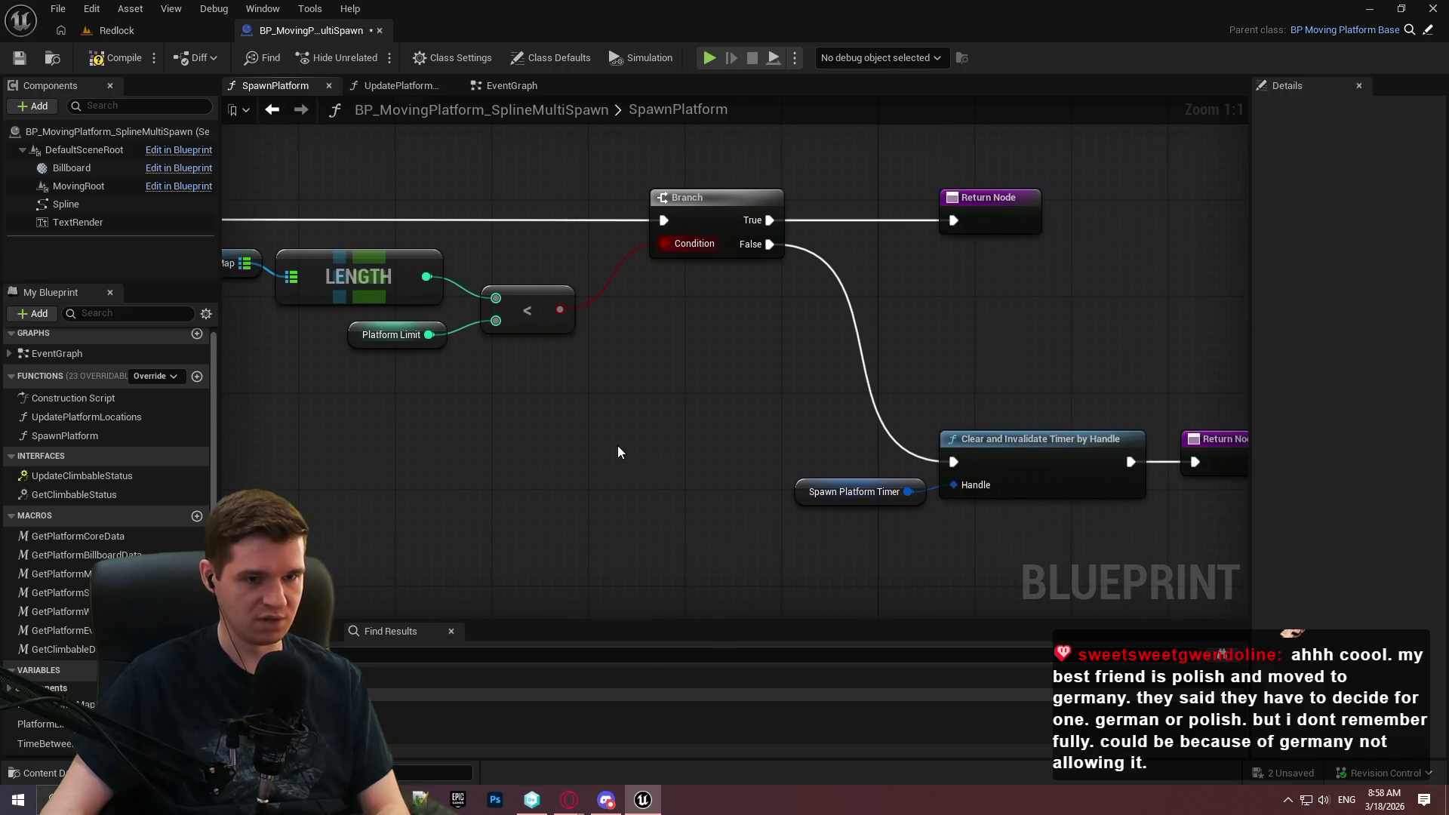
mouse_move(984, 581)
left_mouse_down()
mouse_move(1086, 618)
mouse_move(1083, 600)
left_mouse_up()
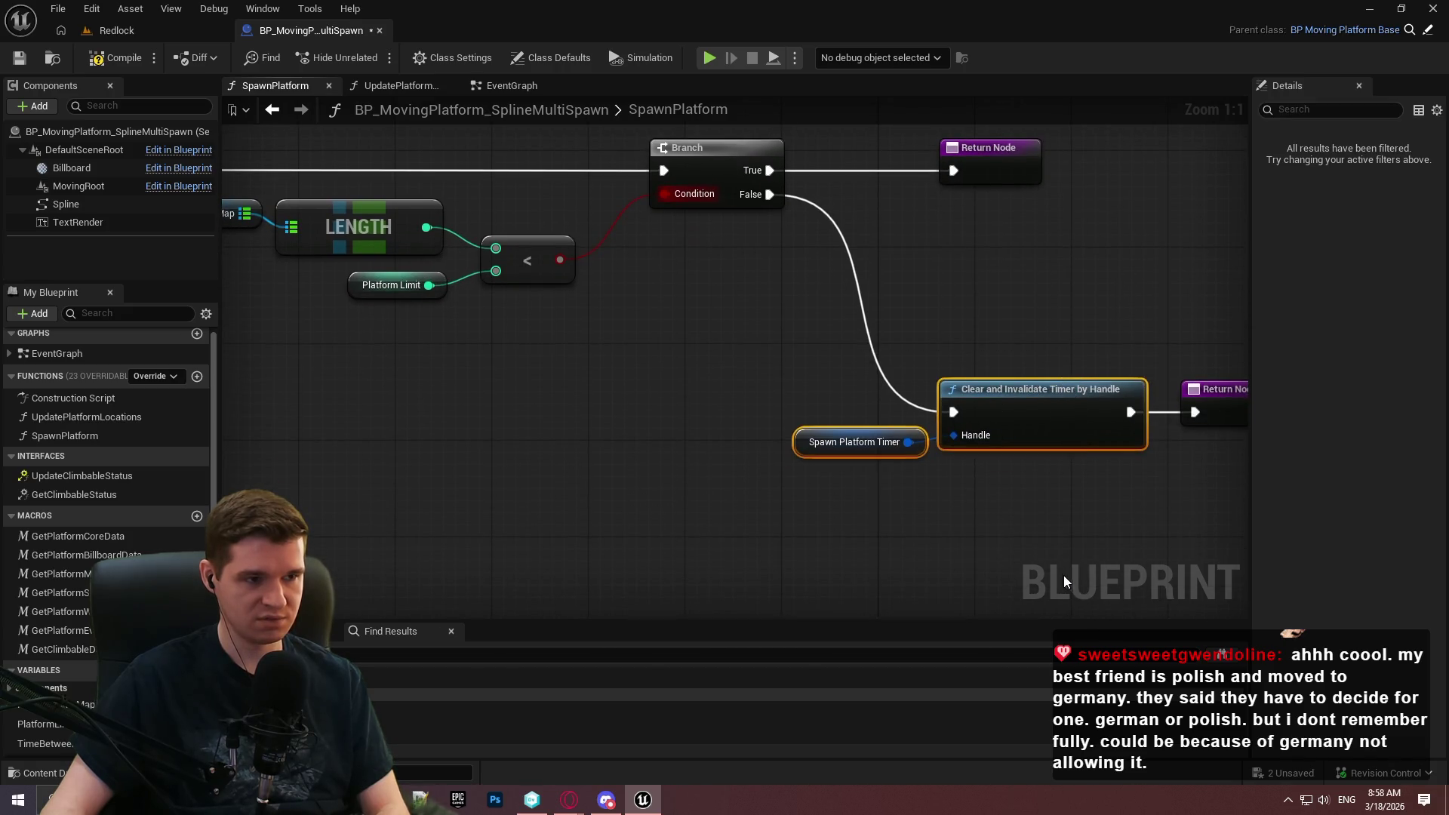
left_click(954, 486)
left_click(117, 57)
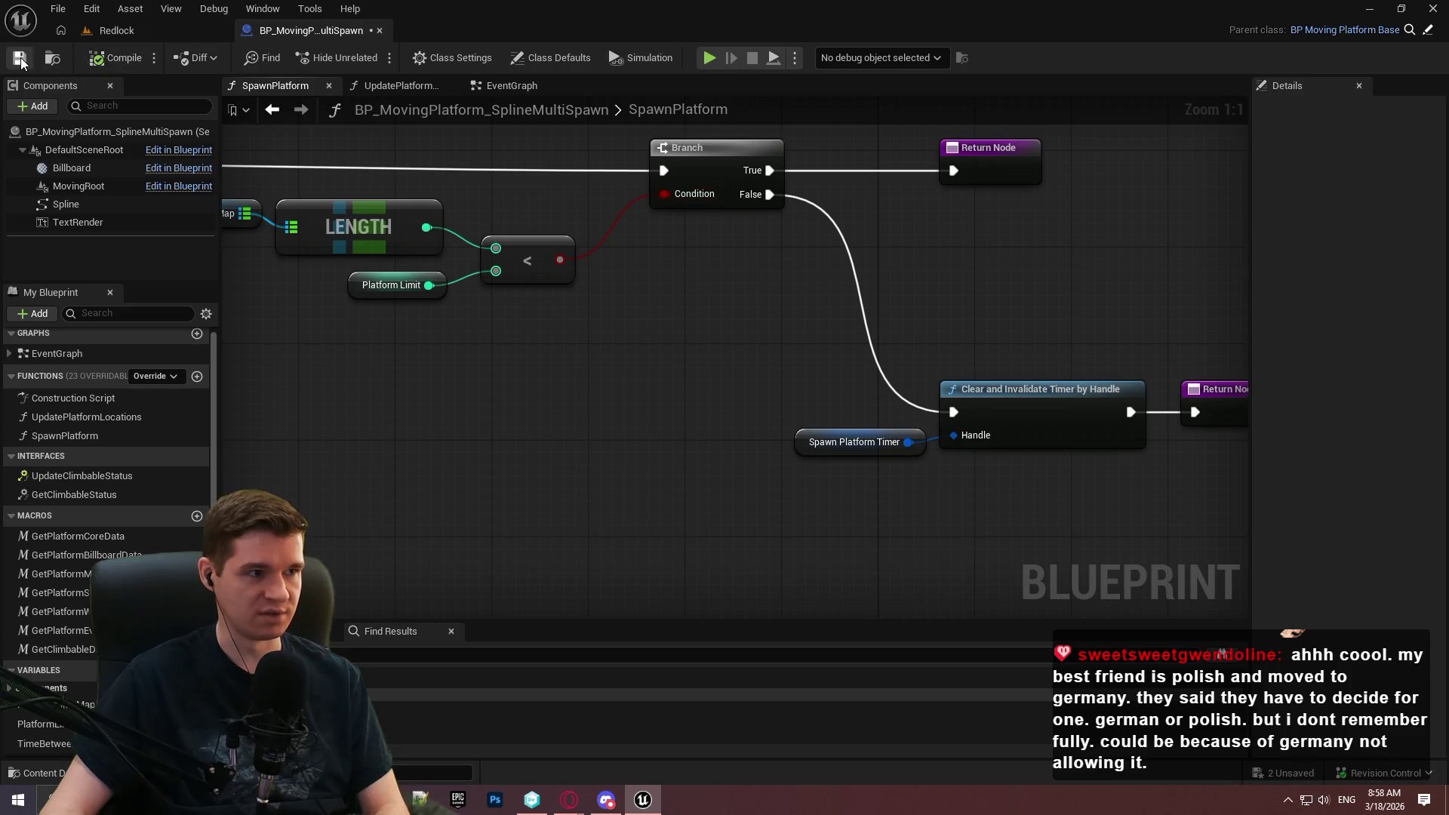
left_click(115, 30)
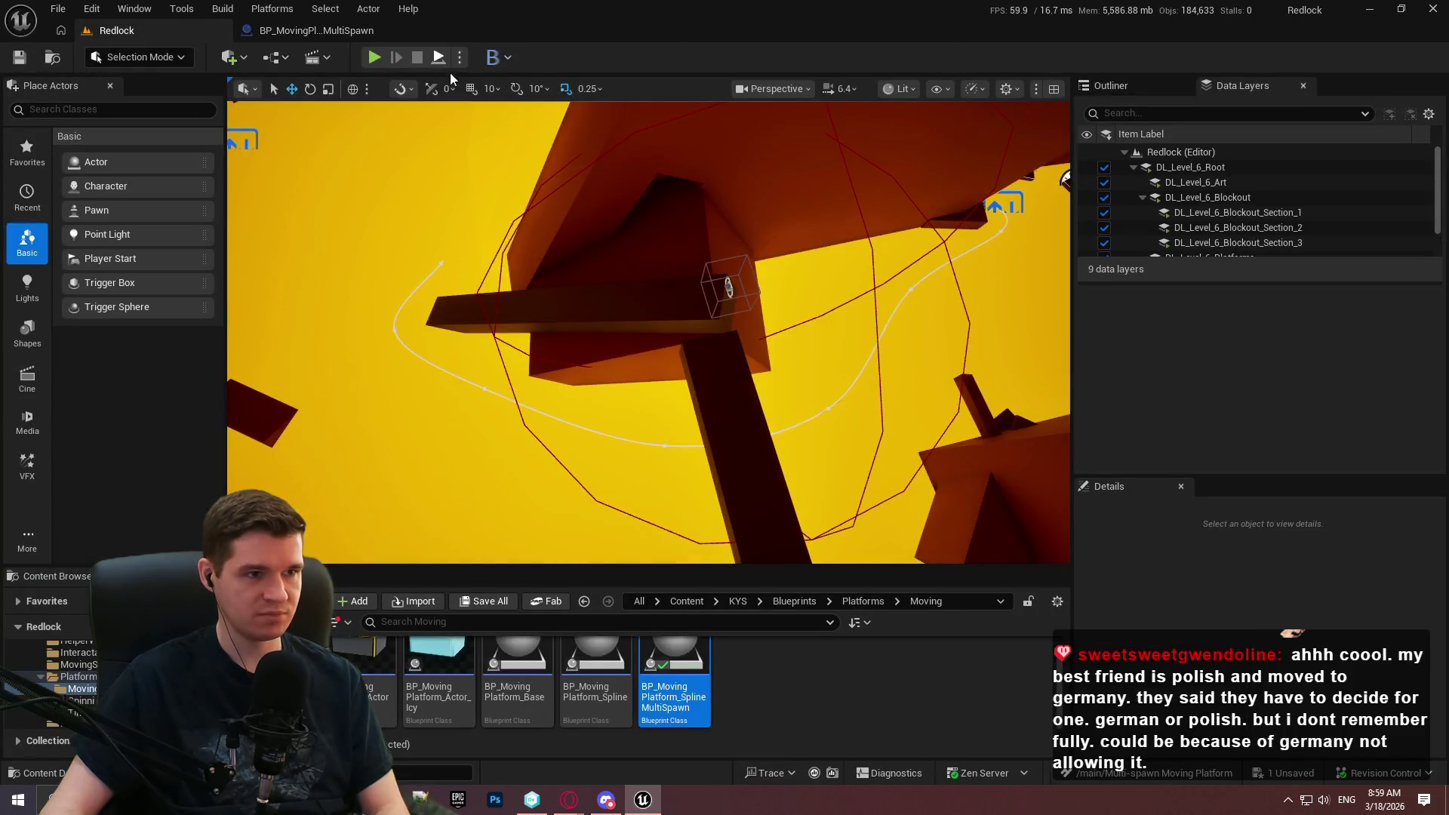
Play the level with Alt+P, dismiss the welcome dialog, watch platforms spawn, then return to the Blueprint.
key("alt+p")
left_click(656, 478)
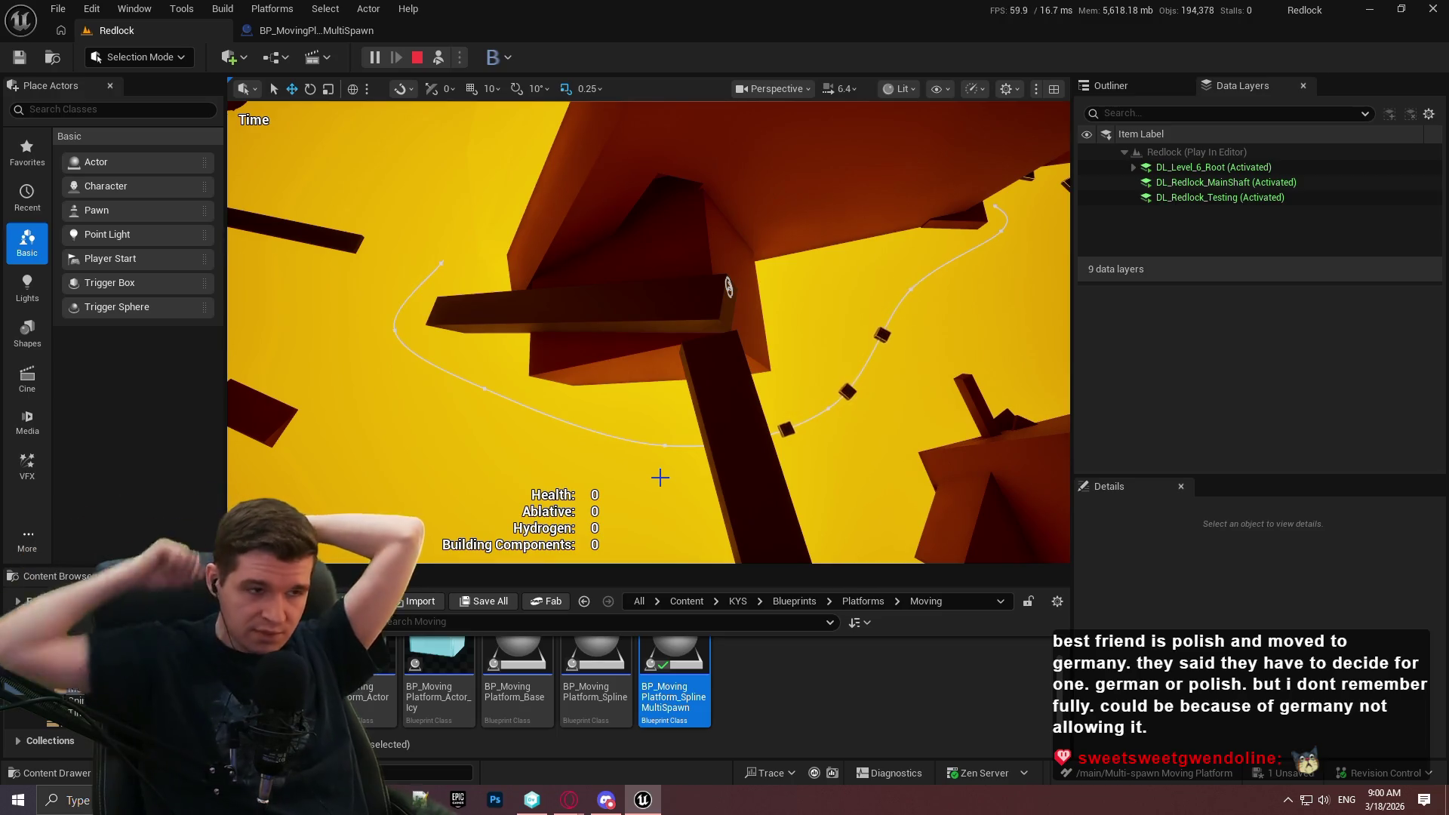
left_click(317, 30)
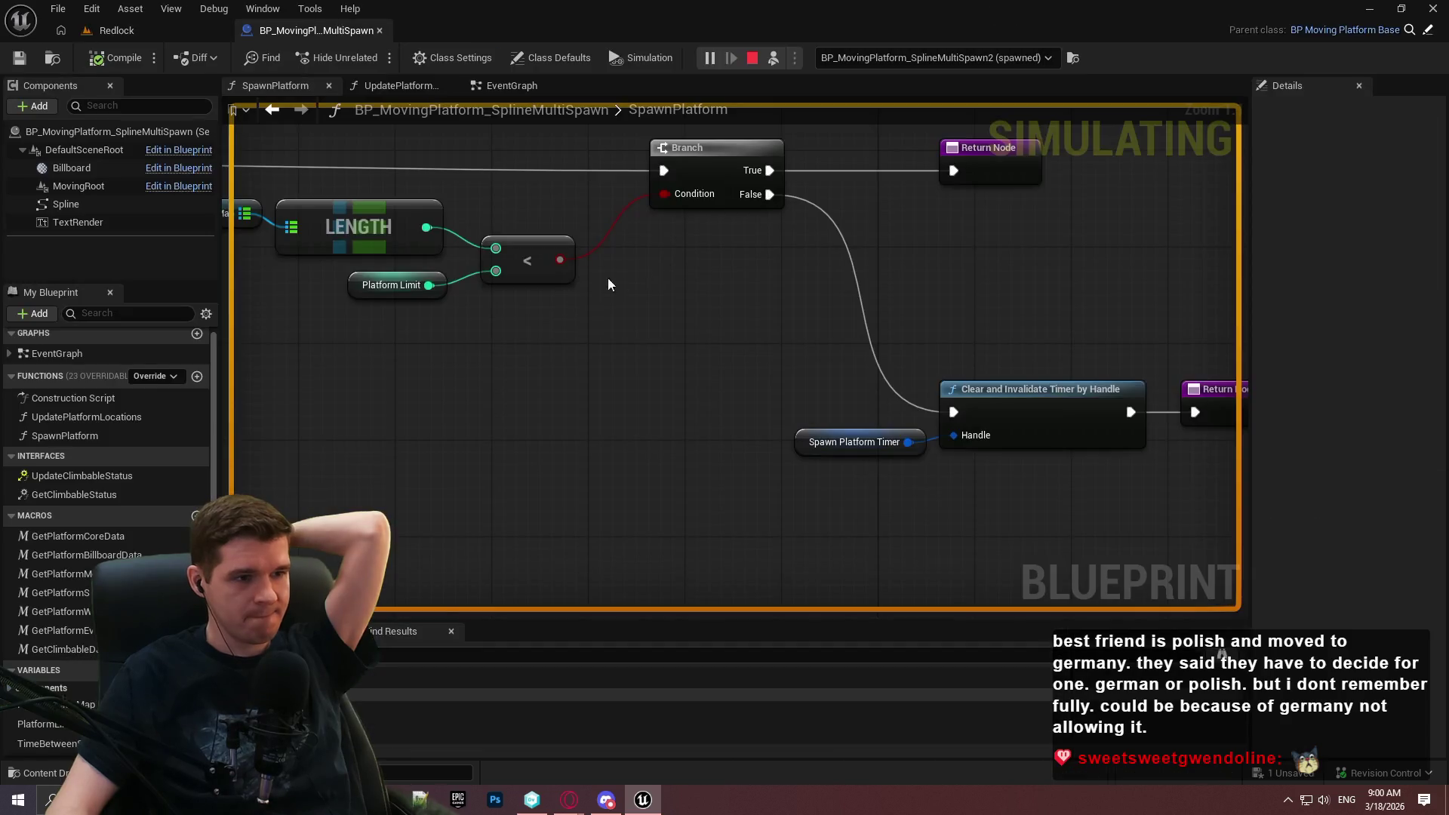
Add a breakpoint to SpawnPlatform's Branch node while the level runs.
scroll(626, 249, "down", 1)
right_click(661, 193)
left_click(712, 513)
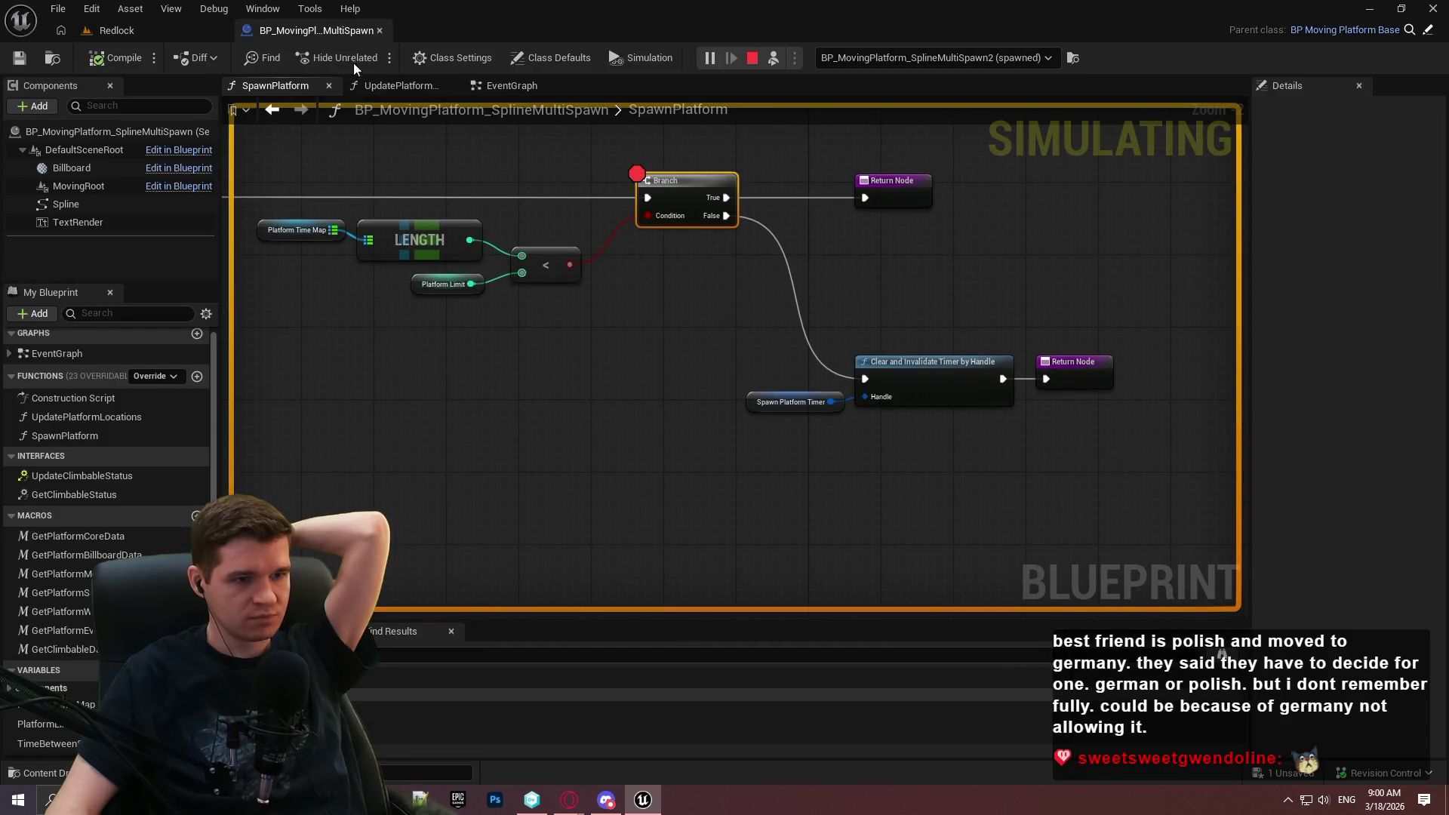
left_click(113, 30)
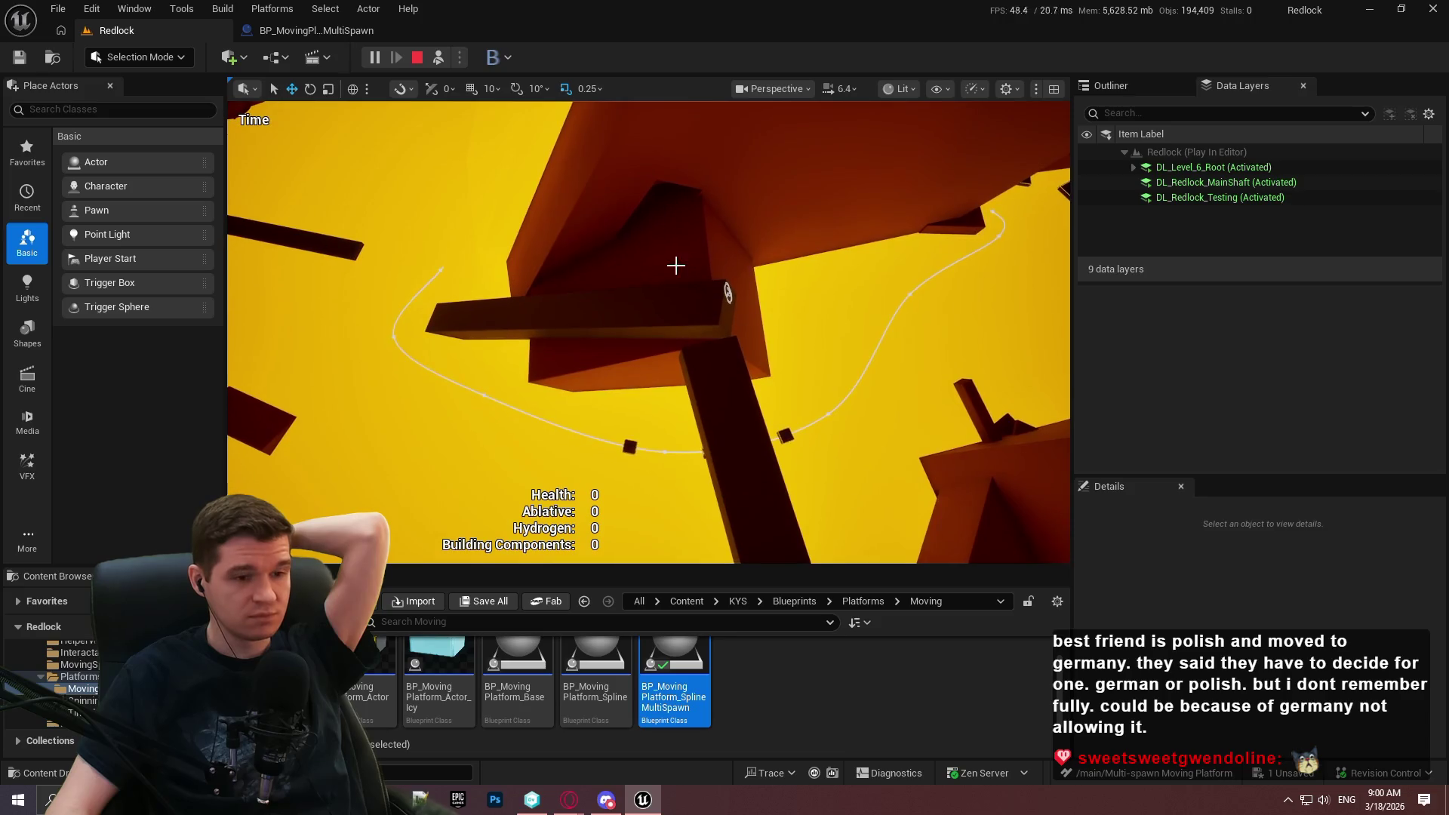
left_click(333, 33)
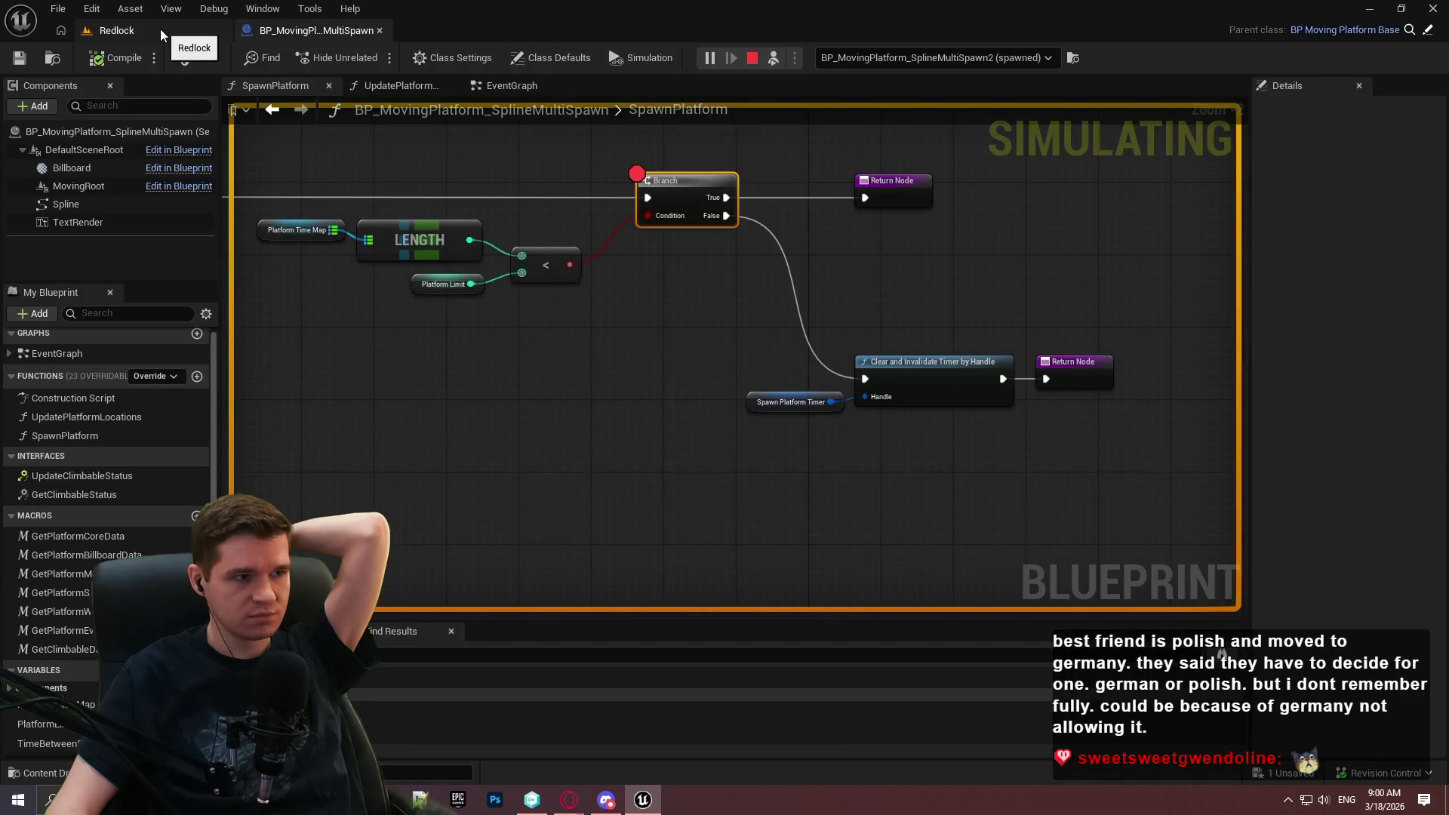
left_click(160, 30)
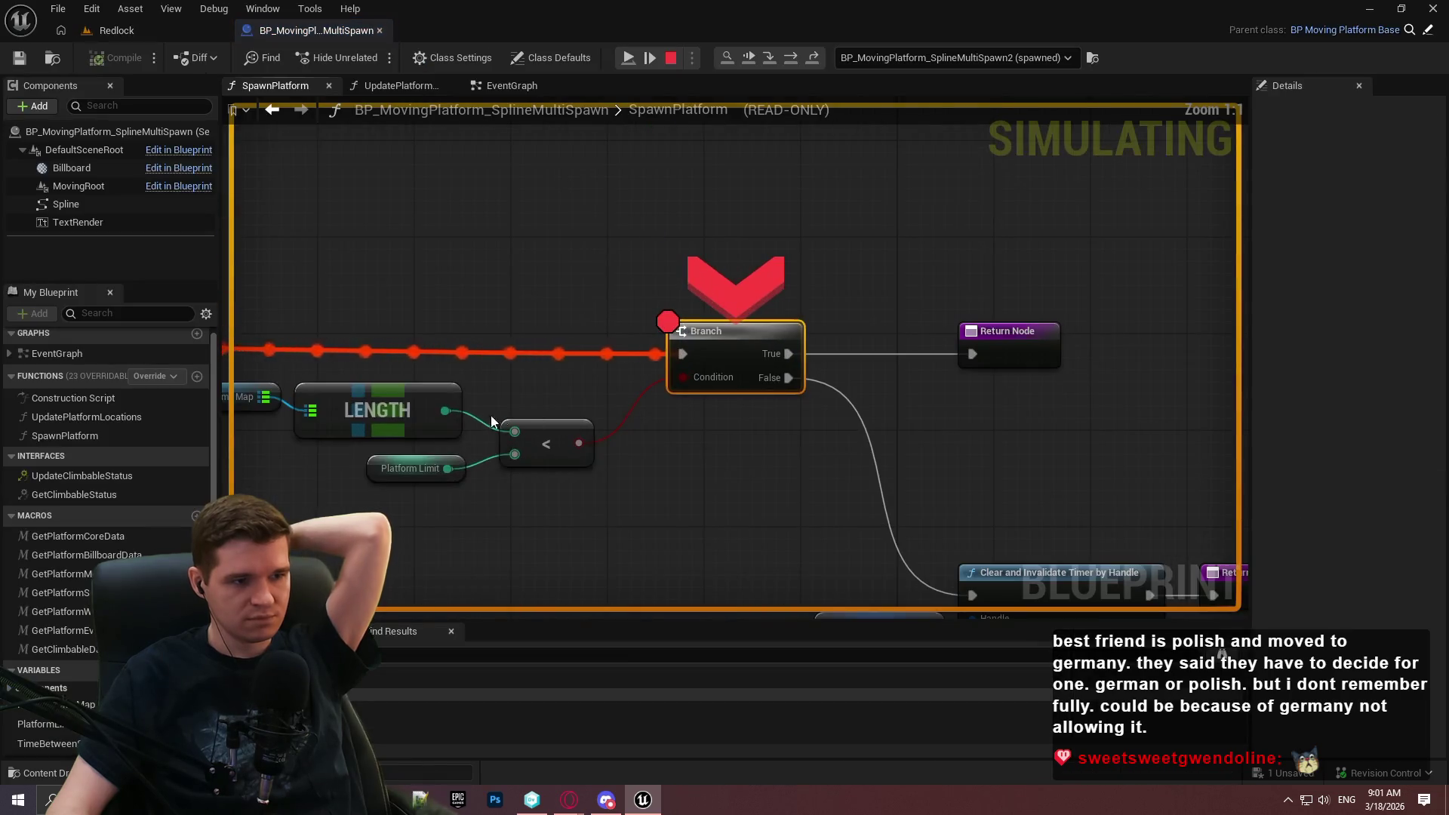
Inspect the Platform Time Map count at the breakpoint, then stop the play session.
mouse_move(377, 329)
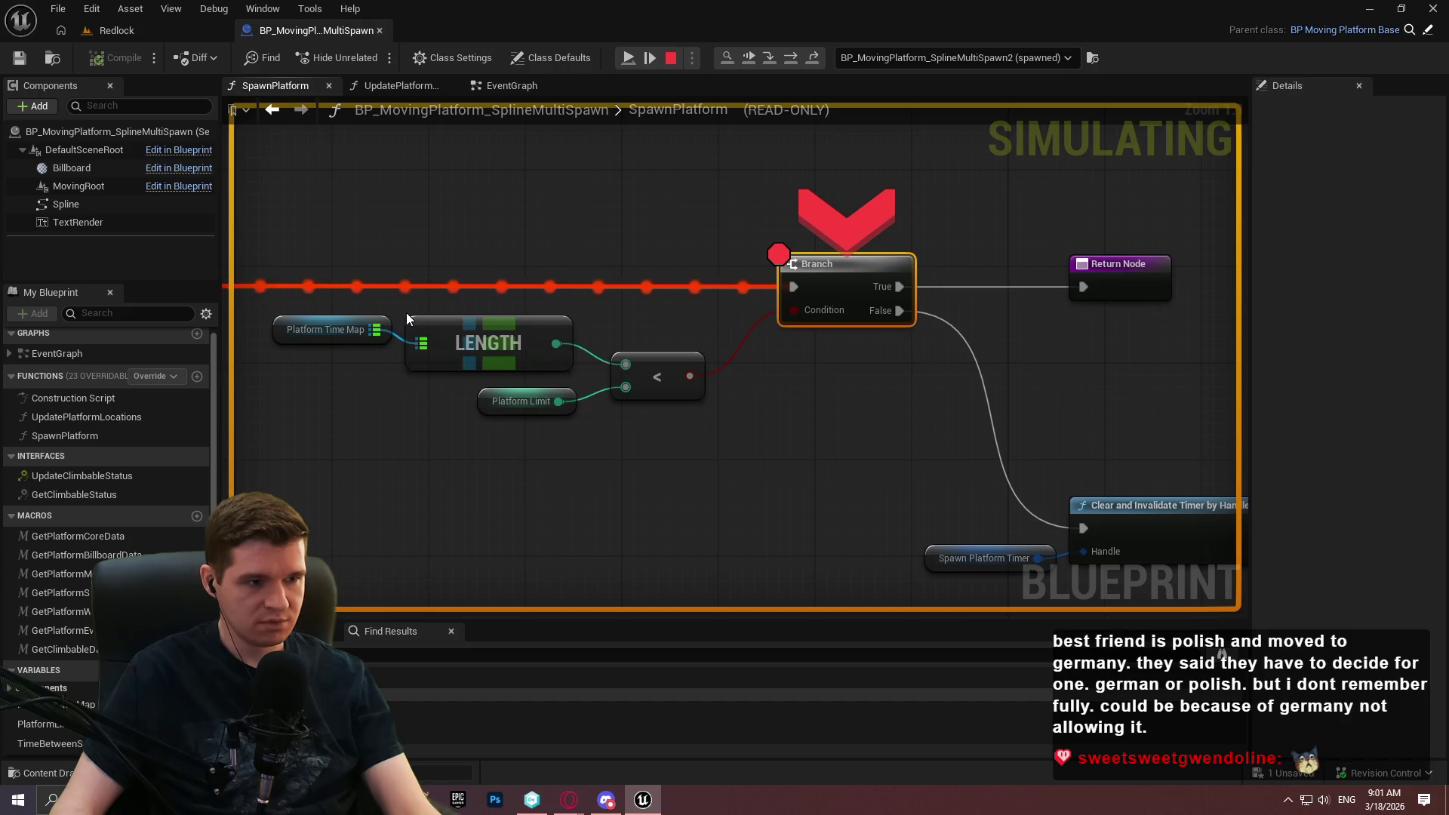
mouse_move(324, 323)
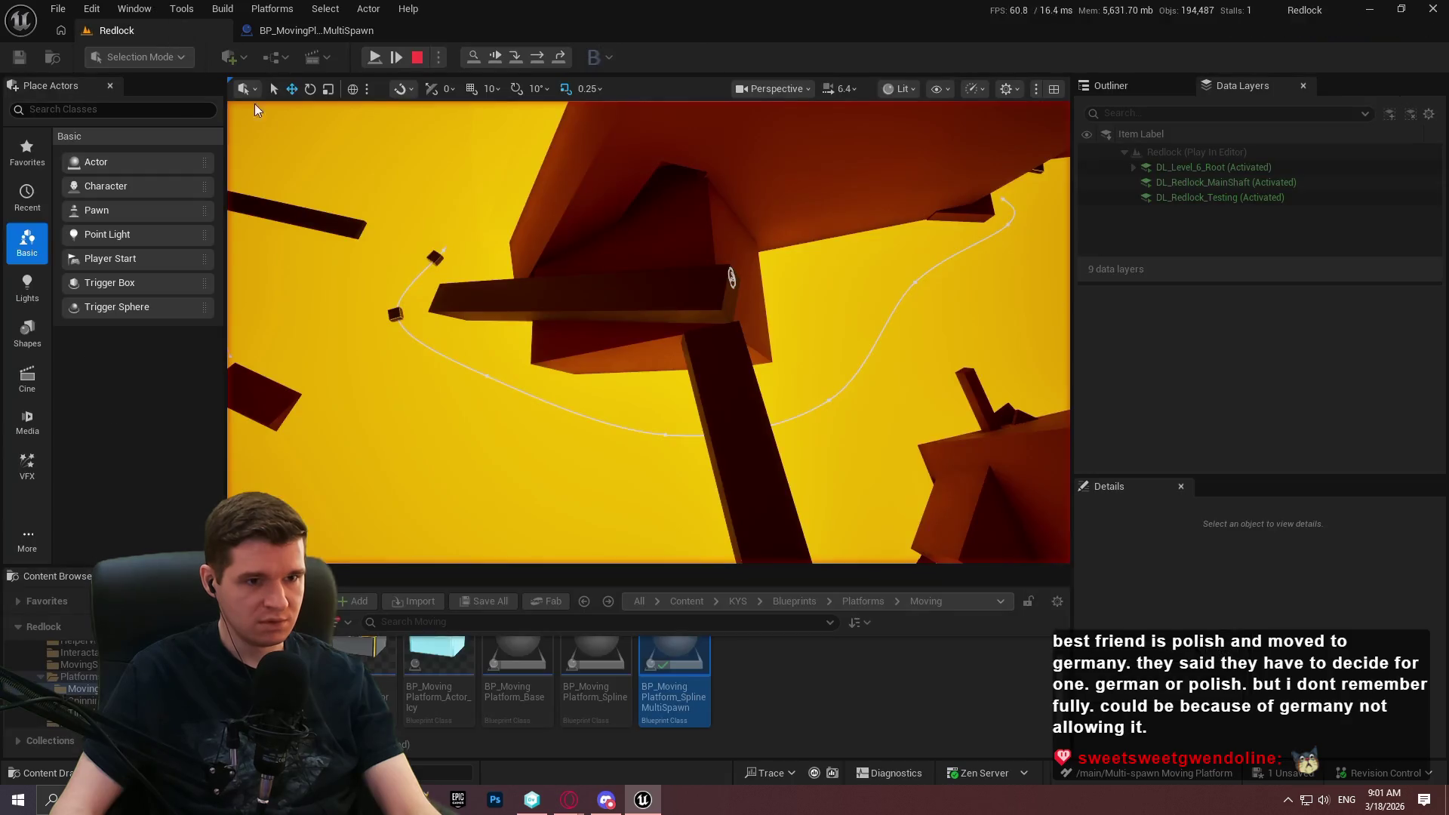
left_click(177, 39)
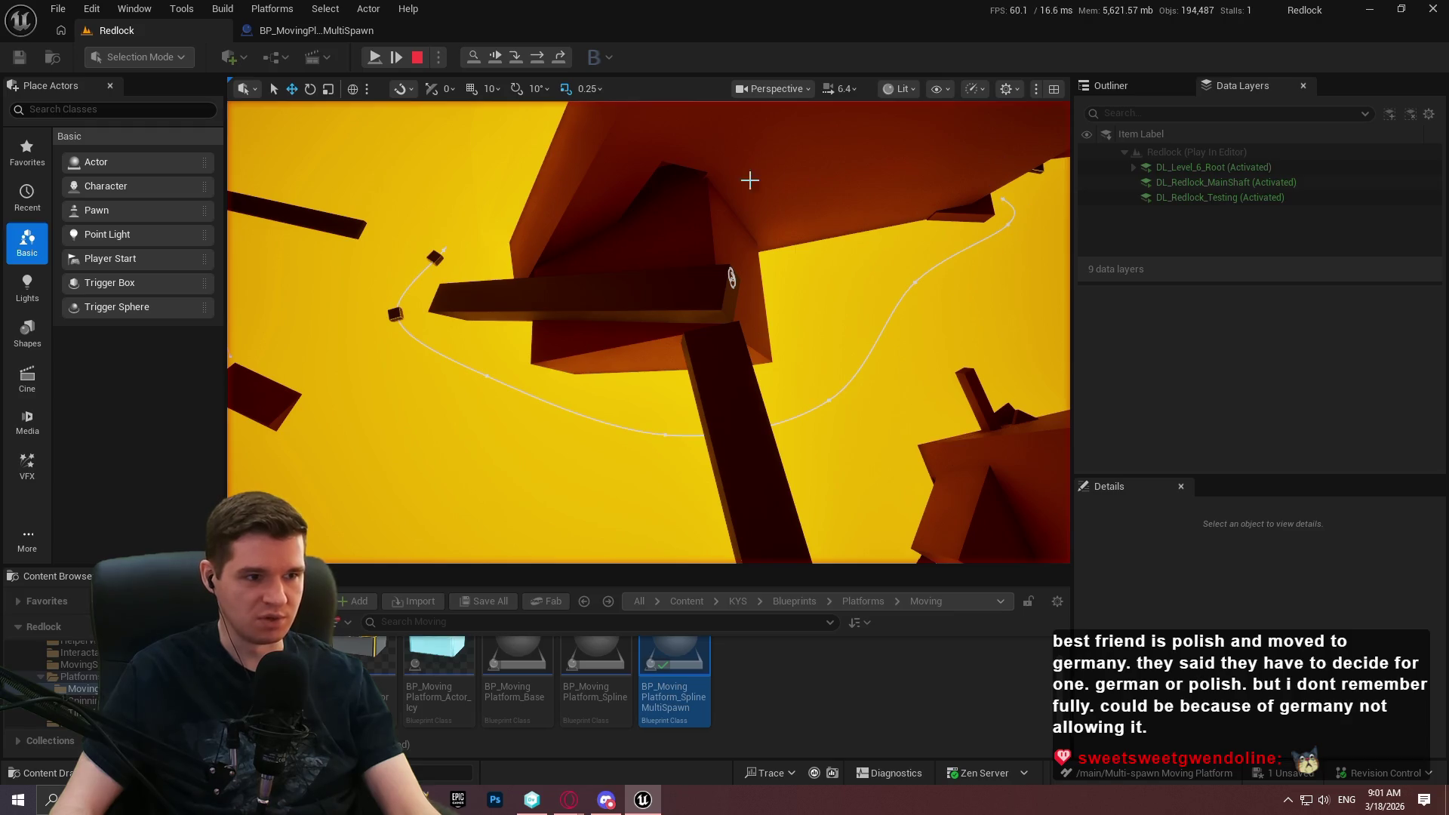
left_click(247, 30)
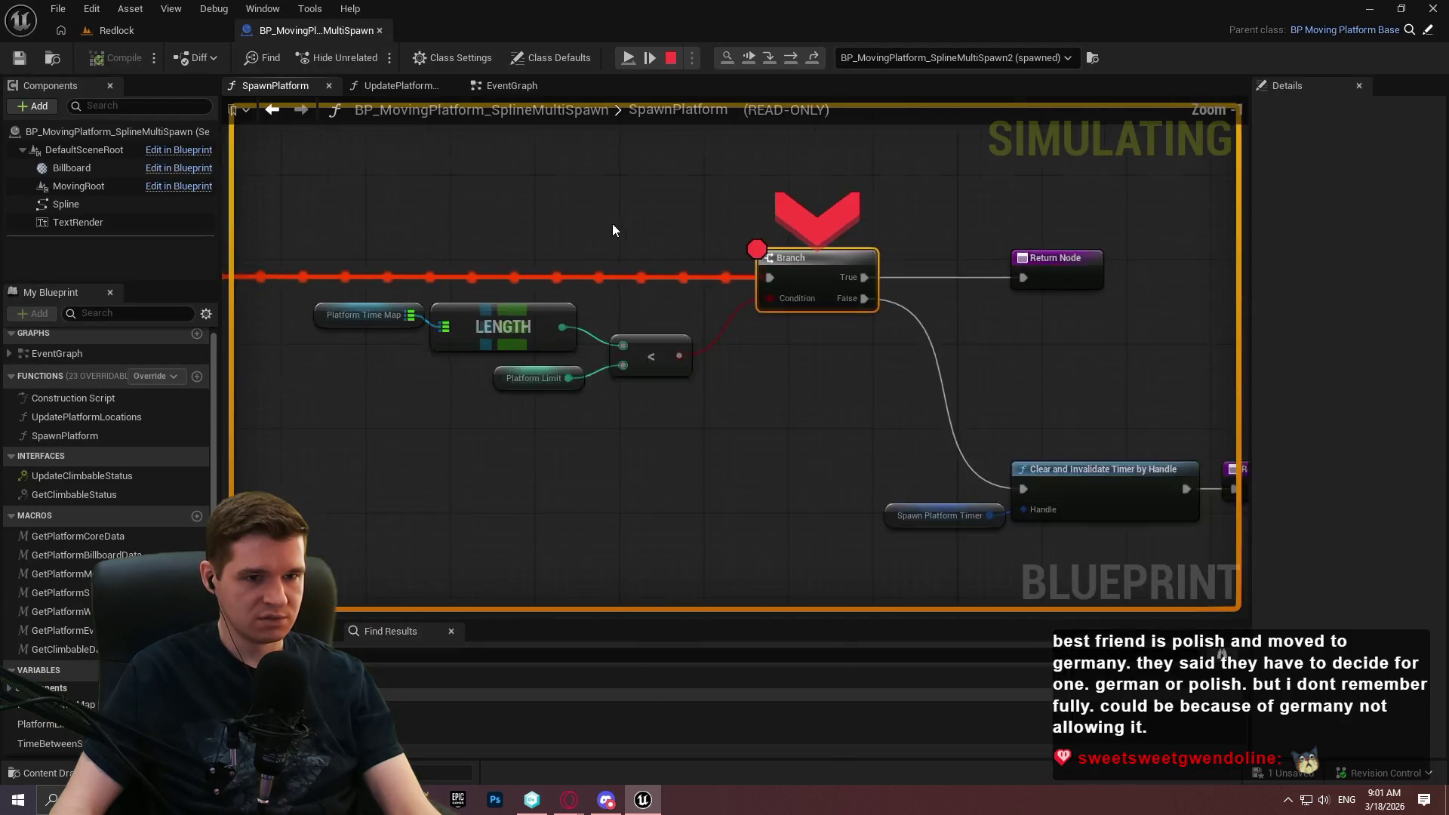
scroll(613, 223, "down", 4)
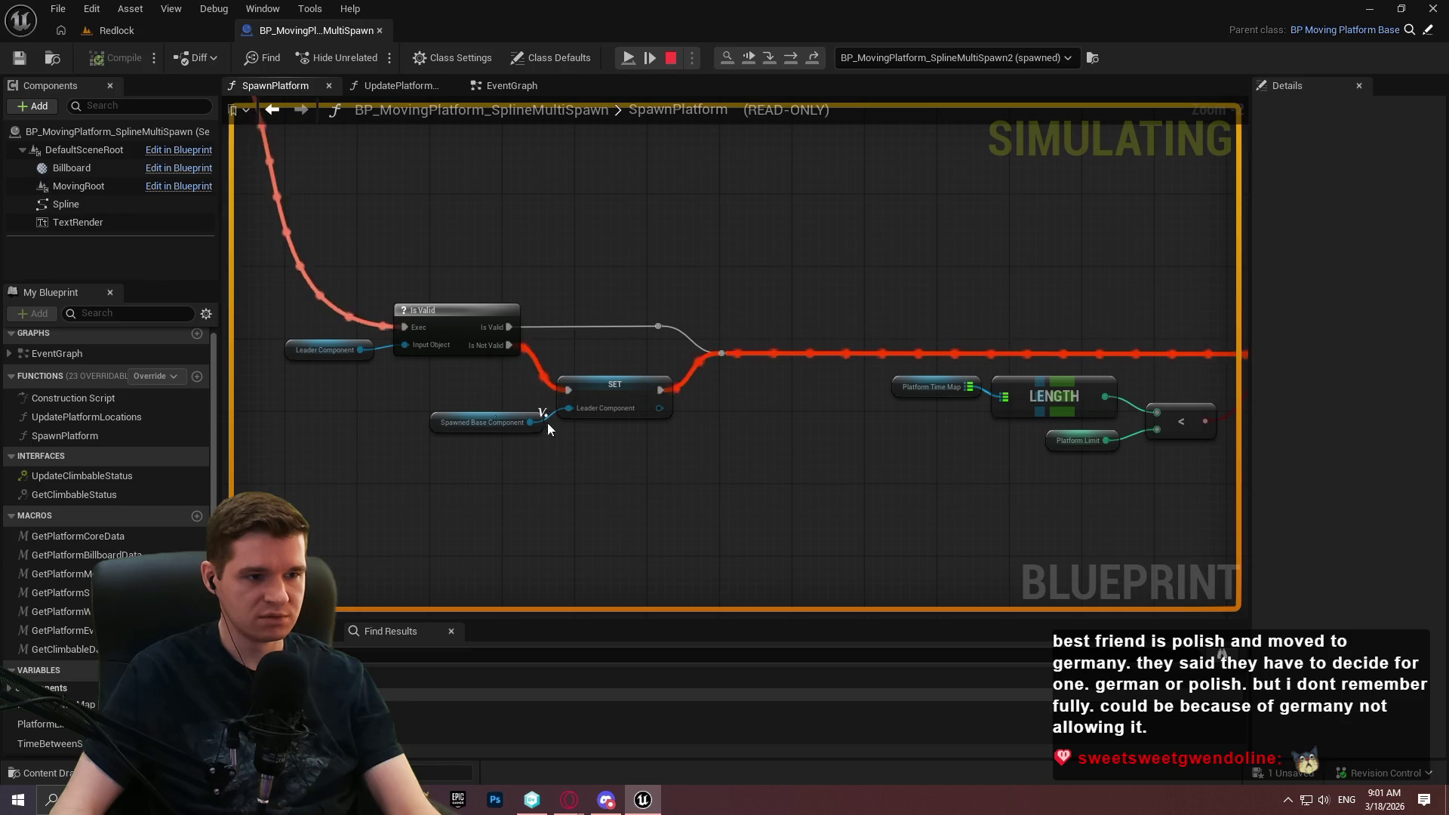
mouse_move(558, 466)
left_mouse_down()
mouse_move(387, 385)
mouse_move(347, 410)
left_mouse_up()
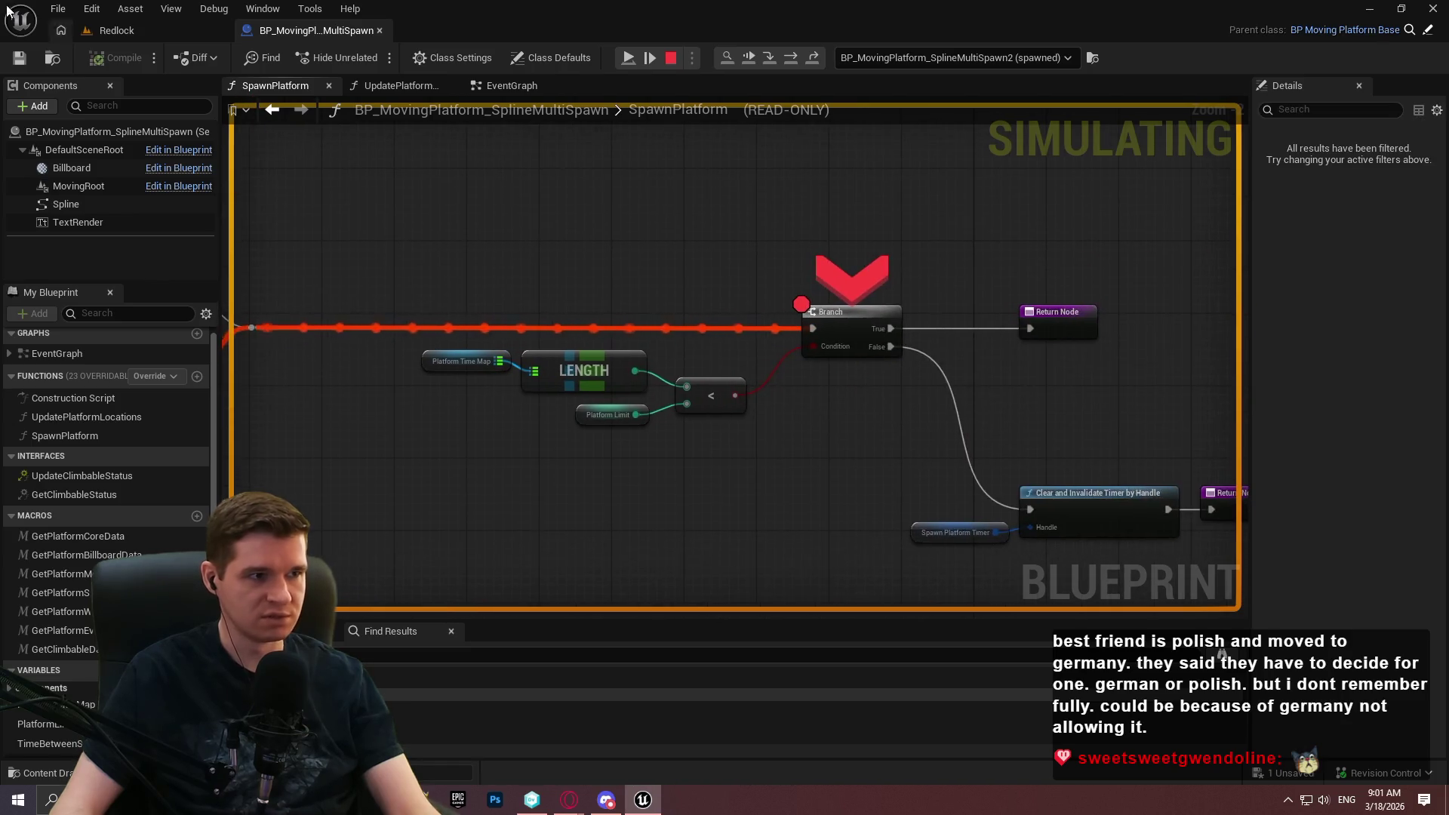
left_click(166, 38)
left_click(316, 31)
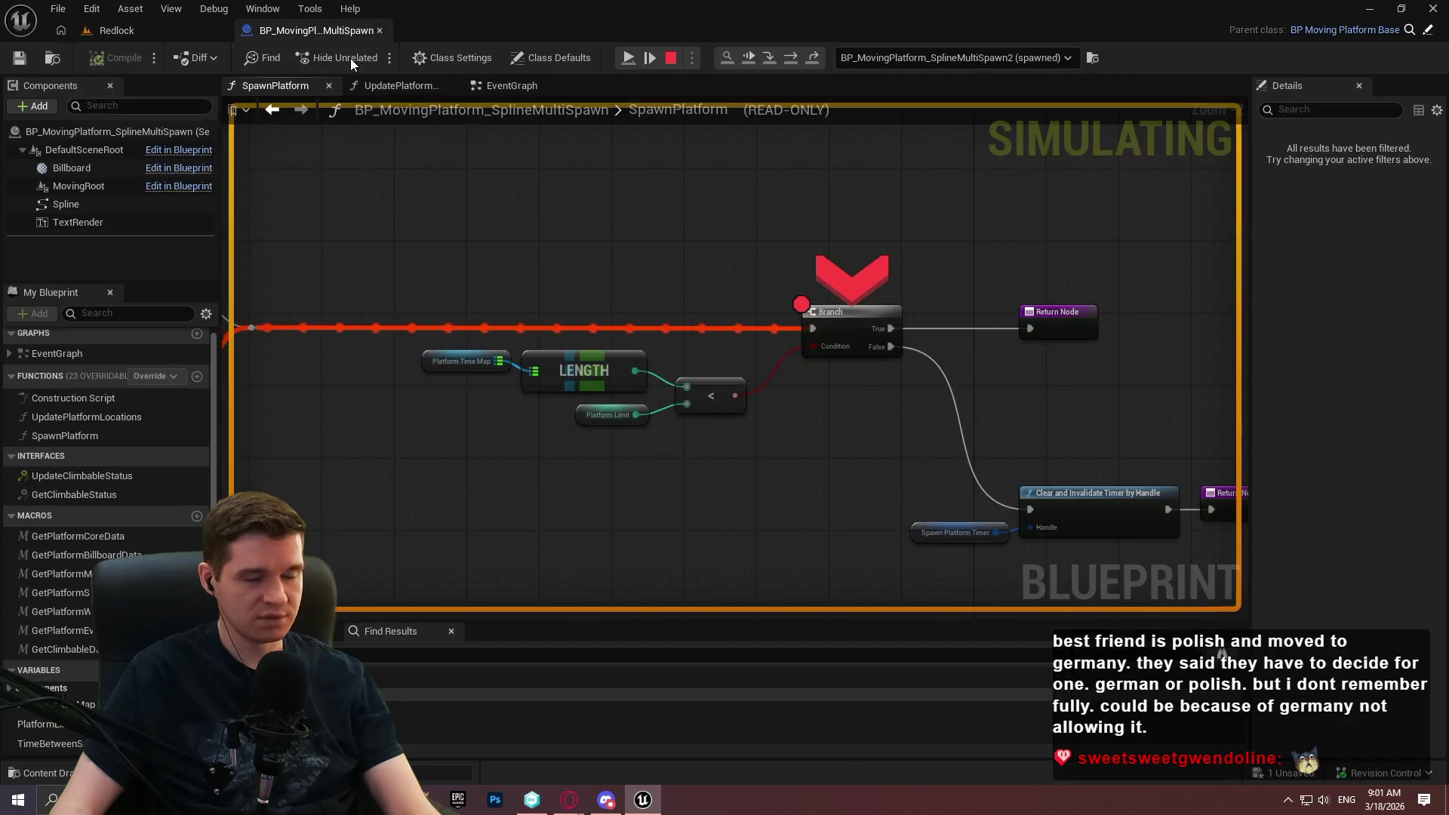
left_click(672, 58)
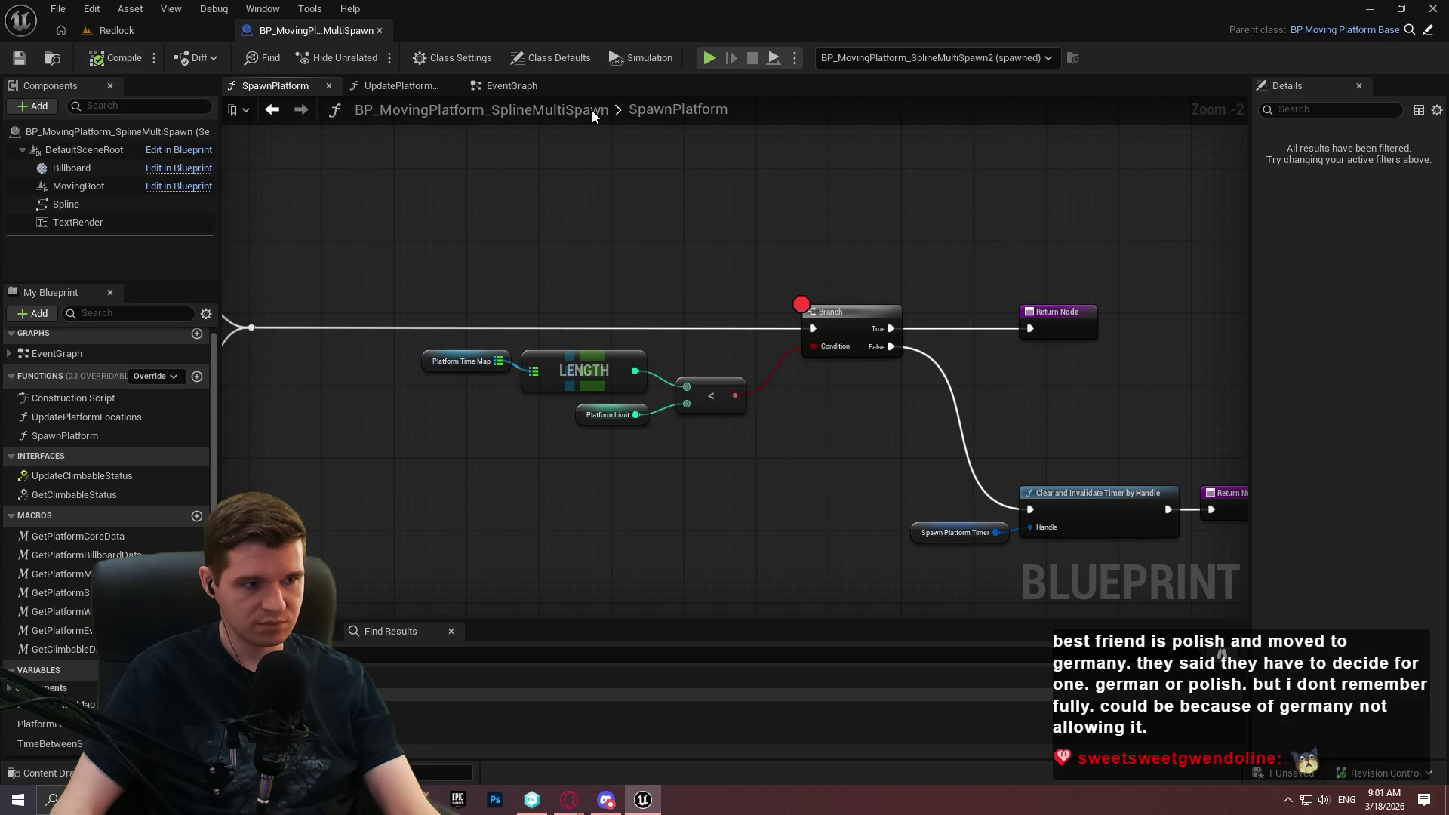
Duplicate the PlatformLimit variable and rename the copy PlatformsLeftToSpawn.
left_click_drag(562, 124, 849, 151)
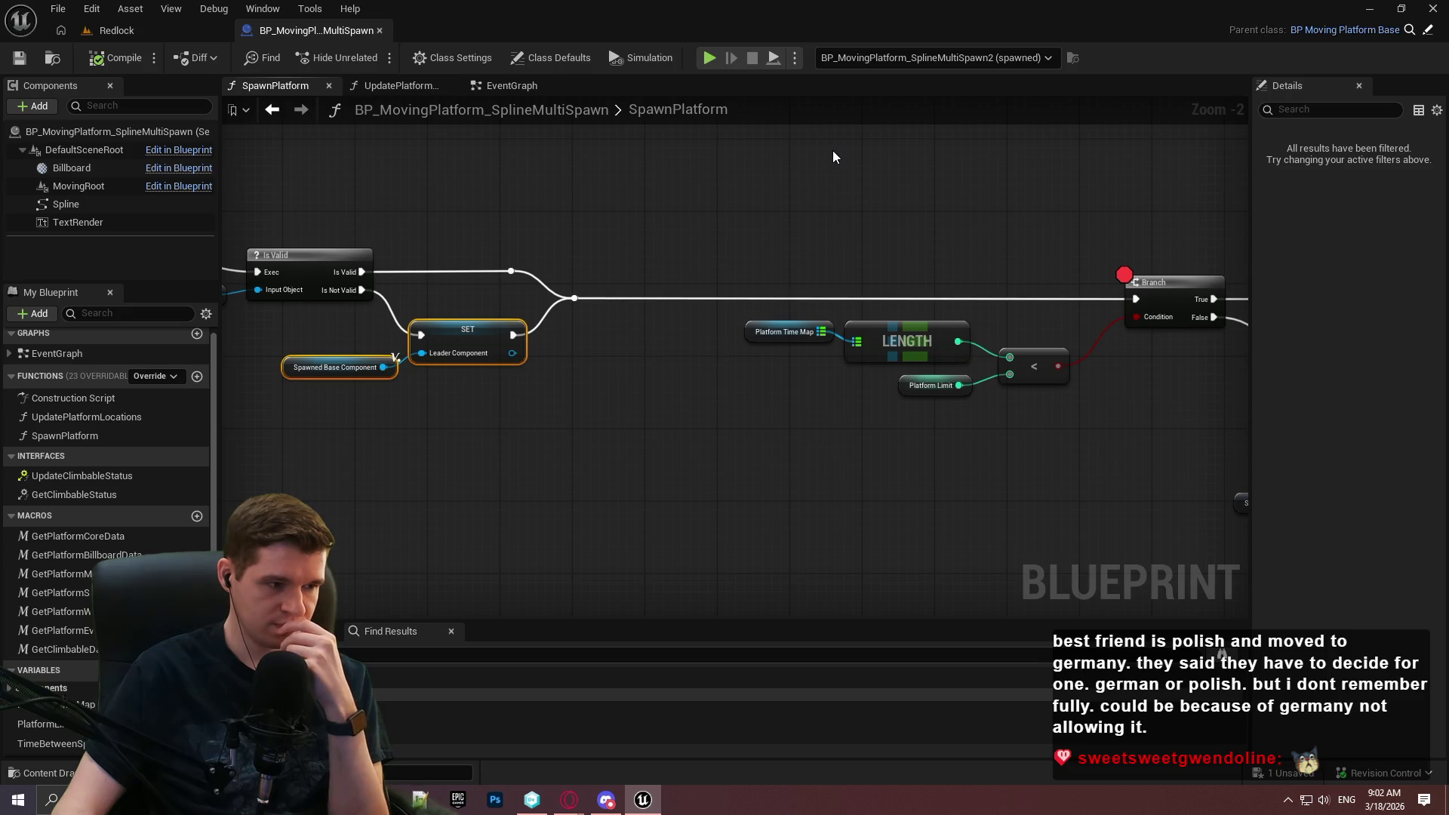
scroll(106, 491, "down", 1)
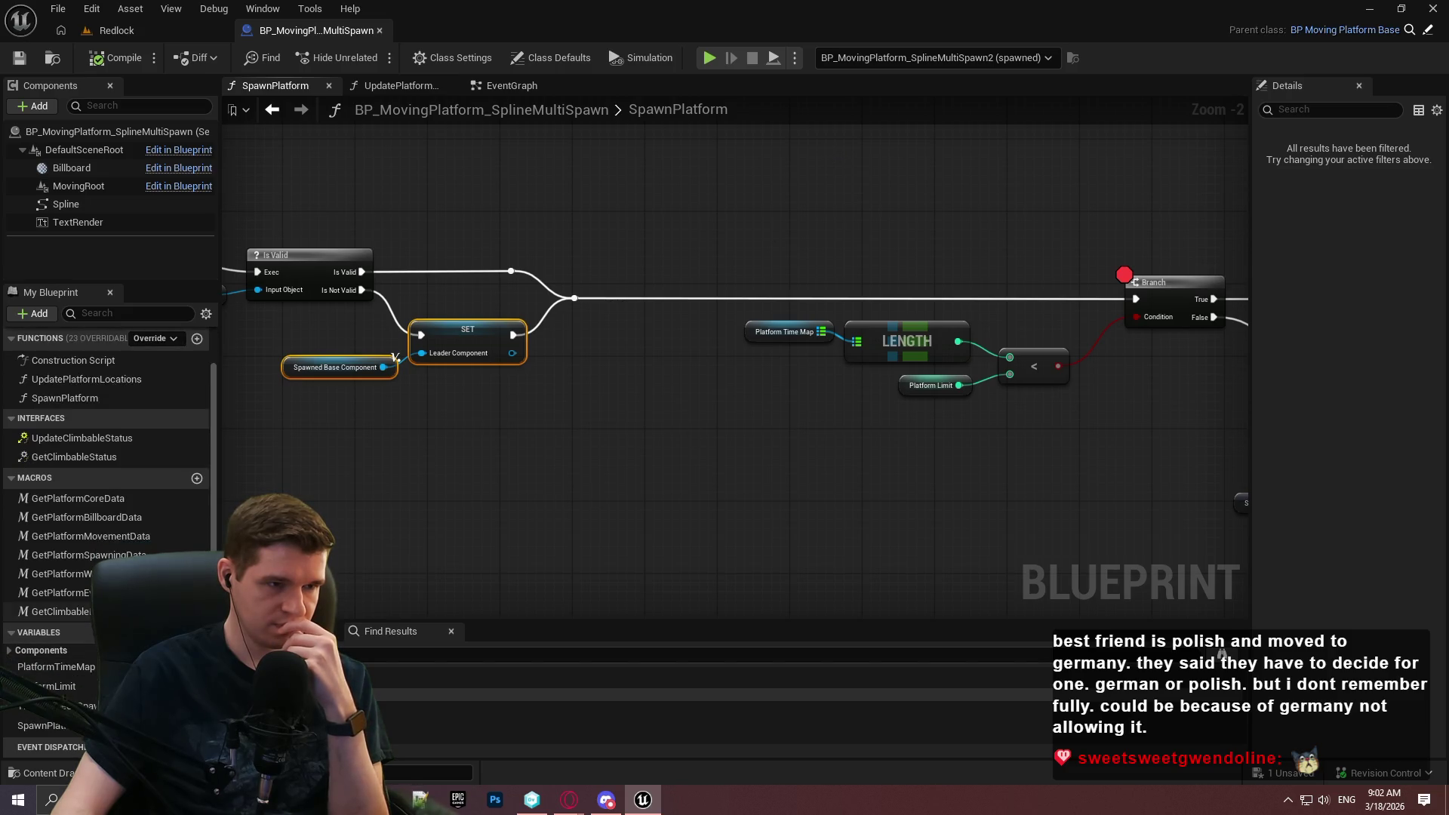
right_click(59, 687)
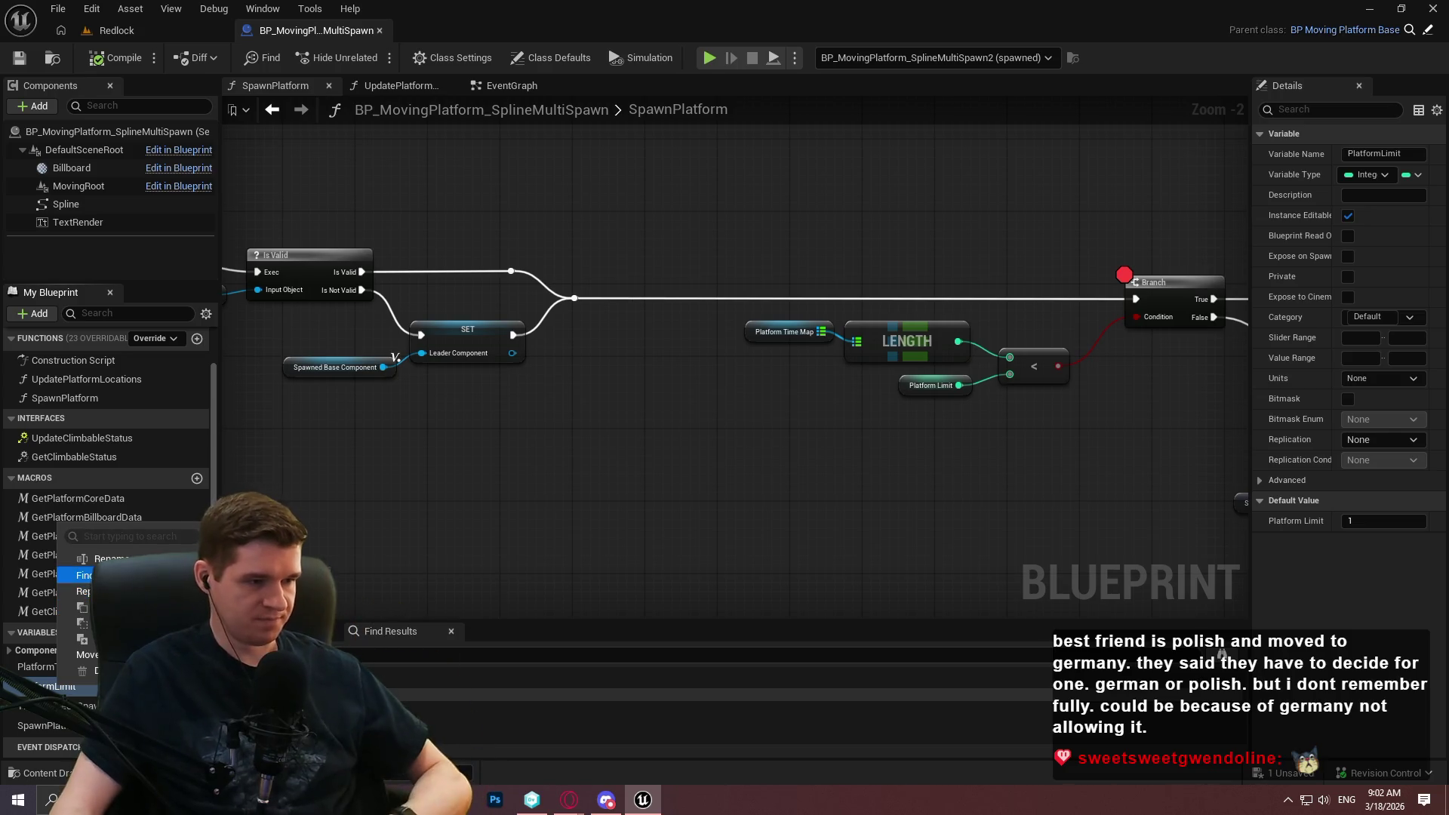
left_click(84, 639)
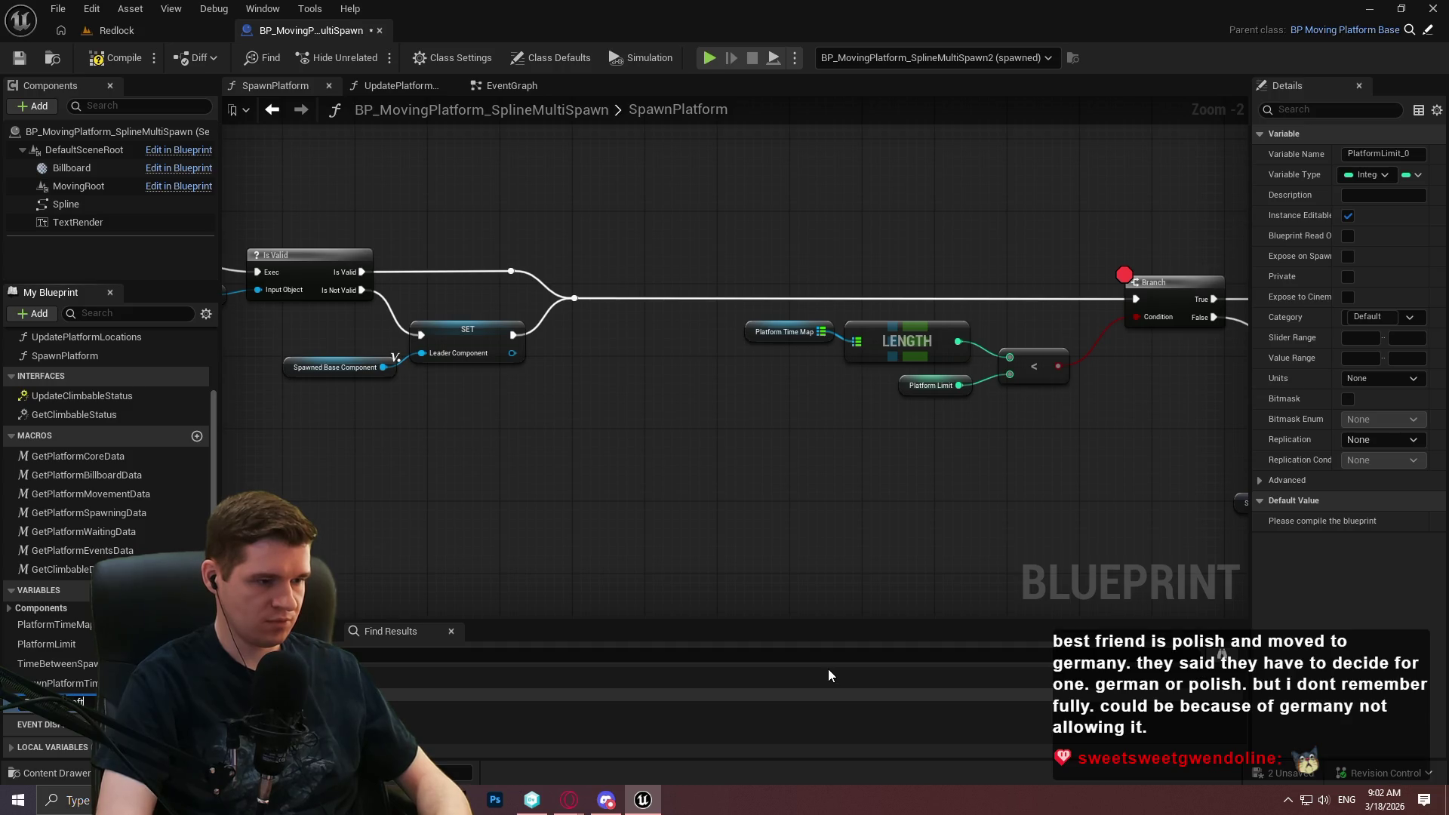
type("Spawn")
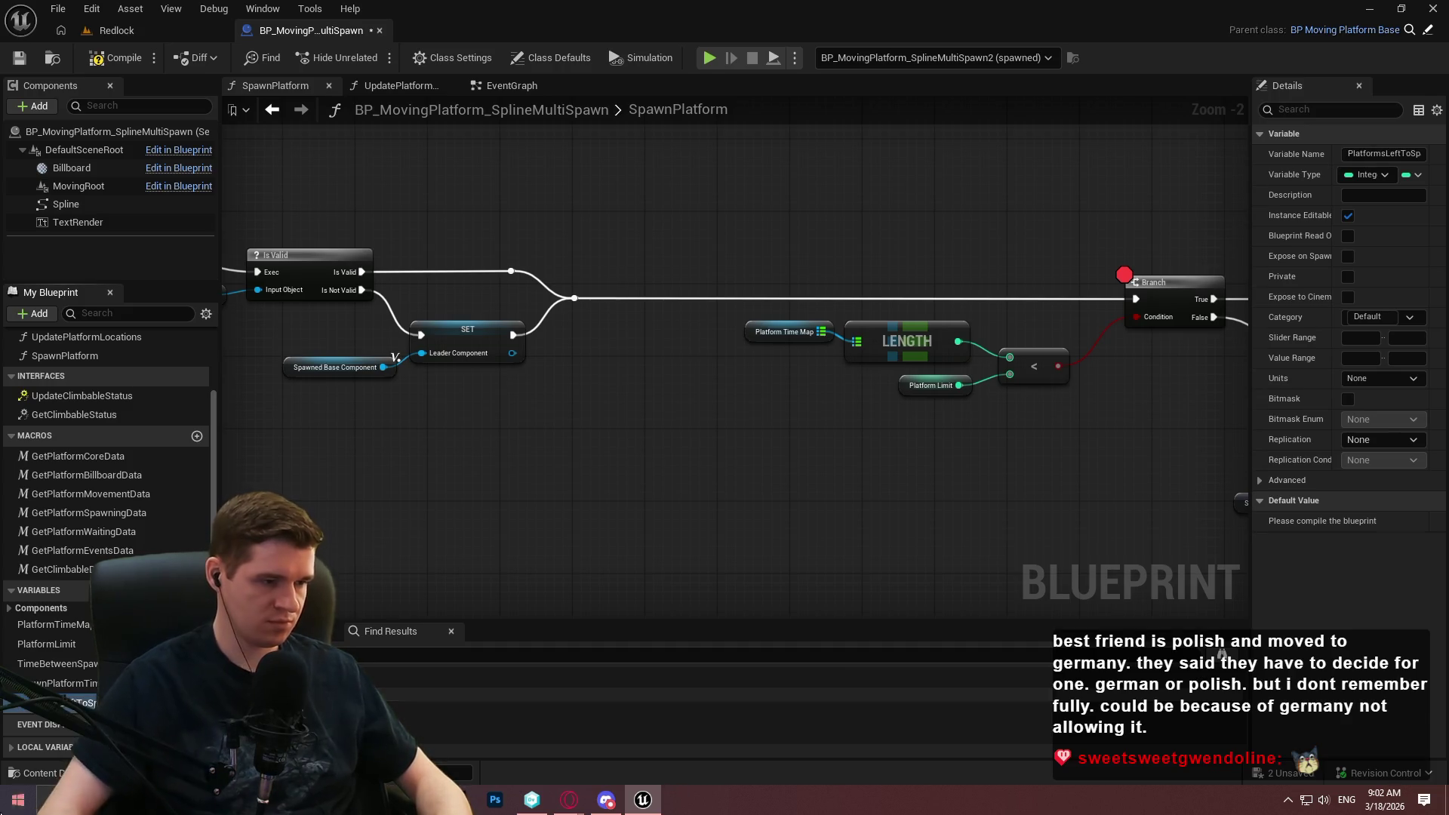
key("Return")
left_click_drag(46, 644, 371, 429)
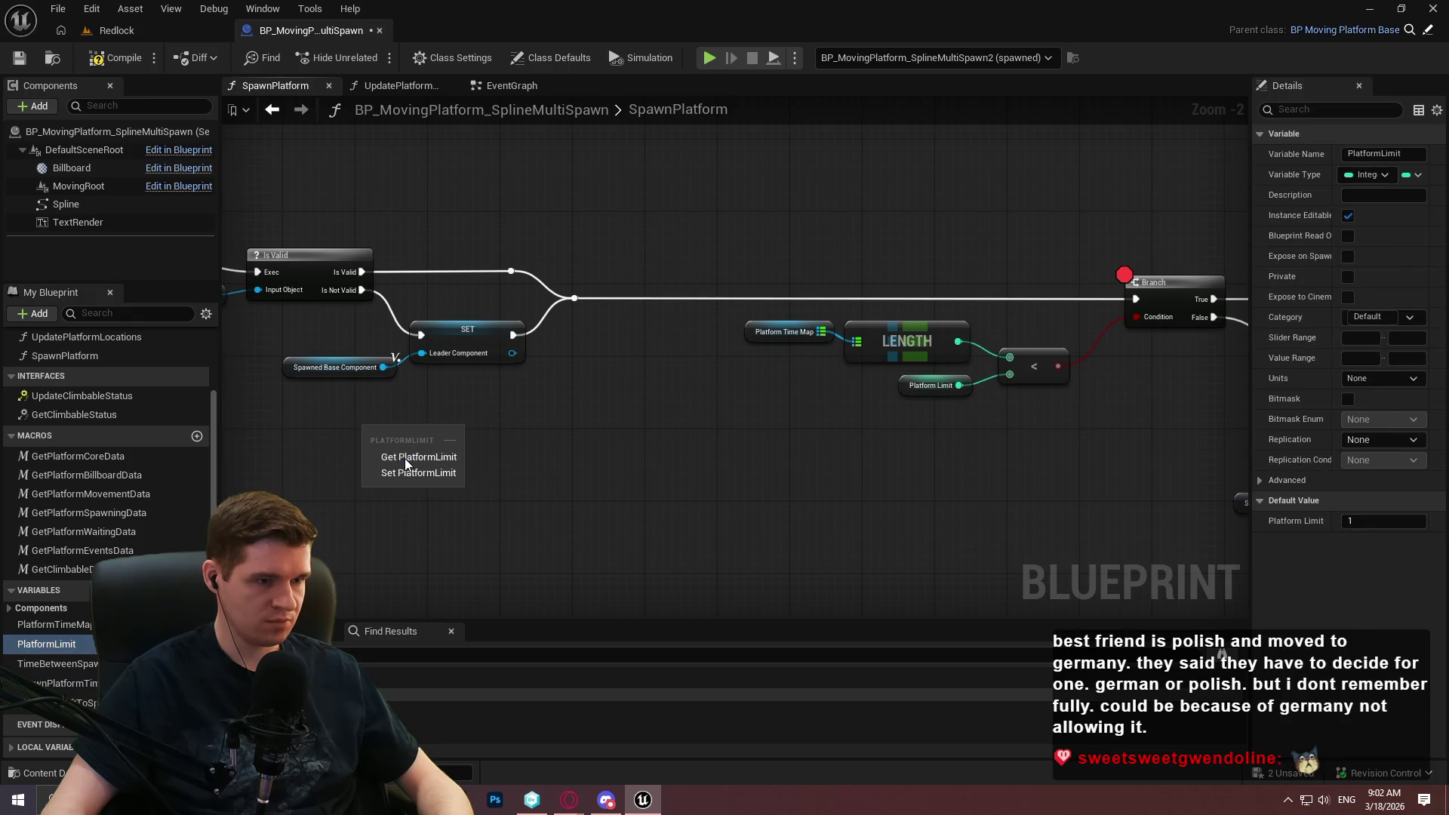
Add a SET Platforms Left to Spawn fed by Platform Limit, running after the leader SET.
left_click(404, 459)
mouse_move(53, 703)
left_mouse_down()
mouse_move(522, 446)
mouse_move(507, 420)
left_mouse_up()
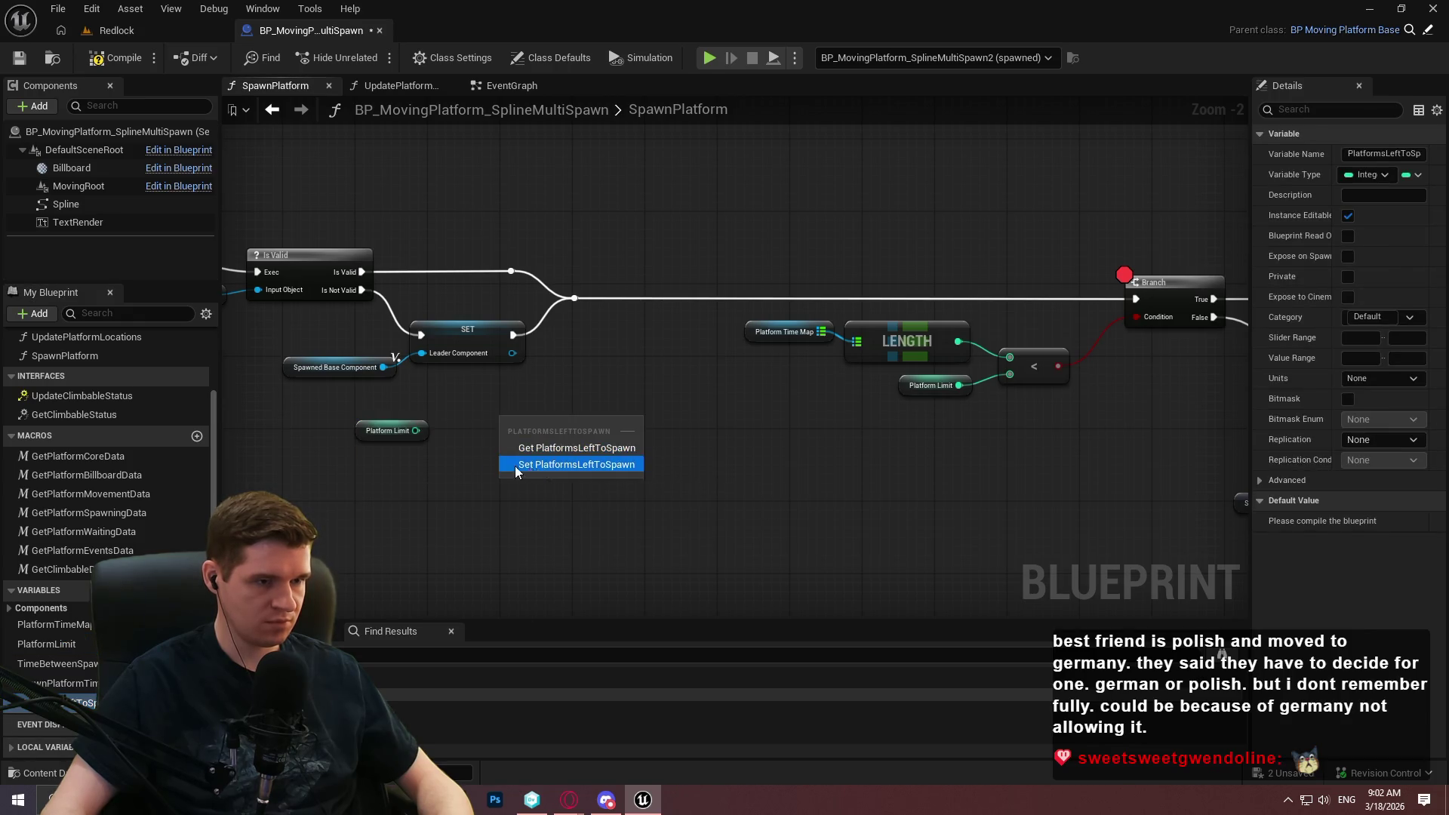
left_click(514, 465)
left_click_drag(415, 430, 521, 448)
left_click_drag(512, 429, 513, 334)
Connect the new SET's execution output to the reroute point leading to the Branch.
mouse_move(613, 425)
left_mouse_down()
mouse_move(550, 292)
mouse_move(568, 296)
left_mouse_up()
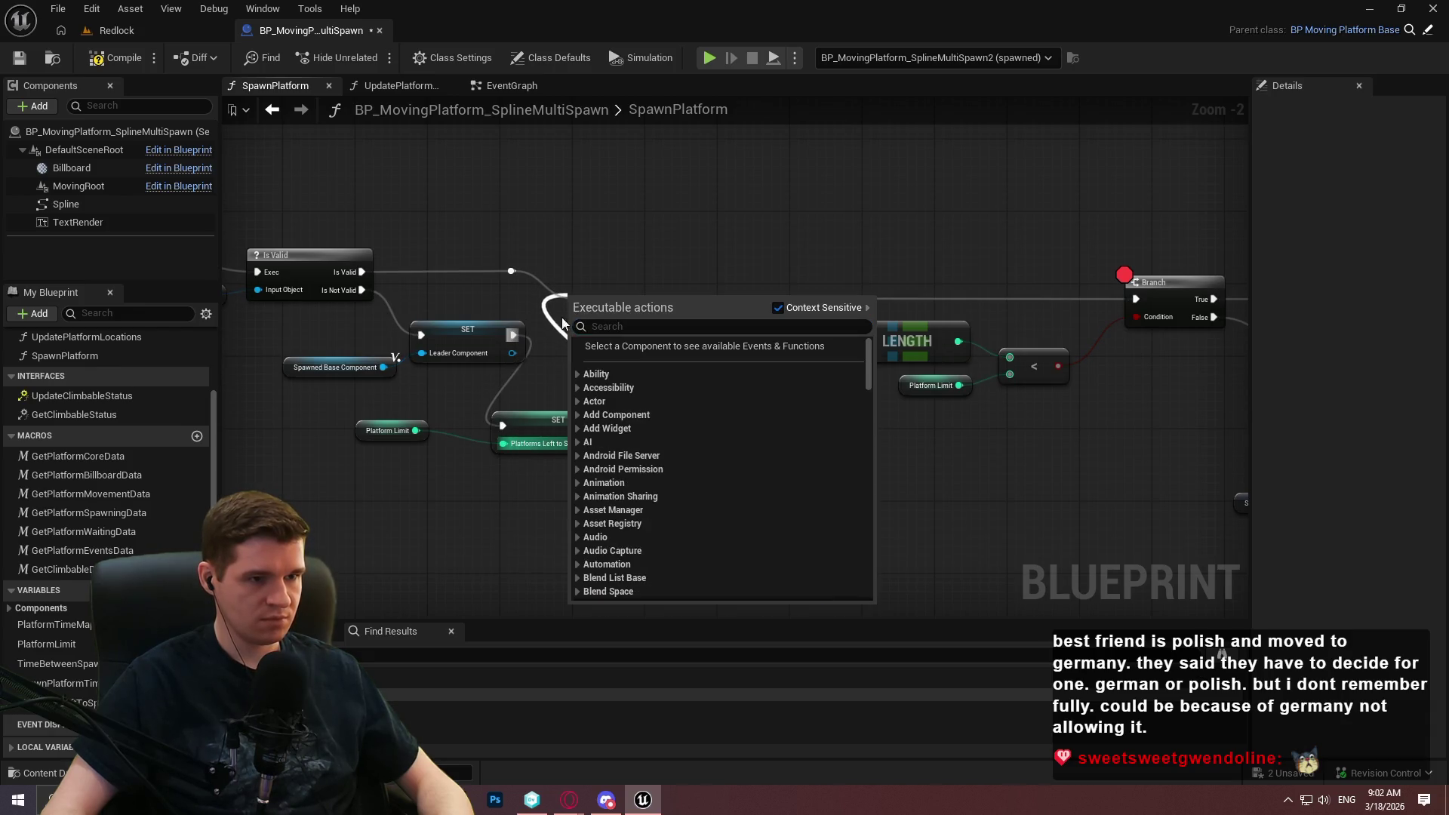
key("Escape")
mouse_move(613, 426)
left_mouse_down()
mouse_move(575, 297)
mouse_move(589, 411)
mouse_move(574, 299)
left_mouse_up()
key("Escape")
scroll(640, 336, "up", 2)
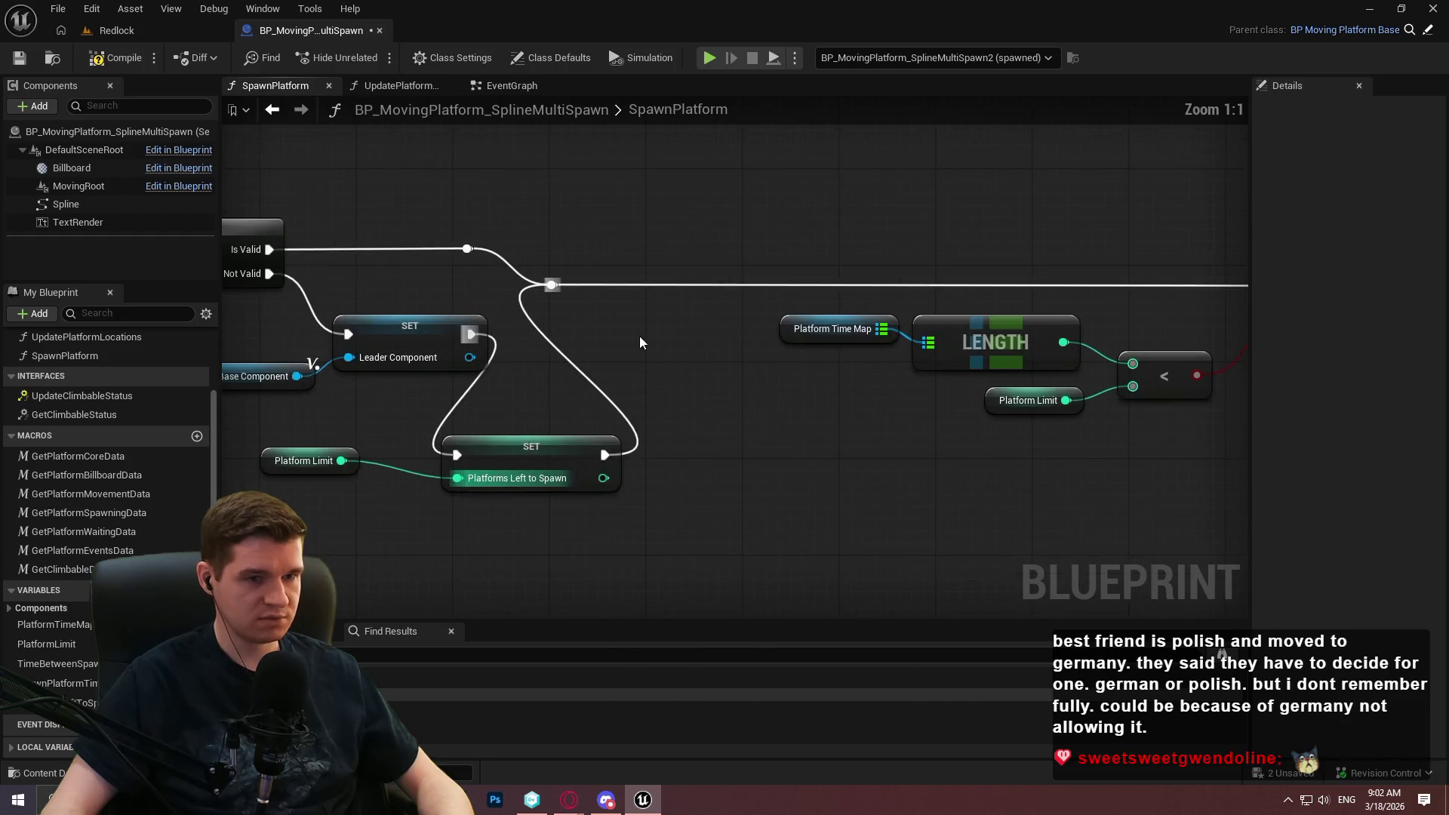
left_click(516, 460)
Tidy the new SET and Platform Limit getter and shift the reroute points right.
left_click_drag(516, 460, 578, 329)
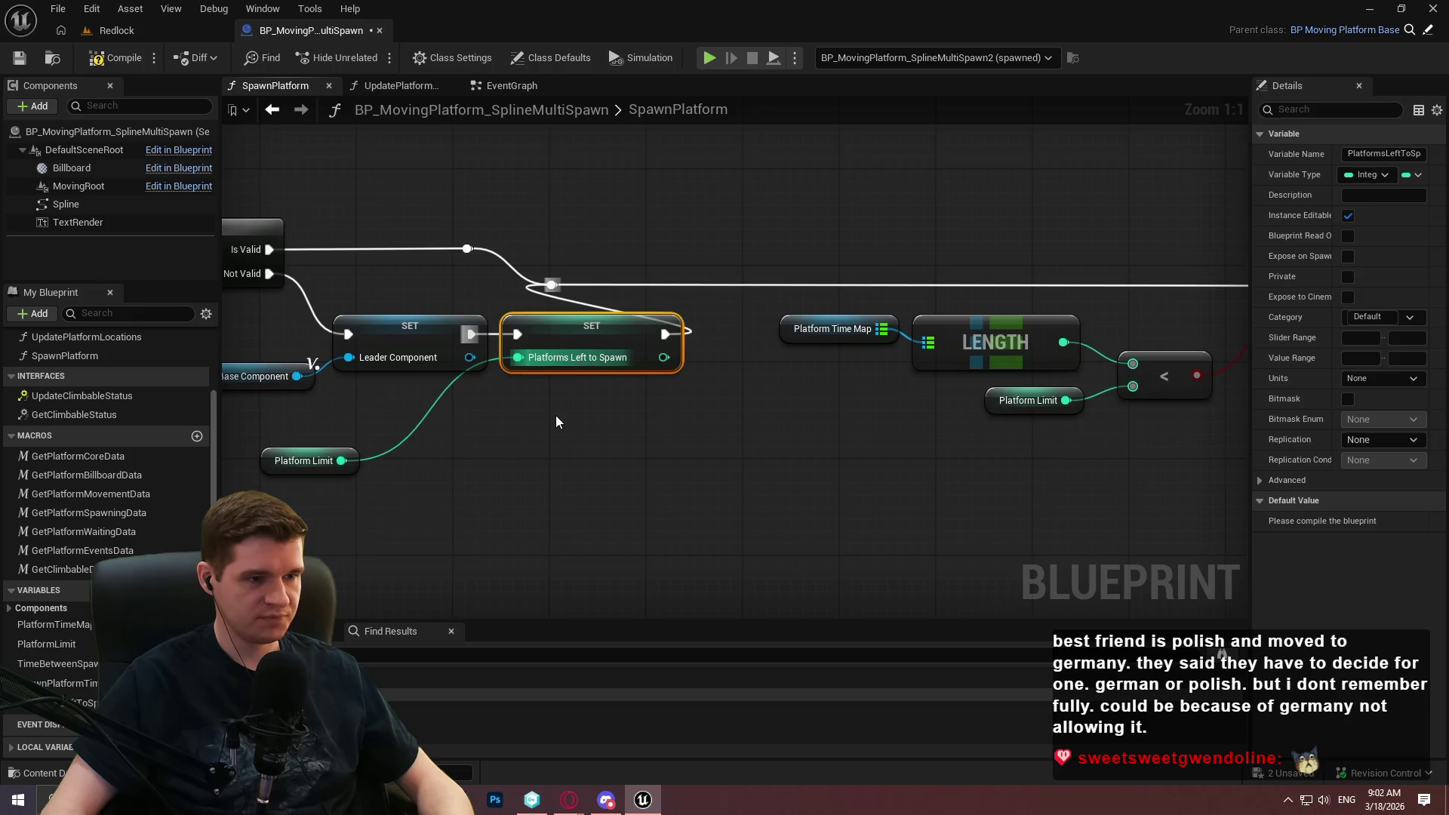
left_click_drag(357, 468, 473, 410)
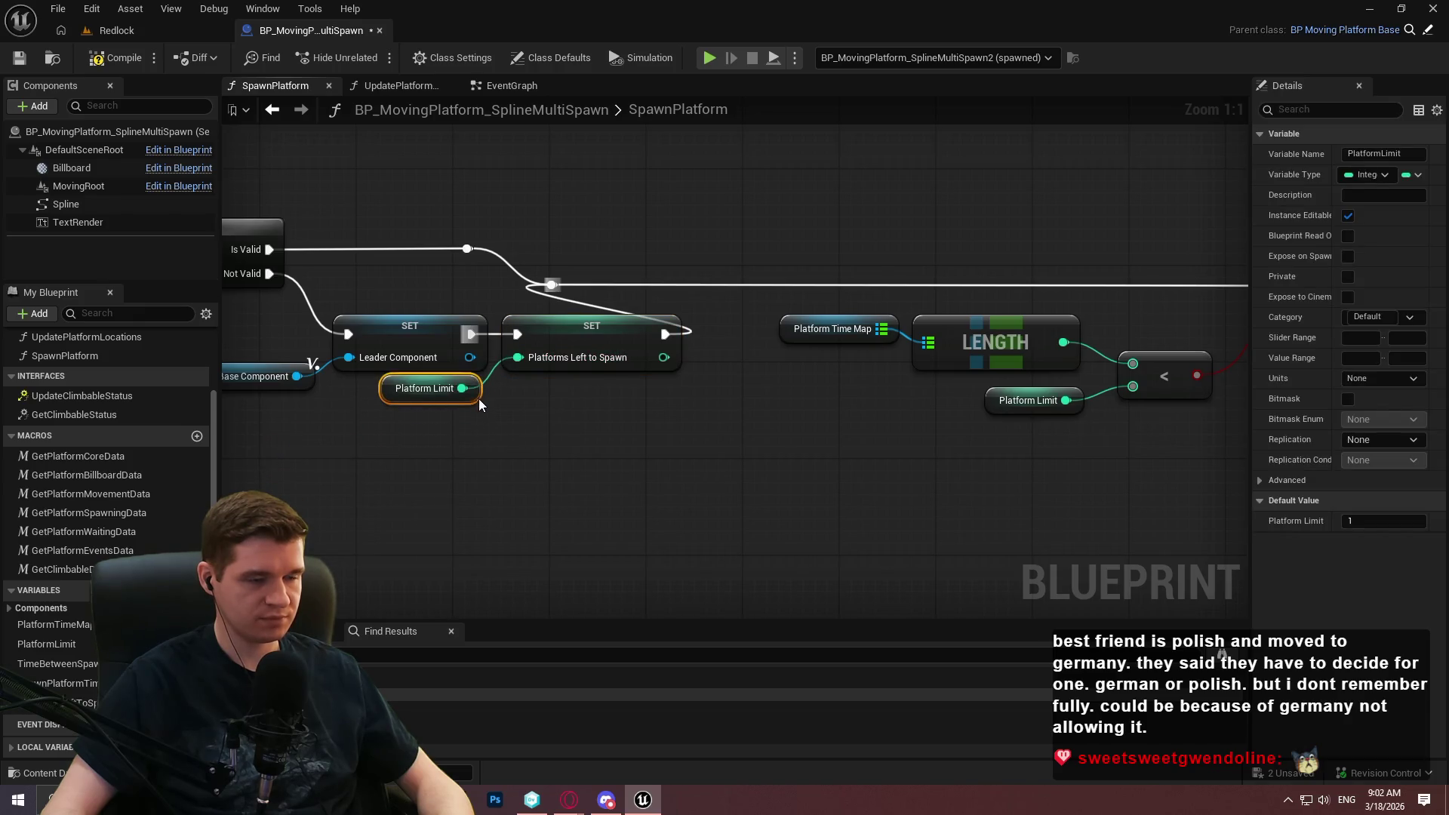
left_click(523, 410)
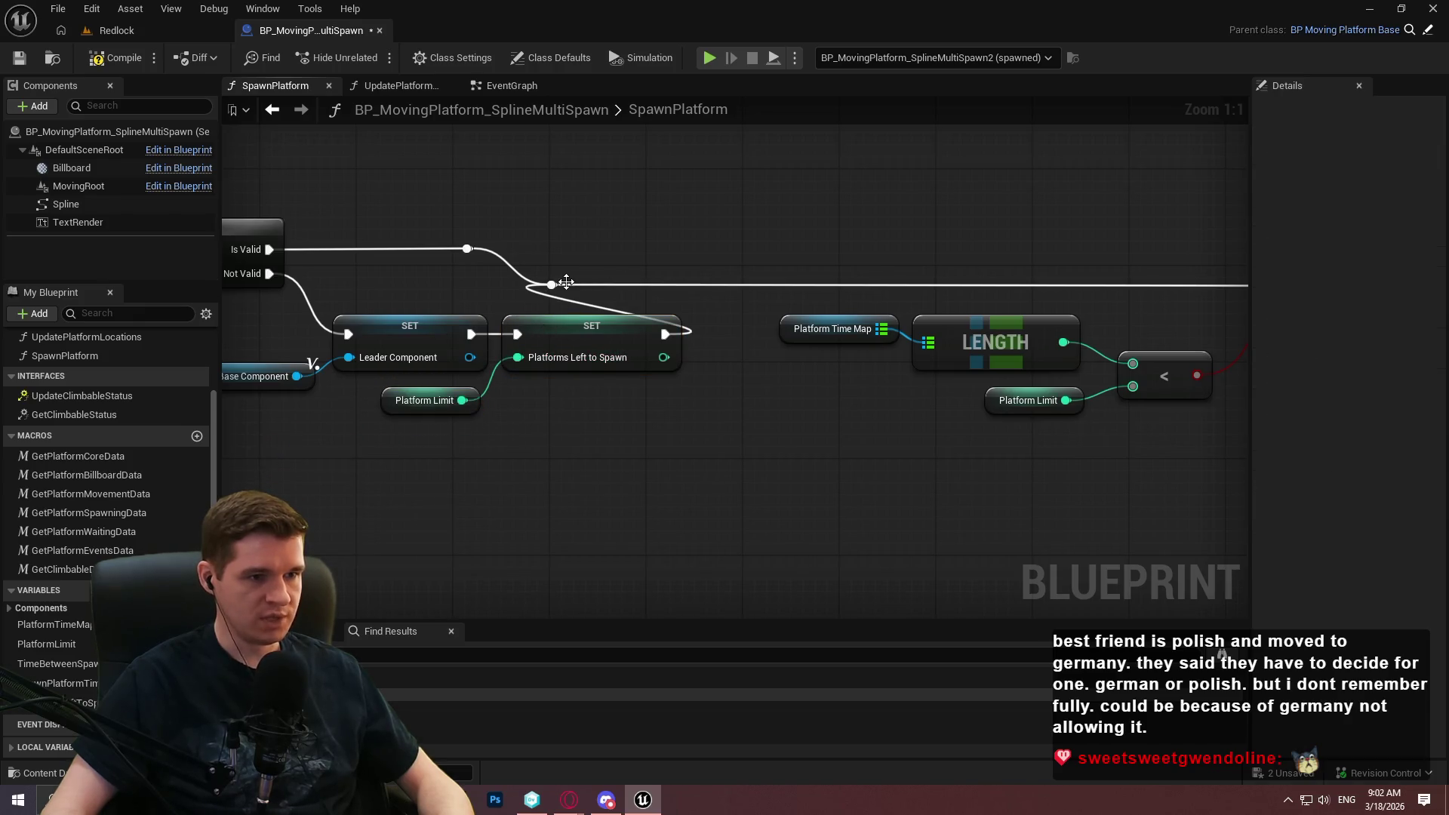
left_click_drag(566, 282, 753, 283)
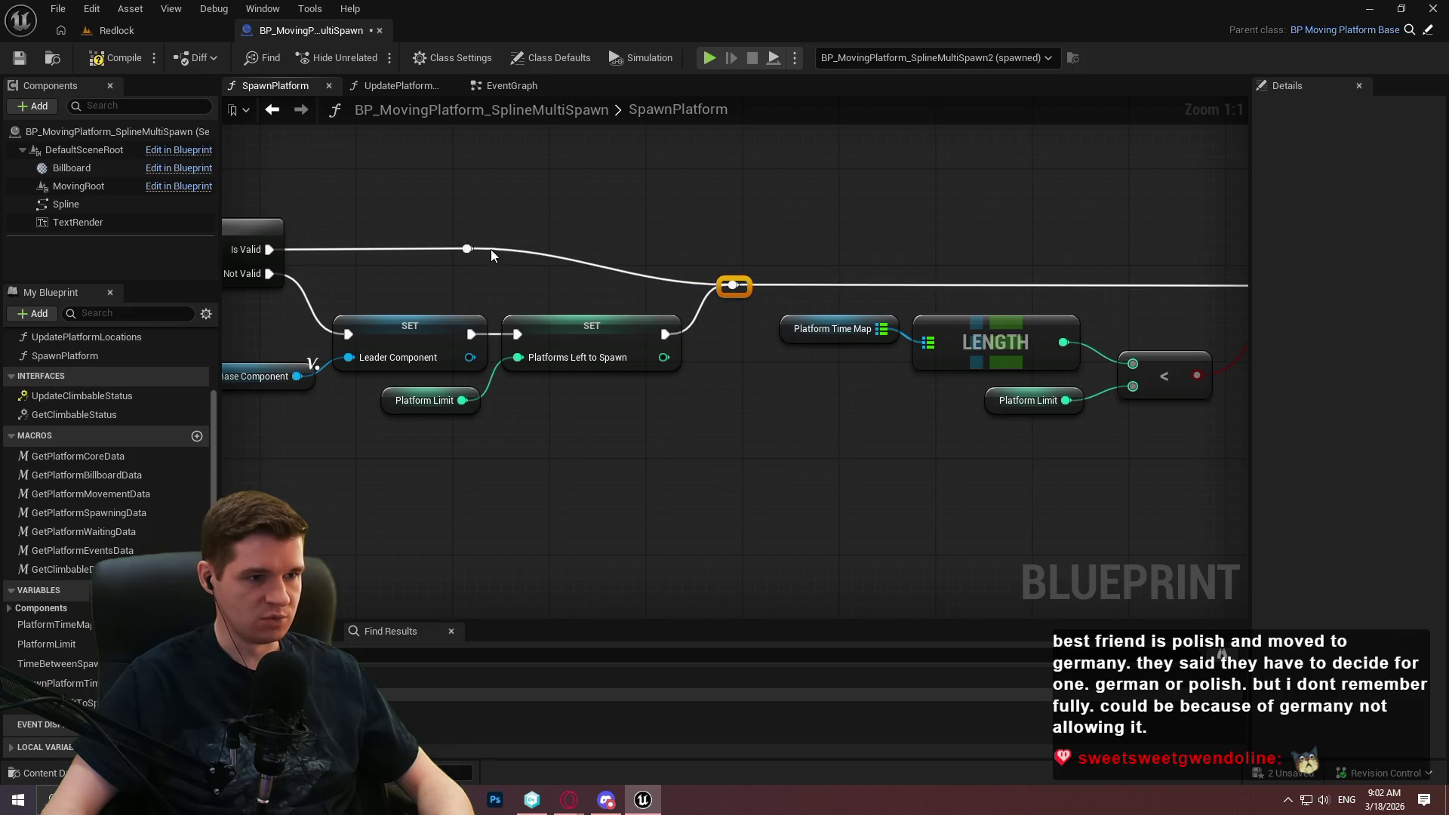
left_click_drag(467, 249, 674, 258)
left_click(768, 415)
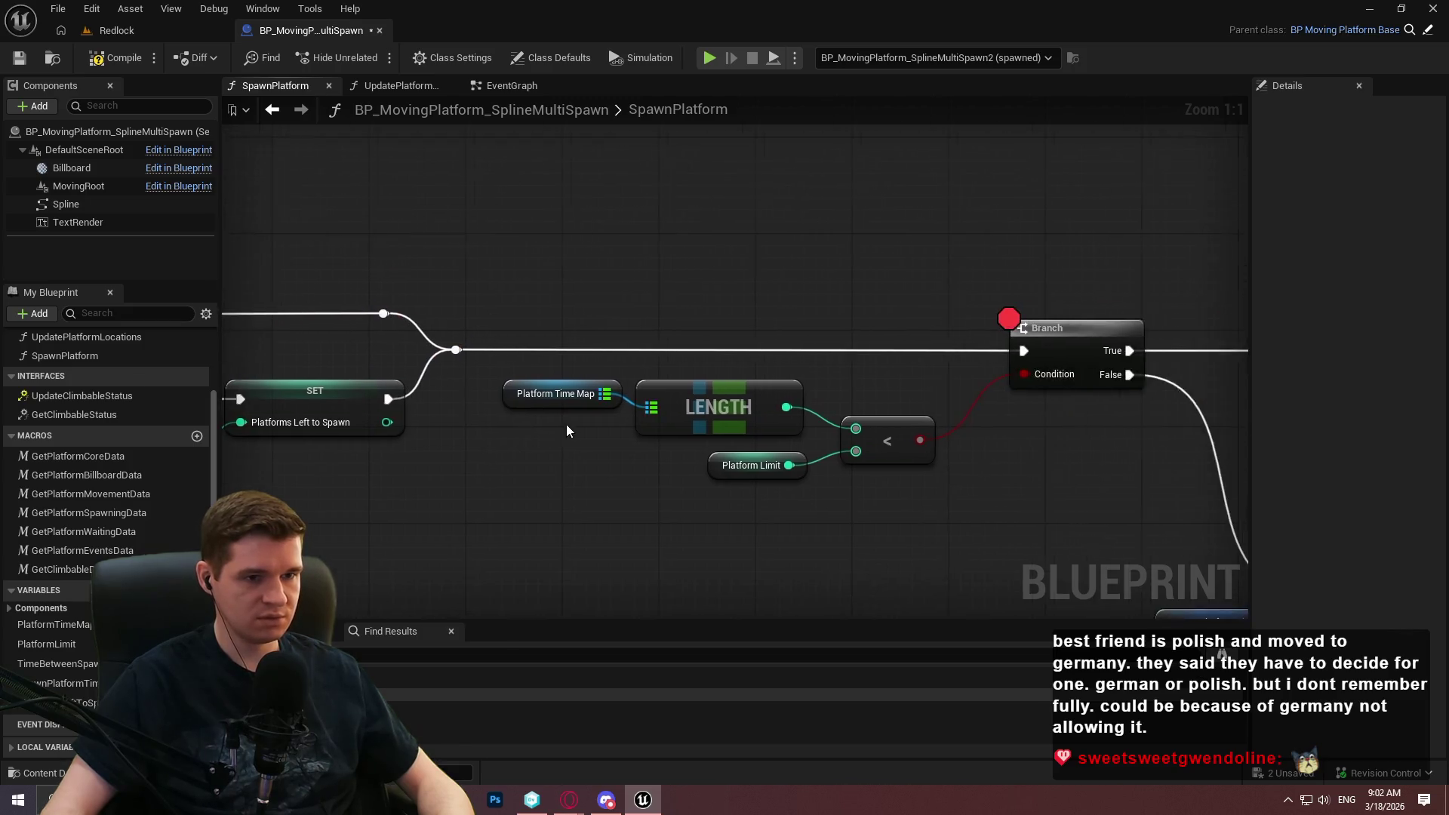
Delete the Platform Time Map LENGTH and Platform Limit comparison nodes, adding a Platforms Left to Spawn getter.
scroll(565, 424, "down", 1)
scroll(564, 458, "down", 1)
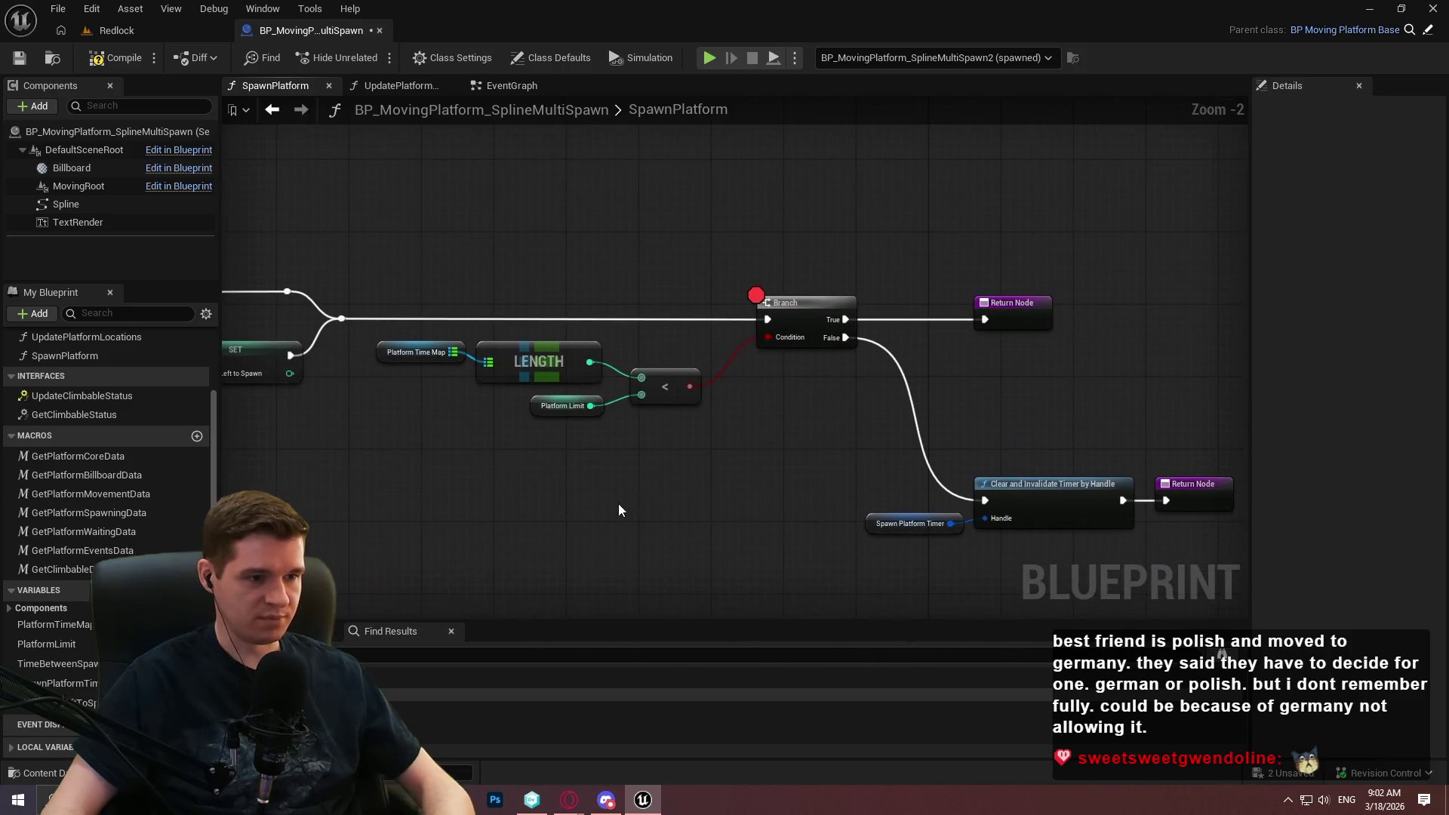
left_click(418, 356)
key("Delete")
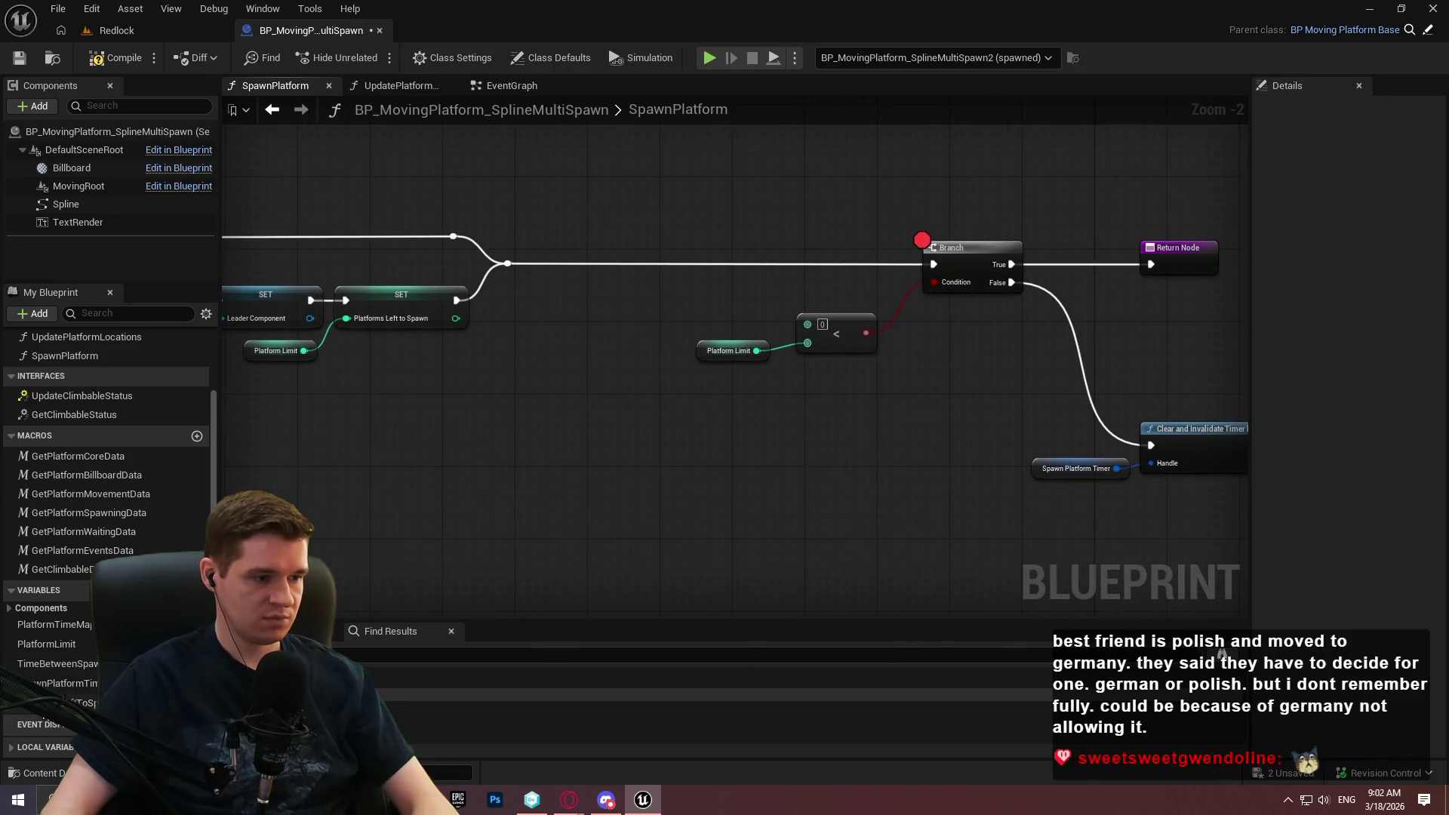
left_click_drag(61, 703, 536, 433)
left_click(551, 420)
left_click_drag(890, 305, 686, 452)
key("Delete")
Wire Platforms Left to Spawn <= 0 into the Branch condition.
scroll(578, 403, "up", 2)
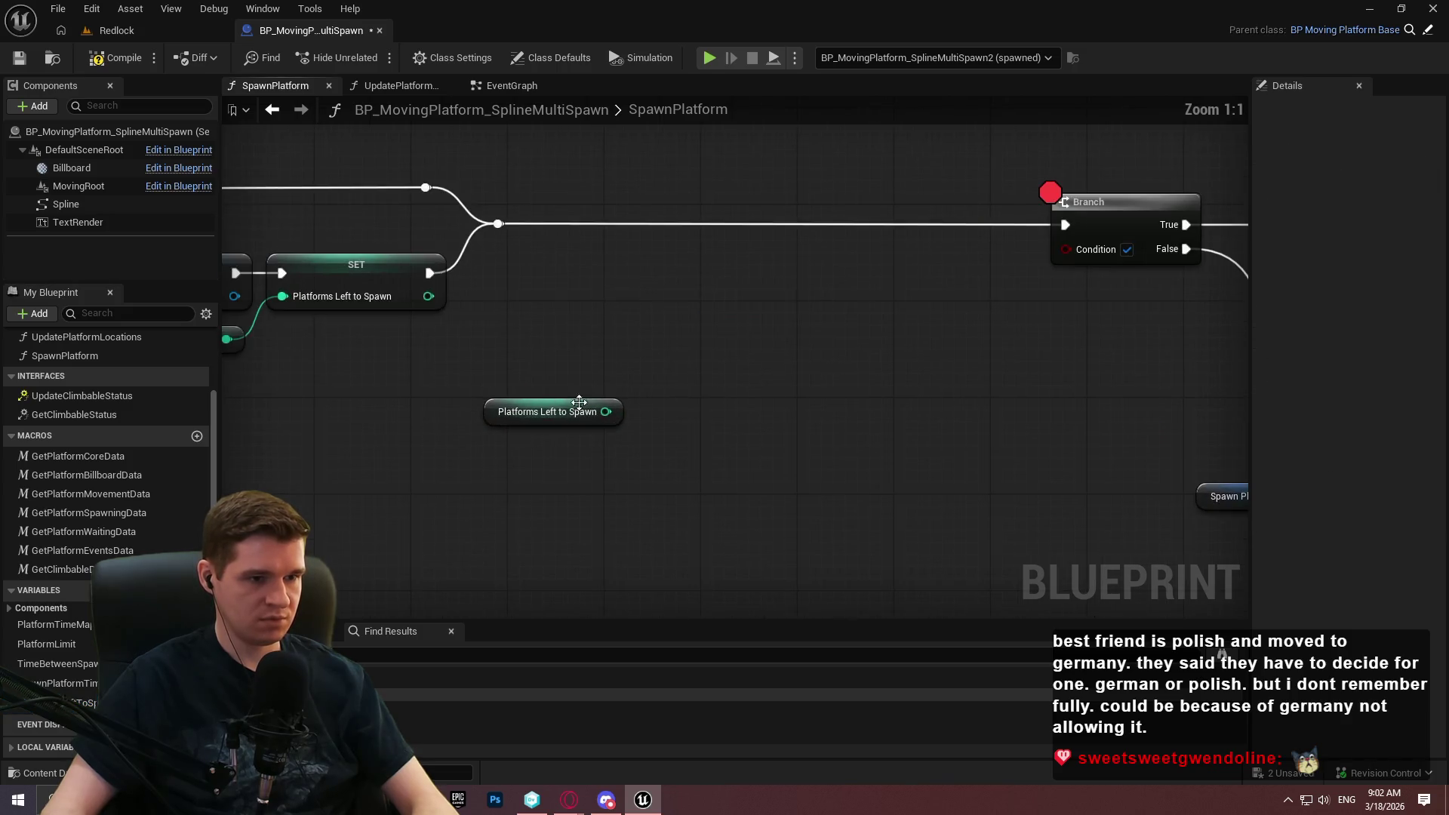
left_click_drag(606, 411, 704, 416)
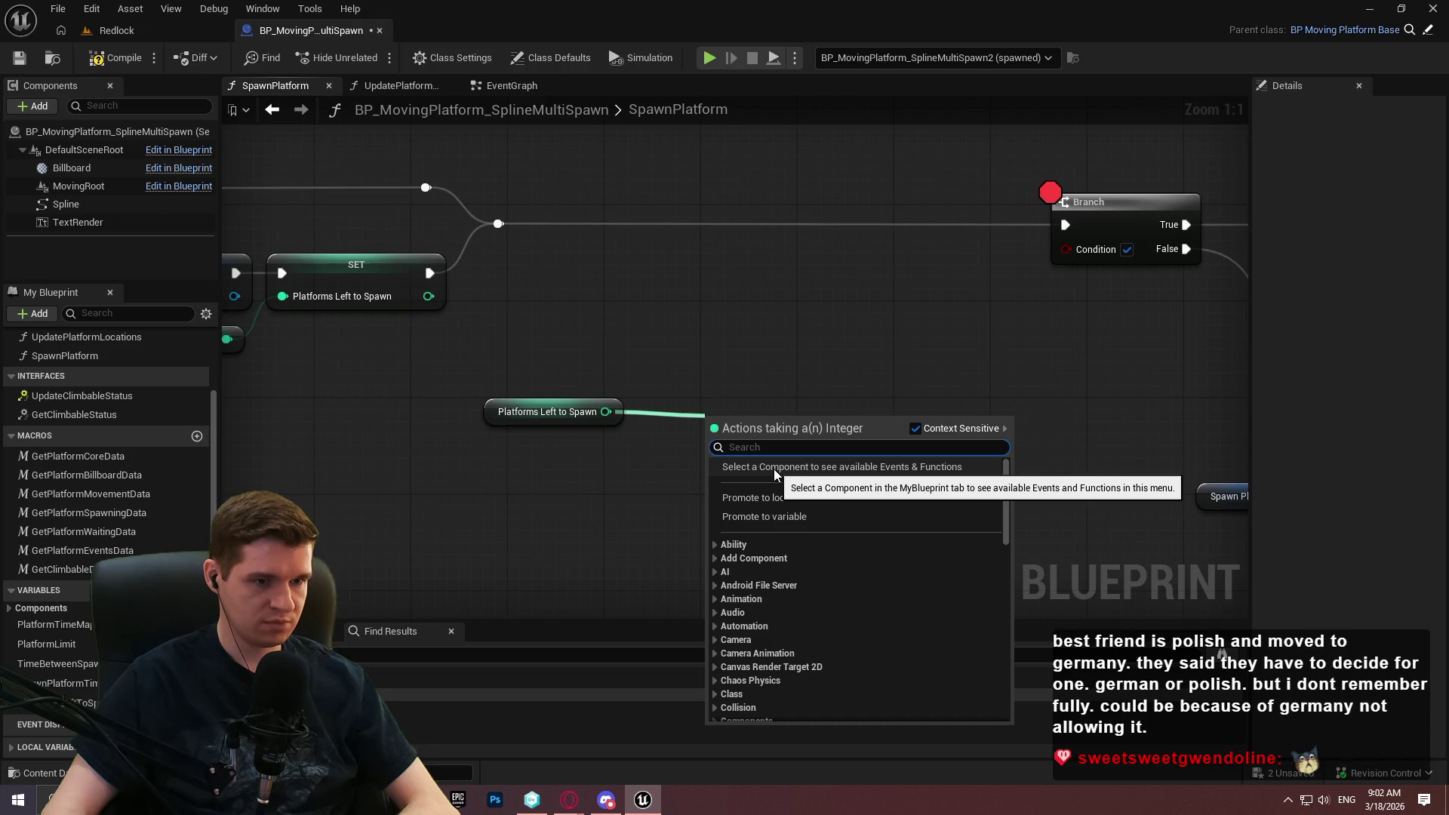
type("<=")
left_click(786, 513)
mouse_move(751, 442)
left_mouse_down()
mouse_move(693, 443)
mouse_move(1029, 291)
mouse_move(1066, 249)
left_mouse_up()
left_click_drag(943, 478, 551, 394)
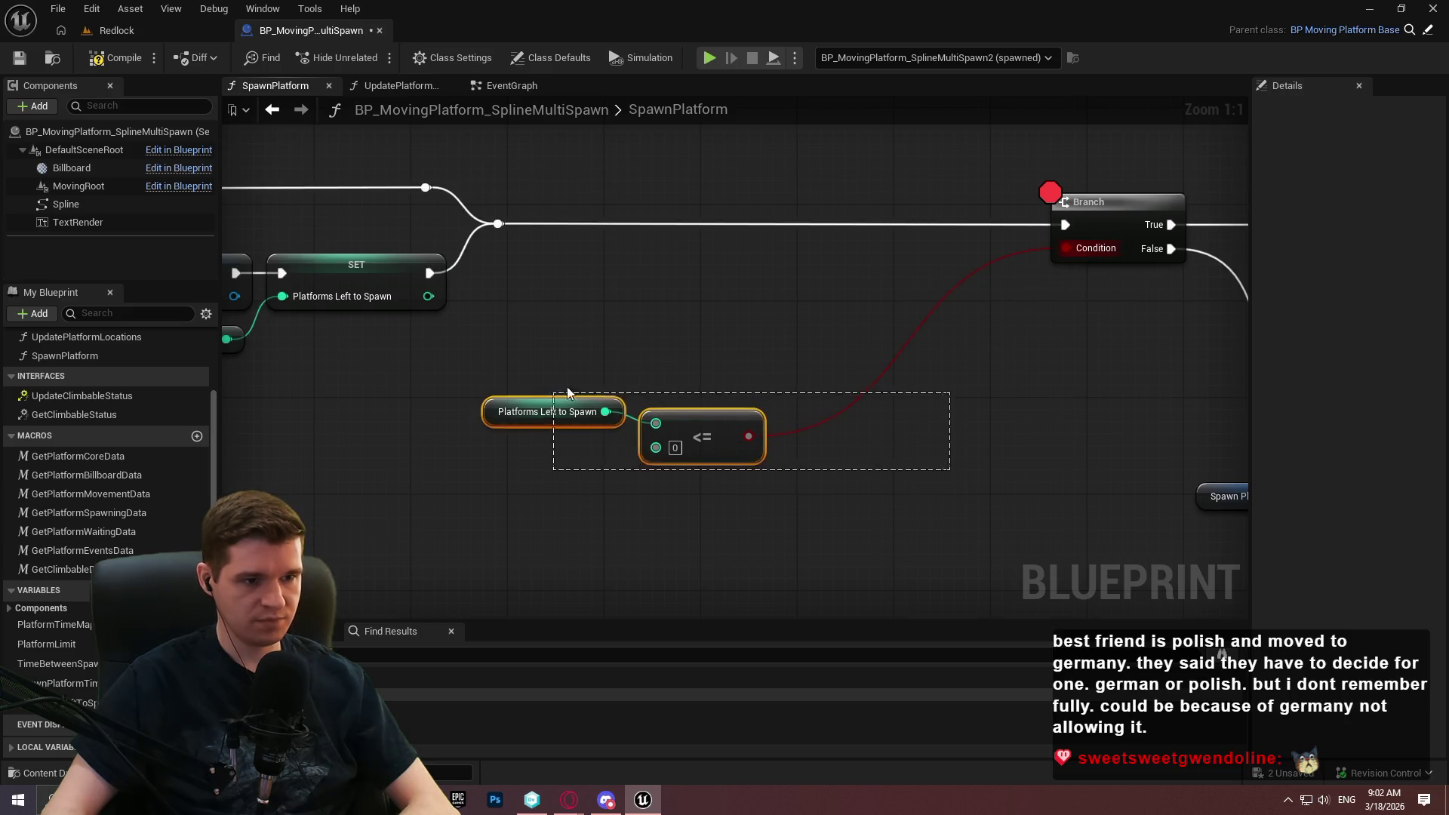
mouse_move(927, 295)
left_mouse_down()
mouse_move(978, 277)
mouse_move(970, 287)
left_mouse_up()
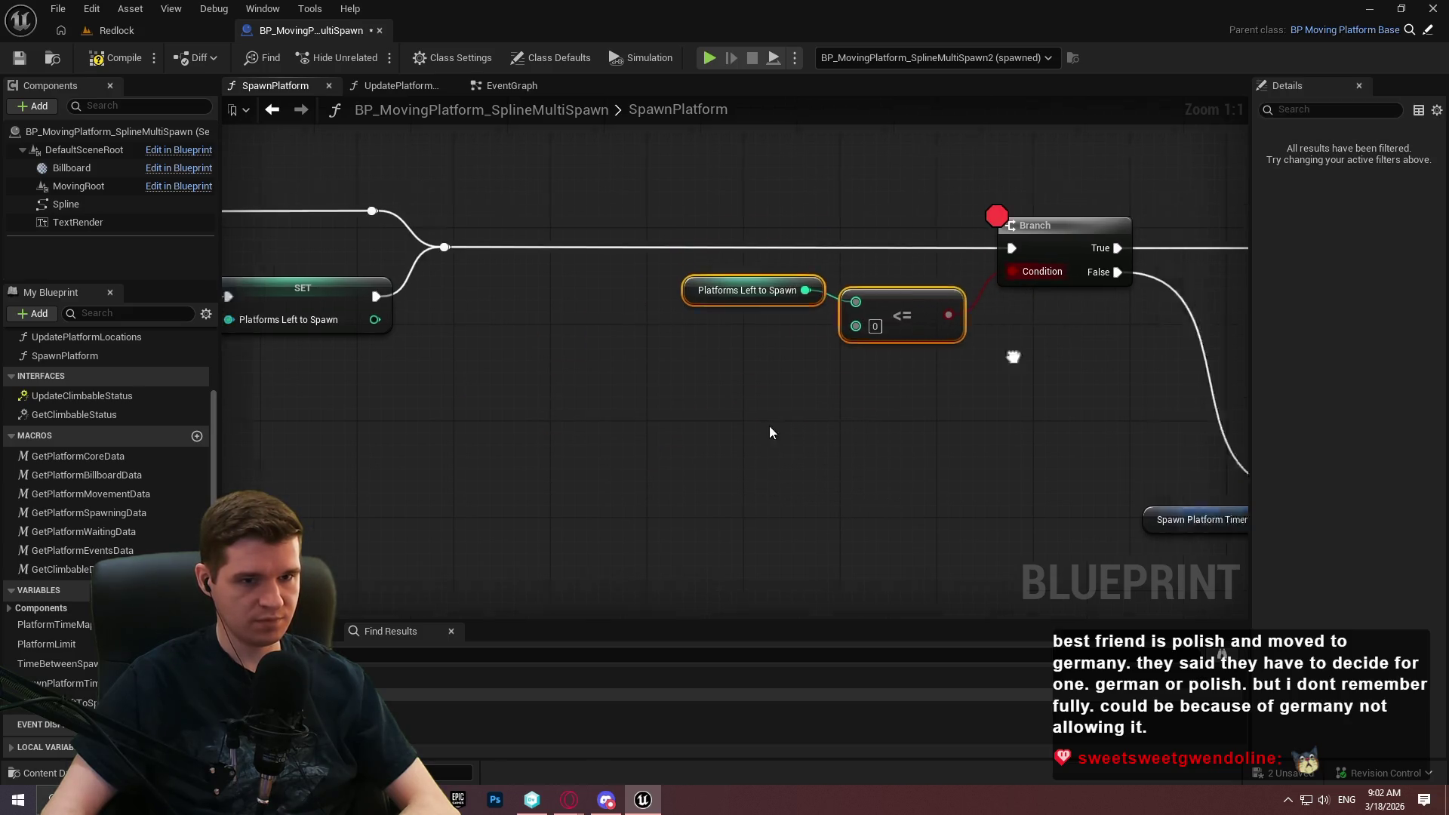
Remove the Branch breakpoint and drag another PlatformsLeftToSpawn variable into the graph.
right_click(818, 297)
left_click(853, 620)
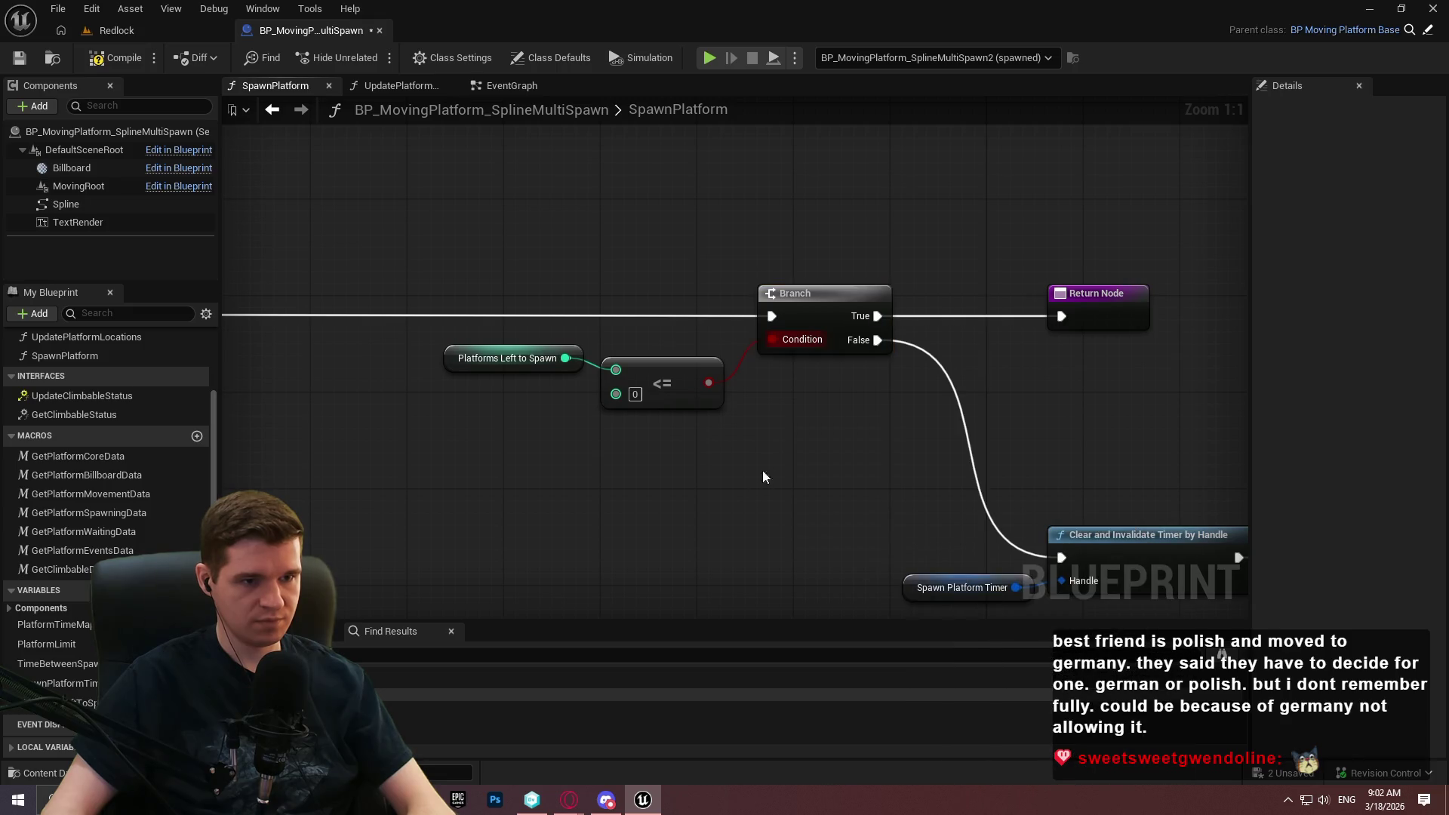
scroll(759, 411, "down", 2)
mouse_move(774, 422)
left_mouse_down()
mouse_move(970, 483)
mouse_move(740, 423)
mouse_move(656, 420)
left_mouse_up()
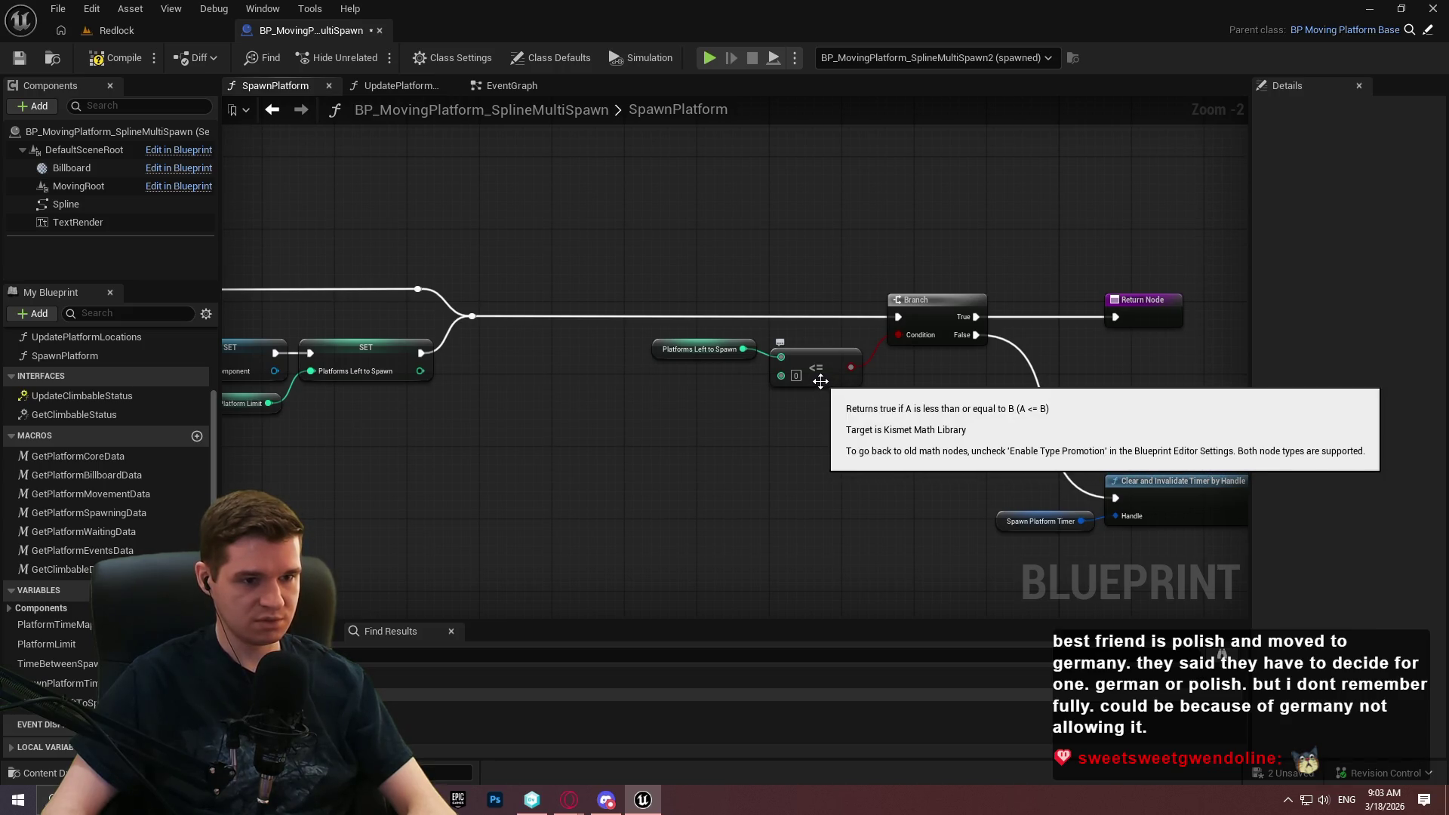
left_click_drag(68, 702, 538, 466)
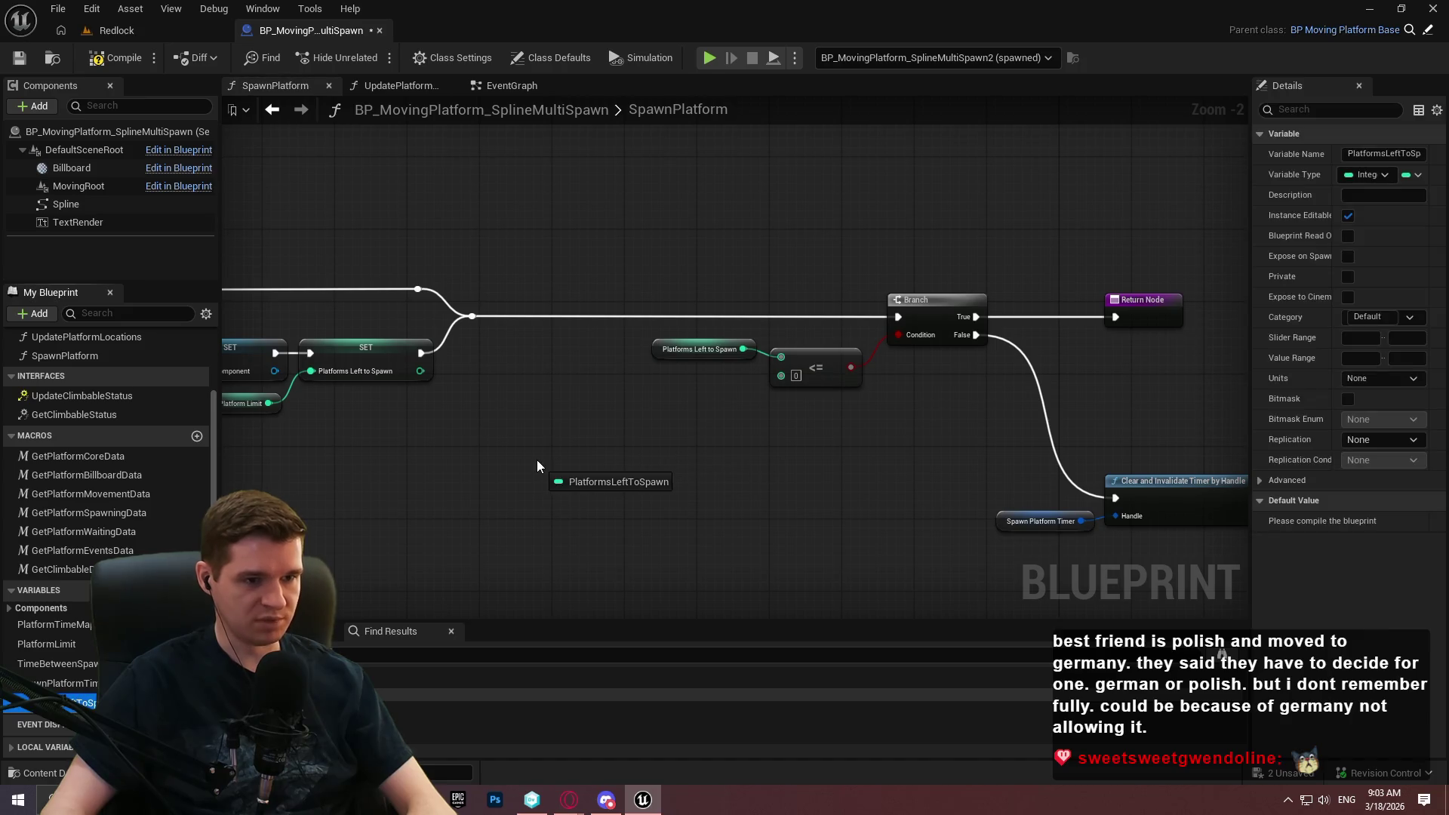
Add a Decrement node on a Platforms Left to Spawn getter and run it from the valid path.
left_click(581, 486)
mouse_move(625, 467)
left_mouse_down()
mouse_move(665, 466)
mouse_move(498, 316)
mouse_move(473, 317)
left_mouse_up()
type("decr")
left_click(764, 543)
left_click_drag(1158, 566, 1001, 518)
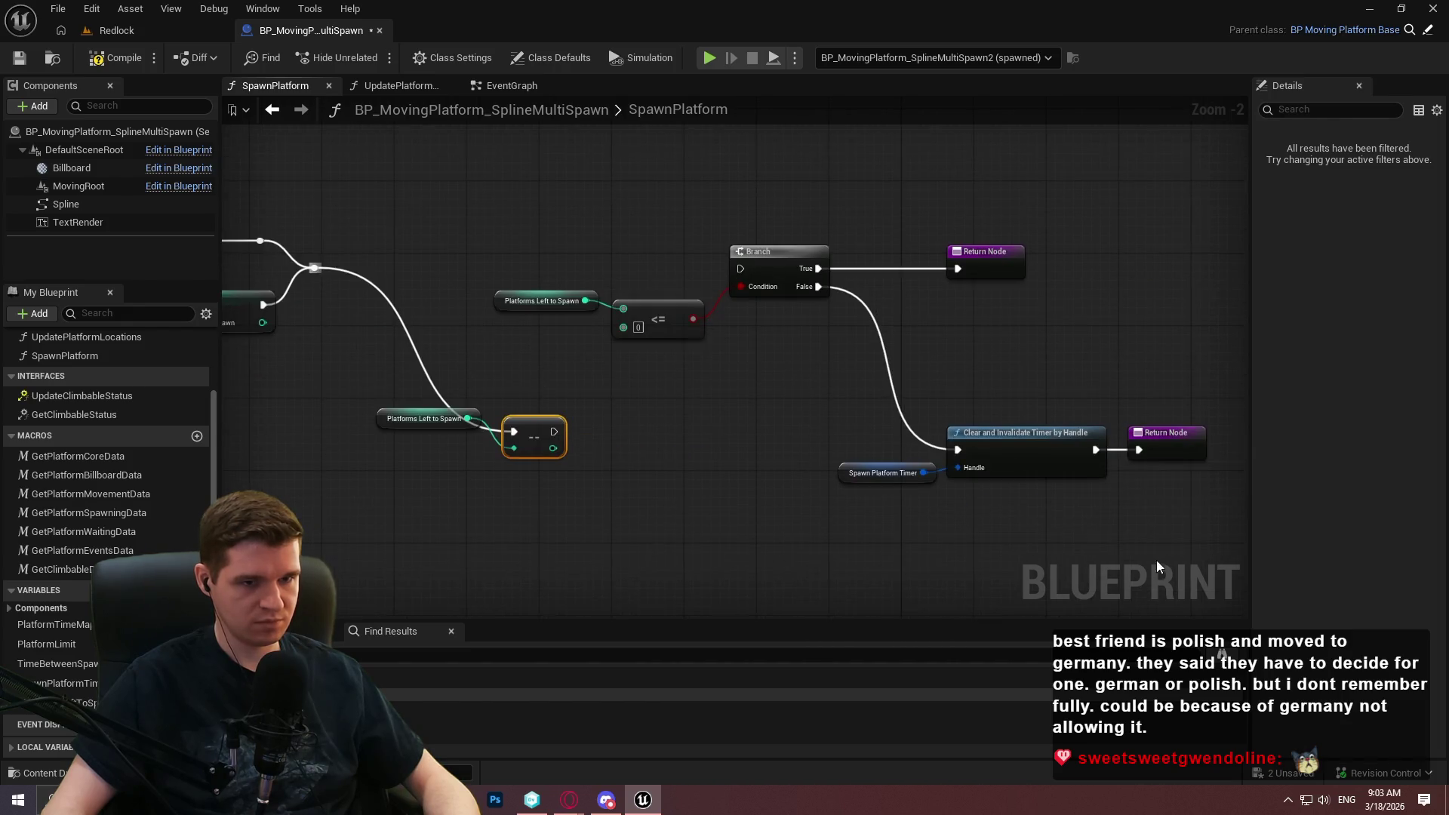
Rearrange the nodes so the Decrement sits on the execution line just before the Branch.
left_click_drag(1150, 528, 583, 238)
left_click_drag(799, 258, 925, 258)
left_click_drag(536, 442, 562, 280)
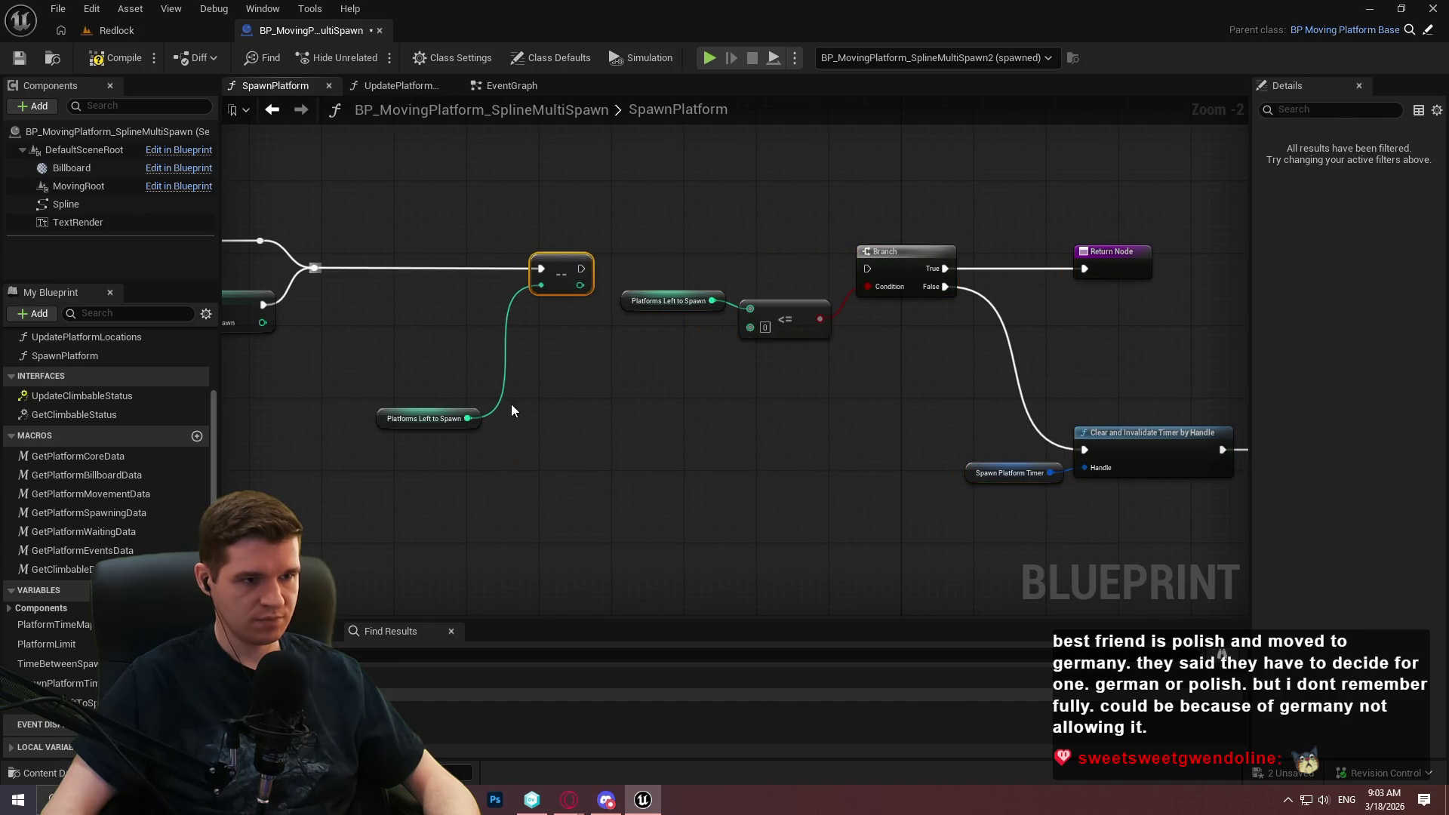
left_click_drag(480, 420, 516, 301)
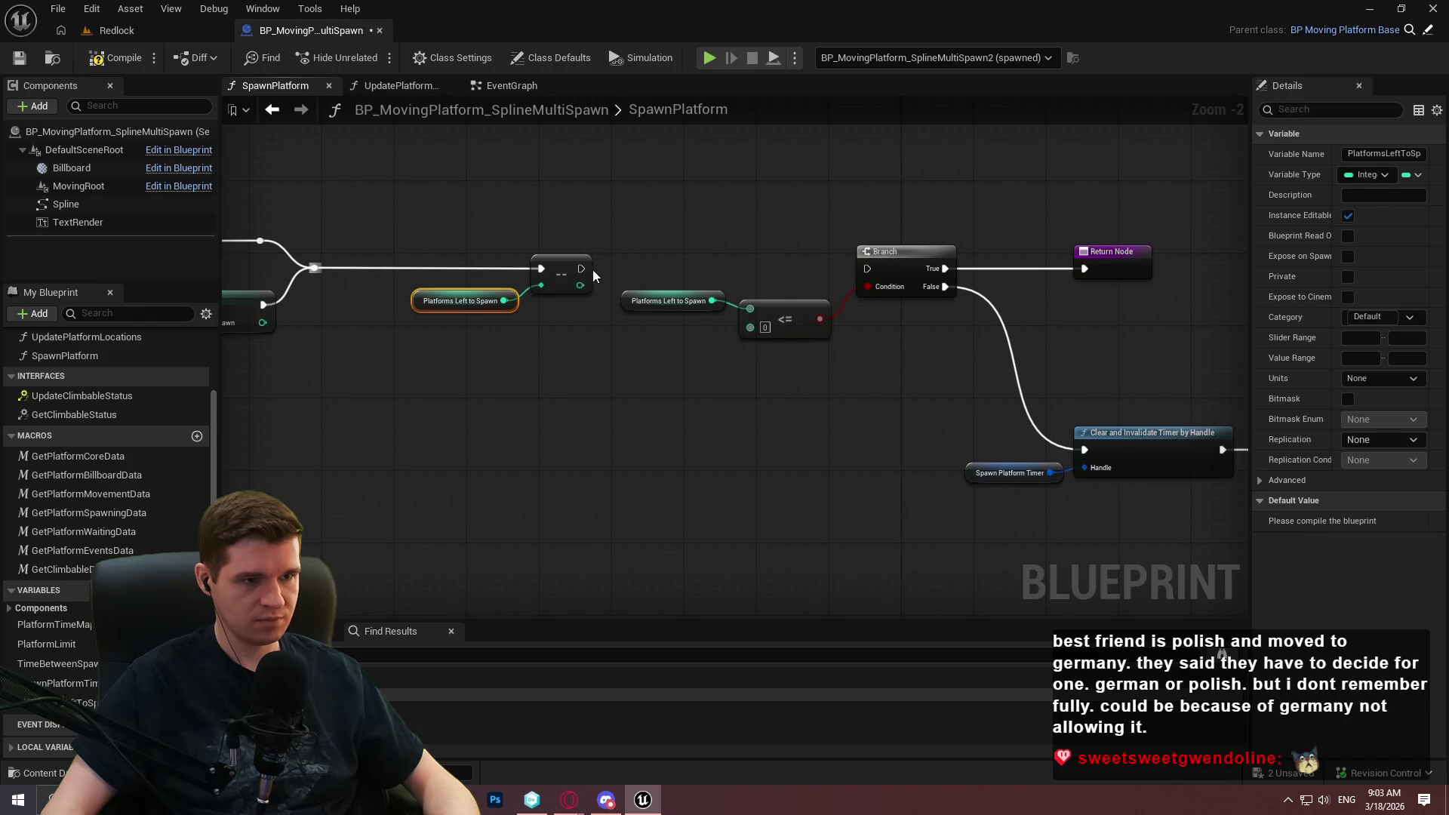
left_click_drag(581, 269, 867, 268)
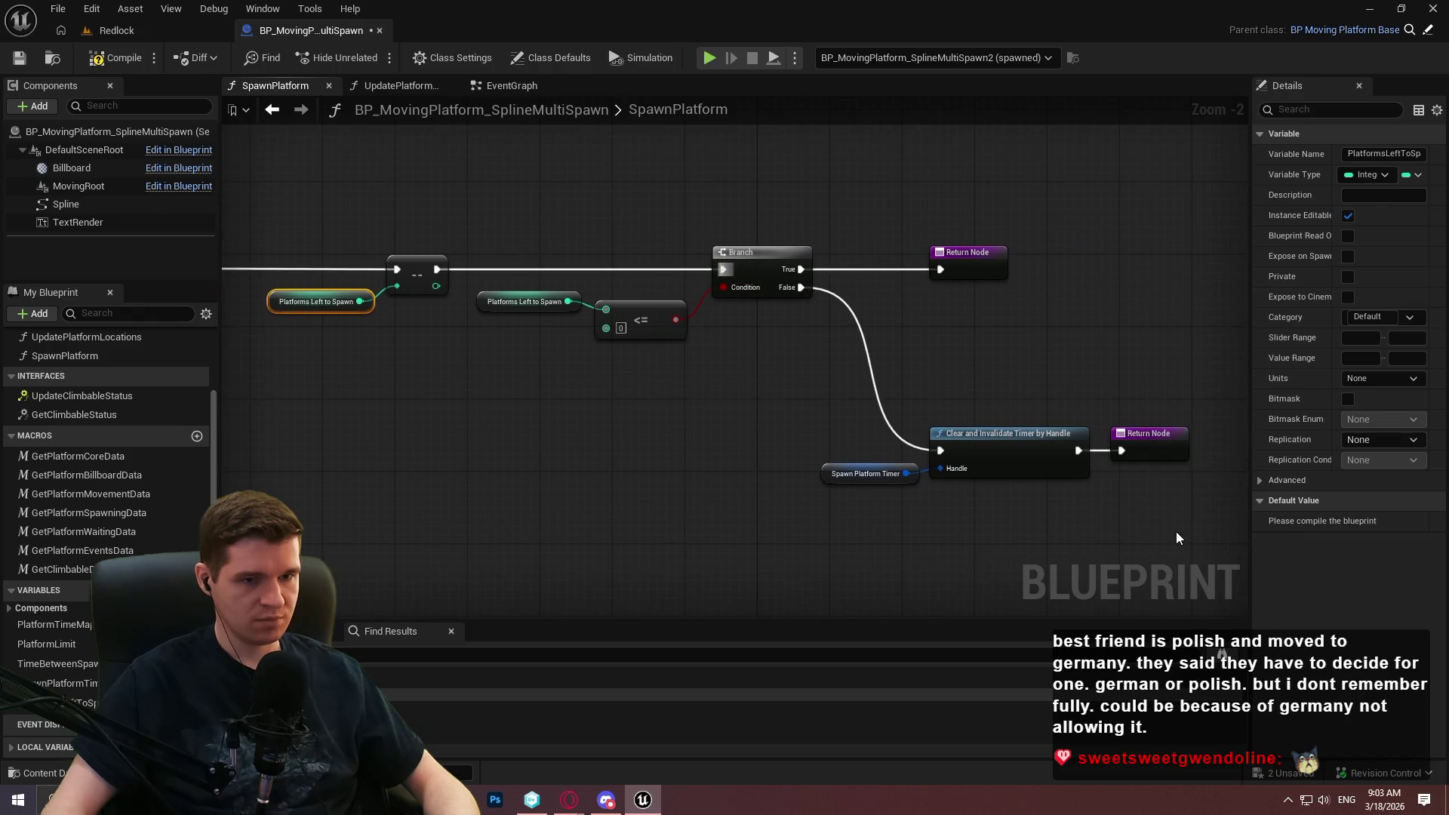
left_click_drag(1177, 537, 534, 242)
left_click_drag(771, 256, 807, 257)
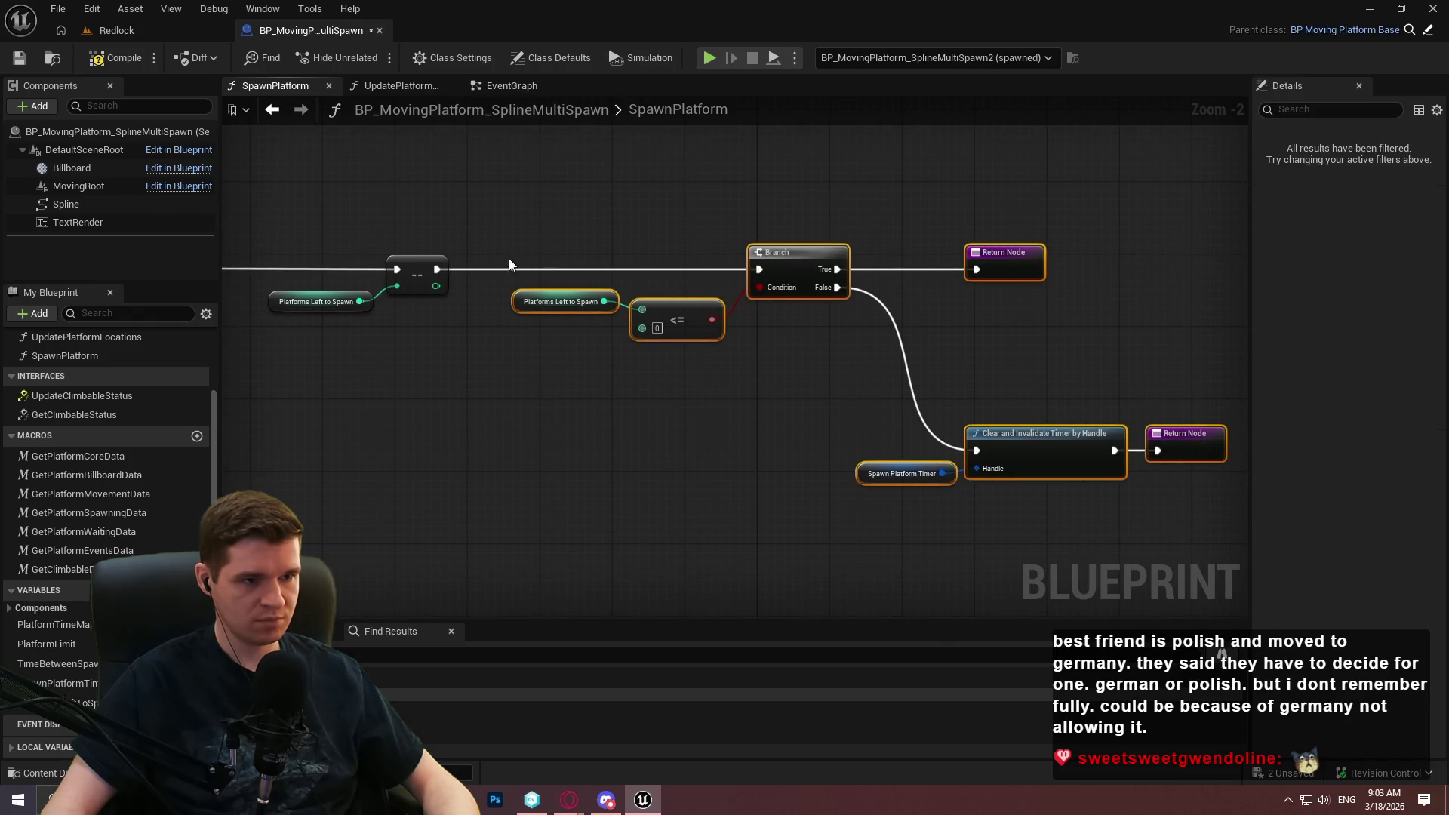
left_click(596, 446)
Delete the redundant second getter and feed the decremented value into the <= 0 check.
scroll(600, 322, "up", 2)
left_click(573, 289)
key("Delete")
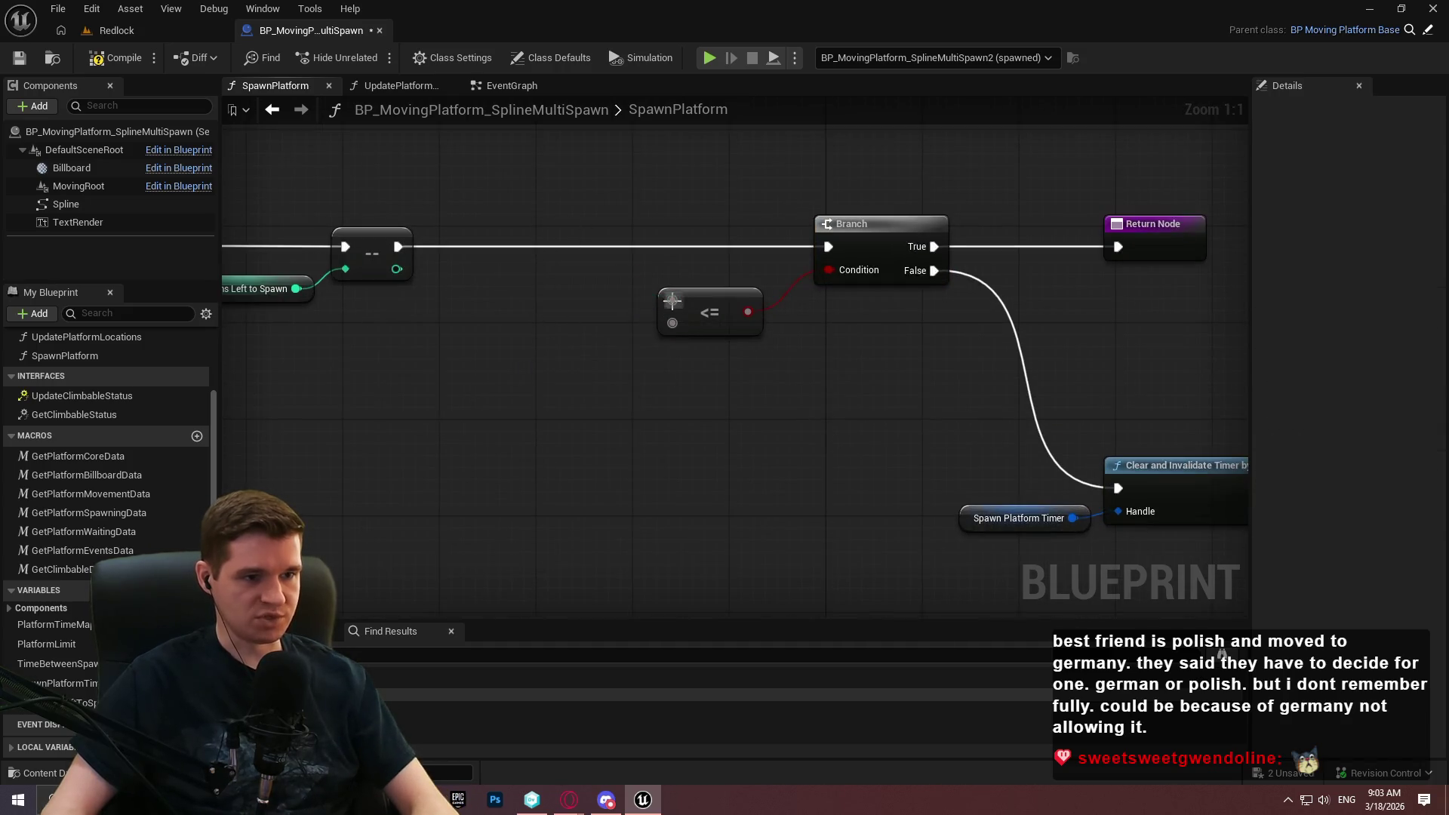
left_click_drag(673, 301, 396, 269)
Move the <= and Branch nodes closer to the Decrement and save the Blueprint.
scroll(452, 286, "down", 4)
left_click_drag(964, 471, 630, 305)
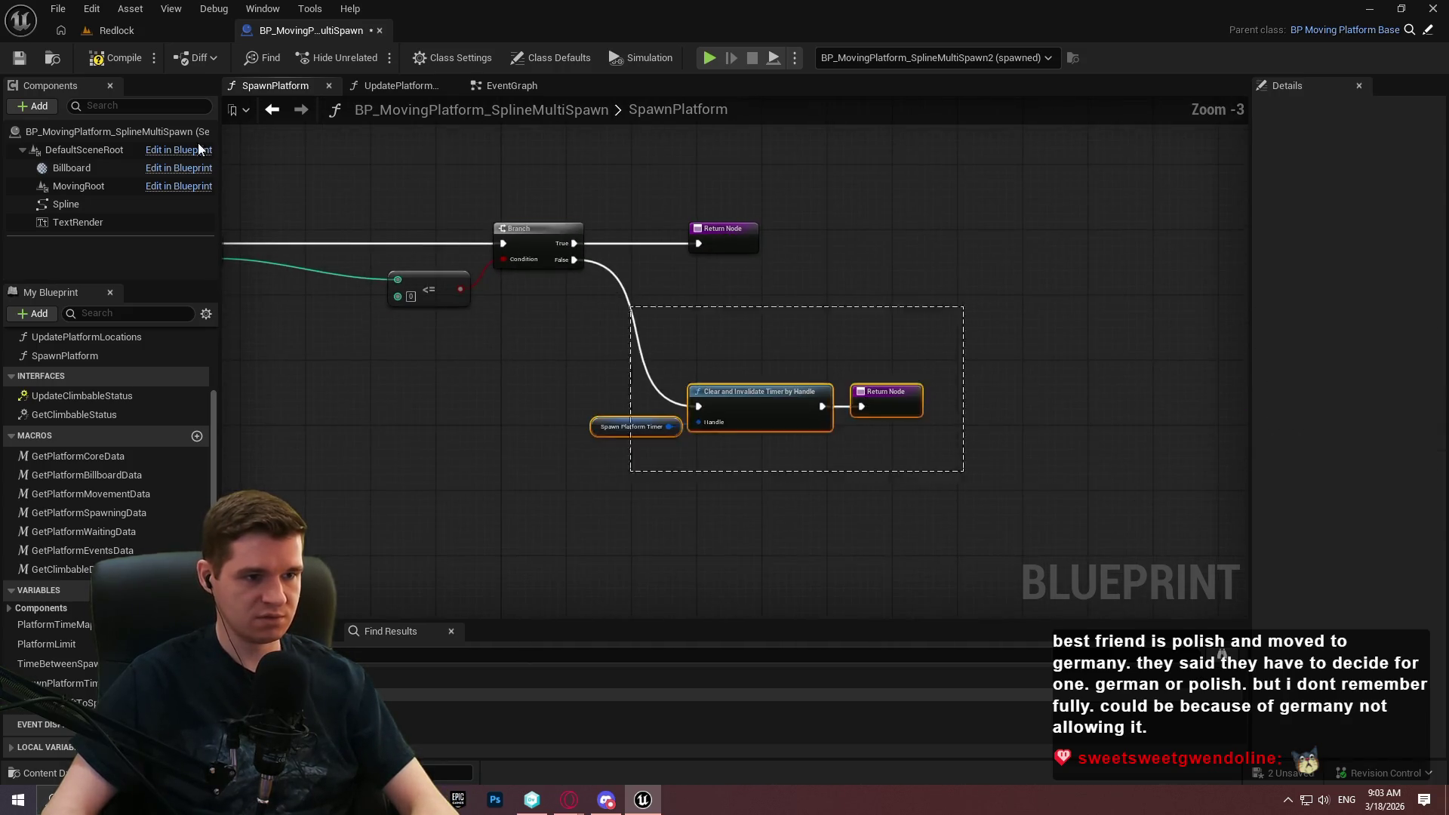
scroll(755, 377, "up", 2)
left_click_drag(452, 211, 634, 302)
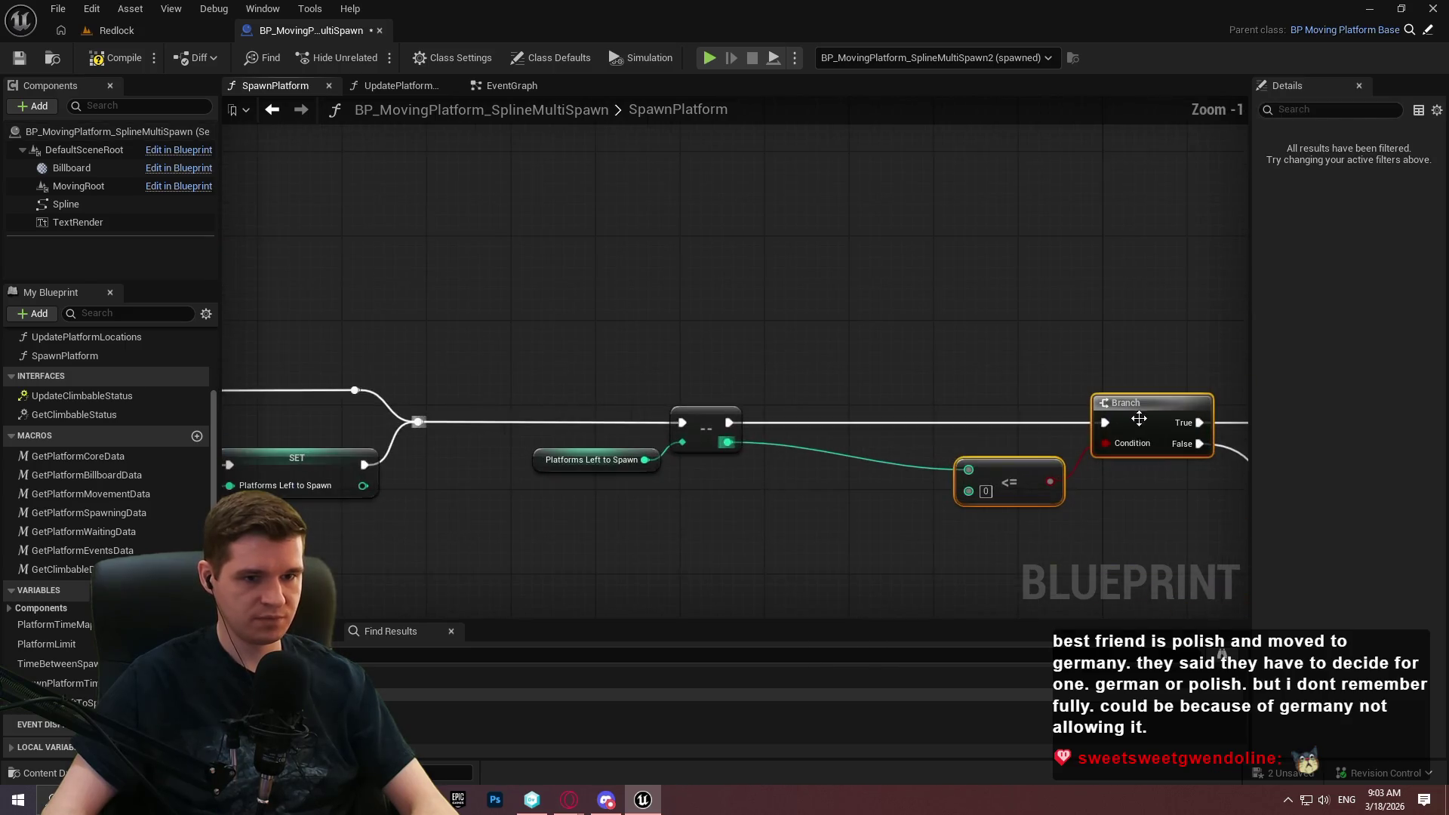
left_click_drag(1138, 418, 950, 418)
left_click(865, 326)
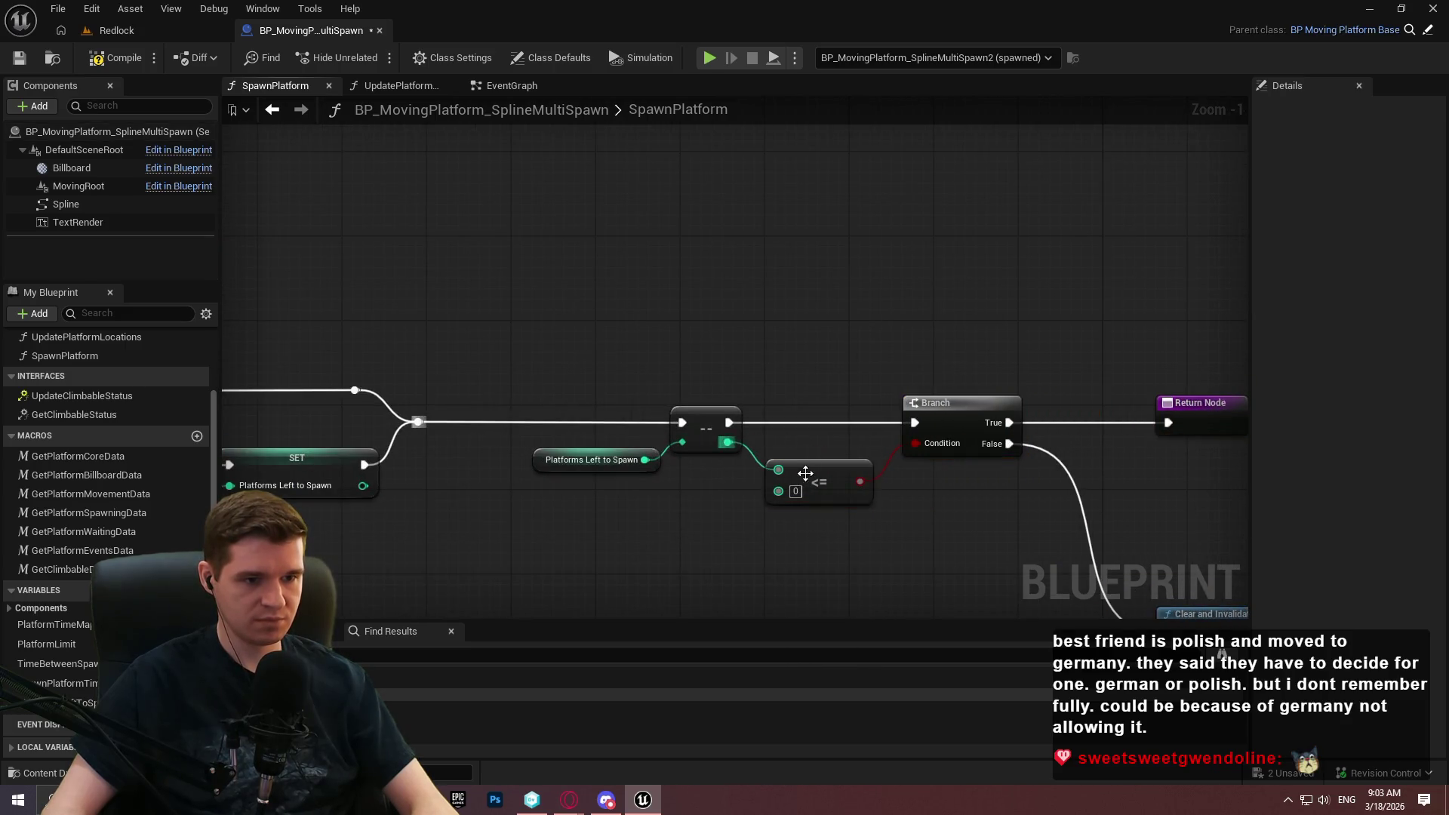
left_click_drag(806, 473, 805, 452)
left_click(831, 529)
scroll(730, 453, "down", 3)
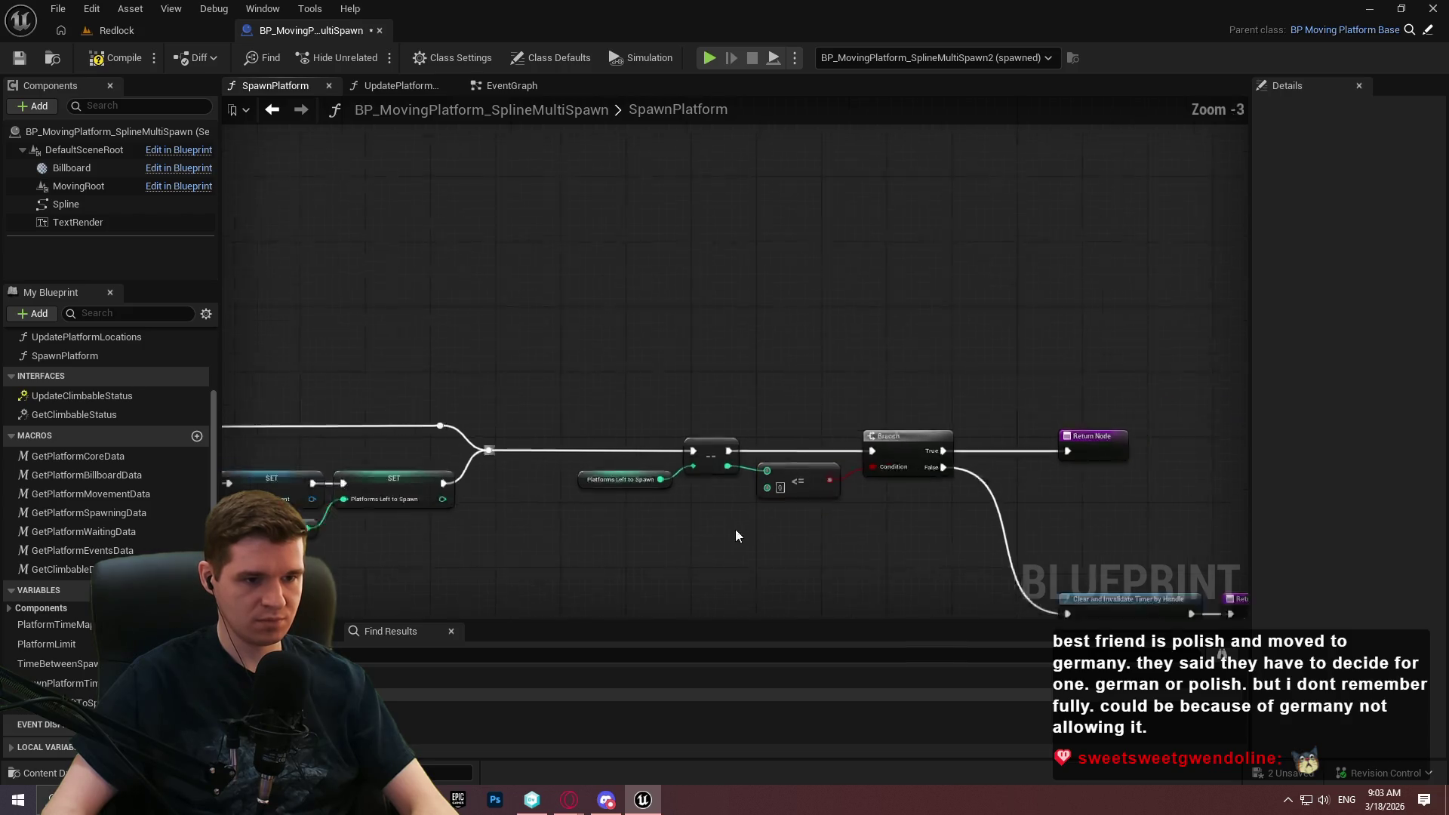
left_click(21, 58)
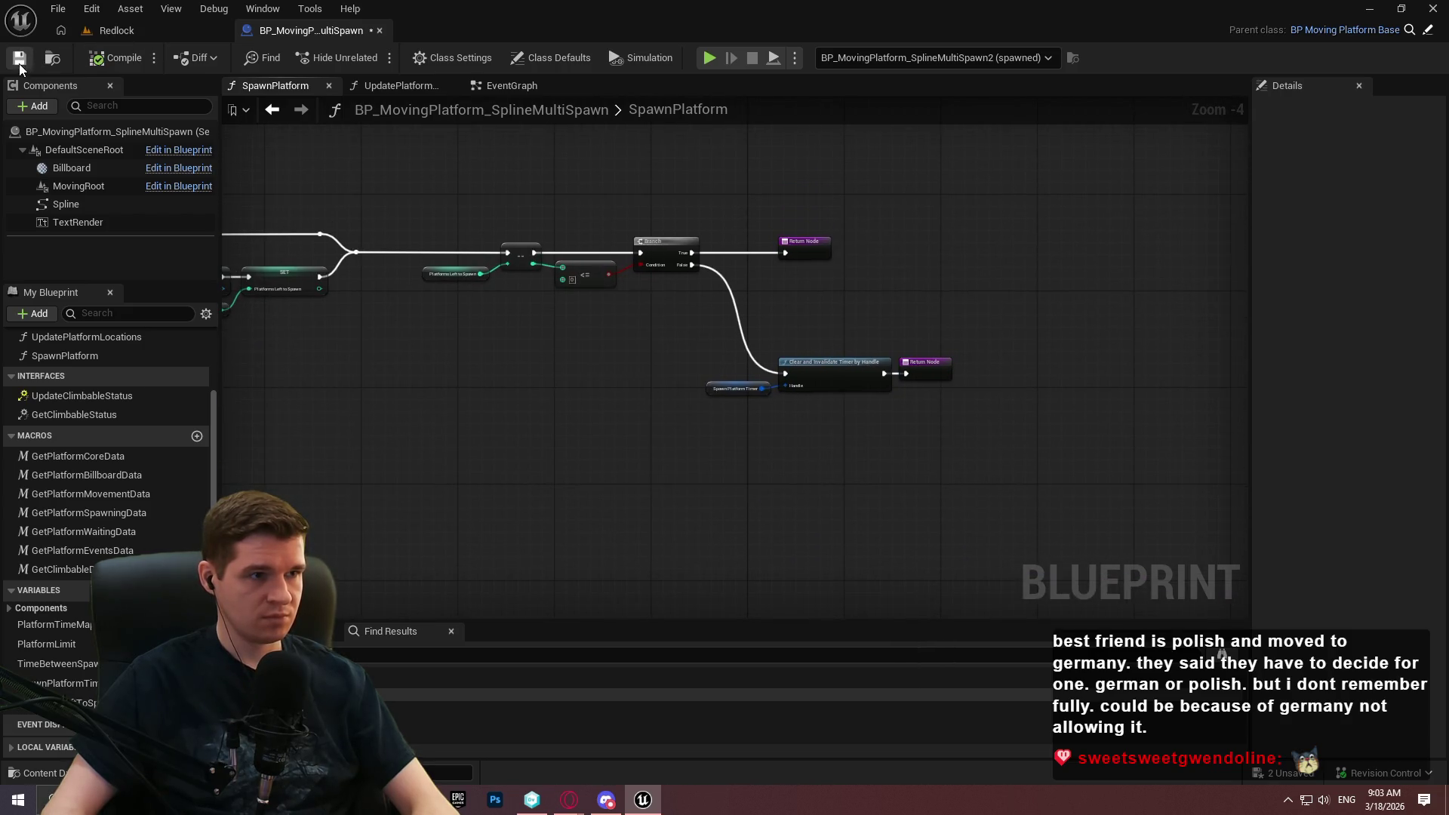
Send the Branch's False path straight to a Return Node and rearrange the timer-clearing nodes.
left_click_drag(576, 224, 690, 287)
scroll(743, 407, "up", 4)
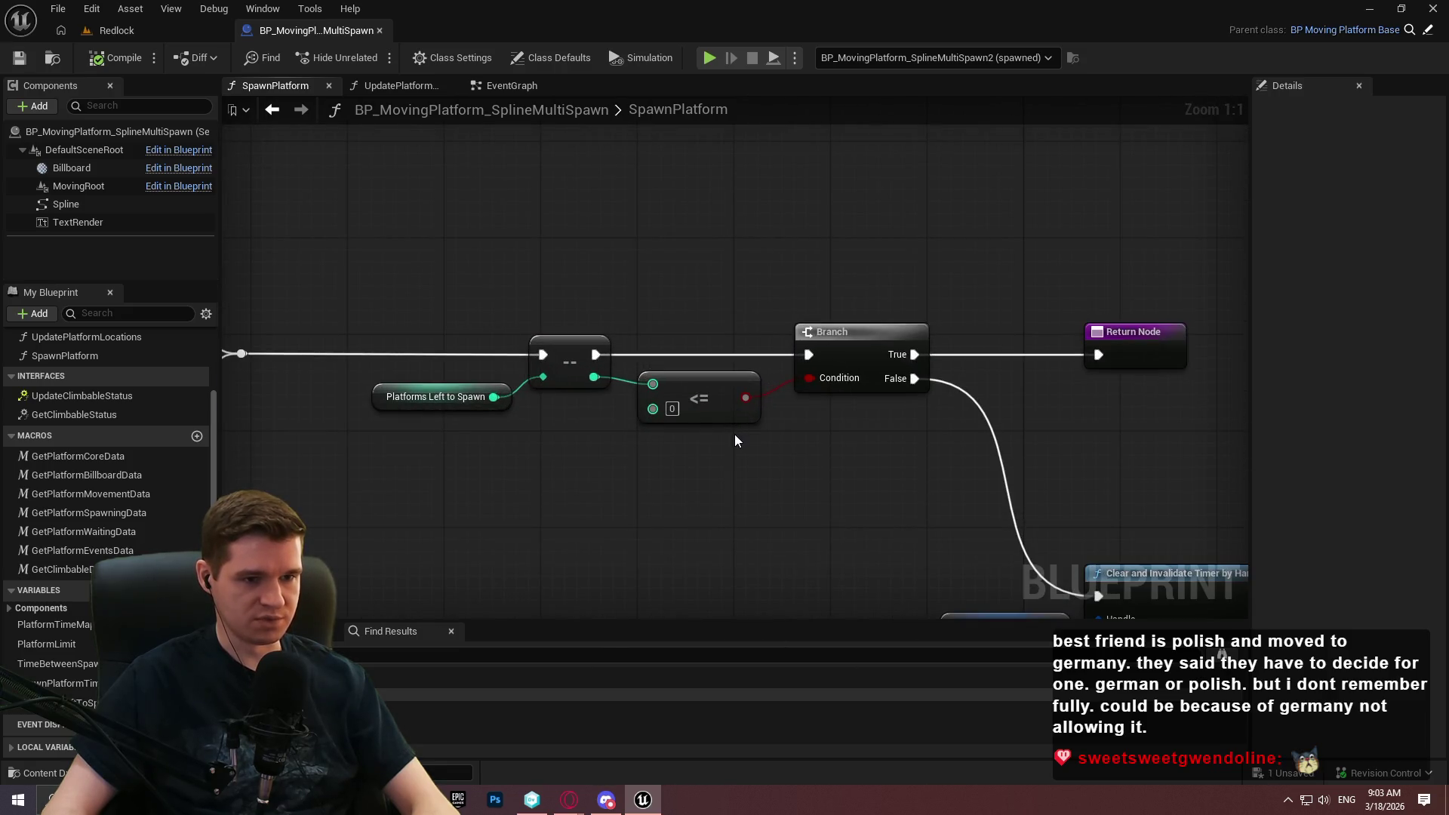
left_click_drag(950, 355, 626, 199)
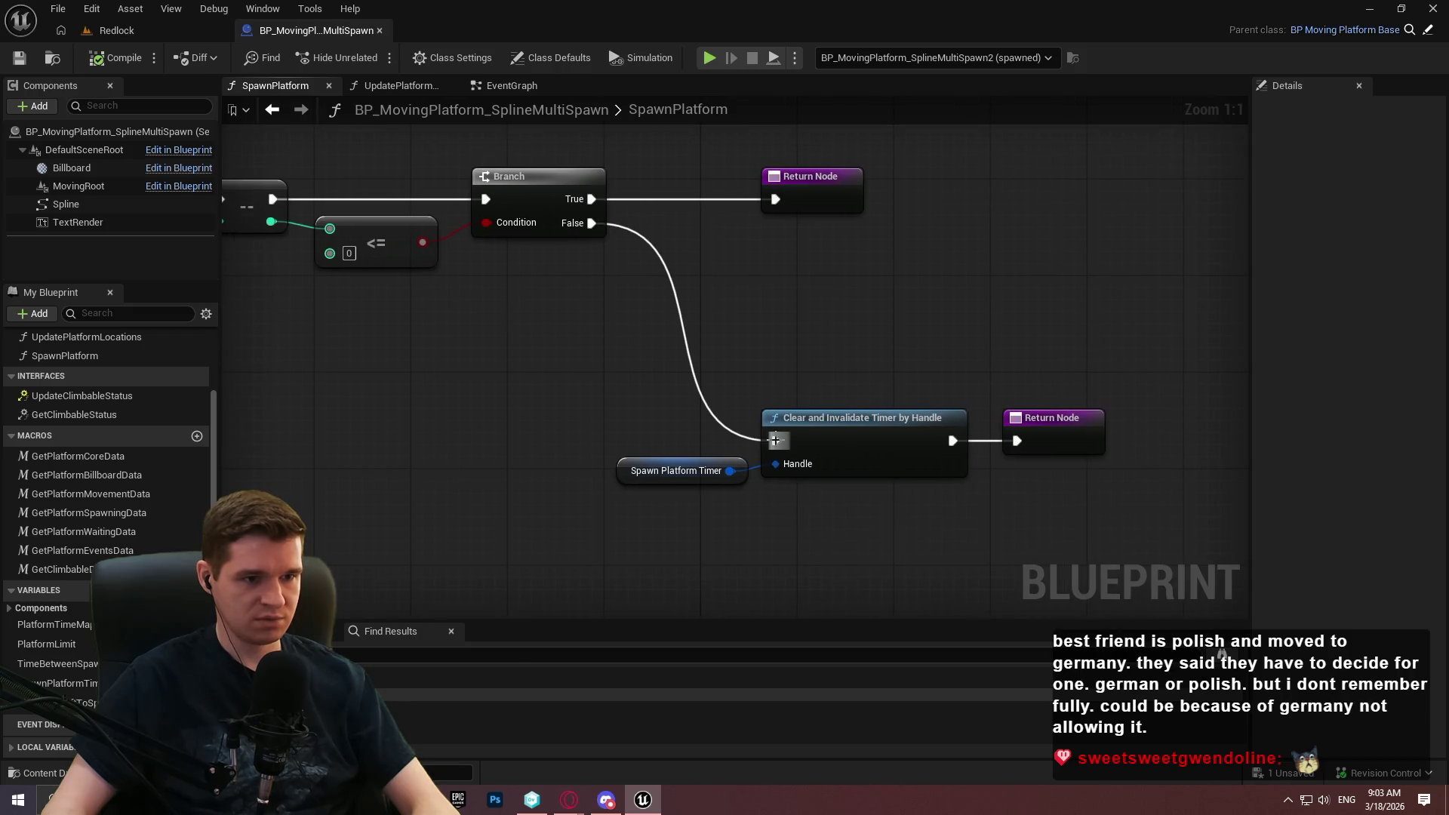
mouse_move(775, 440)
left_mouse_down()
mouse_move(585, 200)
mouse_move(777, 202)
mouse_move(687, 519)
mouse_move(644, 550)
left_mouse_up()
left_click_drag(726, 410, 1109, 501)
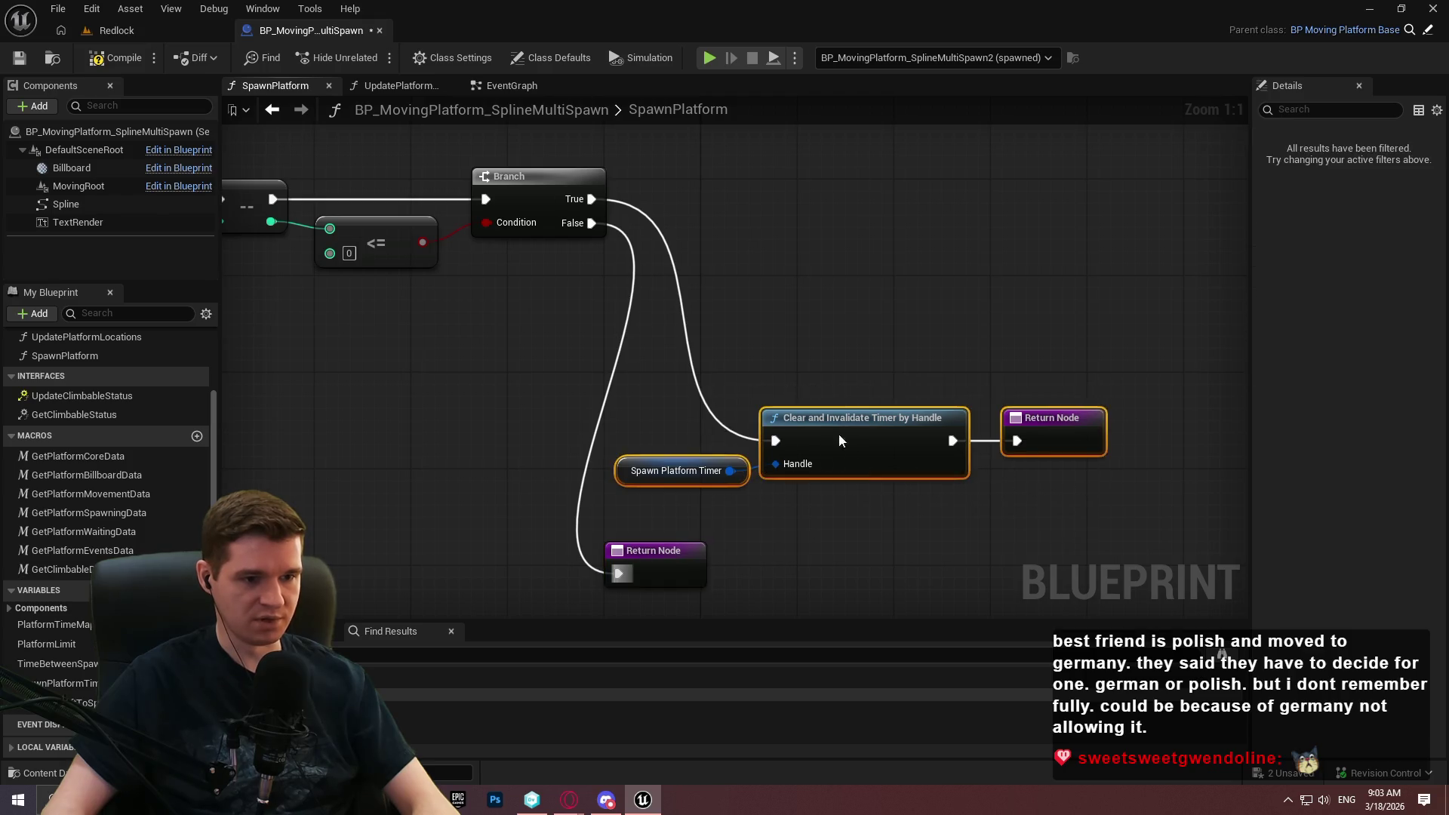
mouse_move(839, 441)
left_mouse_down()
mouse_move(905, 200)
mouse_move(949, 199)
left_mouse_up()
left_click(854, 382)
mouse_move(661, 579)
left_mouse_down()
mouse_move(842, 399)
mouse_move(796, 447)
left_mouse_up()
left_click(803, 415)
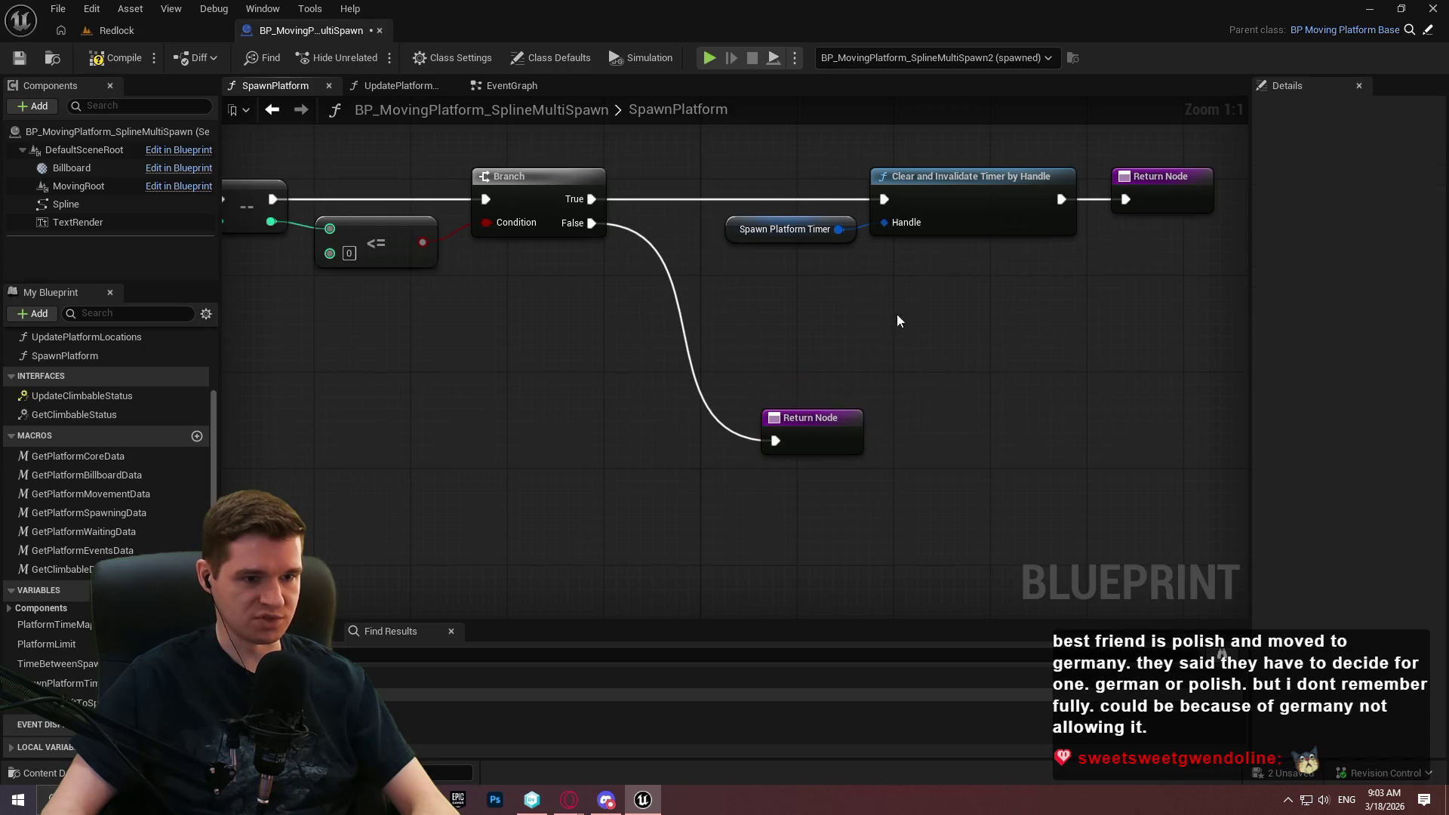
scroll(899, 320, "down", 3)
mouse_move(1002, 375)
left_mouse_down()
mouse_move(726, 312)
mouse_move(767, 310)
mouse_move(878, 357)
left_mouse_up()
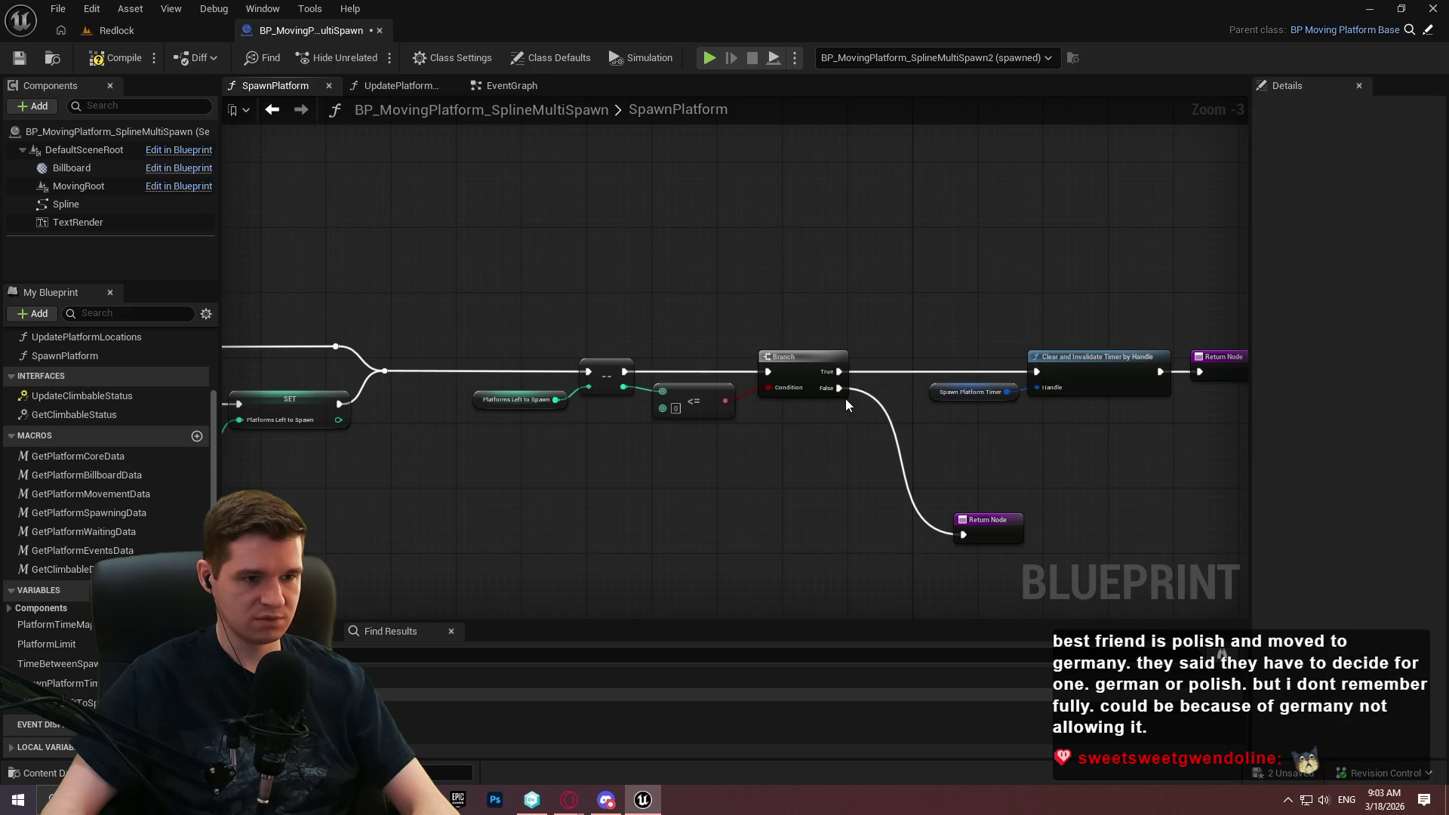
Compile and save the Blueprint, review the EventGraph chains, and return to the Redlock level.
left_click(104, 59)
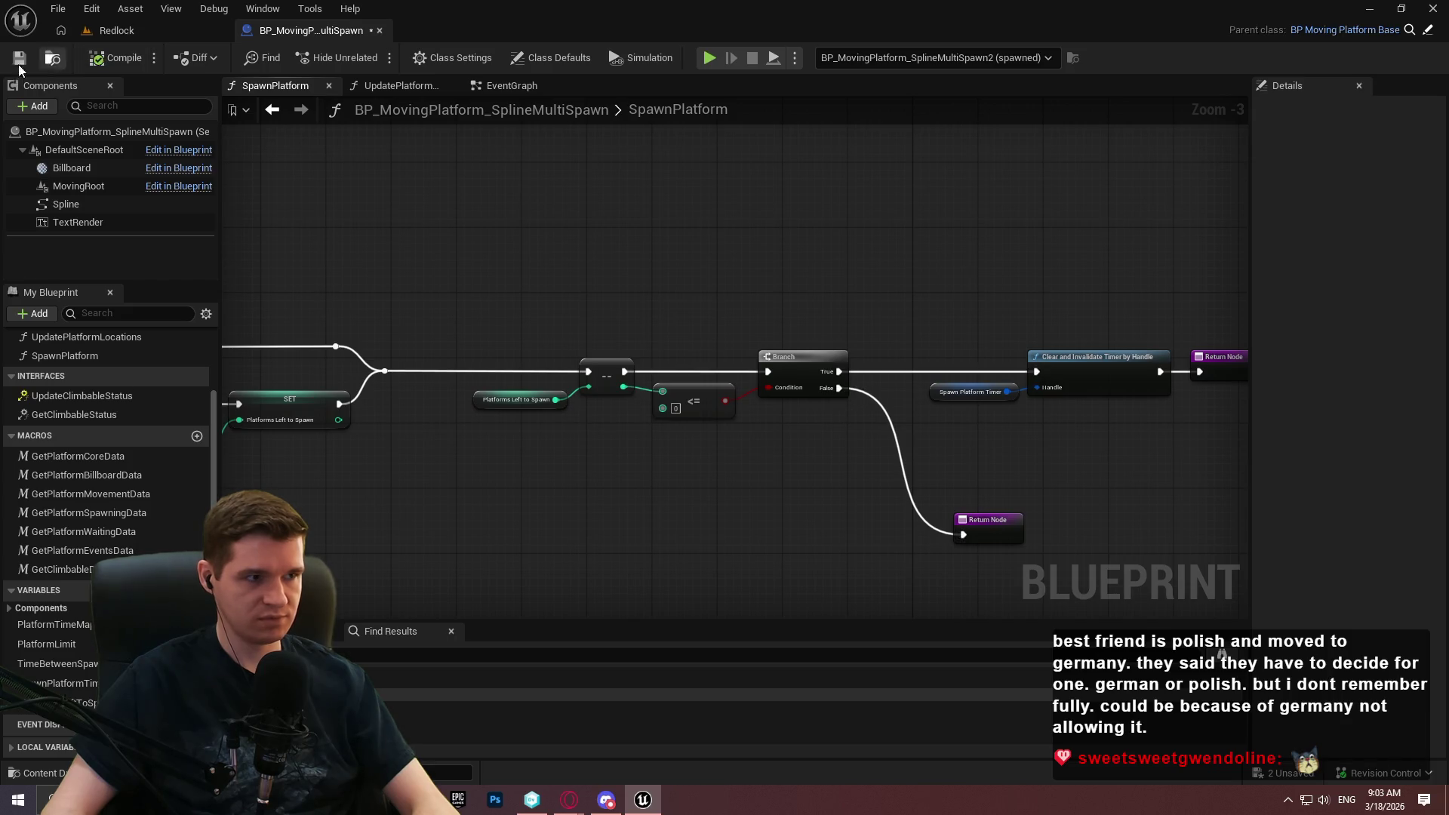
left_click(19, 57)
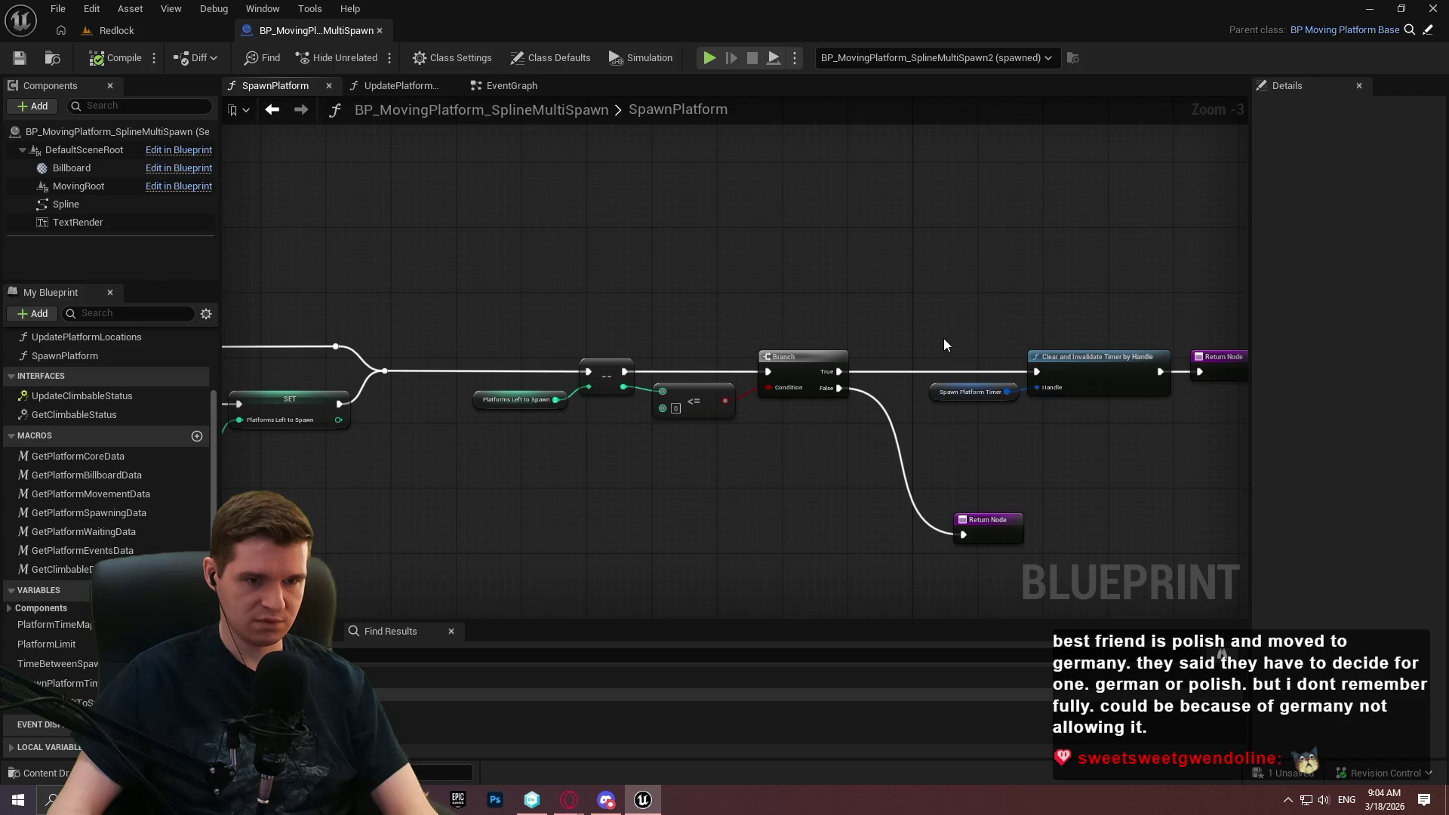
mouse_move(940, 337)
left_mouse_down()
mouse_move(680, 483)
mouse_move(528, 528)
mouse_move(398, 516)
mouse_move(528, 317)
mouse_move(712, 513)
mouse_move(779, 551)
mouse_move(778, 521)
mouse_move(777, 566)
mouse_move(528, 603)
mouse_move(438, 670)
mouse_move(465, 656)
left_mouse_up()
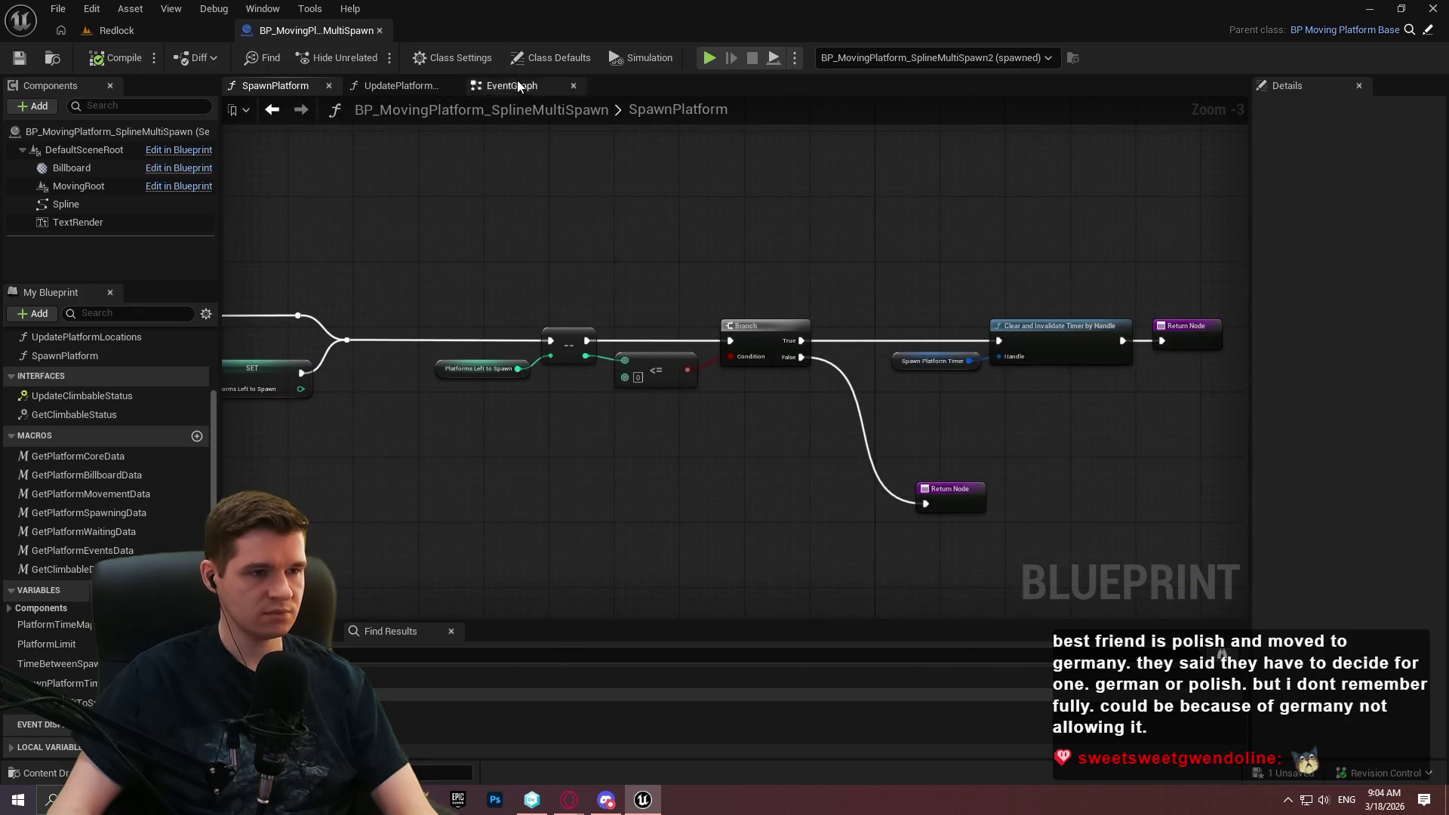
left_click(518, 83)
scroll(563, 275, "down", 2)
left_click_drag(563, 275, 599, 534)
scroll(468, 276, "up", 2)
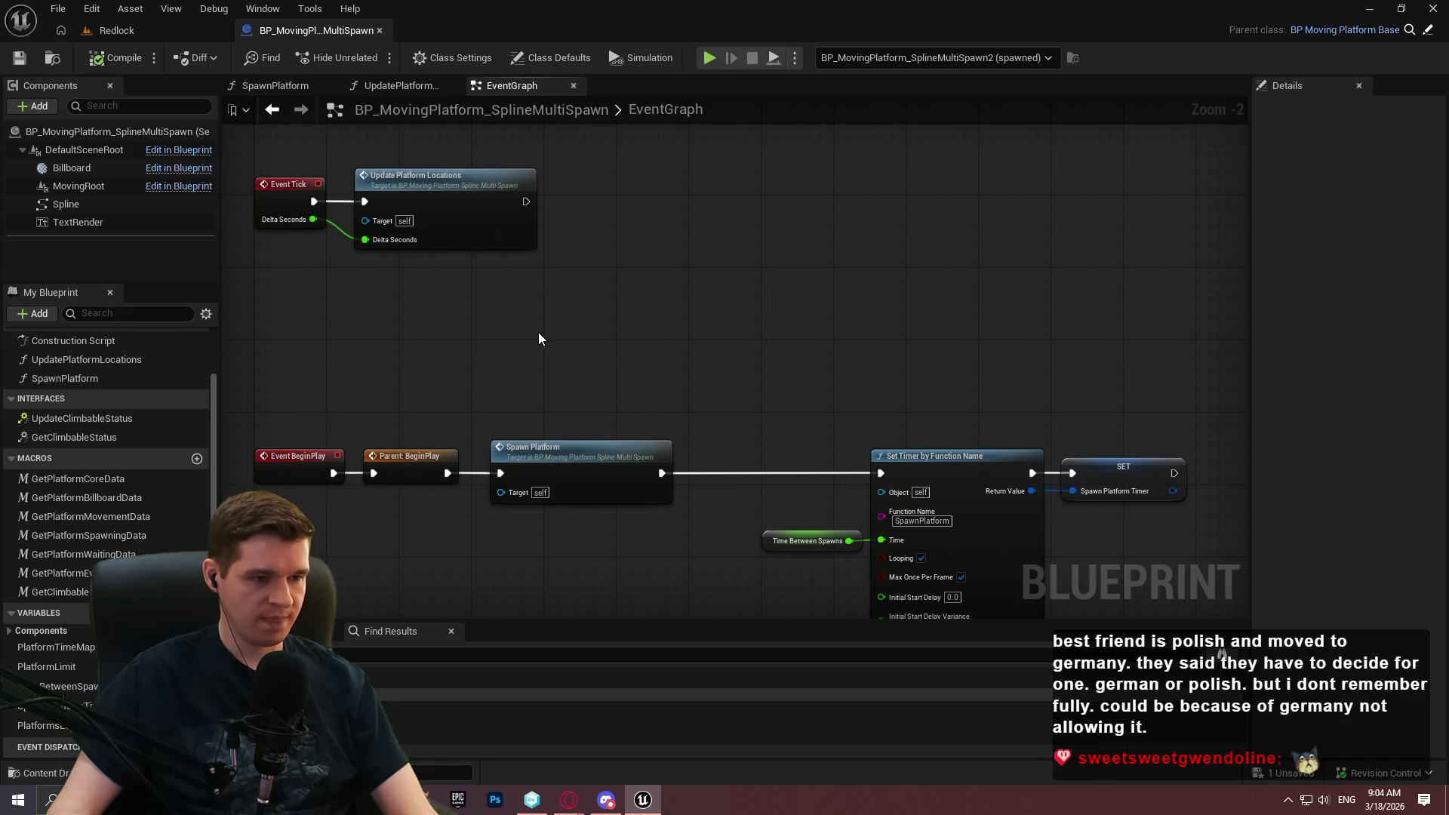
left_click(113, 30)
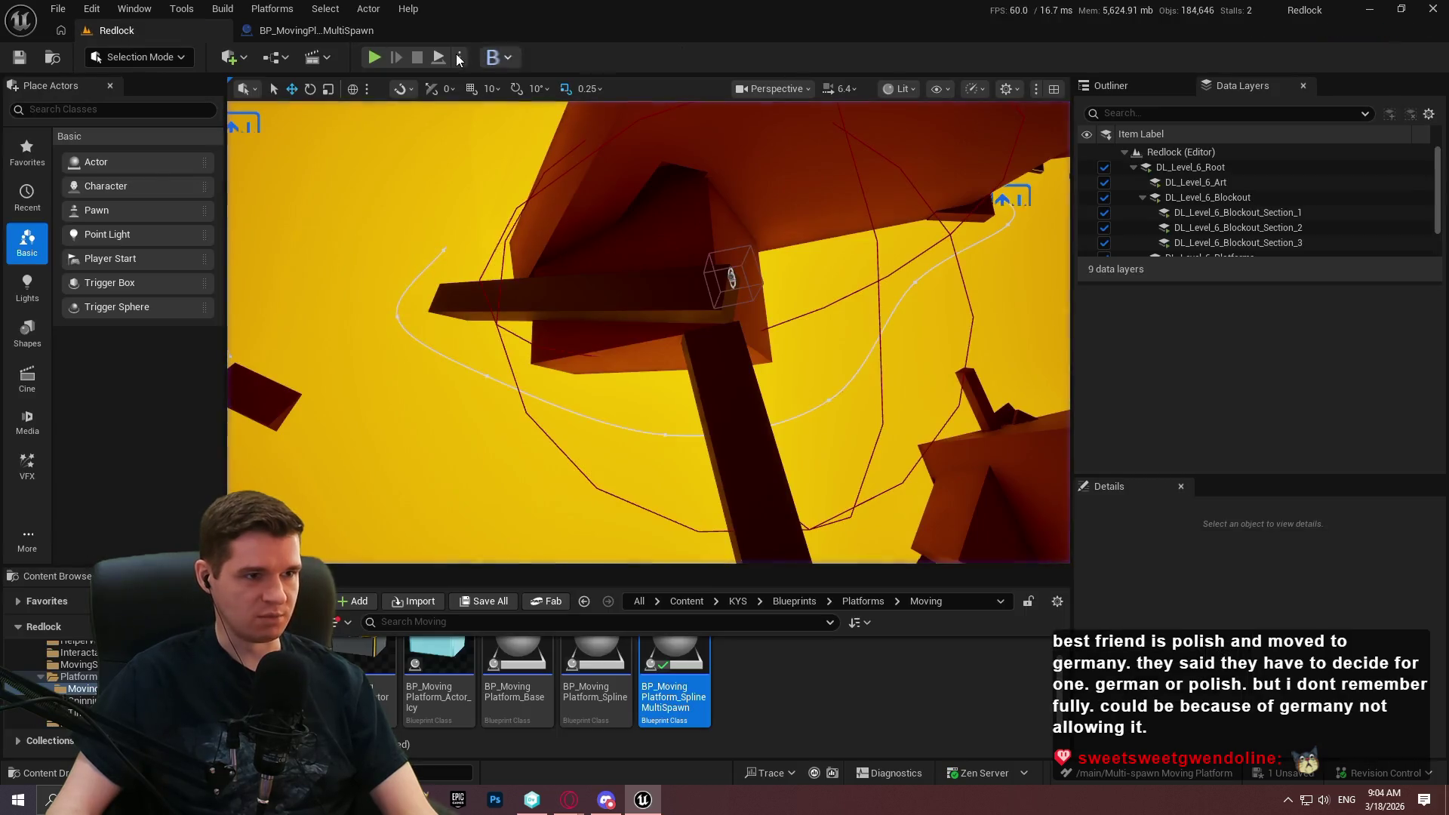
key("alt+p")
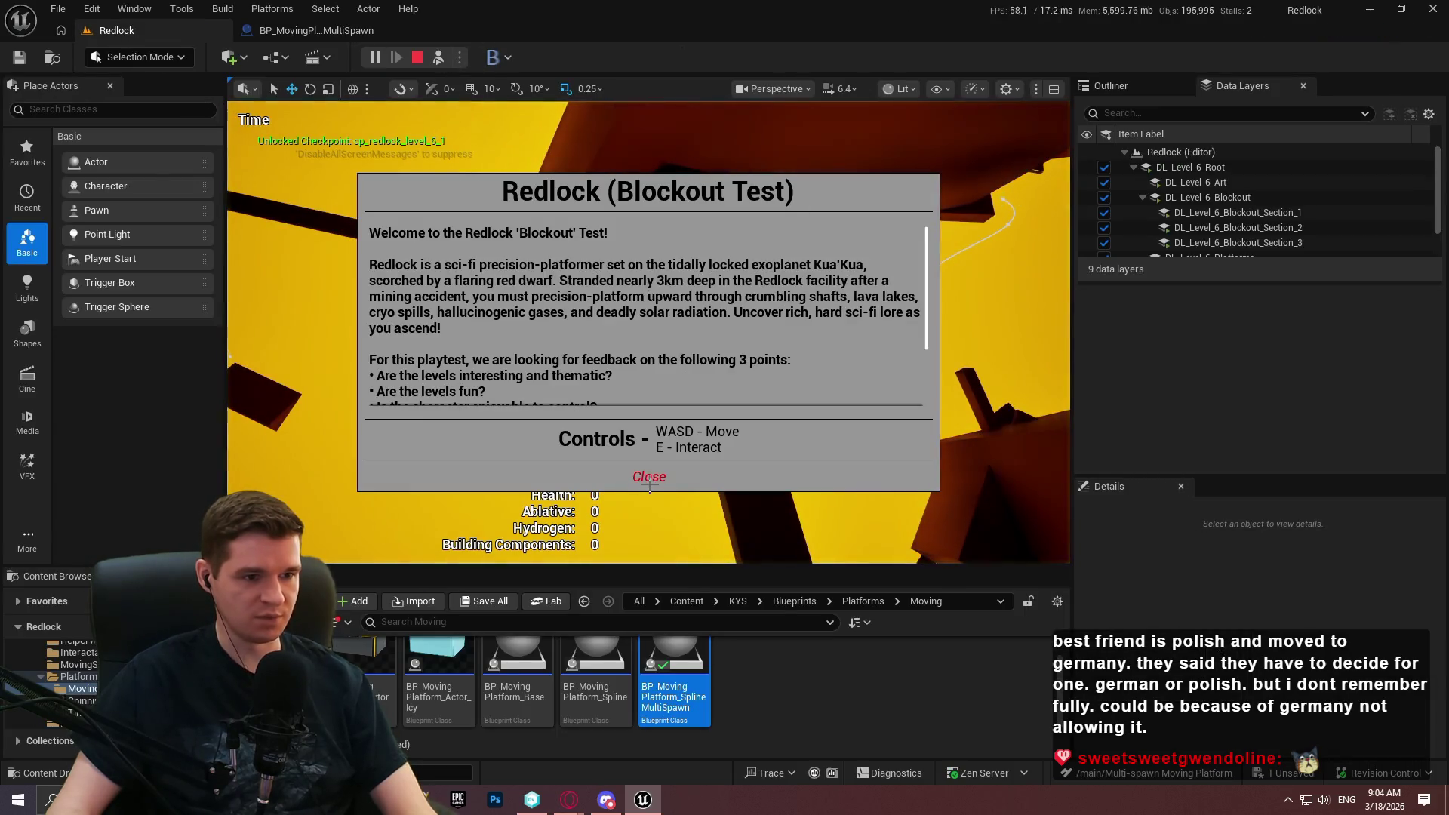
left_click(646, 474)
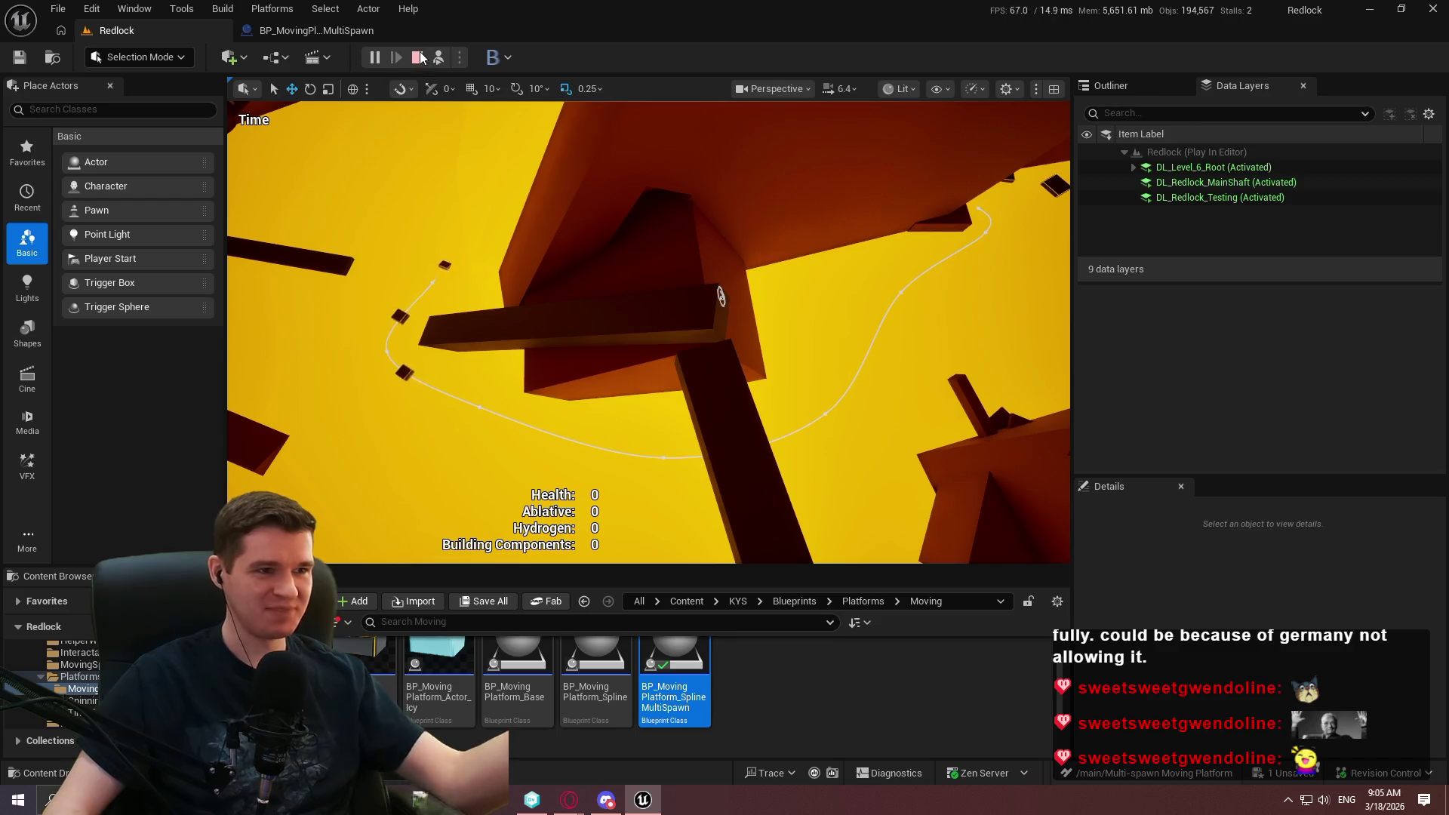
left_click(418, 57)
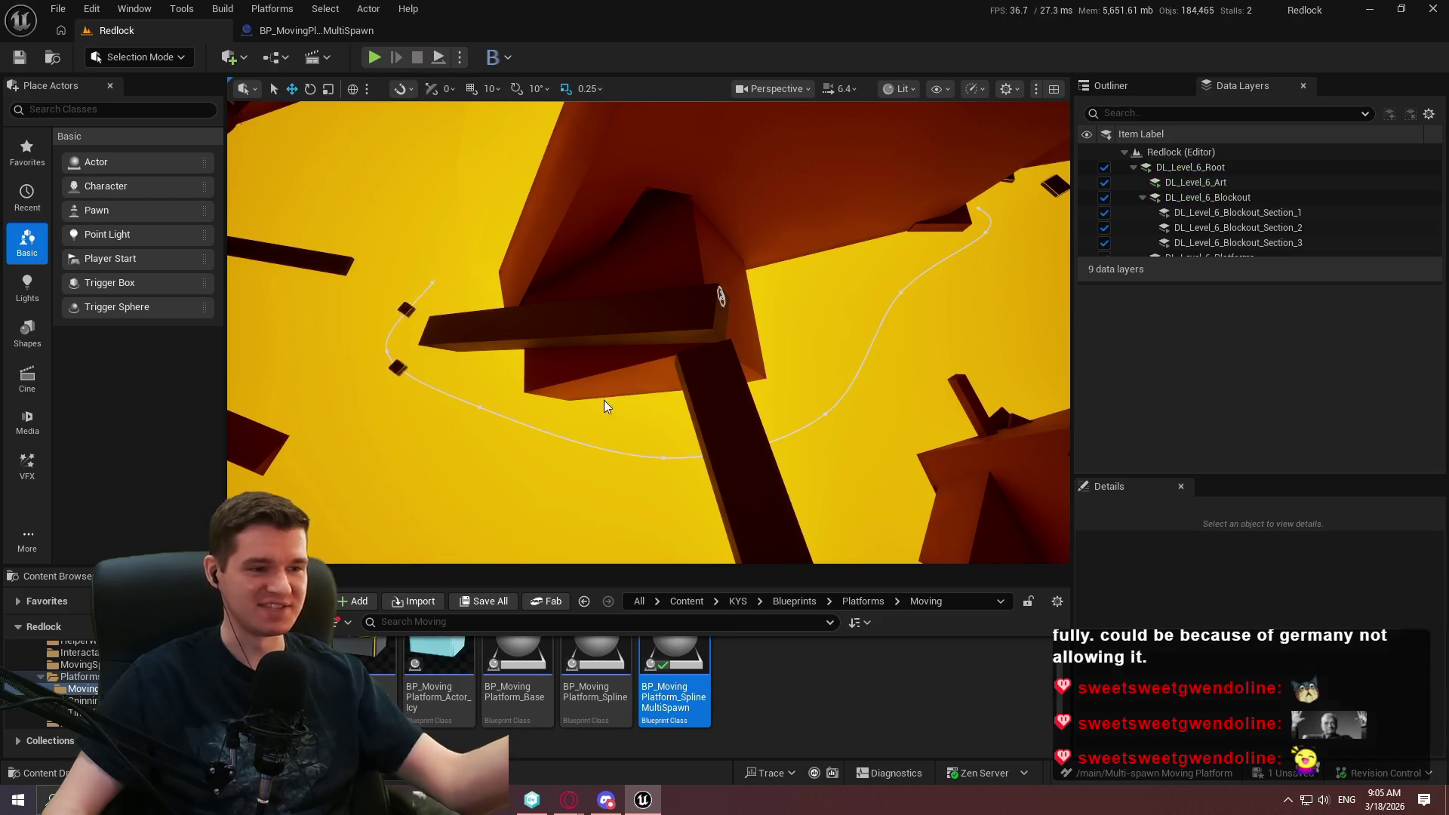
Select the placed multi-spawn spline platform, open its Blueprint, and save it.
left_click(986, 205)
scroll(1262, 669, "down", 2)
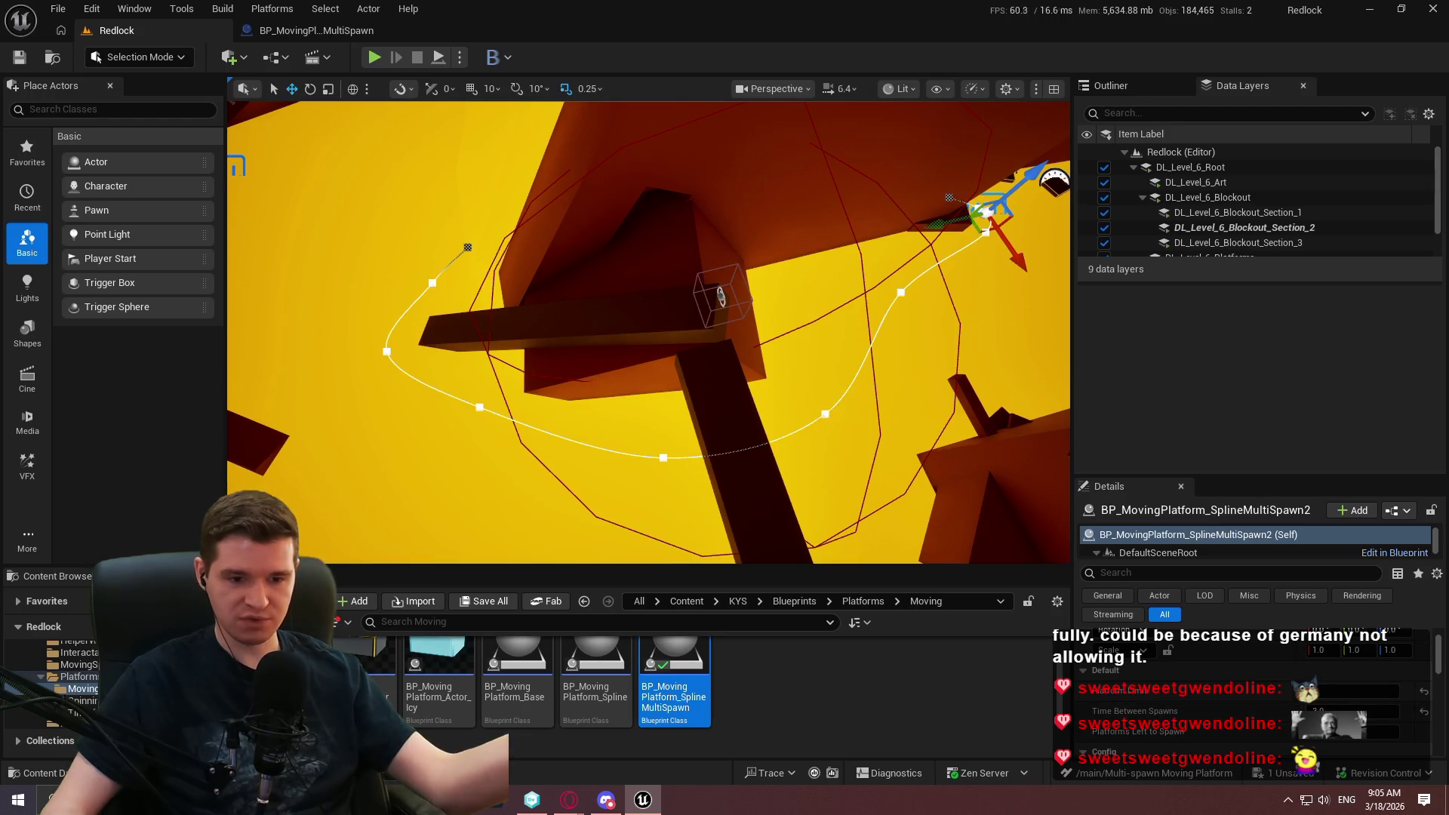
left_click(306, 34)
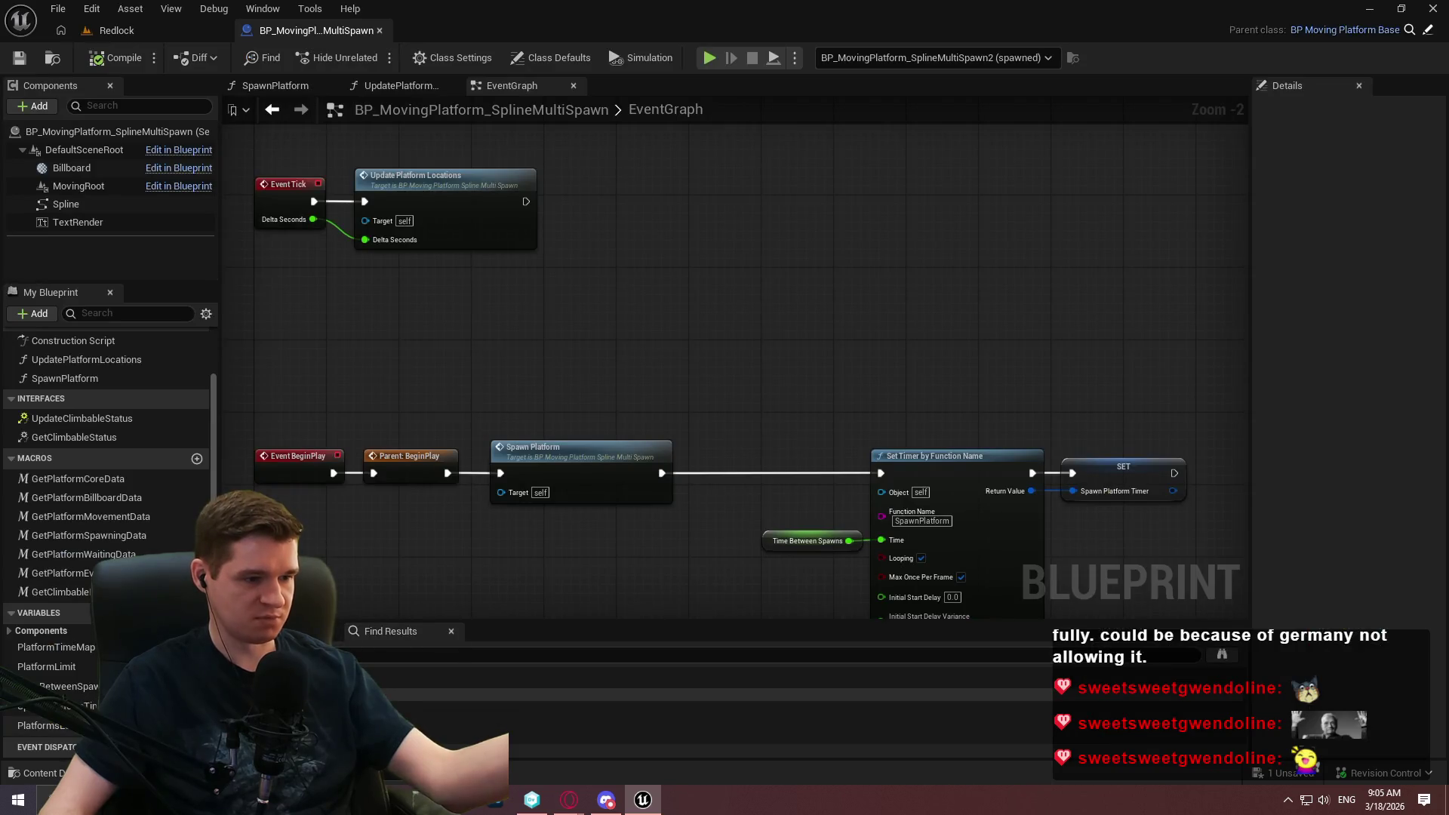
left_click(7, 62)
Set PlatformsLeftToSpawn's default value to 0, save, and return to the Redlock level.
left_click(42, 725)
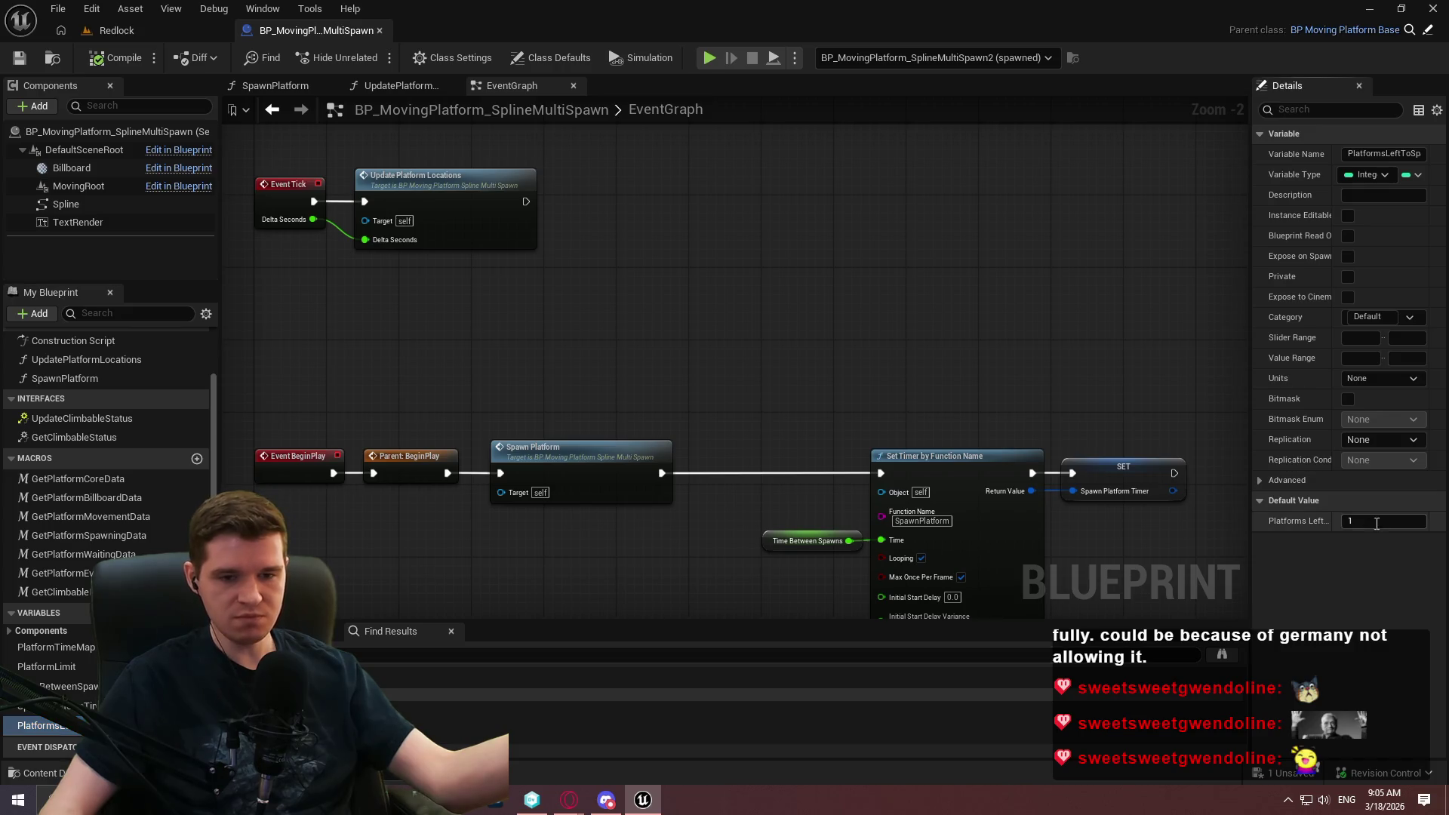
left_click(1376, 522)
type("0")
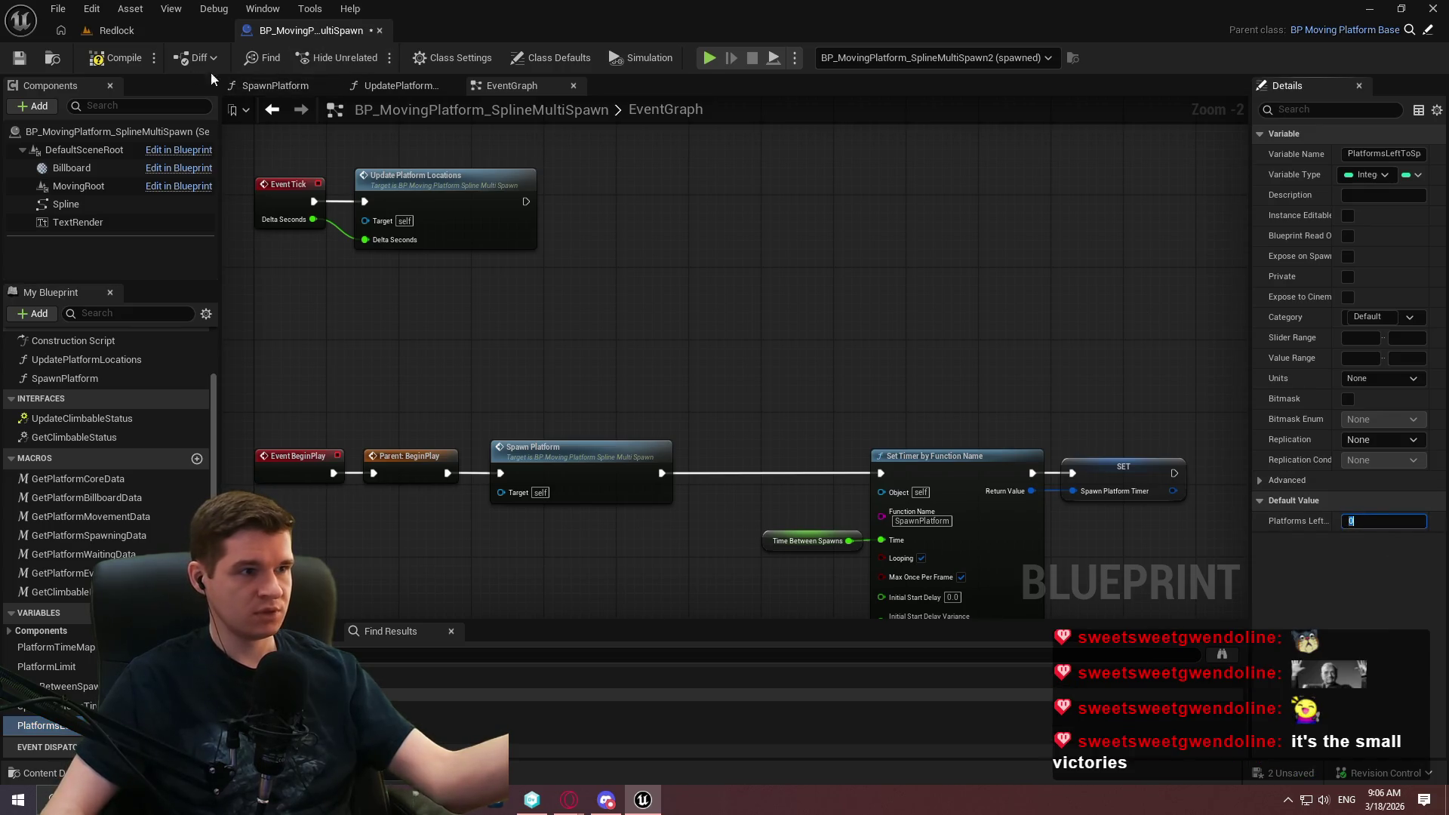
left_click(20, 61)
left_click(134, 25)
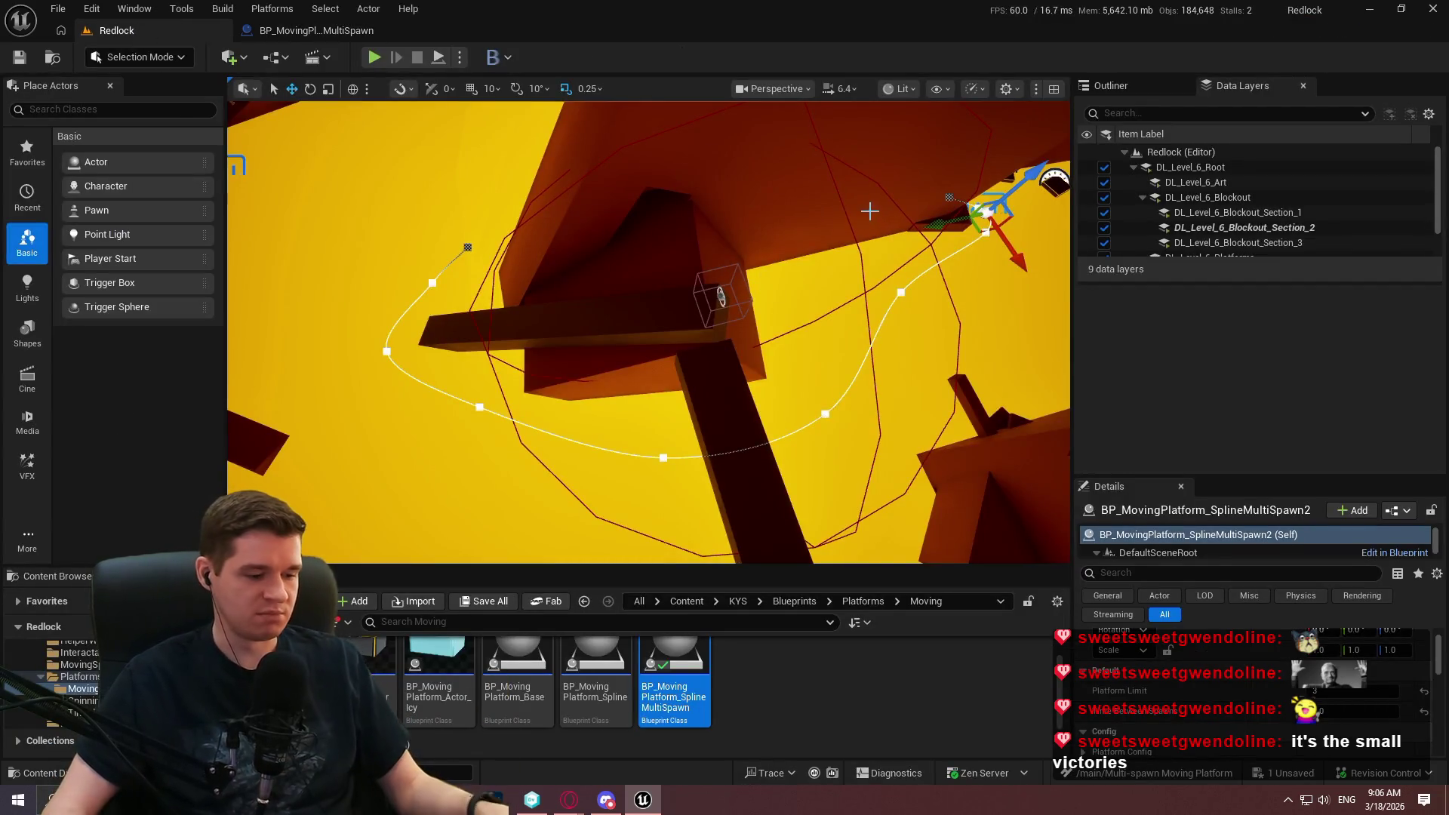
Play the level from the pillar beside the spline platform in fullscreen, then end the session.
key("Escape")
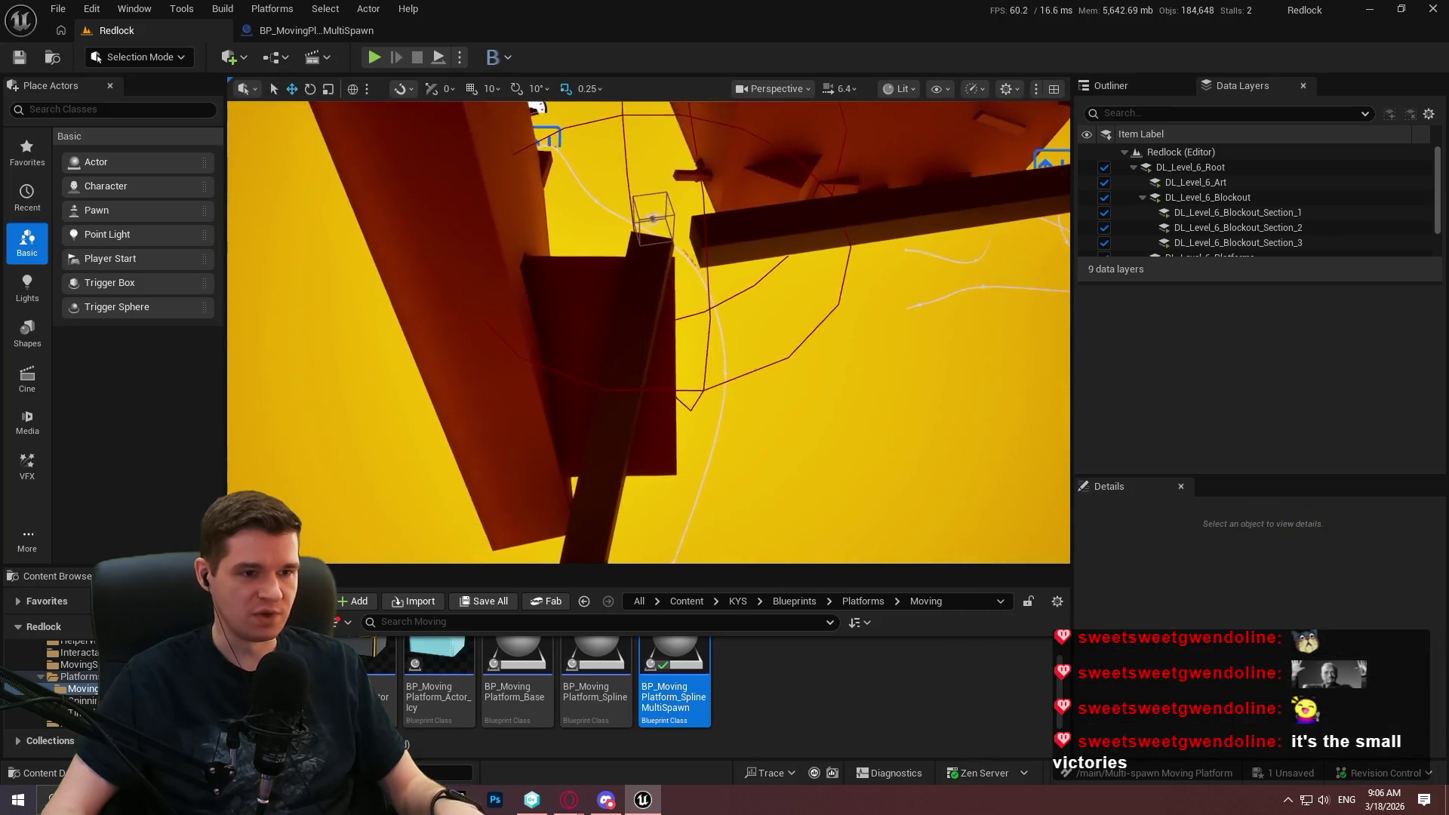
right_click(637, 342)
left_click(719, 771)
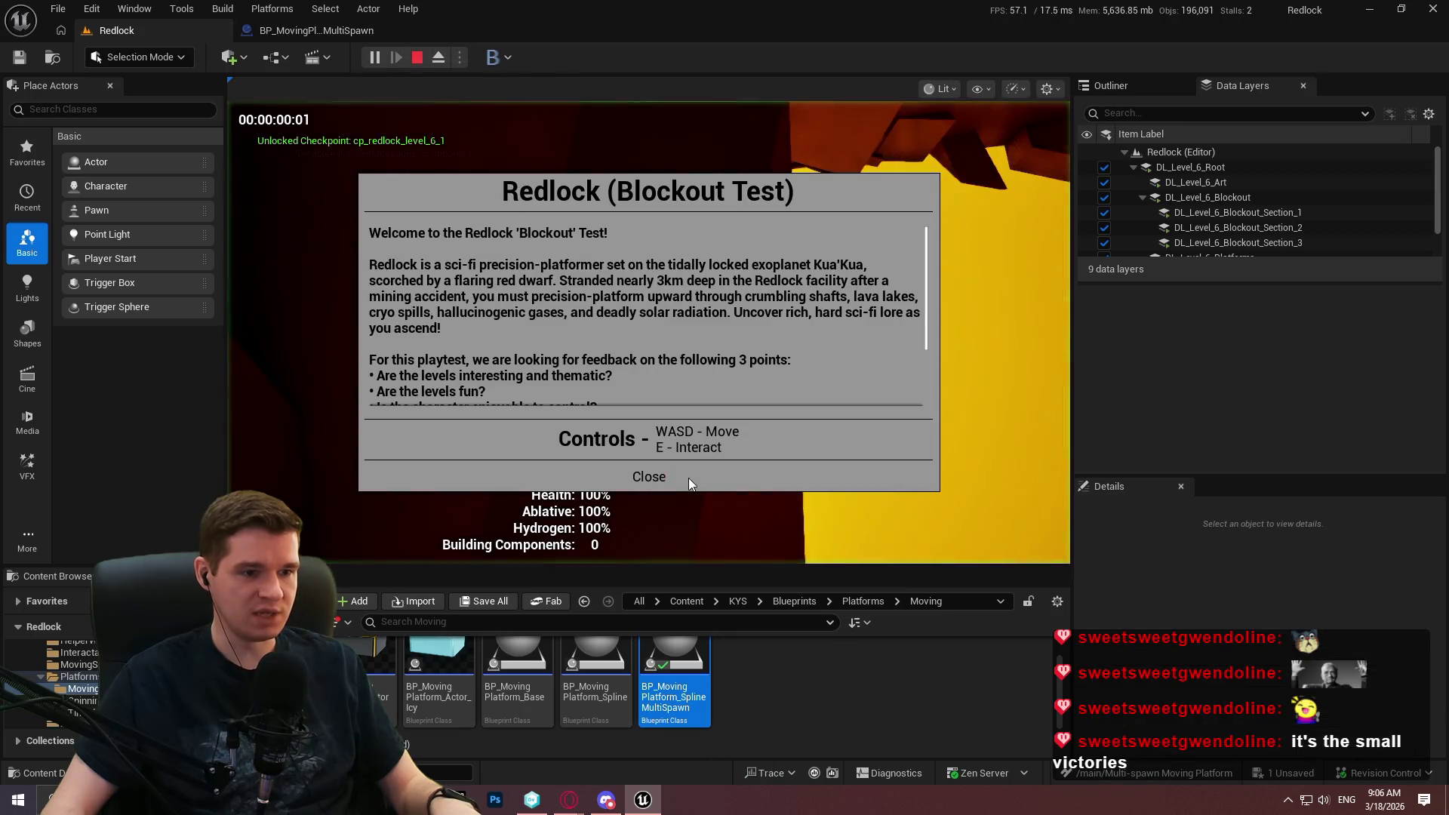
left_click(649, 476)
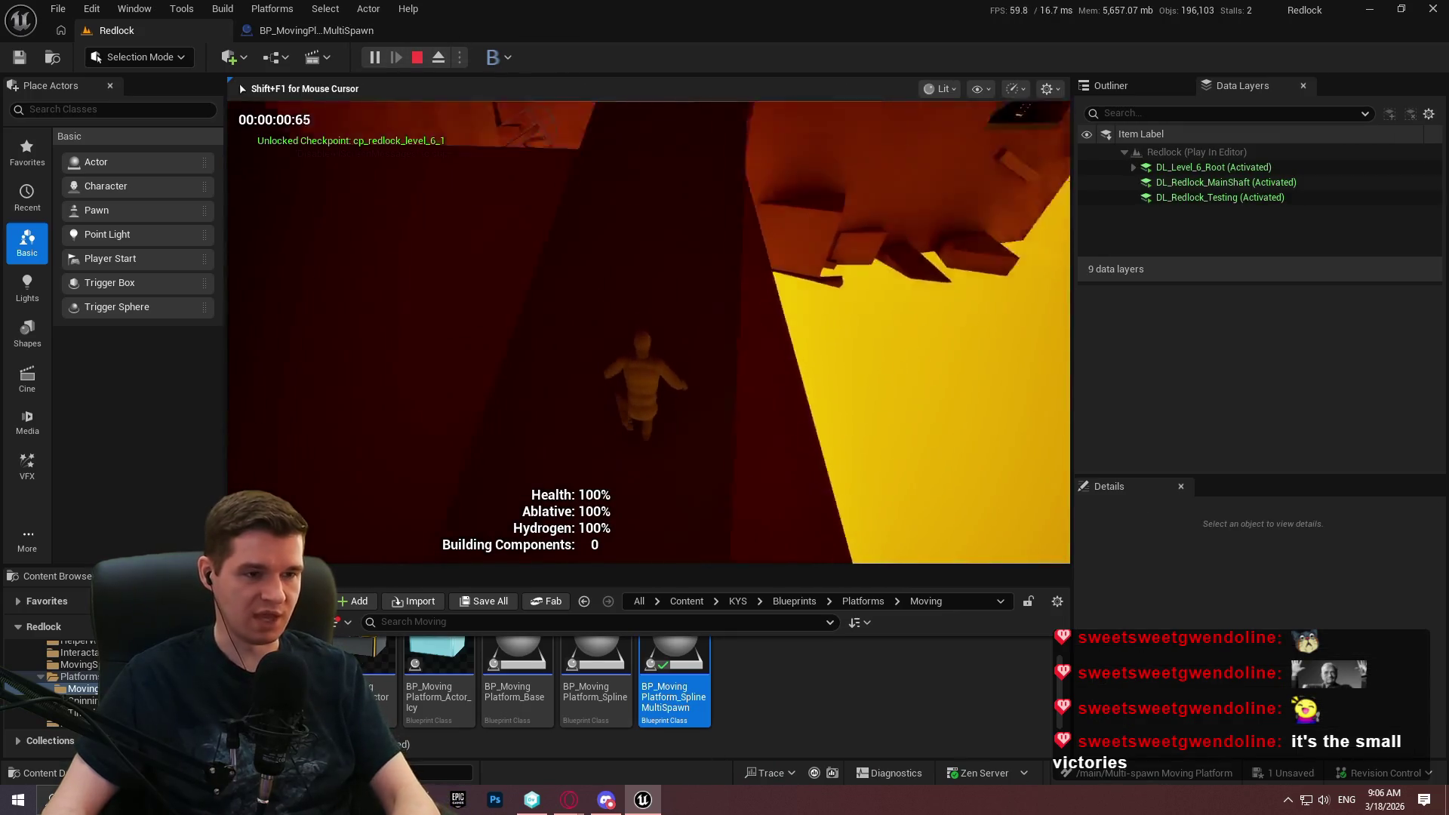
key("F11")
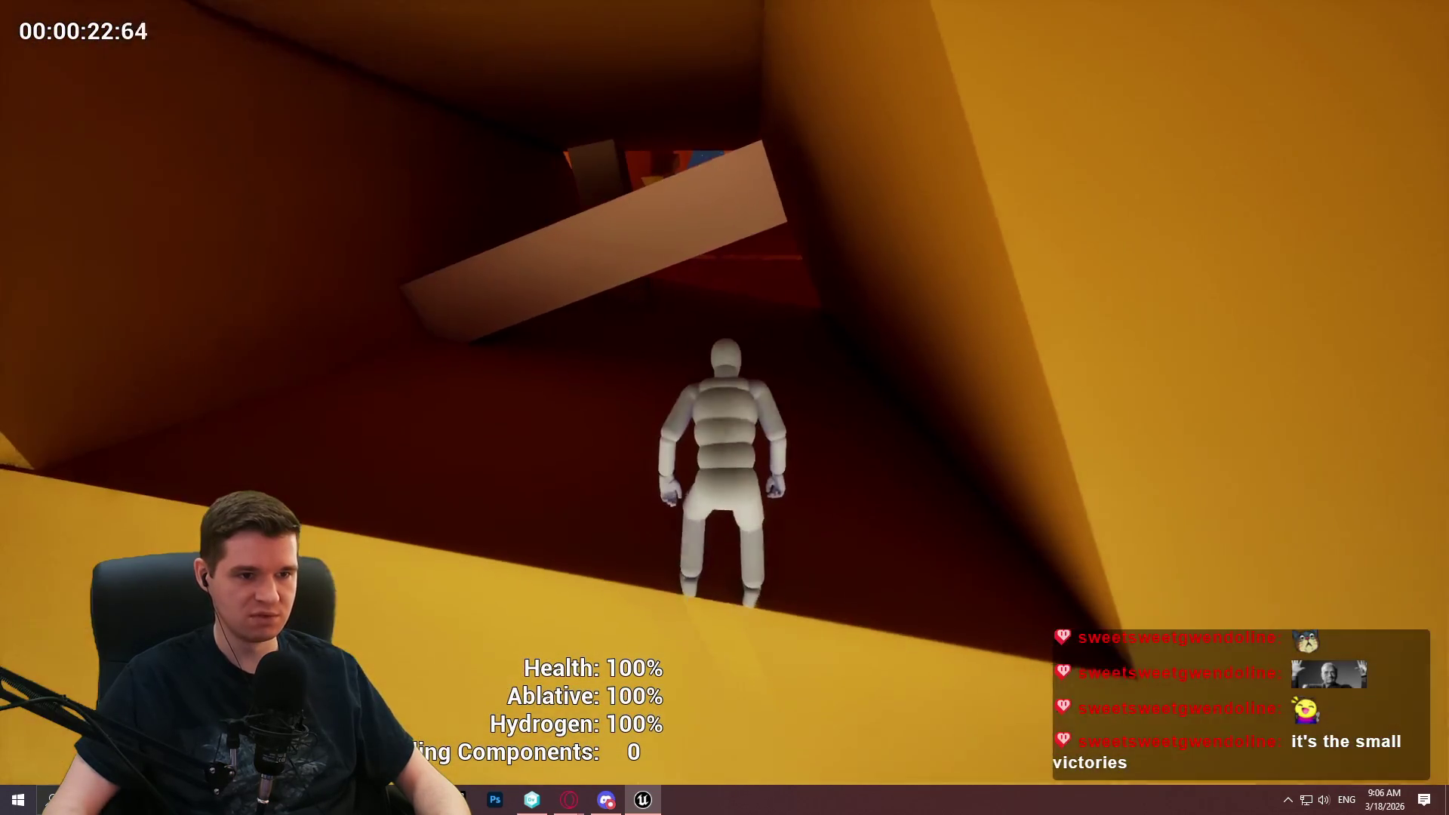
key("Escape")
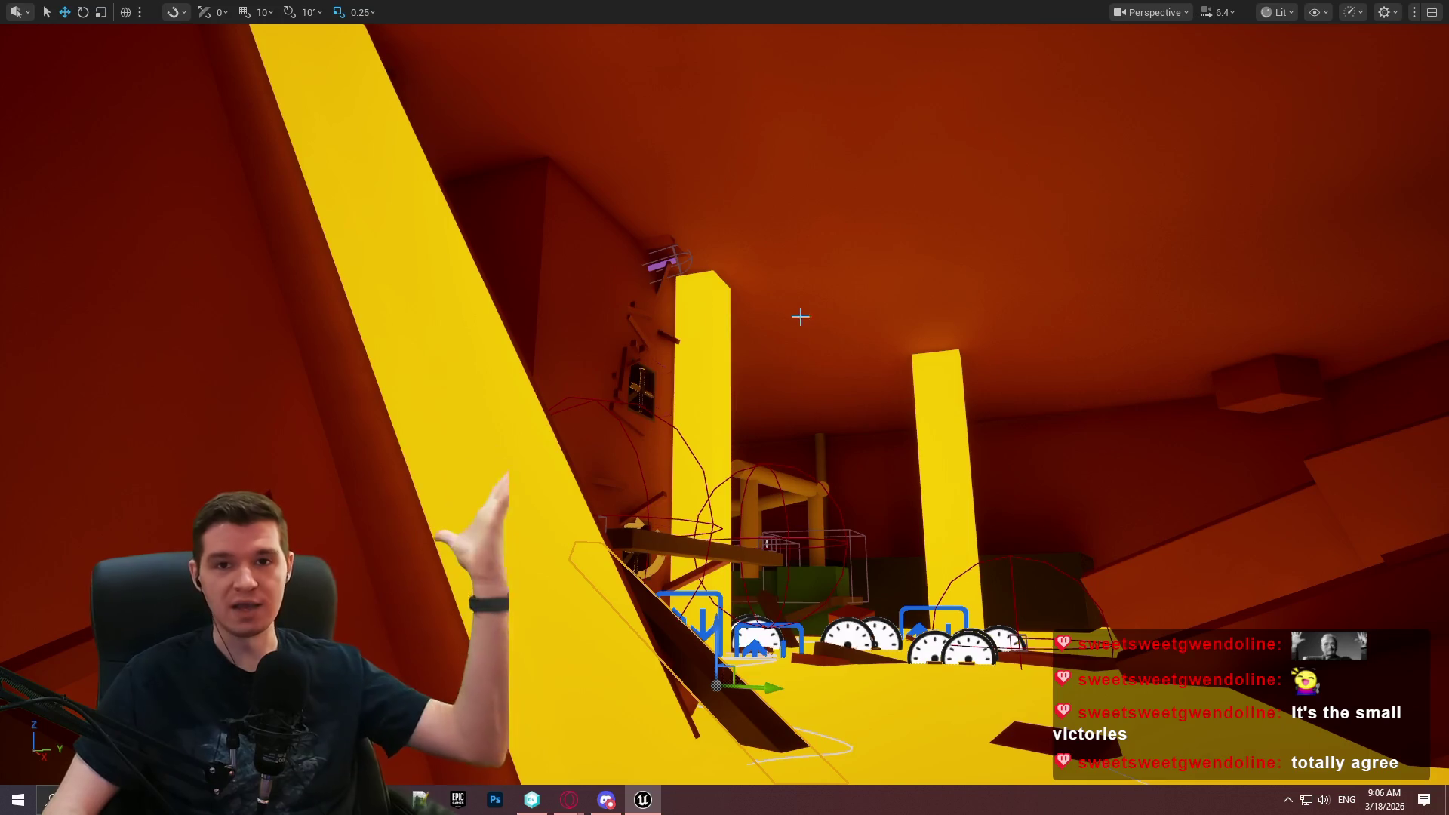
Restore the editor layout and reopen the multi-spawn platform Blueprint's EventGraph.
scroll(792, 316, "down", 2)
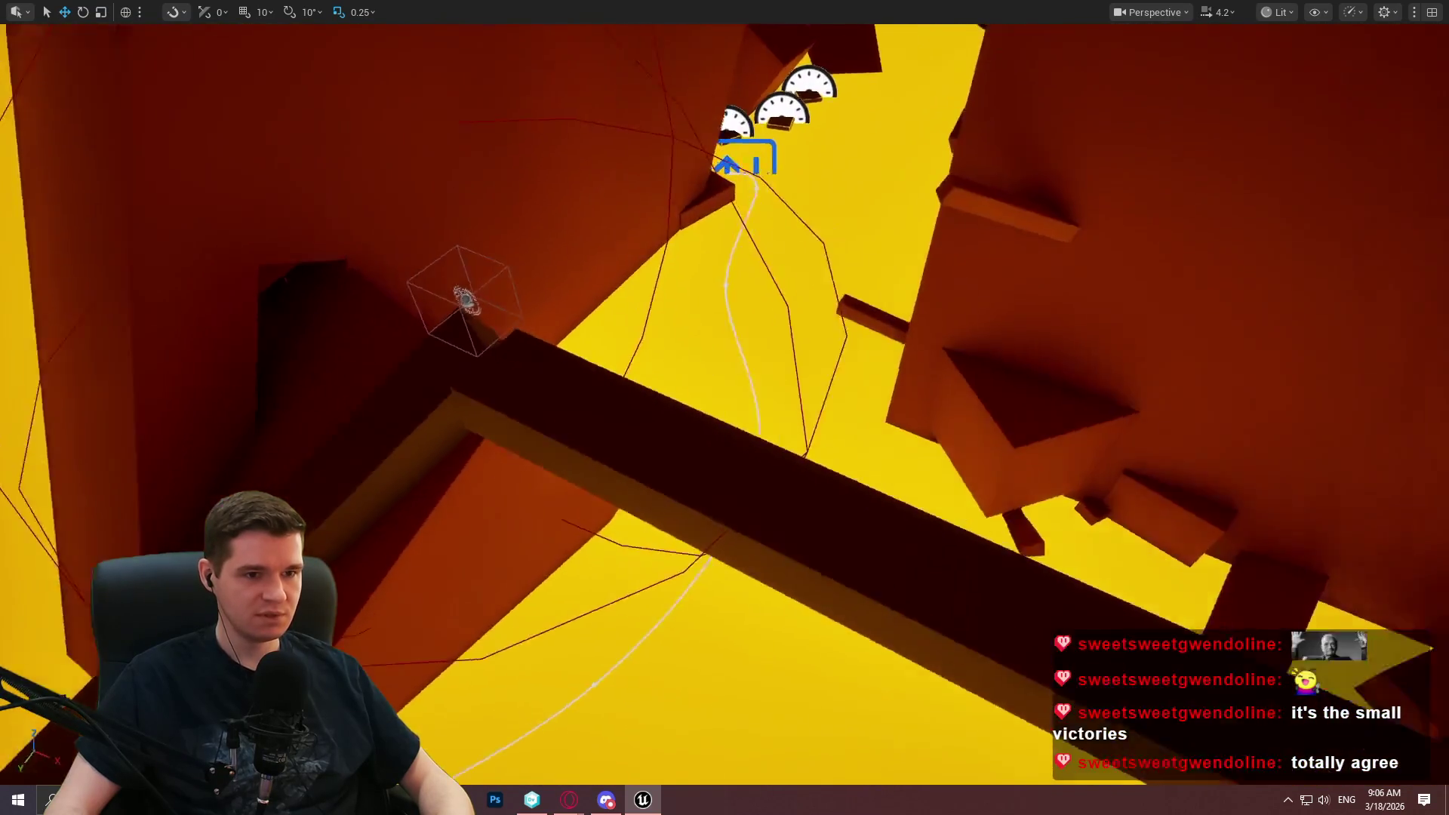
key("F11")
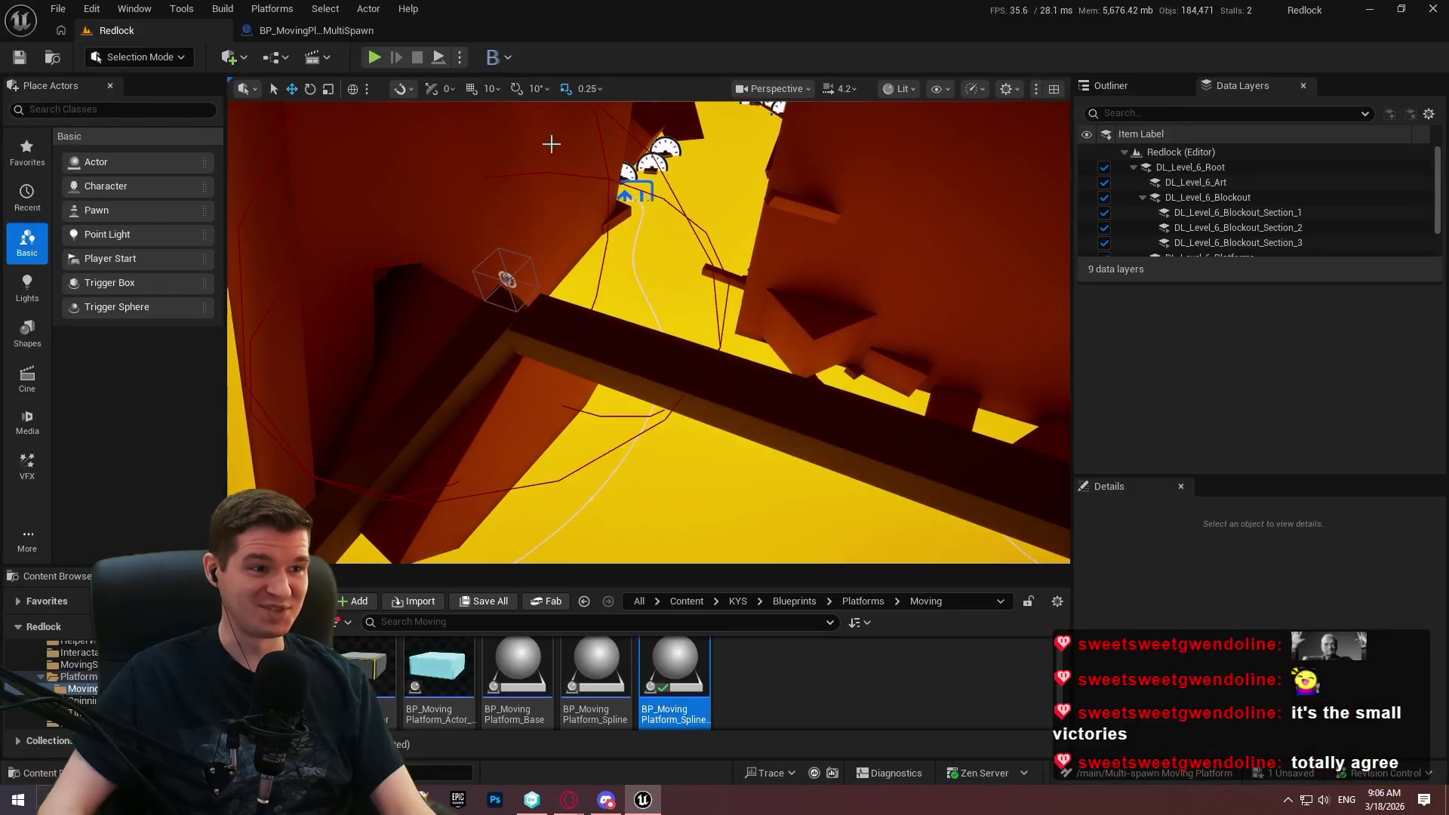
left_click(305, 30)
scroll(785, 292, "down", 3)
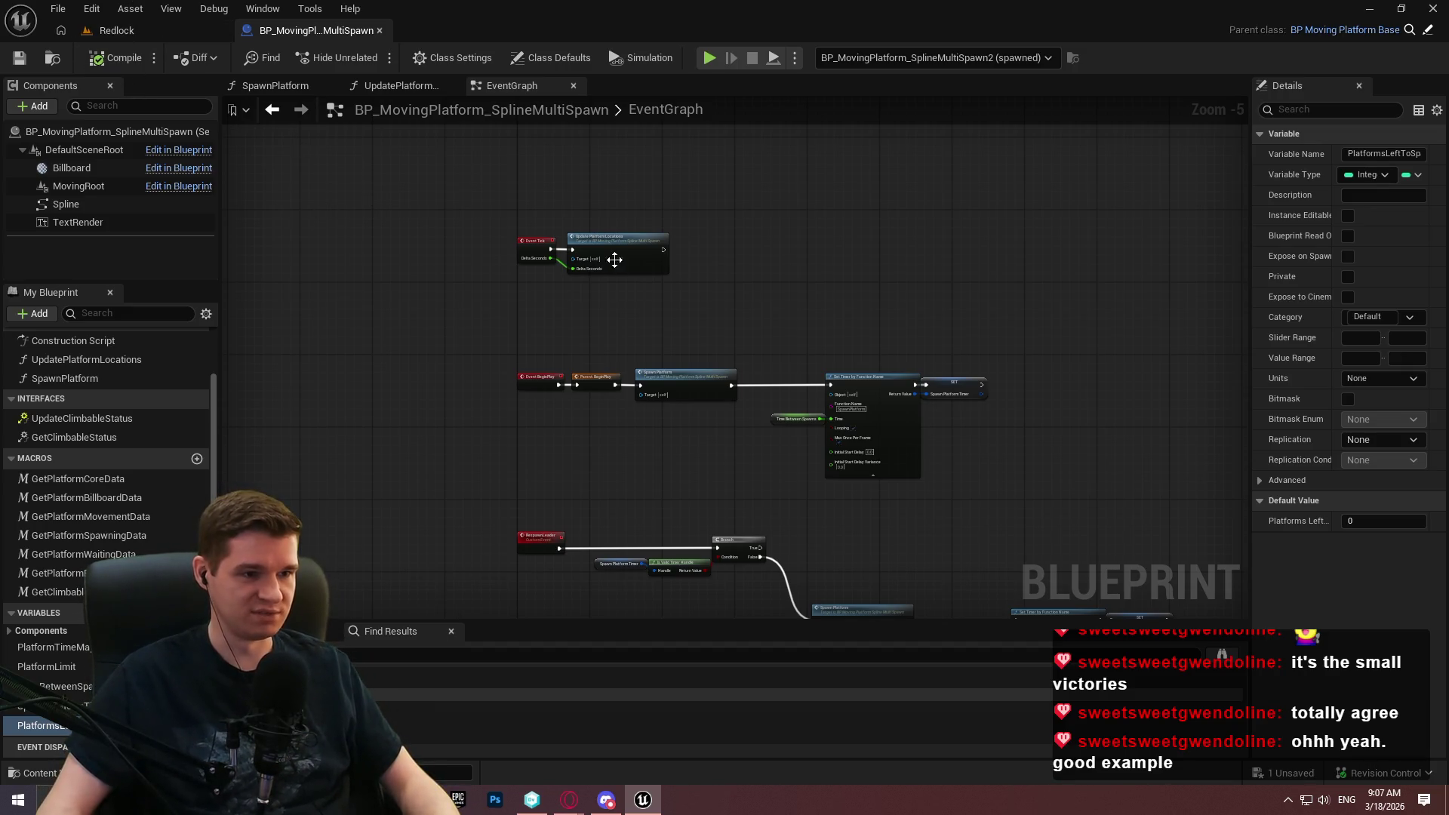
Review the SpawnPlatformTimer SET node and RespawnLeader logic, save the Blueprint, and return to Redlock.
scroll(722, 219, "up", 5)
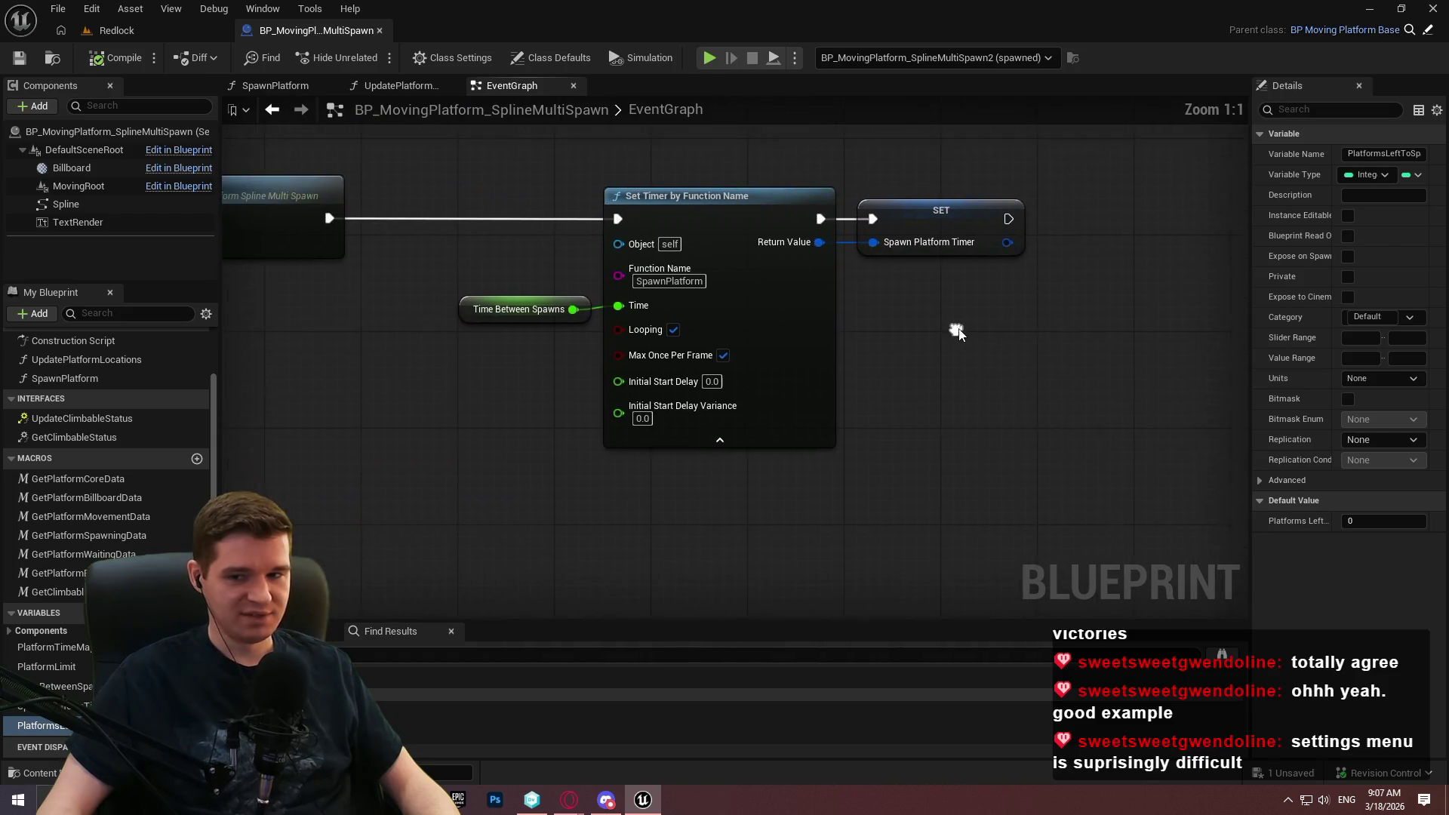
left_click(931, 208)
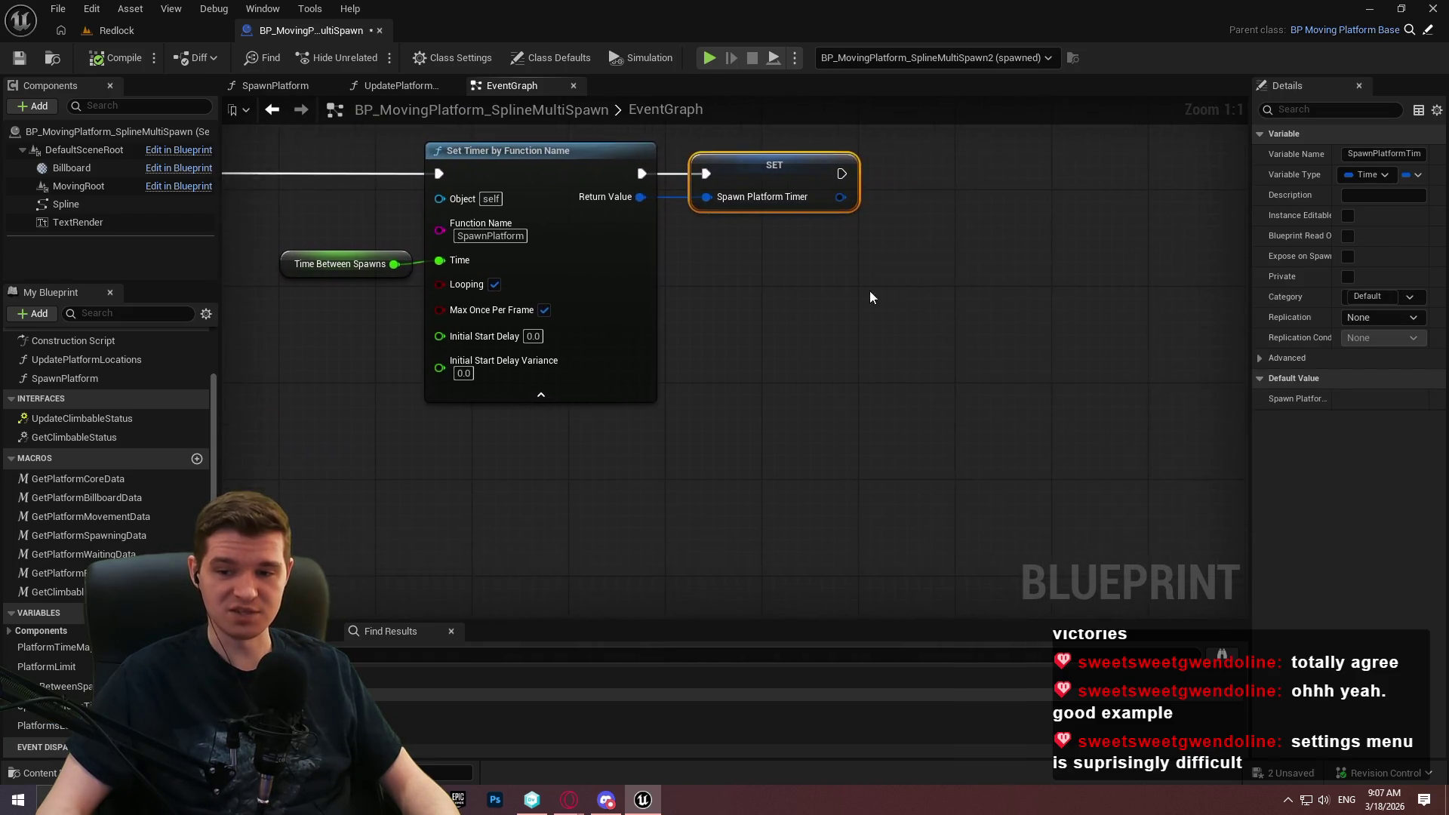
scroll(870, 292, "down", 3)
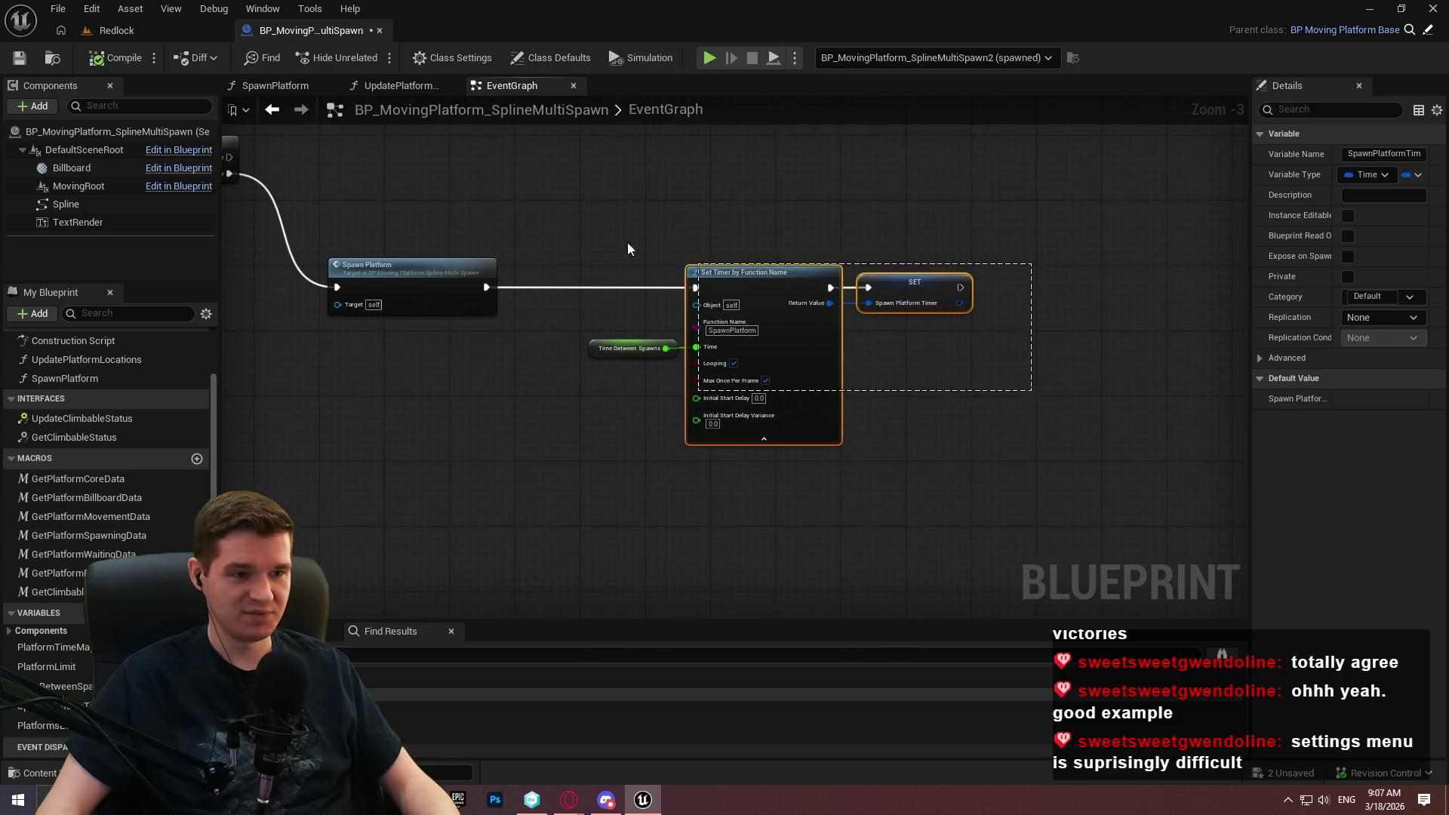
mouse_move(627, 249)
left_mouse_down()
mouse_move(781, 269)
mouse_move(1025, 269)
mouse_move(1211, 359)
left_mouse_up()
left_click(20, 58)
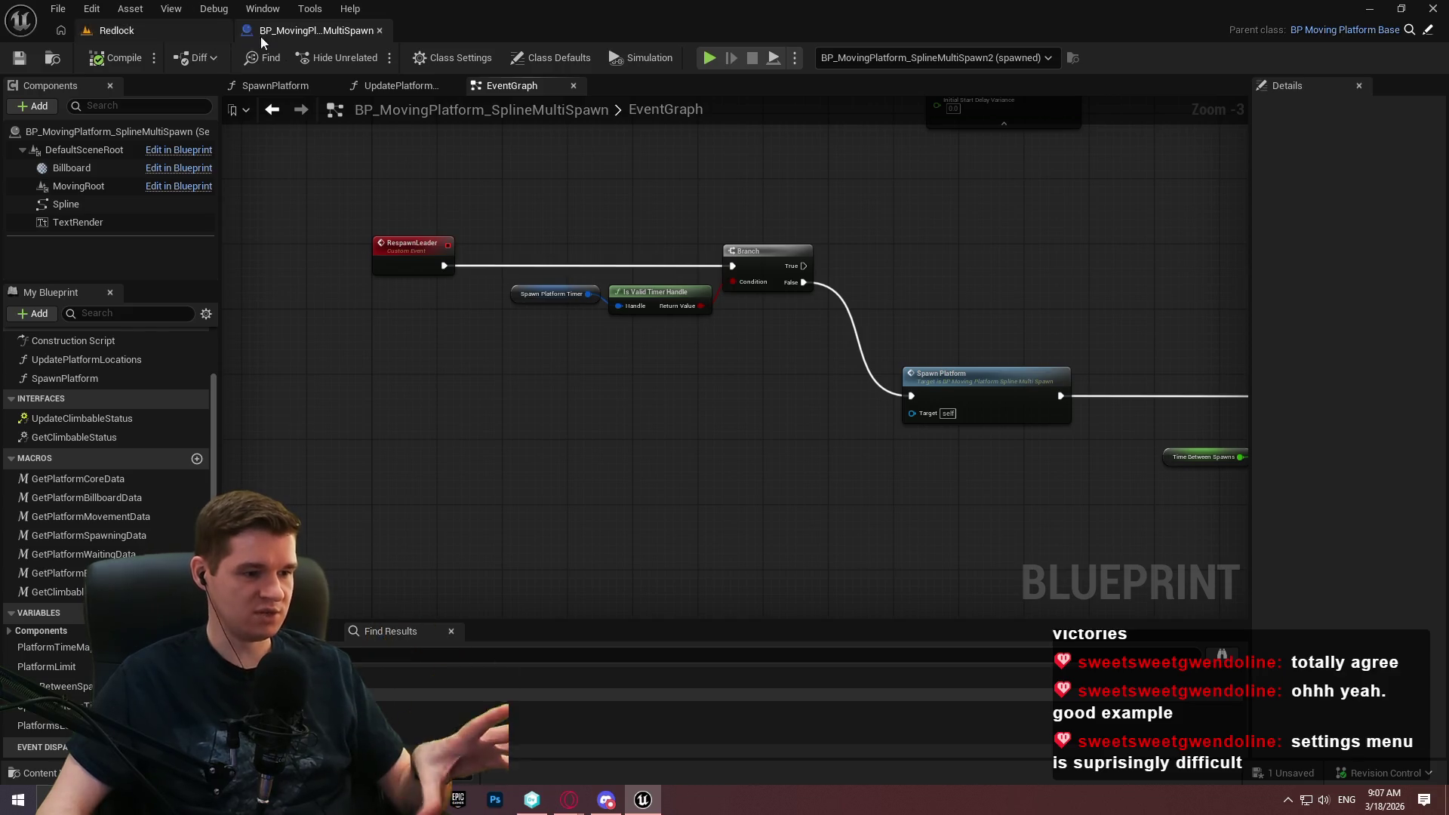
left_click_drag(1094, 214, 618, 270)
left_click(156, 34)
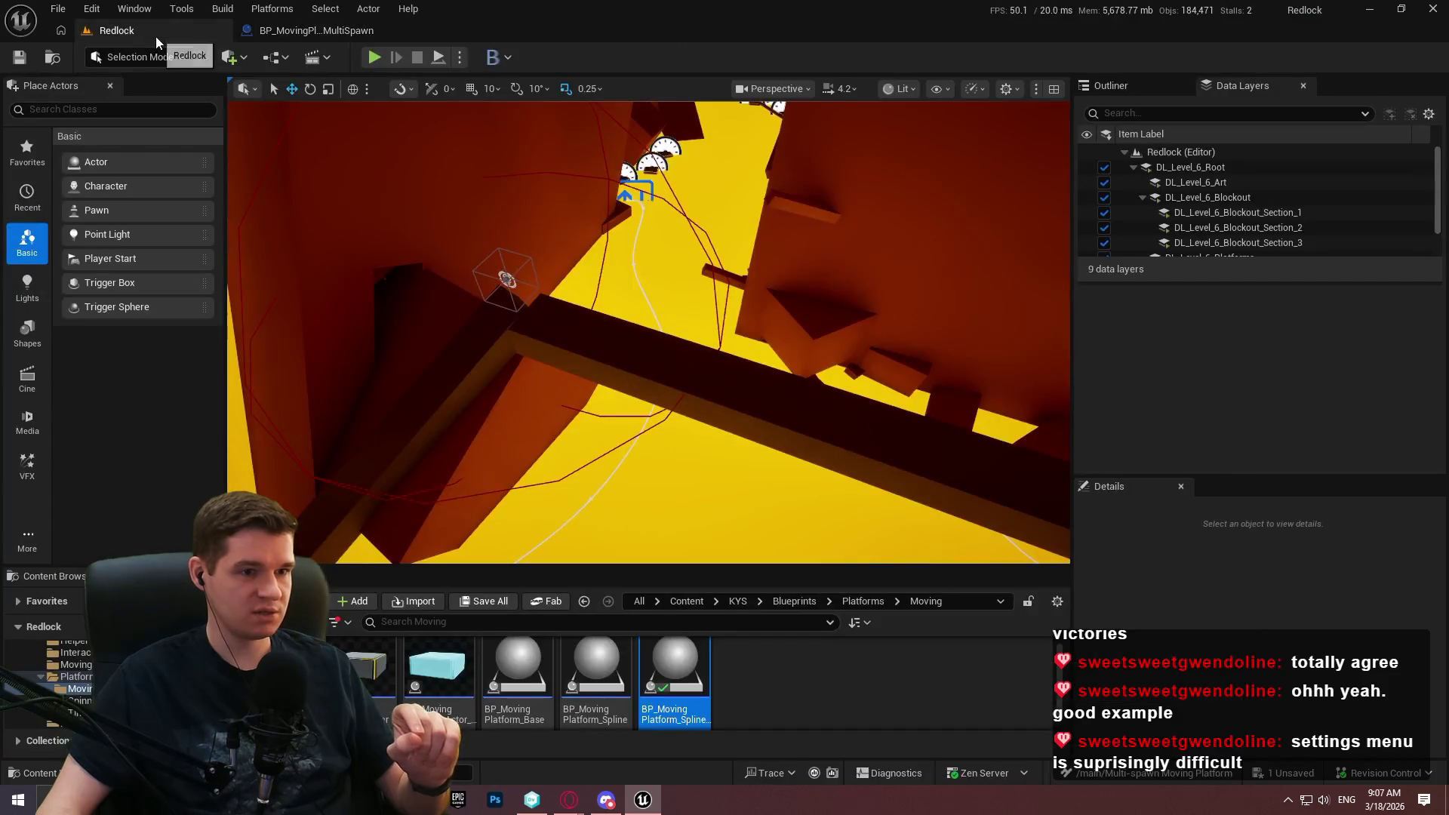
Place another multi-spawn spline platform in the level and frame its spline.
mouse_move(668, 689)
left_mouse_down()
mouse_move(763, 354)
mouse_move(773, 364)
mouse_move(804, 163)
left_mouse_up()
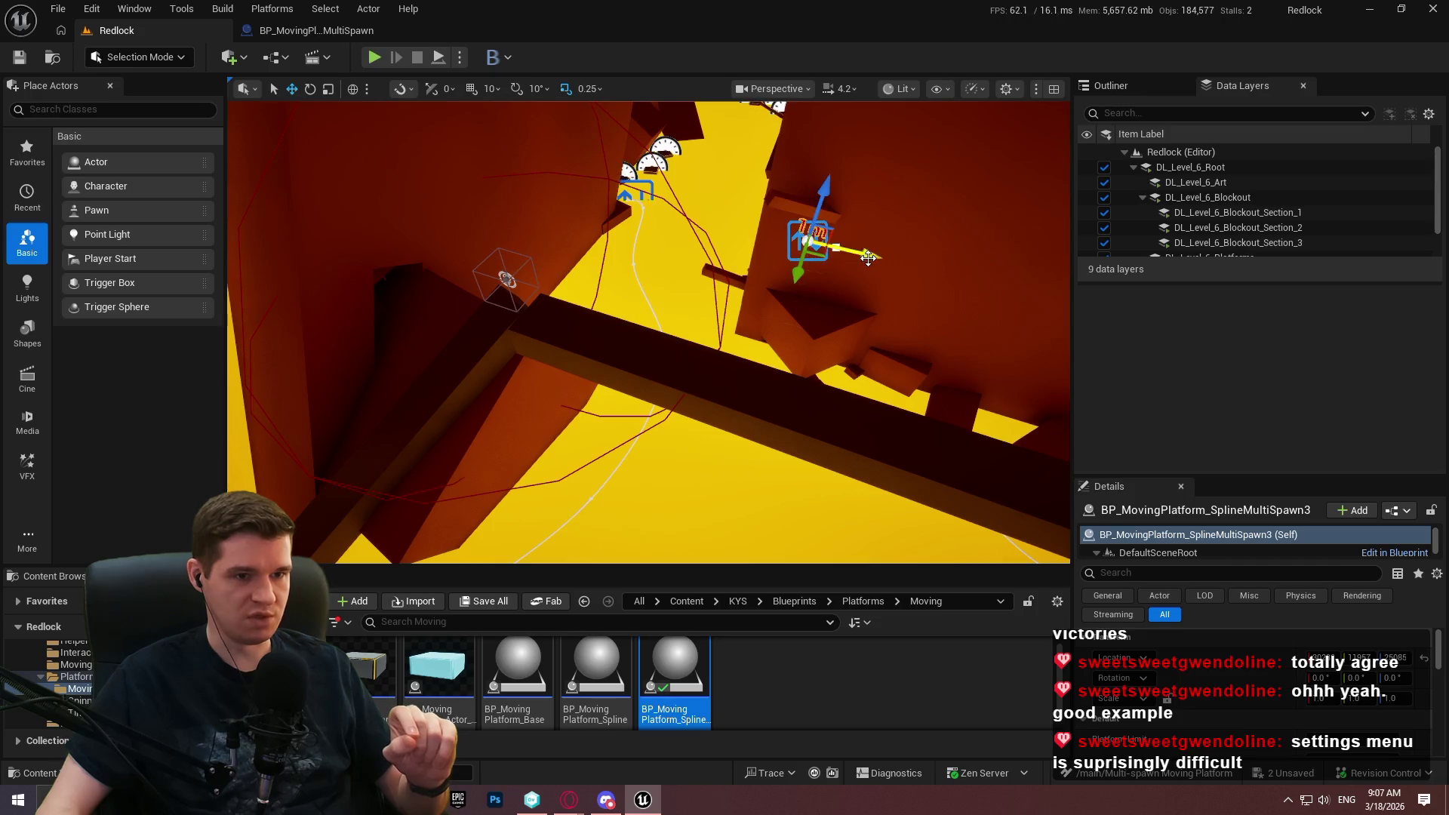
left_click(836, 247)
key("s")
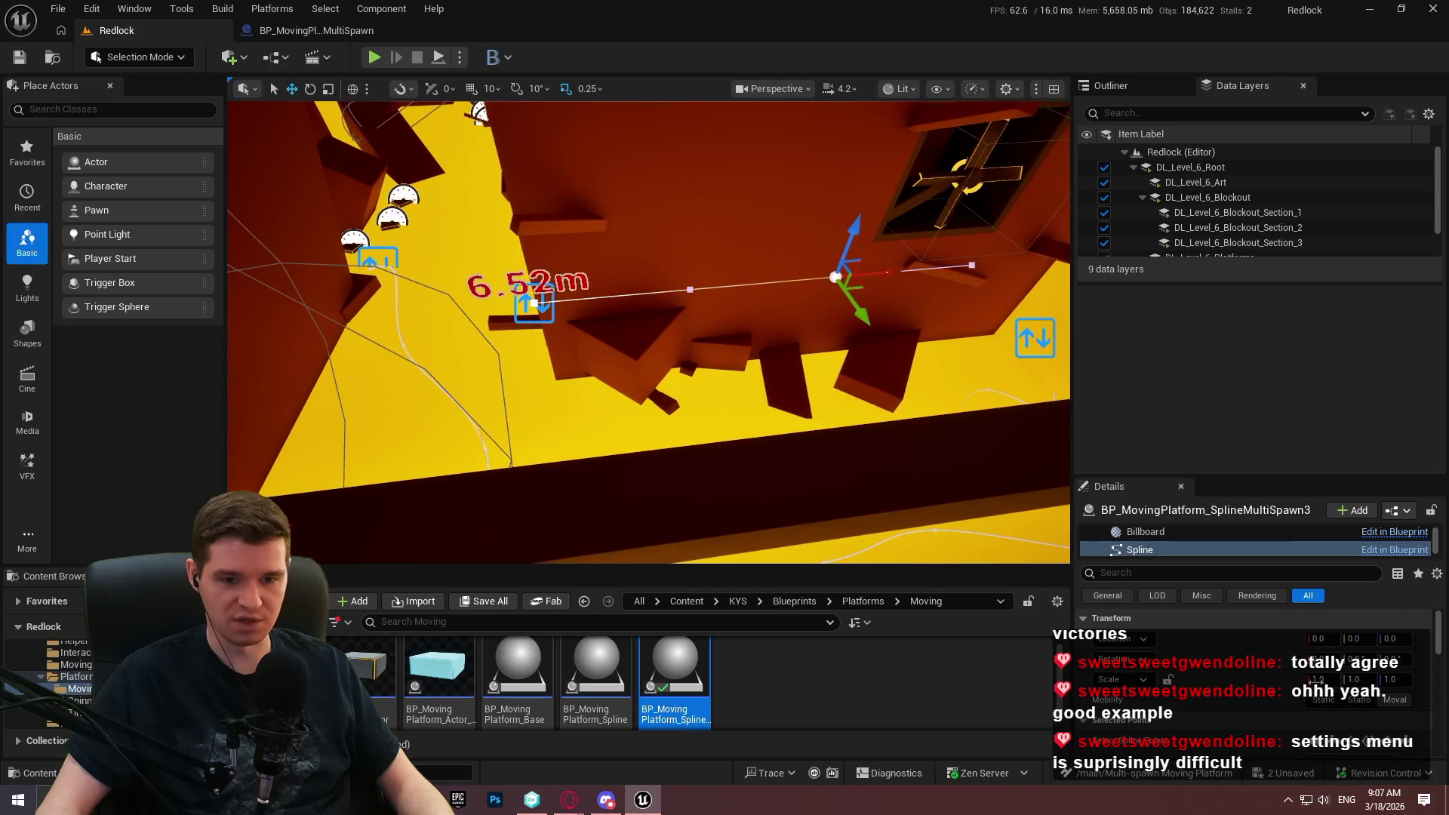
scroll(1205, 687, "down", 5)
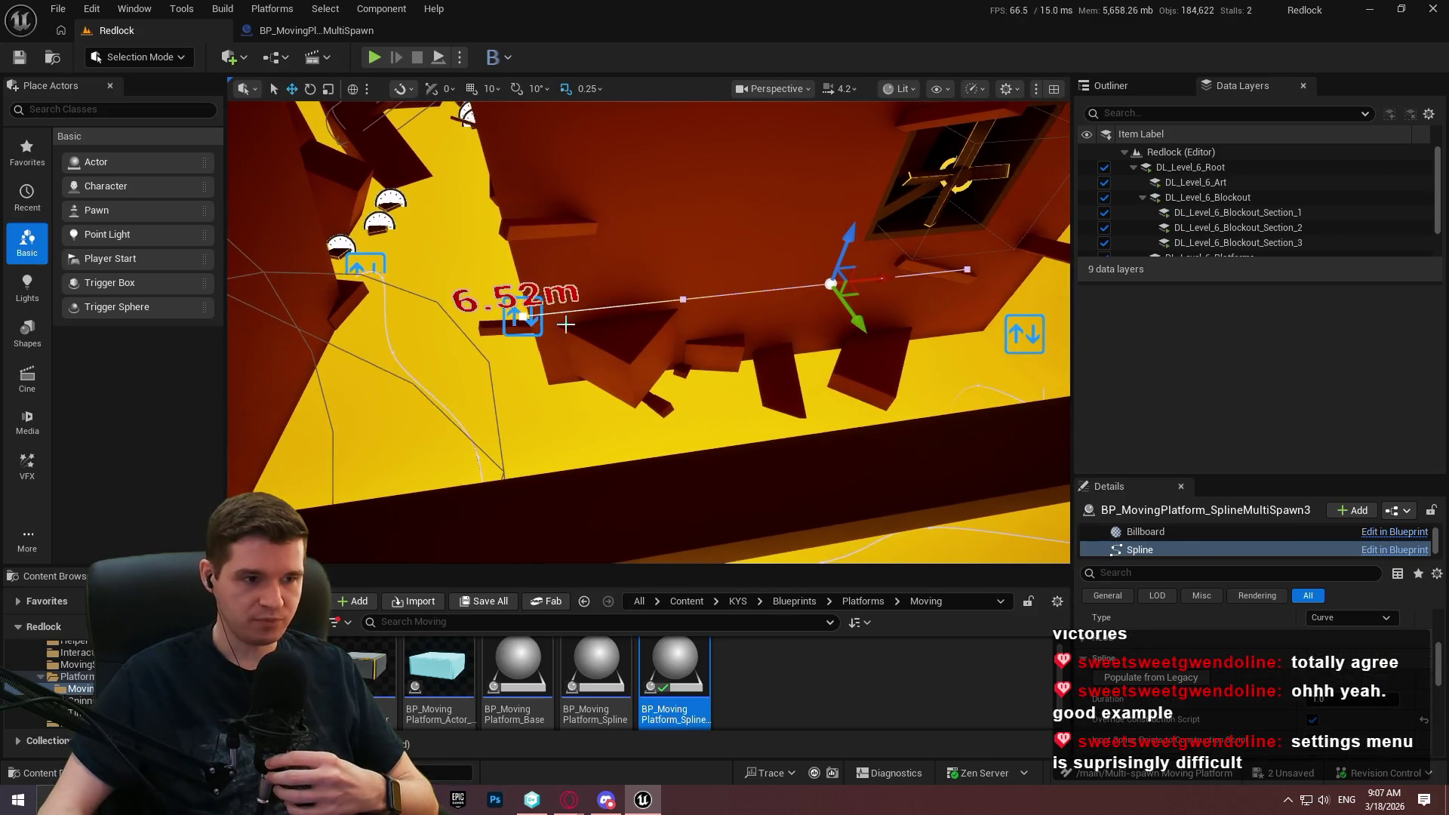
left_click(713, 366)
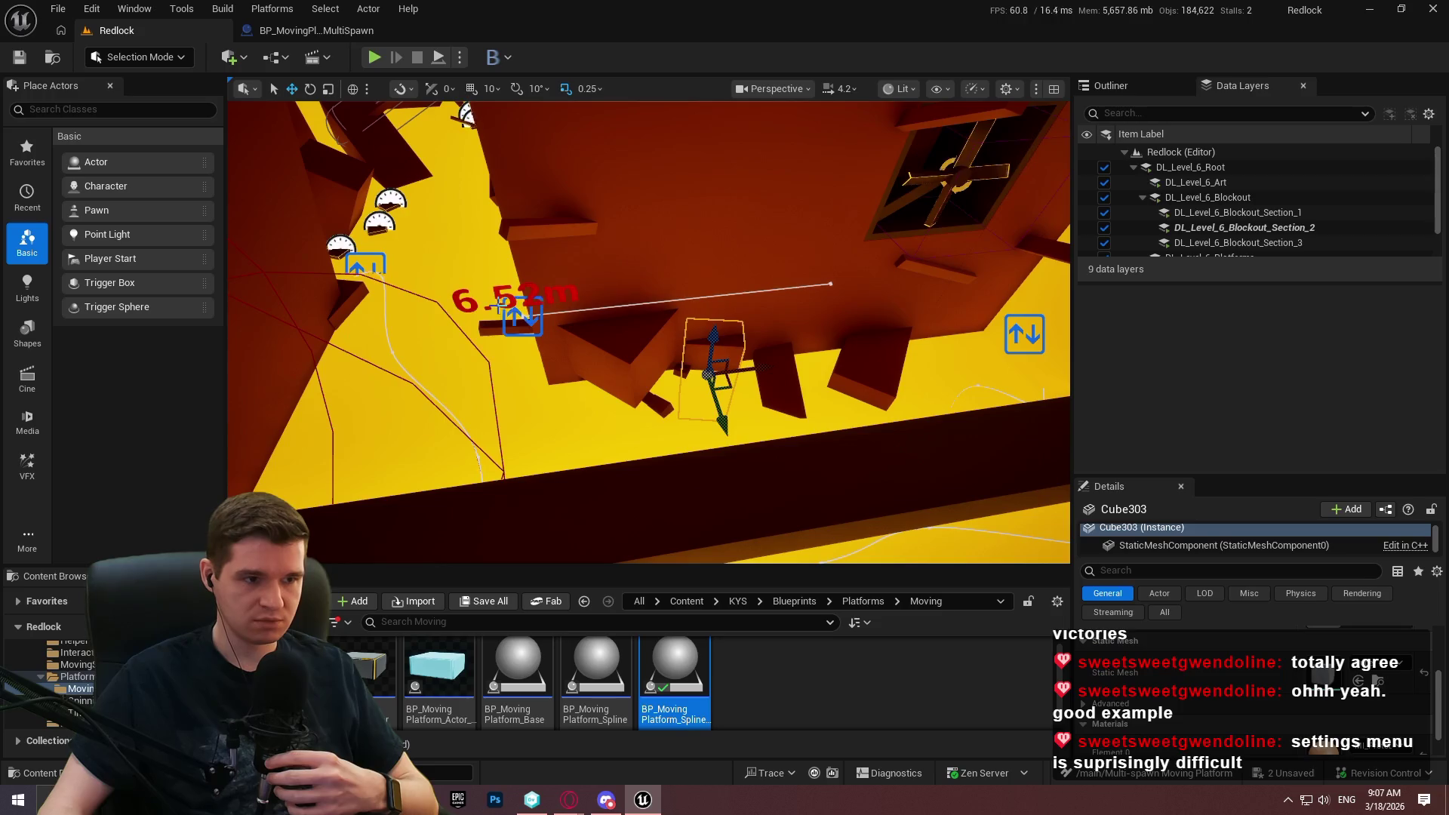
key("ctrl+z")
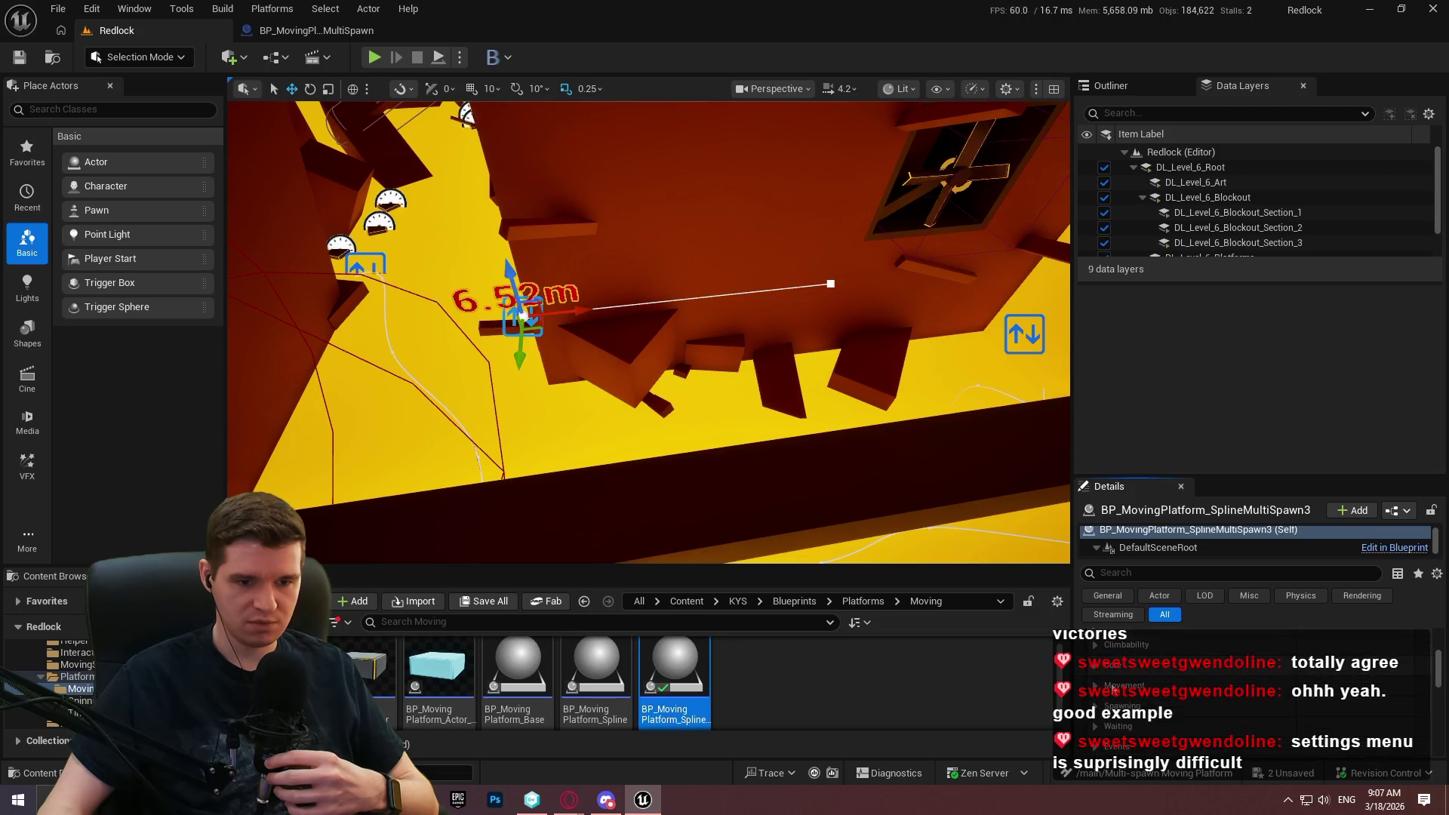
Rotate one spline point about 21° to curve the path, then start a play-test.
scroll(1198, 670, "down", 2)
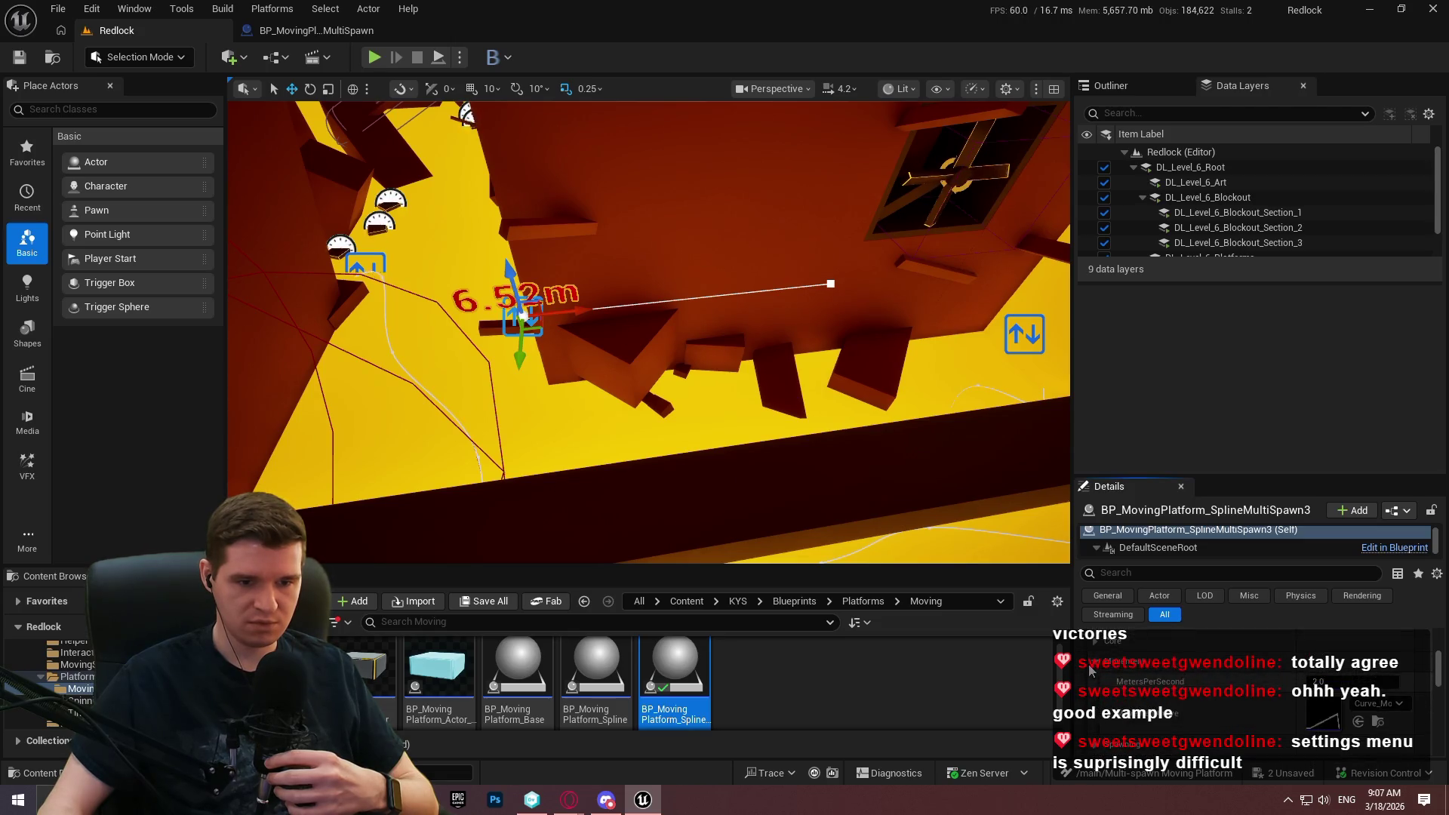
scroll(1161, 693, "down", 2)
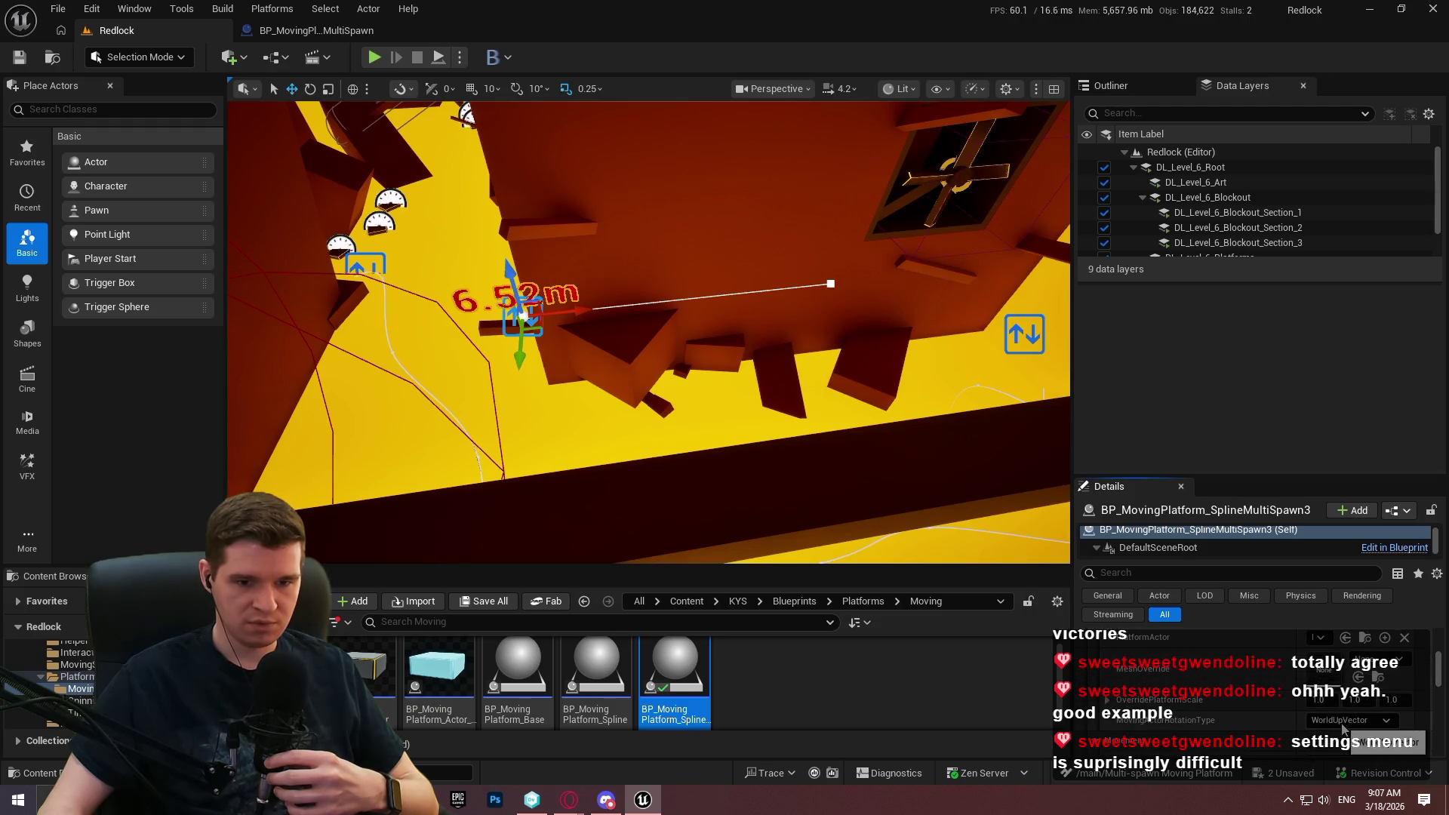
left_click(834, 282)
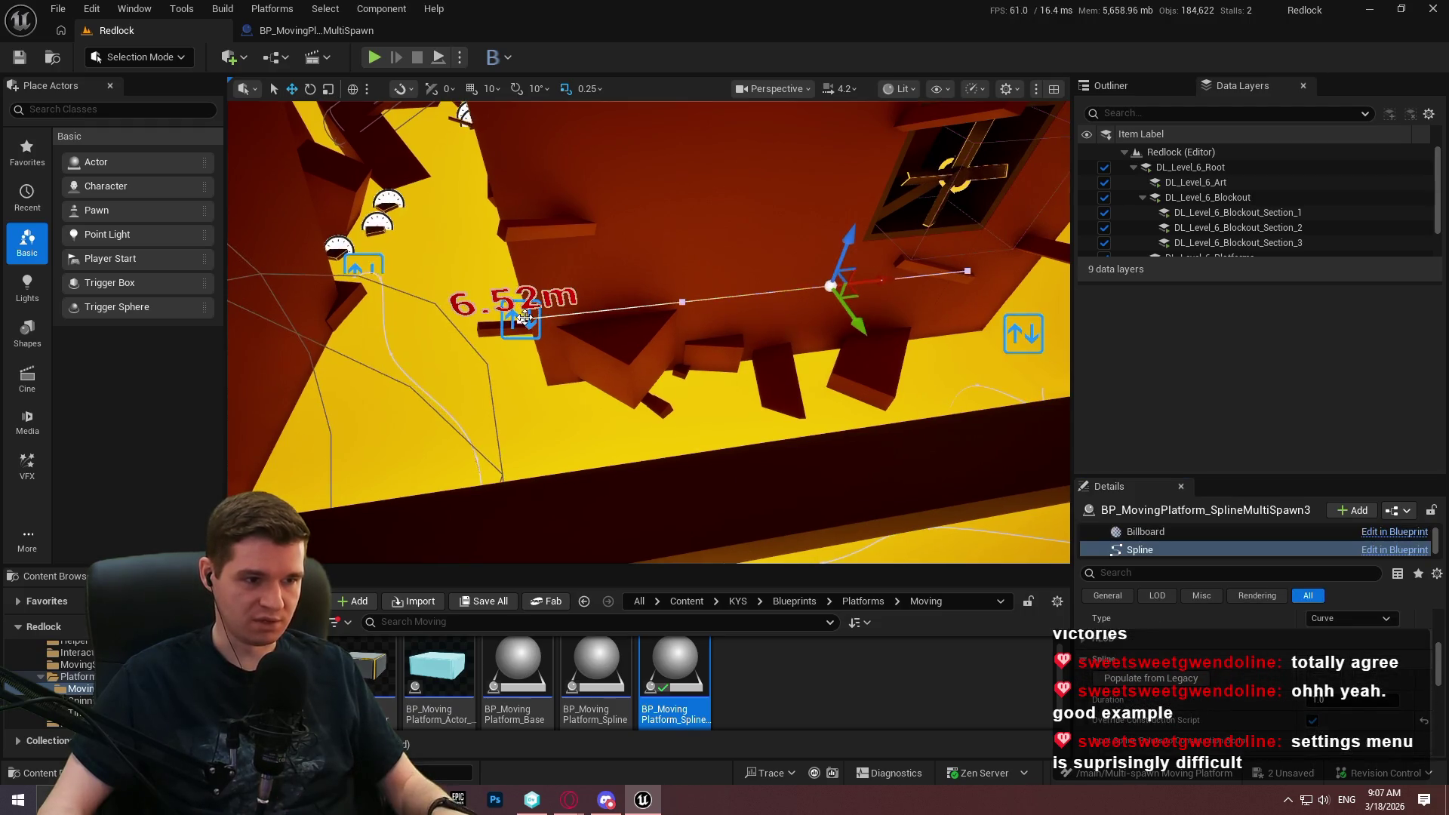
mouse_move(553, 287)
left_mouse_down()
mouse_move(631, 241)
mouse_move(596, 256)
left_mouse_up()
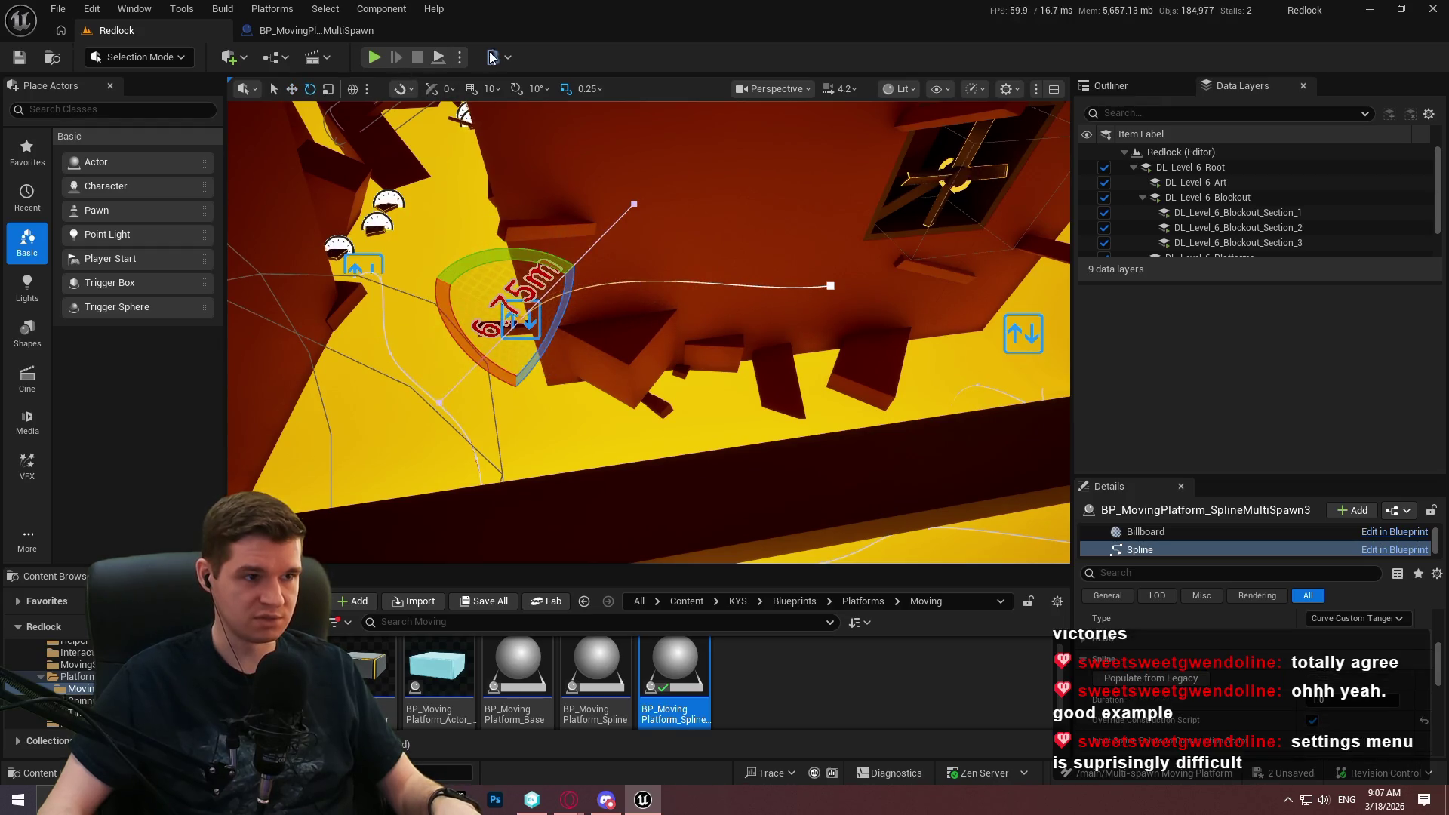
key("alt+p")
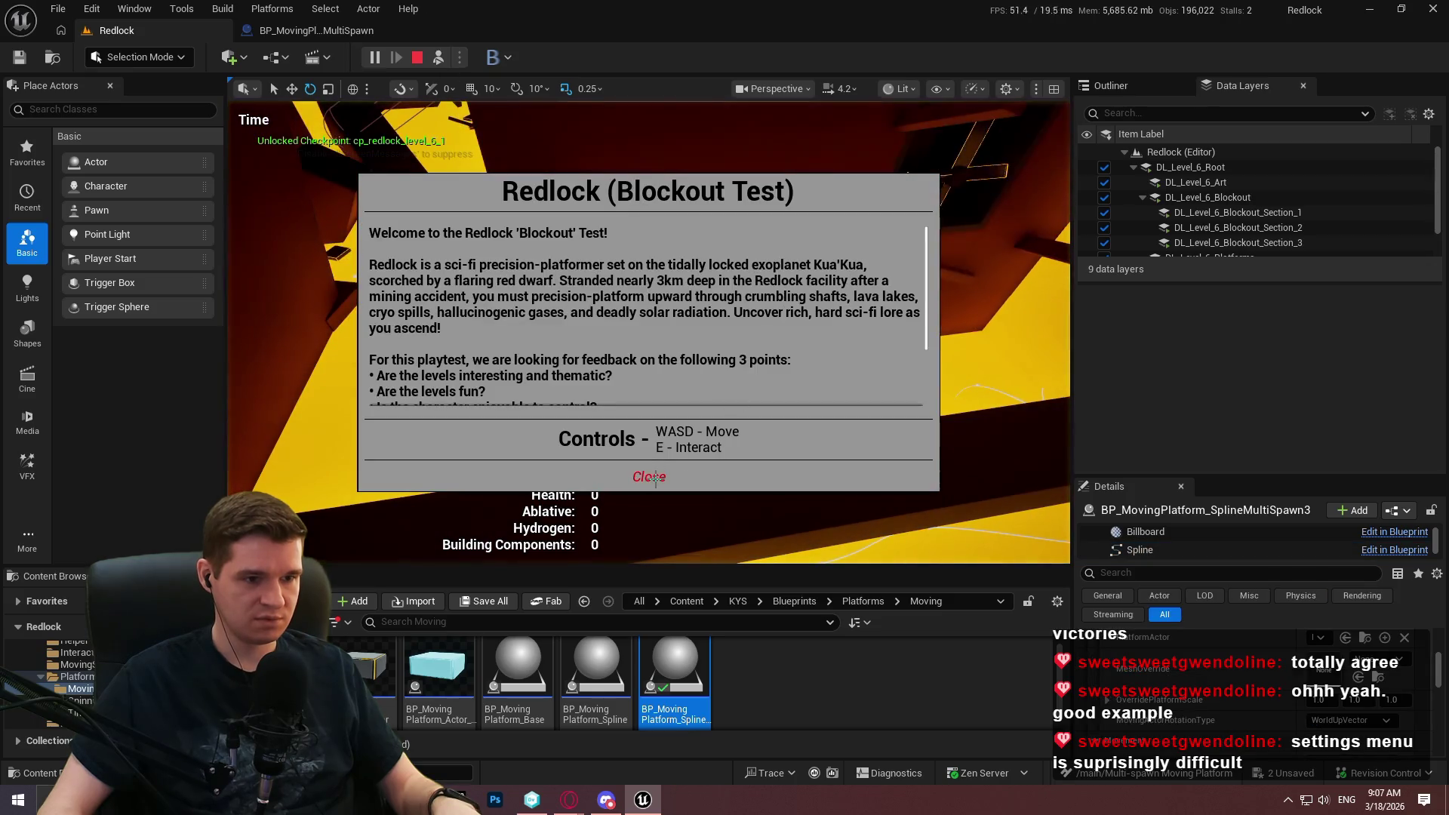
Watch the two platforms travel the curved spline, stop, and relaunch the play-test with Alt+P.
left_click(650, 478)
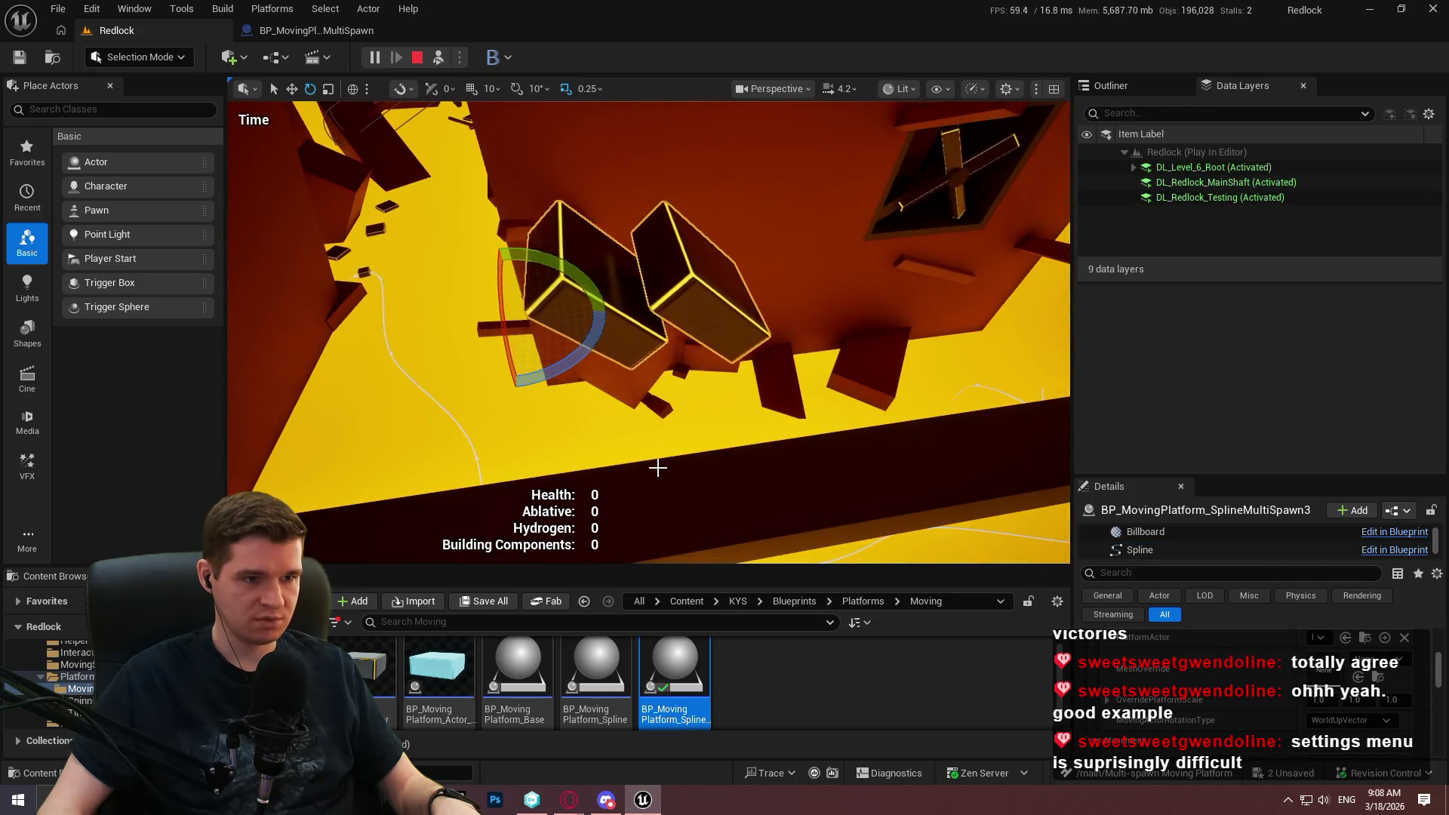
left_click(664, 452)
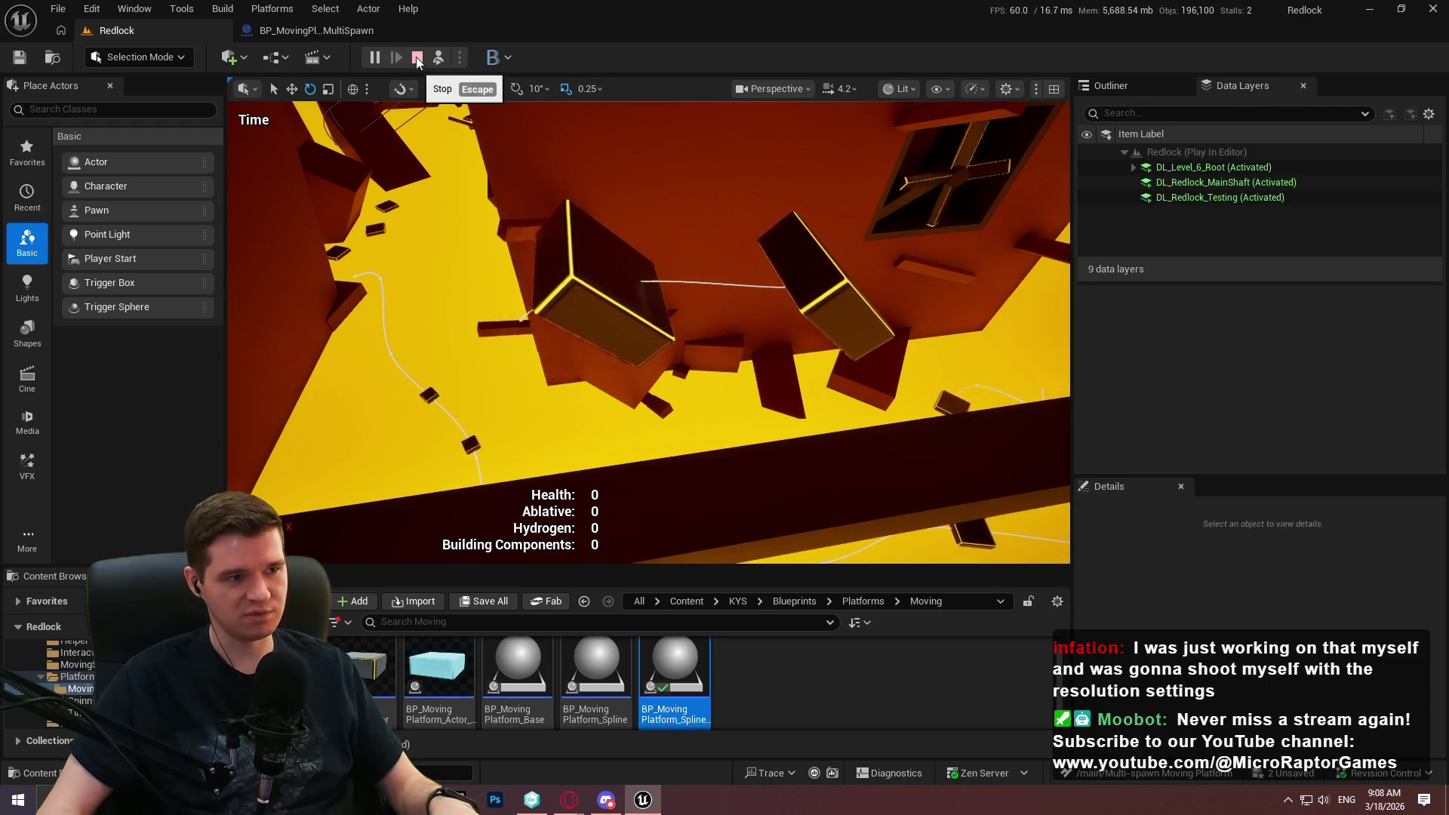
key("Escape")
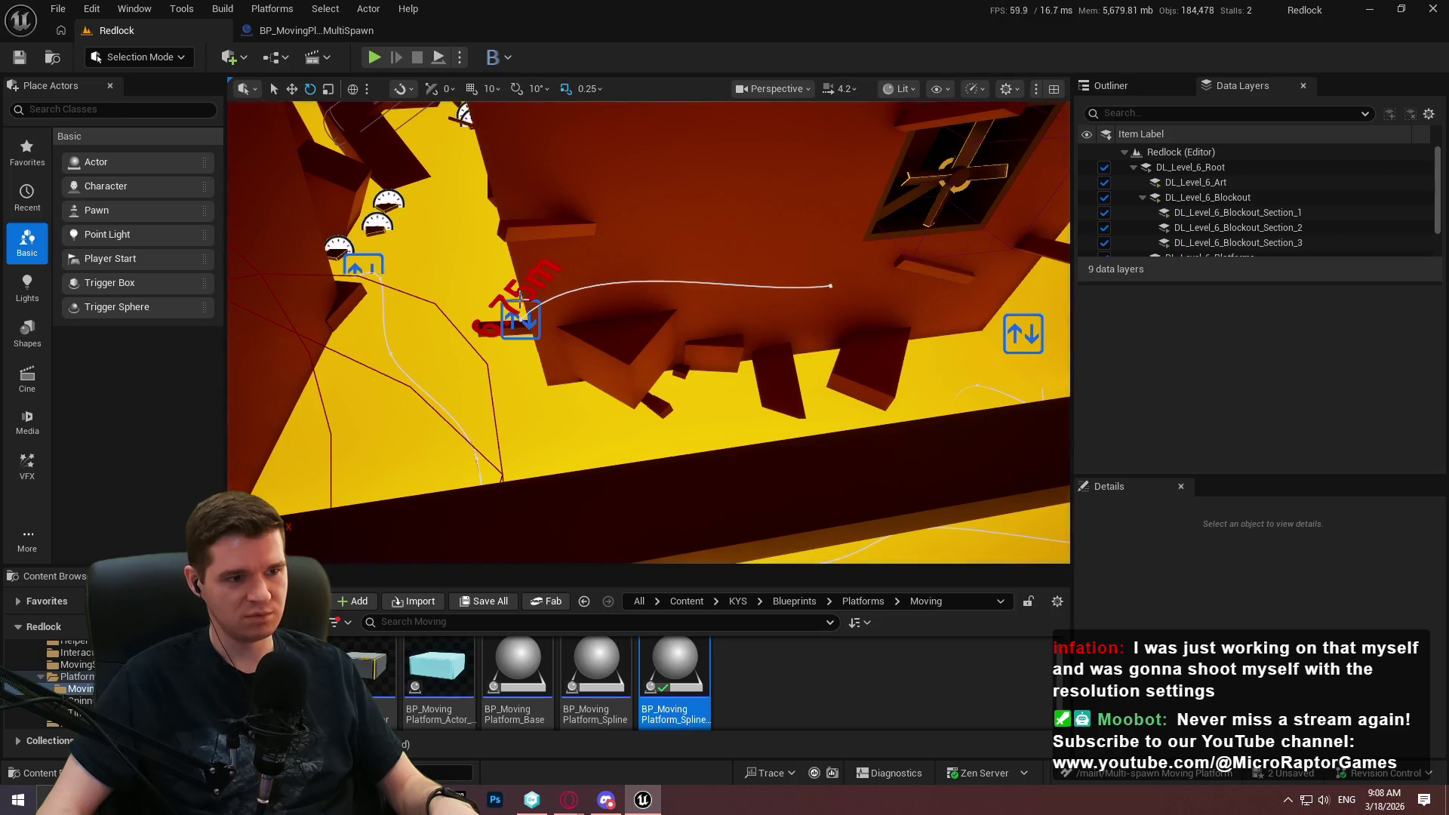
key("alt+p")
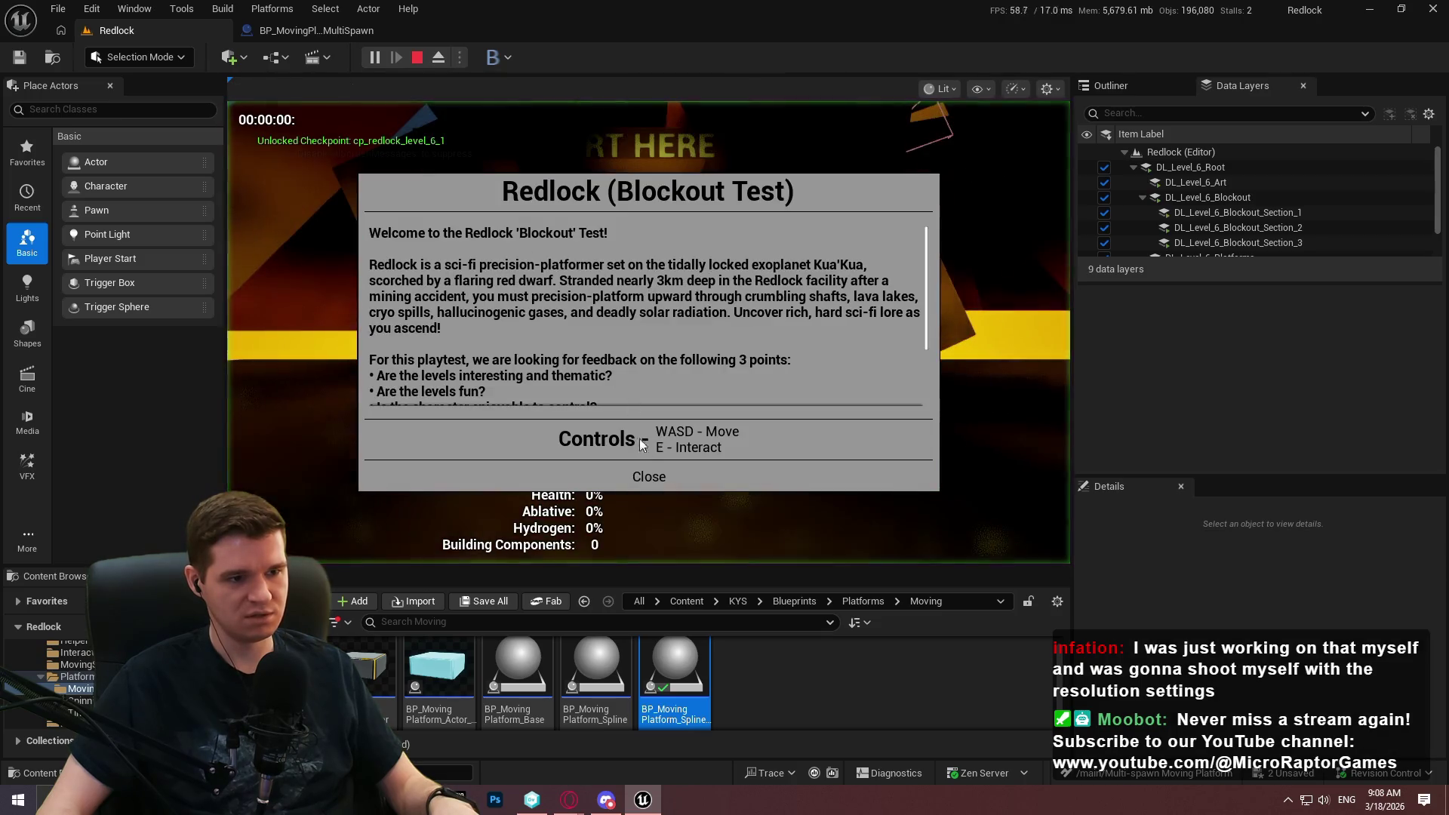
End the erroring play session, look around the level, and start another play-test from the toolbar.
left_click(647, 475)
key("Escape")
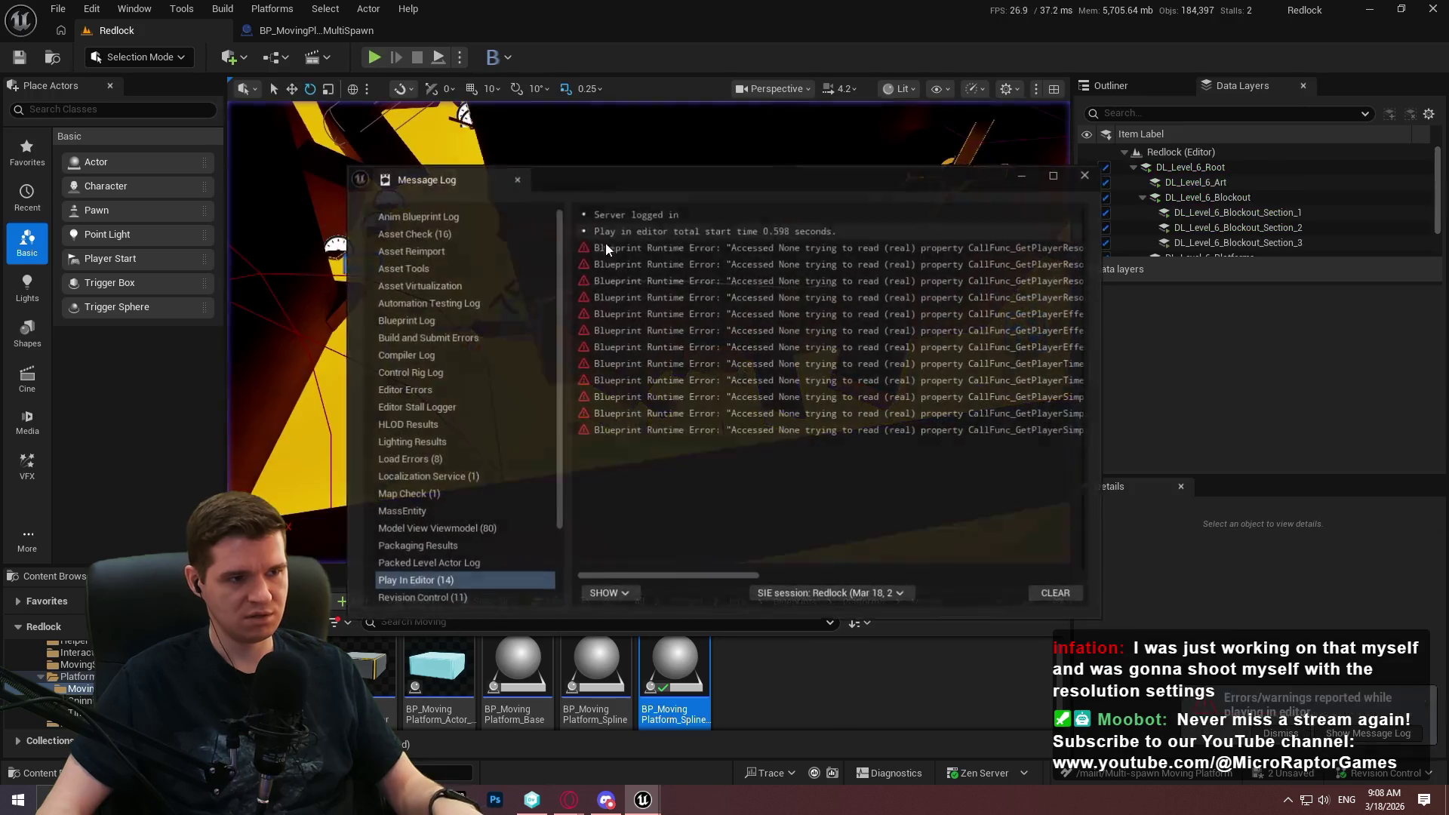
right_click(649, 332)
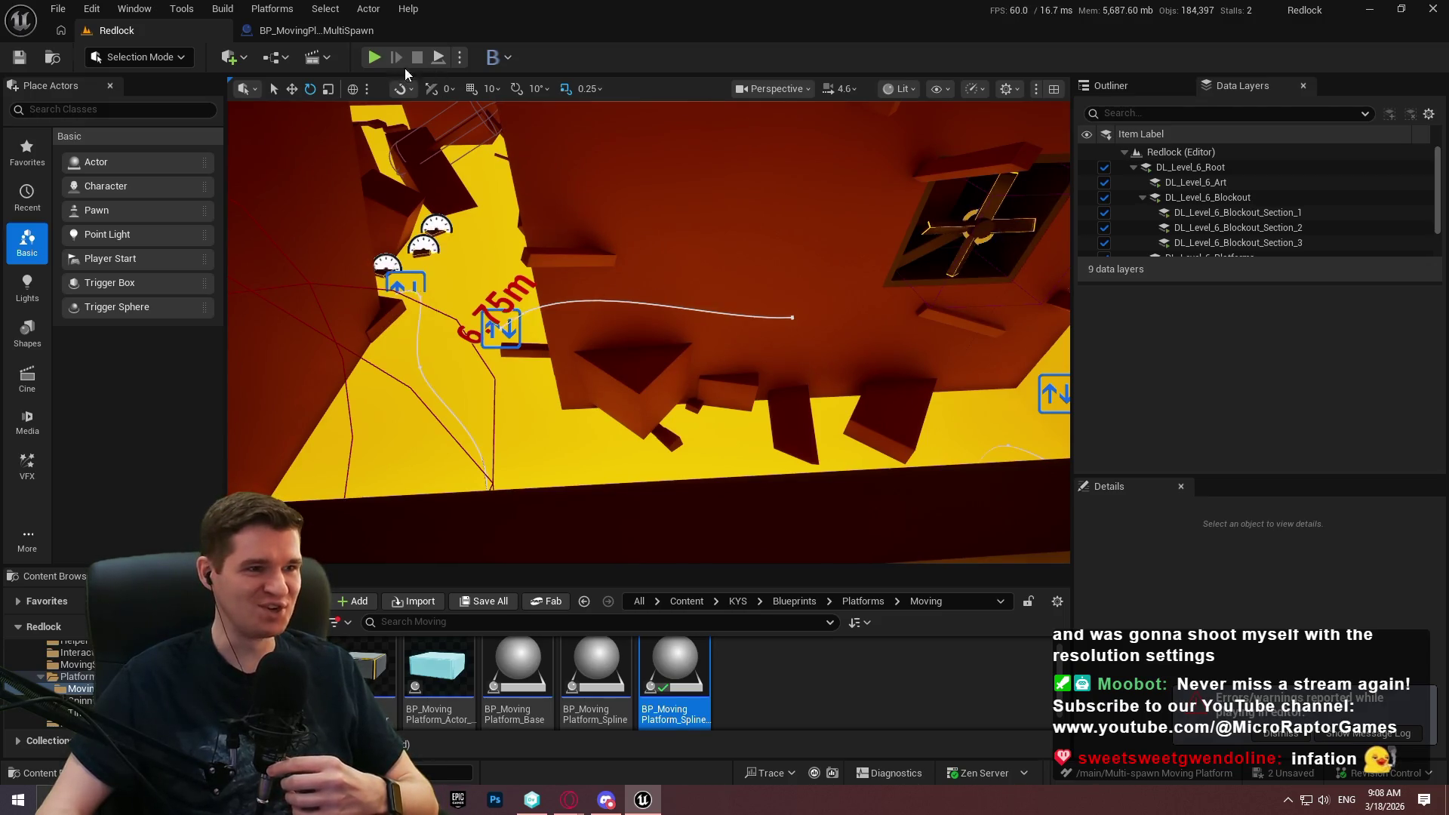
left_click(439, 61)
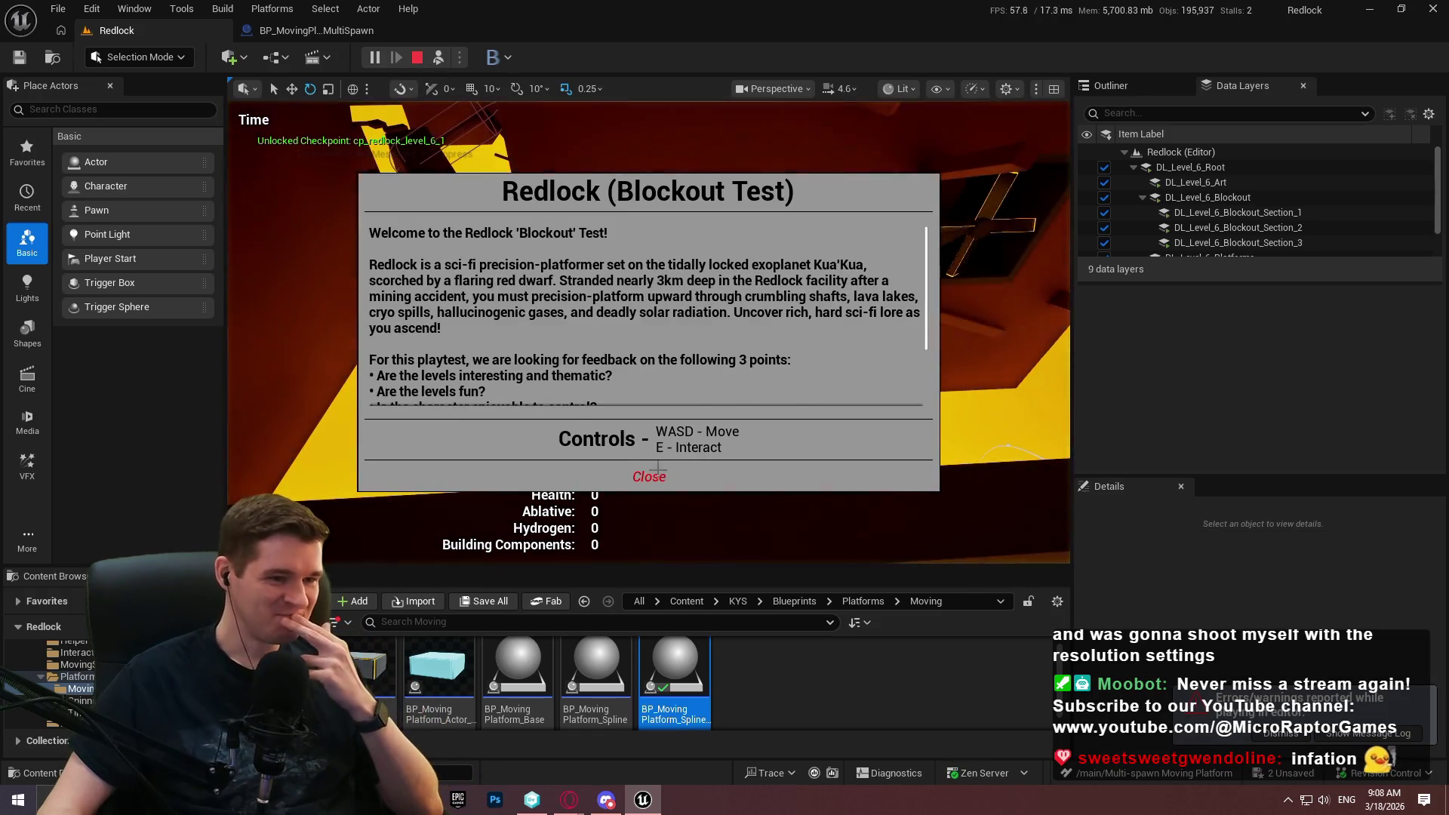
Watch the platforms in play, stop the session, and switch to the multi-spawn platform Blueprint.
left_click(654, 474)
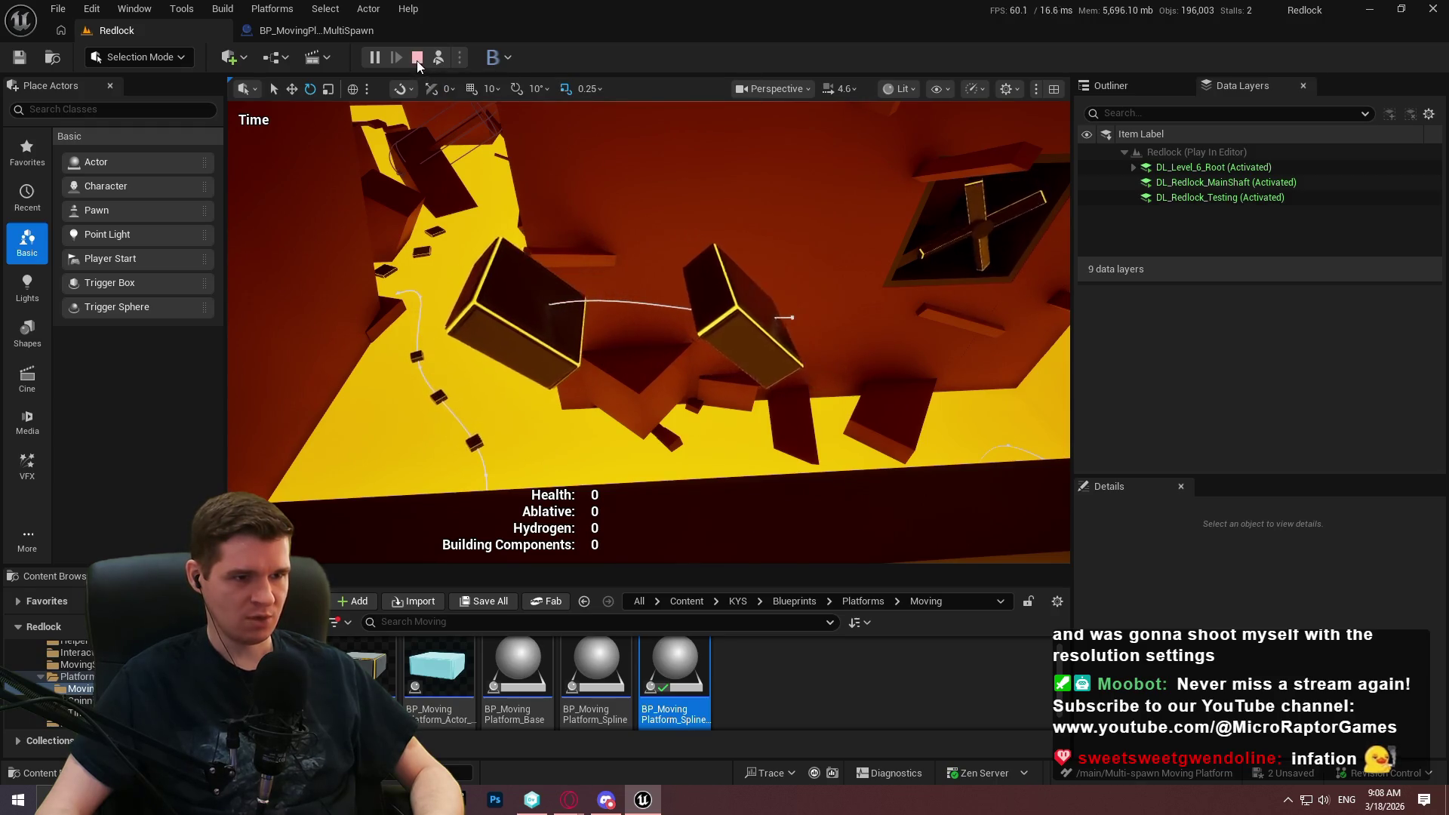
left_click(417, 58)
left_click(334, 31)
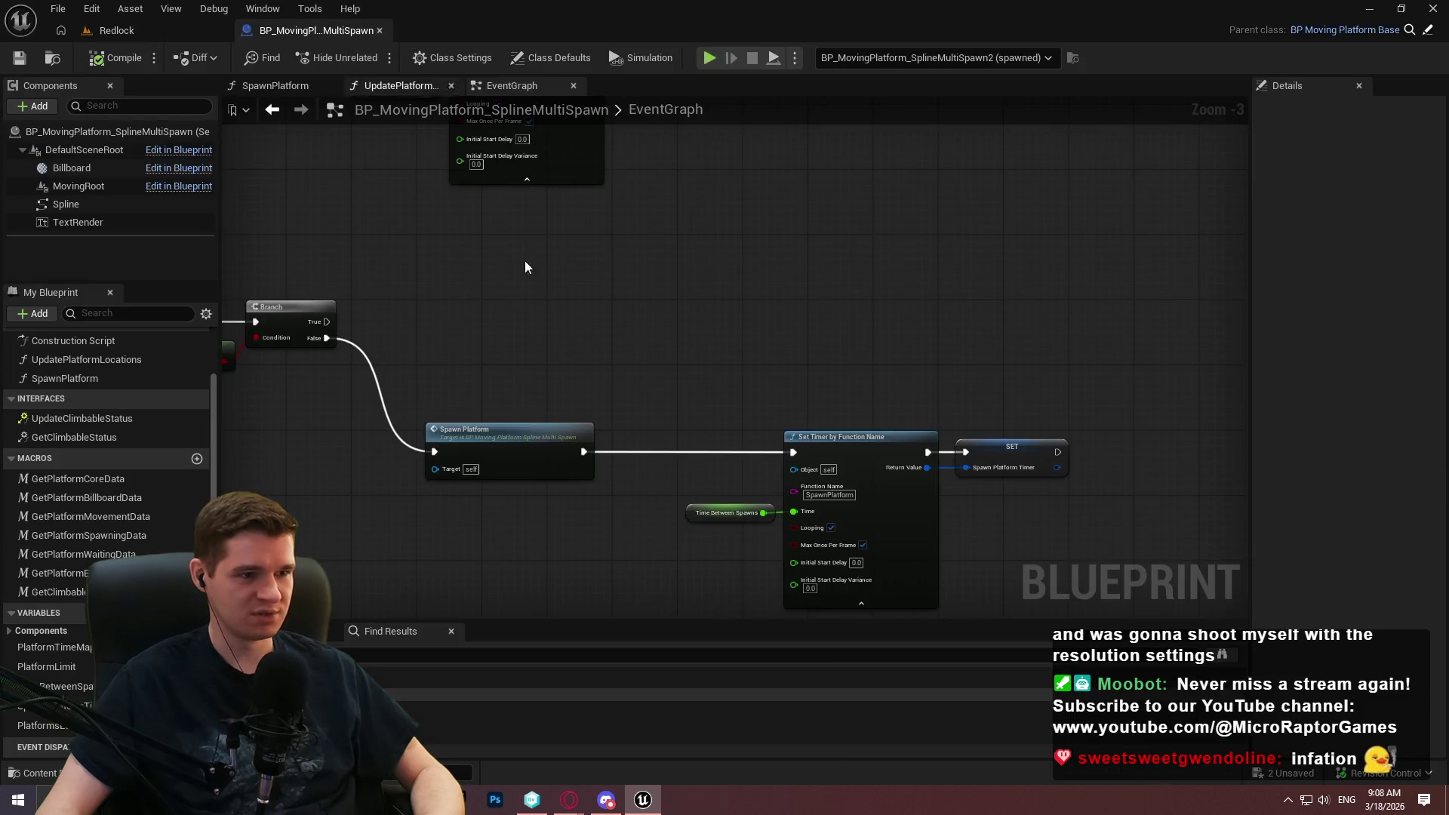
Open the SpawnPlatform function and add a breakpoint on its Is Valid node.
scroll(563, 335, "down", 2)
scroll(550, 361, "up", 2)
left_click(549, 361)
double_click(549, 361)
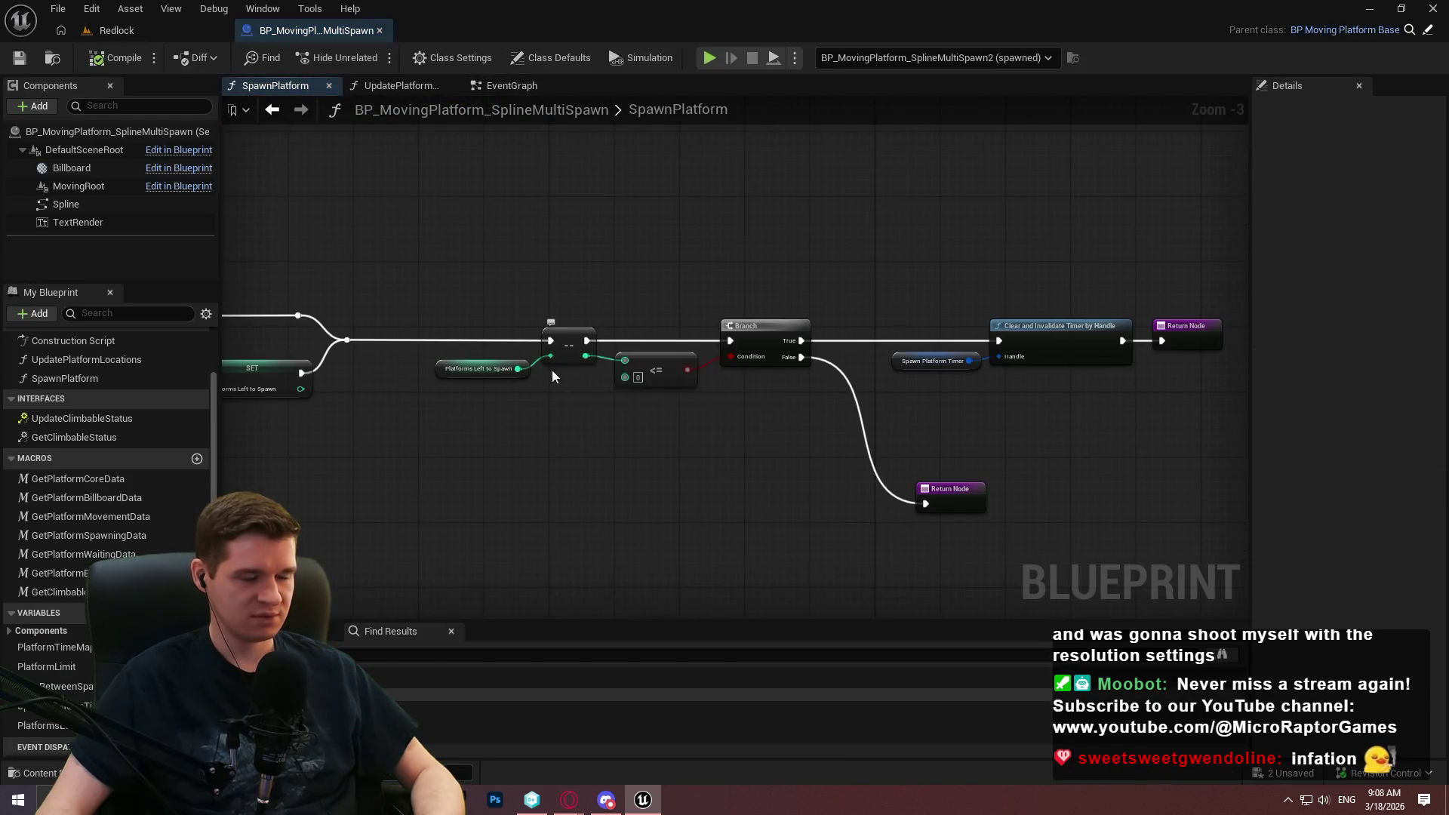
right_click(417, 353)
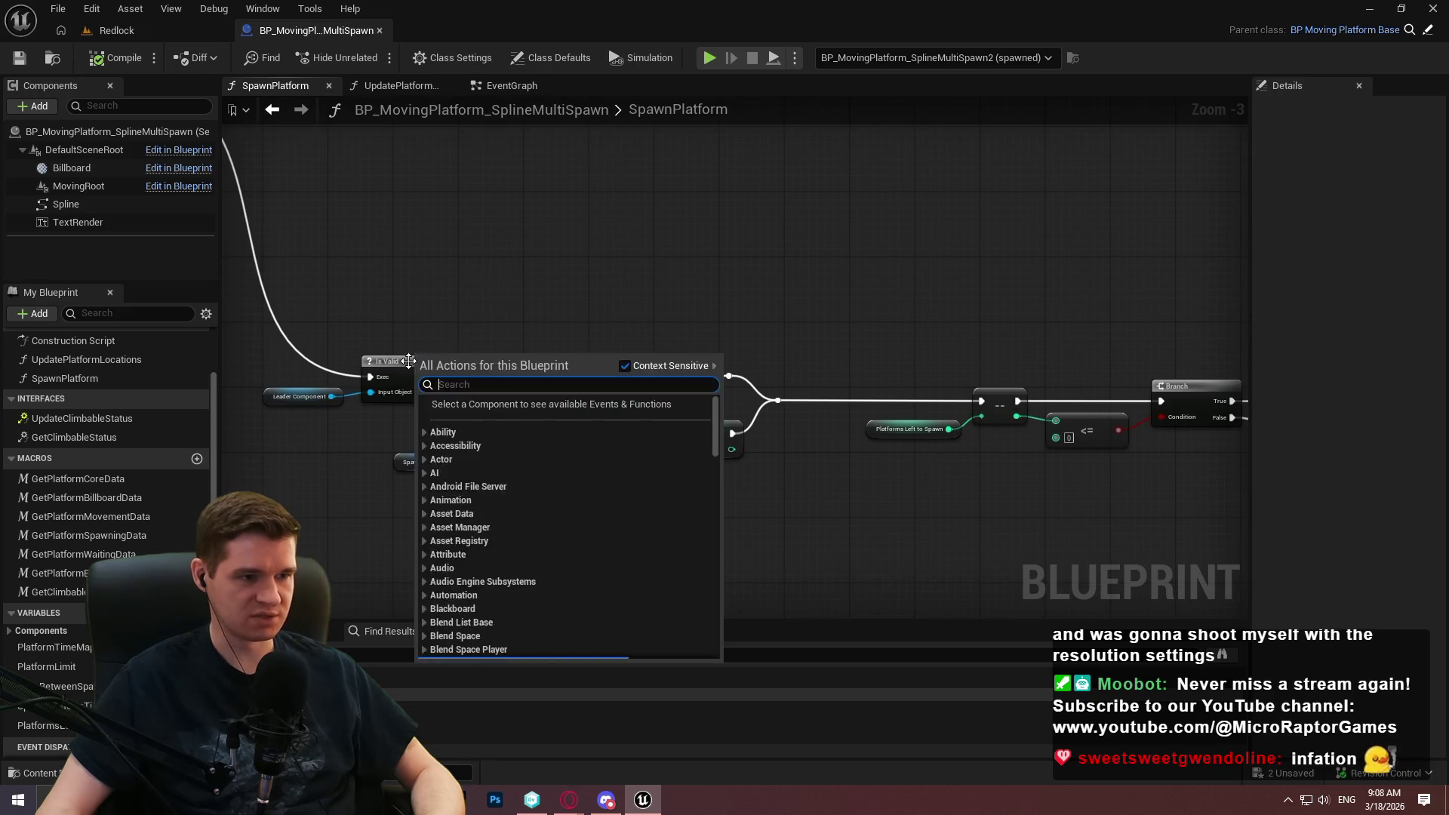
right_click(417, 360)
left_click(504, 668)
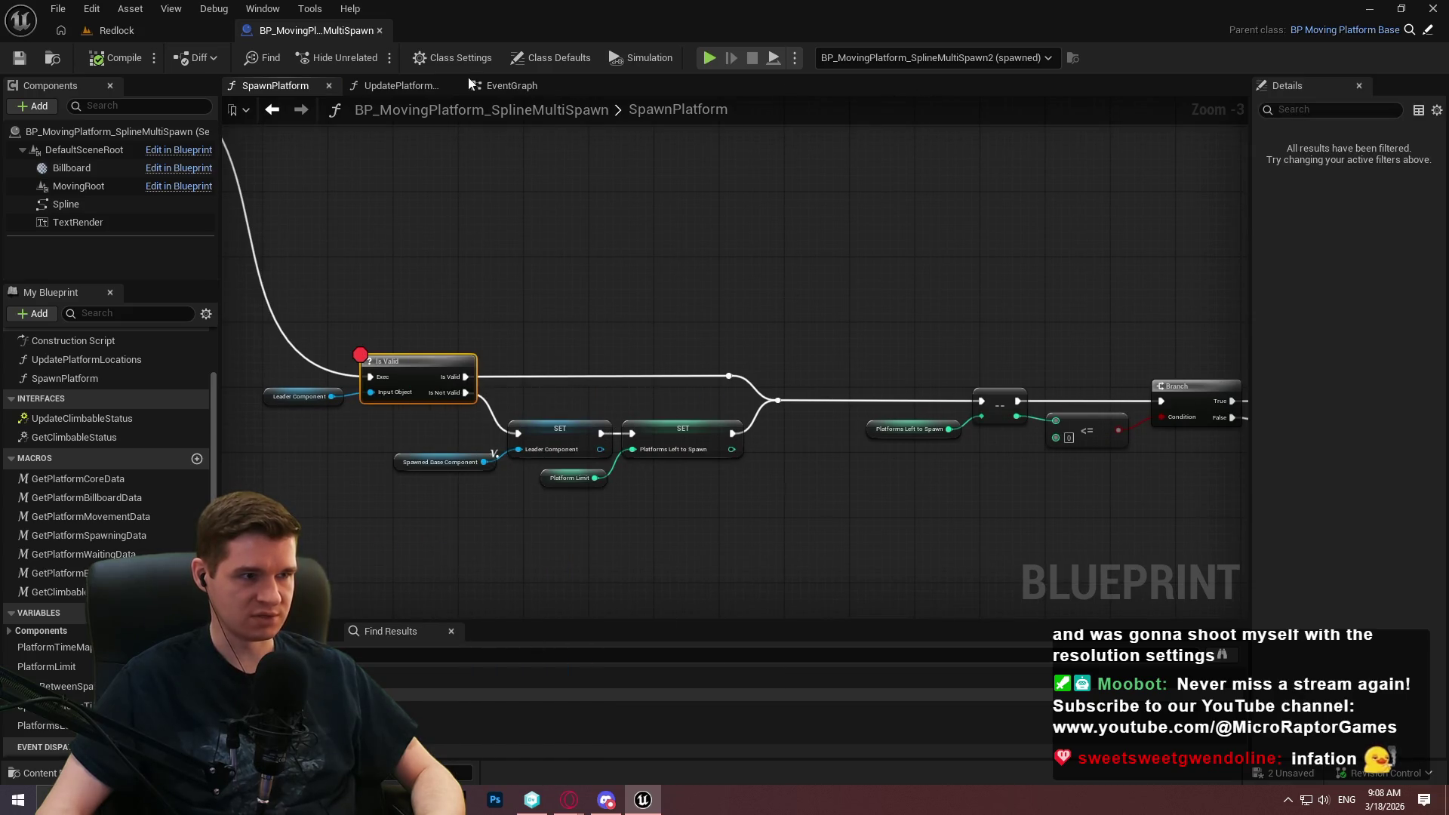
Set the debug object to SplineMultiSpawn3 and simulate the level.
left_click(970, 57)
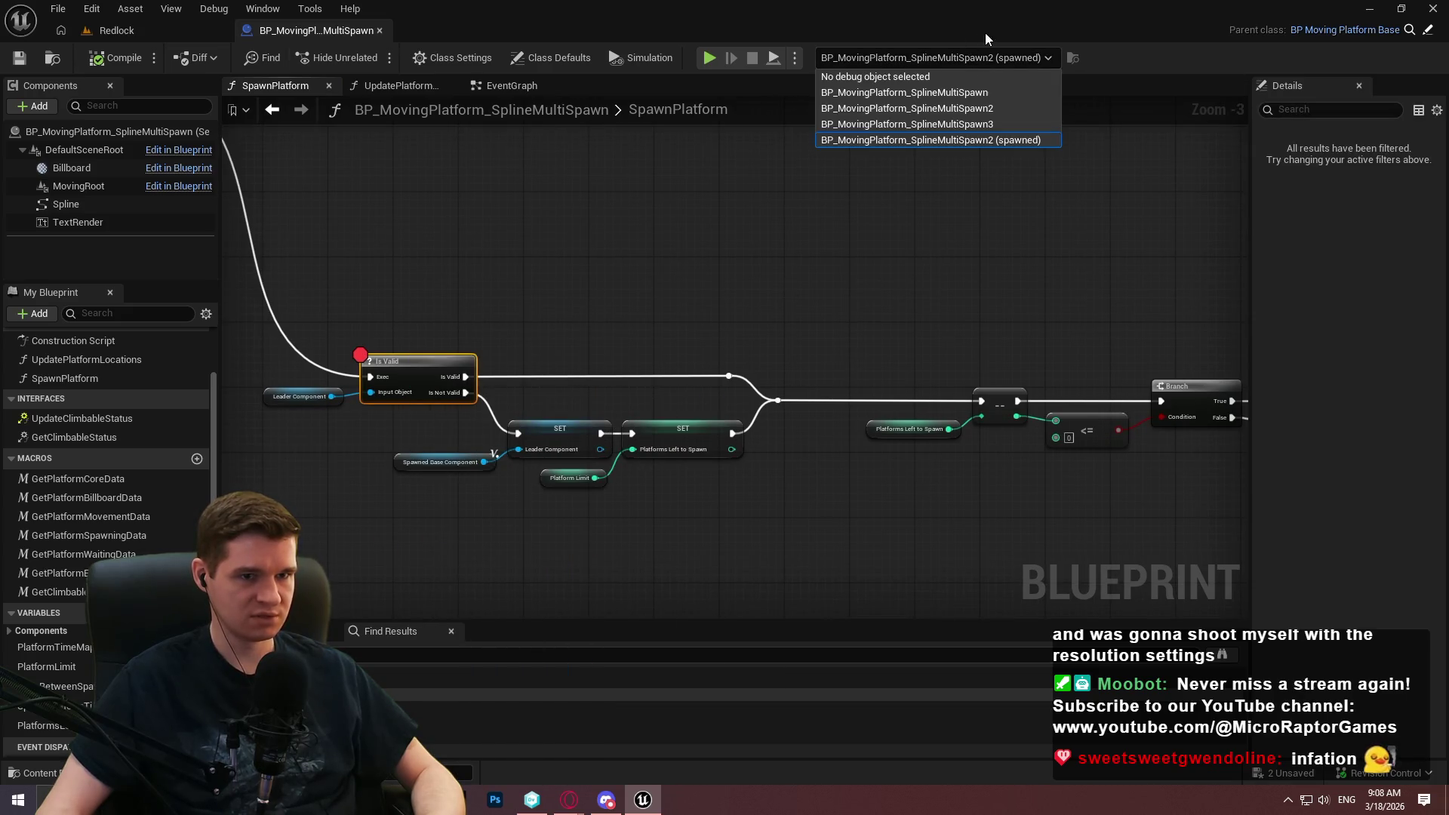
left_click(988, 126)
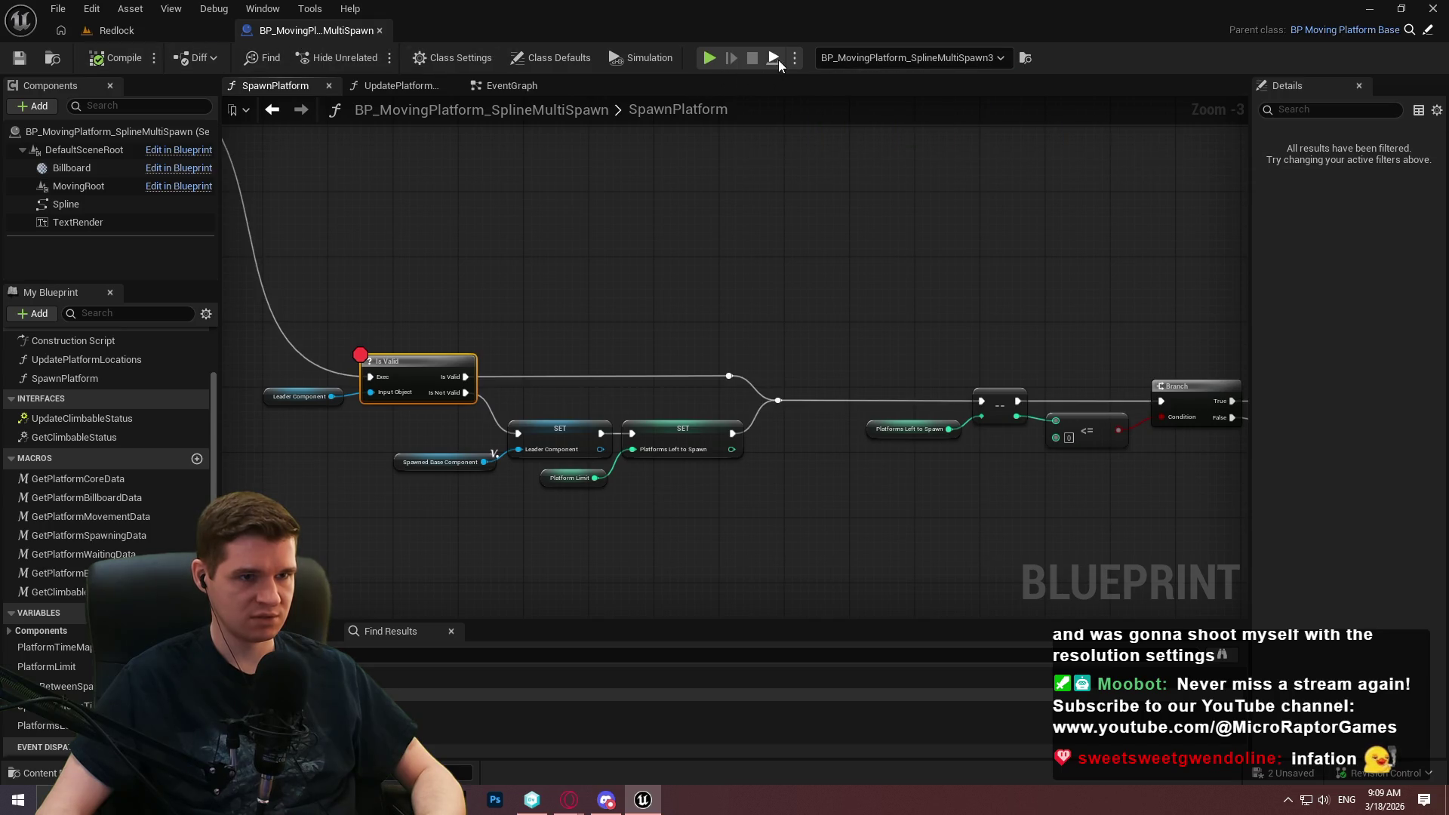
left_click(775, 59)
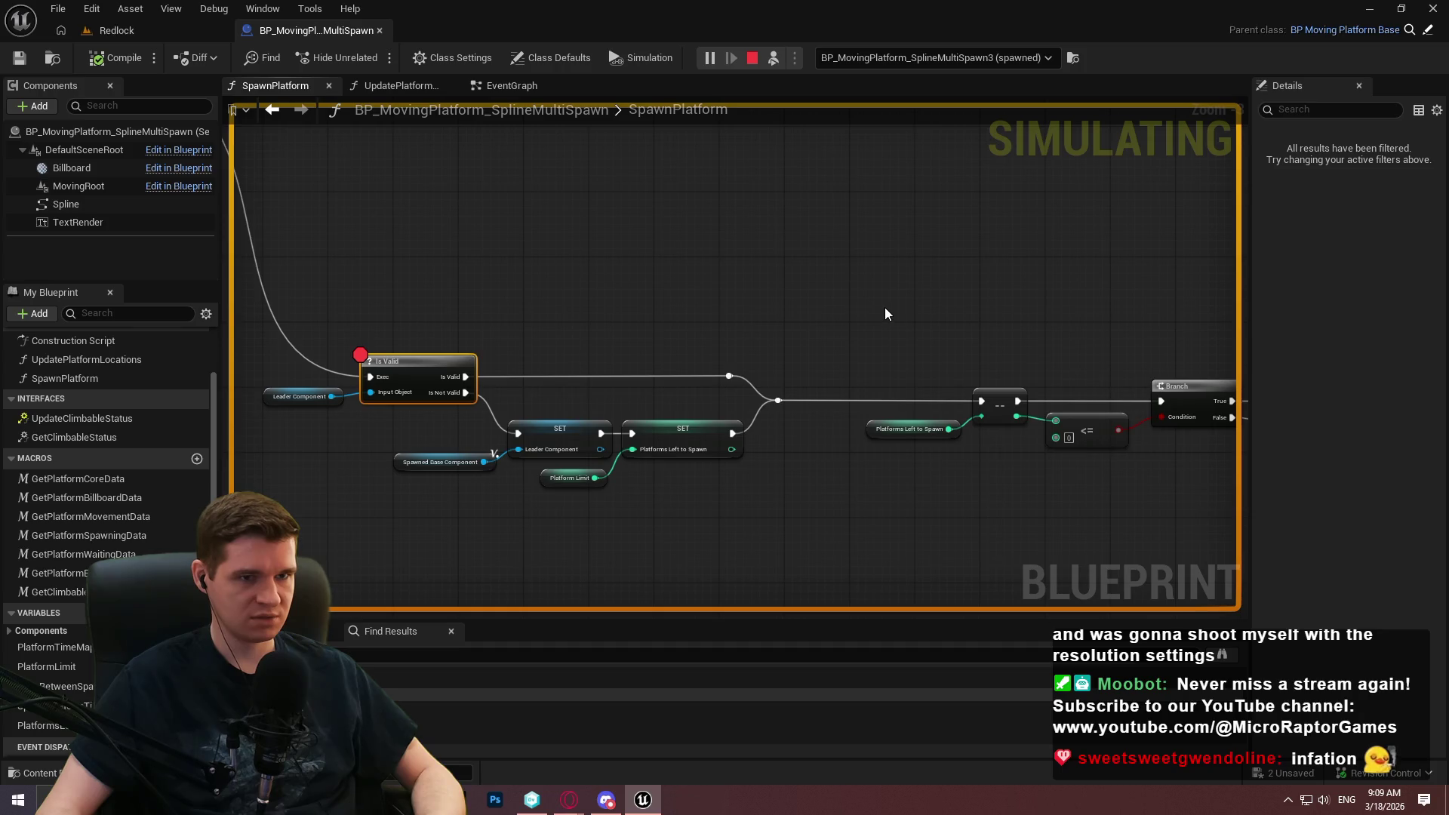
left_click(785, 246)
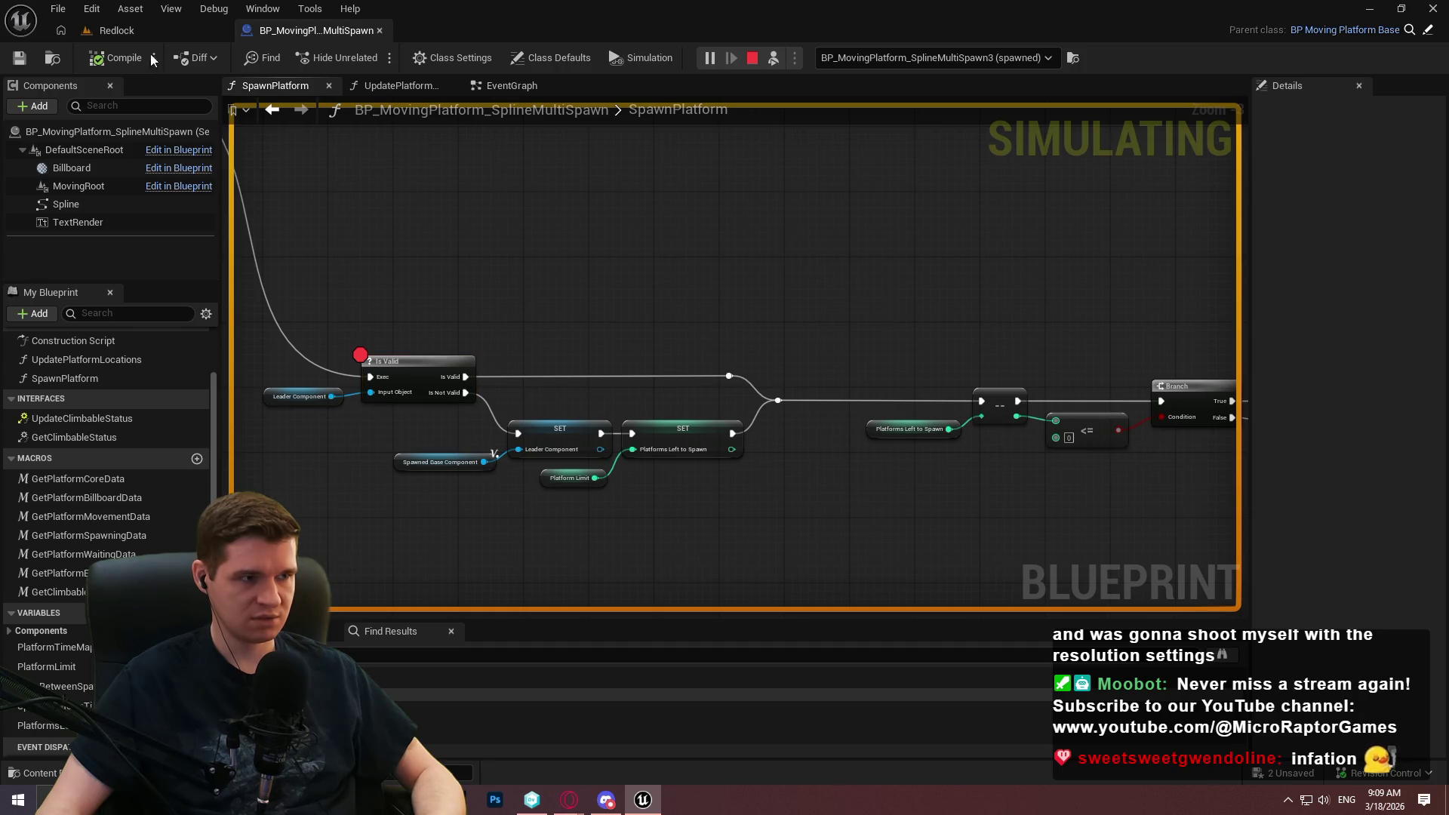
left_click(138, 34)
left_click(643, 475)
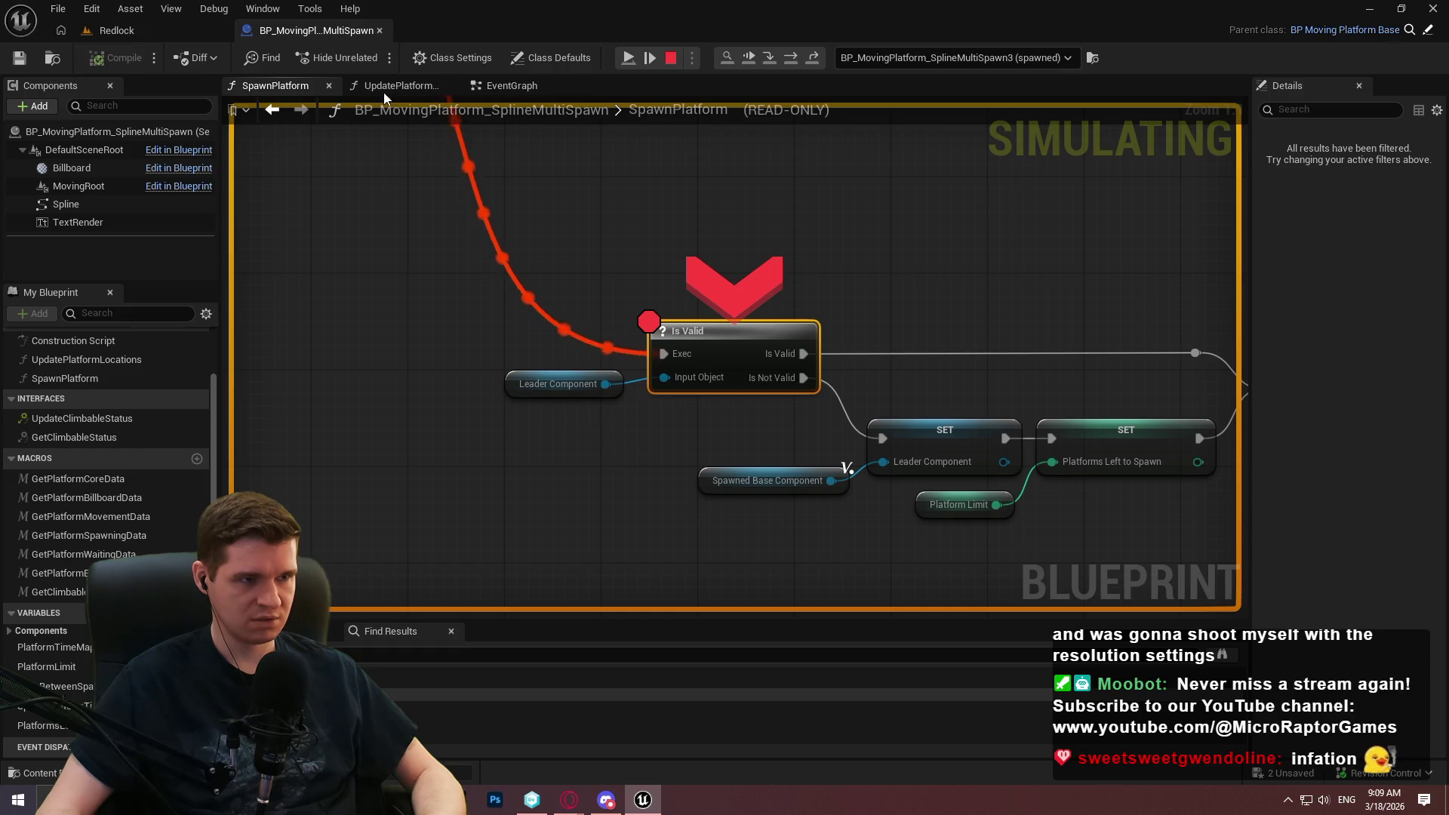
Stop the simulation and wire Parent: BeginPlay directly into Set Timer by Function Name.
left_click(507, 84)
scroll(630, 264, "down", 4)
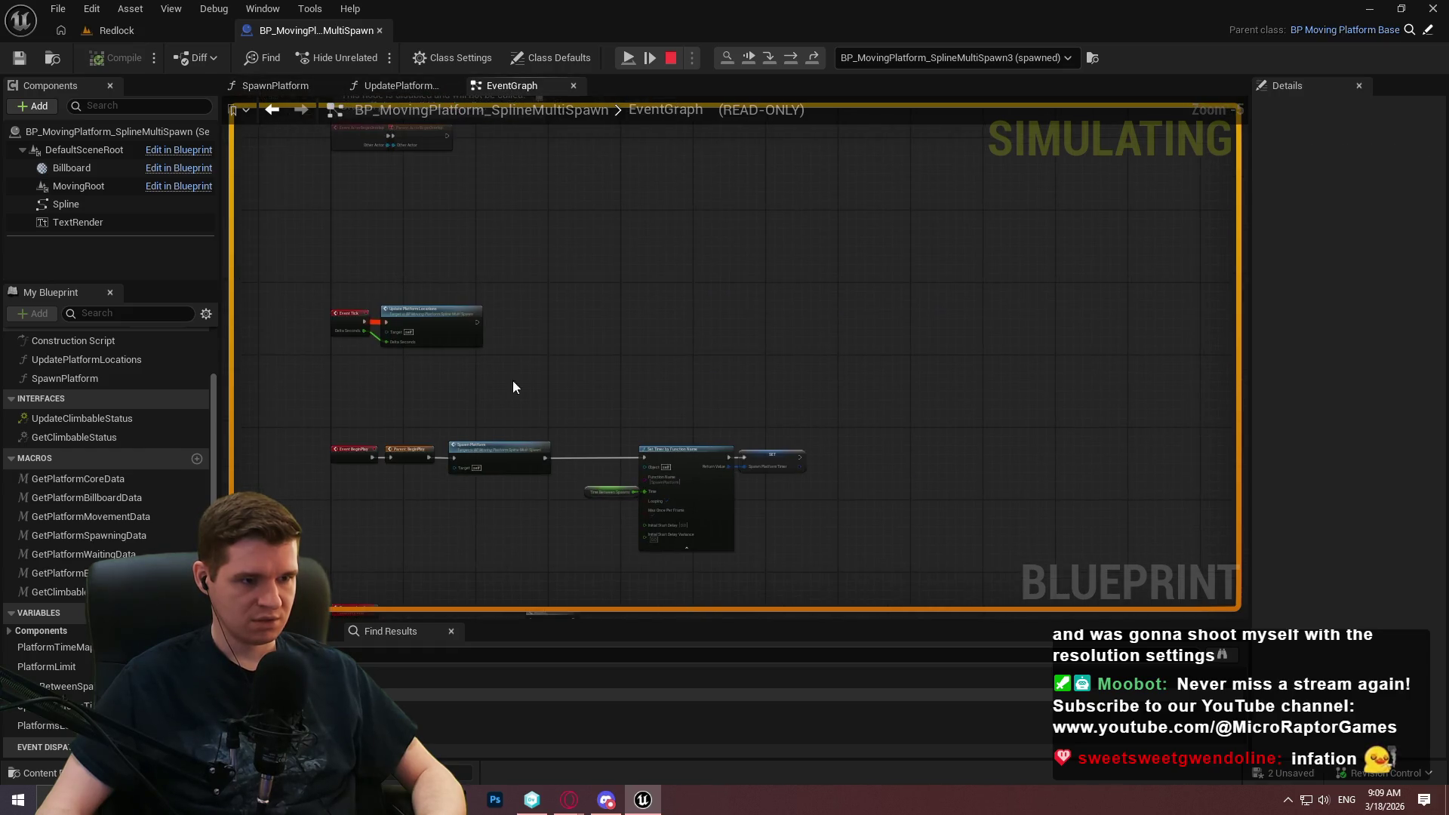
scroll(498, 380, "up", 2)
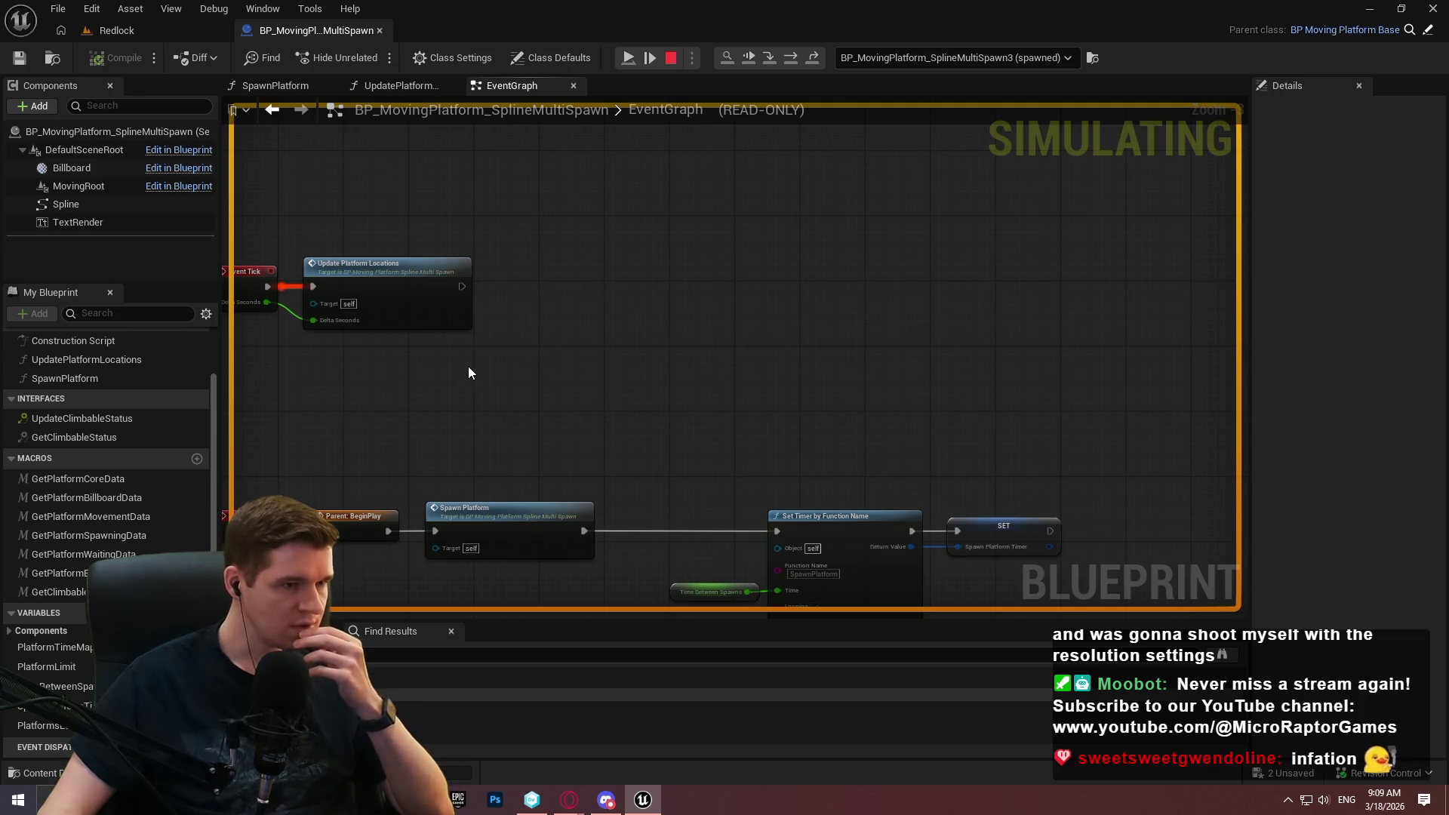
mouse_move(469, 370)
left_mouse_down()
mouse_move(466, 98)
mouse_move(443, 8)
left_mouse_up()
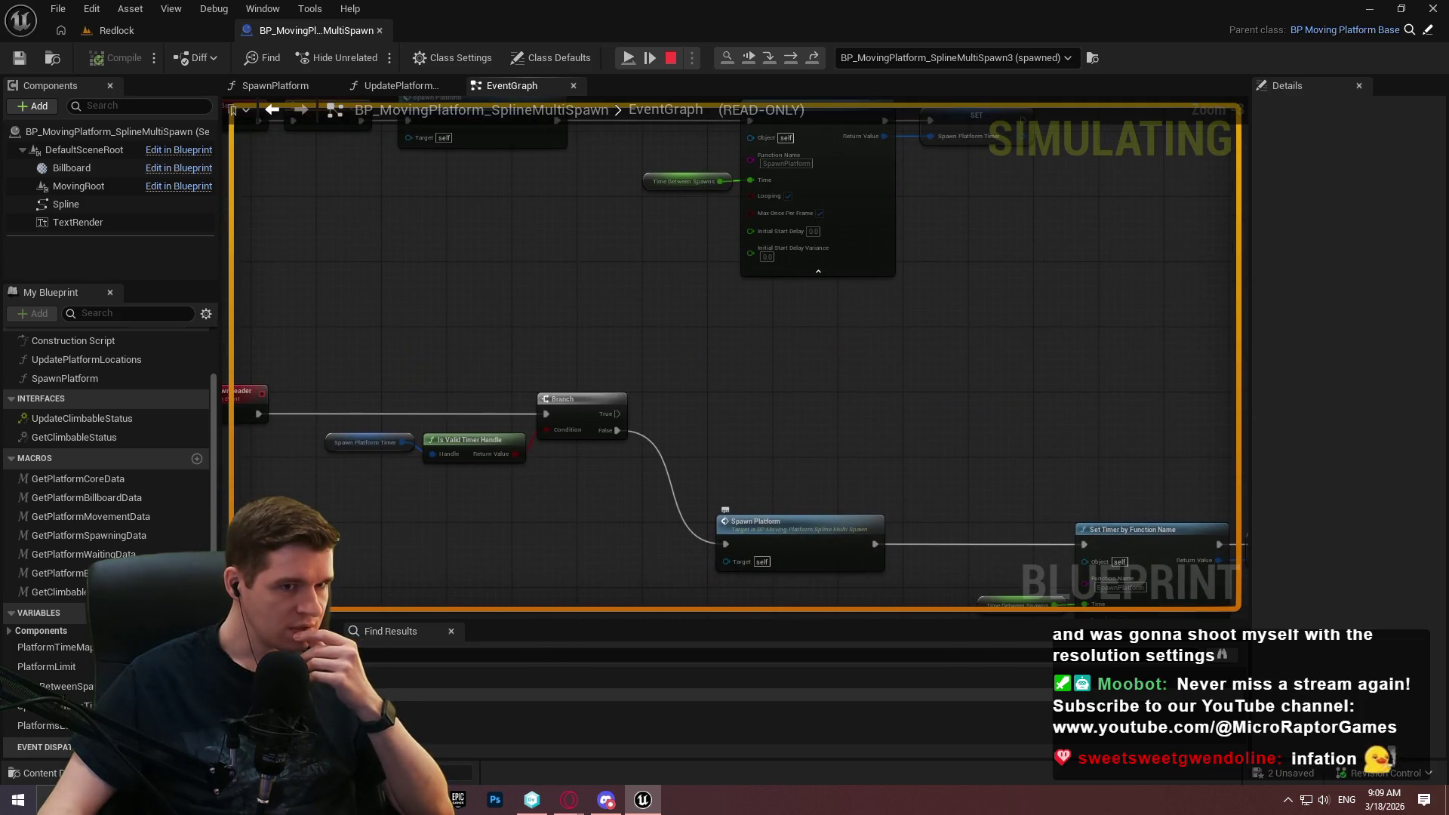
mouse_move(724, 362)
left_mouse_down()
mouse_move(587, 513)
mouse_move(587, 453)
left_mouse_up()
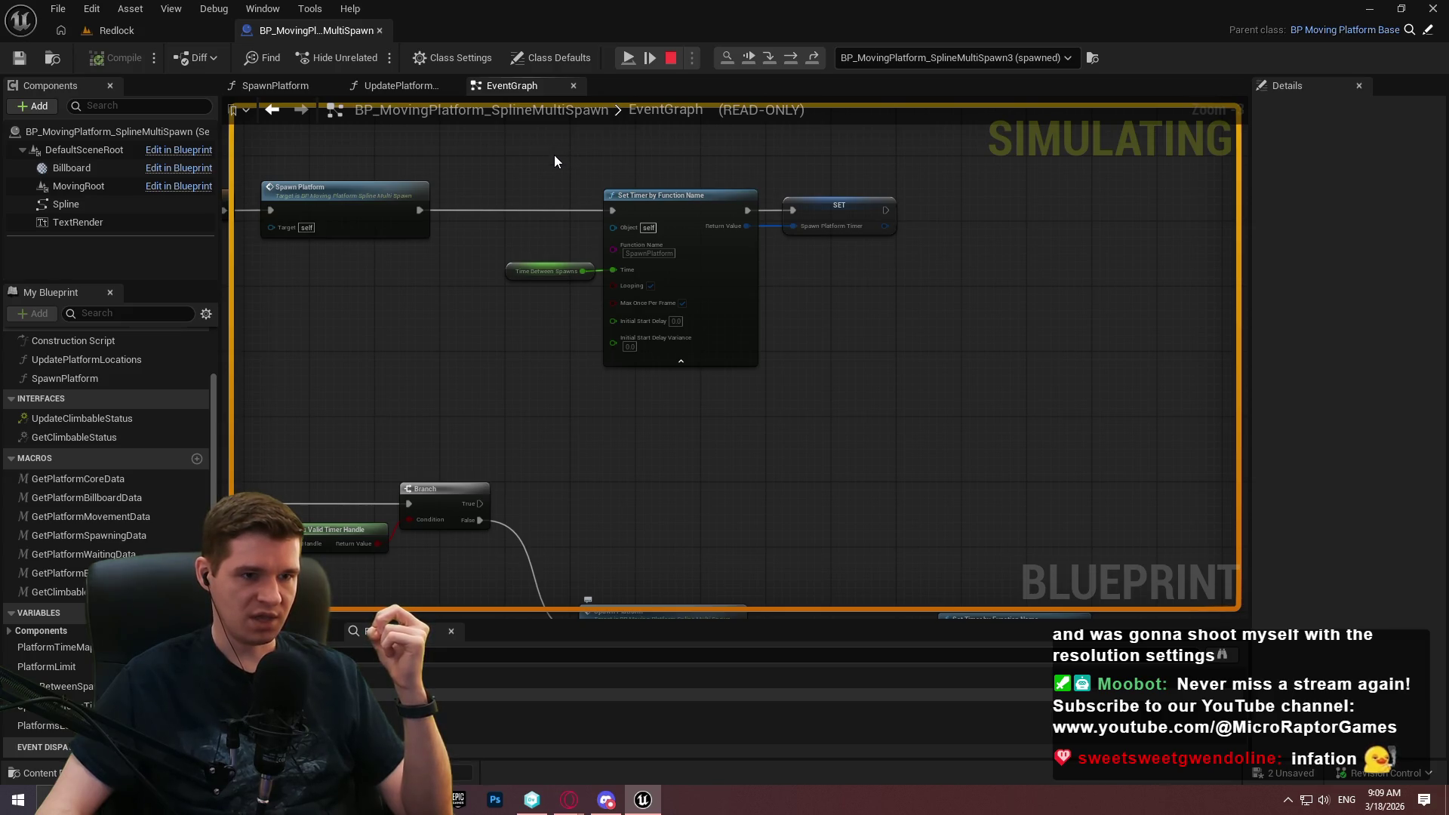
left_click_drag(526, 178, 926, 402)
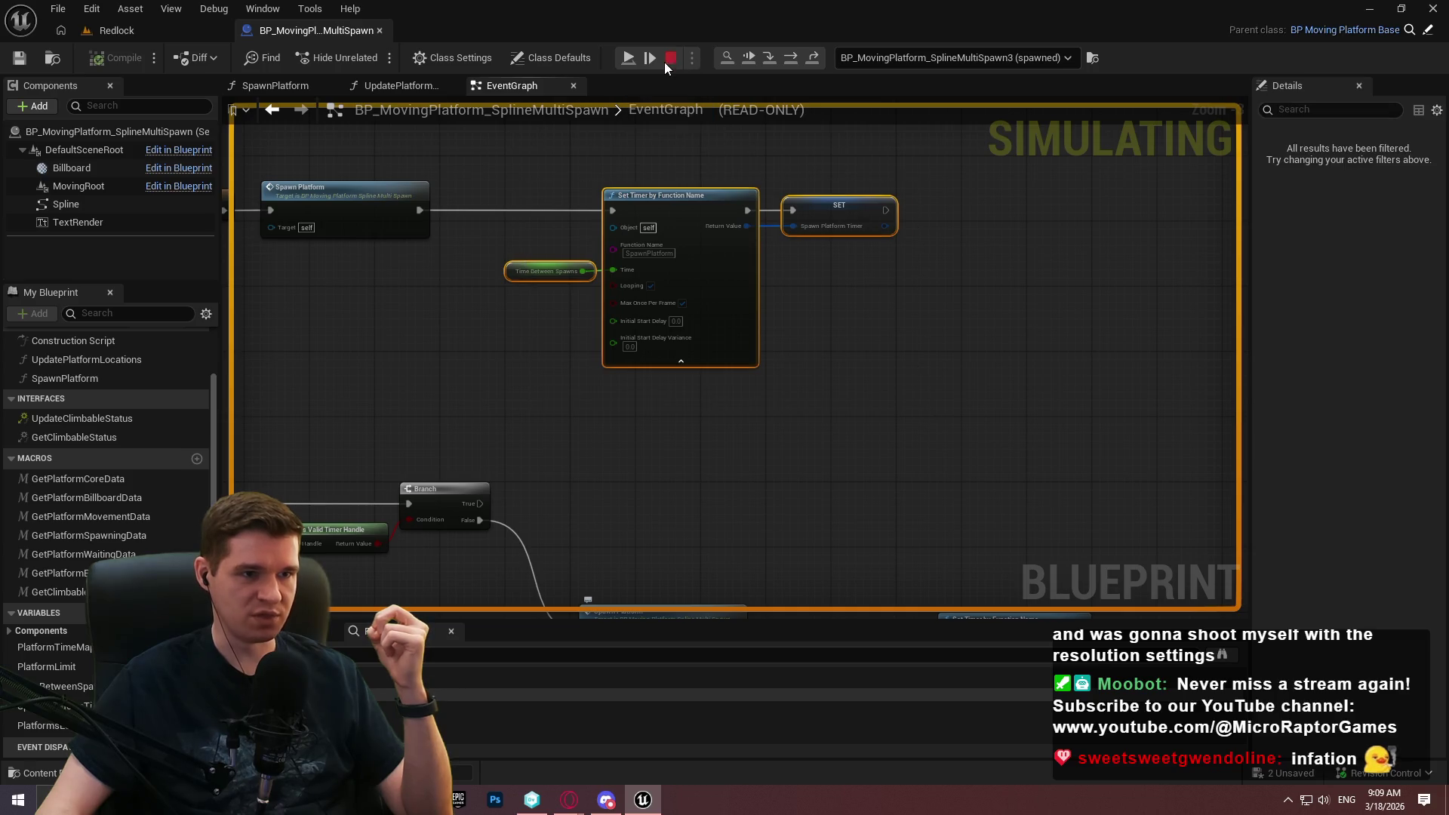
left_click(668, 59)
left_click_drag(534, 229, 928, 228)
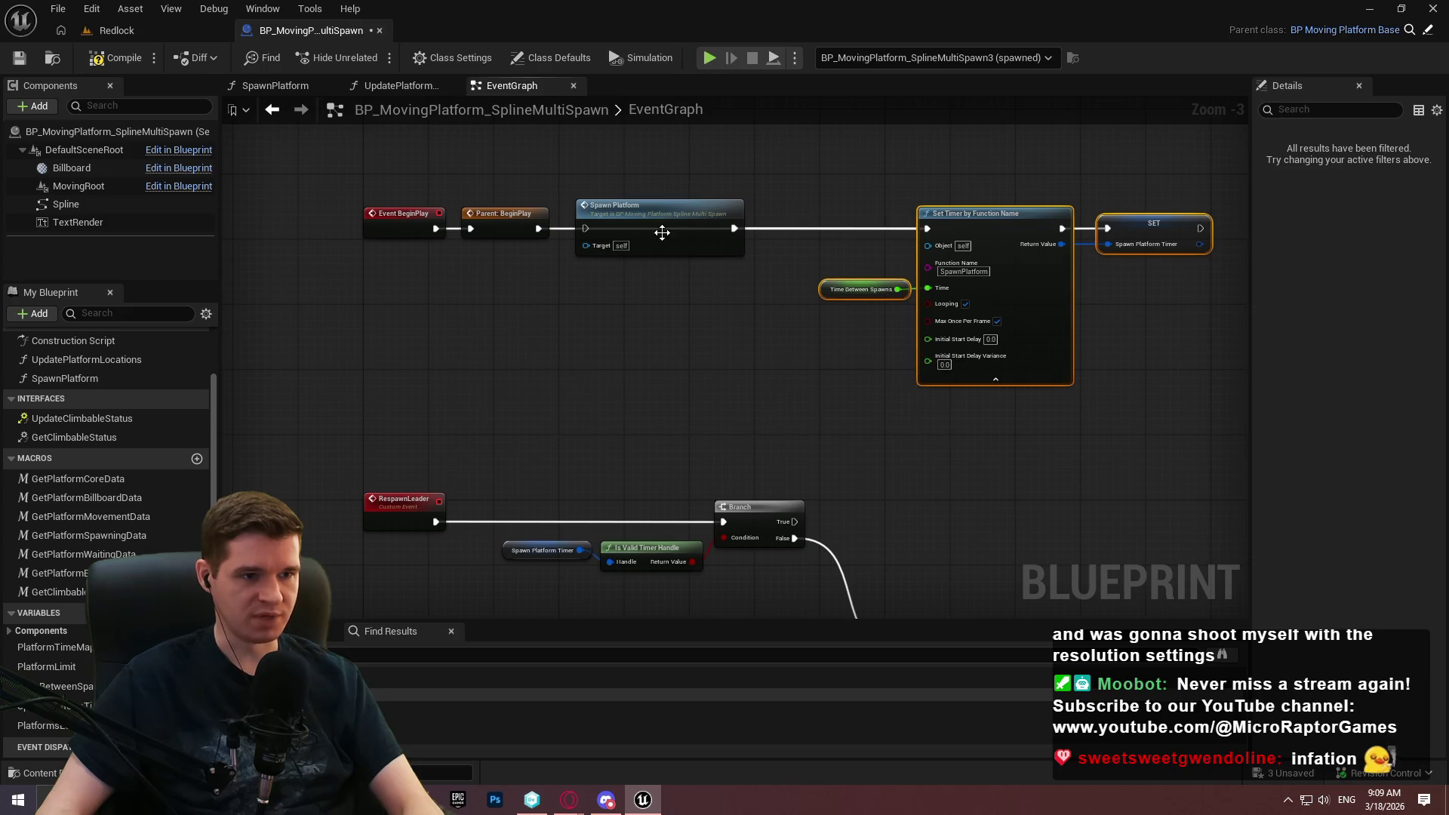
Rewire BeginPlay into the Spawn Platform node, and Spawn Platform's output into Set Timer.
left_click(835, 289)
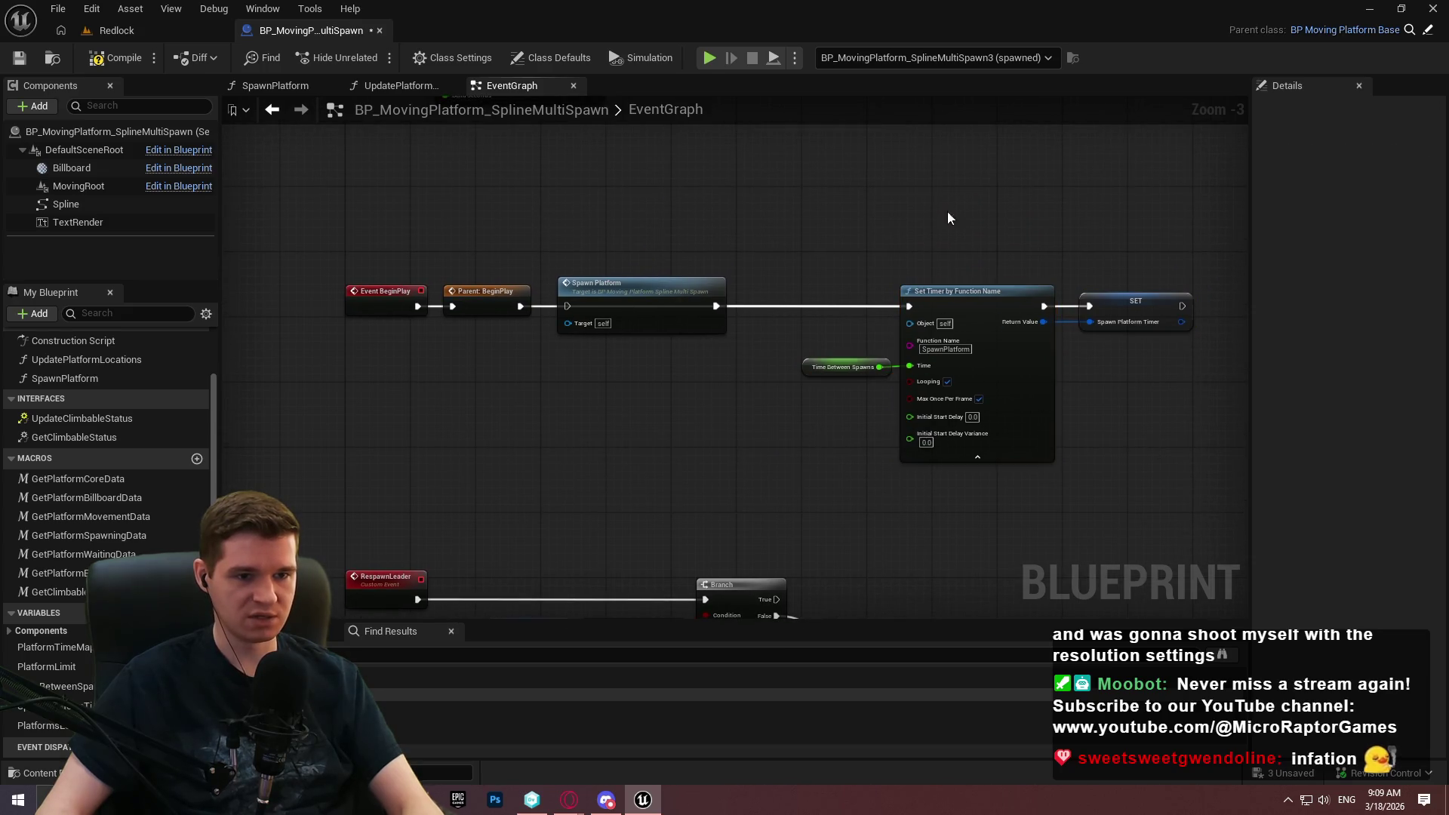
mouse_move(851, 235)
left_mouse_down()
mouse_move(1242, 496)
mouse_move(1147, 486)
left_mouse_up()
left_click(897, 275)
mouse_move(598, 317)
left_mouse_down()
mouse_move(650, 166)
mouse_move(652, 203)
left_mouse_up()
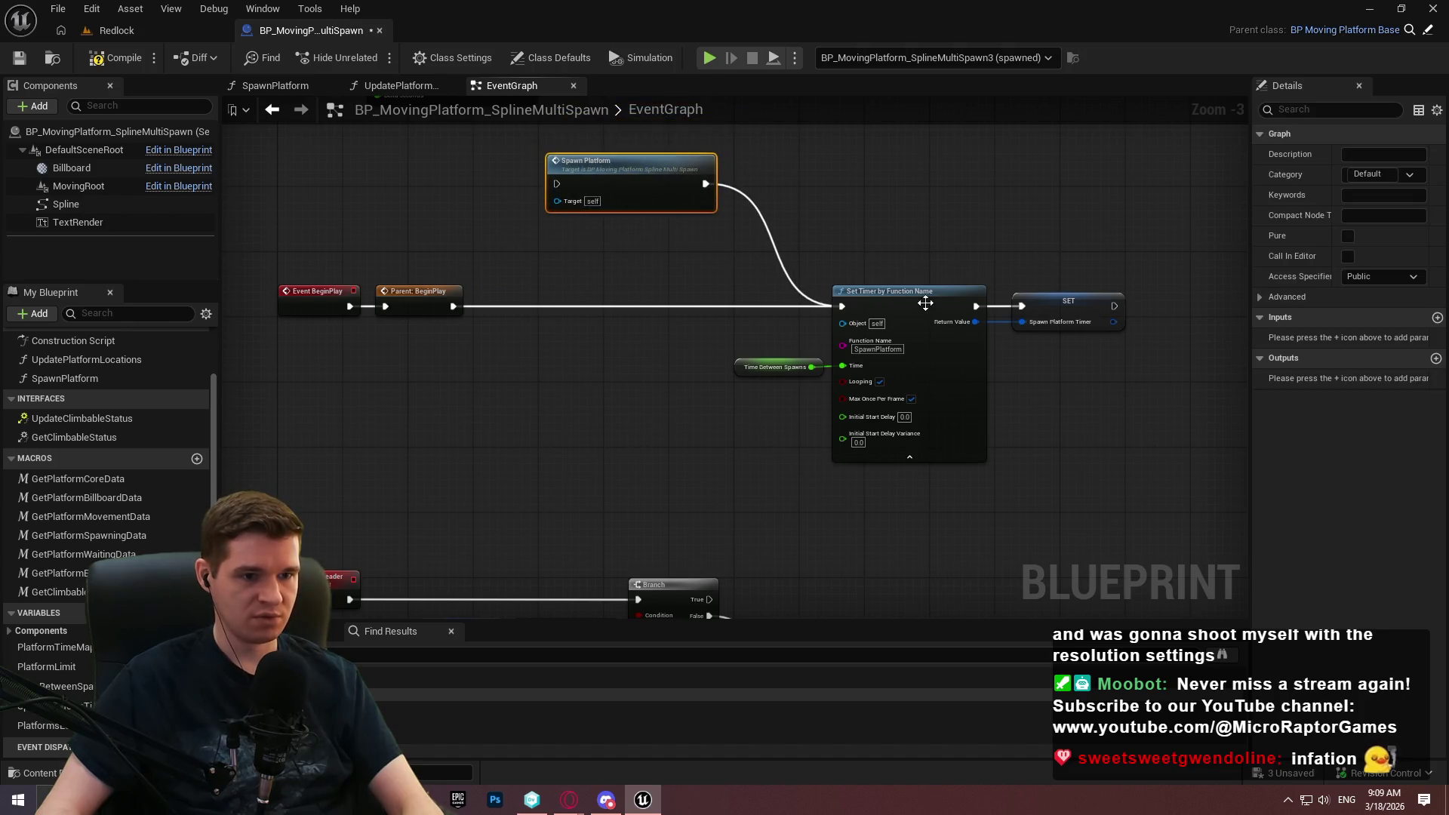
scroll(864, 383, "up", 3)
left_click_drag(649, 272, 782, 443)
left_click_drag(664, 299, 699, 355)
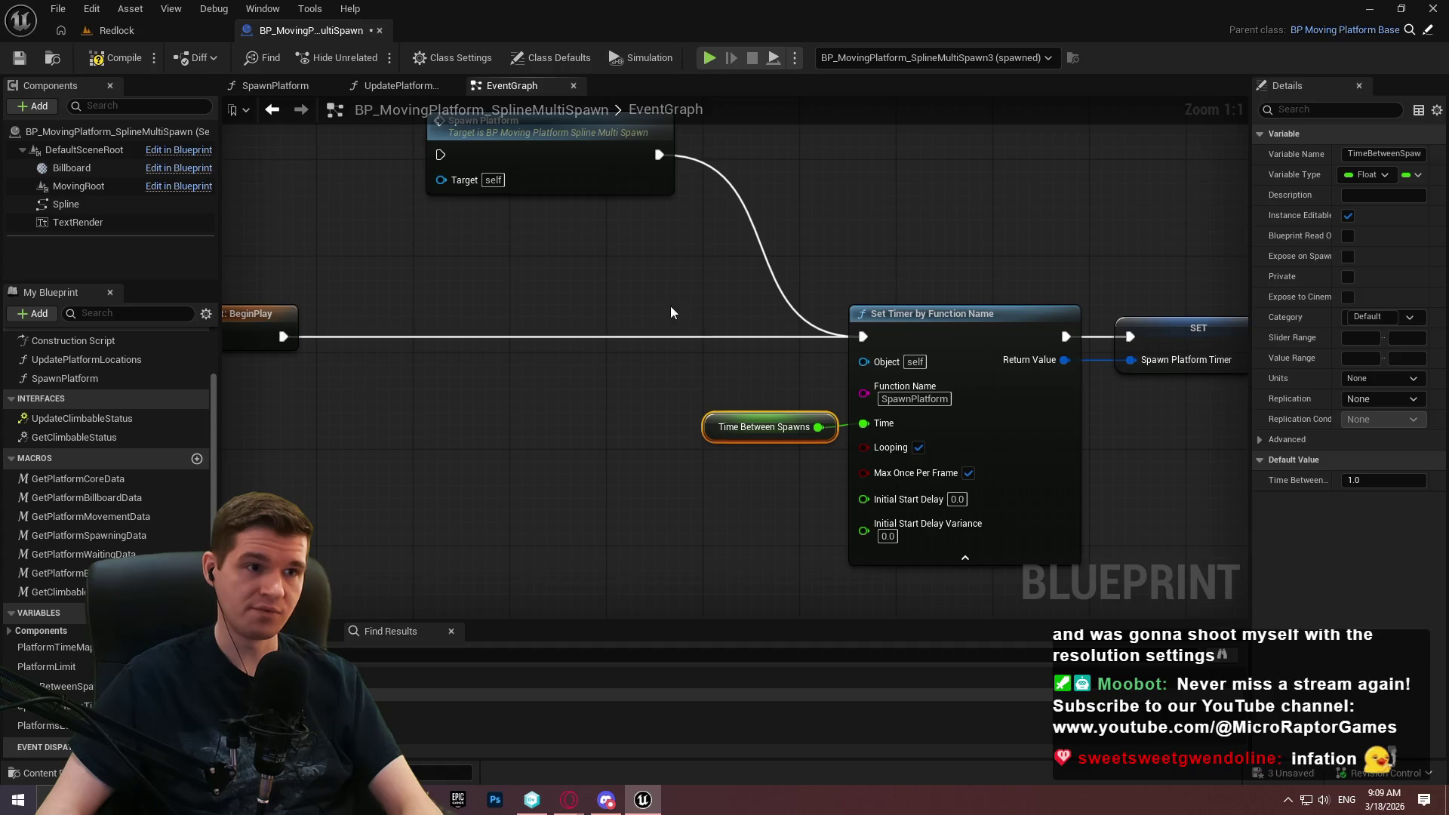
left_click_drag(437, 160, 283, 337)
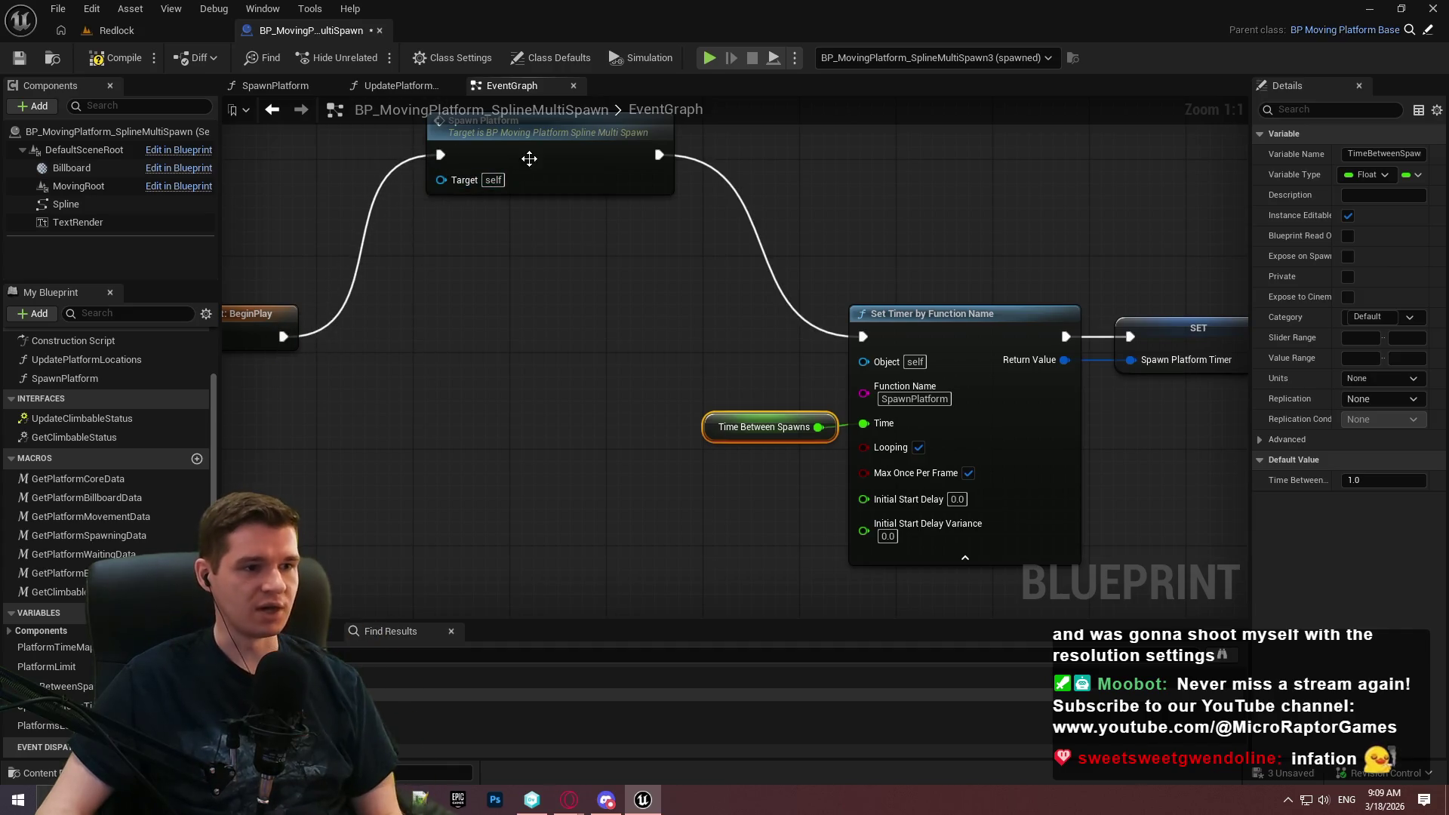
left_click_drag(529, 165, 517, 351)
Cut the Time Between Spawns, Set Timer and SET nodes, then open the SpawnPlatform function graph.
mouse_move(715, 247)
left_mouse_down()
mouse_move(1009, 518)
mouse_move(975, 537)
left_mouse_up()
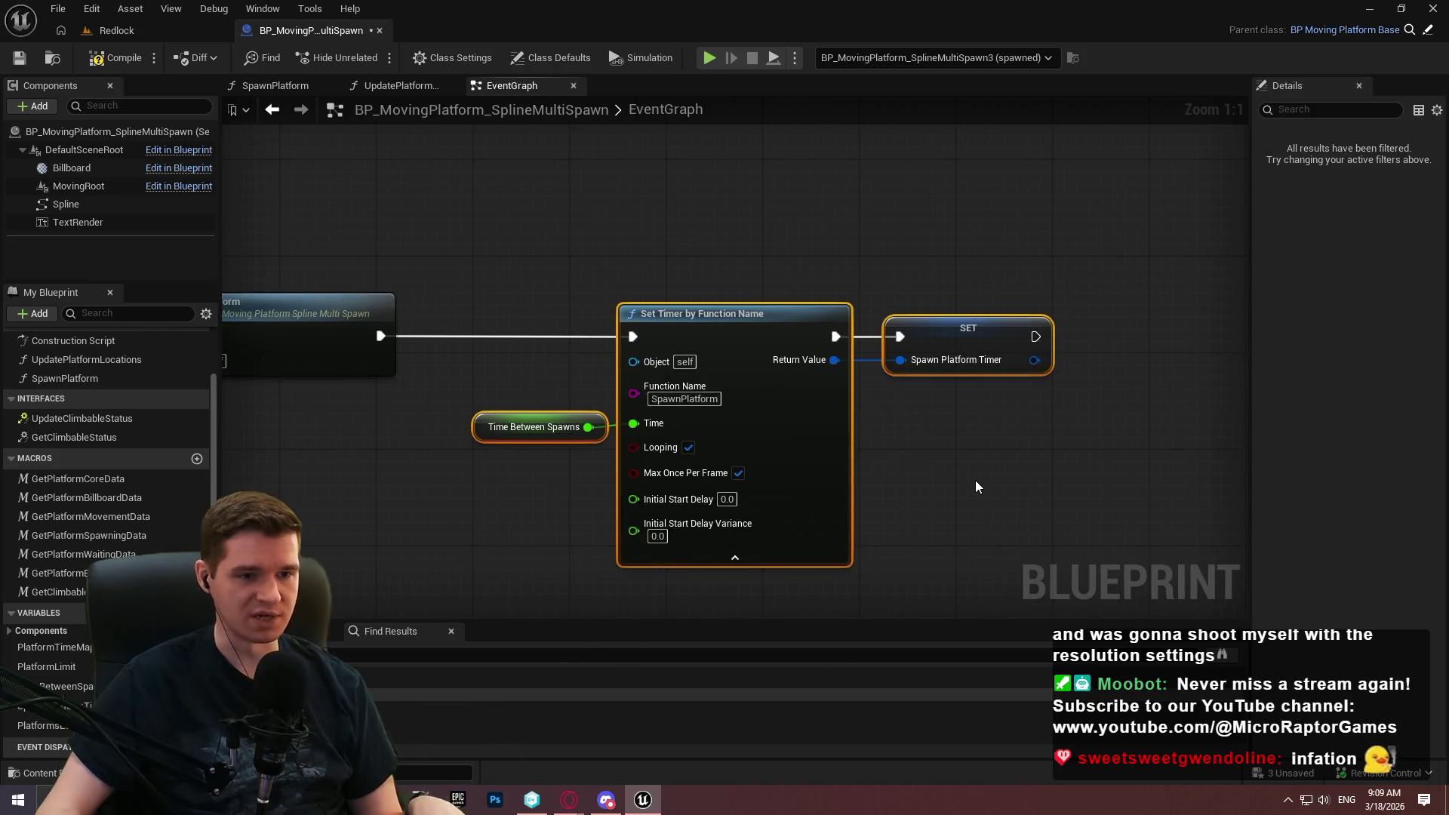
key("Delete")
double_click(724, 294)
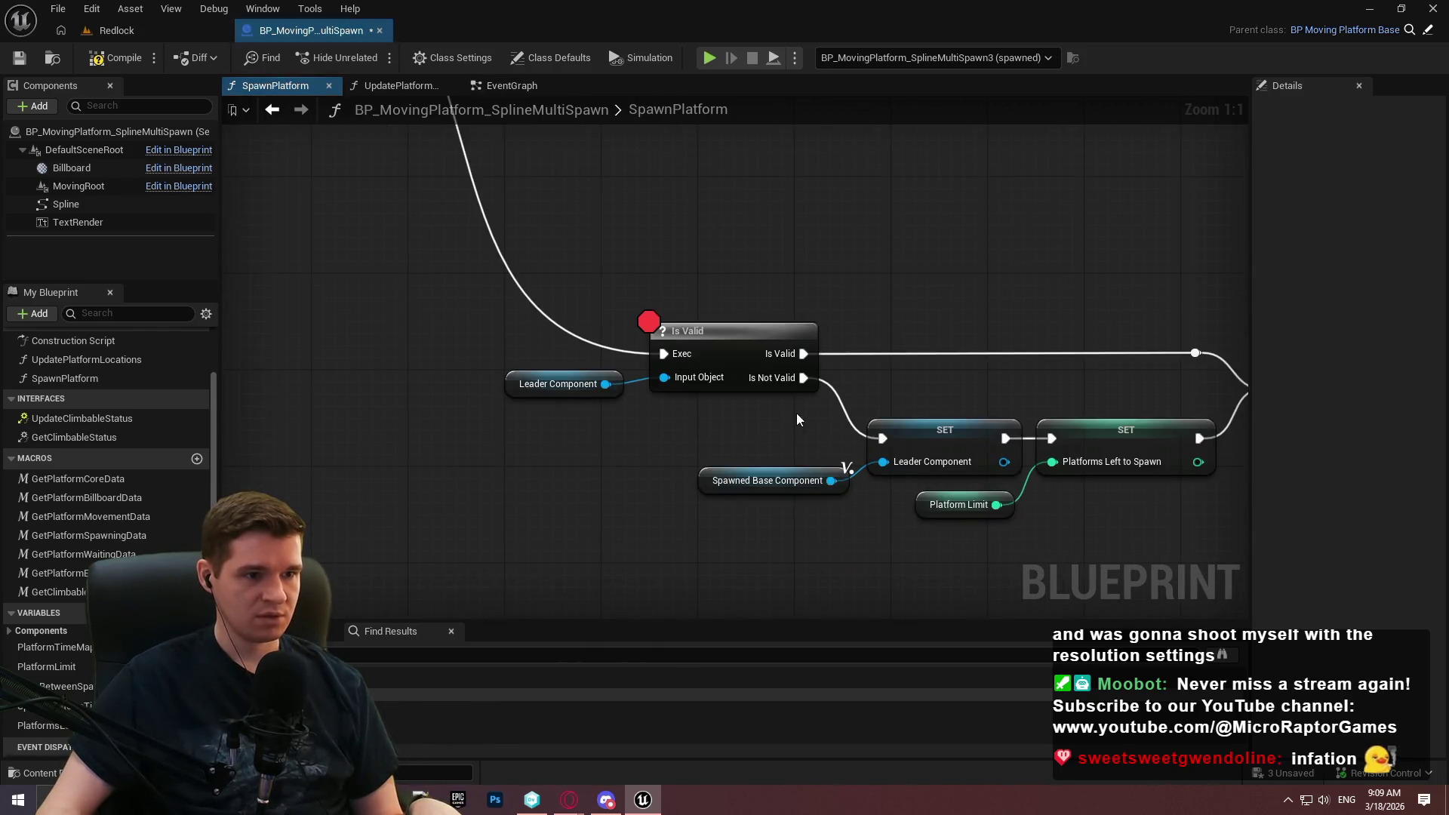
Paste the timer nodes into SpawnPlatform and add an Is Valid Timer Handle check on Spawn Platform Timer.
scroll(797, 420, "down", 2)
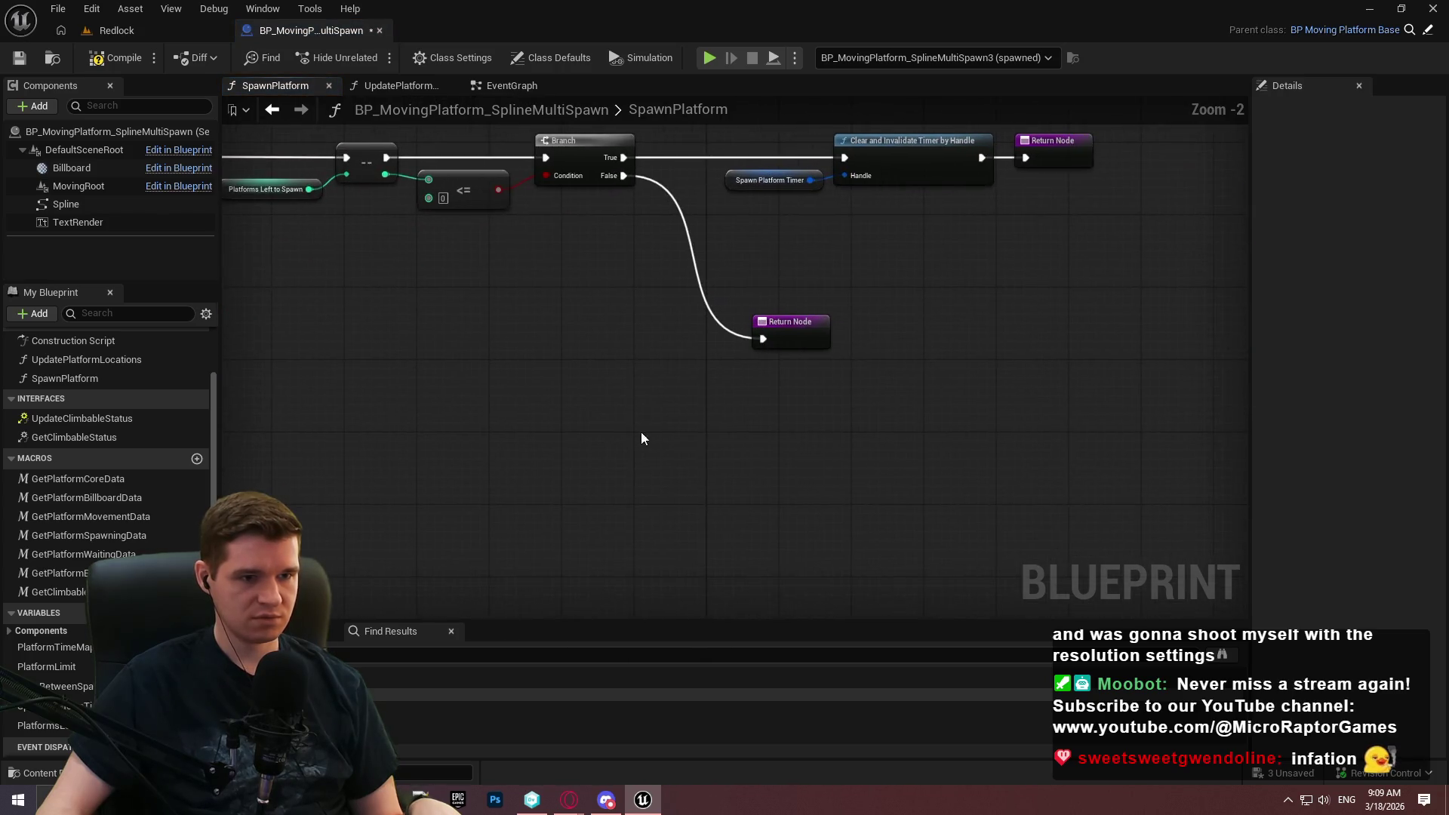
key("ctrl+v")
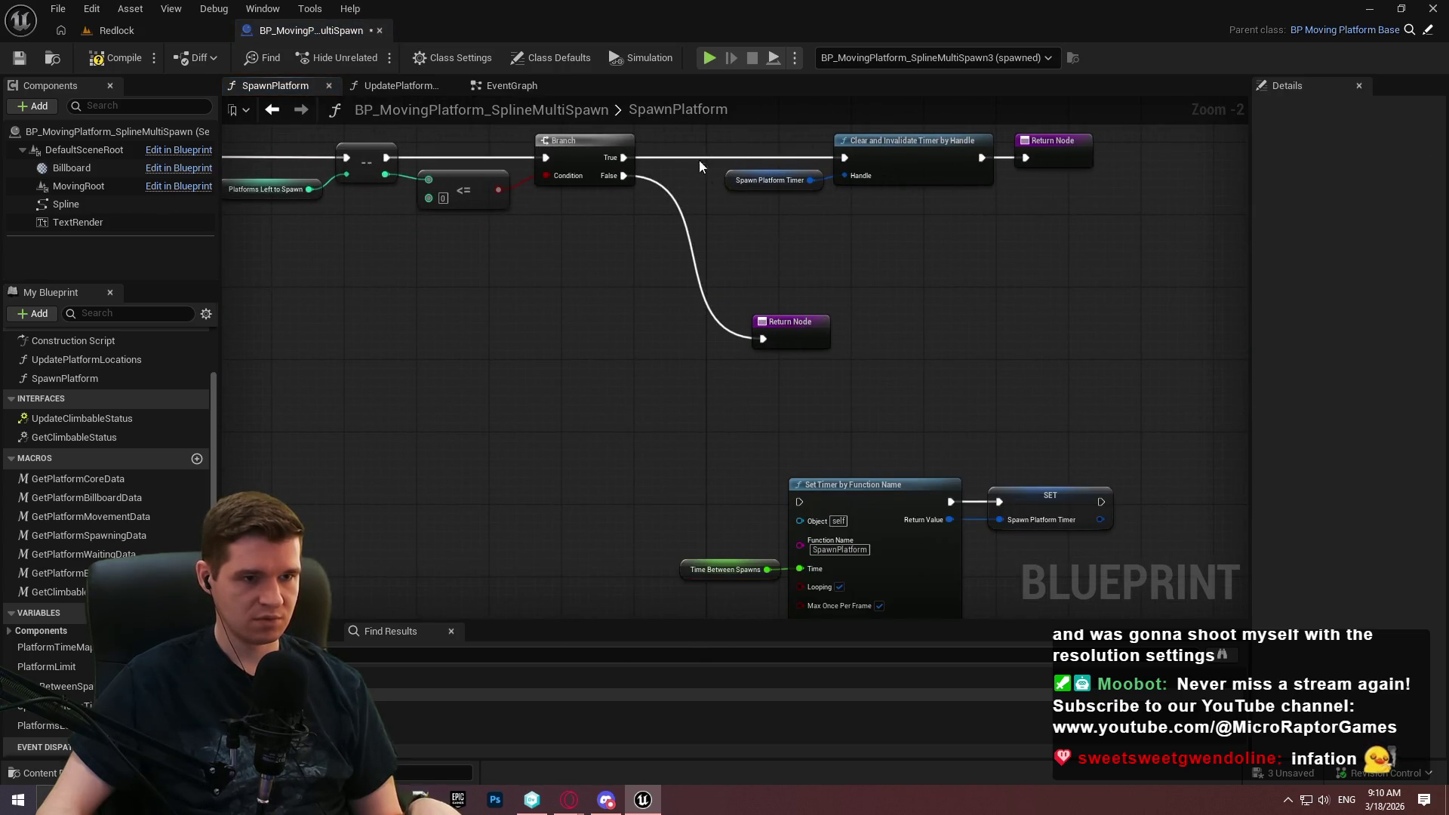
left_click(770, 180)
left_click_drag(554, 400, 627, 389)
type("valid")
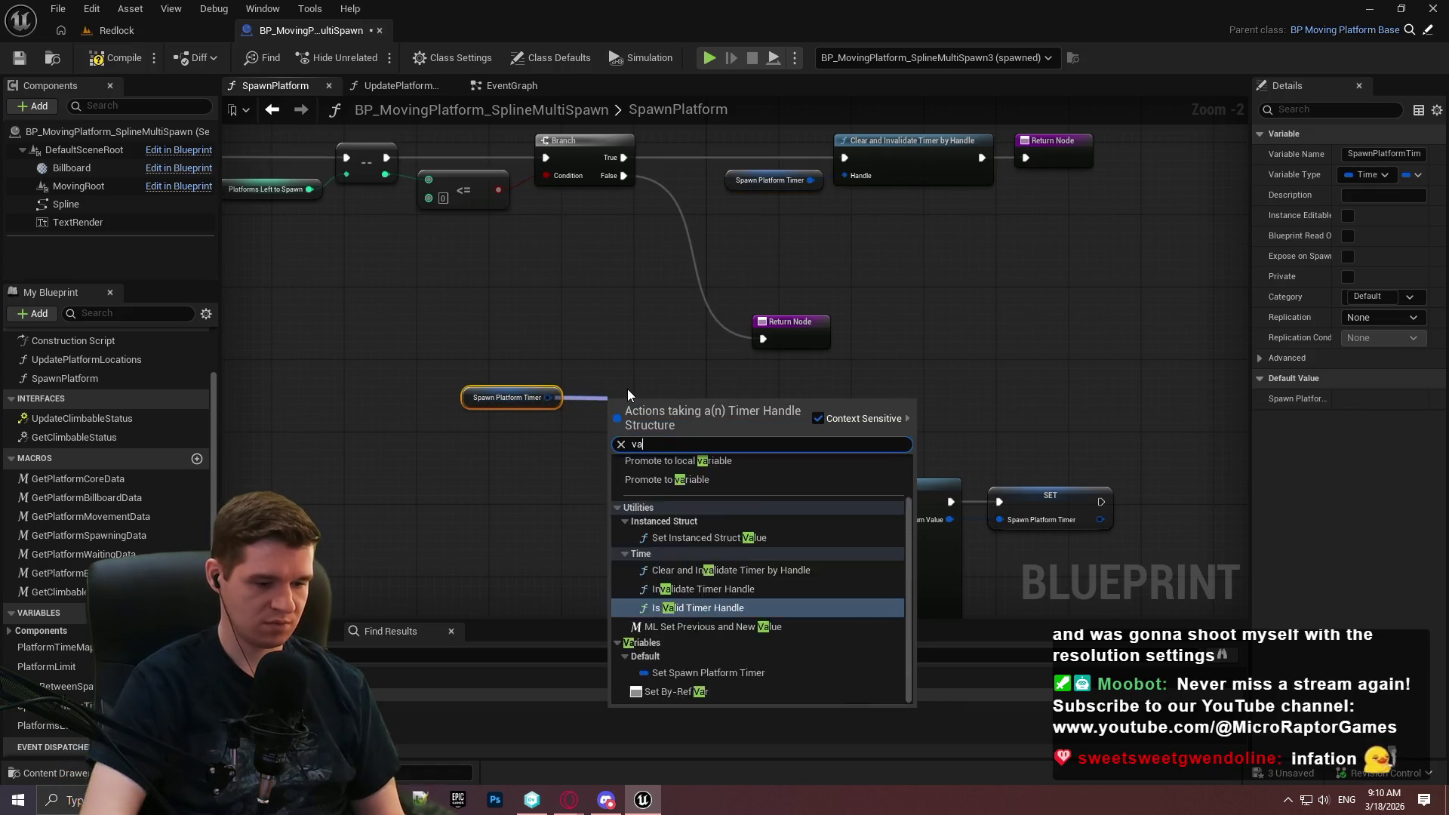
key("Return")
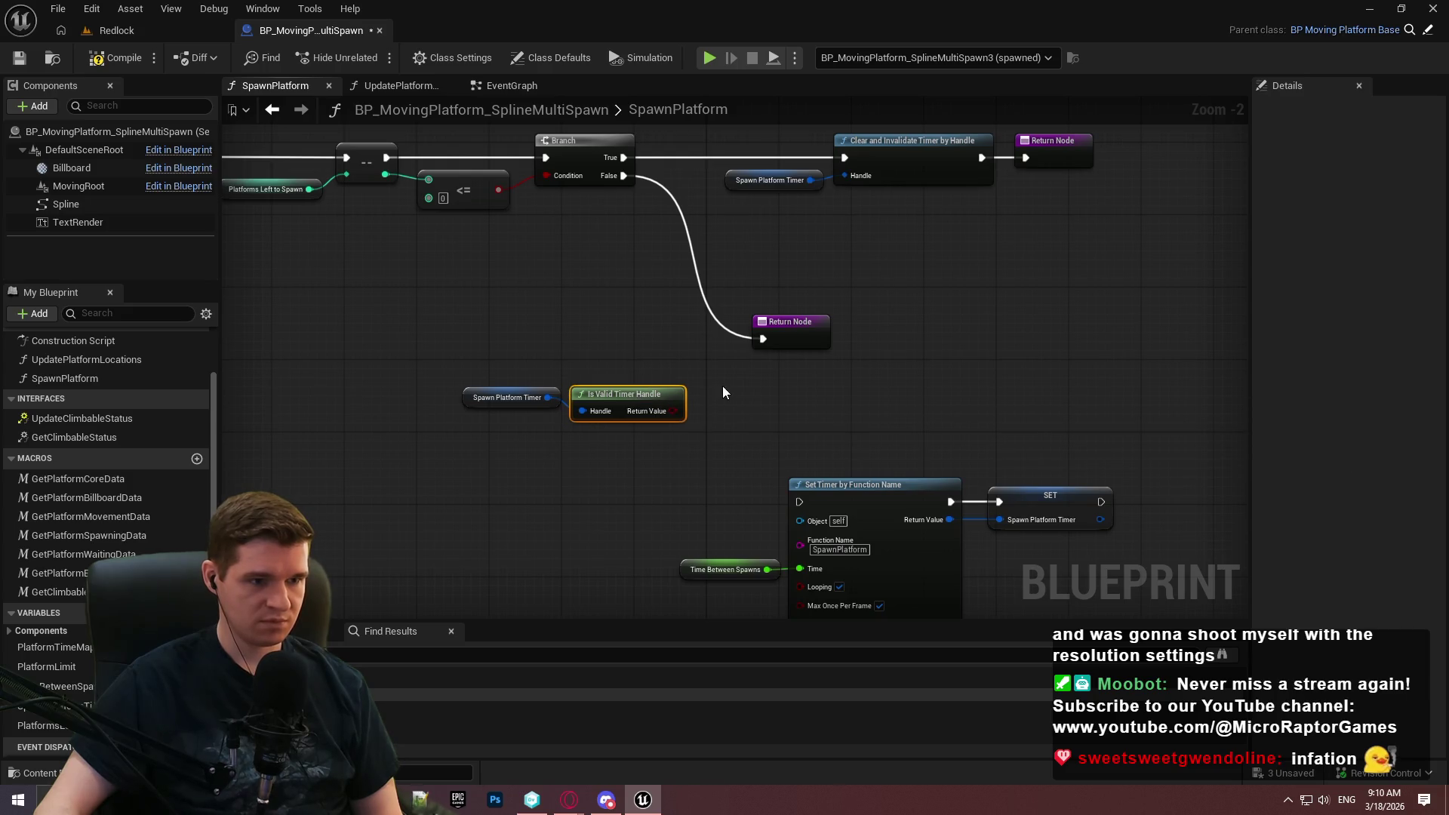
Add a Branch on the validity result: True goes to the Return Node, False to Set Timer.
left_click(747, 402)
left_click_drag(744, 424, 672, 411)
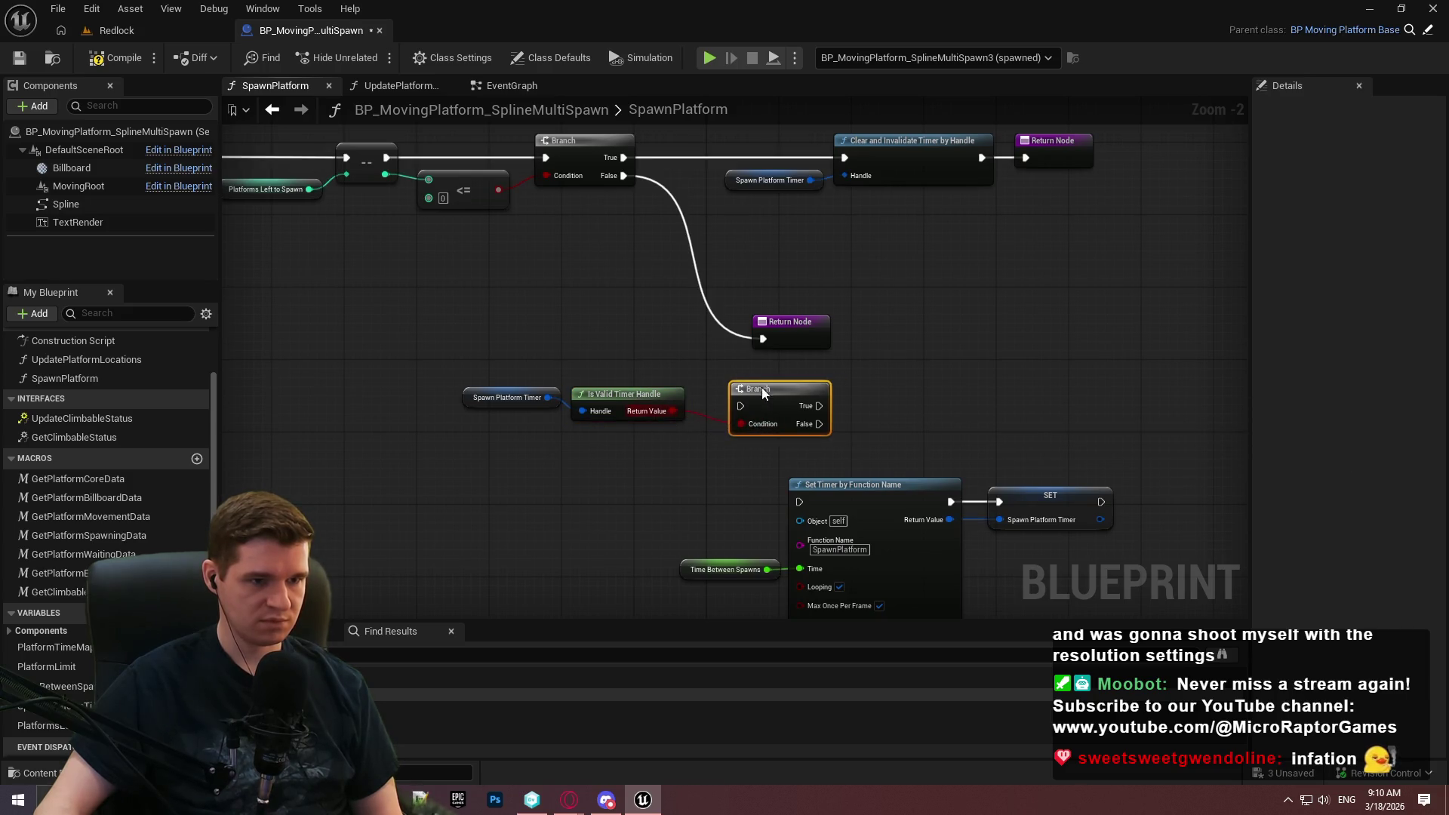
mouse_move(763, 387)
left_mouse_down()
mouse_move(613, 236)
mouse_move(623, 175)
left_mouse_up()
left_click(676, 233, "alt")
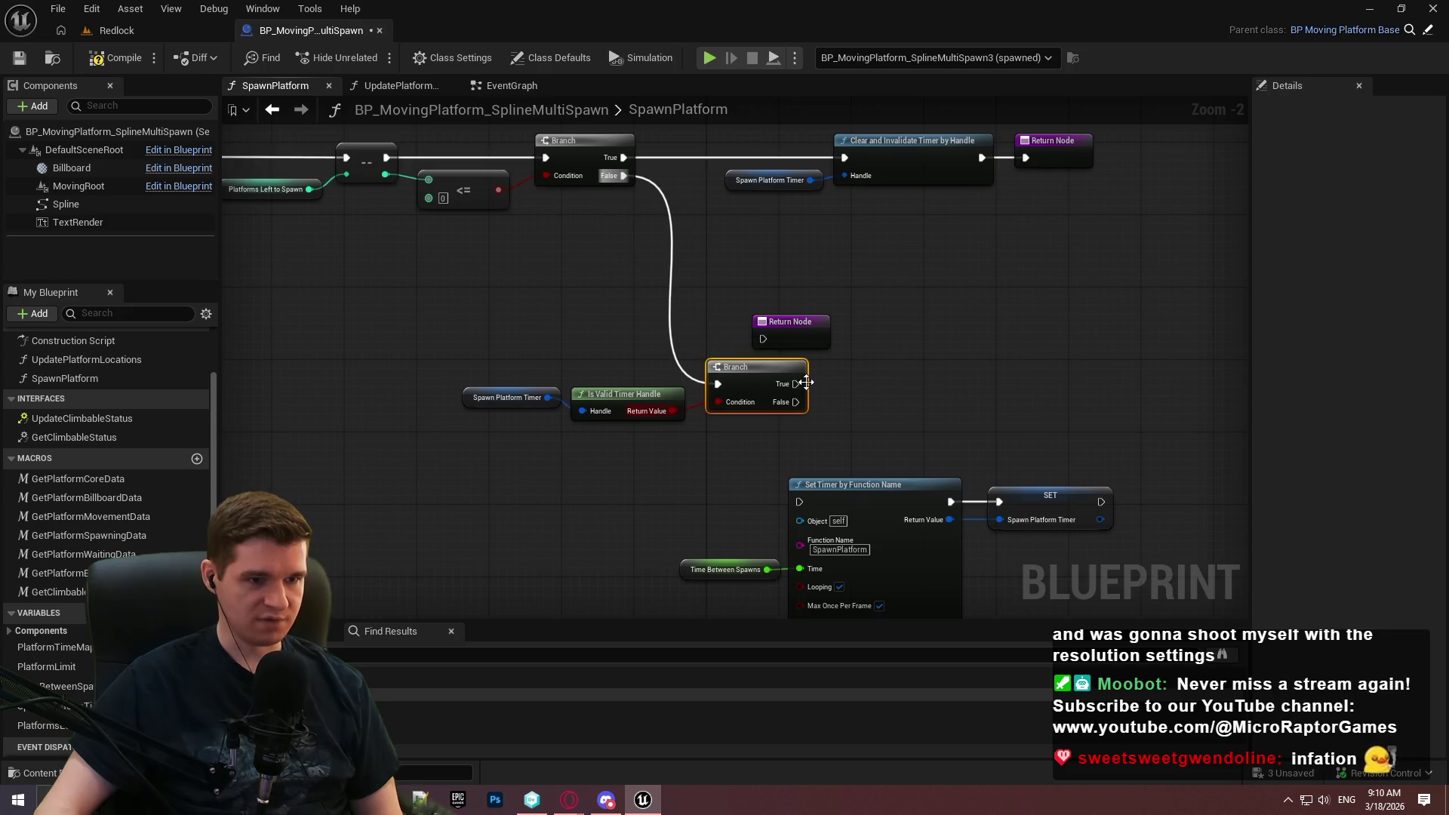
left_click_drag(795, 402, 799, 501)
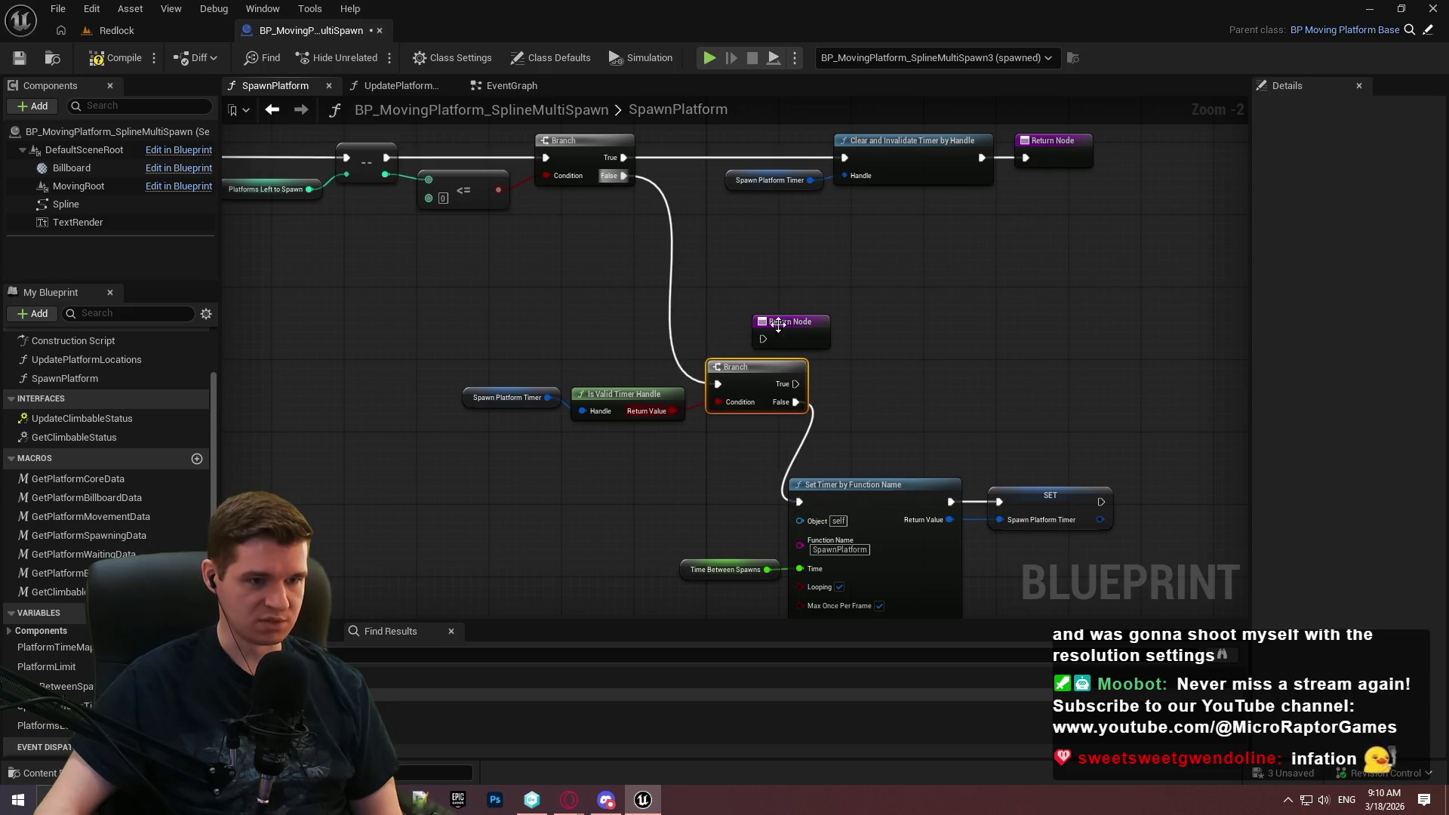
mouse_move(758, 340)
left_mouse_down()
mouse_move(911, 395)
mouse_move(767, 375)
mouse_move(795, 384)
left_mouse_up()
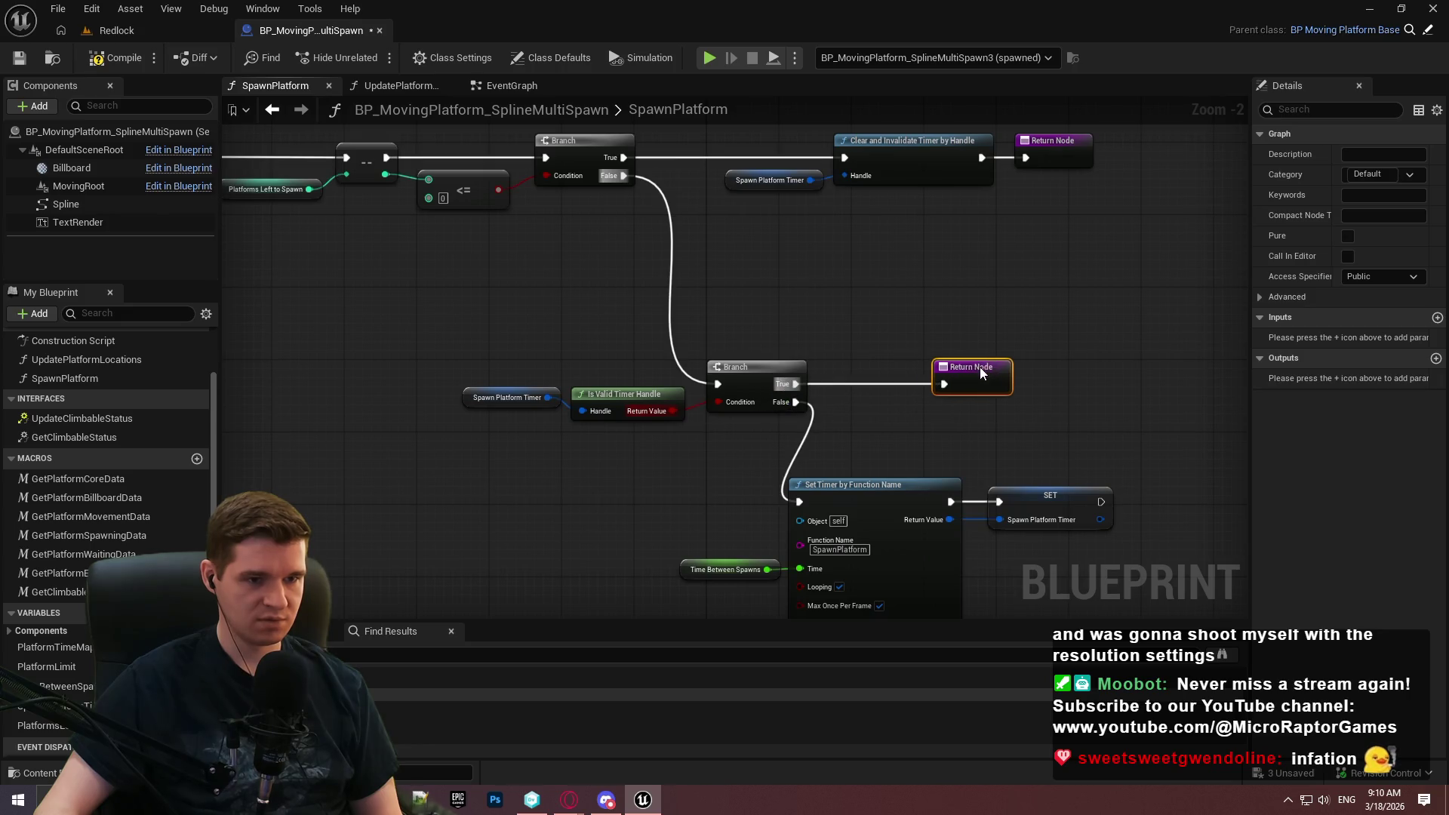
Tidy the timer nodes, add a Return Node after SET, and compile the Blueprint.
left_click_drag(970, 495, 531, 318)
left_click_drag(695, 320, 782, 337)
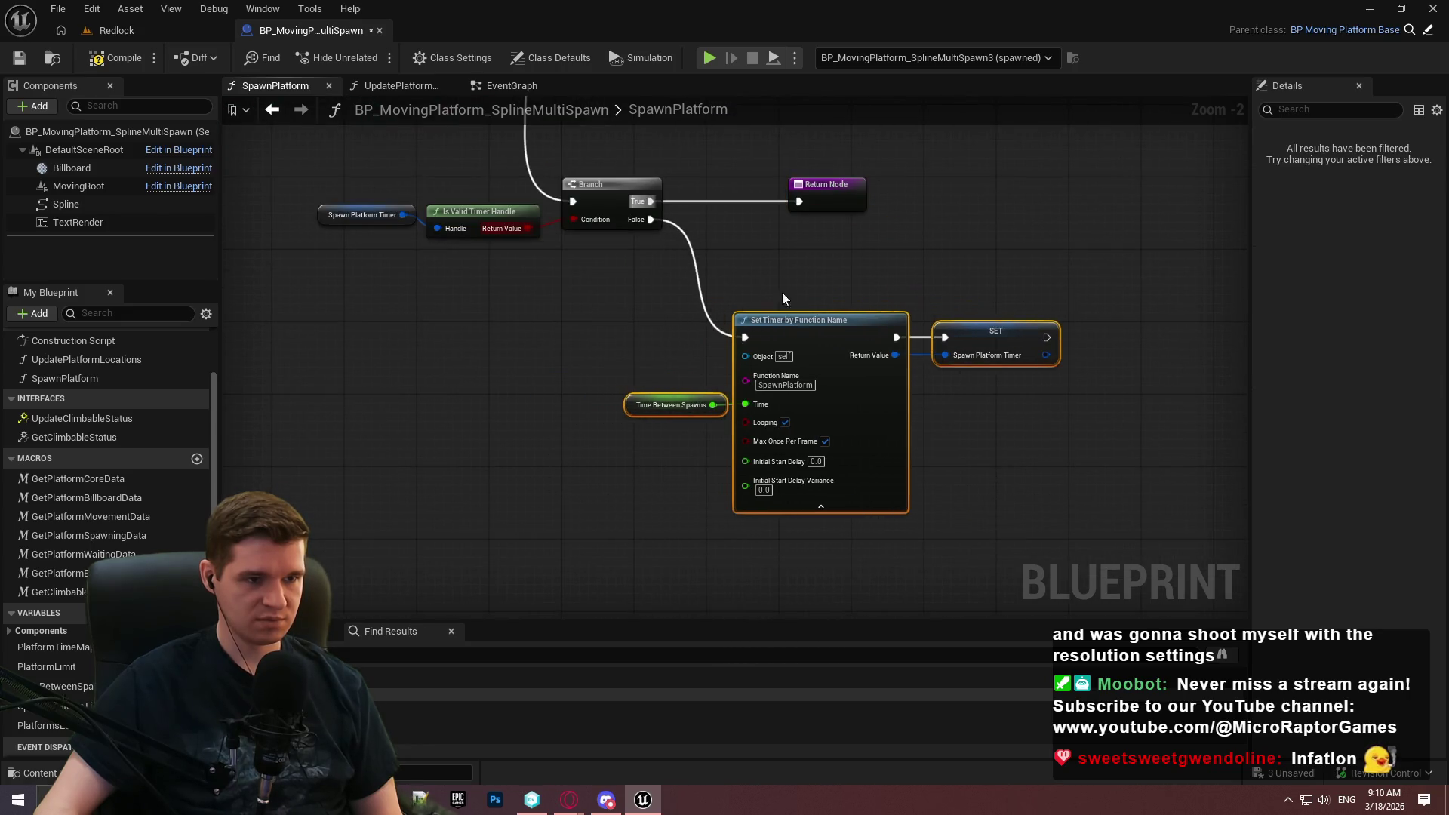
scroll(782, 299, "up", 2)
mouse_move(368, 276)
left_mouse_down()
mouse_move(635, 310)
mouse_move(598, 319)
left_mouse_up()
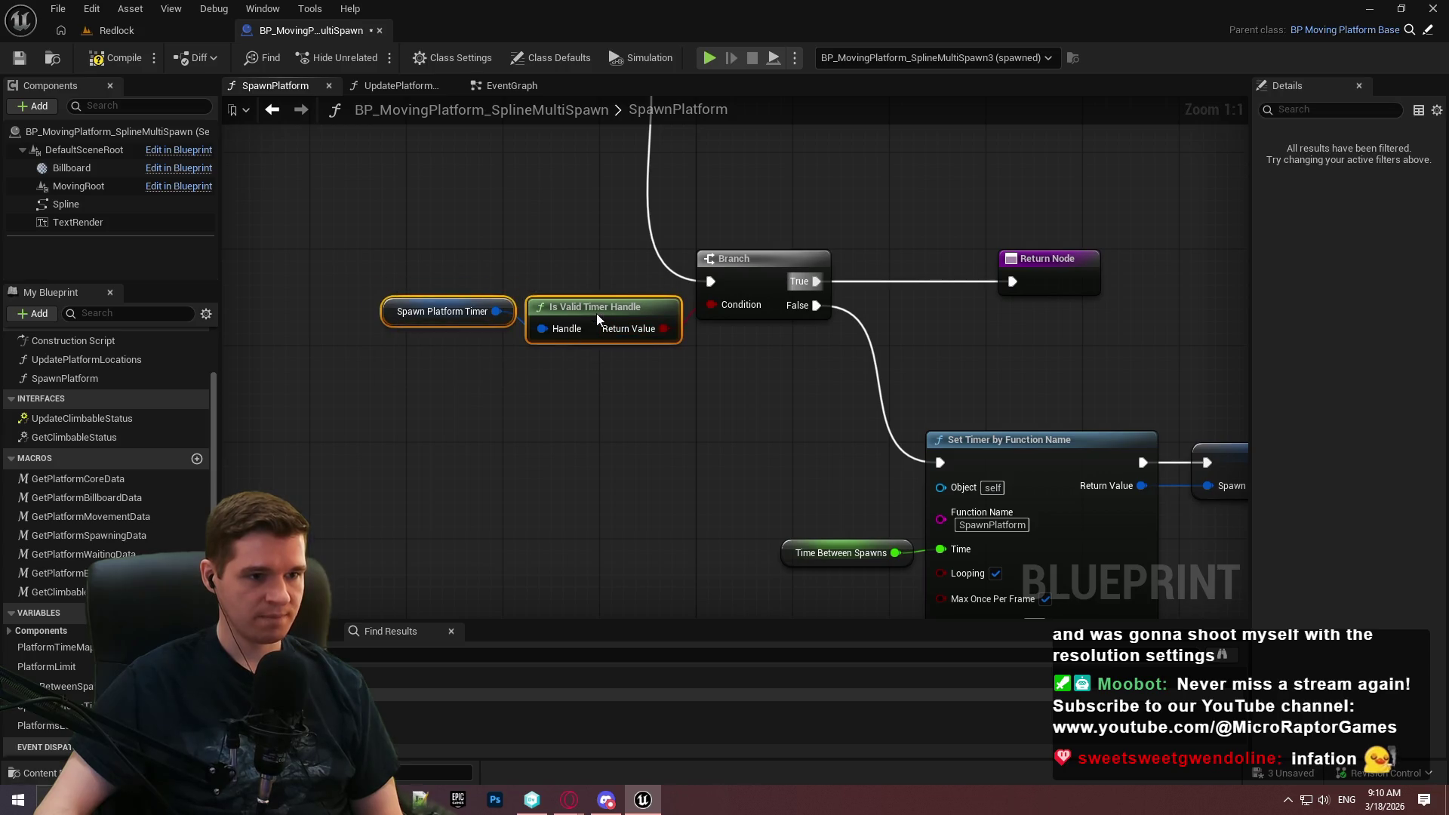
left_click_drag(575, 370, 444, 373)
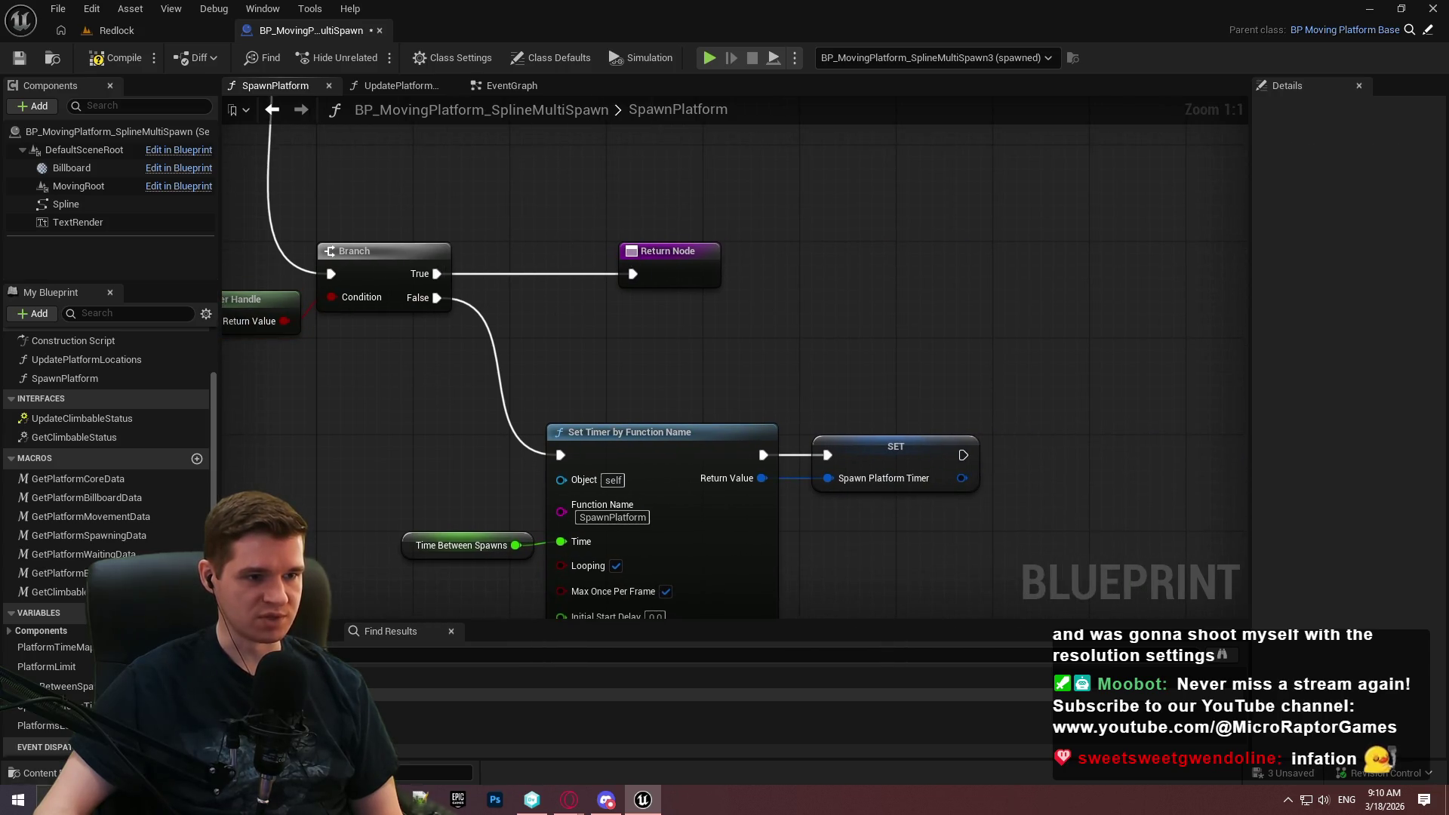
scroll(1084, 377, "down", 2)
left_click_drag(927, 408, 969, 405)
type("return")
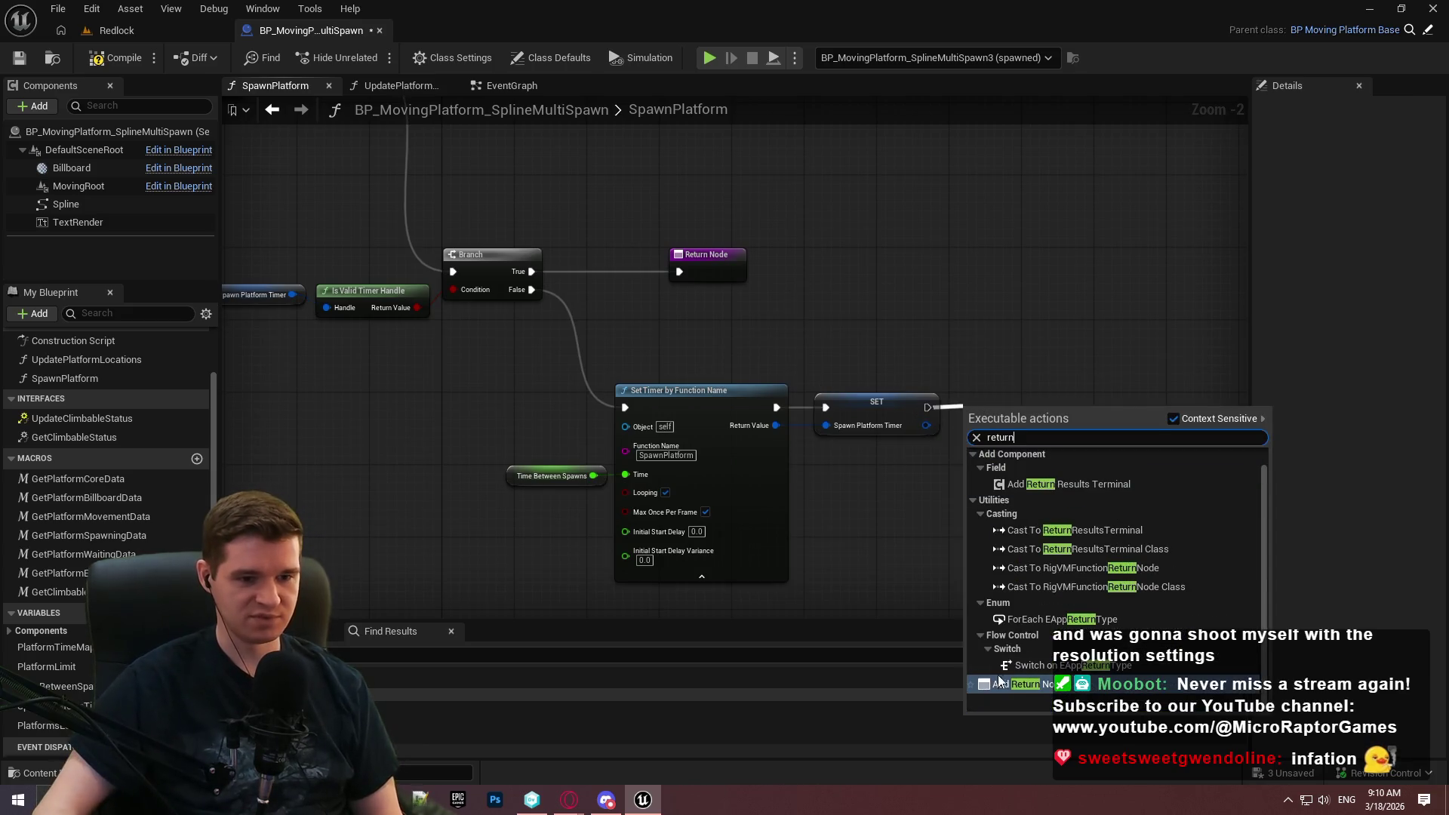
left_click(1010, 683)
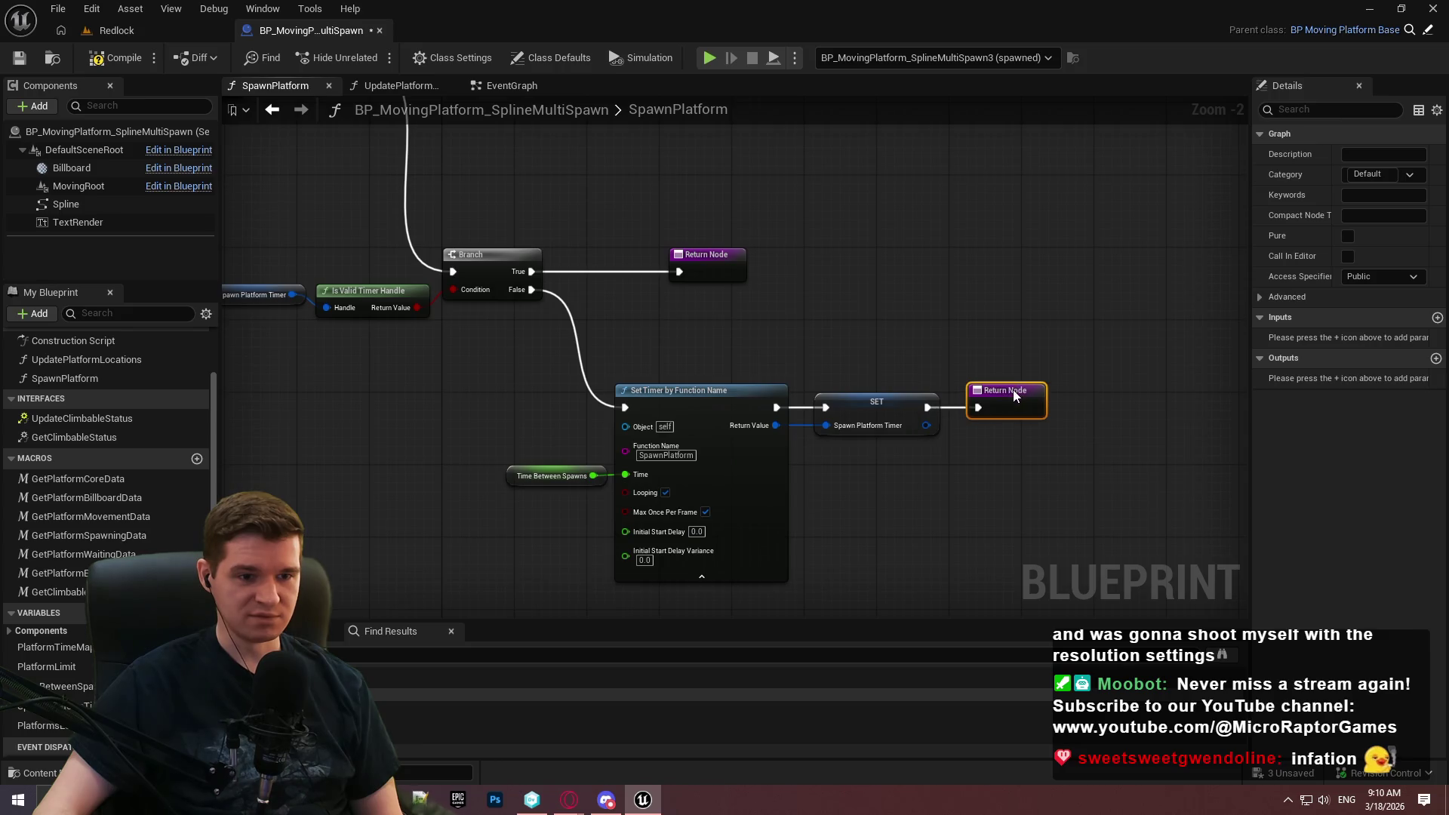
left_click(848, 438)
left_click(96, 68)
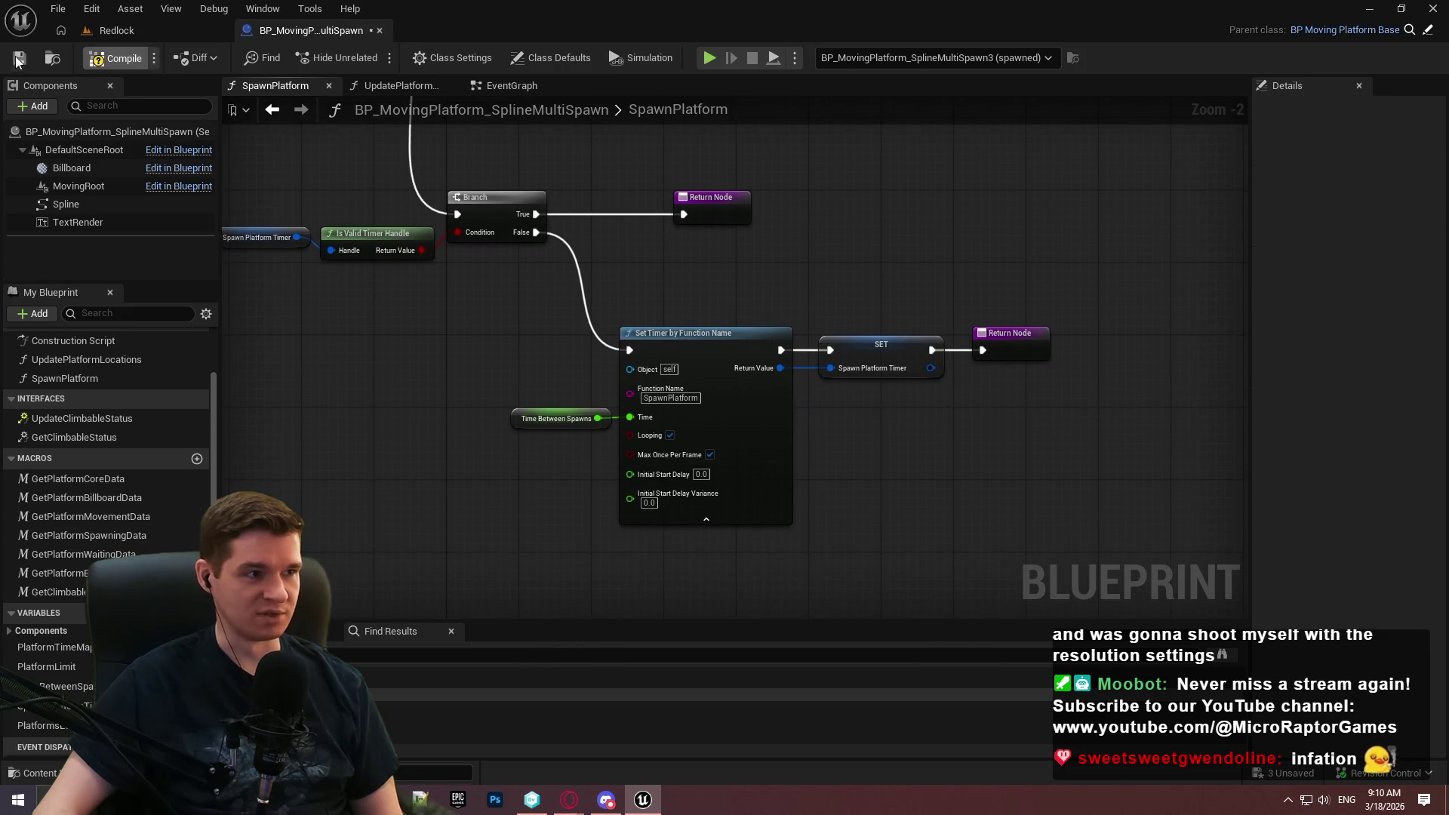
scroll(878, 264, "down", 2)
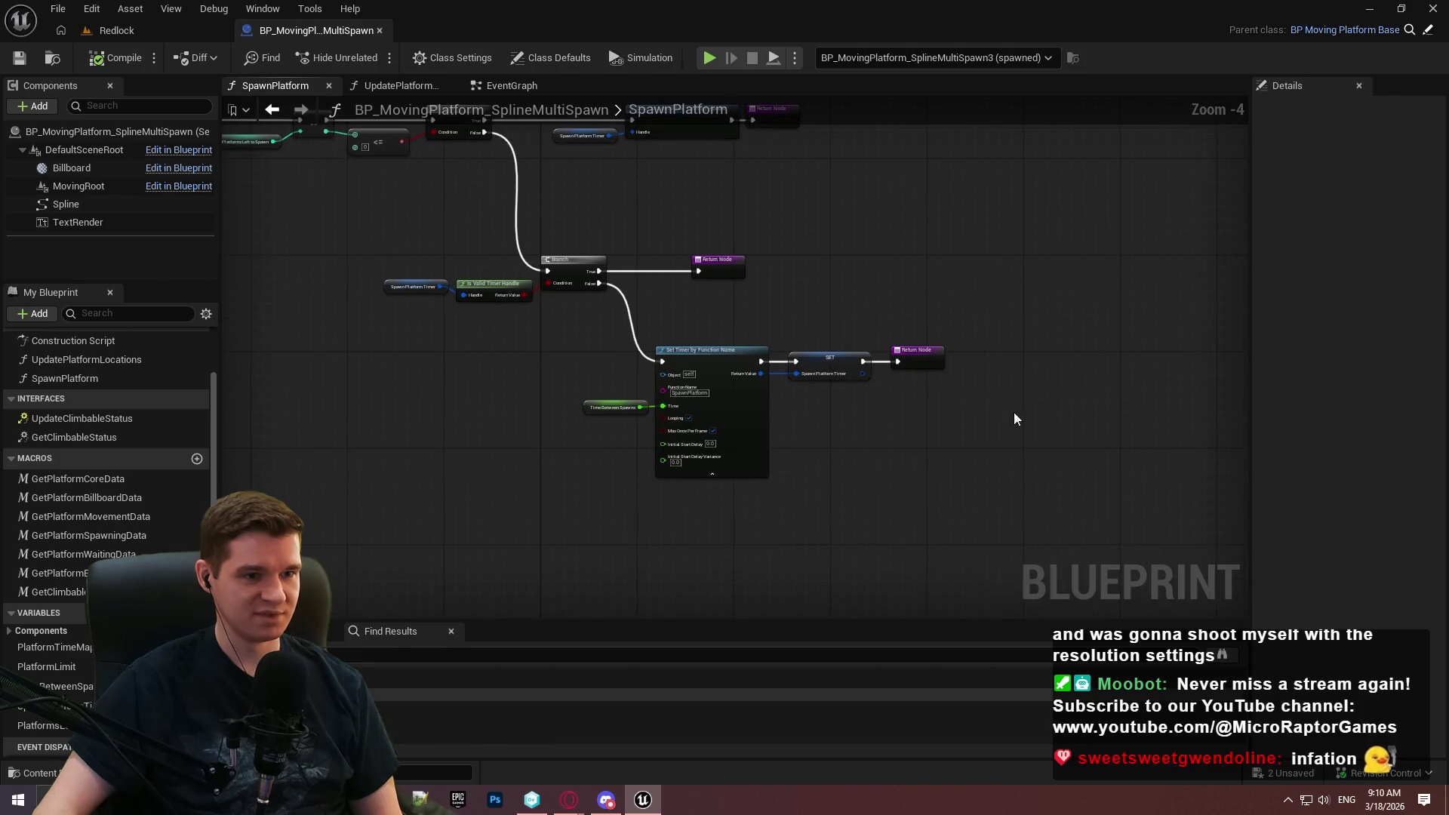
Simulate the Redlock level, remove the breakpoint on Is Valid, and resume.
mouse_move(1067, 485)
left_mouse_down()
mouse_move(581, 275)
mouse_move(453, 279)
left_mouse_up()
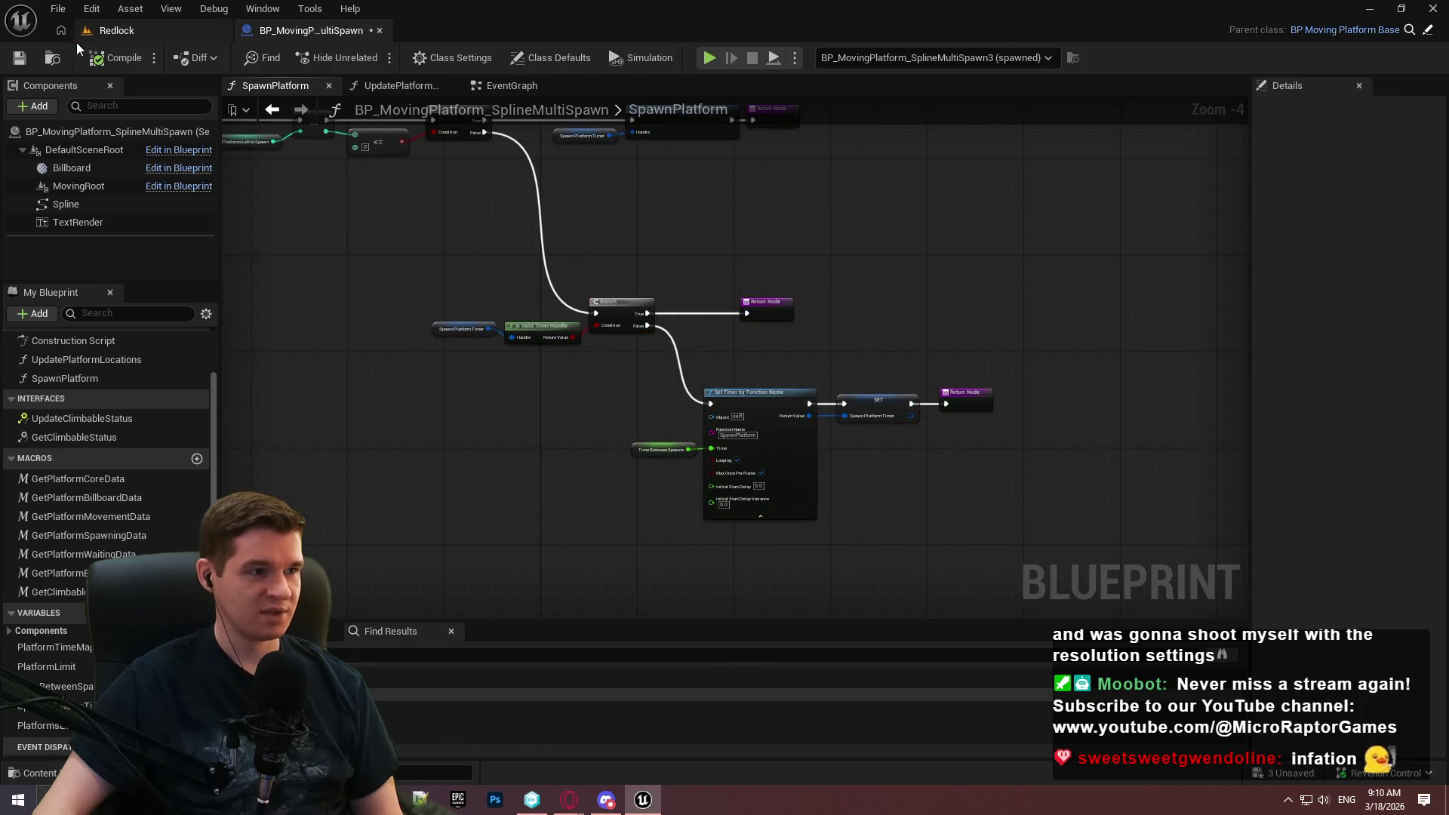
left_click(113, 30)
left_click(438, 57)
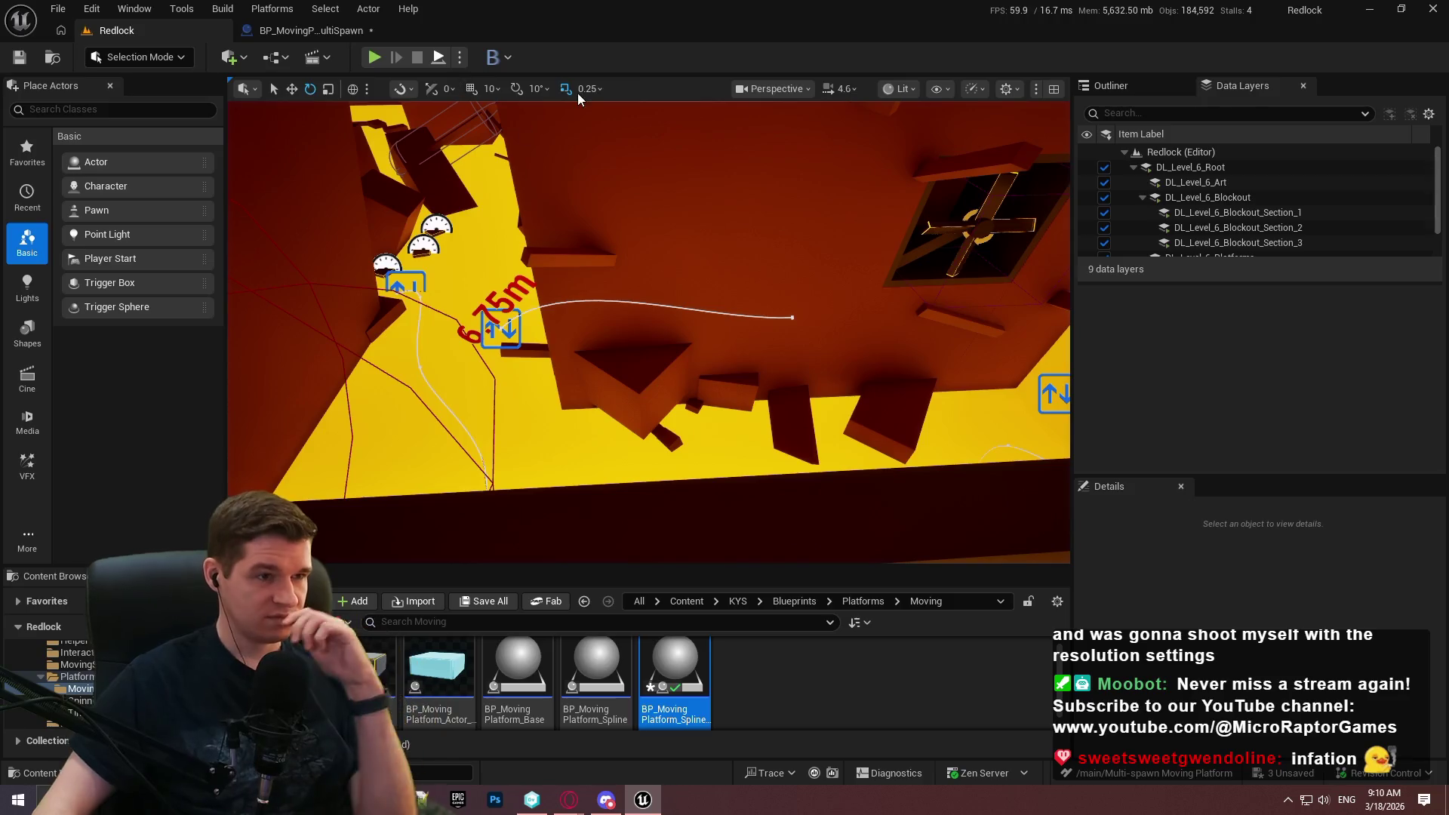
right_click(734, 361)
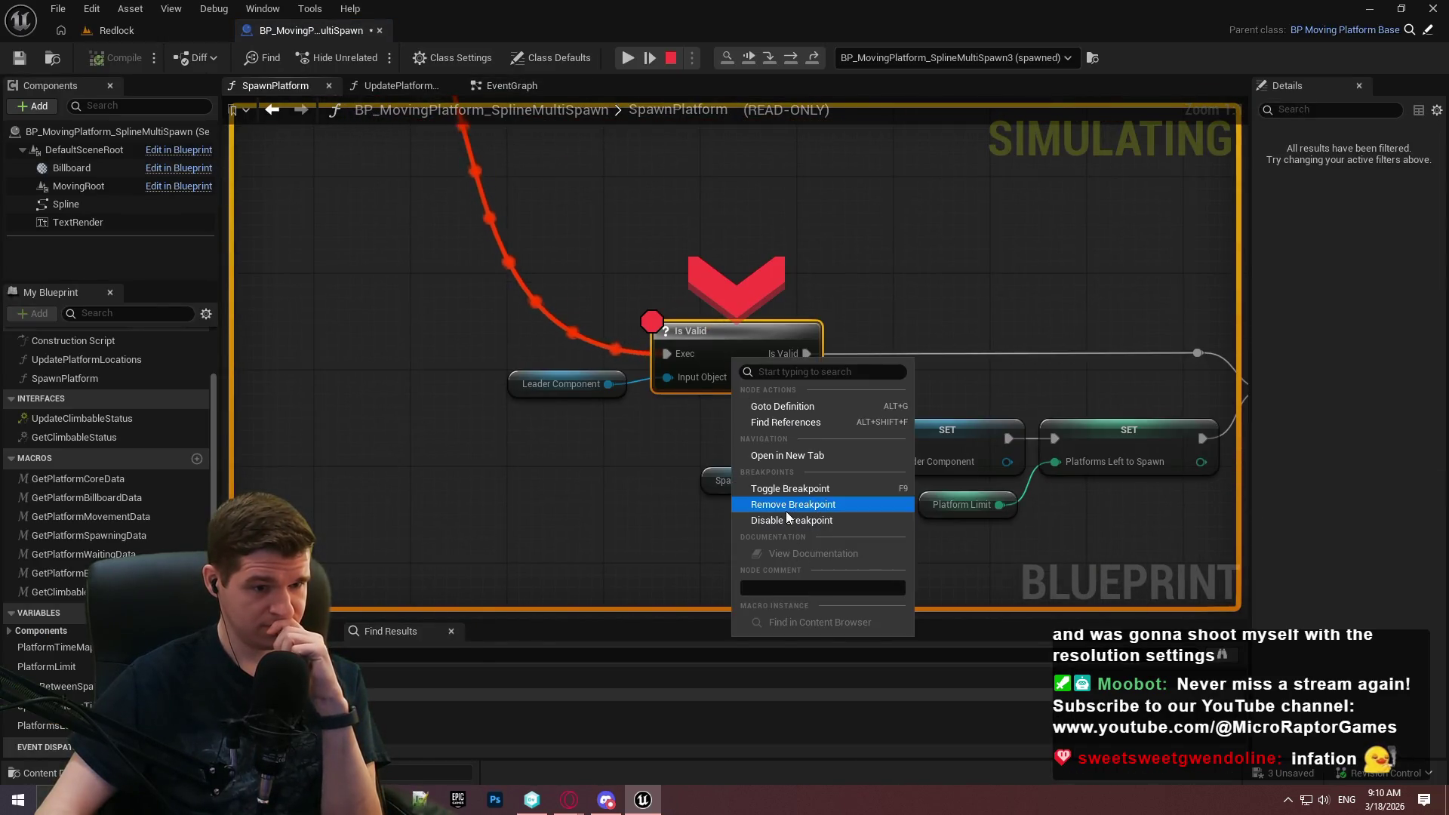
left_click(786, 510)
key("F5")
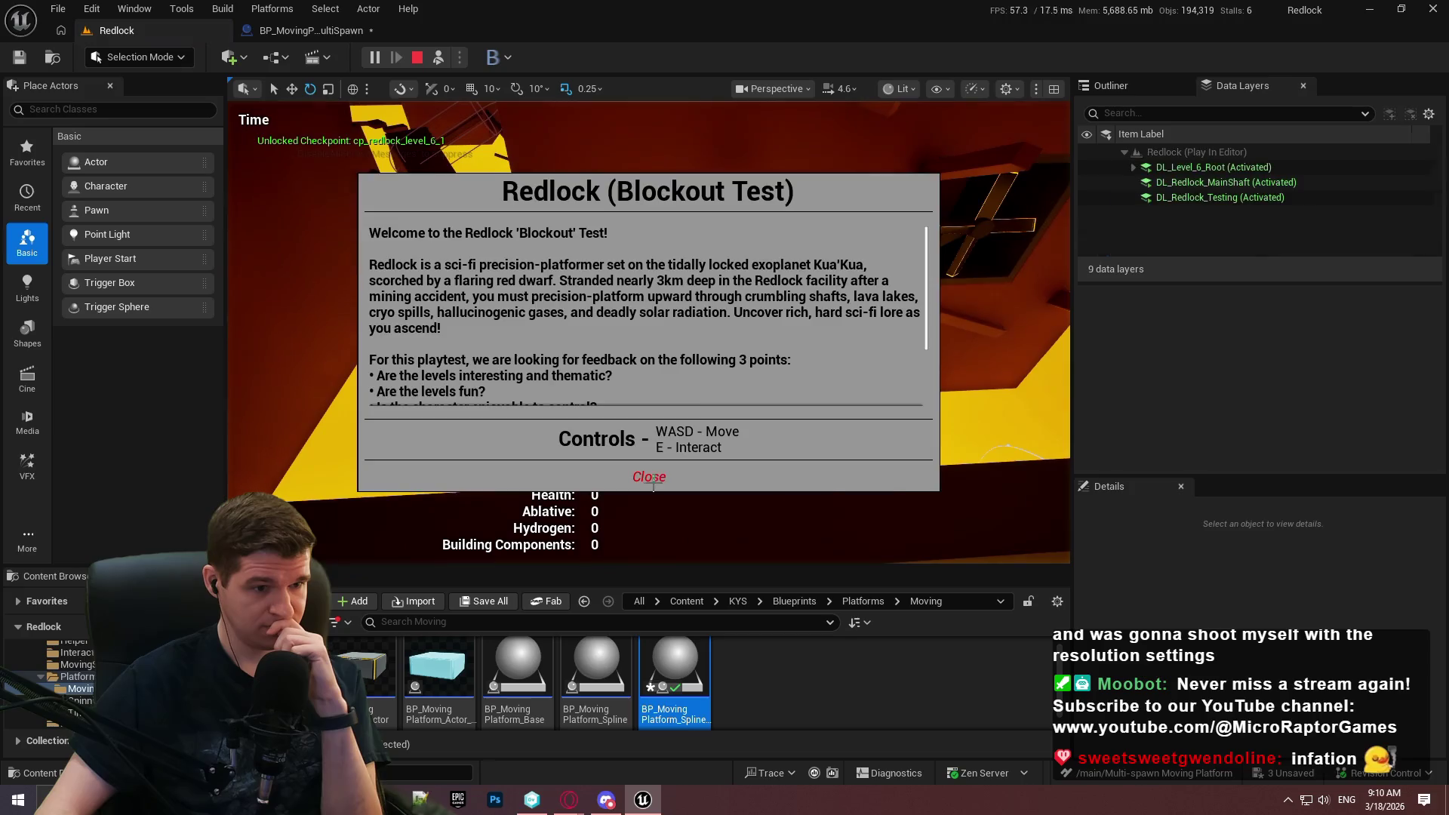
Dismiss the welcome dialog, watch the platforms spawn, then stop and return to the Blueprint.
left_click(649, 474)
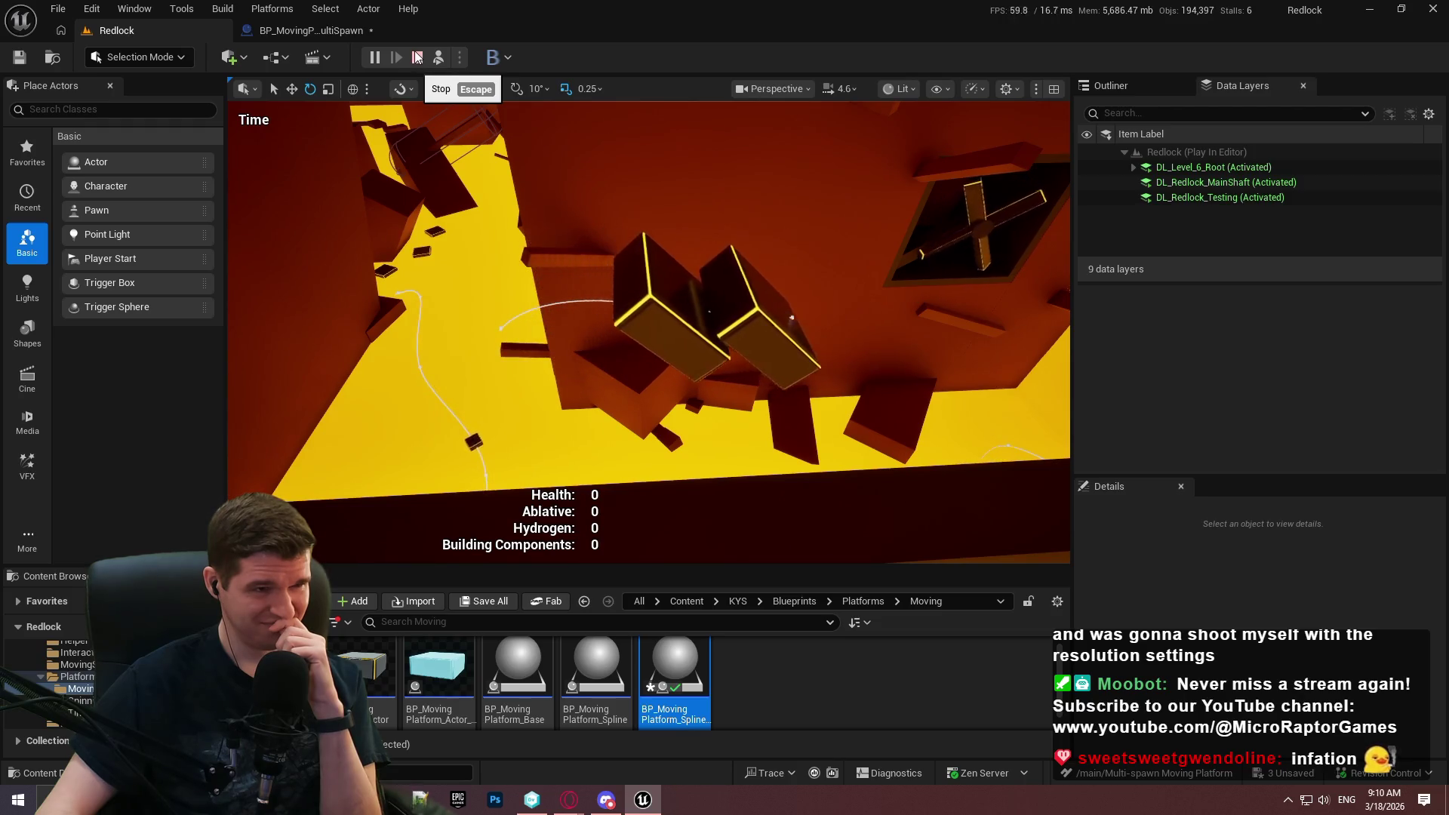
left_click(416, 58)
left_click(278, 30)
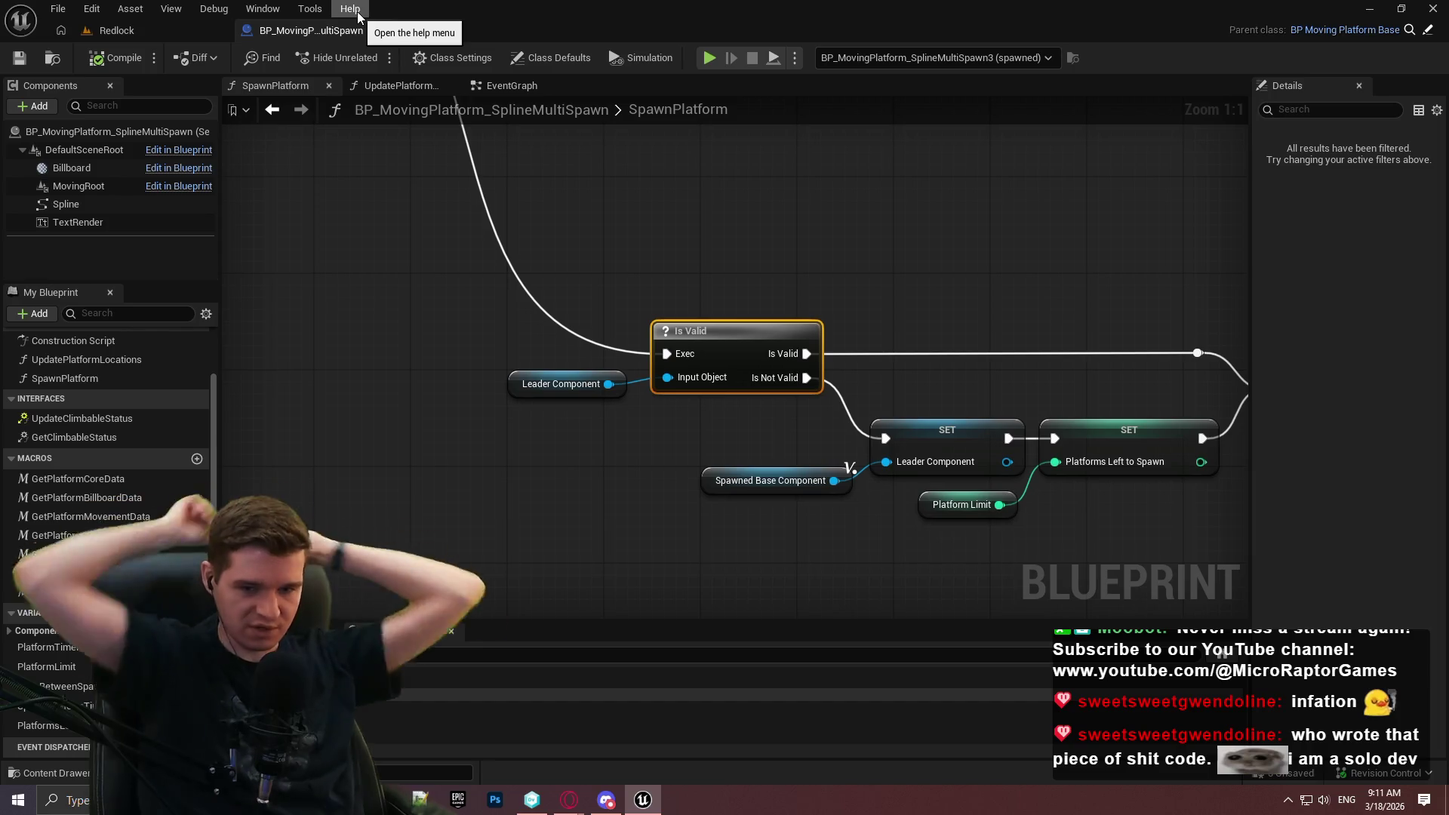
Delete the Set Timer, SET, Time Between Spawns and validity-check nodes from SpawnPlatform.
mouse_move(935, 530)
left_mouse_down()
mouse_move(330, 274)
mouse_move(415, 316)
mouse_move(569, 118)
mouse_move(490, 224)
mouse_move(502, 227)
left_mouse_up()
left_click_drag(880, 534, 382, 260)
key("Delete")
mouse_move(963, 405)
left_mouse_down()
mouse_move(802, 252)
mouse_move(986, 265)
left_mouse_up()
scroll(1042, 378, "down", 2)
left_click_drag(1093, 485, 1075, 565)
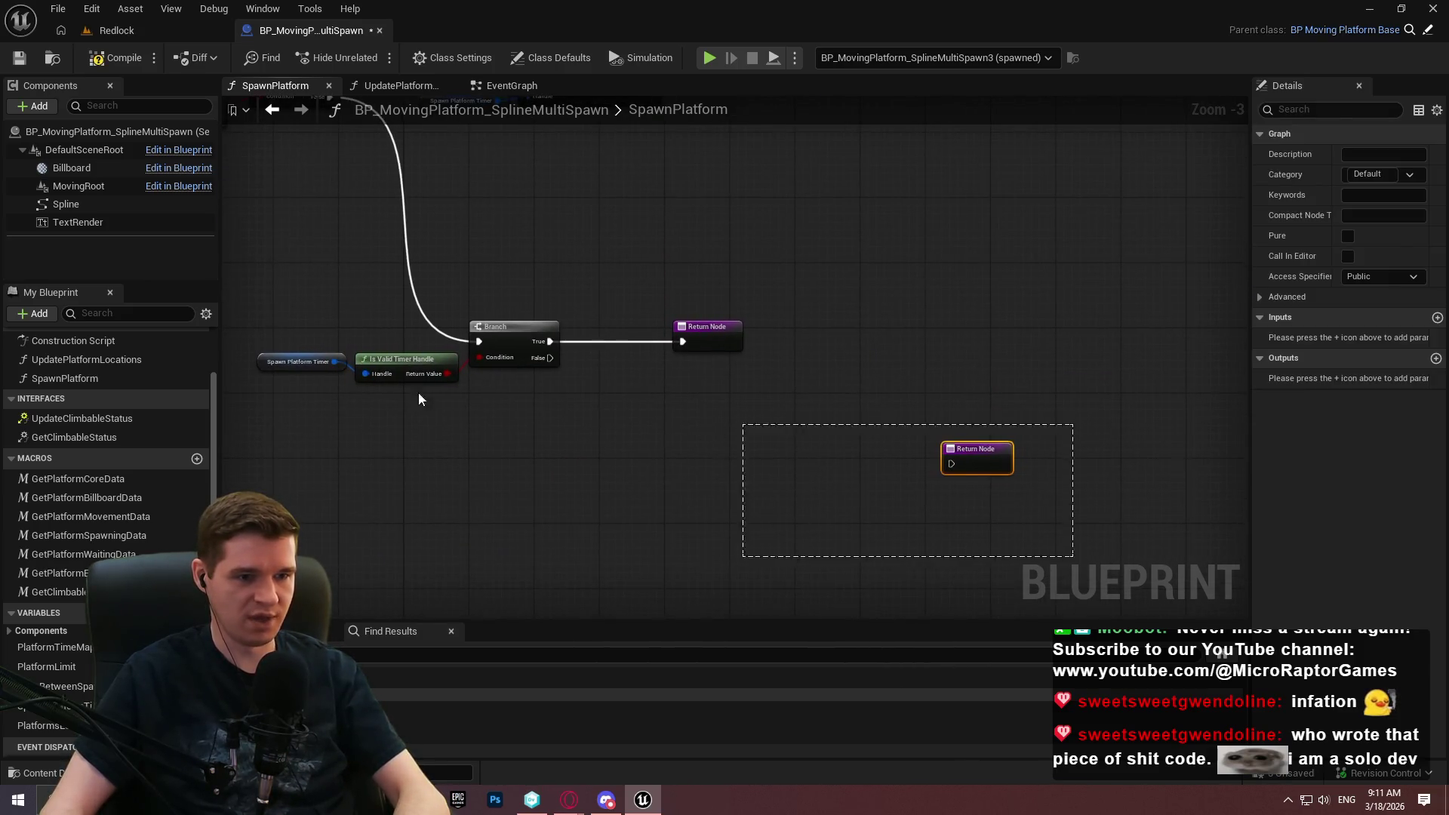
left_click_drag(418, 399, 302, 378)
key("Delete")
key("ctrl+z")
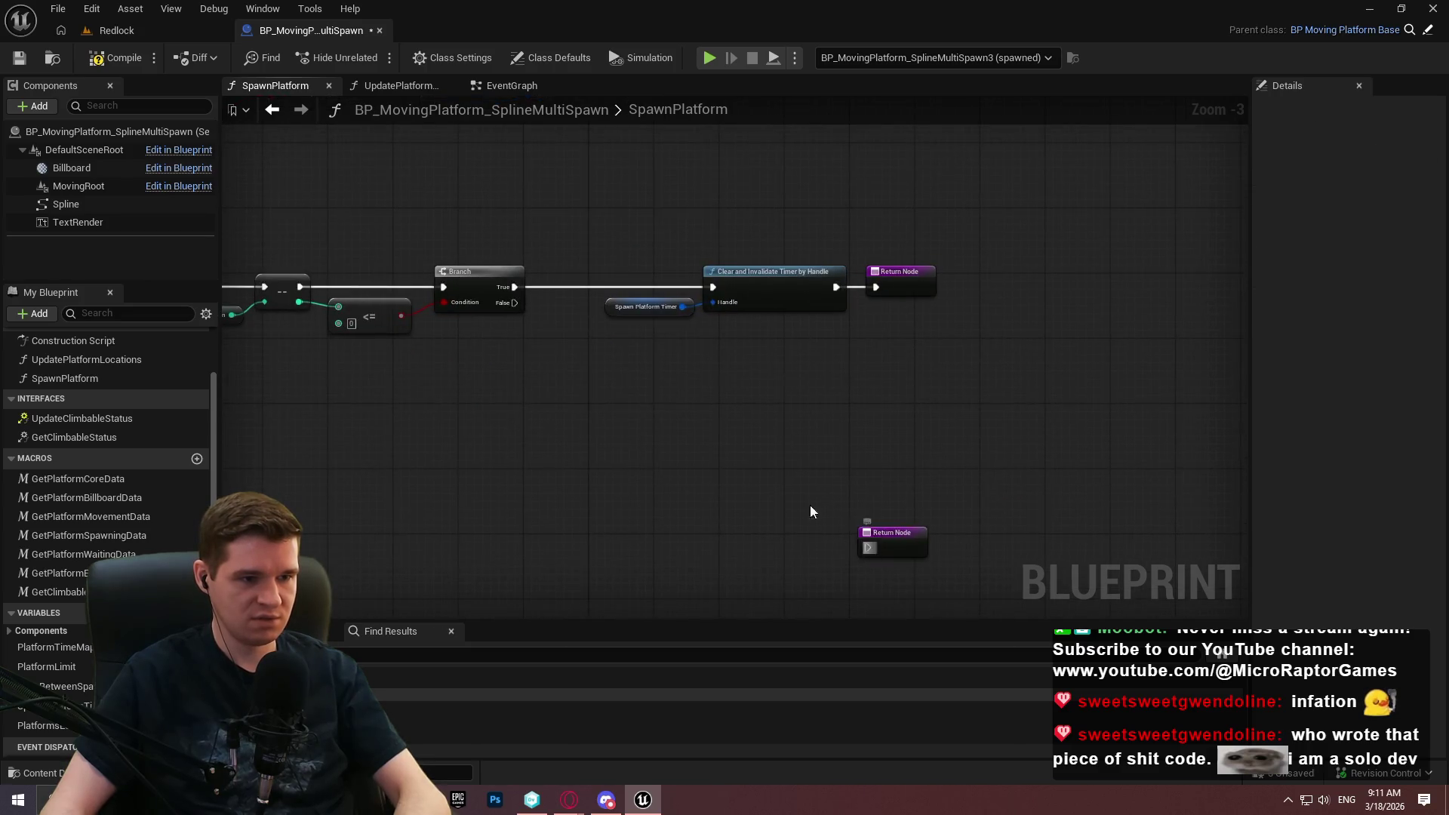
Wire the limit Branch's False output directly to the Return Node, placed beside the Branch.
left_click_drag(869, 547, 513, 304)
left_click_drag(896, 553, 717, 488)
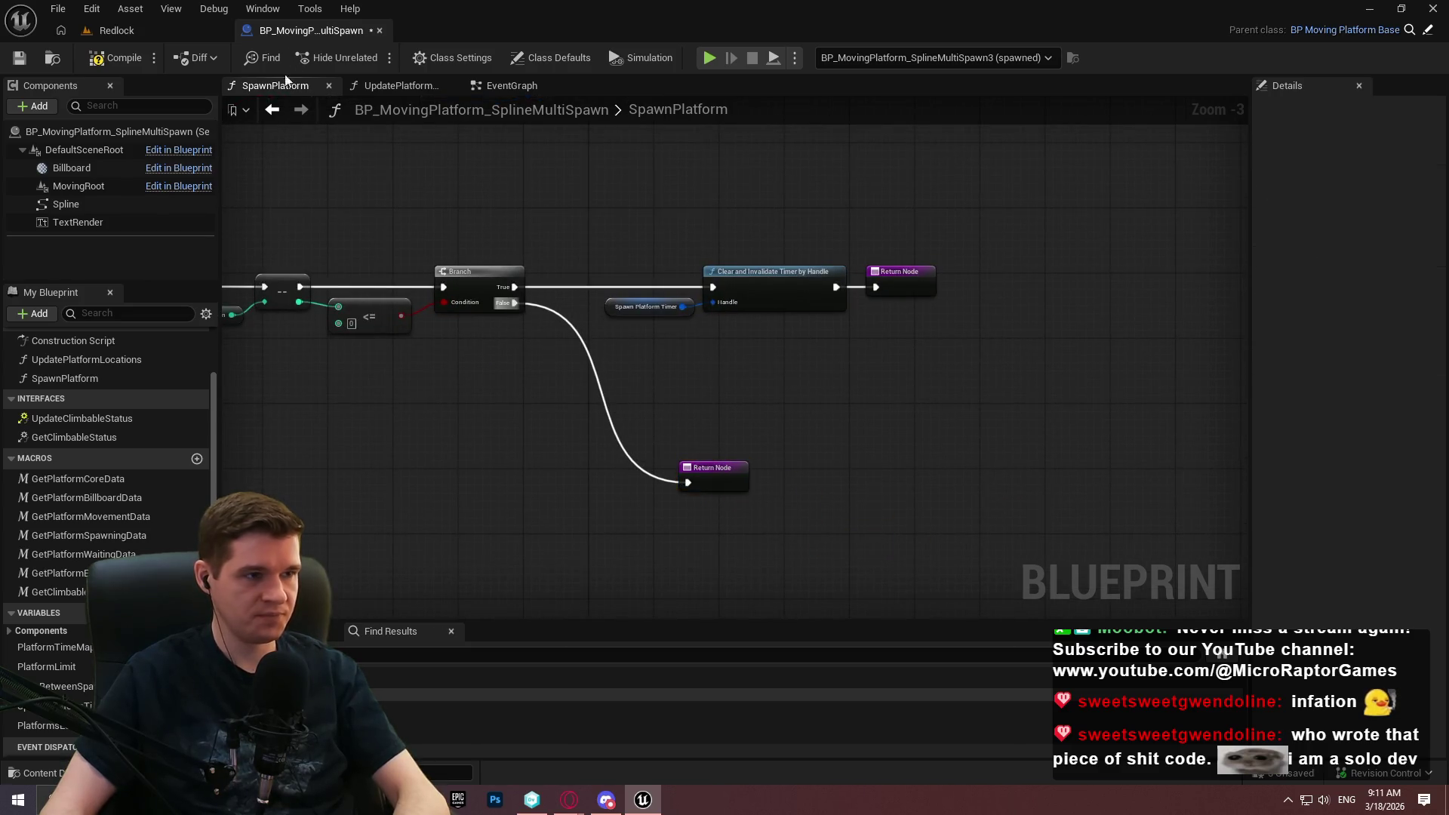
left_click(501, 86)
Chain Spawn Platform into Set Timer by Function Name in the EventGraph.
left_click(992, 315)
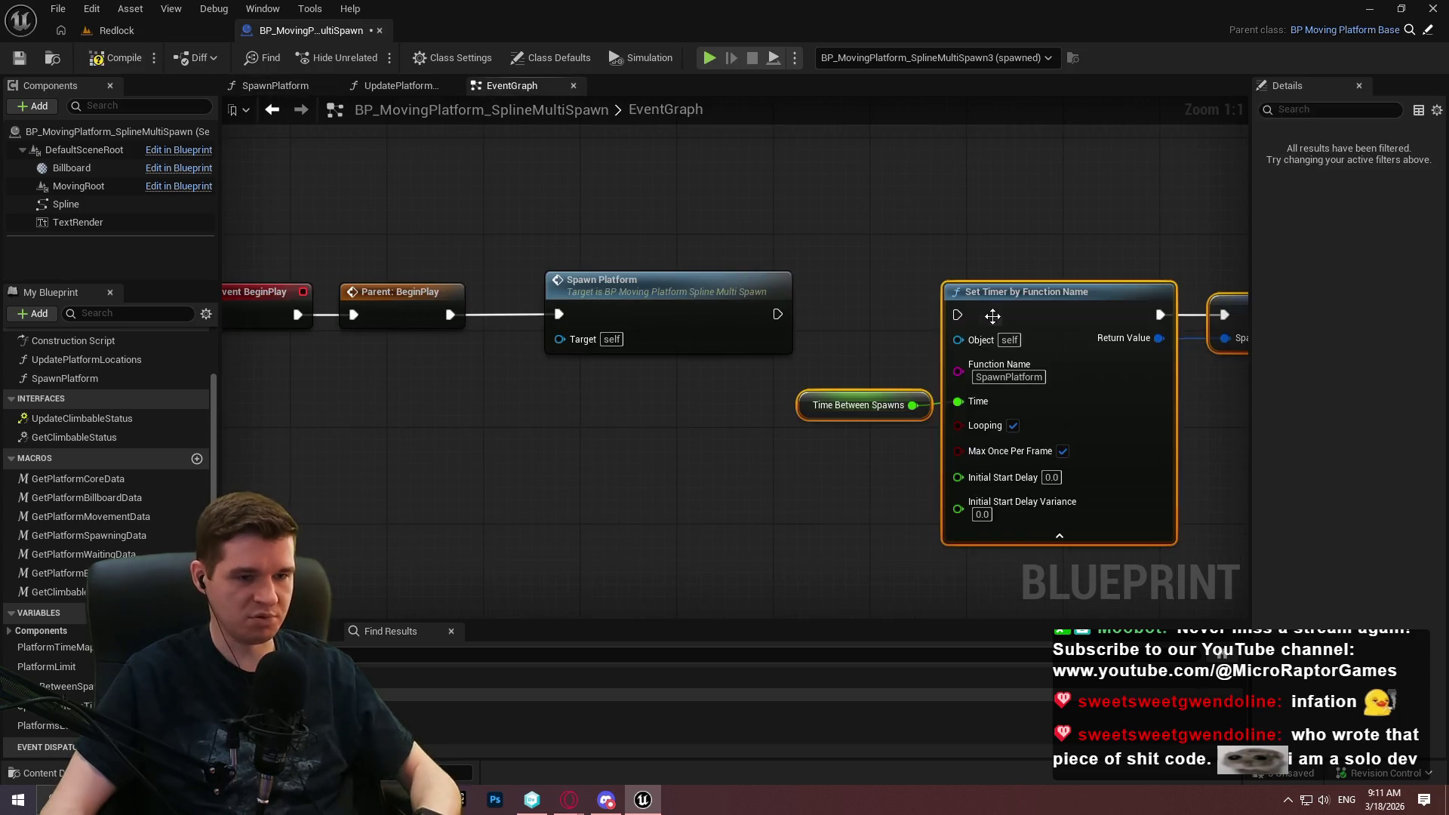
left_click_drag(957, 314, 777, 314)
left_click_drag(1063, 308, 930, 249)
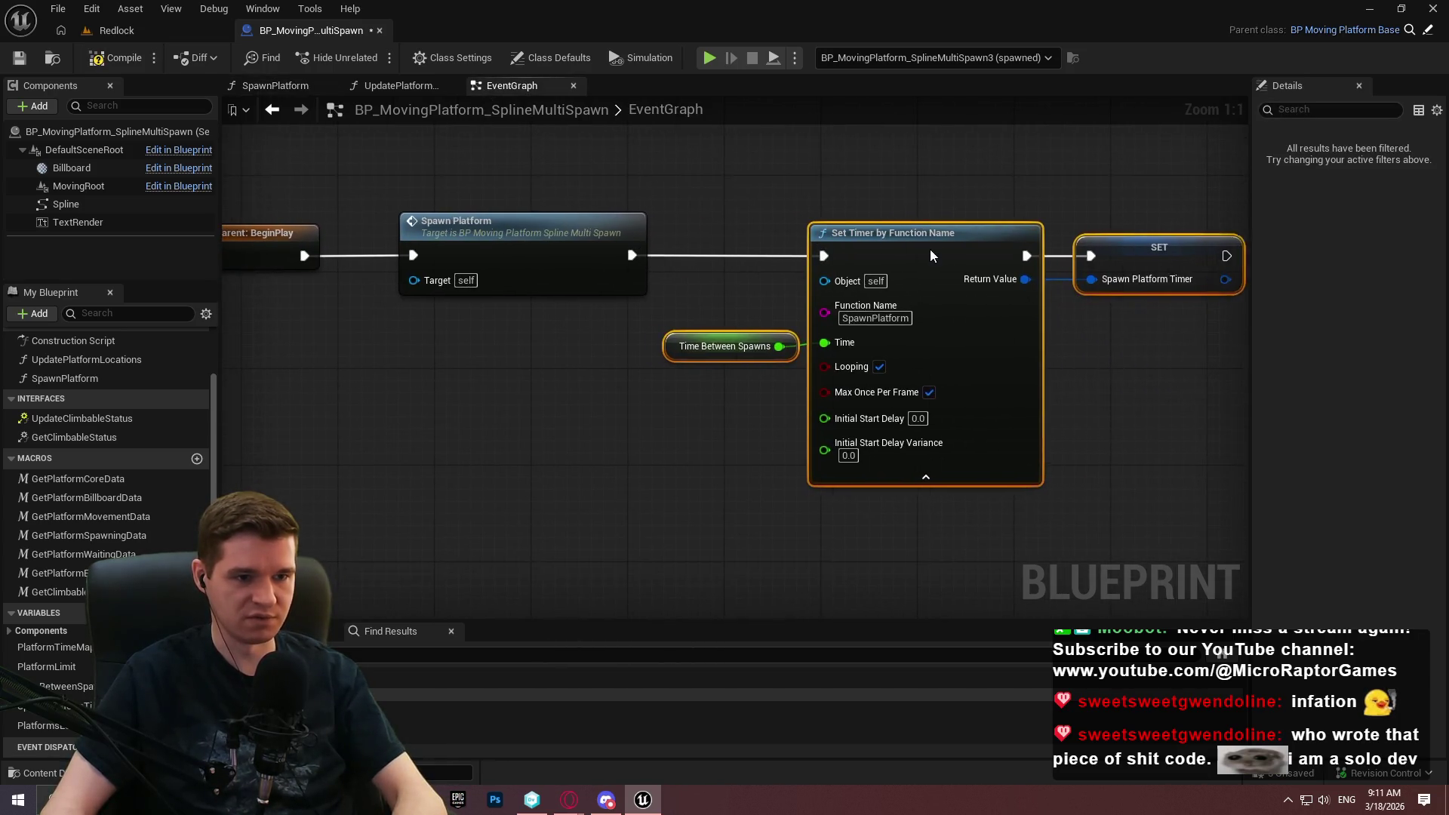
left_click(930, 166)
left_click_drag(492, 605, 396, 583)
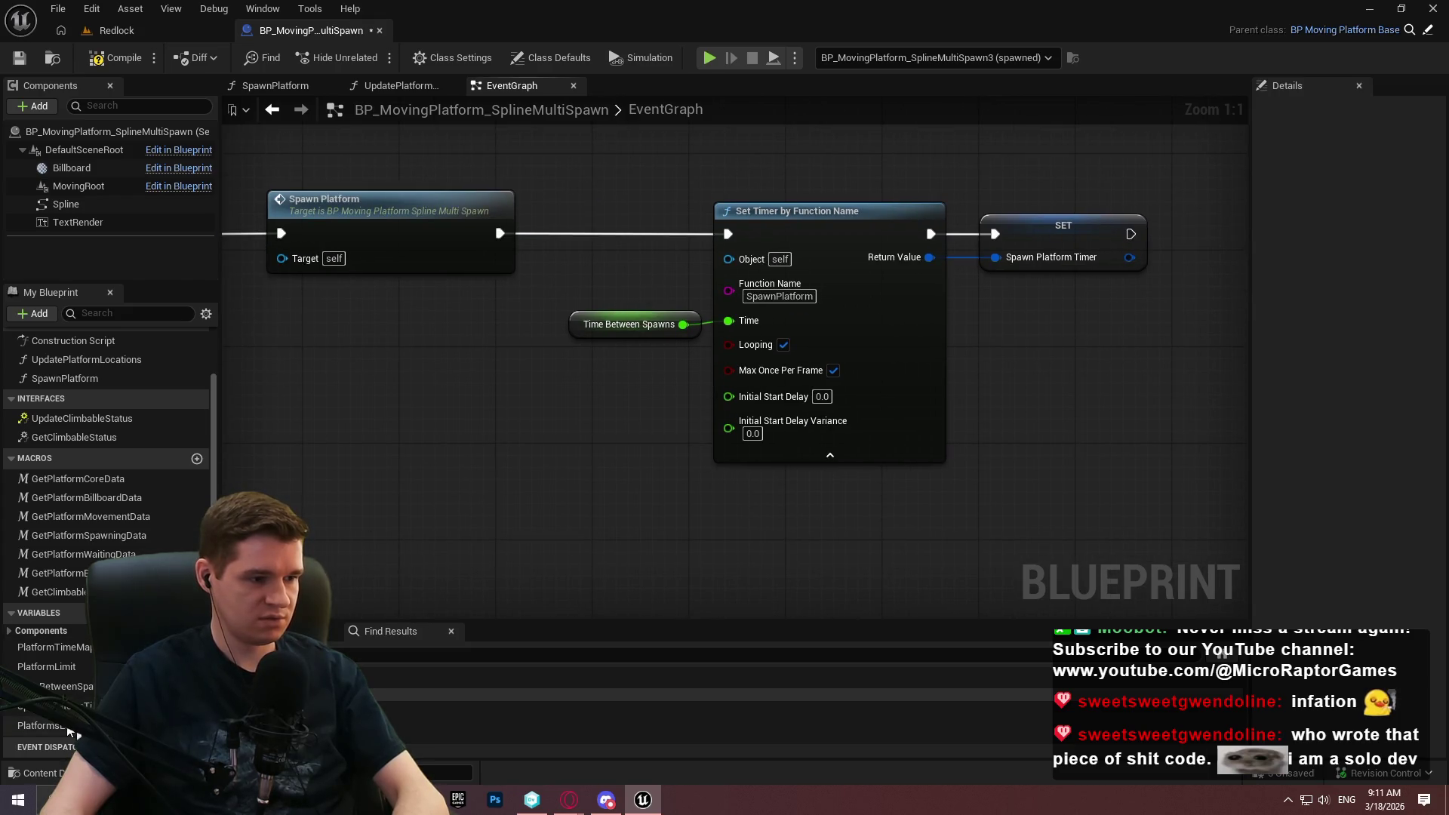
Add a Platform Limit getter feeding a != comparison against 1.
mouse_move(46, 666)
left_mouse_down()
mouse_move(367, 412)
mouse_move(477, 409)
left_mouse_up()
left_click(408, 427)
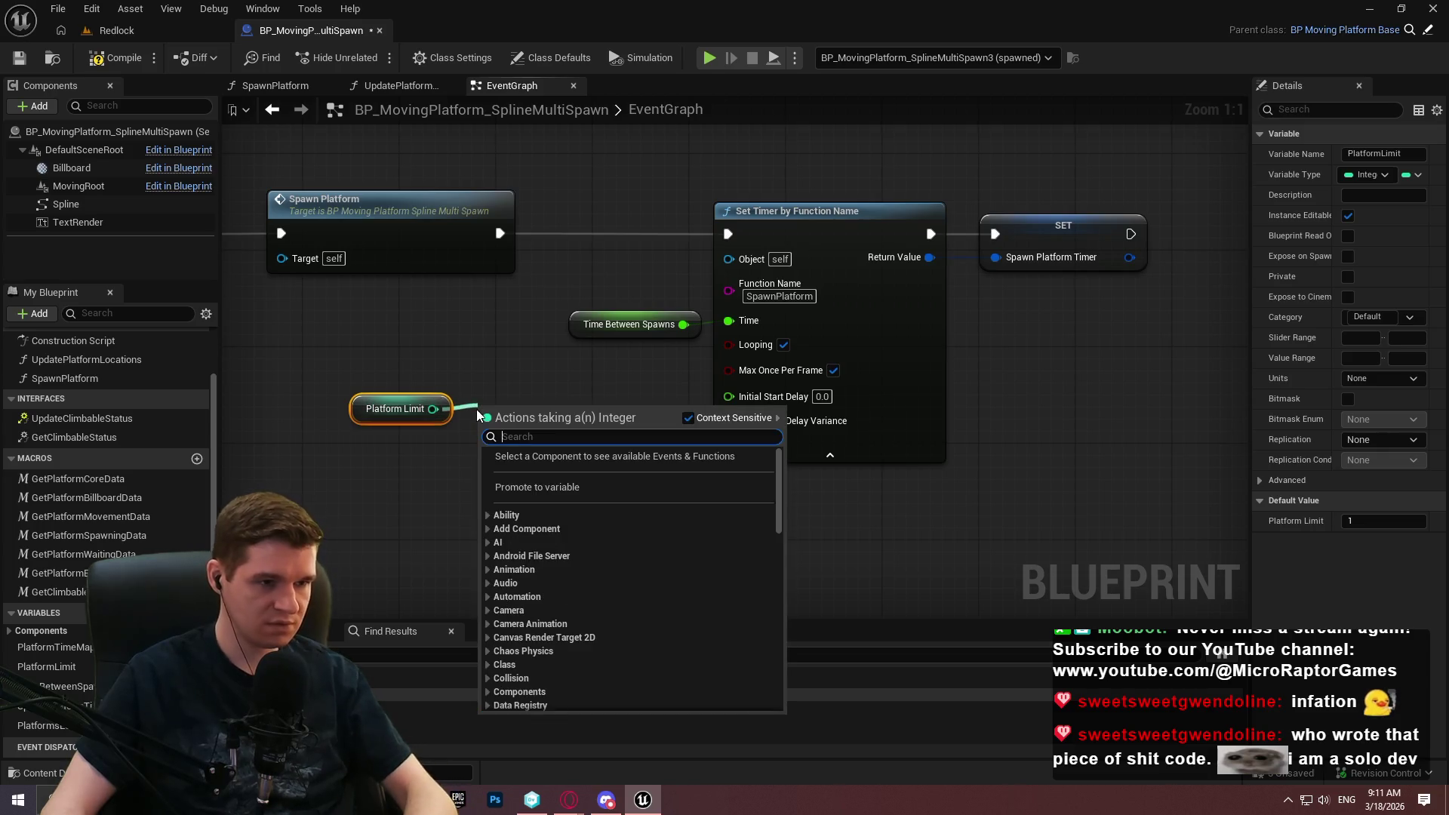
type("=")
left_click(582, 533)
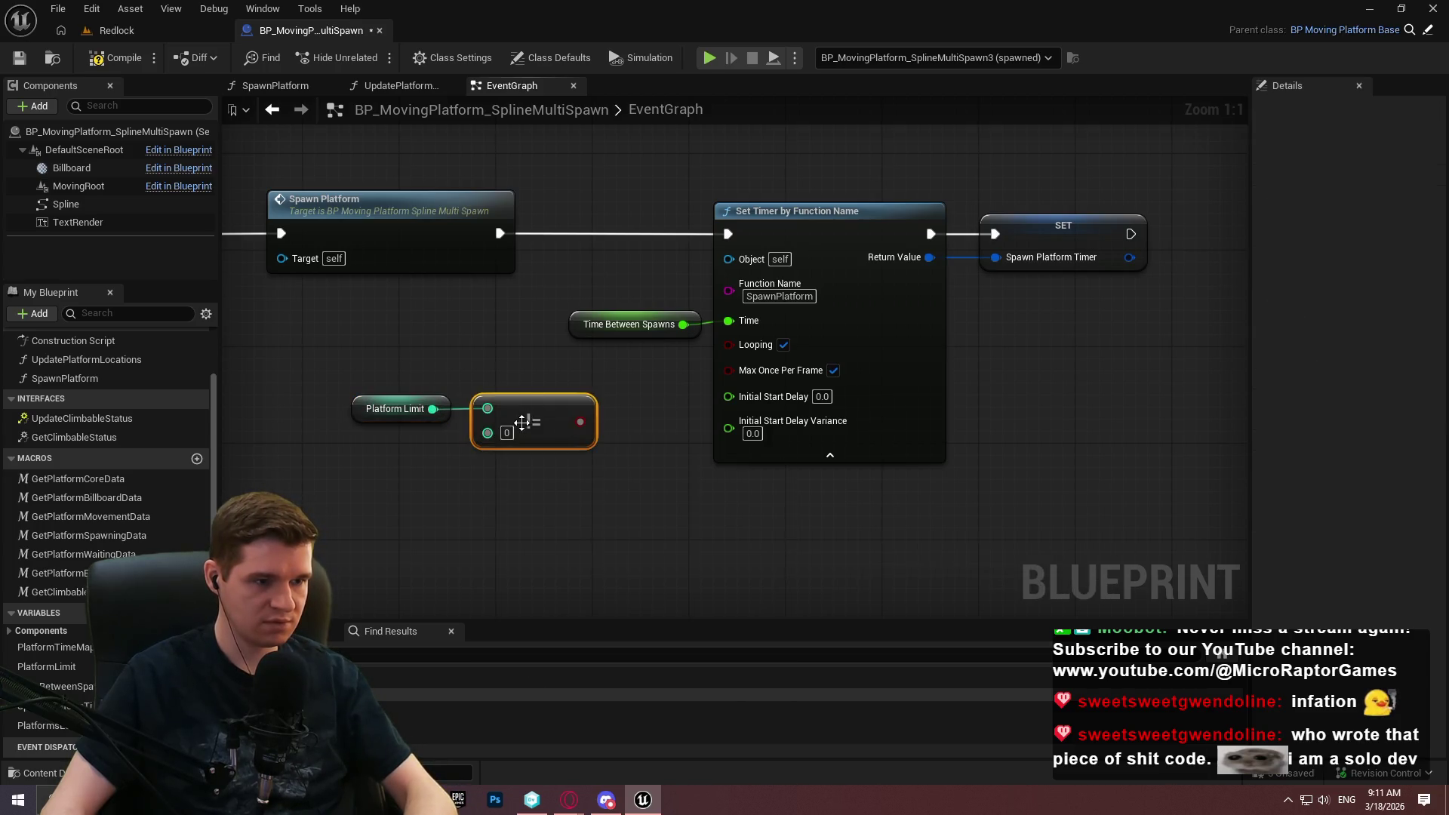
type("1")
left_click(497, 500)
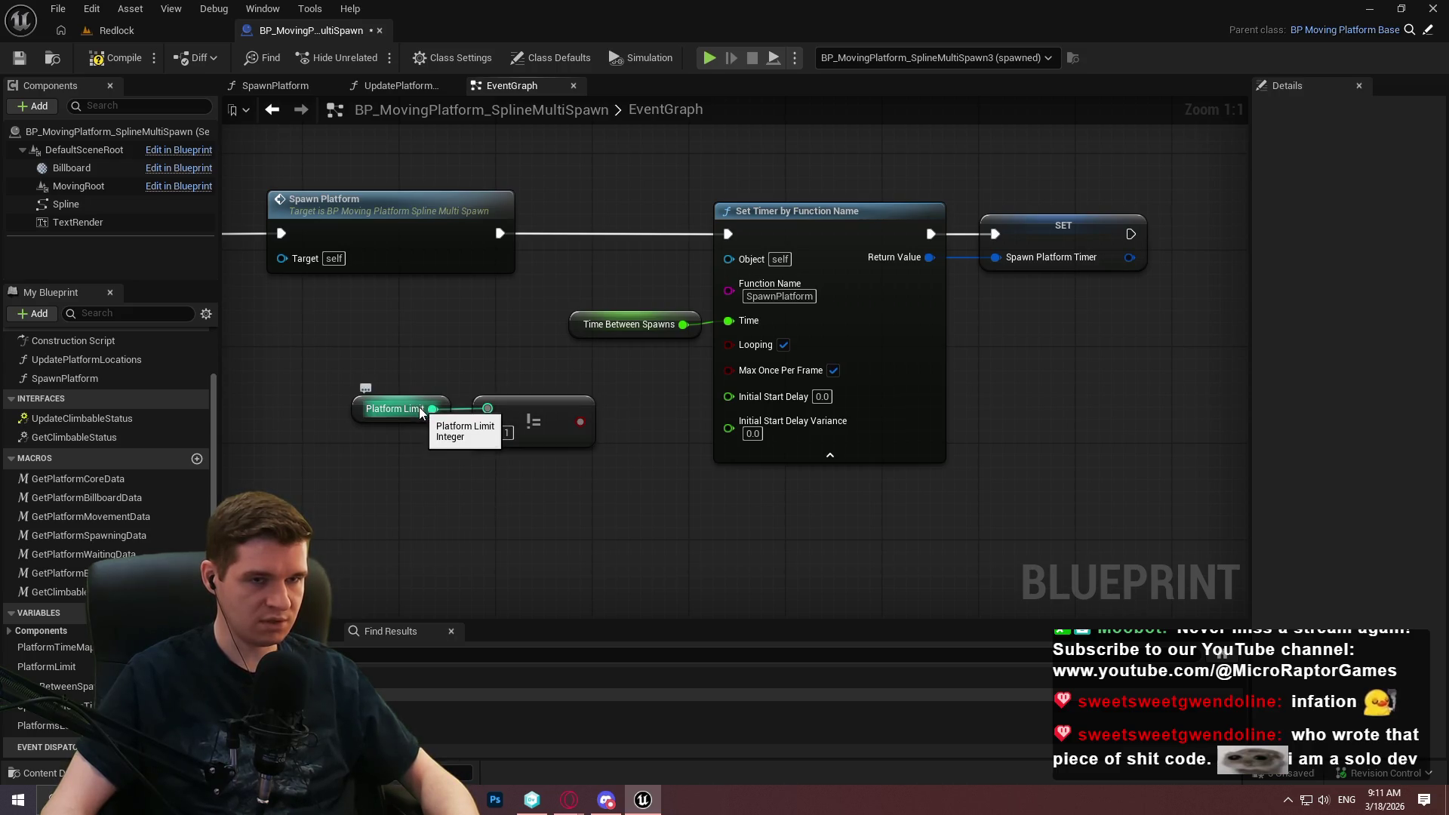
left_click_drag(548, 502, 721, 508)
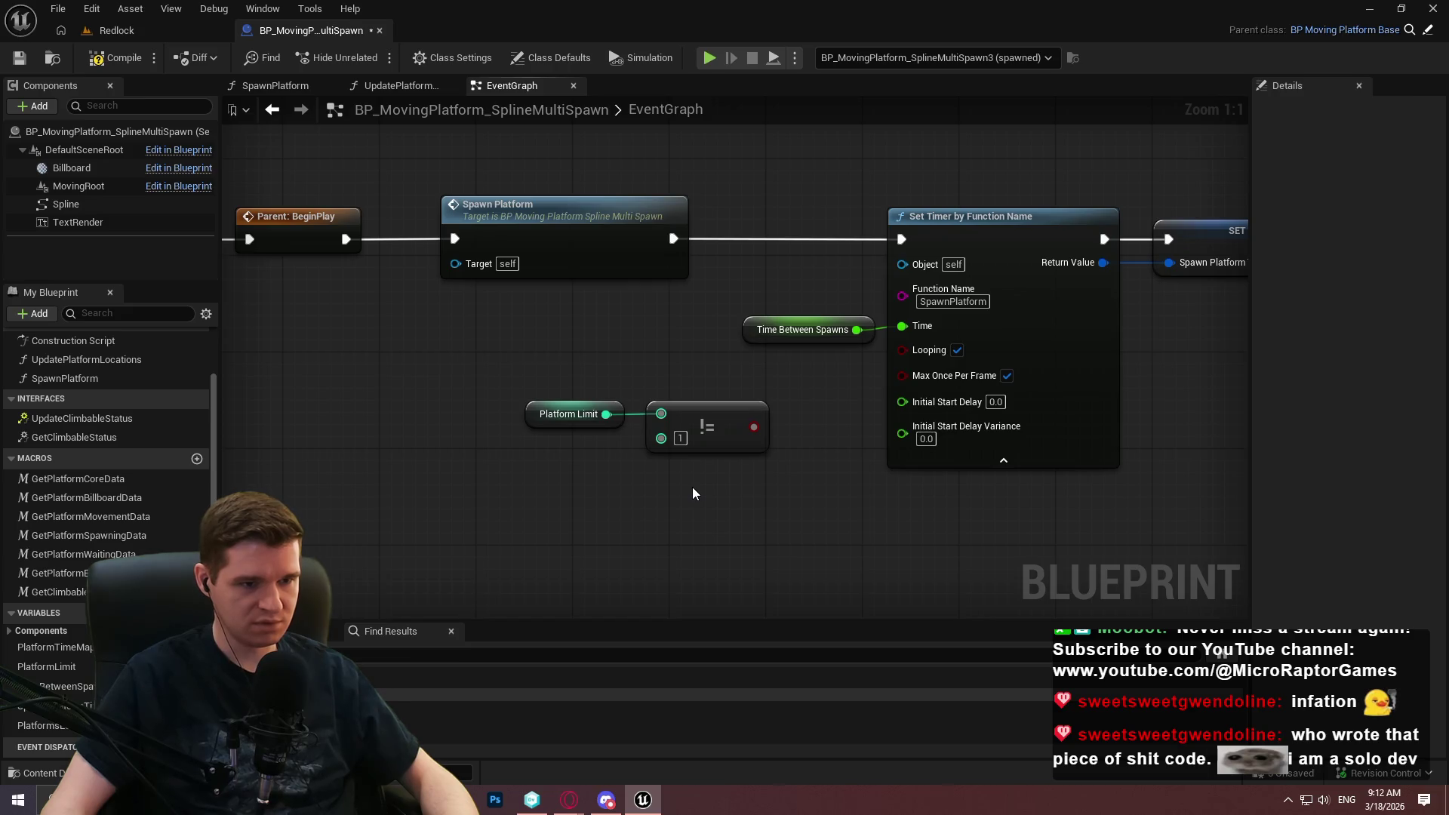
Add a <= comparison on Platform Limit and move it to the left.
left_click(691, 487)
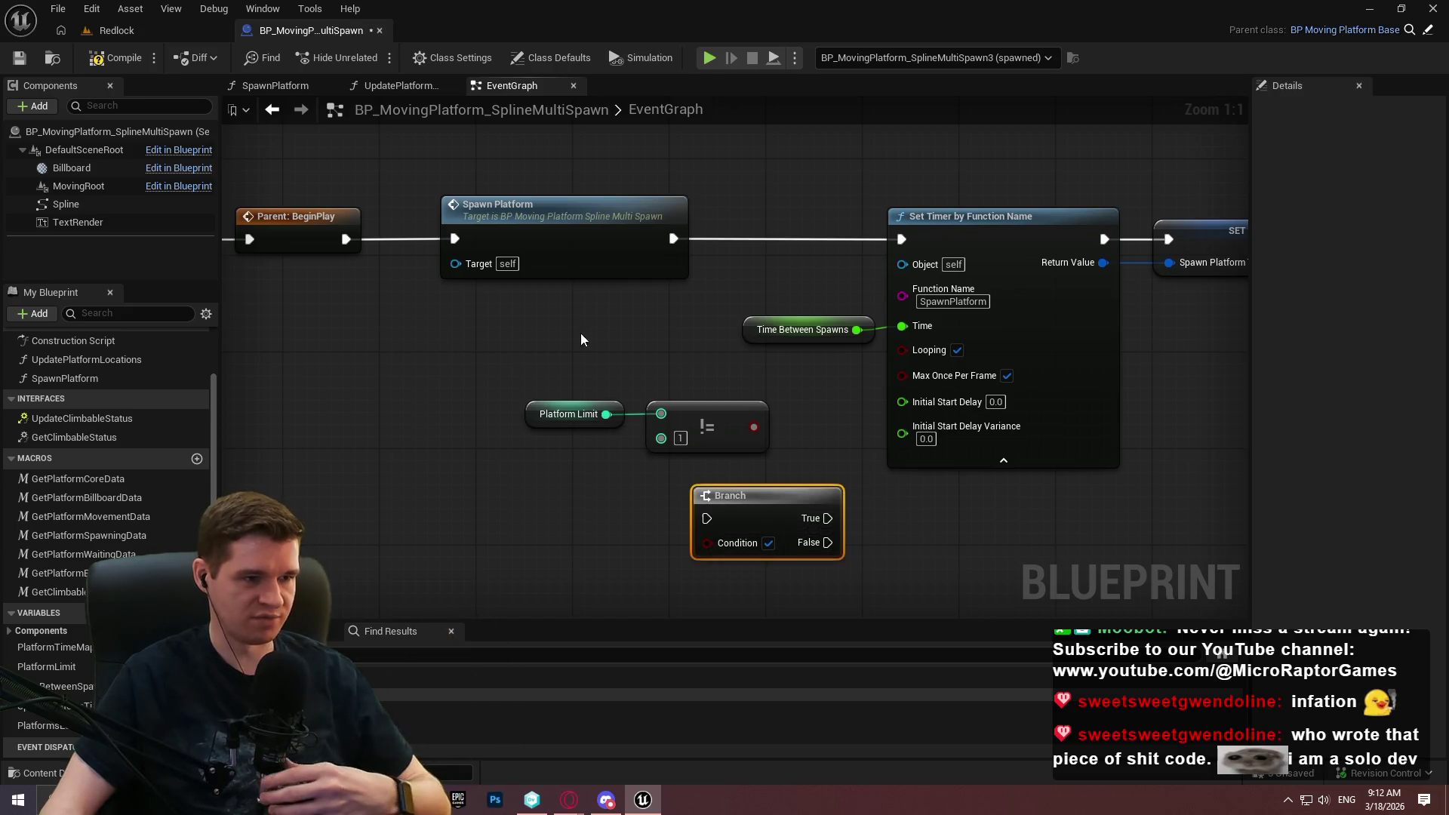
left_click(604, 437)
mouse_move(274, 432)
left_mouse_down()
mouse_move(392, 438)
mouse_move(492, 415)
left_mouse_up()
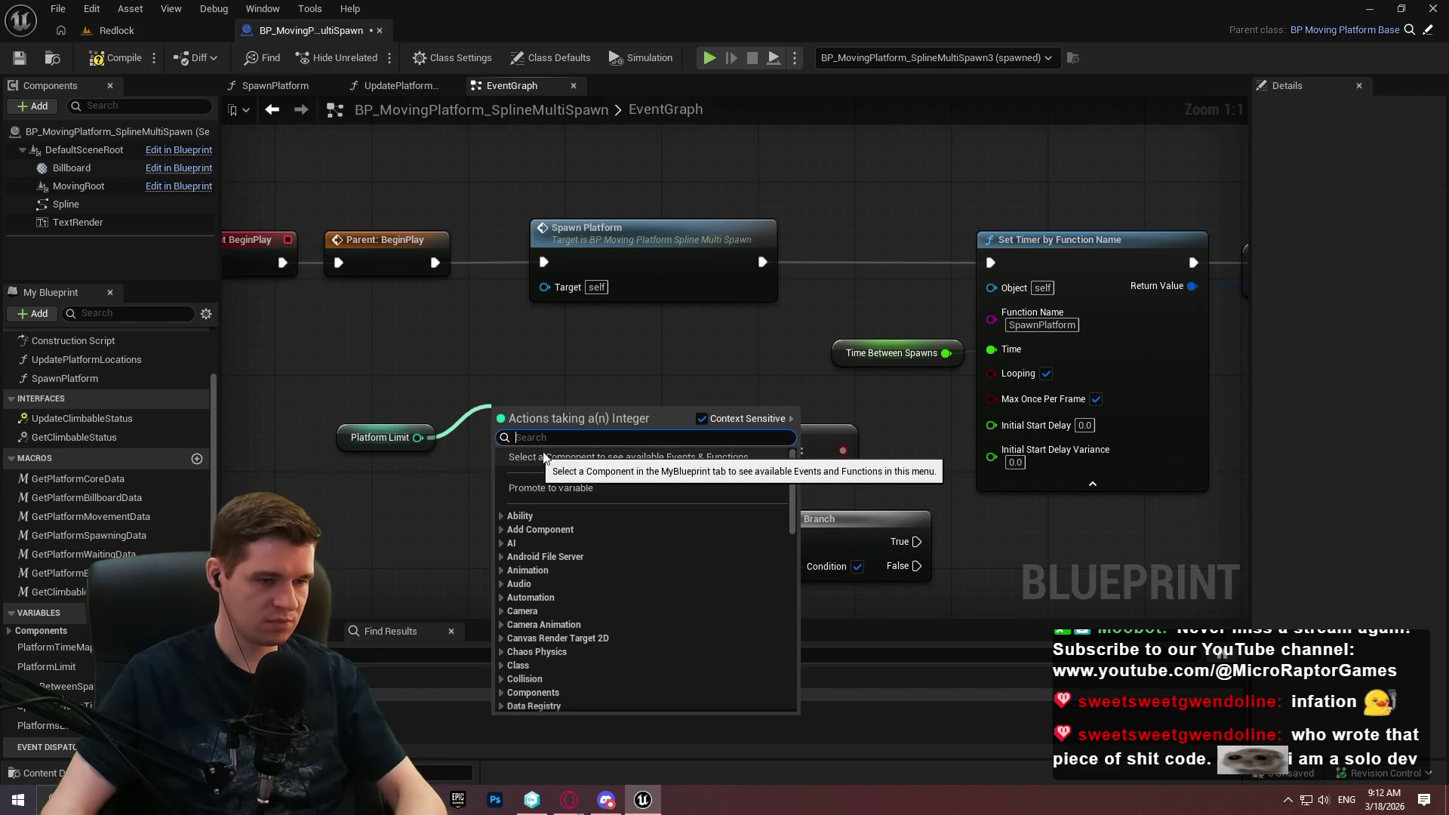
type("=")
type("<")
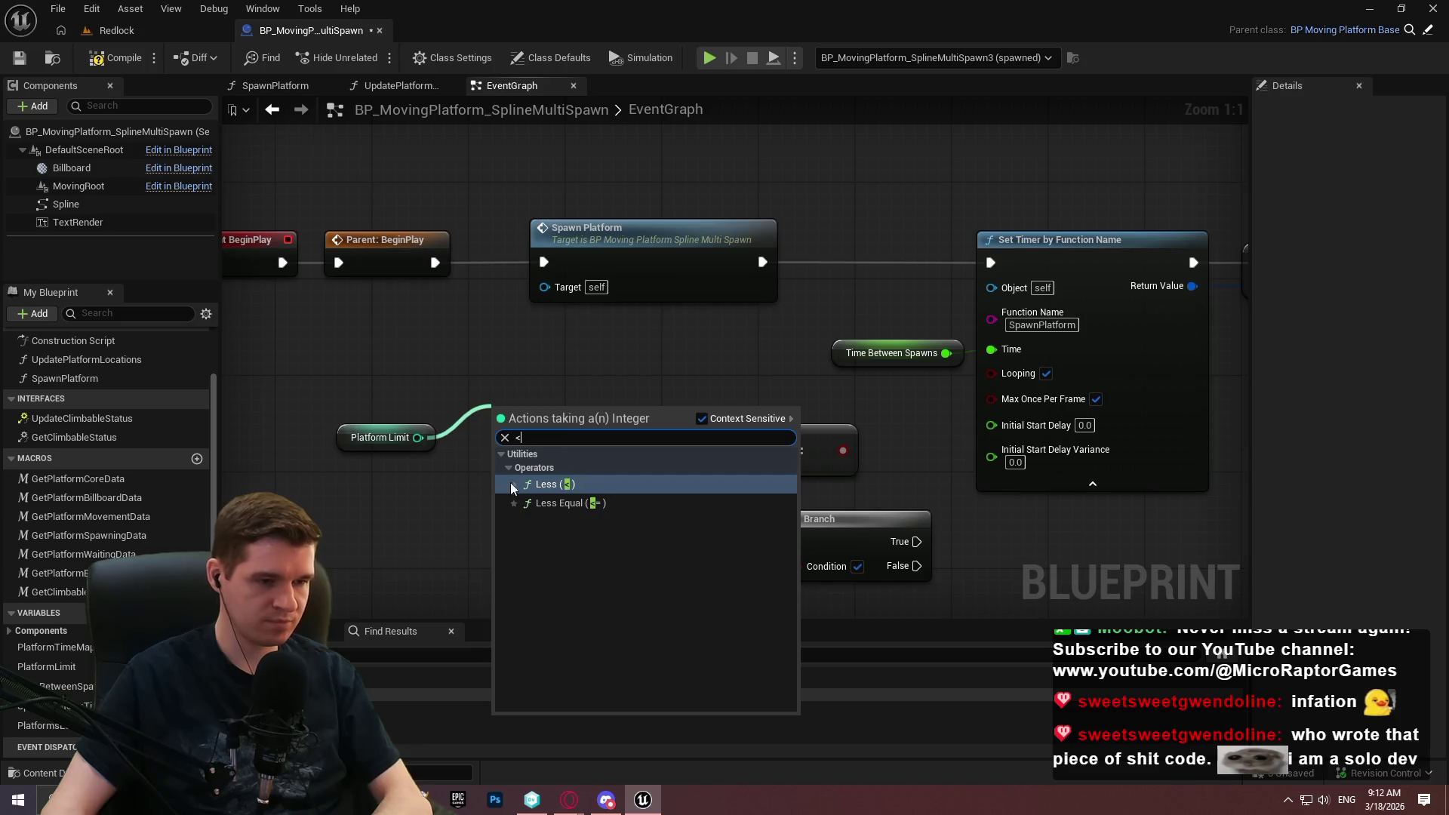
left_click(604, 503)
left_click(381, 437, "shift")
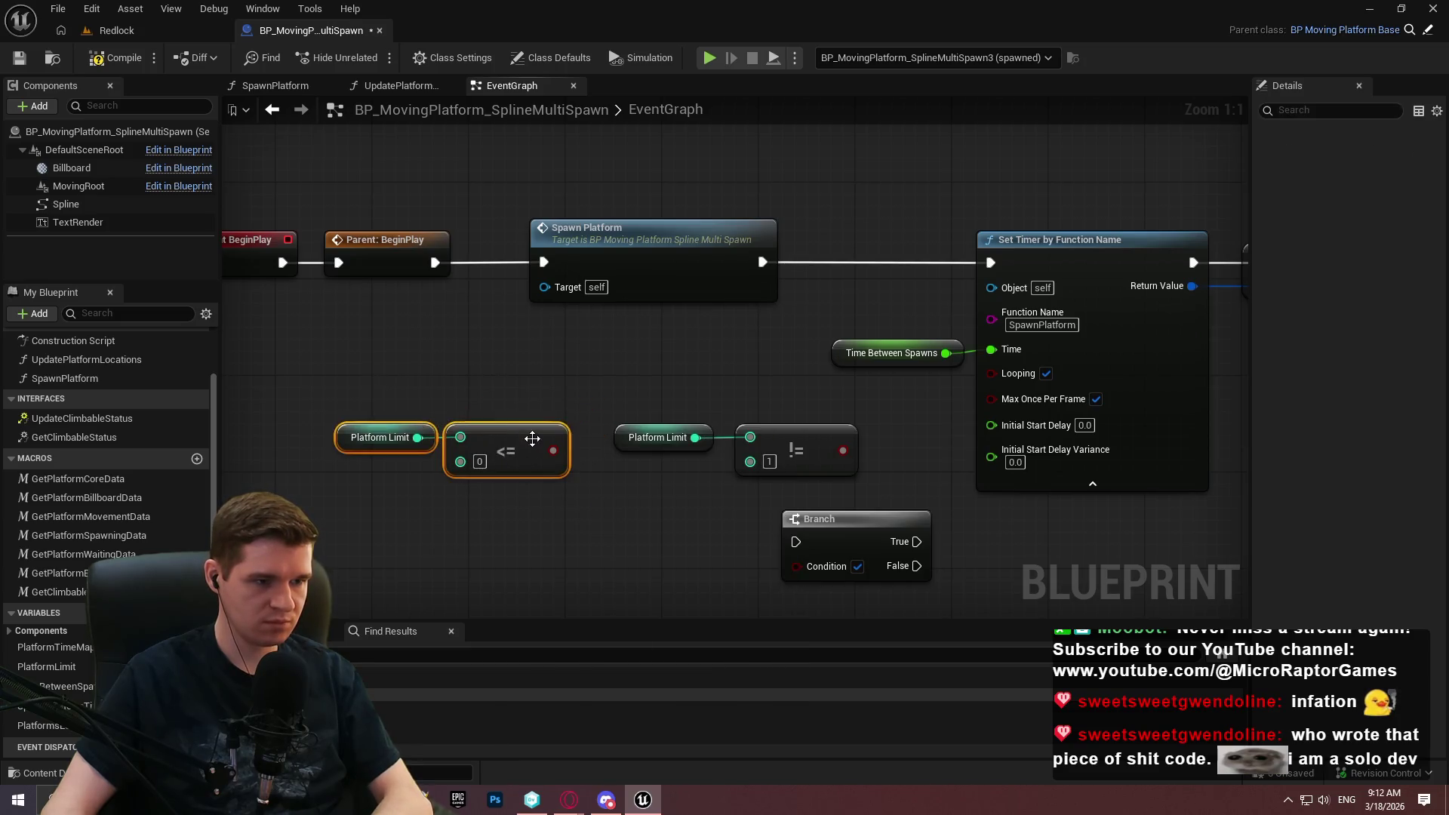
left_click_drag(498, 453, 280, 430)
Feed the <= result into a Branch and route Parent: BeginPlay's execution into it.
mouse_move(648, 434)
left_mouse_down()
mouse_move(739, 437)
mouse_move(717, 348)
left_mouse_up()
type("bra")
left_click(796, 562)
left_click_drag(848, 386, 711, 431)
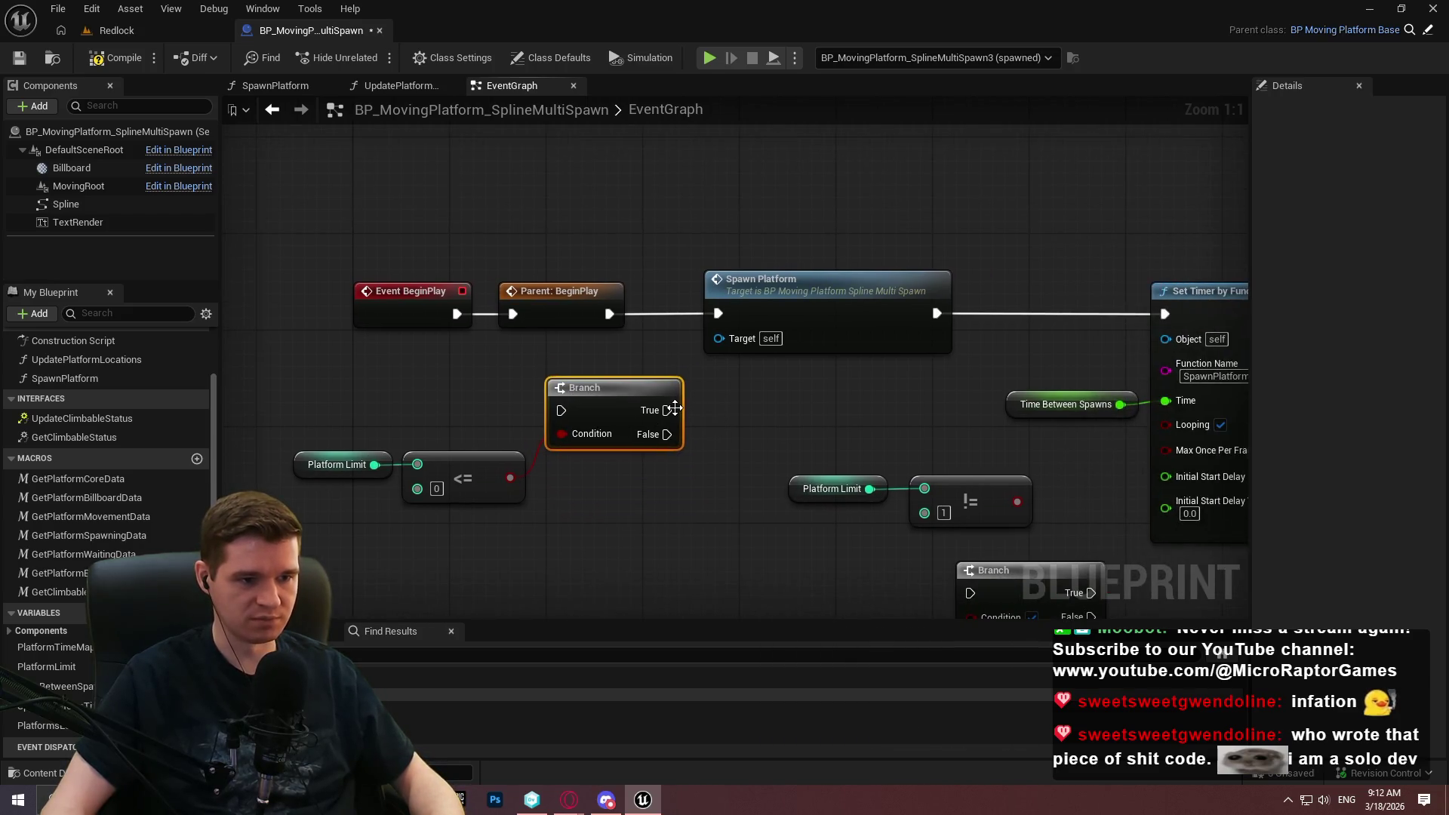
left_click_drag(681, 510, 396, 409)
left_click(573, 354)
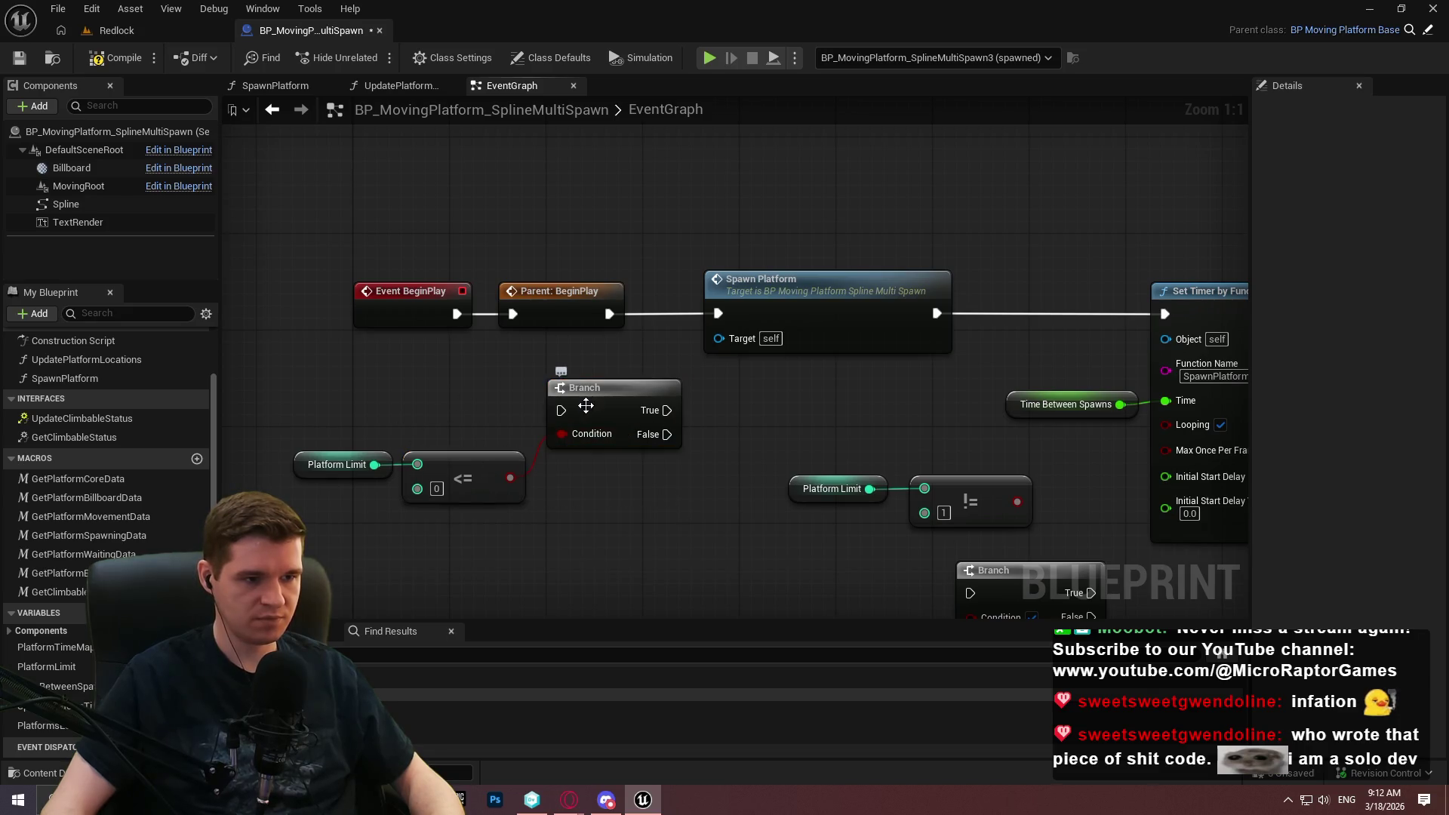
left_click_drag(609, 314, 561, 410)
Add a Print String printing 'Hello' on the Branch's True output.
mouse_move(666, 409)
left_mouse_down()
mouse_move(659, 545)
mouse_move(686, 532)
left_mouse_up()
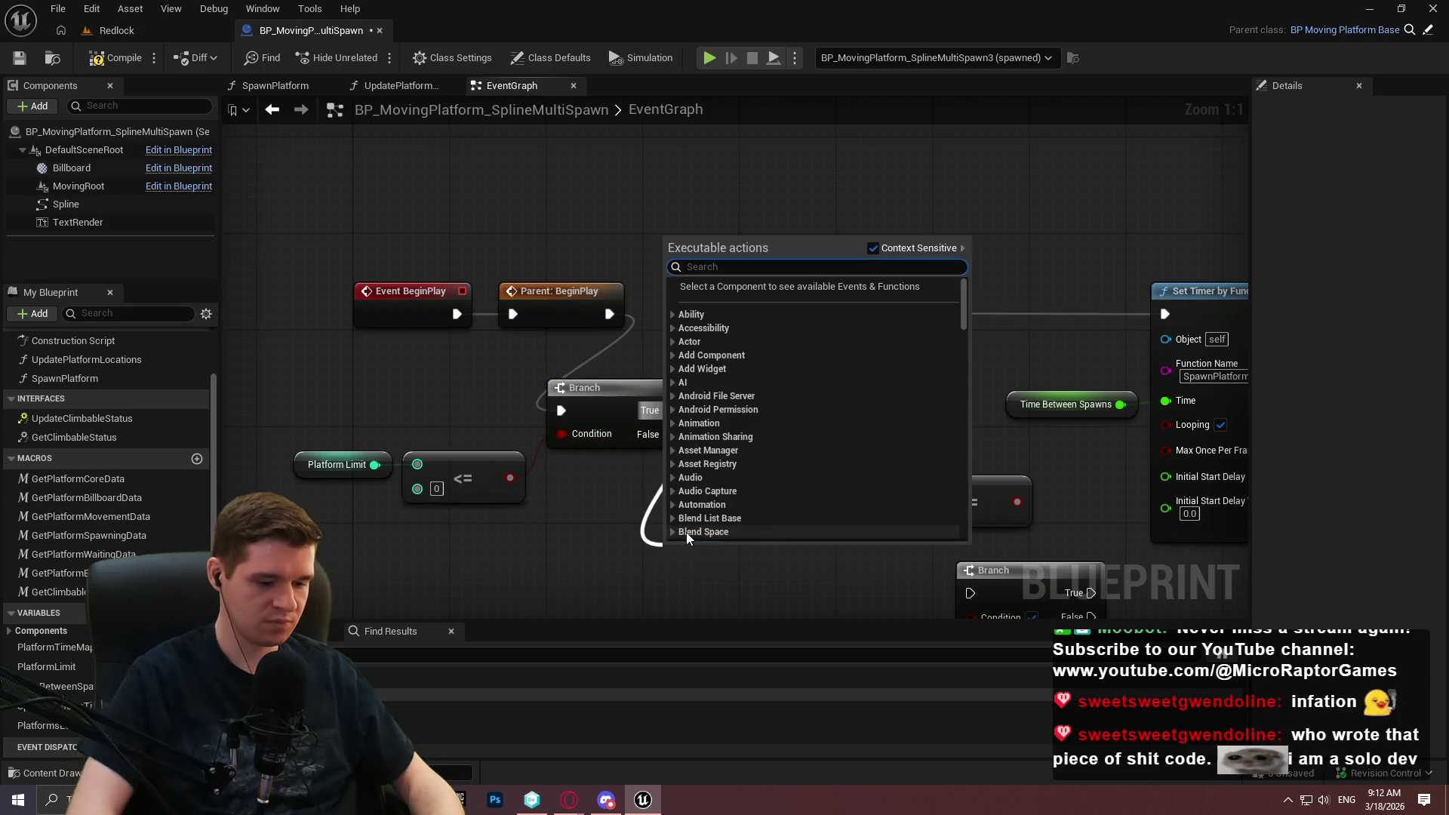
type("pr")
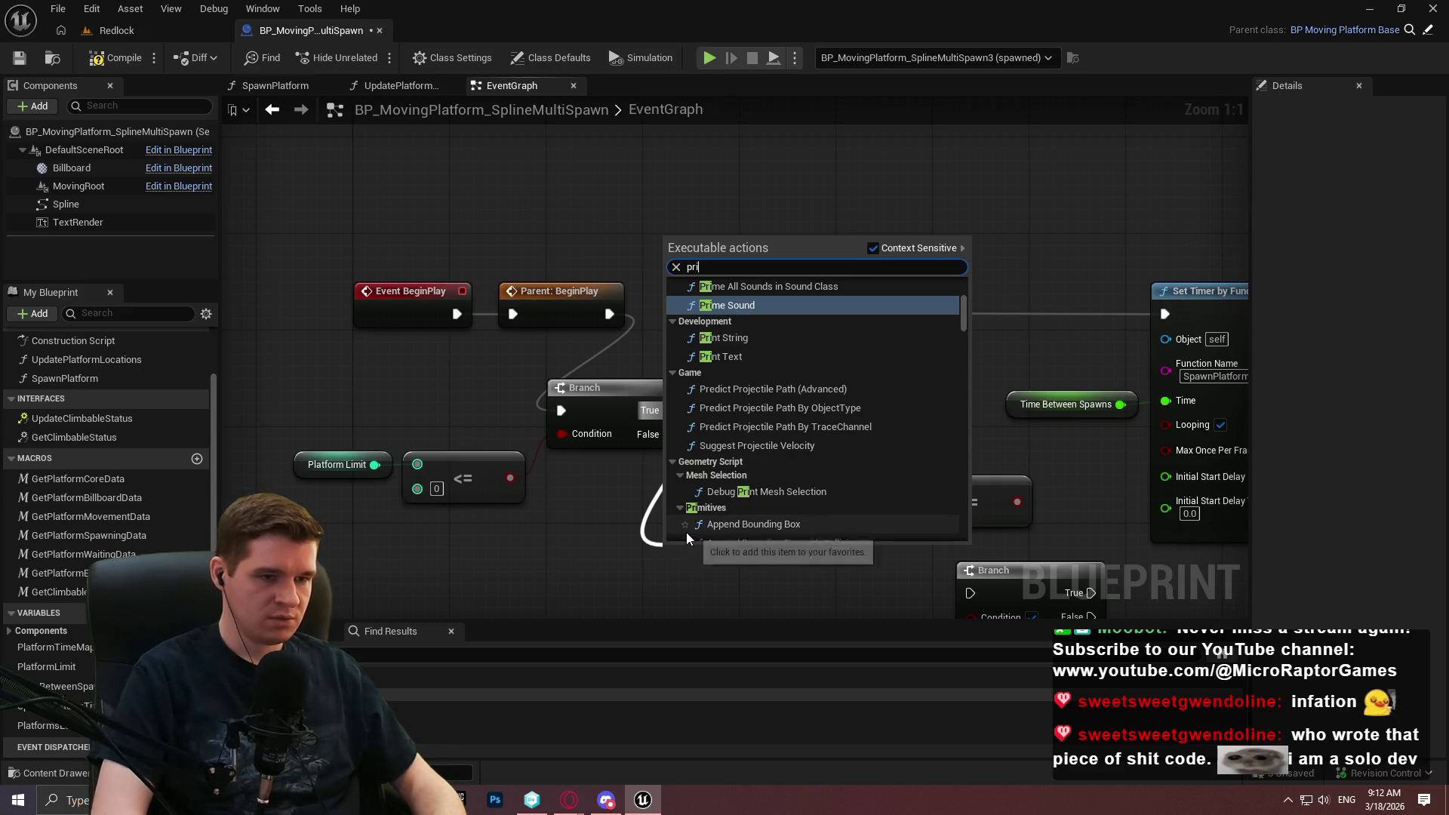
type("i")
key("Return")
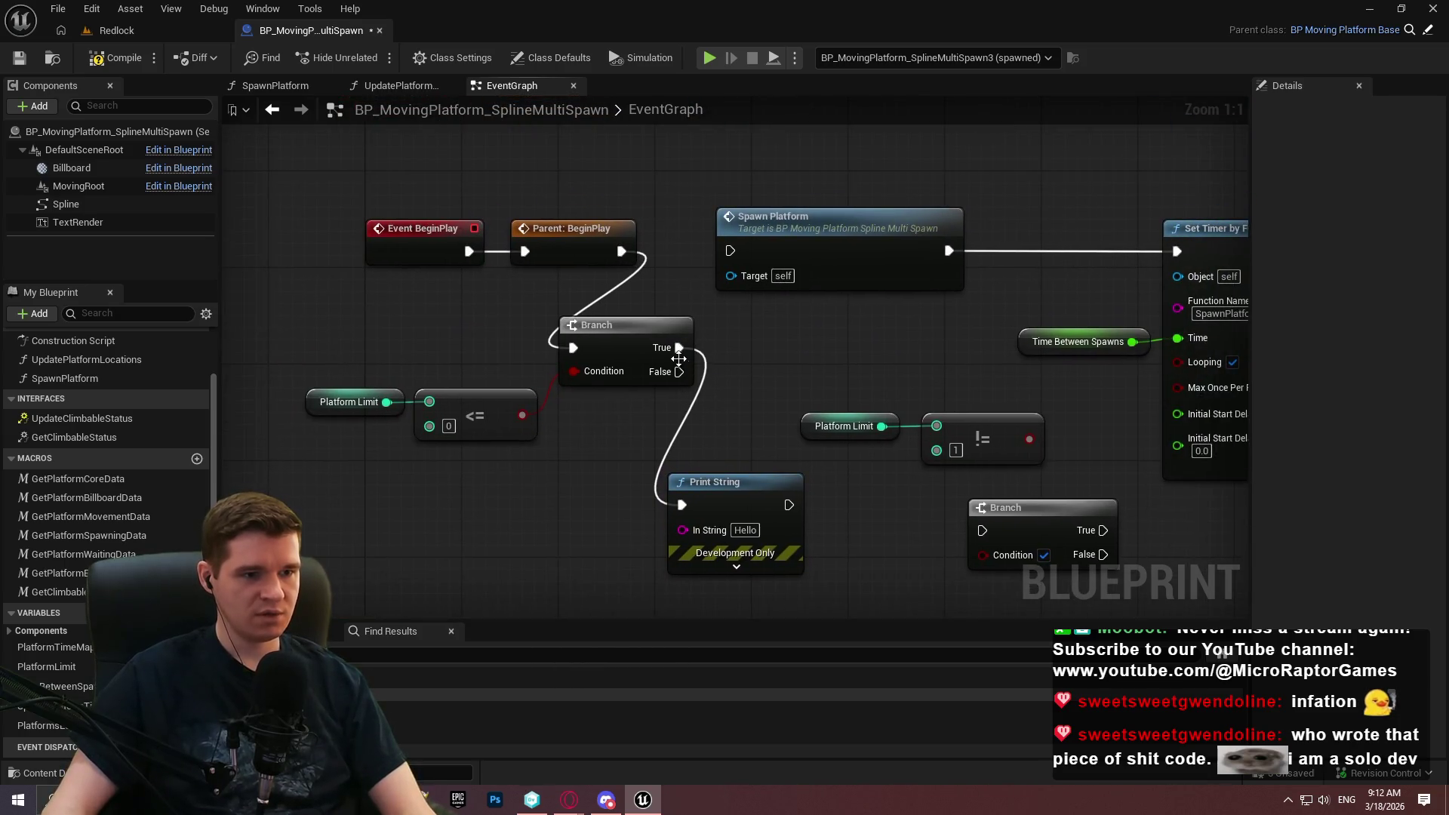
left_click_drag(933, 487, 526, 449)
left_click_drag(266, 326, 339, 329)
type("pri")
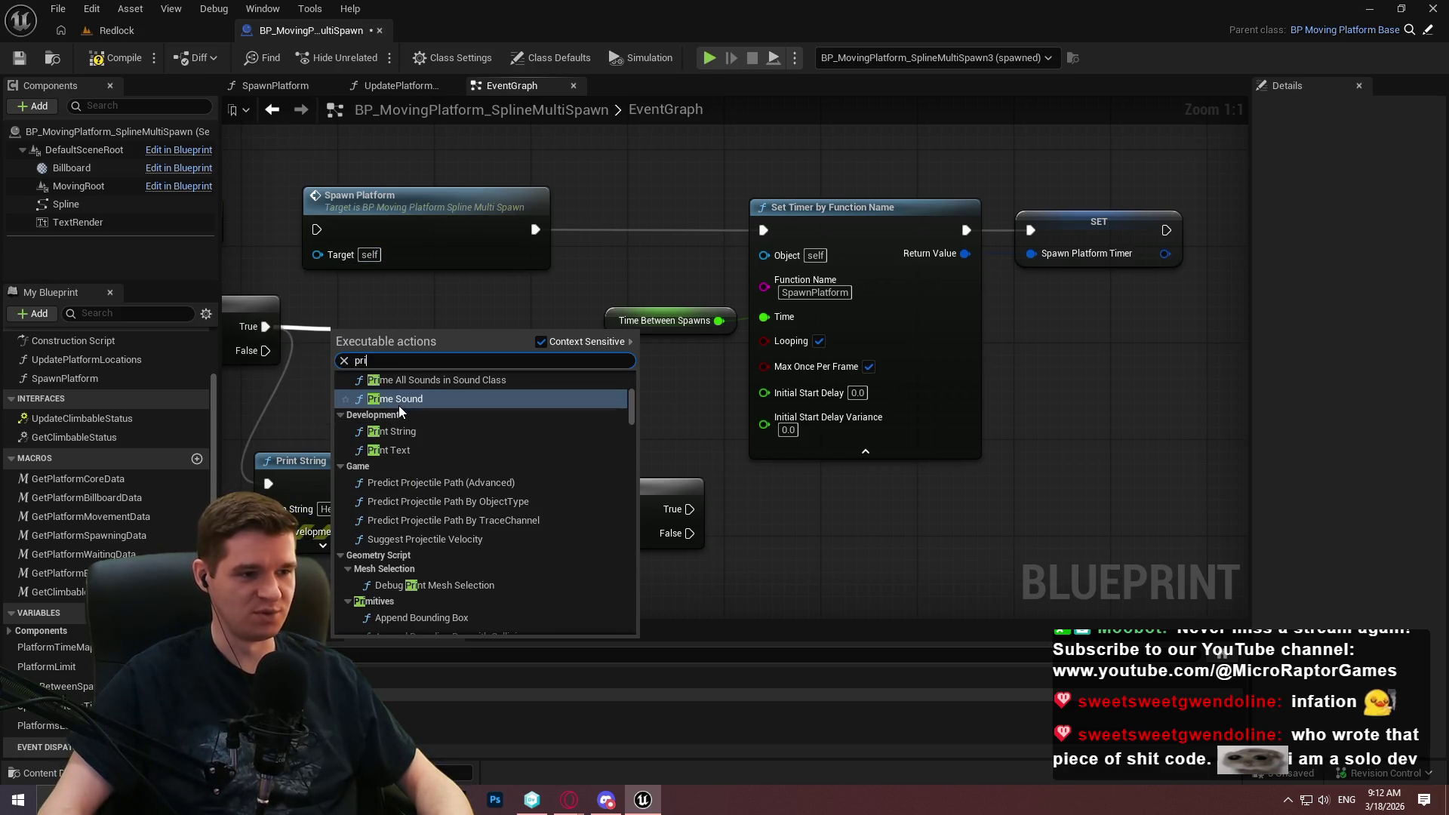
scroll(420, 453, "up", 2)
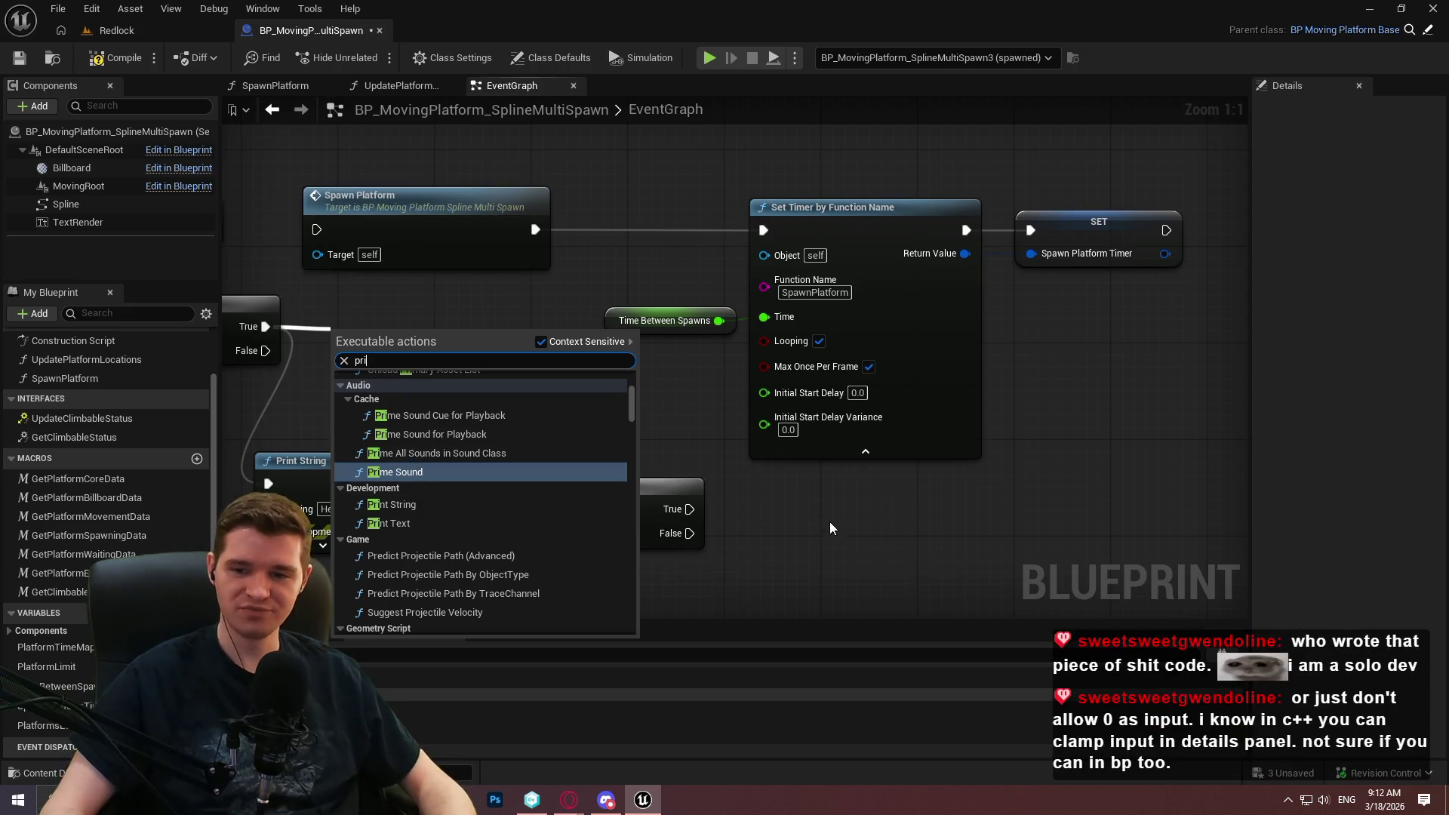
key("Escape")
left_click_drag(493, 374, 659, 414)
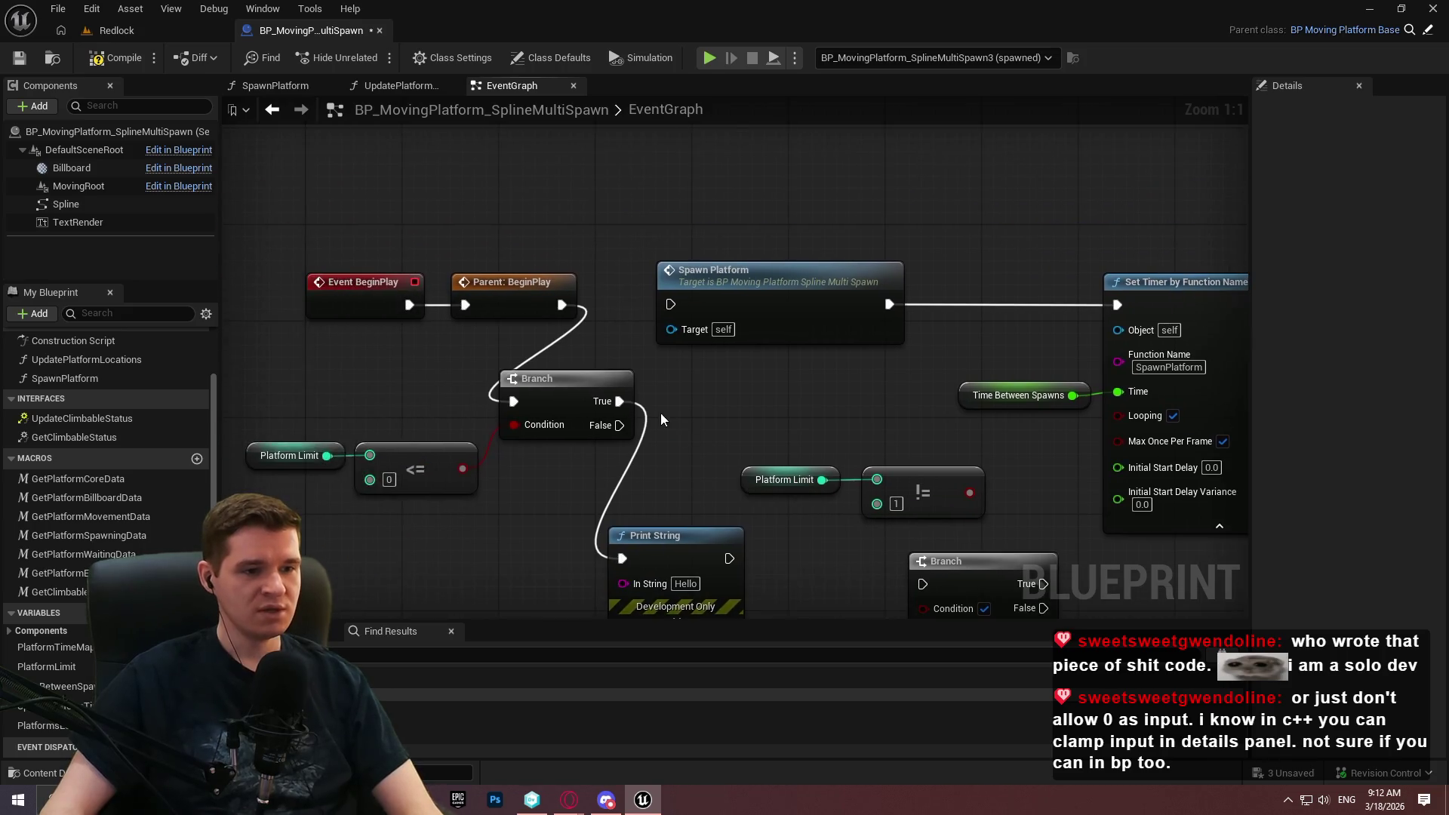
Try Kilometers and Kelvin as Platform Limit's units, then reset Units to None.
left_click(336, 342)
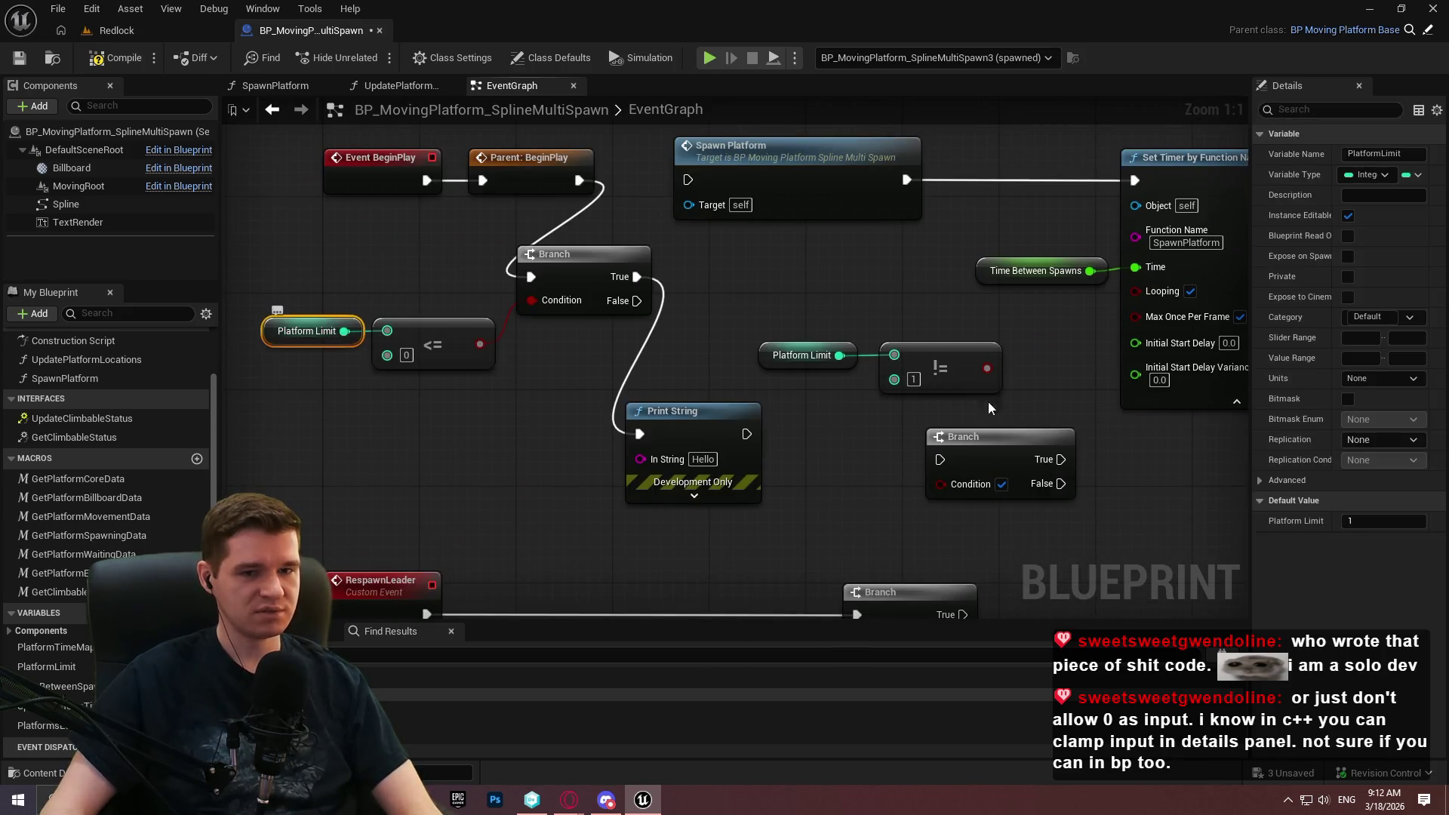
left_click_drag(1252, 300, 1075, 310)
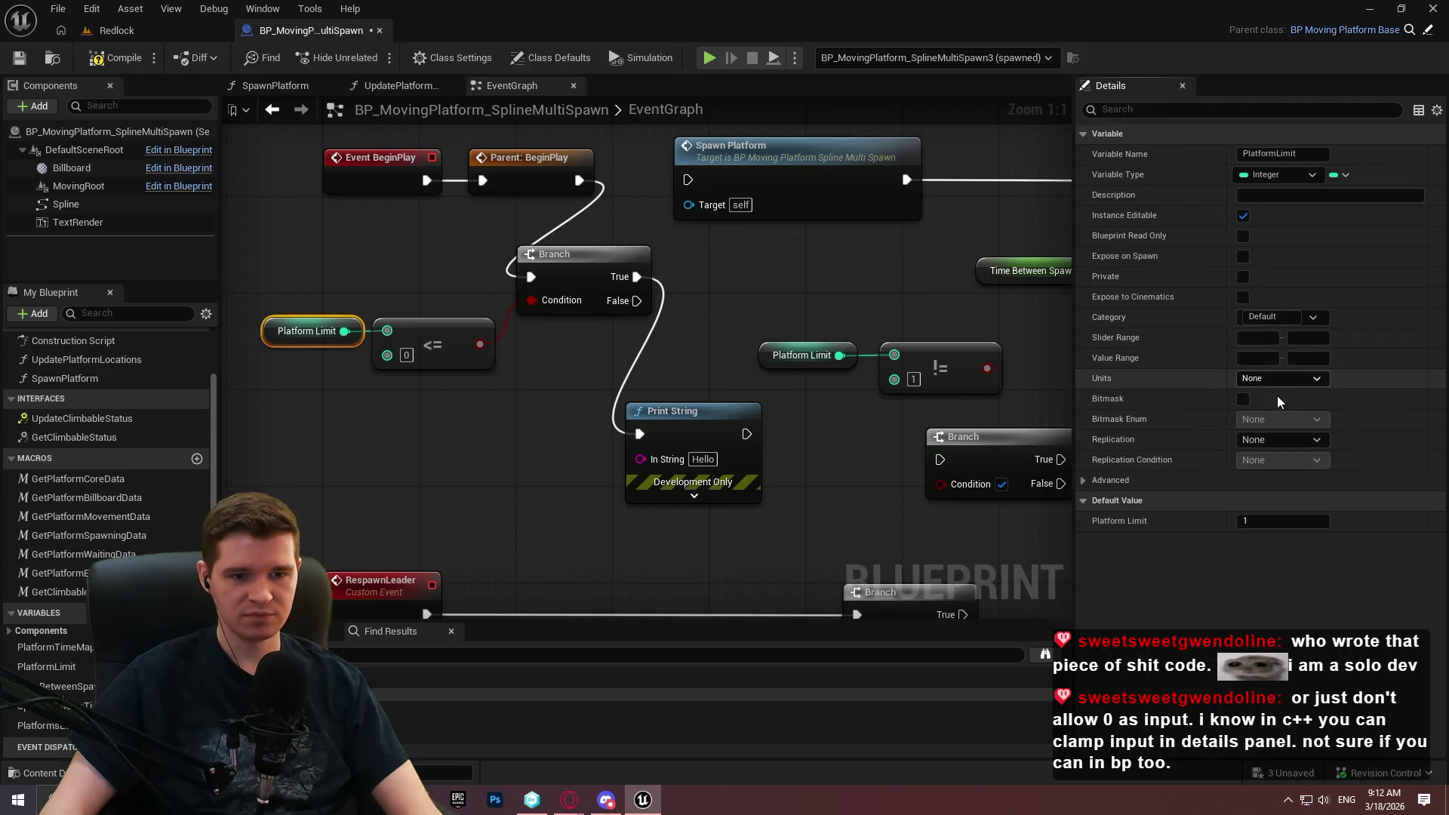
left_click(1243, 399)
left_click(1243, 399)
left_click(1275, 379)
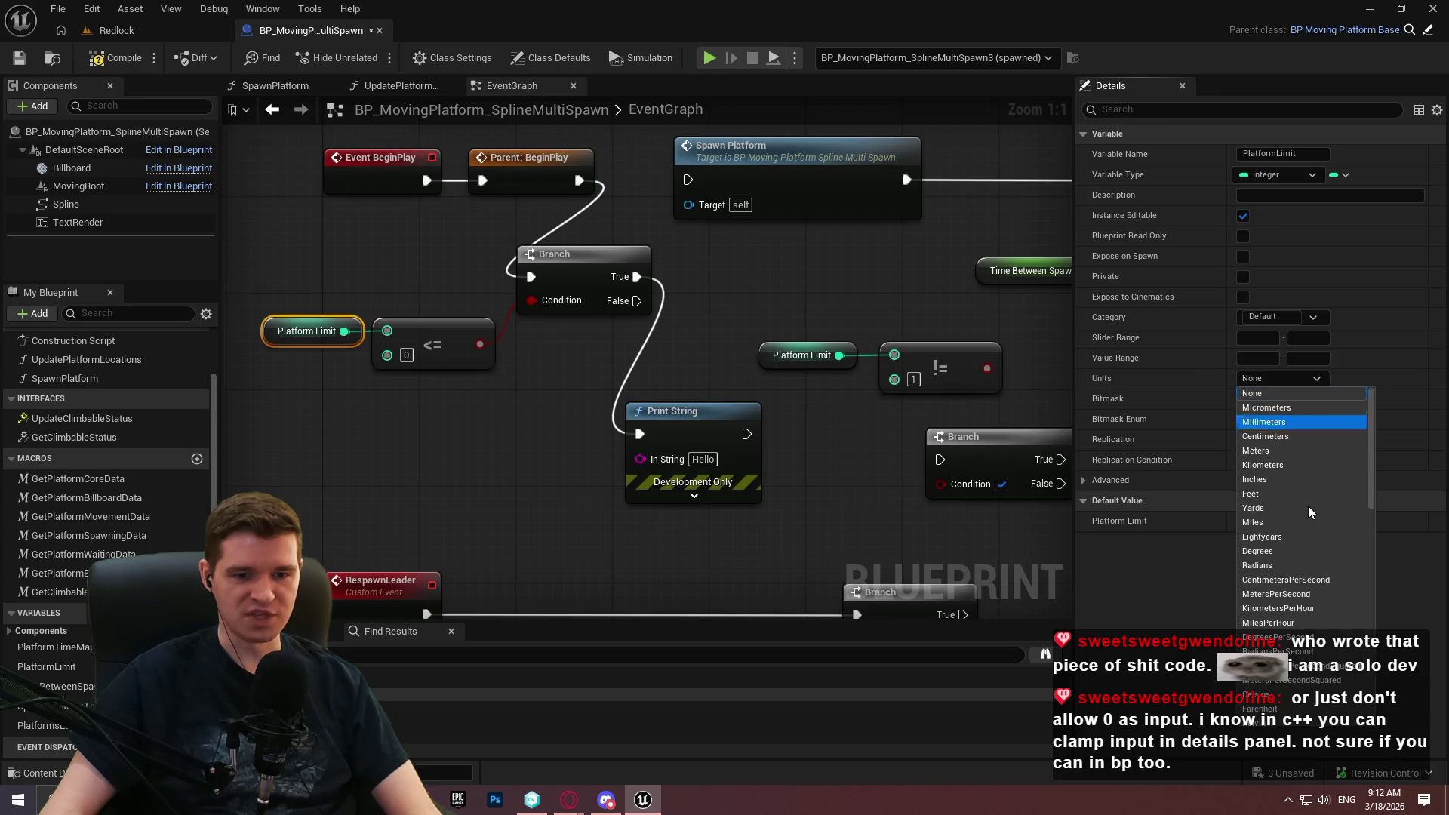
left_click(1277, 467)
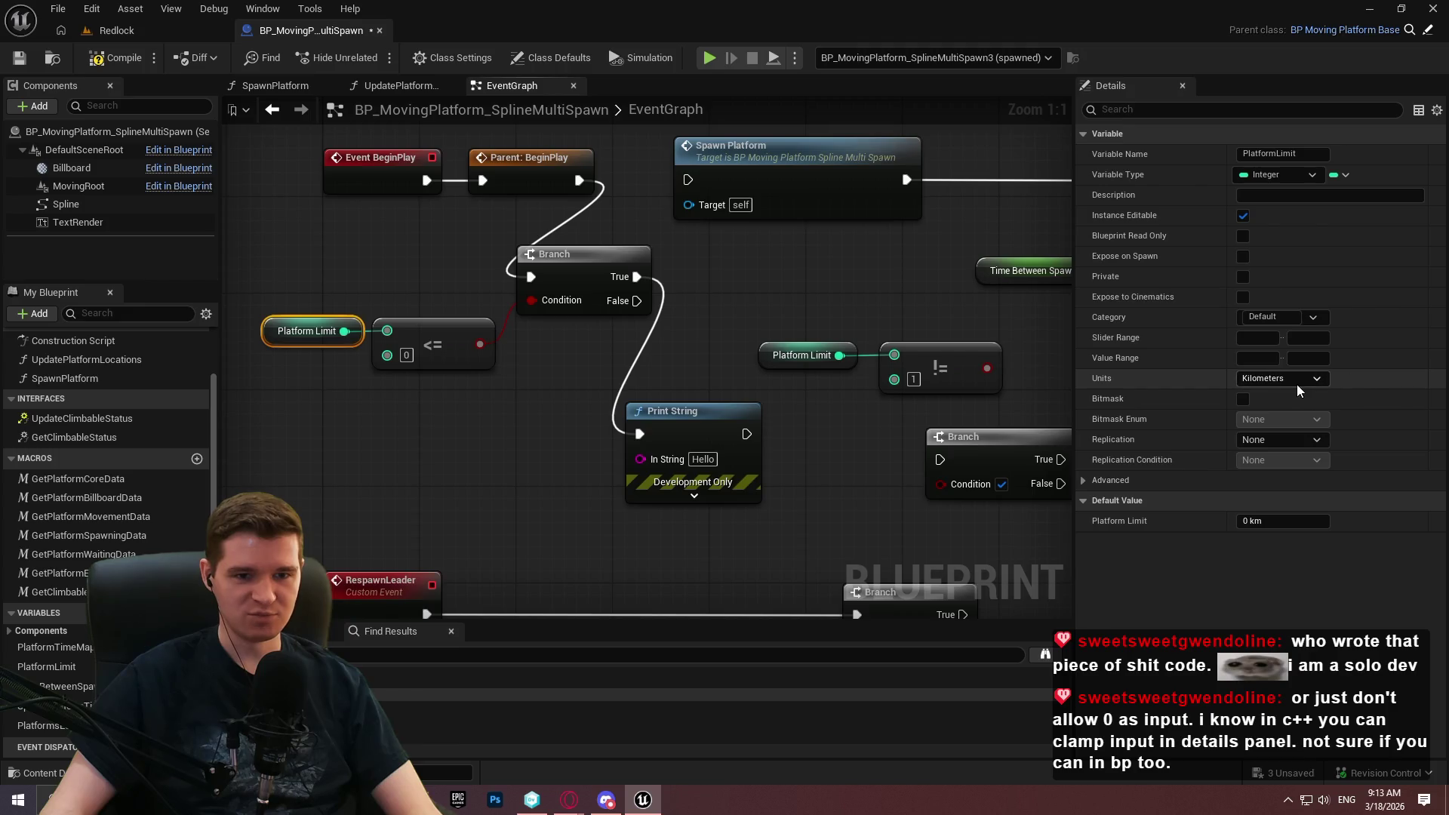
left_click(1296, 381)
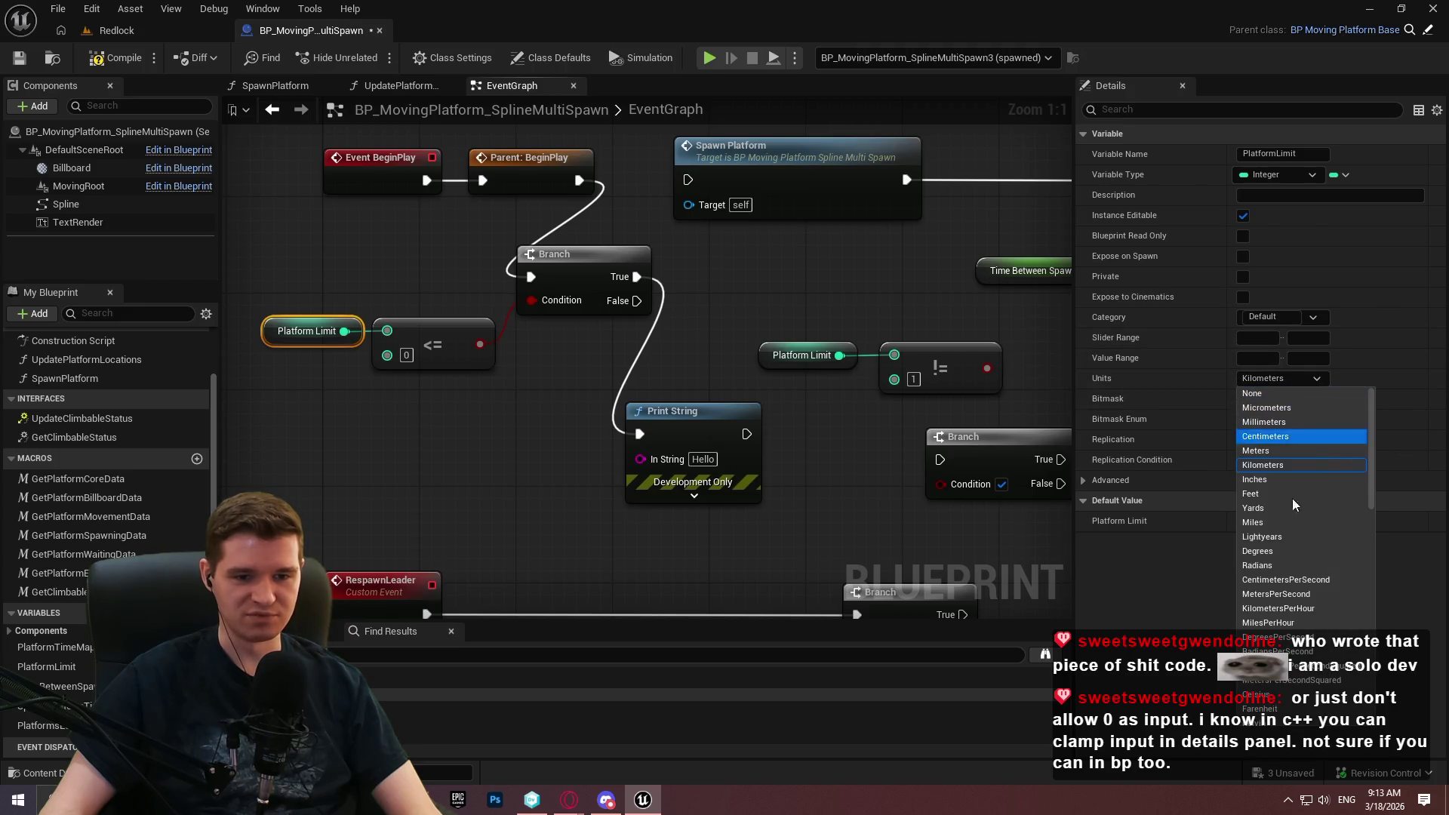
scroll(1305, 519, "down", 3)
scroll(1351, 407, "down", 3)
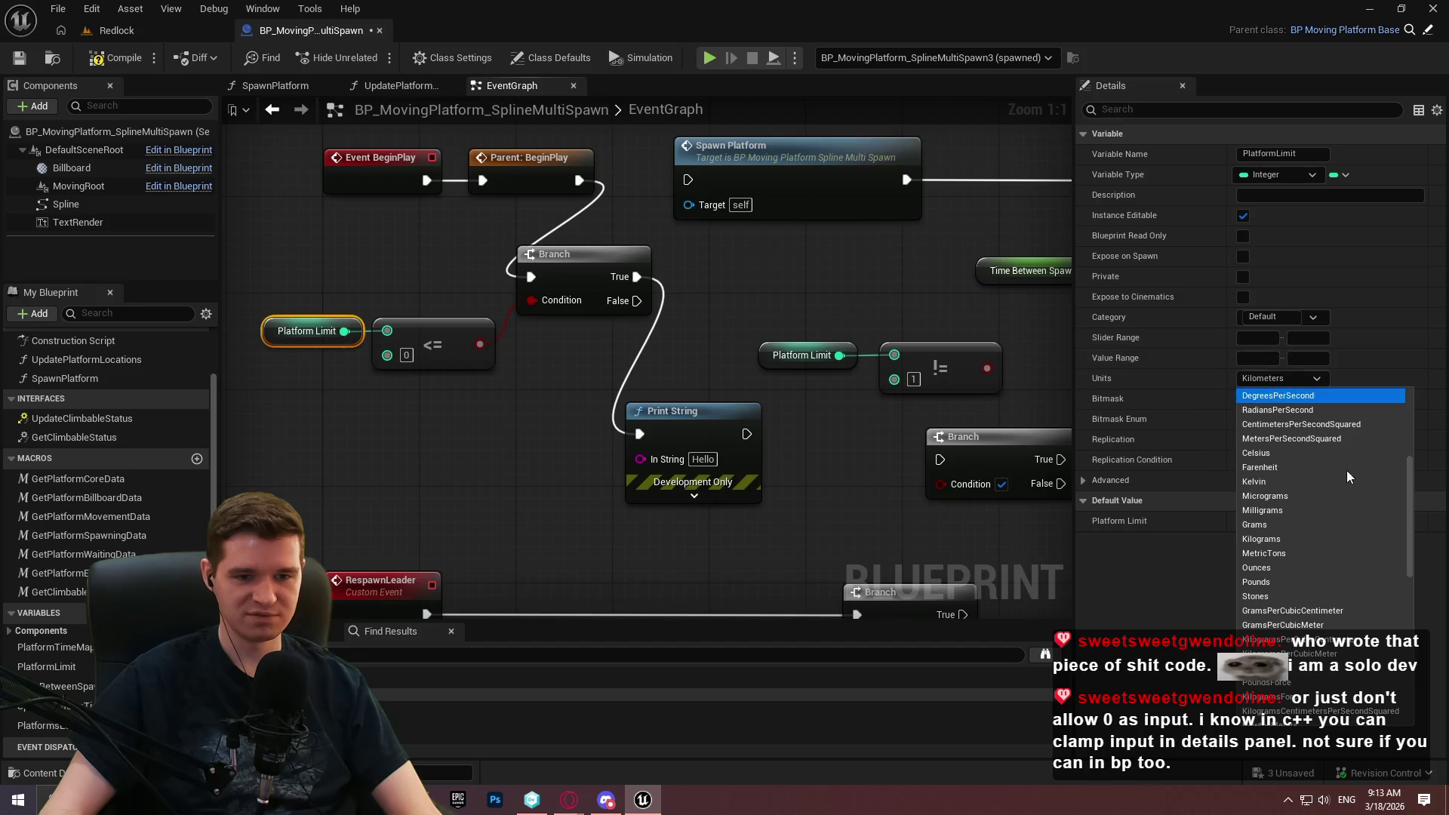
left_click(1272, 484)
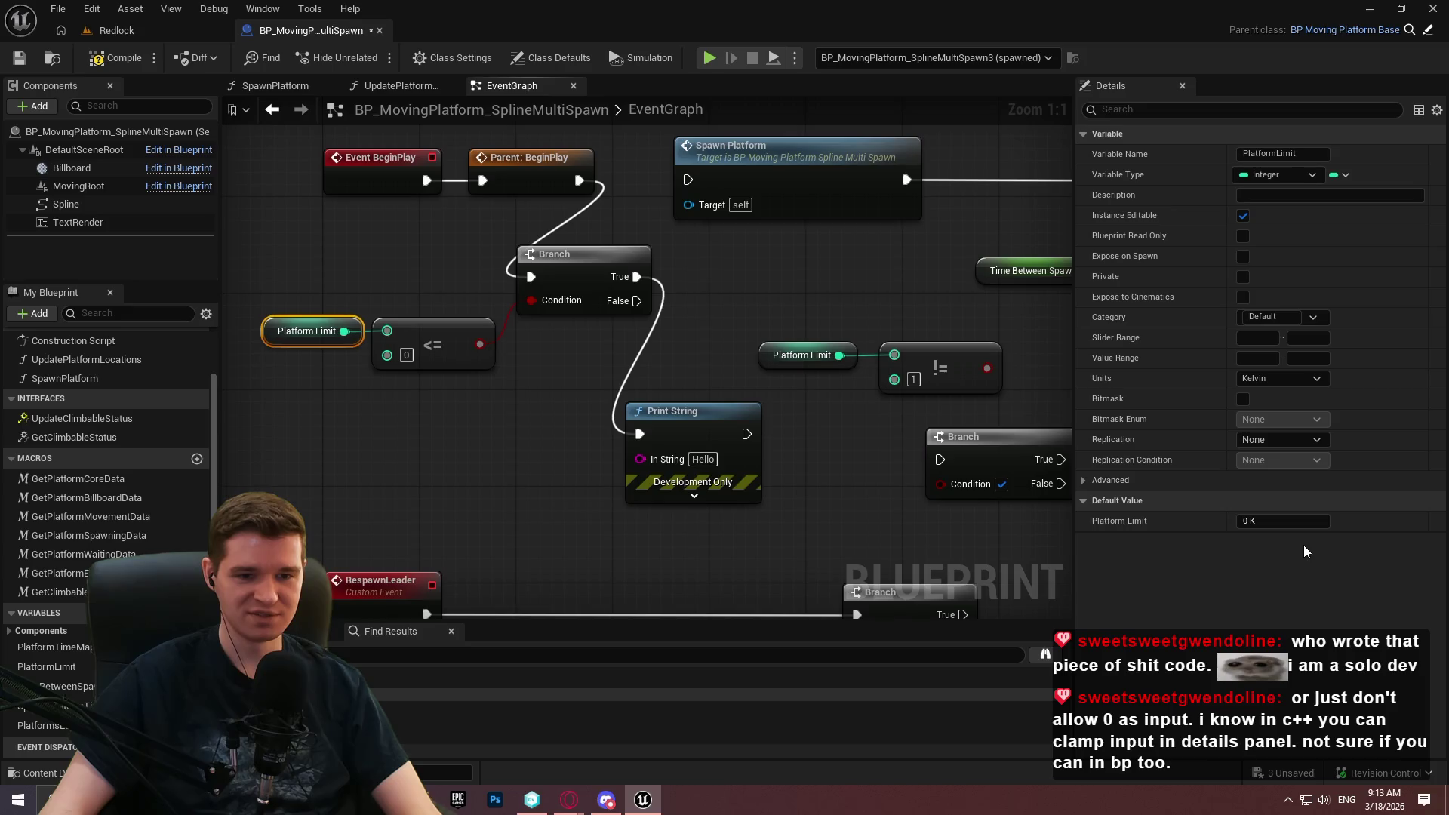
left_click(1288, 380)
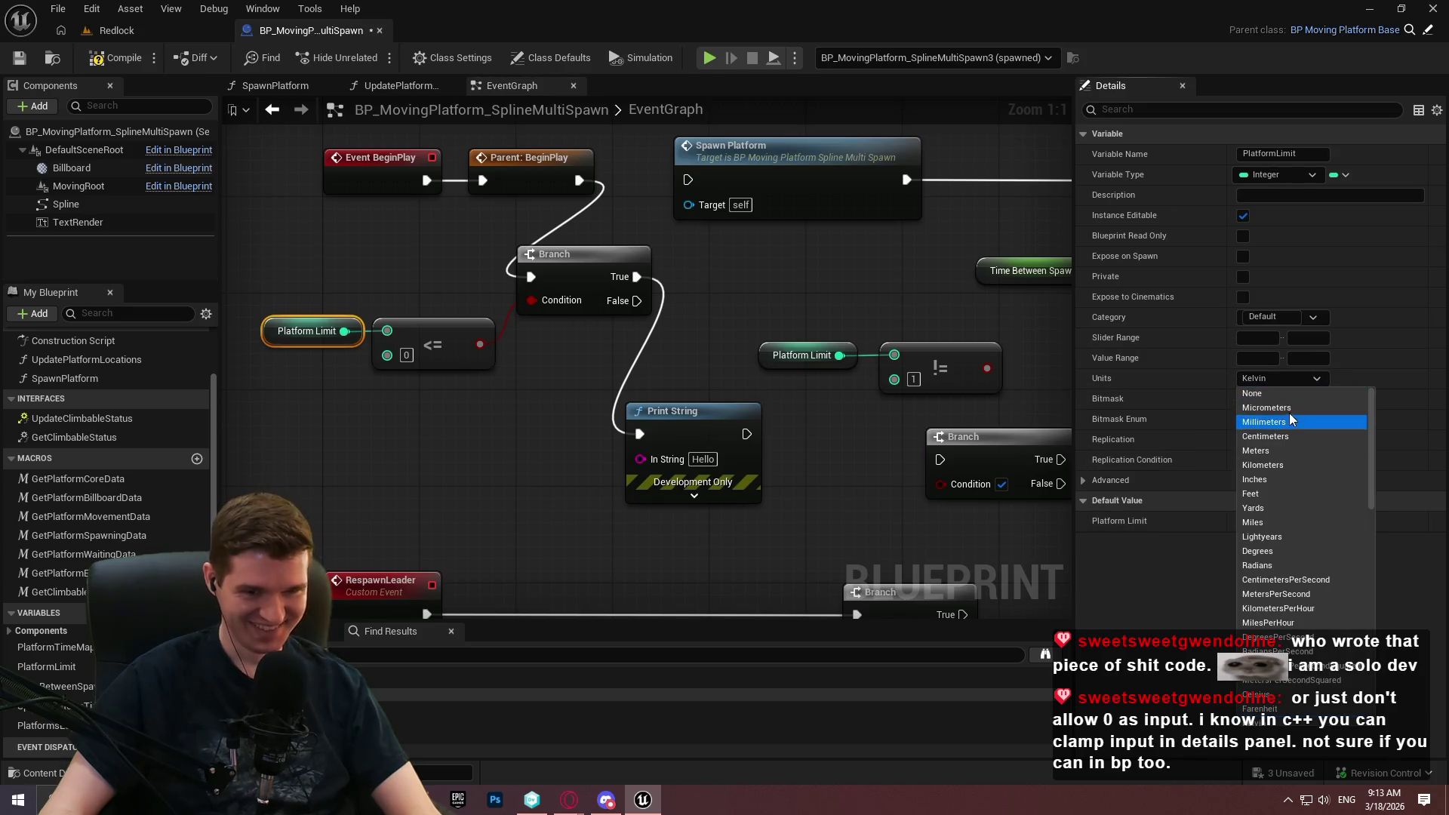
left_click(1283, 393)
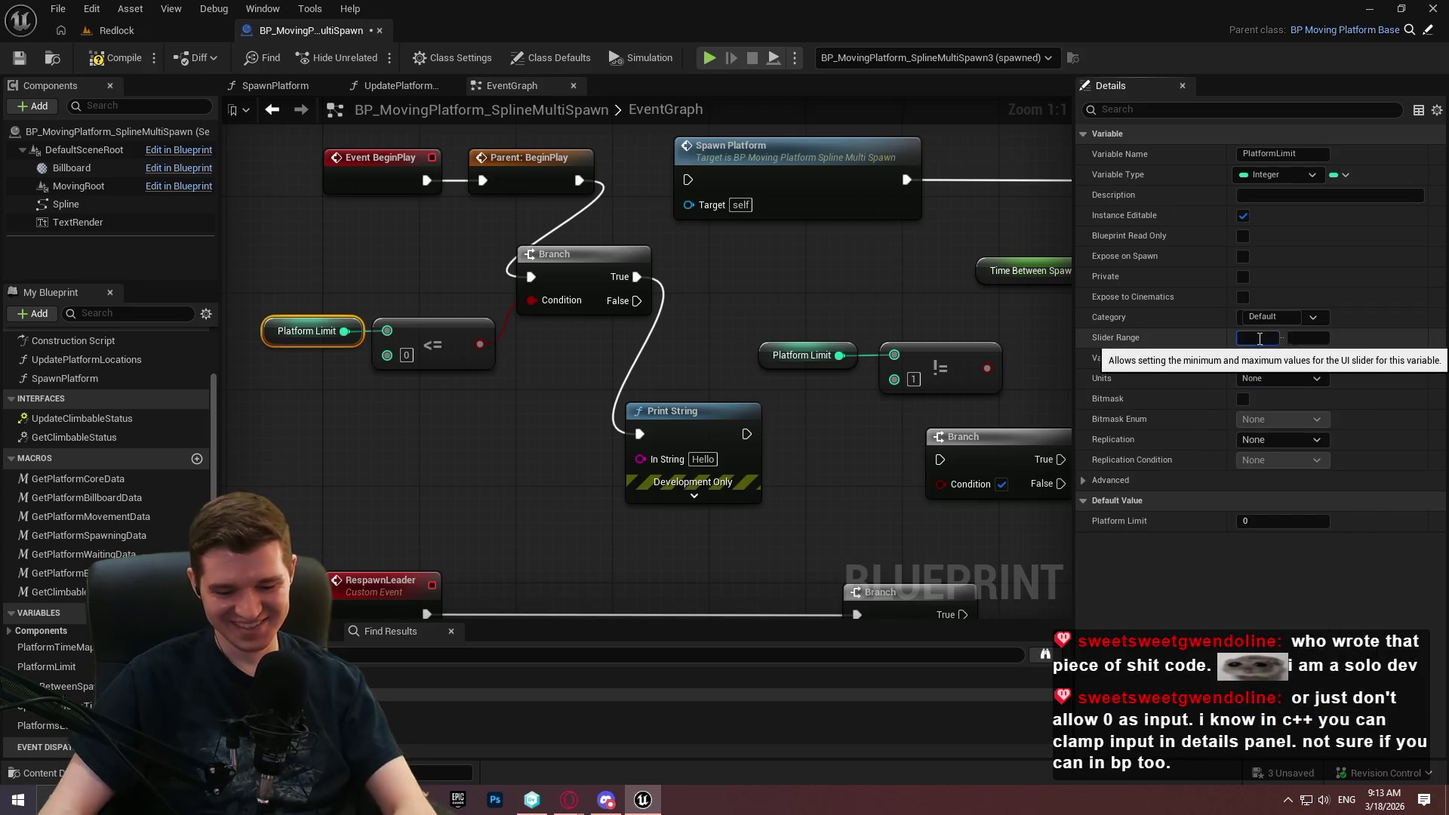
Set Platform Limit's Slider Range and Value Range minimums to 1, keeping Units at None.
left_click(1267, 339)
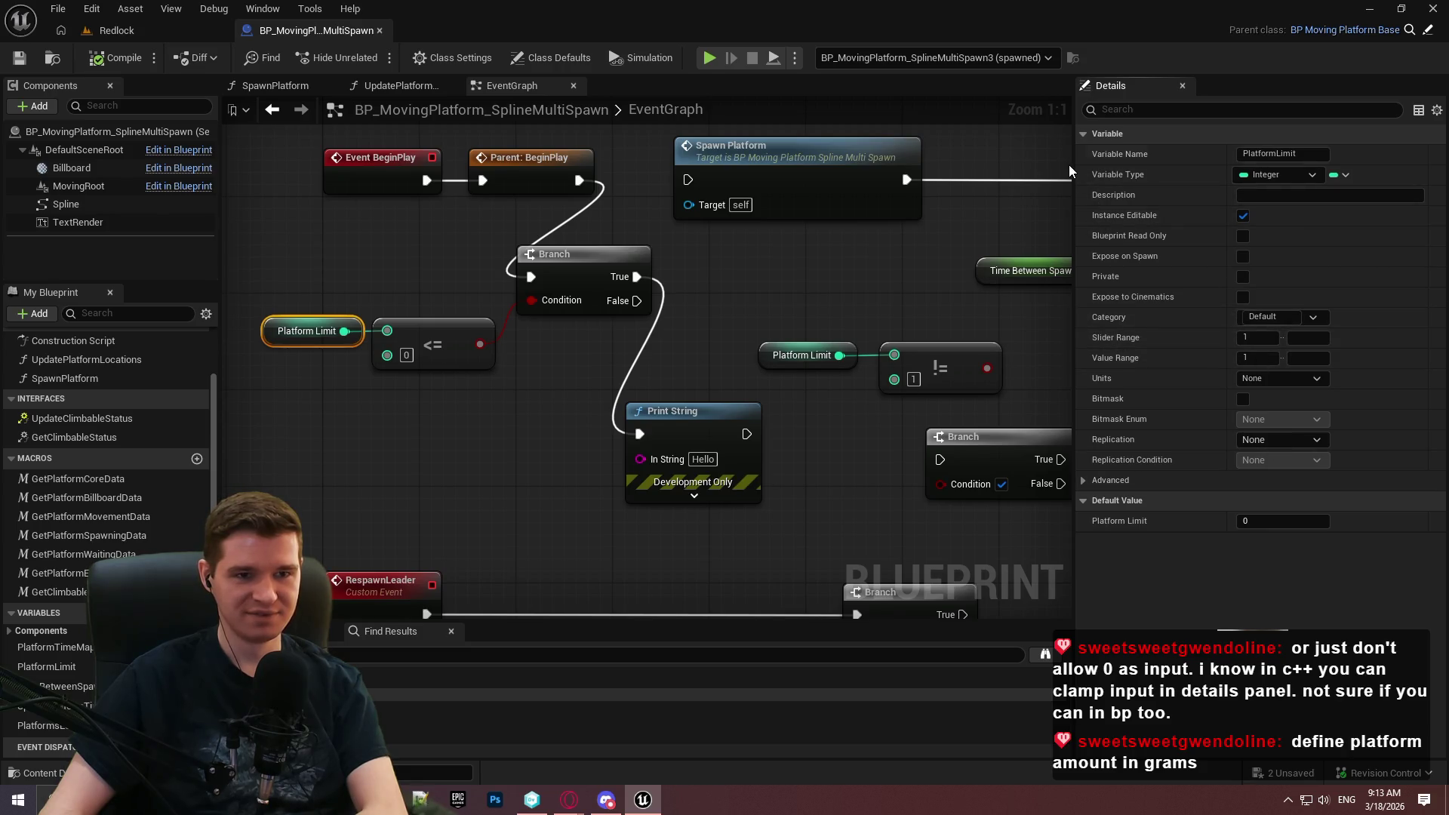
left_click(916, 210)
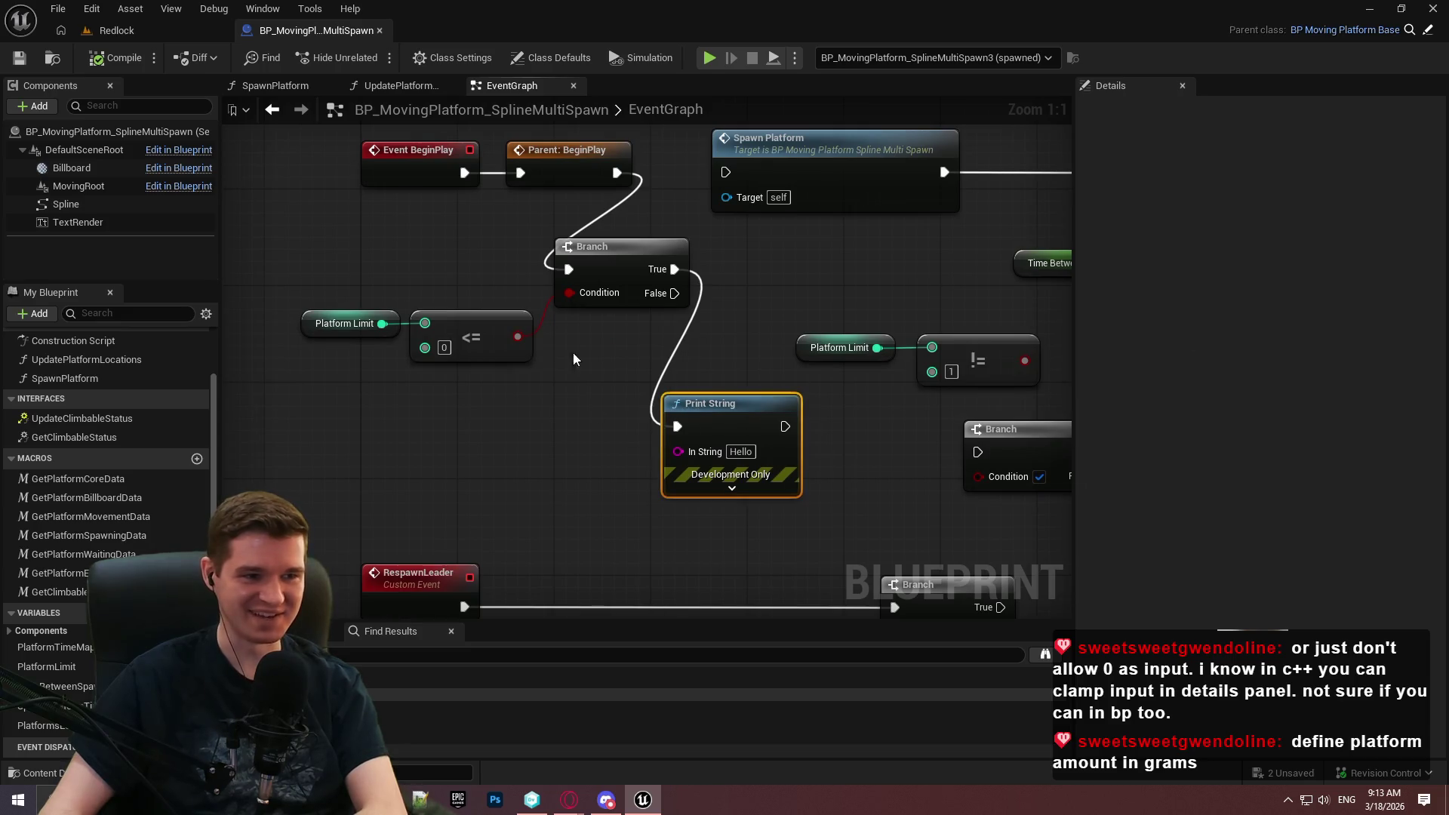
left_click(344, 323)
left_click(1280, 378)
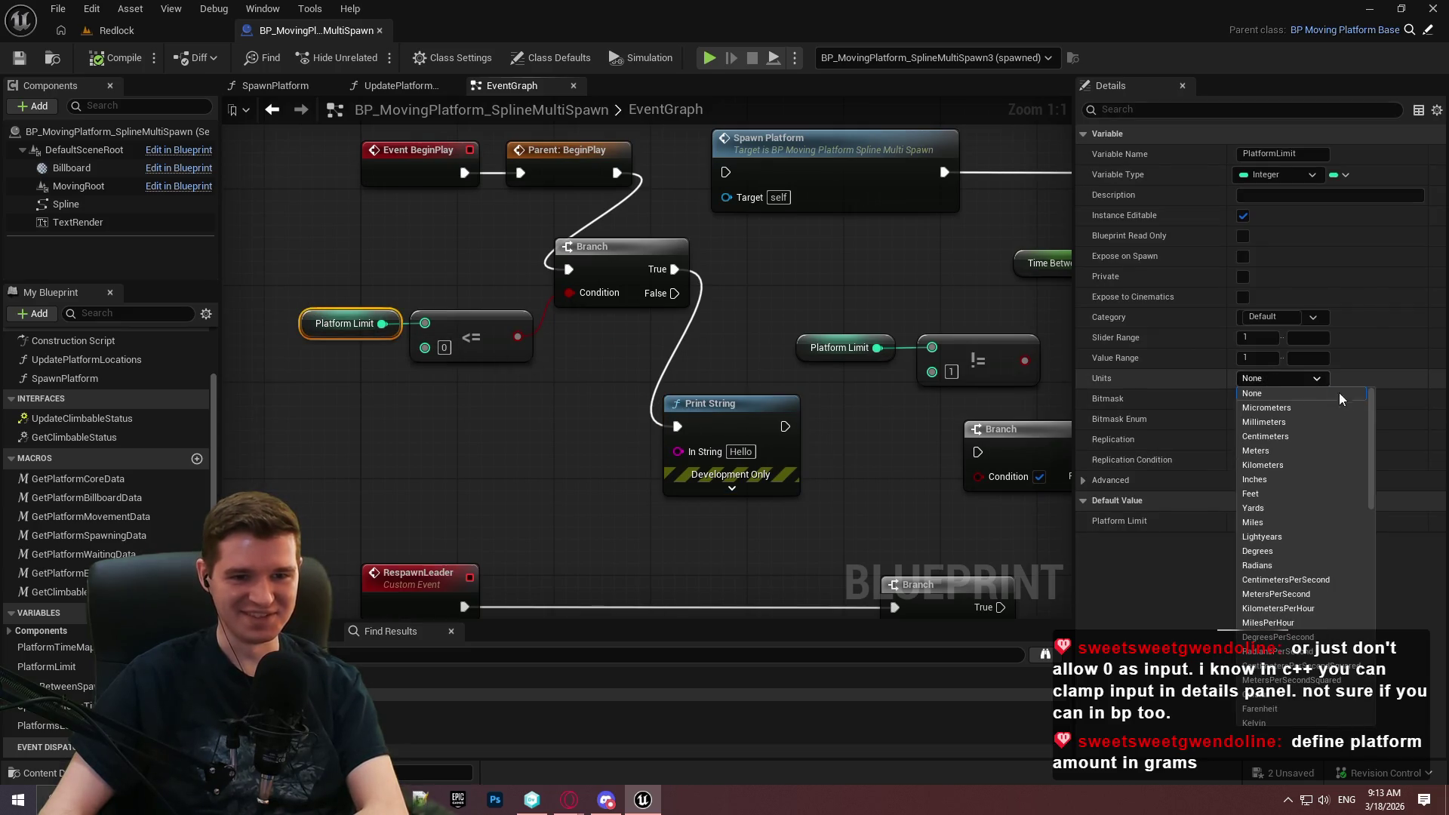
scroll(1328, 604, "down", 5)
left_click(868, 381)
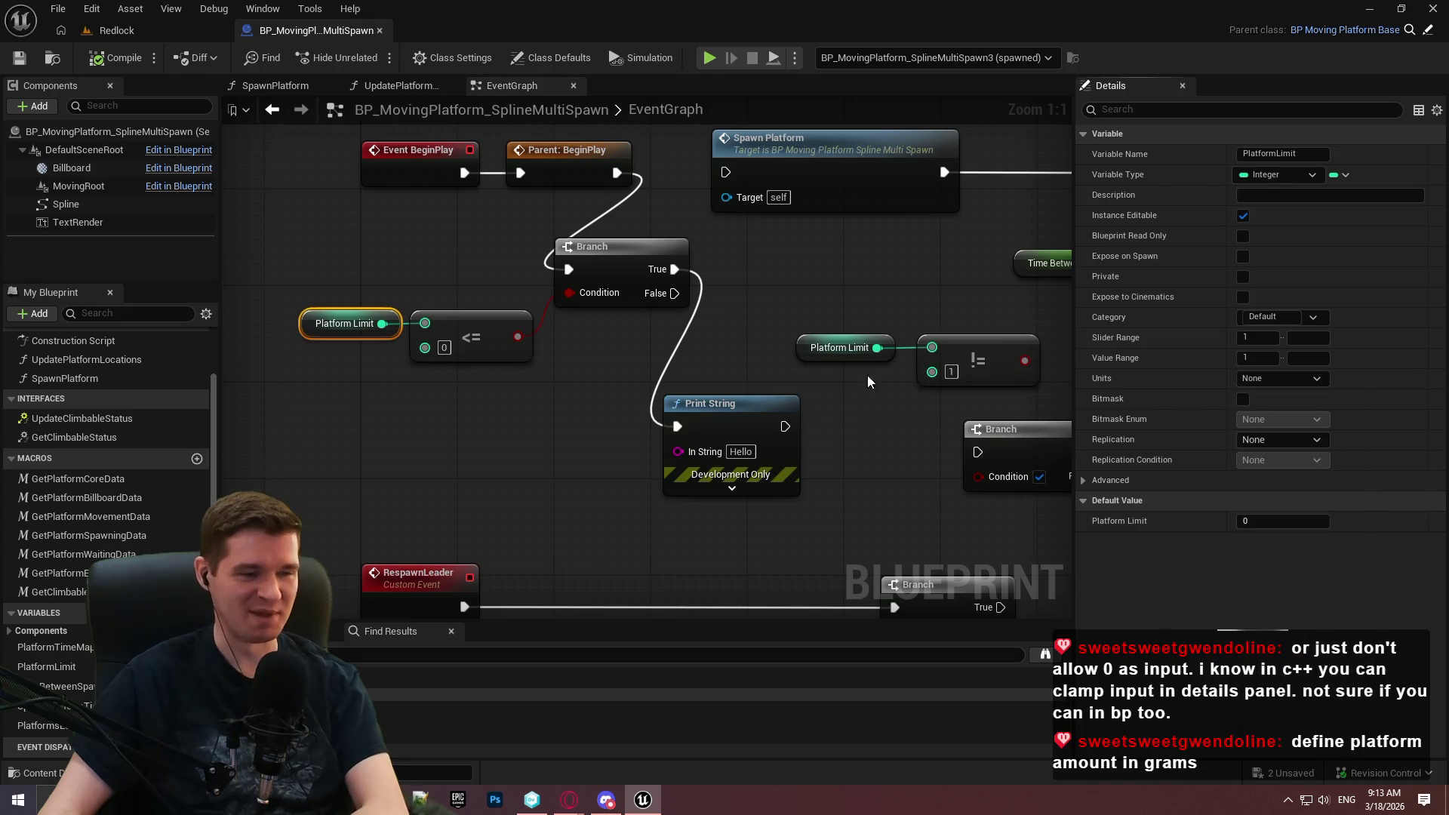
left_click(91, 8)
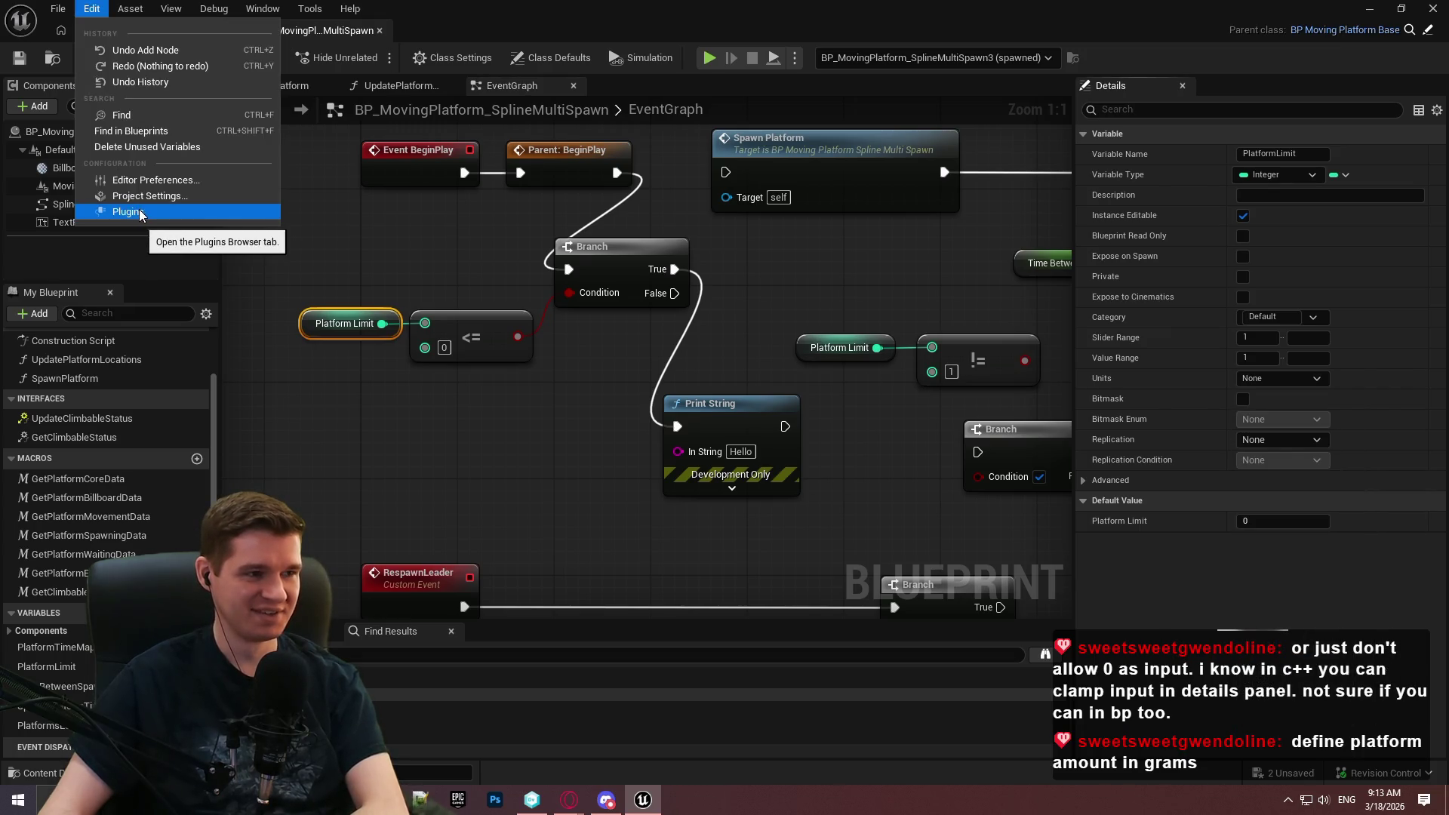
Search Project Settings for 'unit' and browse the matching entries.
left_click(138, 197)
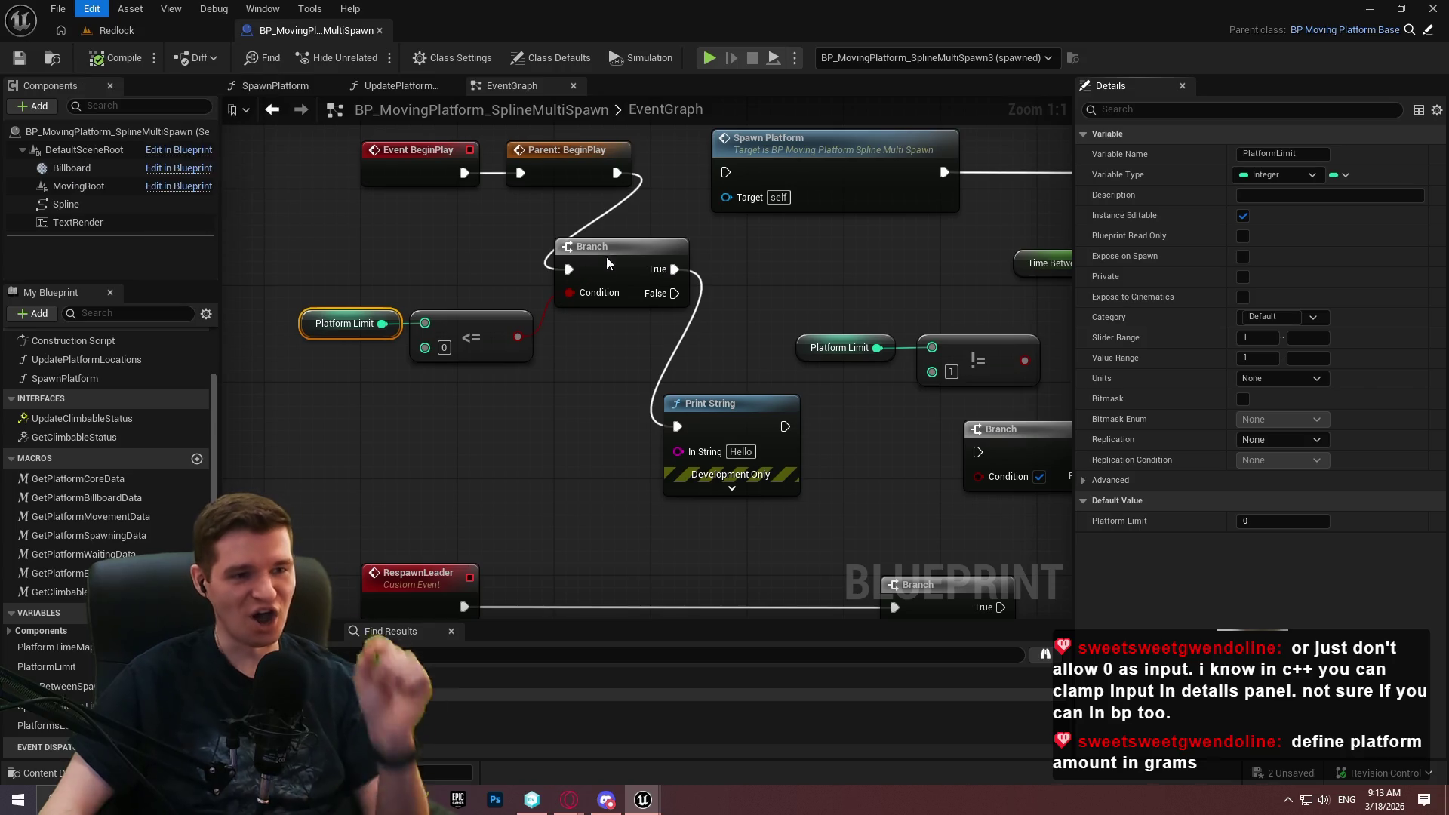
type("unit")
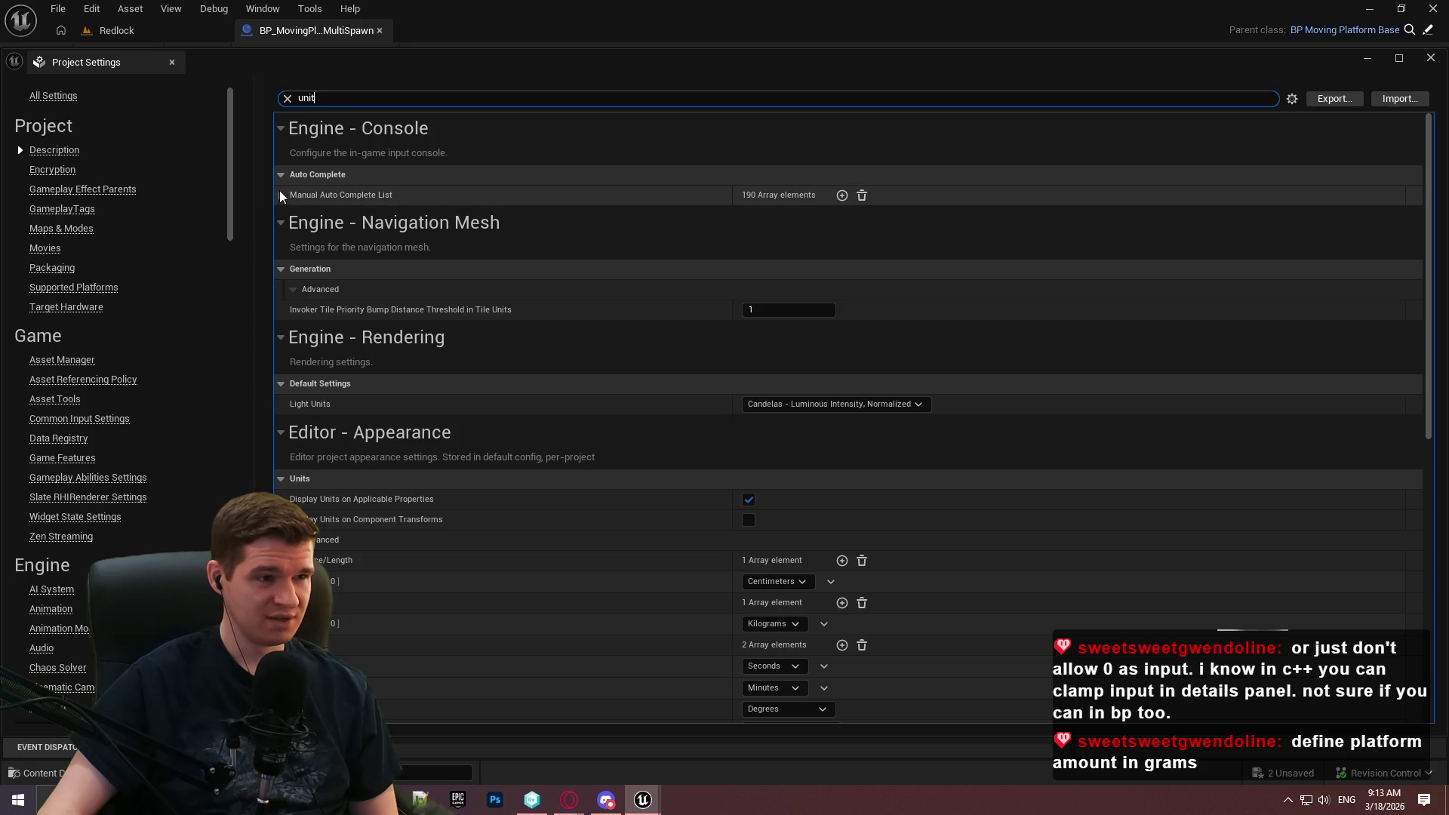
left_click(279, 194)
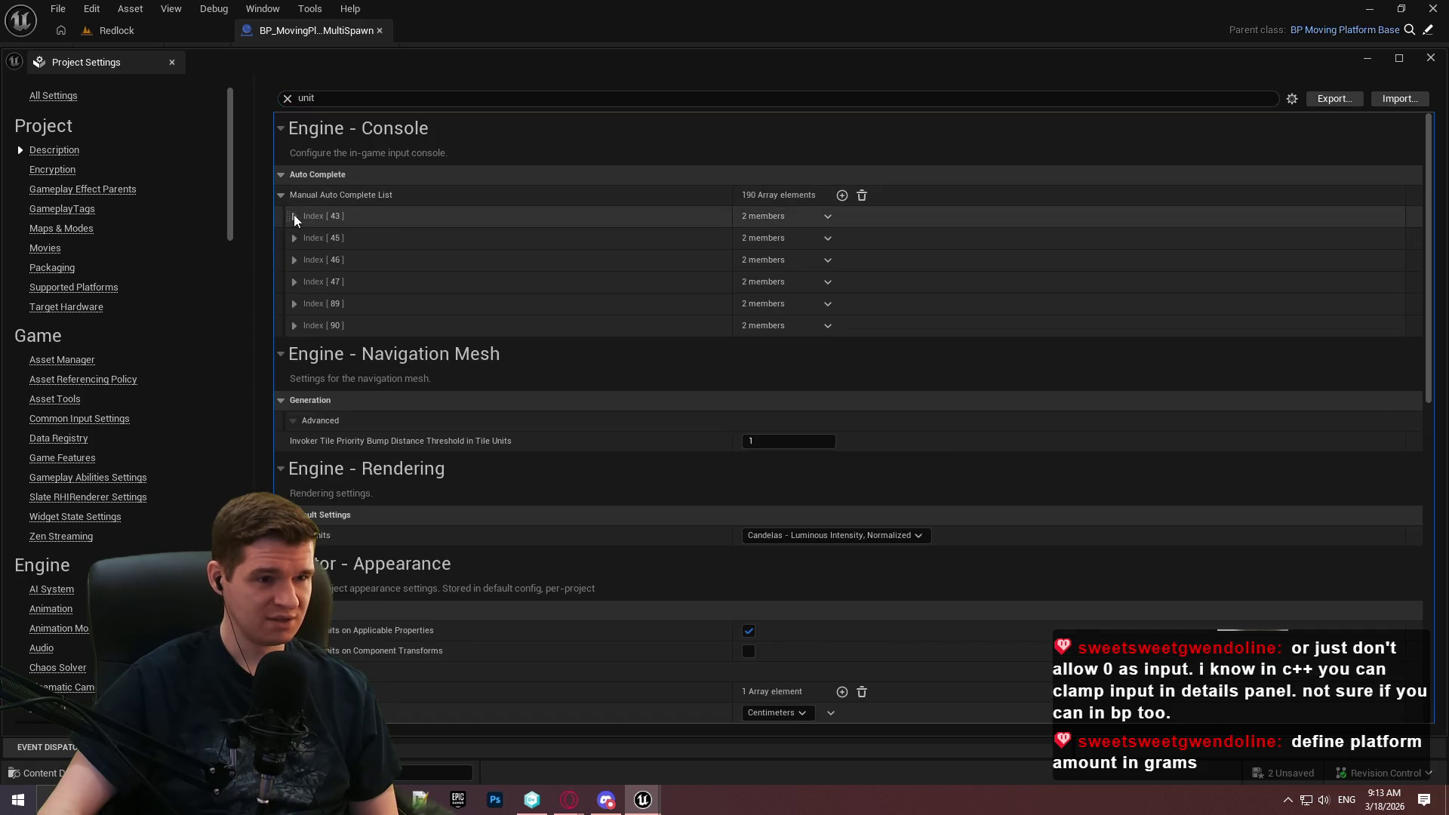
left_click(294, 215)
left_click(294, 215)
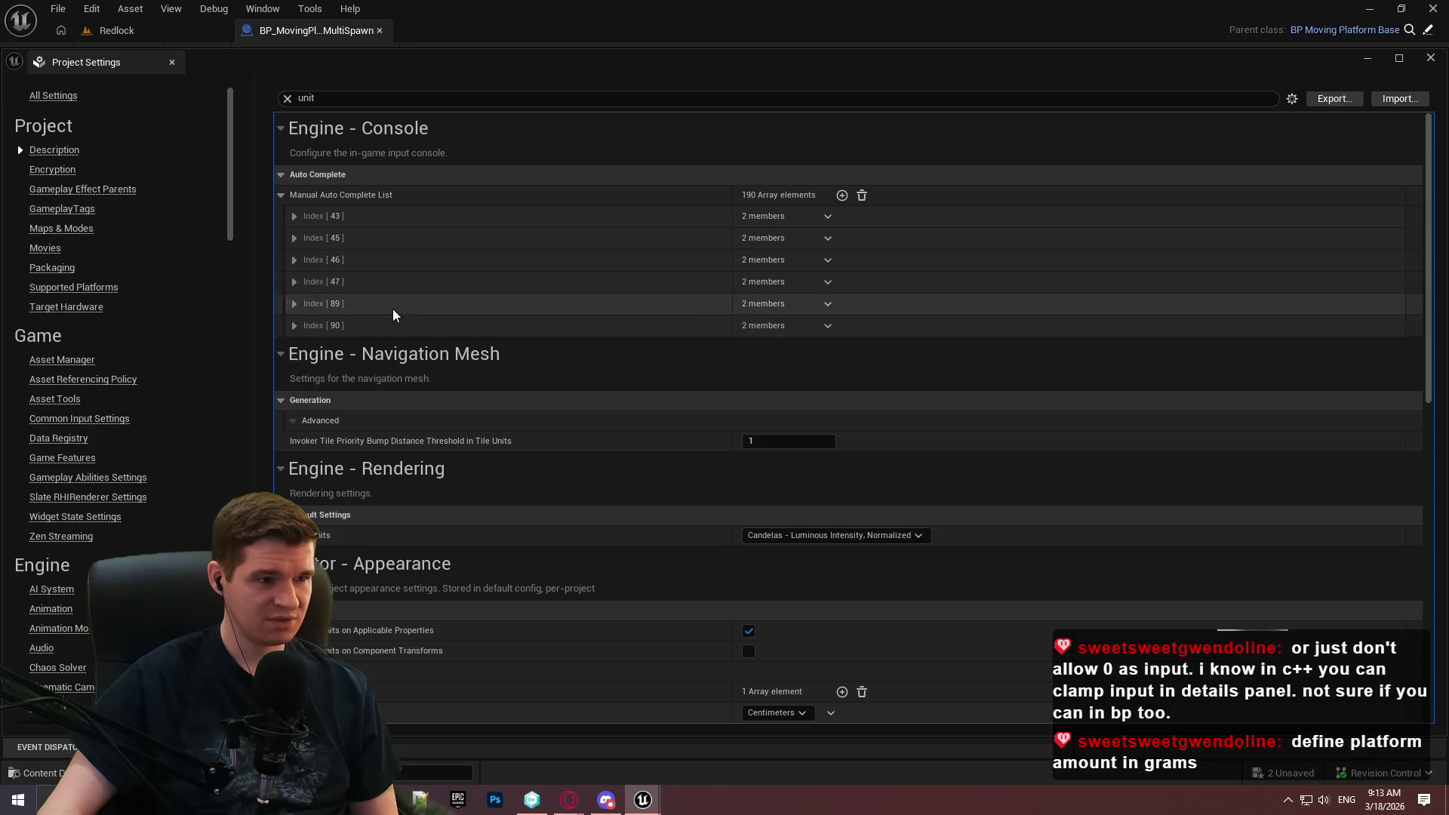
scroll(393, 315, "down", 8)
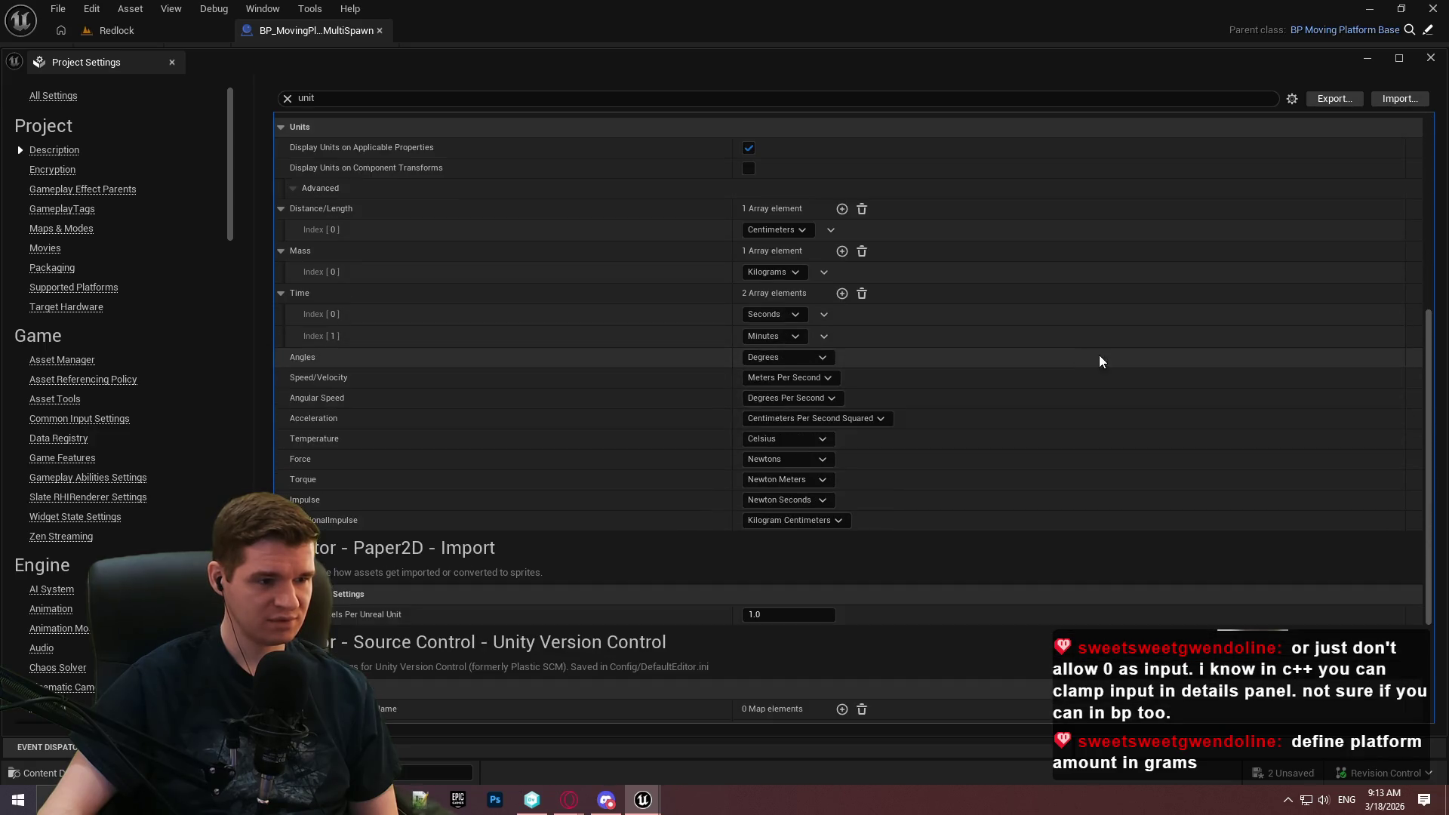
scroll(1095, 366, "down", 3)
scroll(1087, 323, "up", 3)
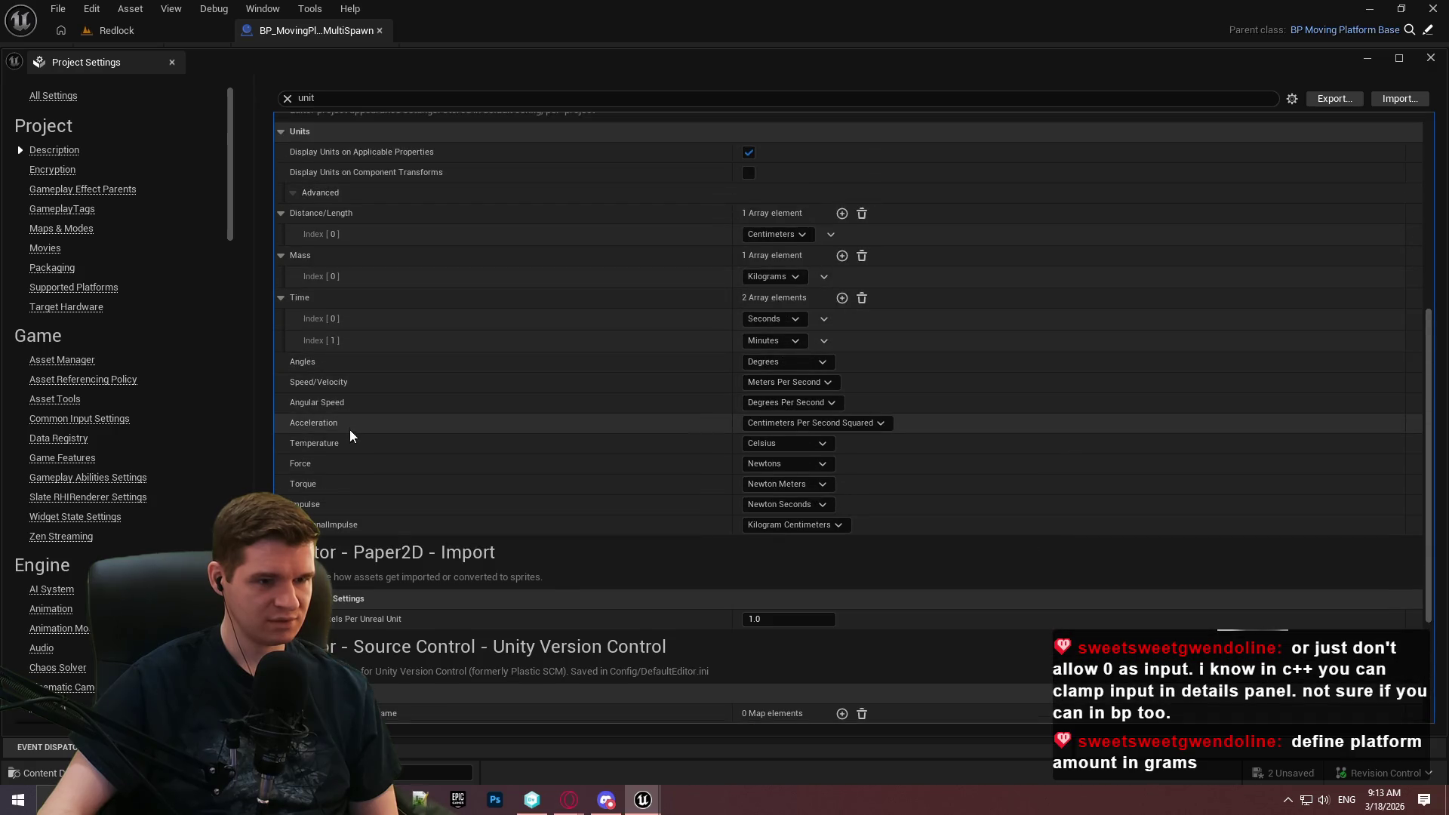
scroll(326, 443, "up", 1)
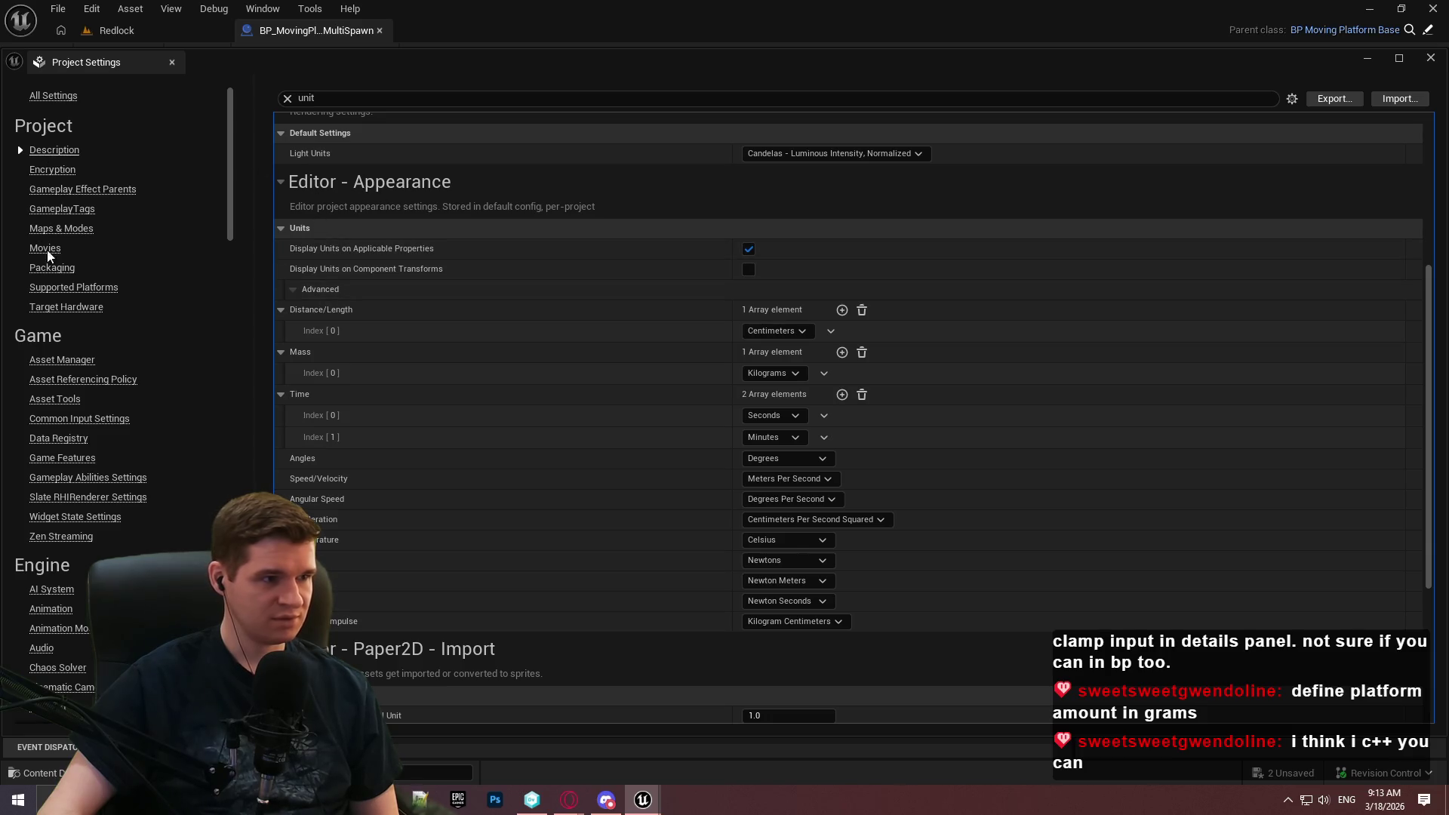
scroll(53, 378, "down", 4)
mouse_move(228, 156)
left_mouse_down()
mouse_move(210, 410)
mouse_move(212, 371)
left_mouse_up()
View the Advanced units under Editor > Appearance, then close Project Settings.
left_click(47, 384)
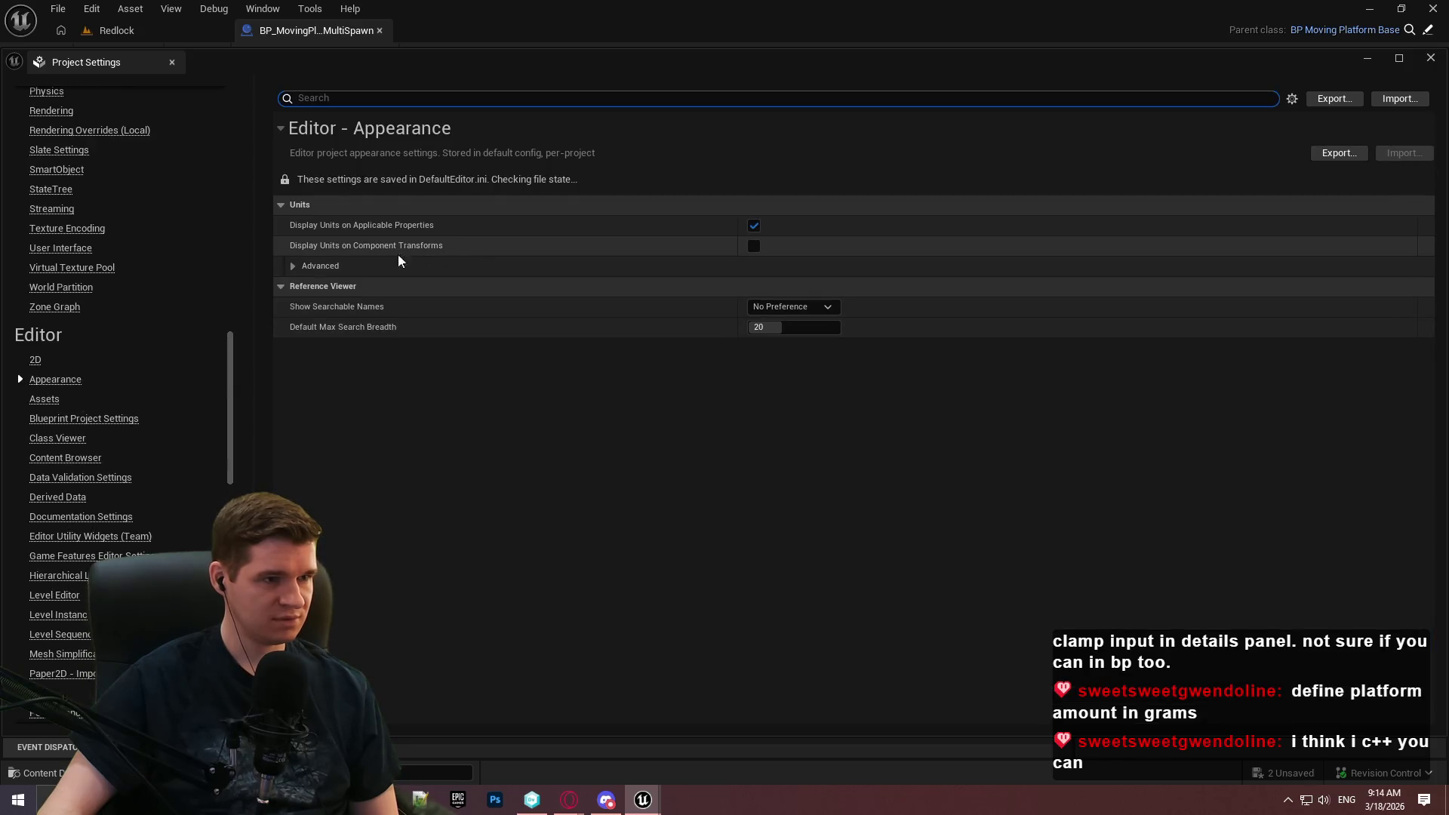
left_click(296, 267)
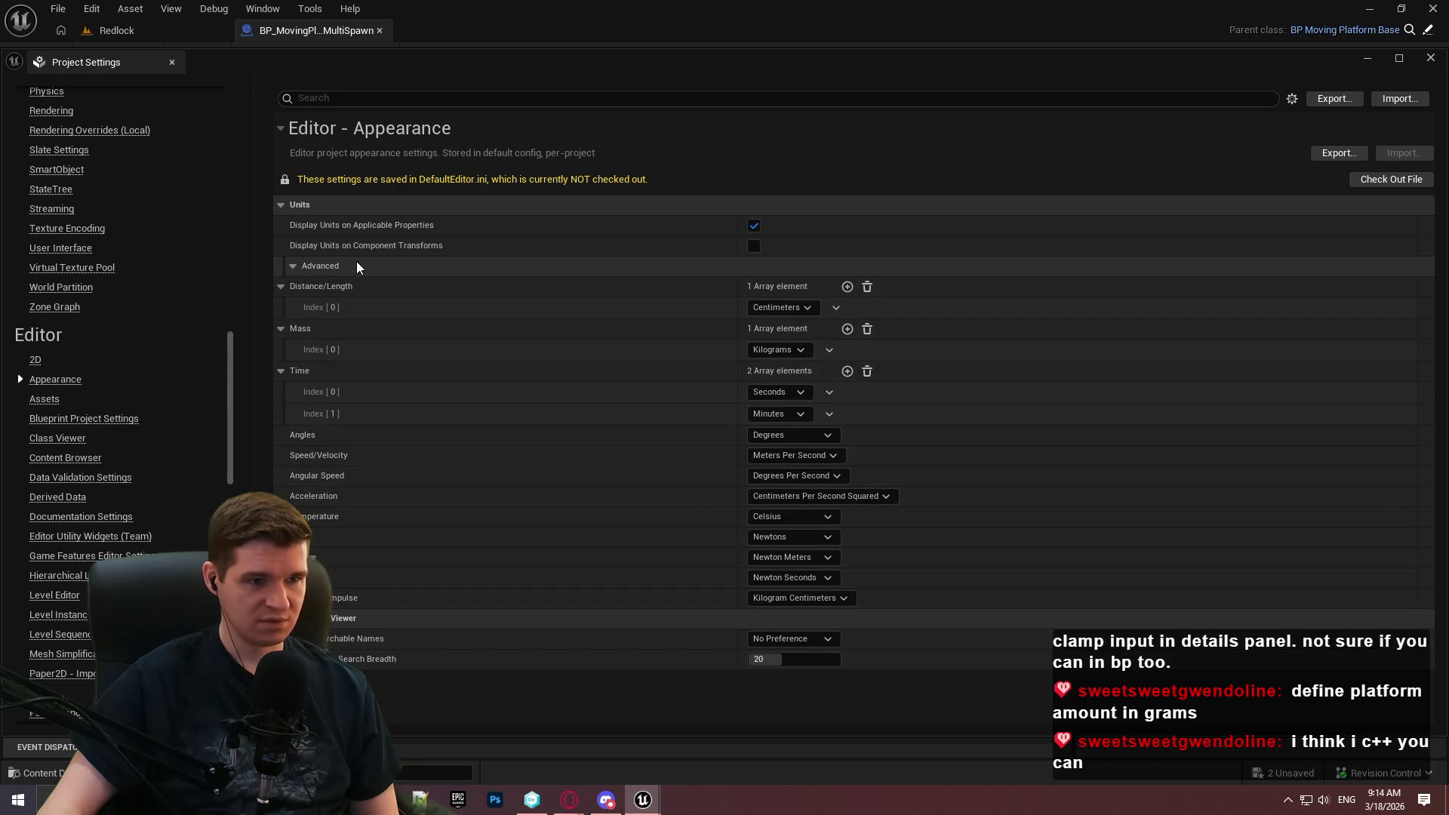
left_click(291, 269)
left_click(290, 270)
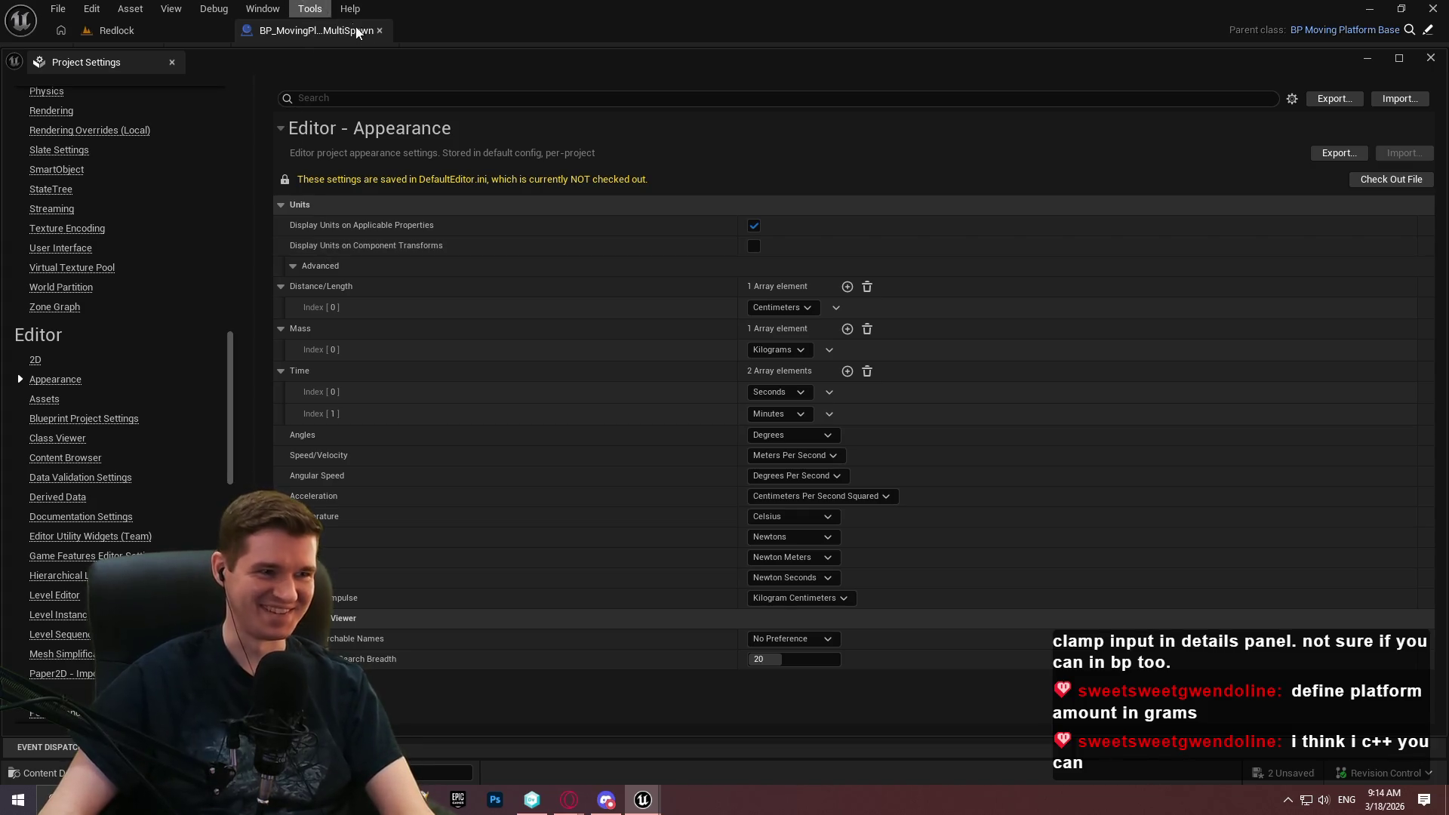
left_click(1430, 59)
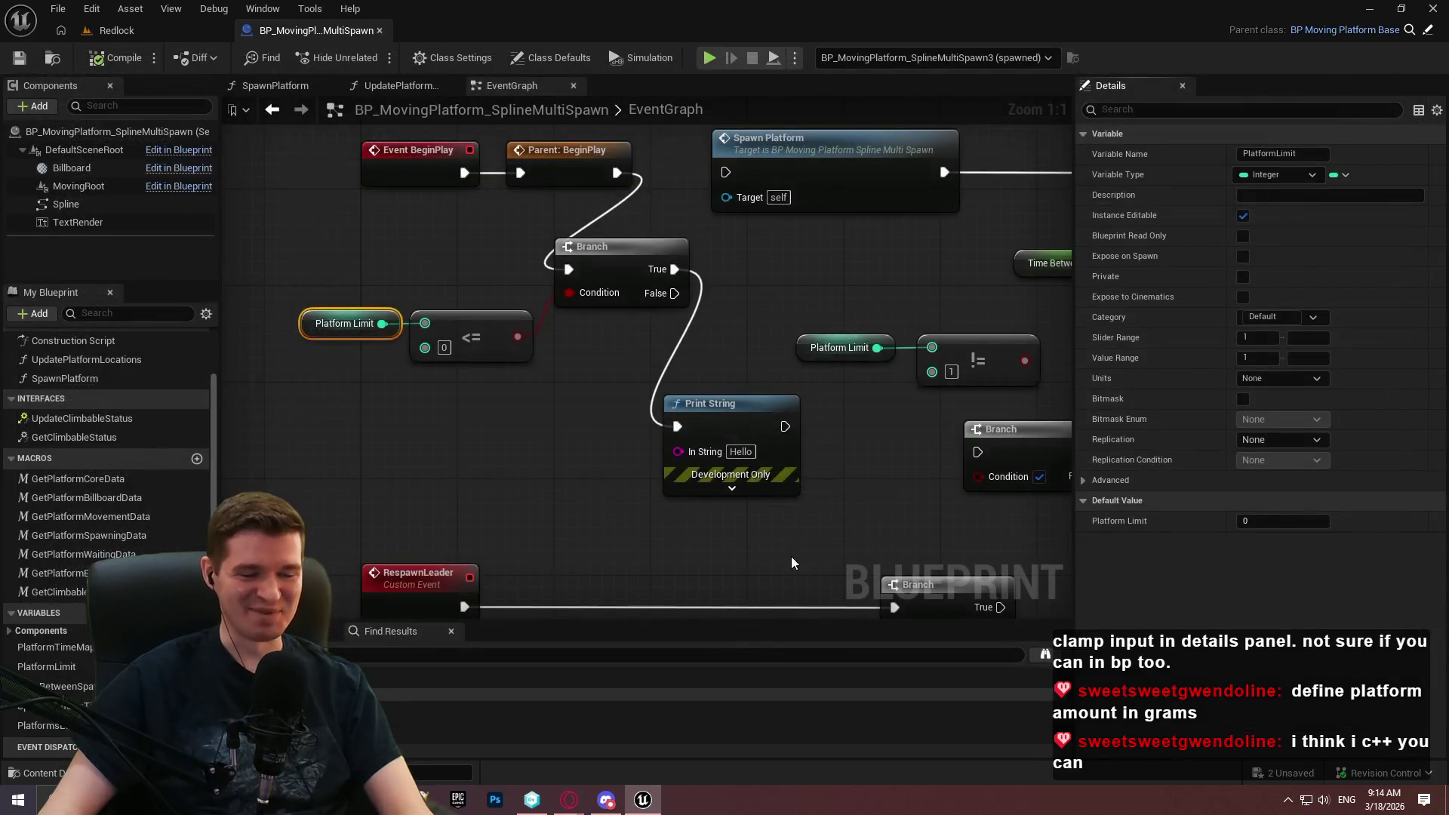
Turn off Print to Log on the Print String node so it prints on screen only.
left_click_drag(875, 495, 774, 505)
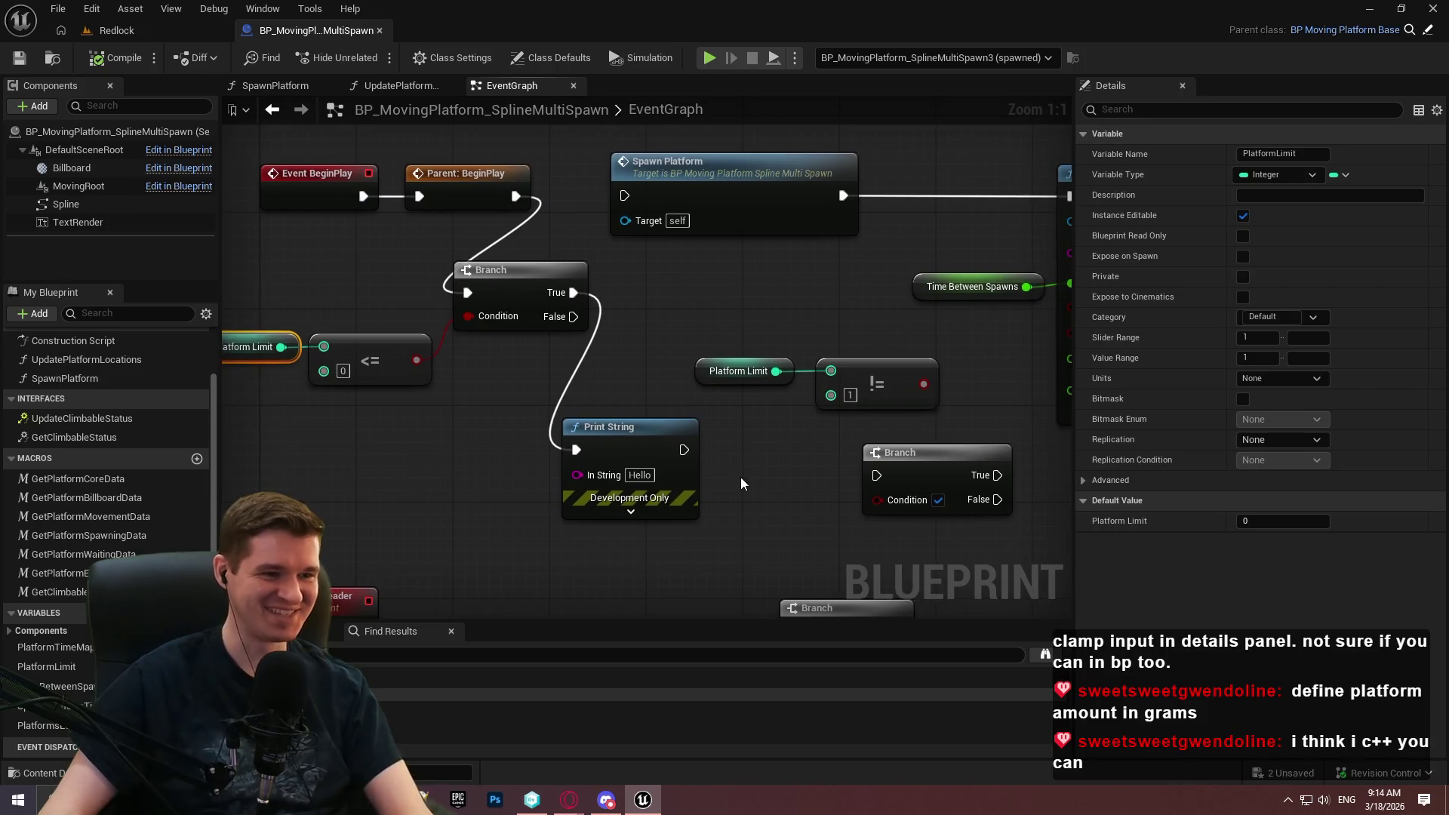
left_click(631, 511)
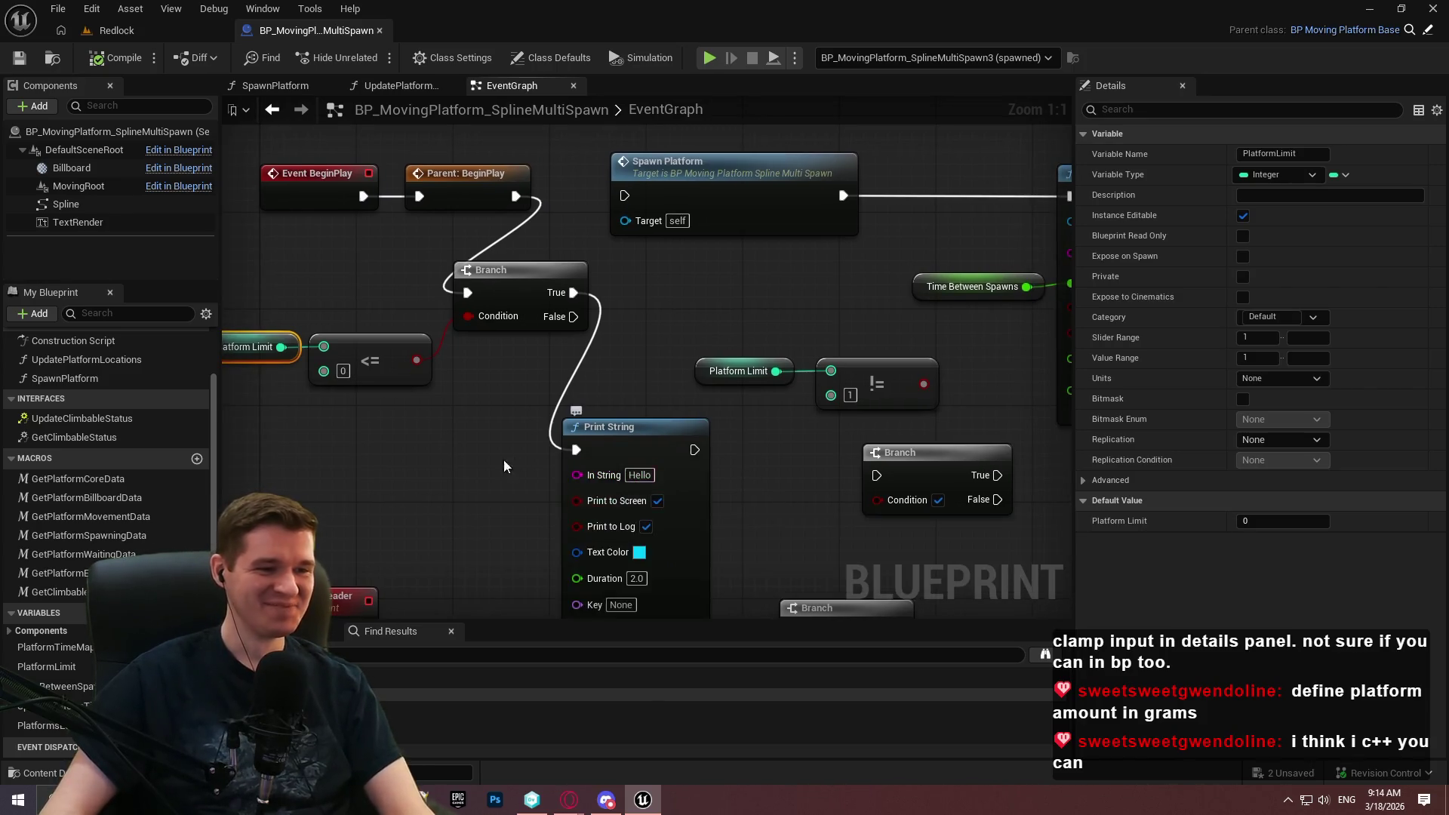
left_click_drag(677, 548, 895, 513)
left_click(864, 492)
Feed Self's display name, appended with 'should not have a platform limit <= 0', into Print String.
right_click(485, 443)
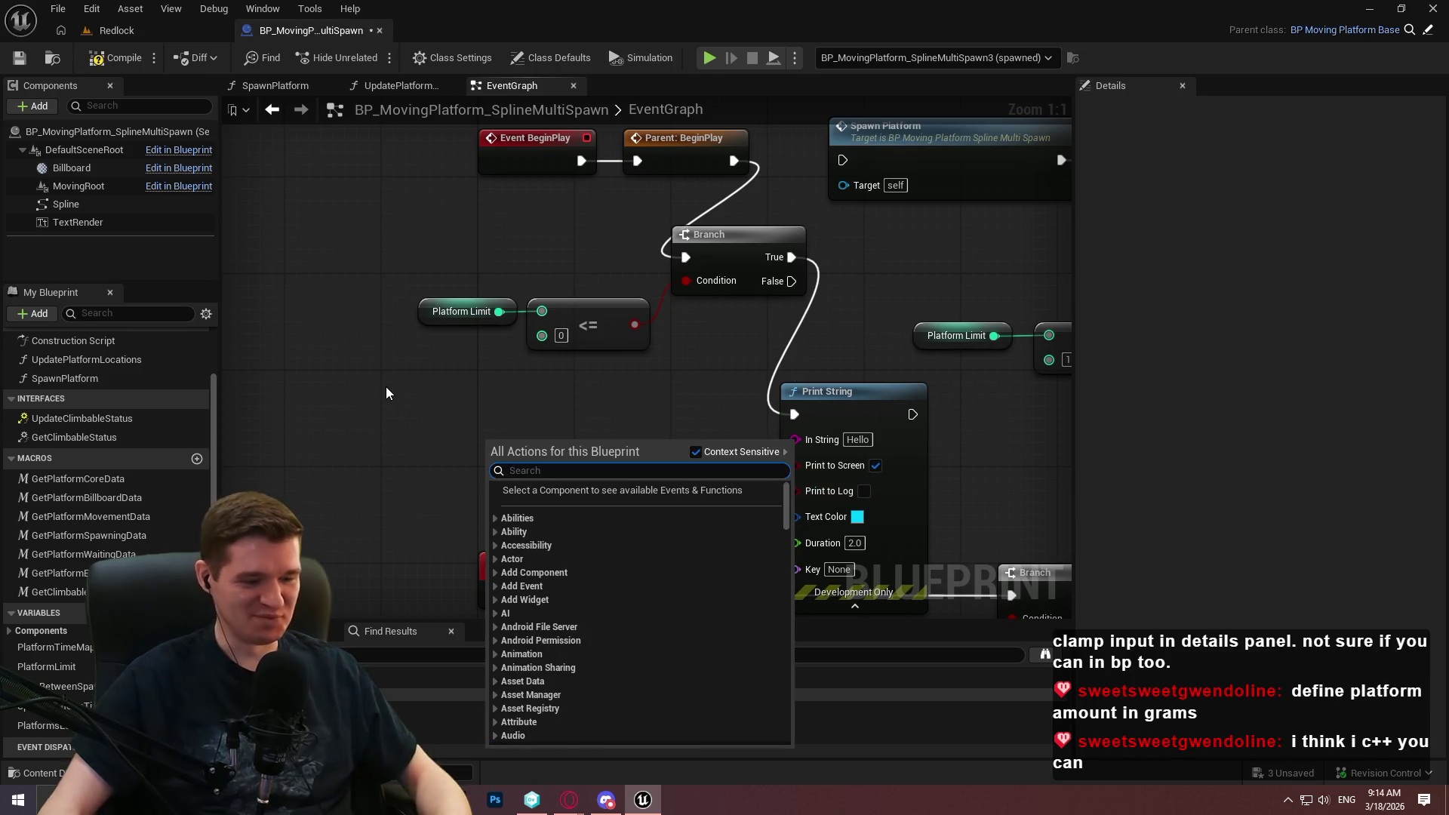
type("self")
left_click_drag(504, 483, 844, 420)
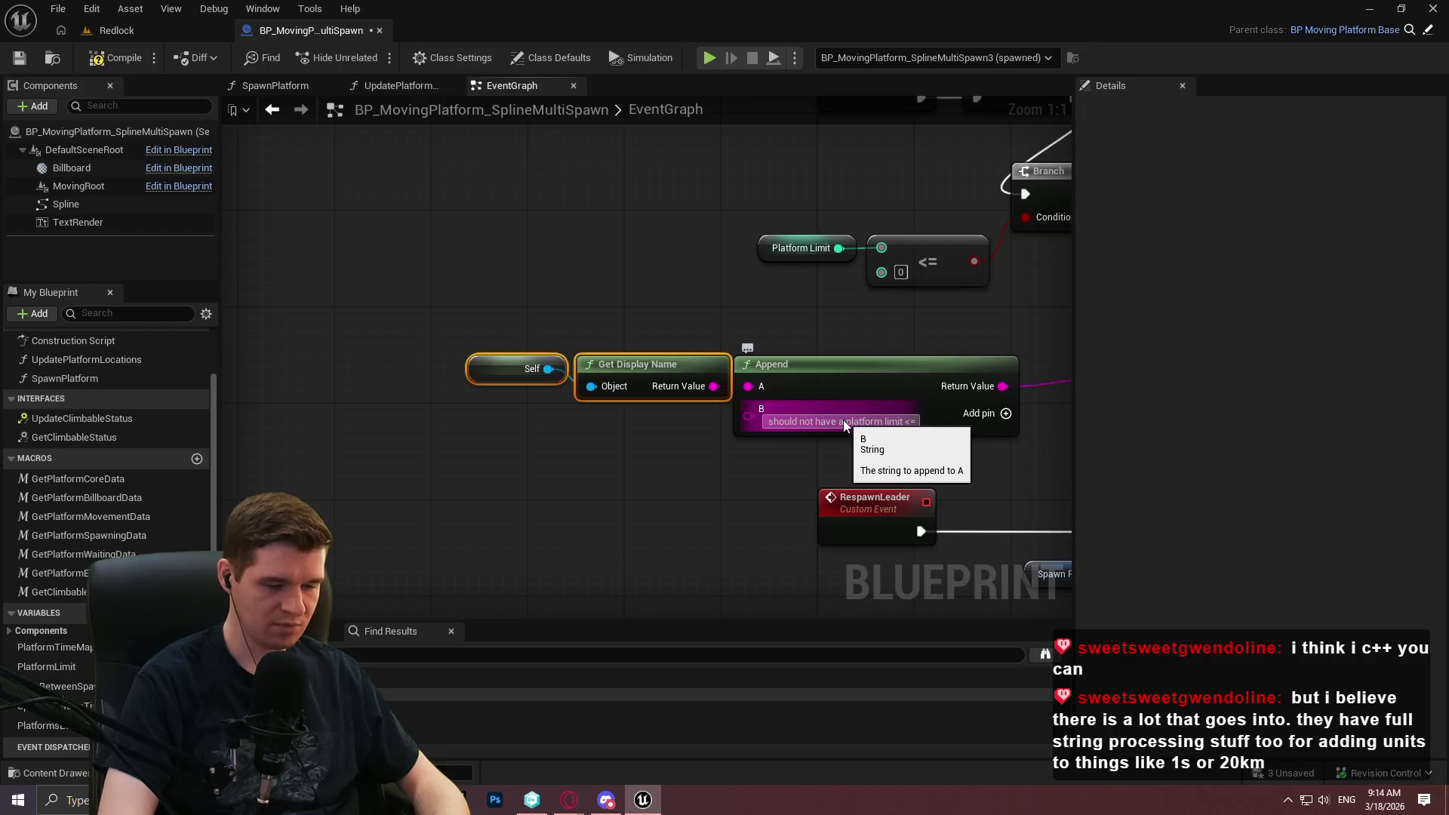
type("0")
left_click(636, 300)
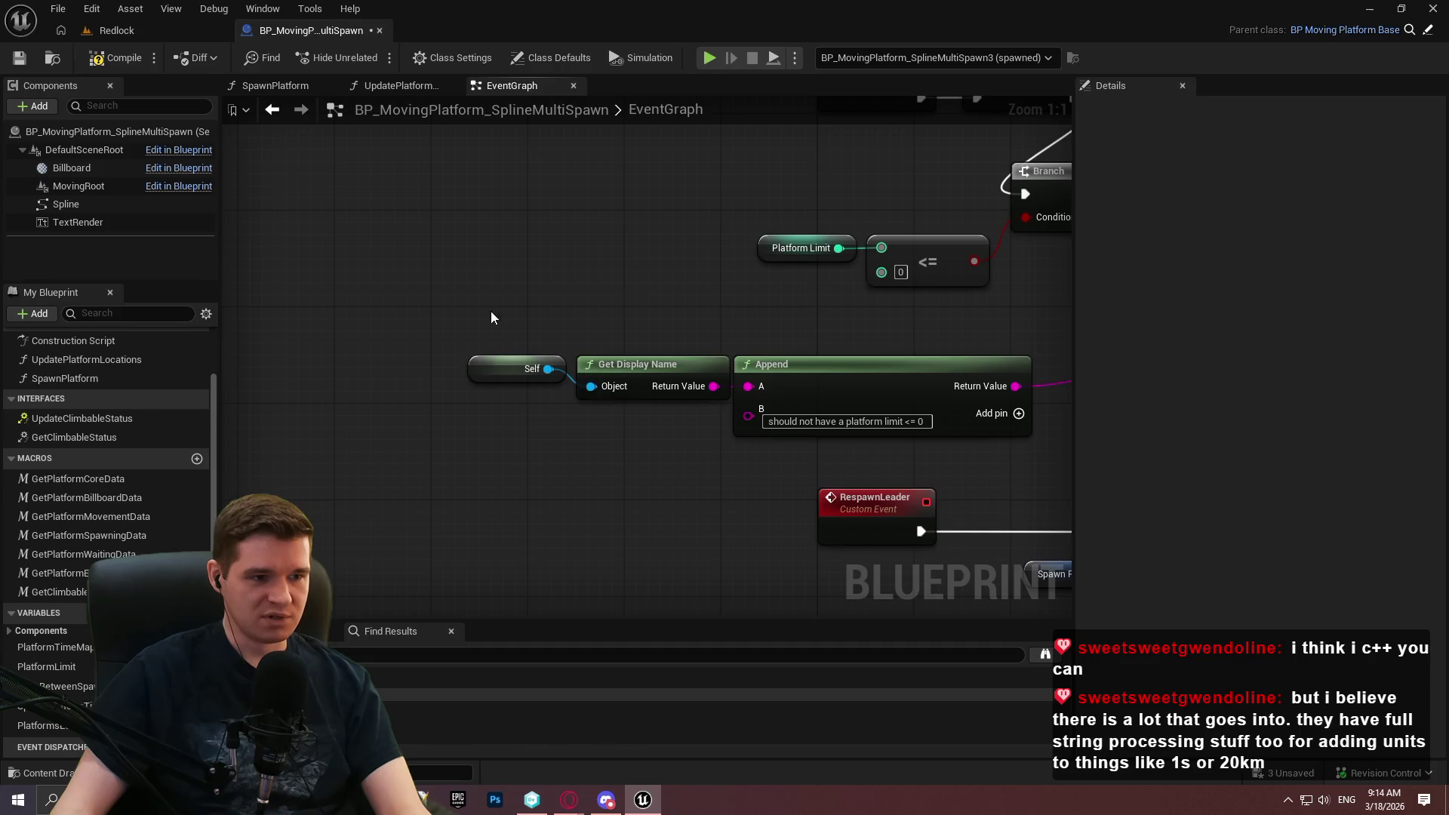
Collapse the message-building nodes and Print String into a single graph node.
left_click(655, 313)
left_click_drag(655, 312, 511, 369)
mouse_move(649, 379)
left_mouse_down()
mouse_move(657, 347)
mouse_move(624, 351)
left_mouse_up()
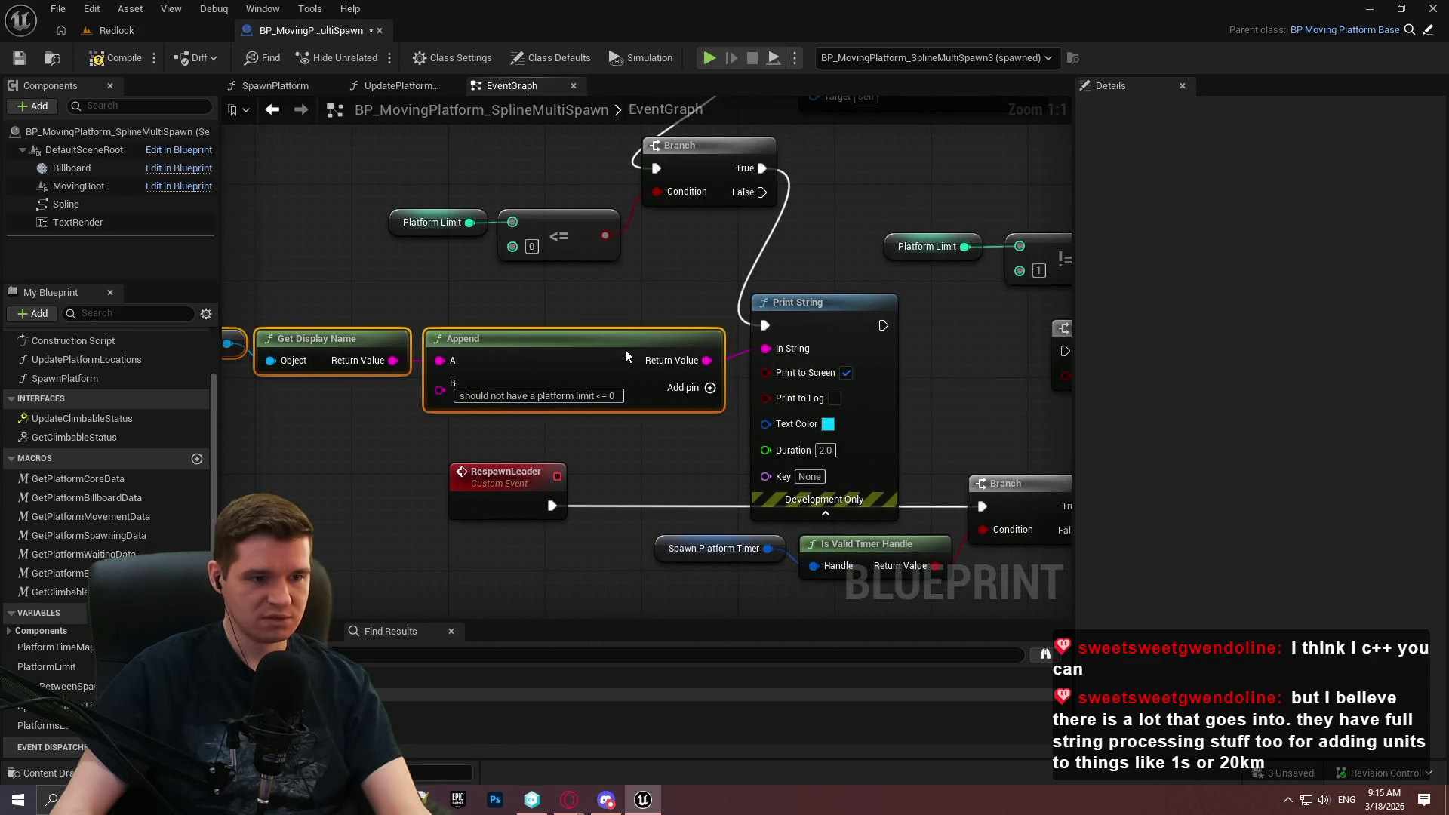
scroll(707, 345, "down", 2)
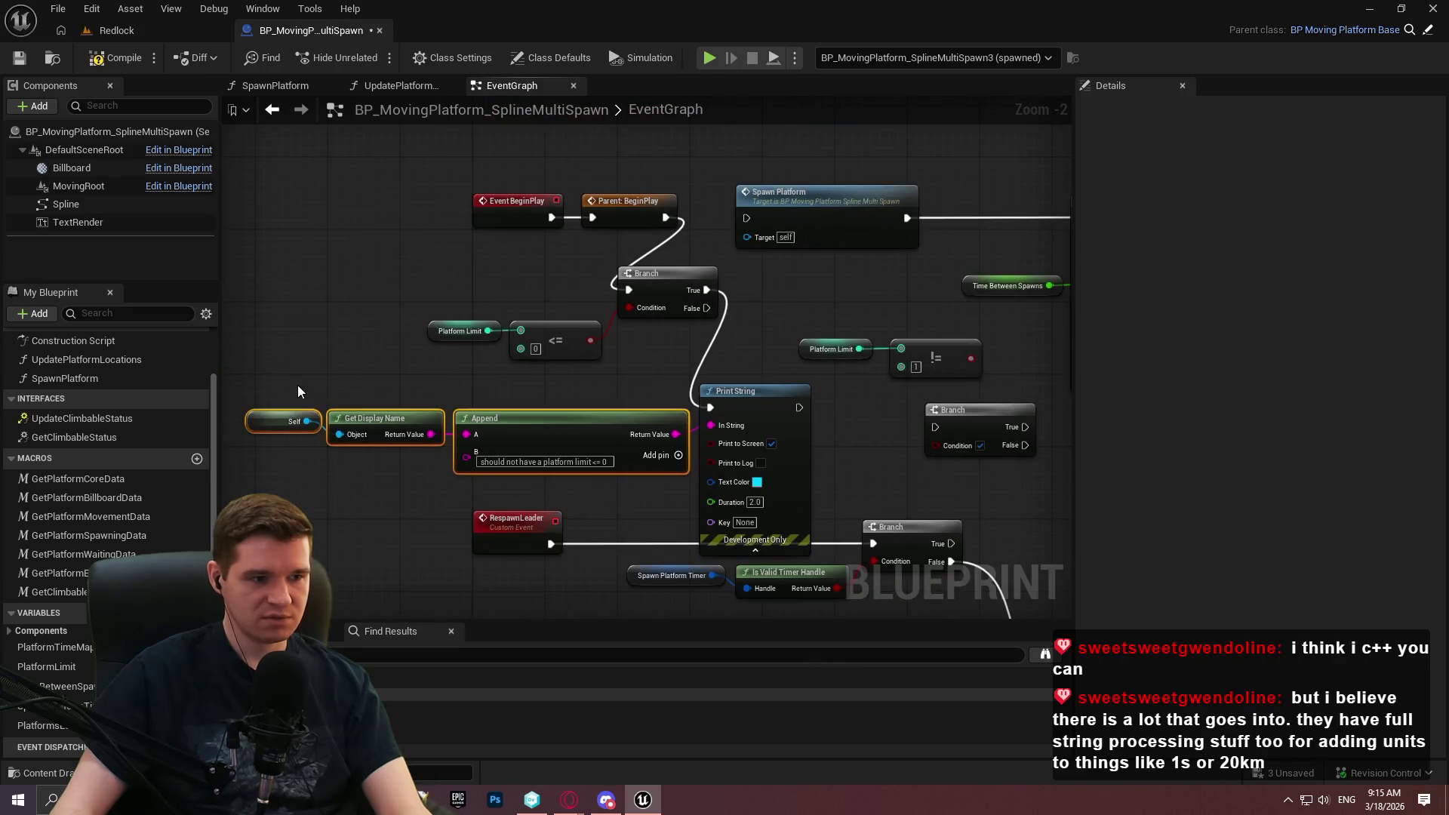
left_click_drag(777, 476, 774, 472)
right_click(766, 468)
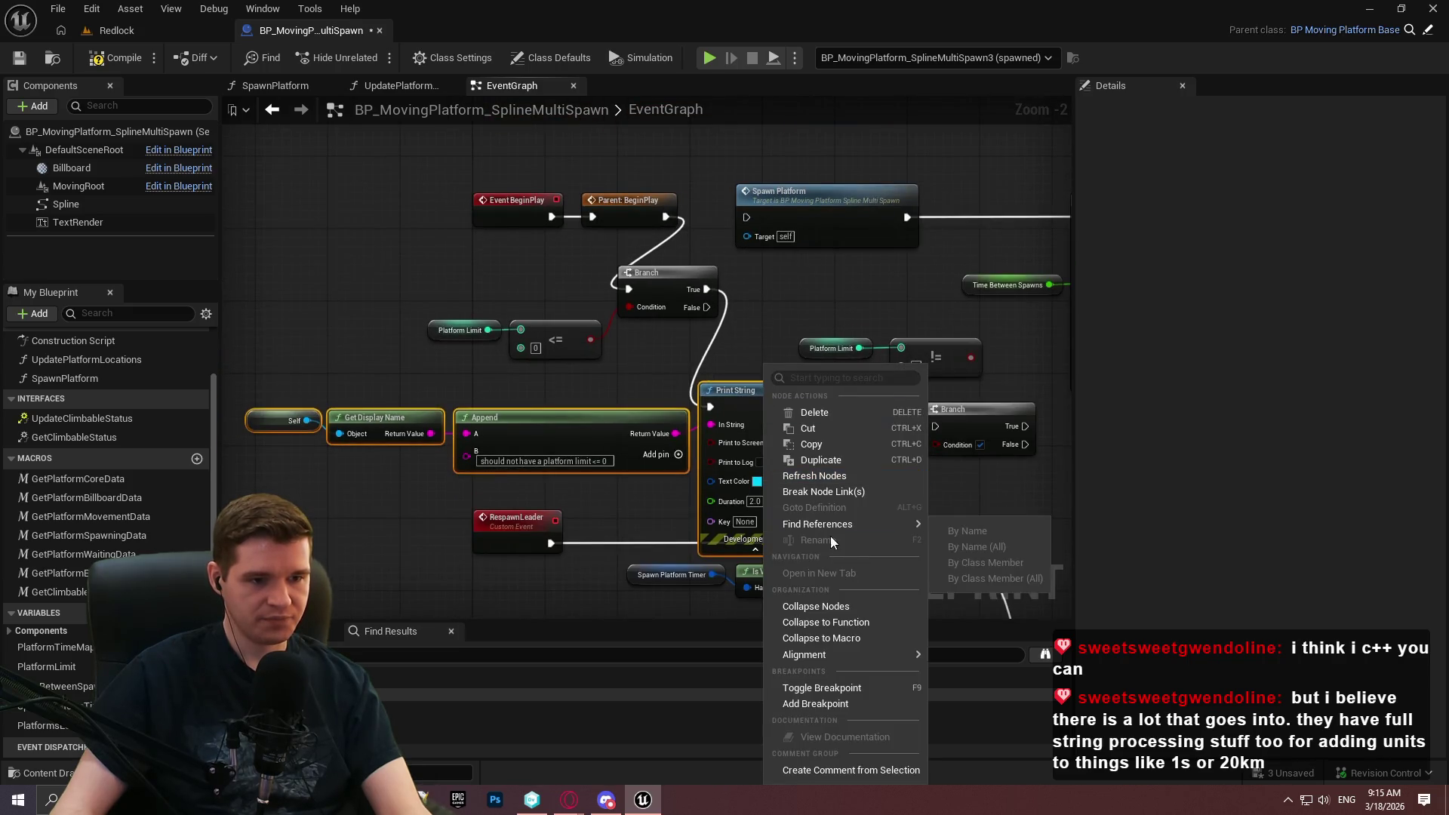
left_click(839, 605)
type("PrintErrorForBadPlatformLi")
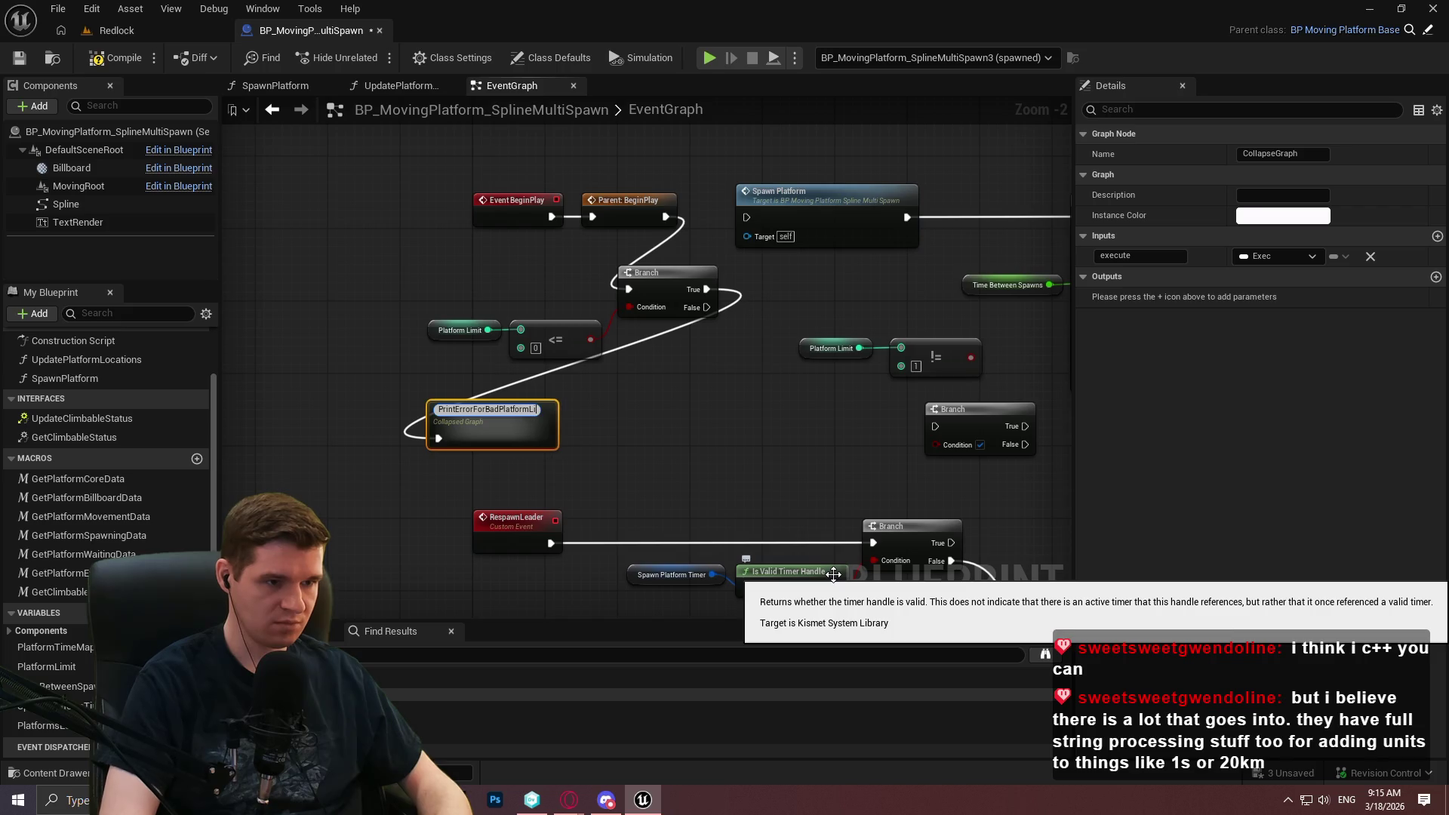
Name the collapsed node PrintErrorForBadPlatformLimit and open its graph.
type("mit")
key("Return")
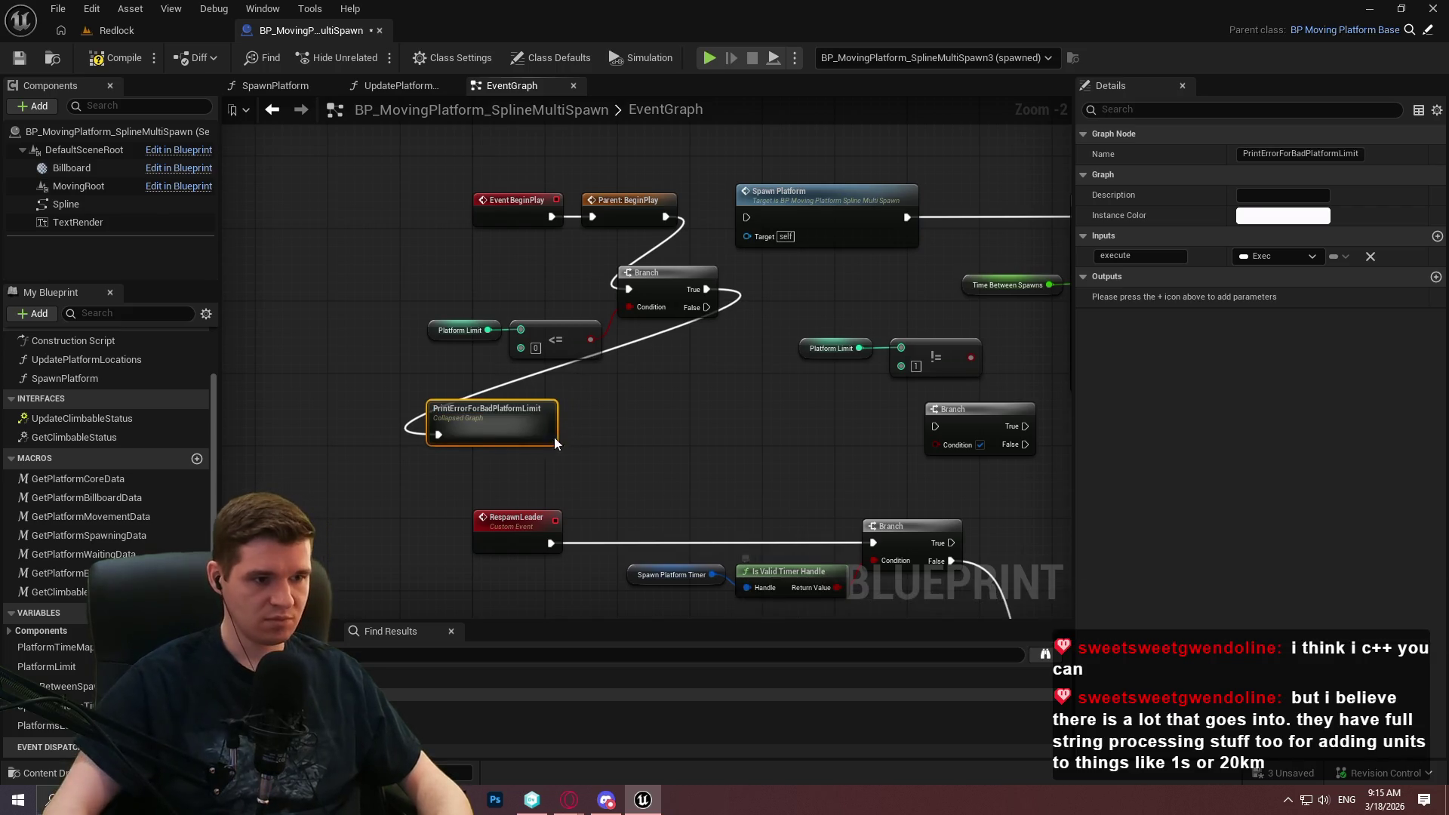
double_click(490, 431)
Make the Print String text pure red (green channel 0) and save the Blueprint.
left_click(863, 371)
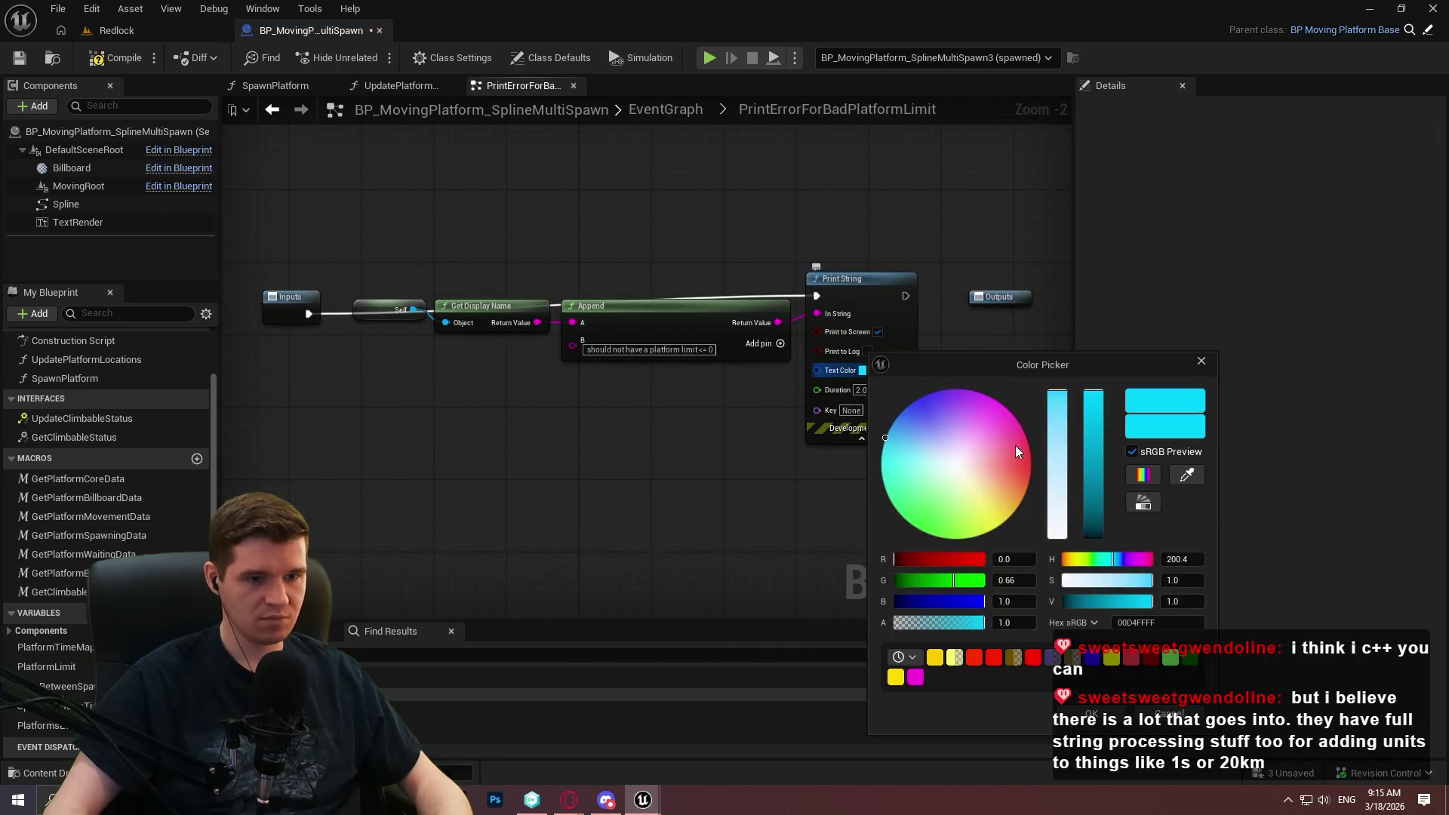
left_click_drag(1016, 445, 1032, 471)
left_click(1011, 580)
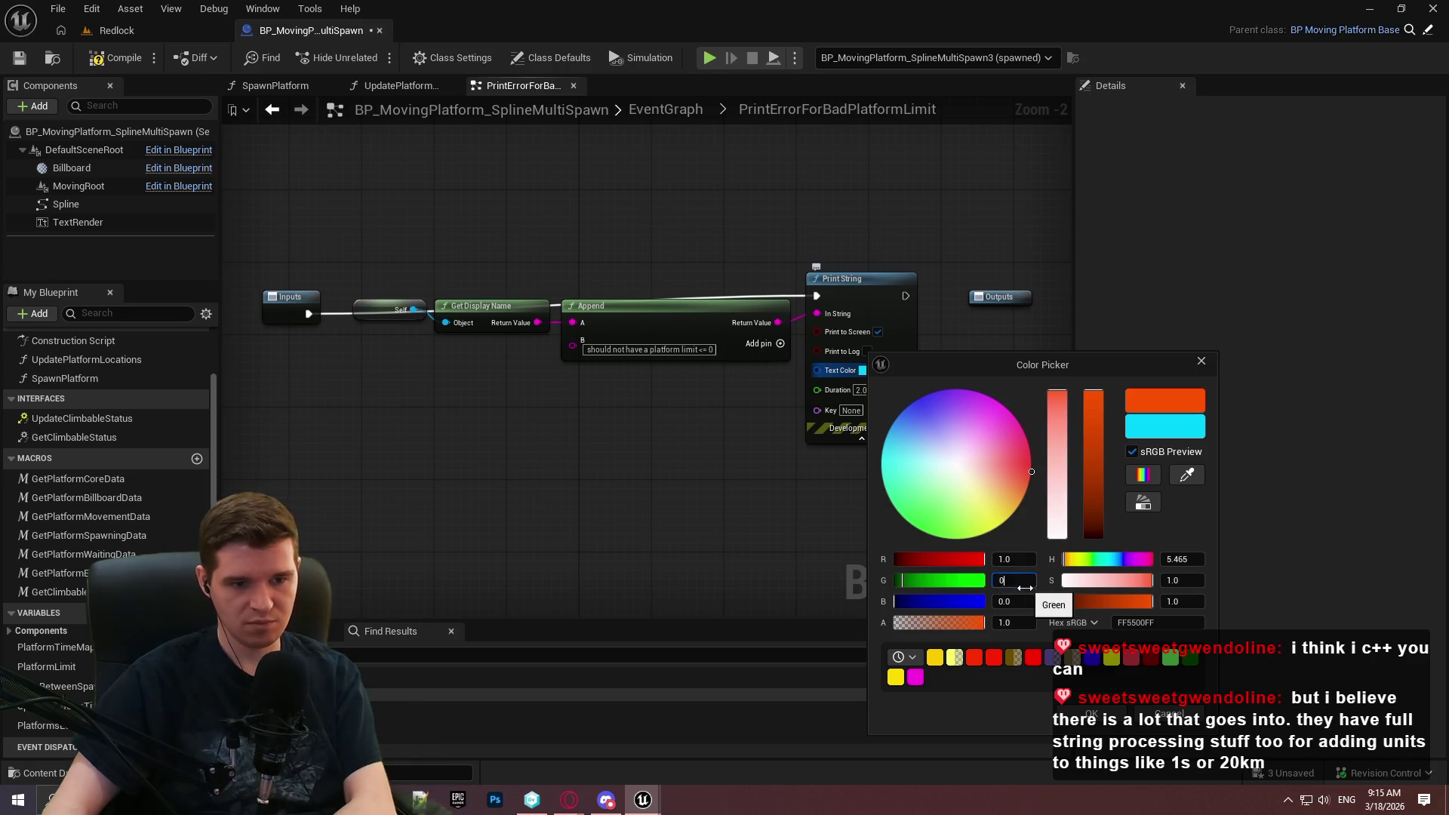
type("0")
key("Return")
left_click(1102, 716)
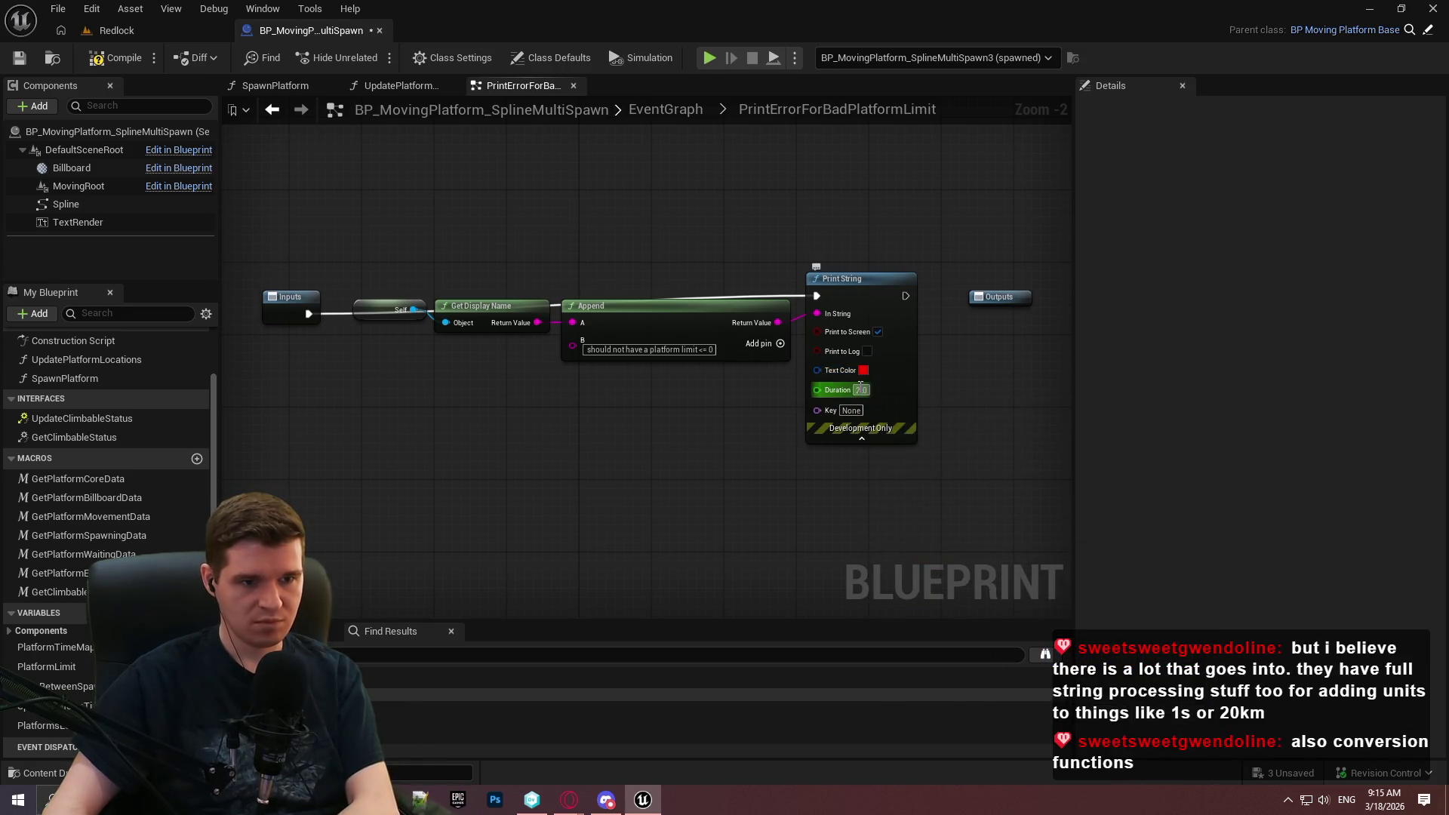
left_click(19, 59)
left_click(348, 89)
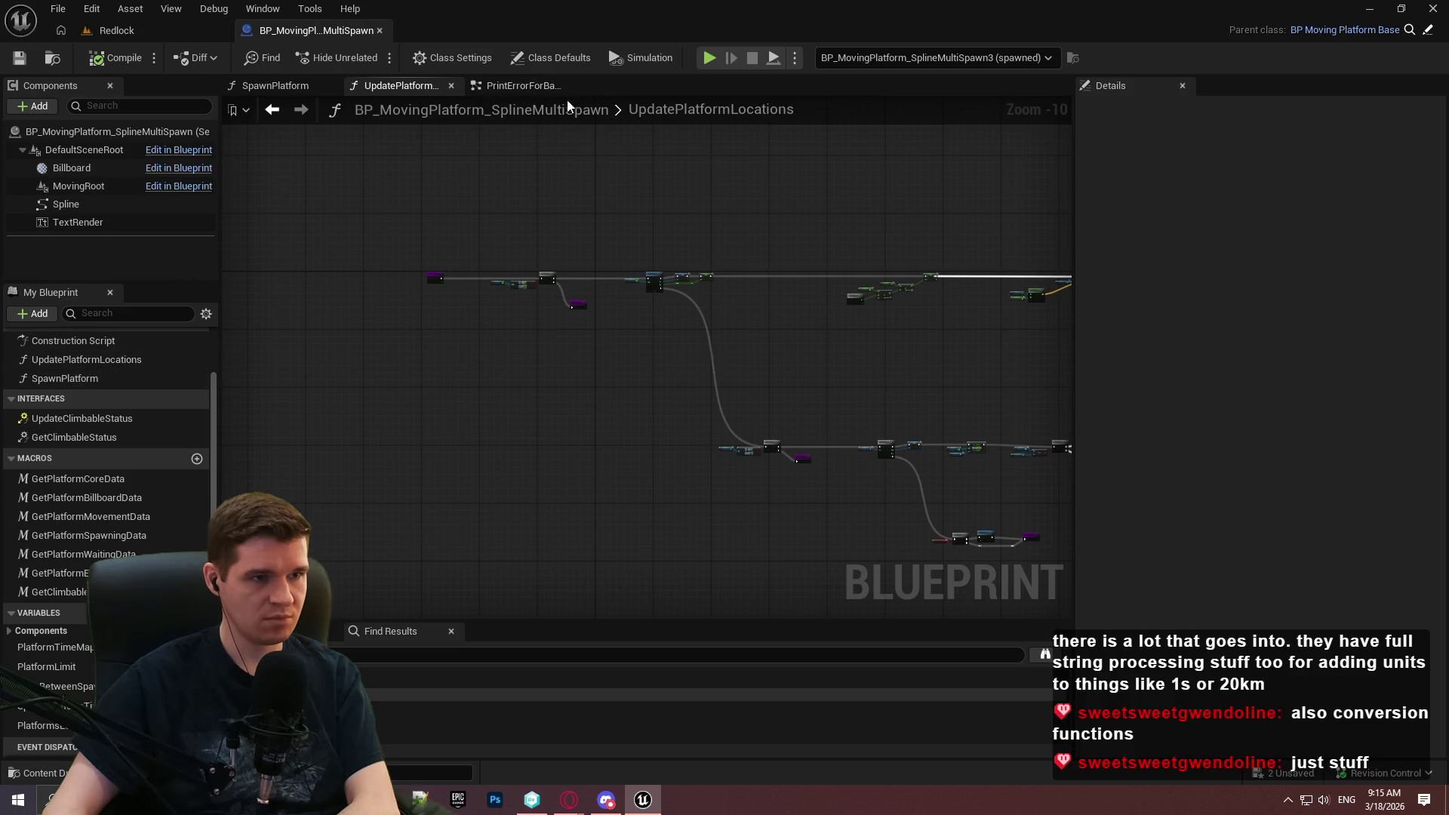
Place PrintErrorForBadPlatformLimit beside the Branch's True output in the EventGraph.
left_click(513, 86)
left_click(642, 110)
scroll(464, 370, "up", 5)
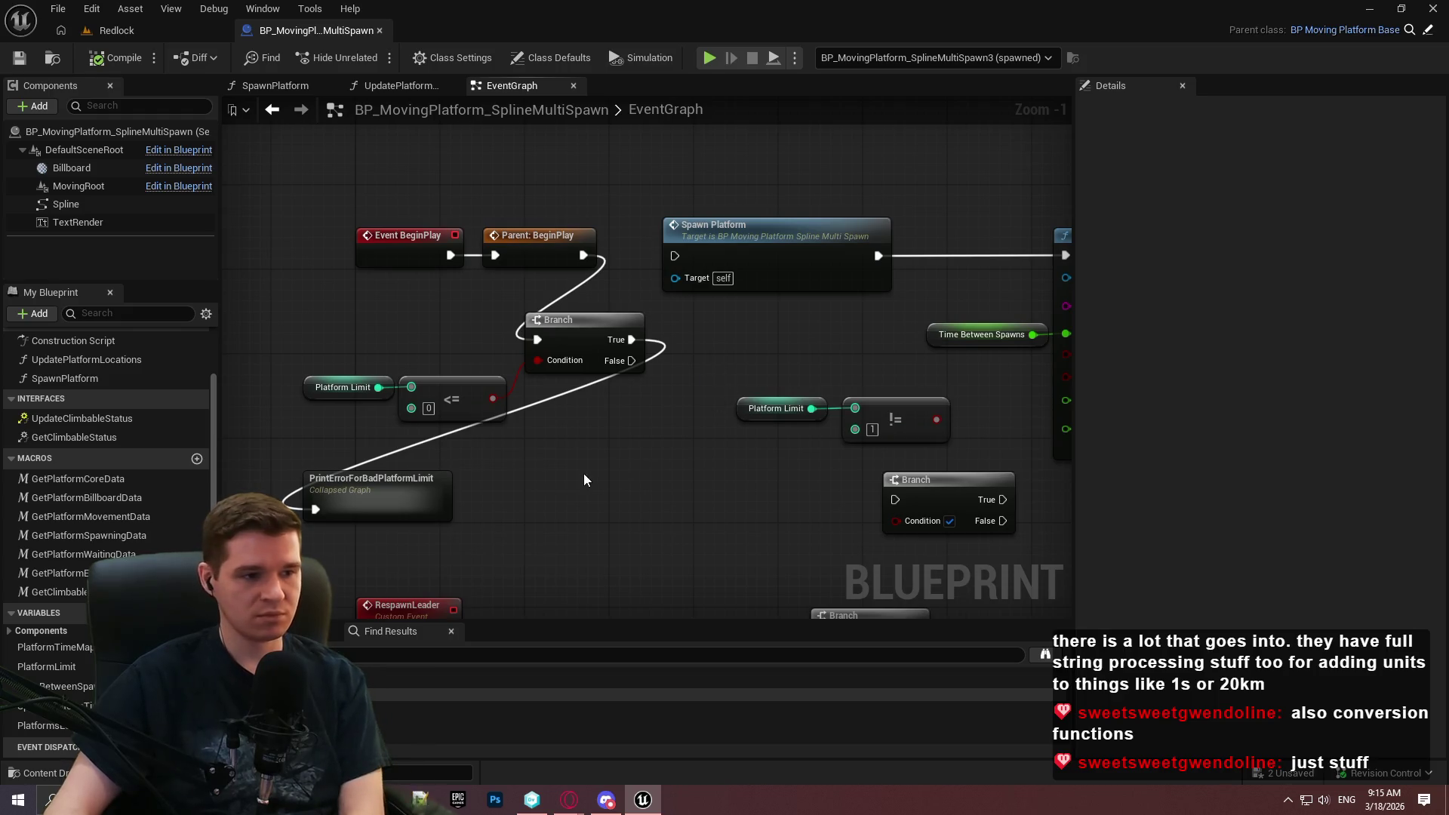
left_click_drag(377, 508, 747, 332)
Line up the BeginPlay nodes and the Platform Limit <= comparison with the Branch.
mouse_move(636, 336)
left_mouse_down()
mouse_move(362, 291)
mouse_move(510, 344)
left_mouse_up()
left_click_drag(574, 304, 373, 388)
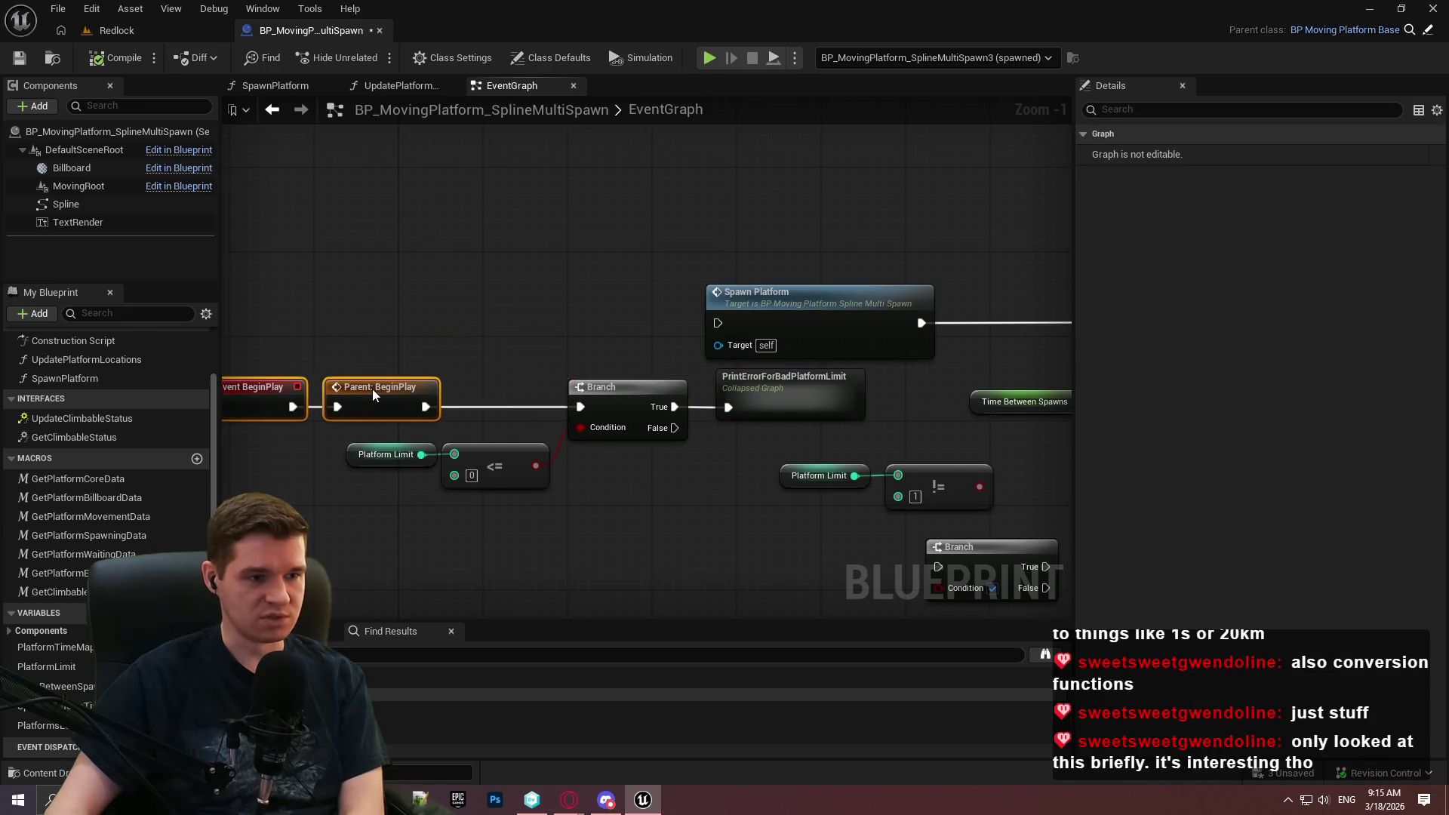
left_click(616, 510)
left_click_drag(510, 521, 373, 453)
left_click_drag(481, 460, 480, 480)
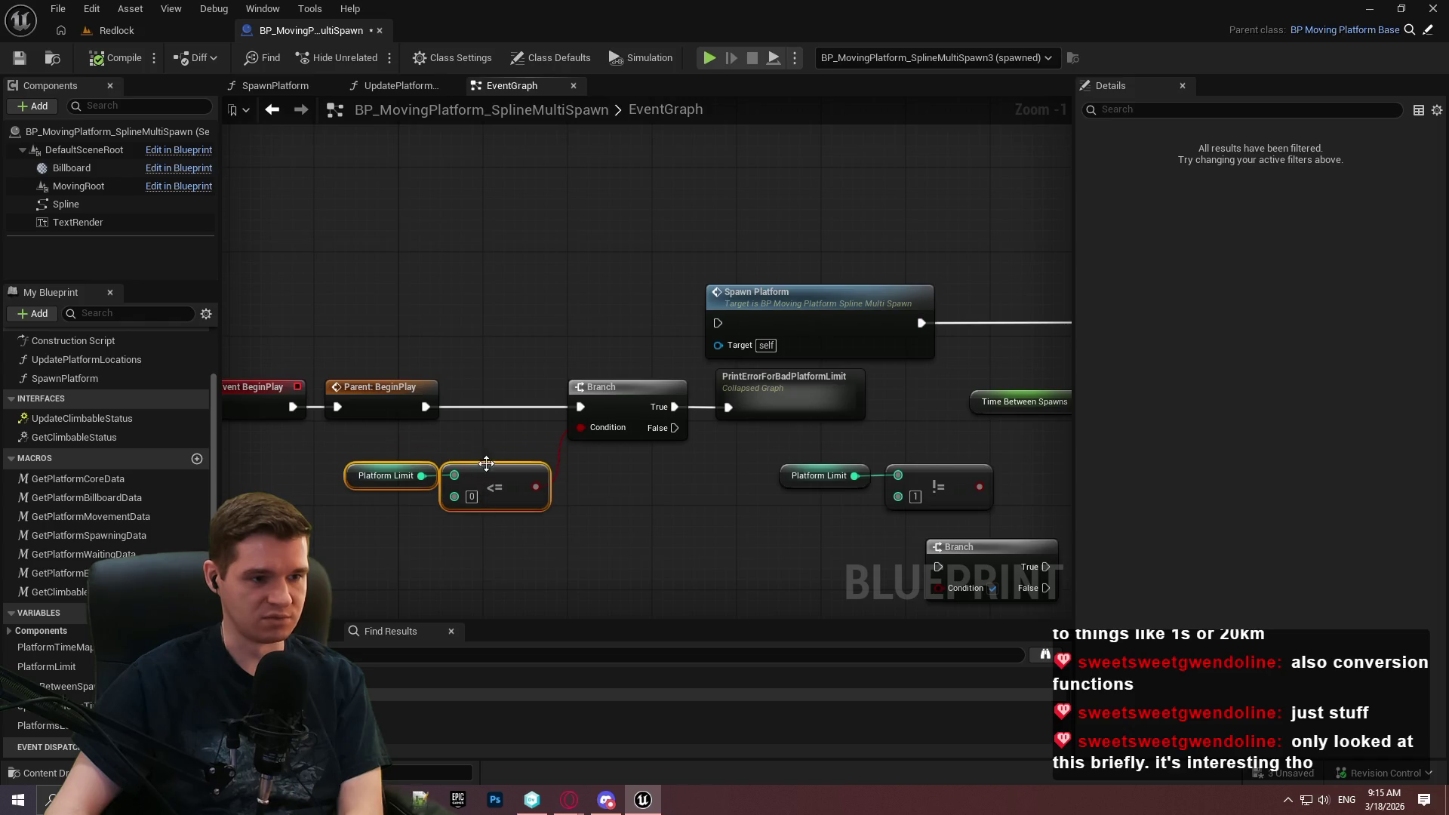
left_click(294, 478)
scroll(295, 479, "up", 1)
left_click(360, 479)
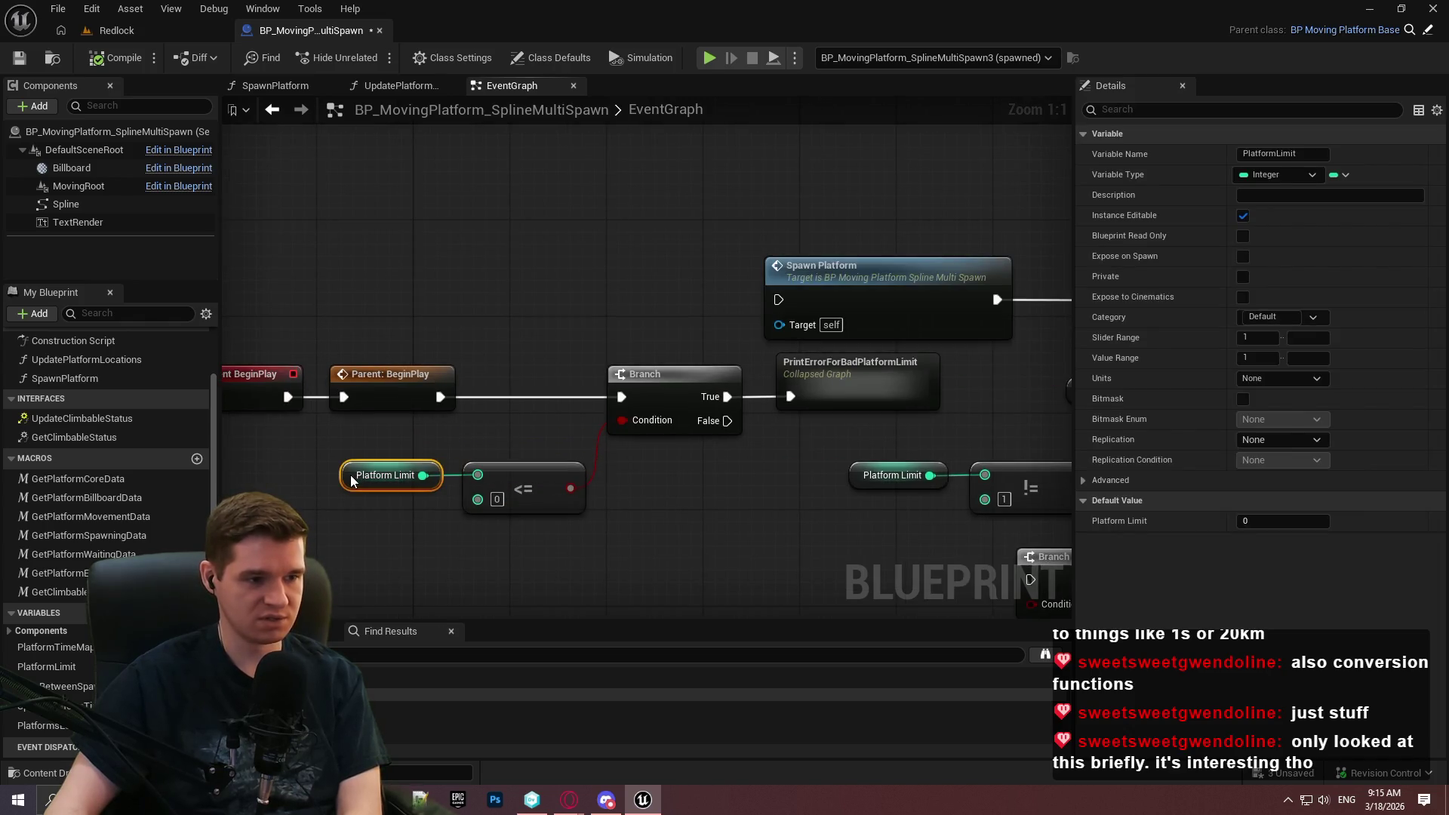
left_click(518, 455)
mouse_move(518, 455)
left_mouse_down()
mouse_move(767, 437)
mouse_move(498, 354)
left_mouse_up()
left_click_drag(673, 401, 443, 400)
left_click_drag(618, 505, 784, 408)
mouse_move(783, 461)
left_mouse_down()
mouse_move(768, 427)
mouse_move(788, 440)
mouse_move(422, 441)
left_mouse_up()
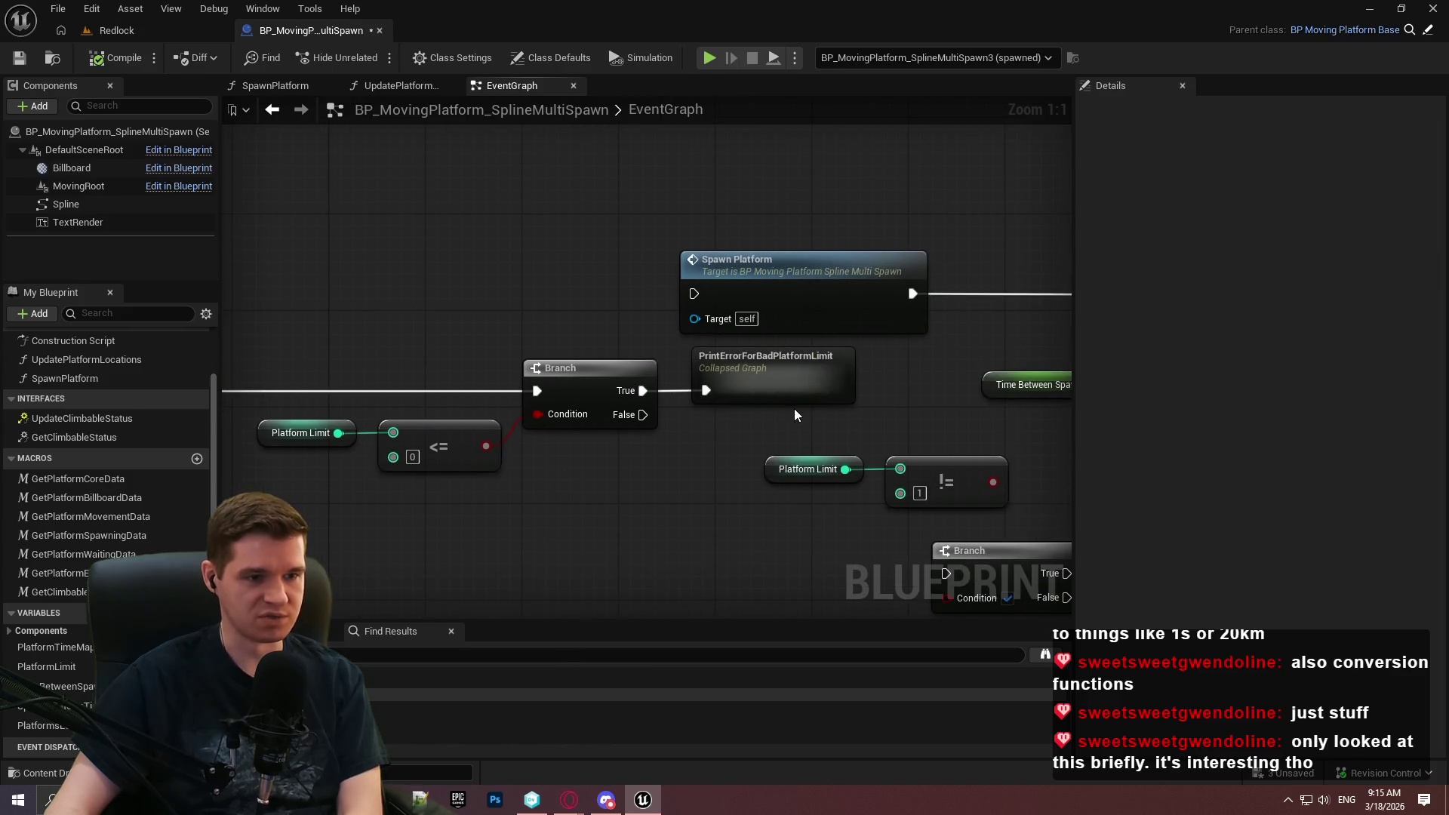
Reposition the Platform Limit != comparison and add a new Branch node beside it.
left_click_drag(795, 409, 503, 357)
mouse_move(630, 420)
left_mouse_down()
mouse_move(858, 382)
mouse_move(675, 427)
mouse_move(803, 352)
mouse_move(652, 436)
left_mouse_up()
left_click(882, 363, "ctrl")
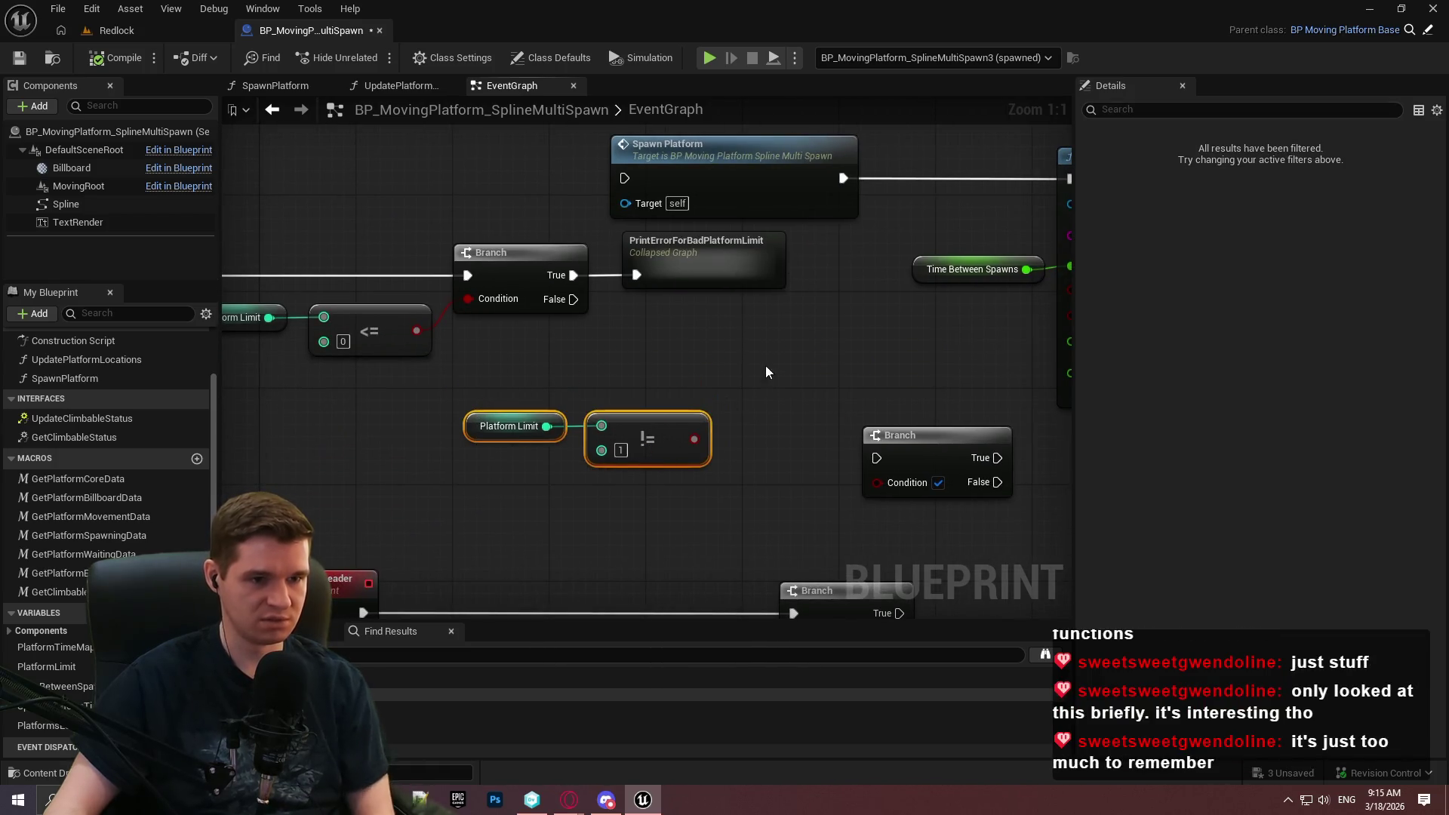
left_click(735, 373)
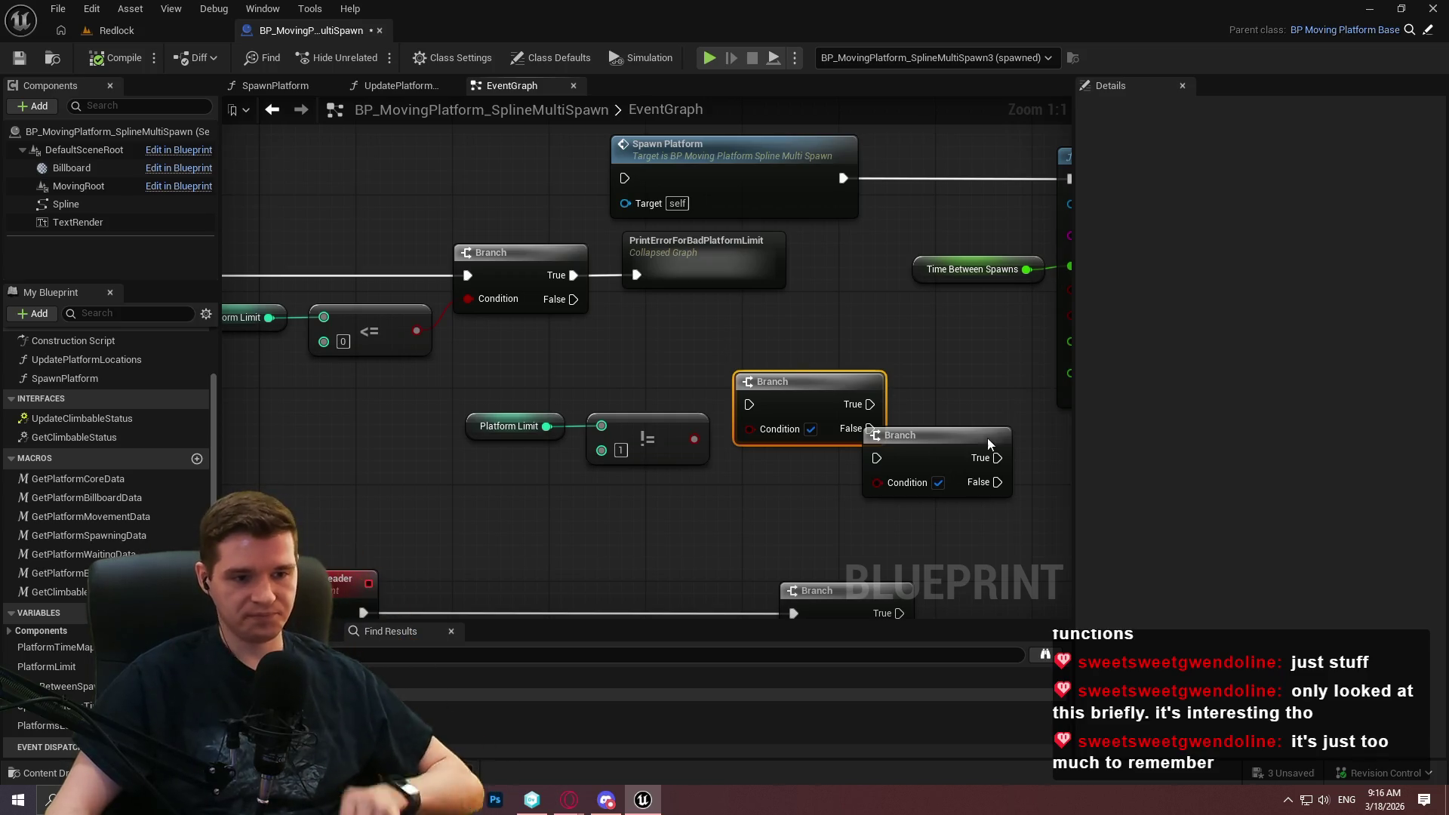
Delete the duplicate Branch and wire the != result into the remaining Branch's Condition.
left_click(957, 463)
key("Delete")
left_click_drag(693, 439, 751, 428)
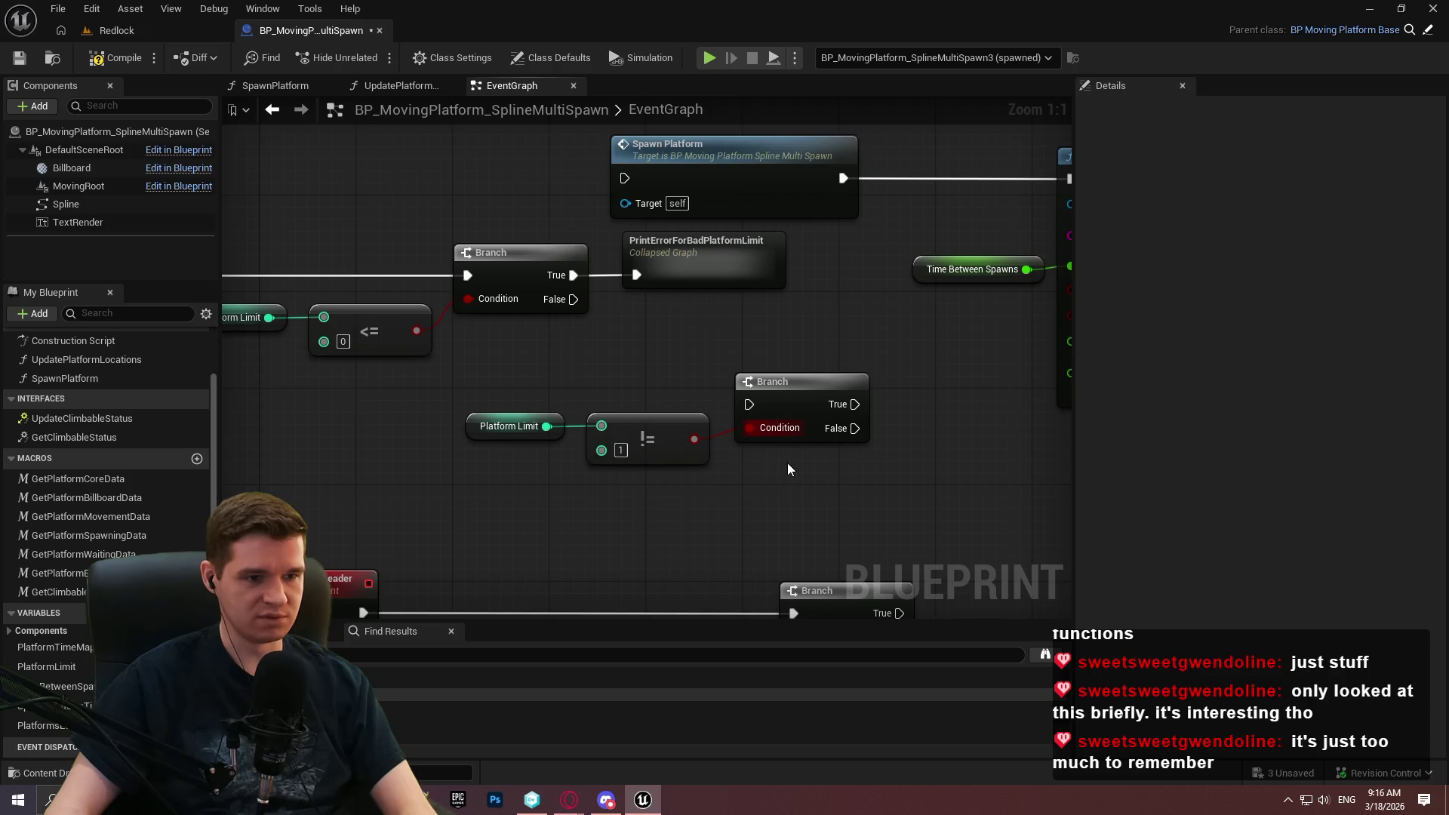
Place Spawn Platform below and run the limit check's False path into it.
left_click_drag(788, 468, 575, 465)
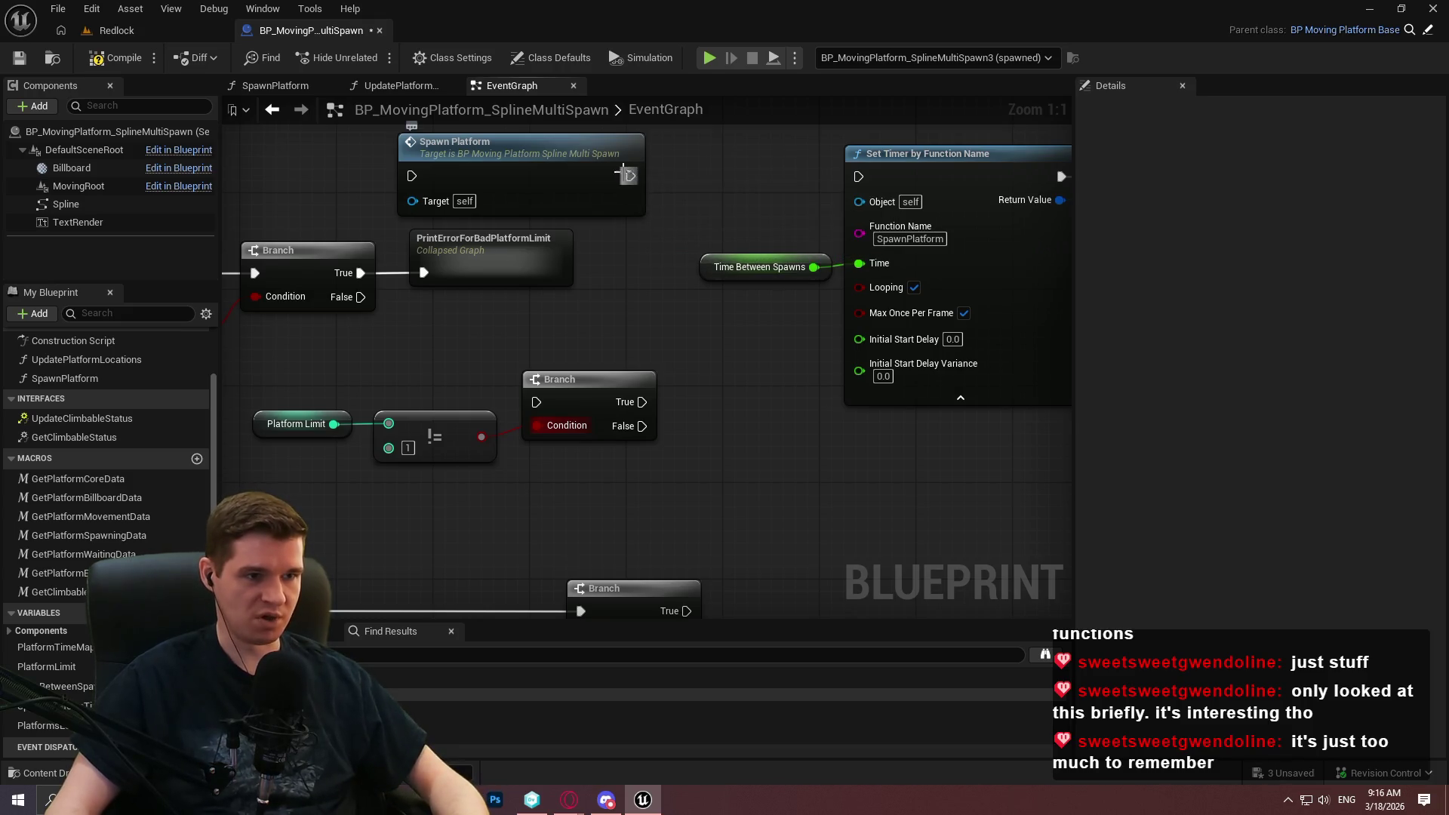
mouse_move(643, 205)
left_mouse_down()
mouse_move(644, 308)
mouse_move(569, 427)
mouse_move(689, 611)
mouse_move(727, 270)
left_mouse_up()
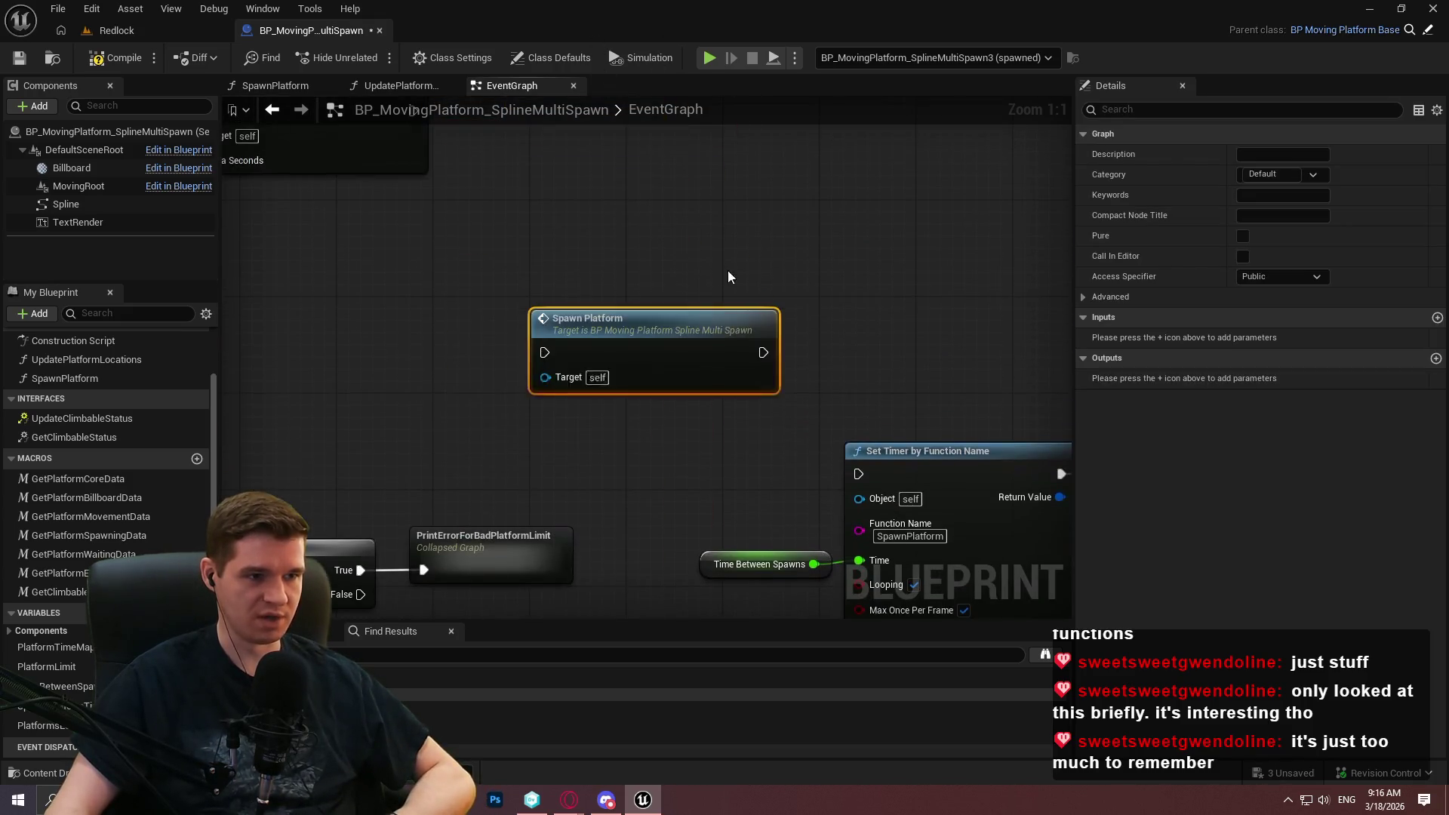
scroll(776, 229, "down", 4)
scroll(867, 349, "down", 2)
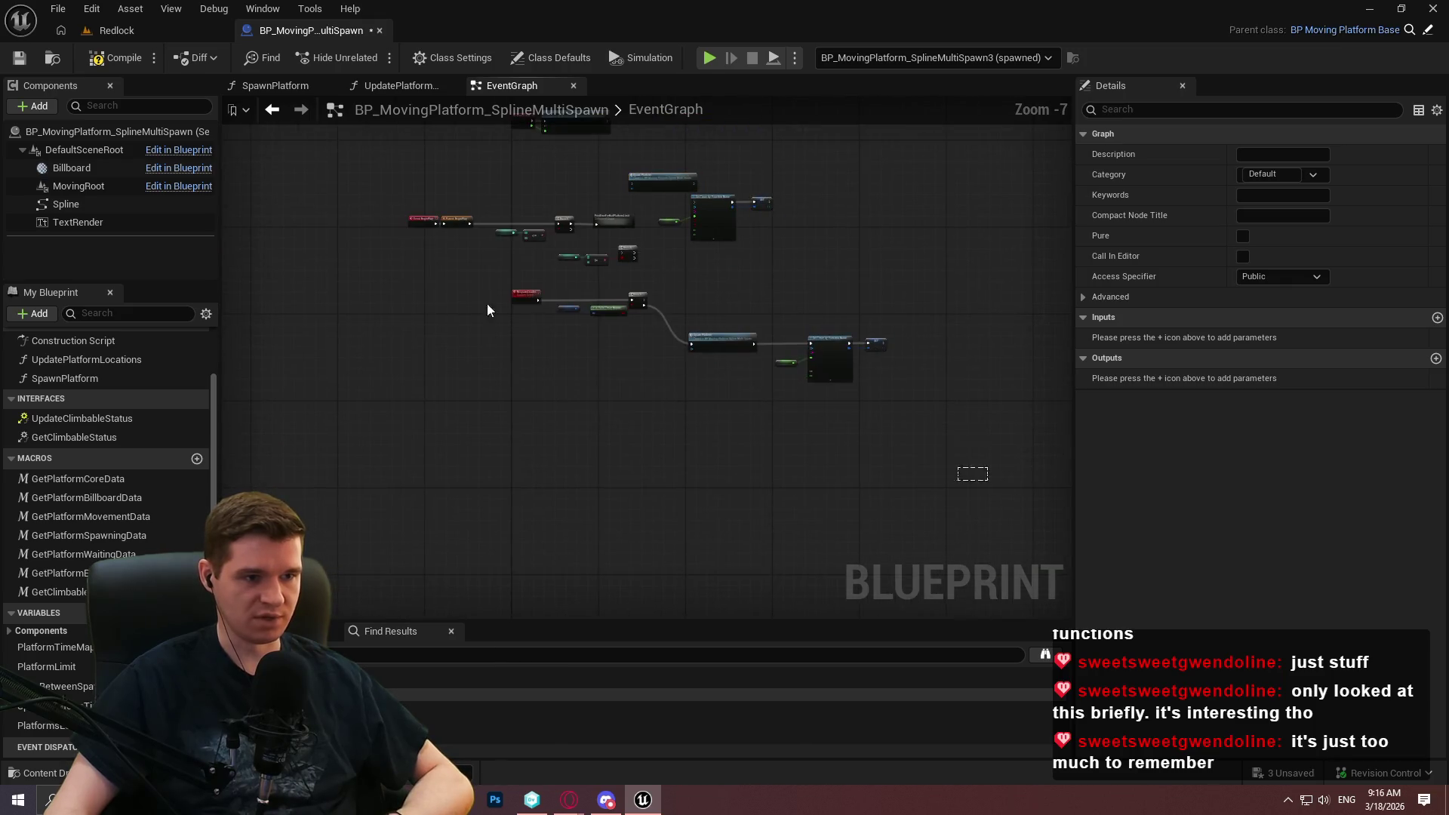
mouse_move(970, 469)
left_mouse_down()
mouse_move(516, 299)
mouse_move(534, 553)
mouse_move(581, 450)
left_mouse_up()
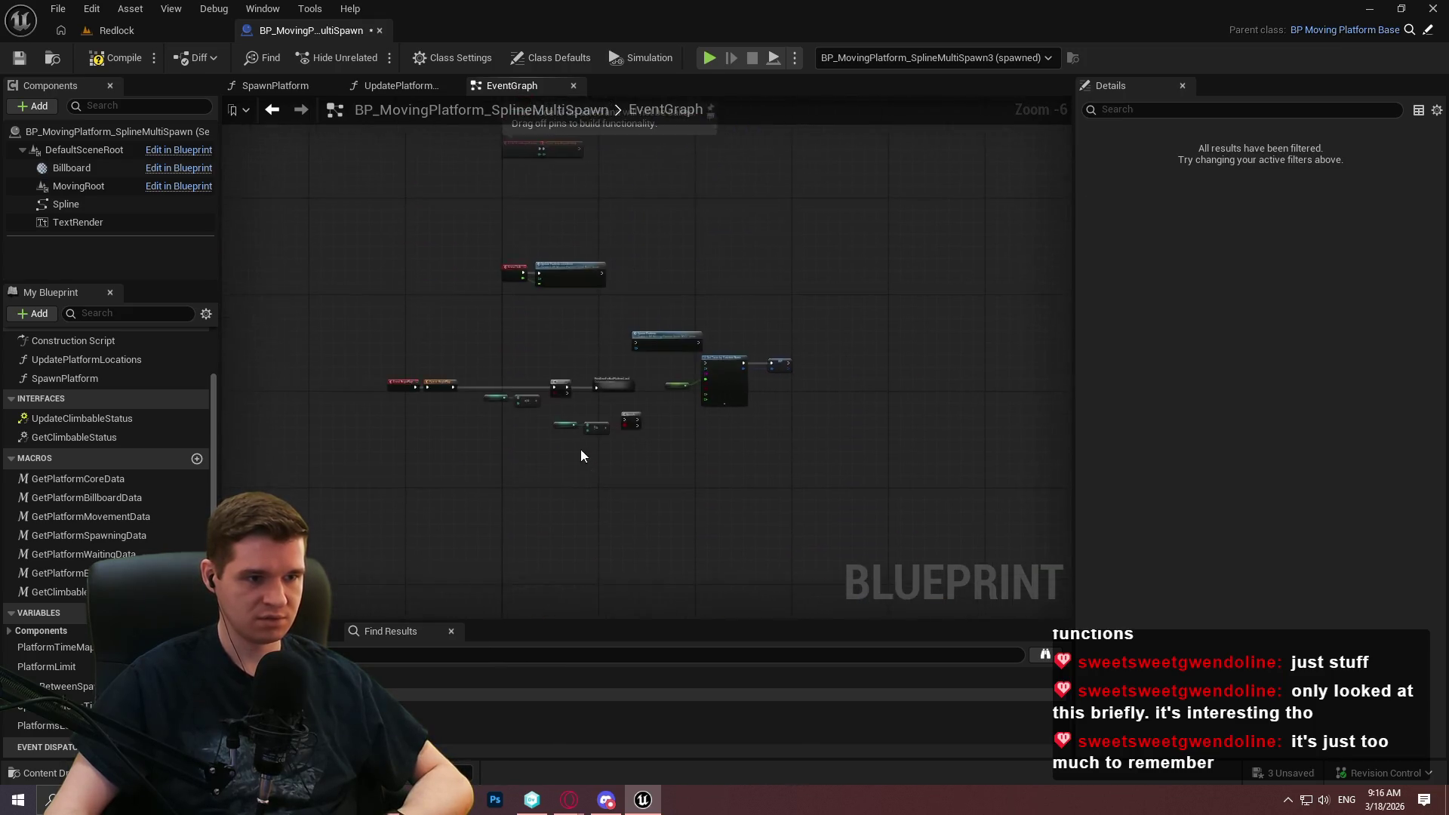
scroll(818, 193, "up", 6)
mouse_move(731, 264)
left_mouse_down()
mouse_move(586, 596)
mouse_move(588, 359)
left_mouse_up()
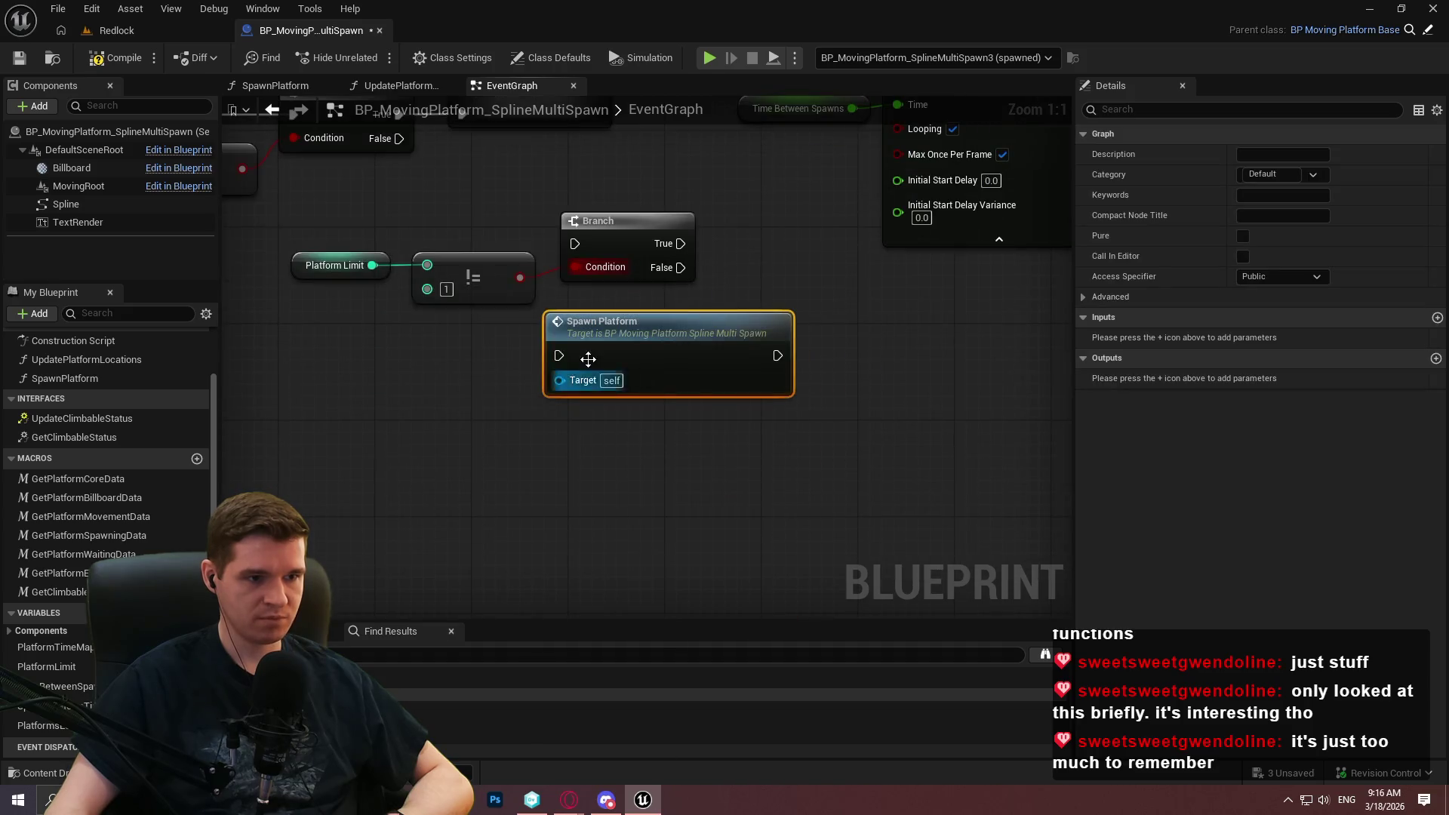
left_click_drag(341, 30, 384, 297)
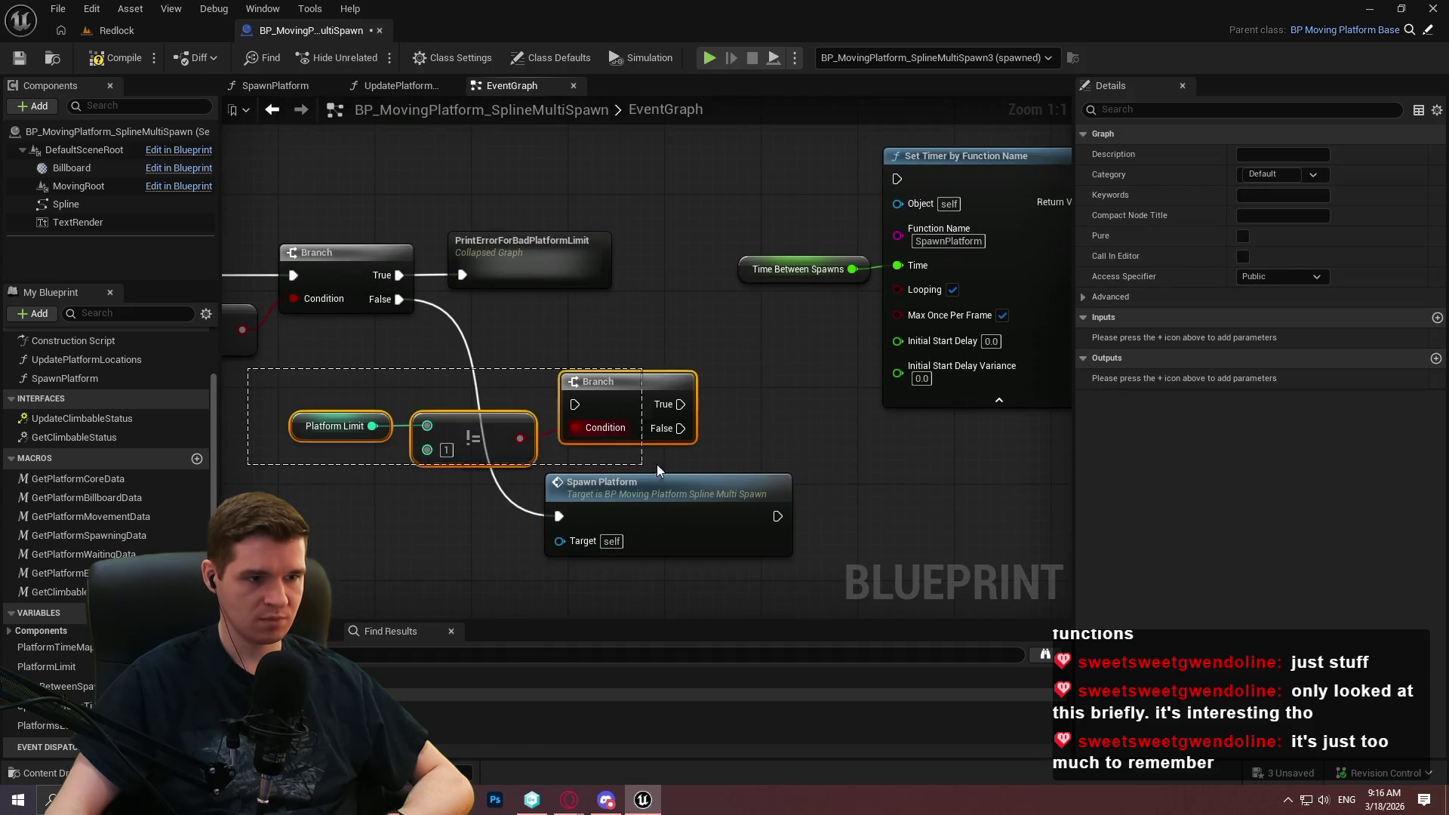
Move the Platform Limit != 1 Branch to follow Spawn Platform's exec wire.
left_click_drag(657, 465, 643, 464)
mouse_move(334, 425)
left_mouse_down()
mouse_move(813, 598)
mouse_move(398, 556)
left_mouse_up()
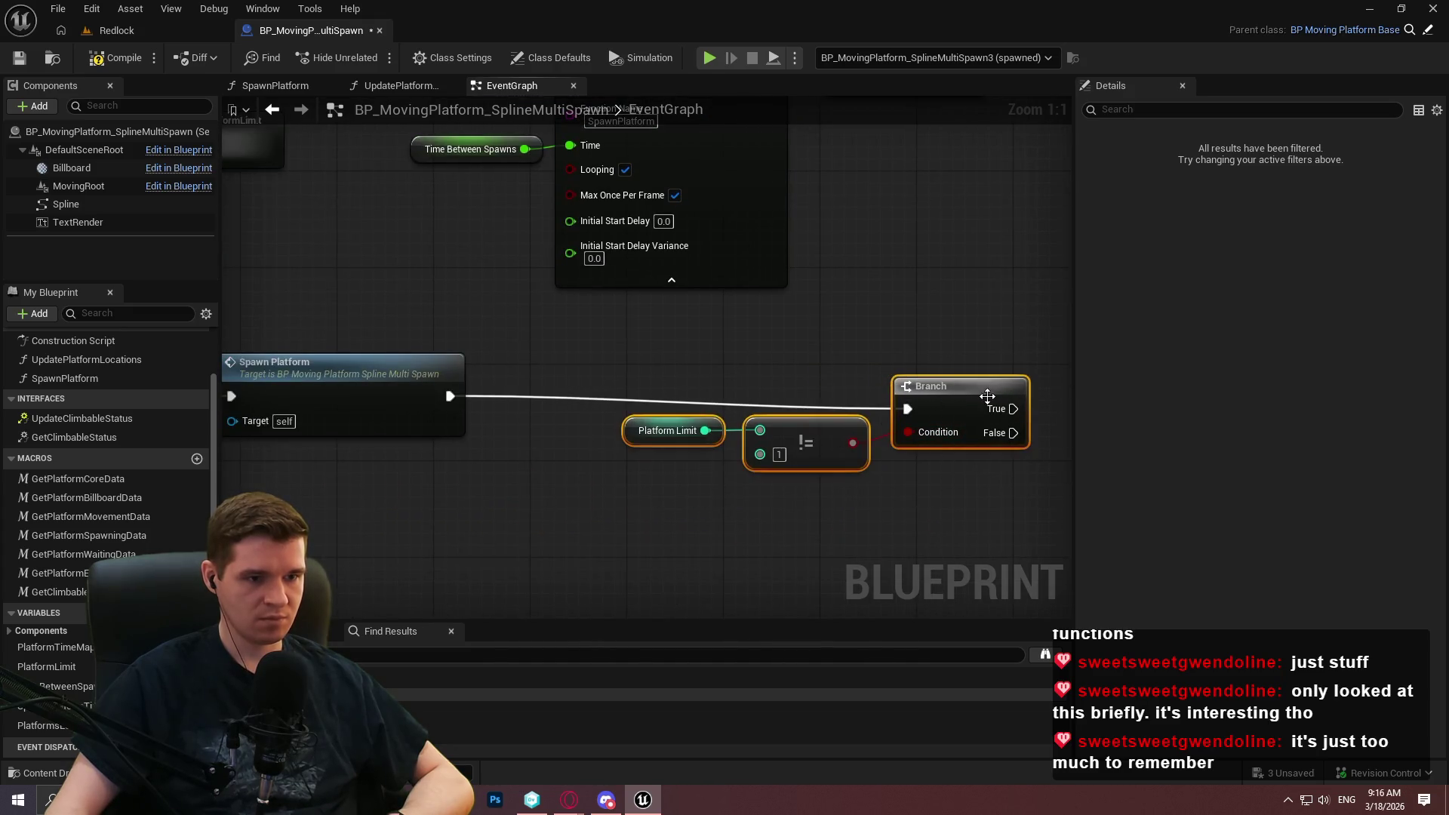
left_click_drag(987, 396, 975, 393)
left_click_drag(874, 388, 624, 486)
left_click_drag(792, 433, 792, 453)
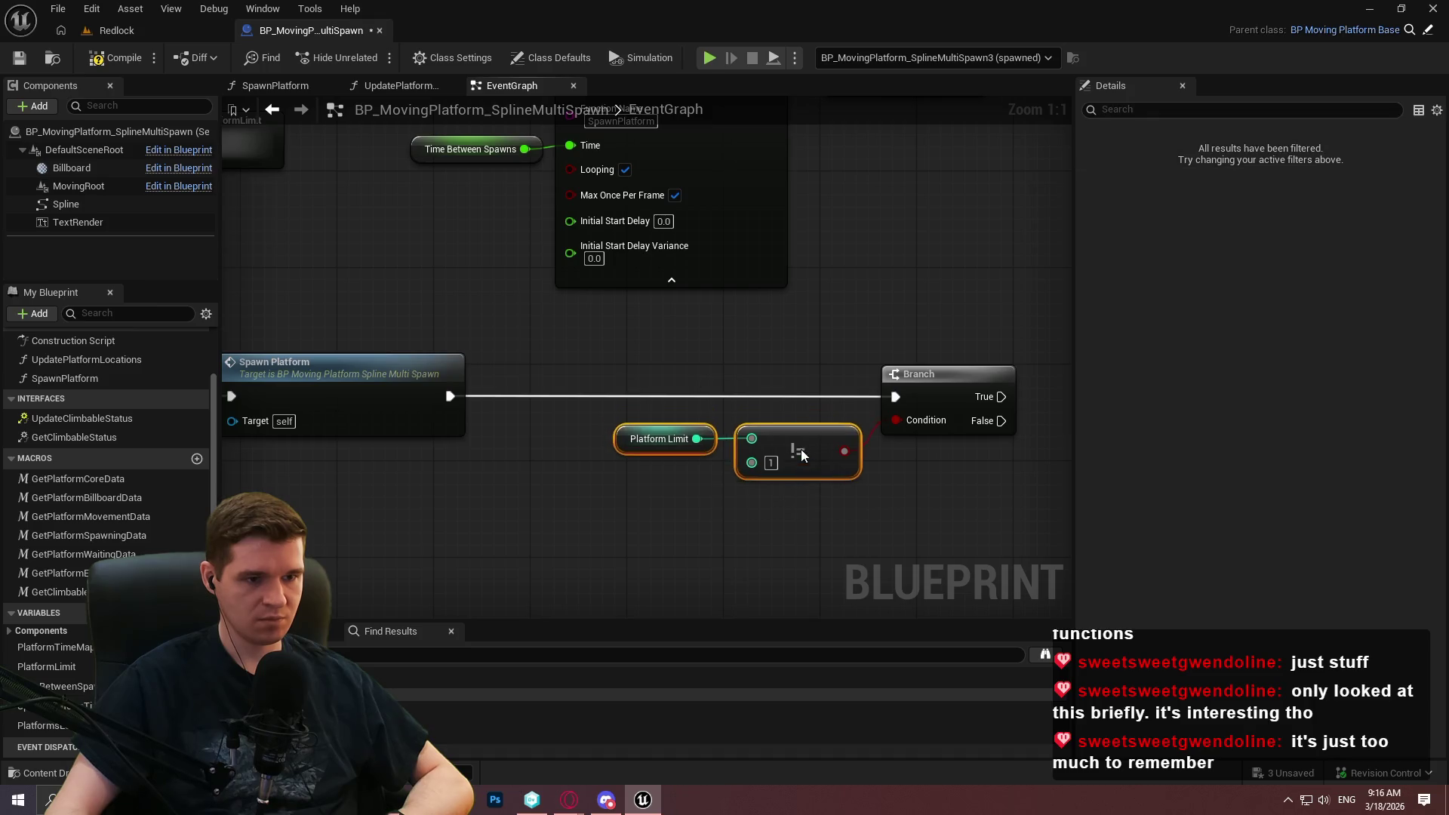
left_click(715, 445)
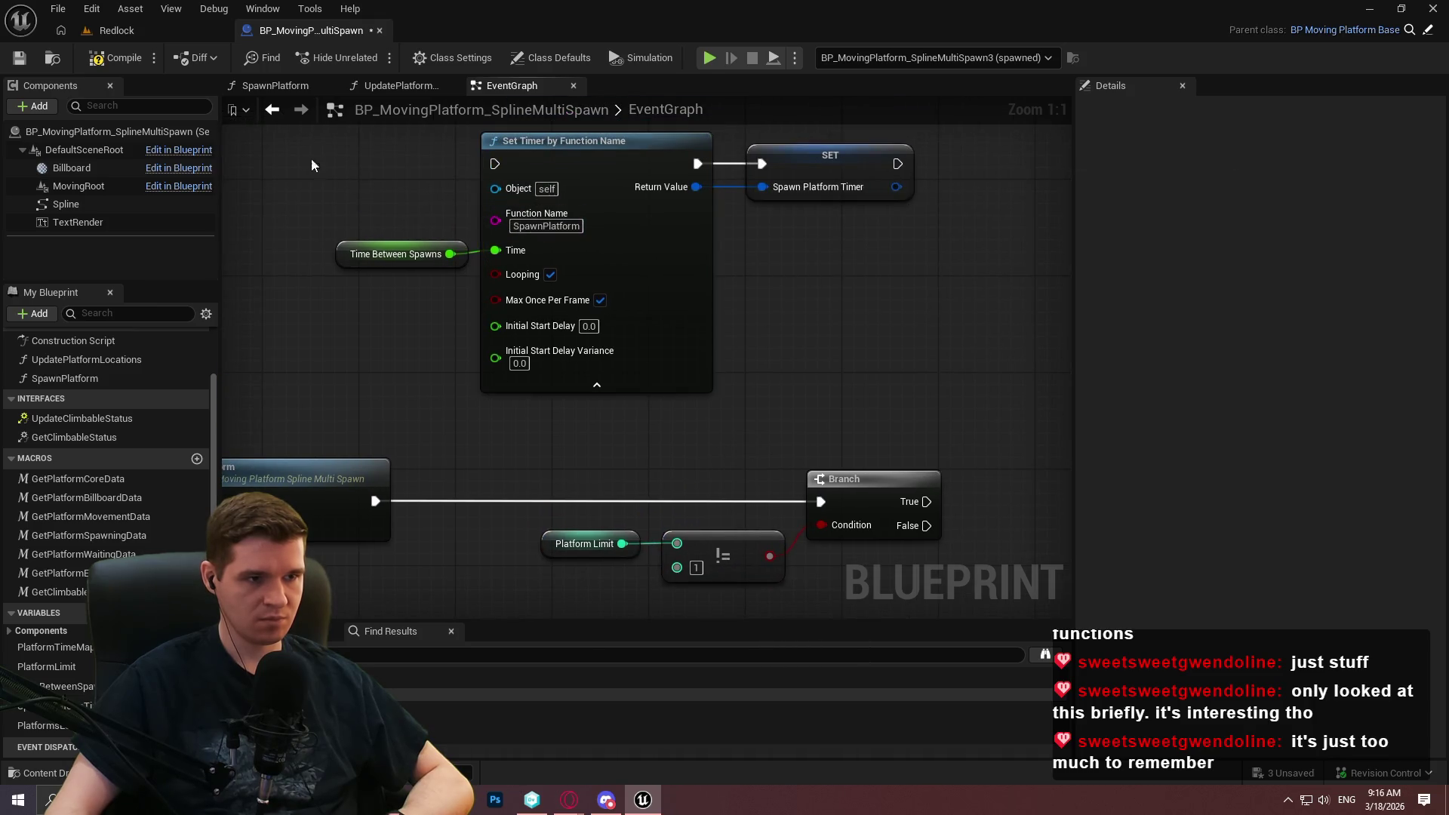
Move the Time Between Spawns, Set Timer and SET nodes beside the new Branch.
left_click_drag(312, 166, 930, 409)
mouse_move(560, 169)
left_mouse_down()
mouse_move(832, 469)
mouse_move(688, 483)
left_mouse_up()
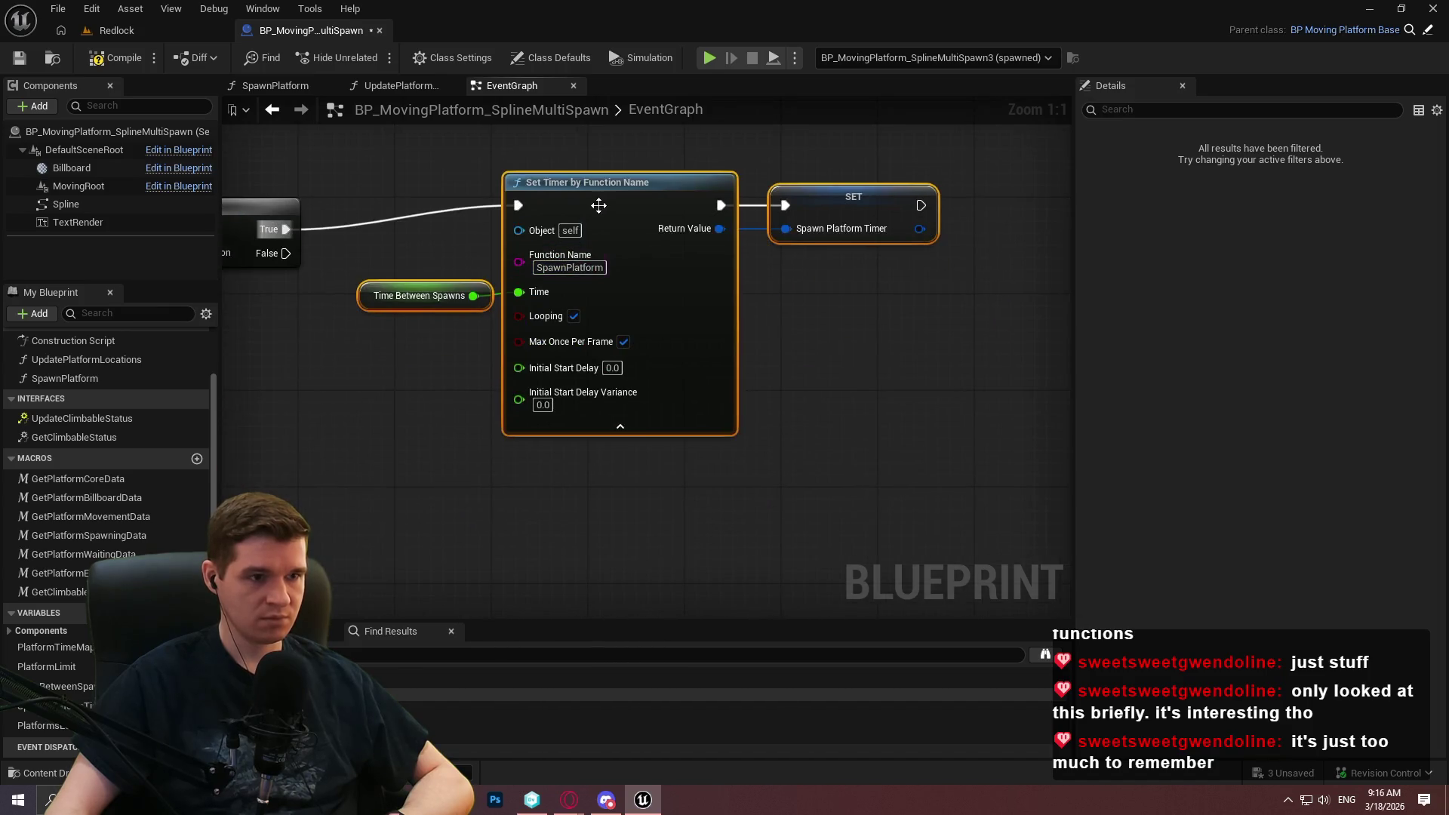
mouse_move(624, 167)
left_mouse_down()
mouse_move(699, 228)
mouse_move(699, 210)
left_mouse_up()
left_click(314, 311)
Nudge PrintErrorForBadPlatformLimit right and reposition the BeginPlay chain.
scroll(373, 428, "down", 5)
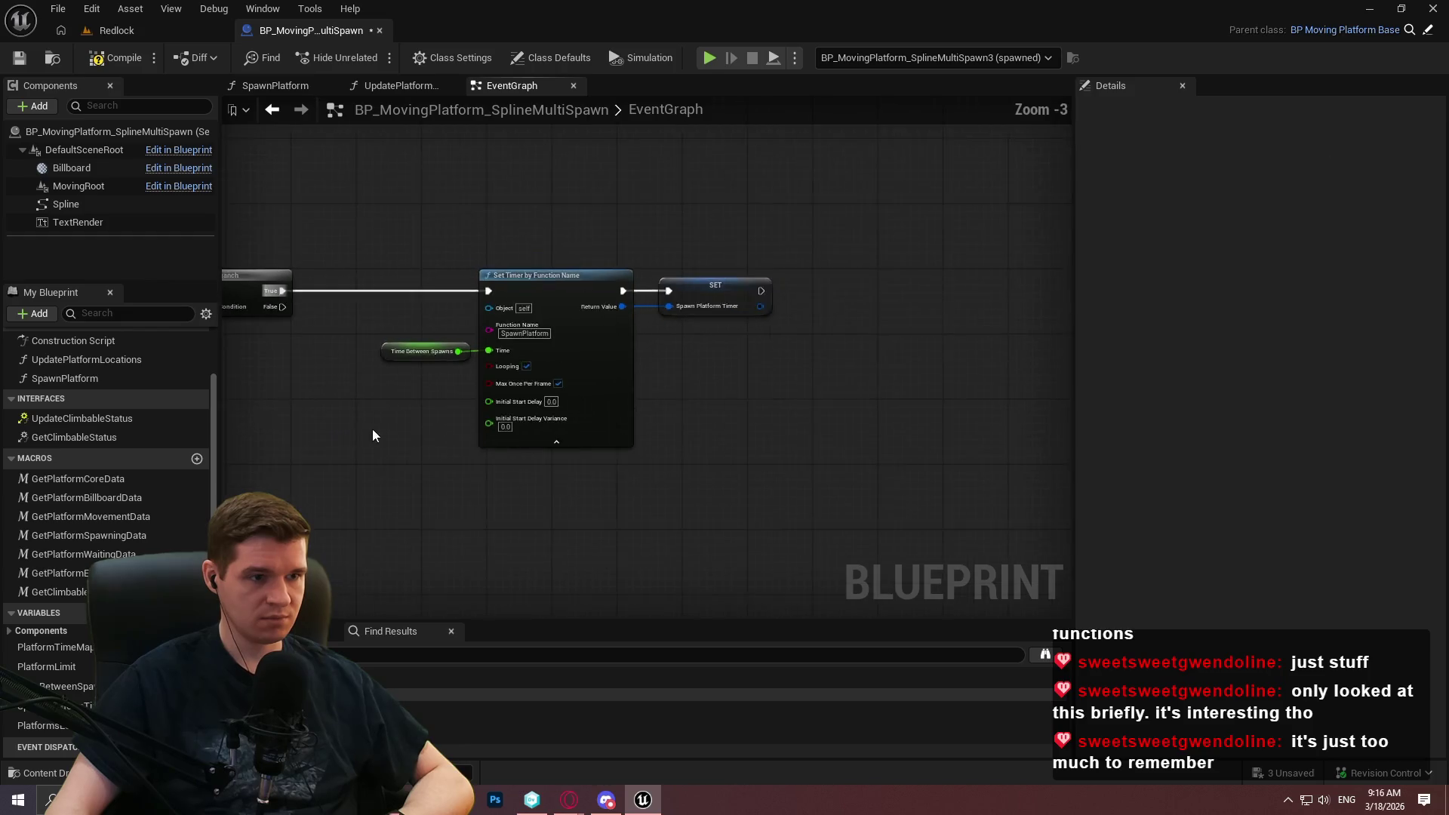
mouse_move(372, 429)
left_mouse_down()
mouse_move(832, 409)
mouse_move(811, 437)
mouse_move(618, 425)
left_mouse_up()
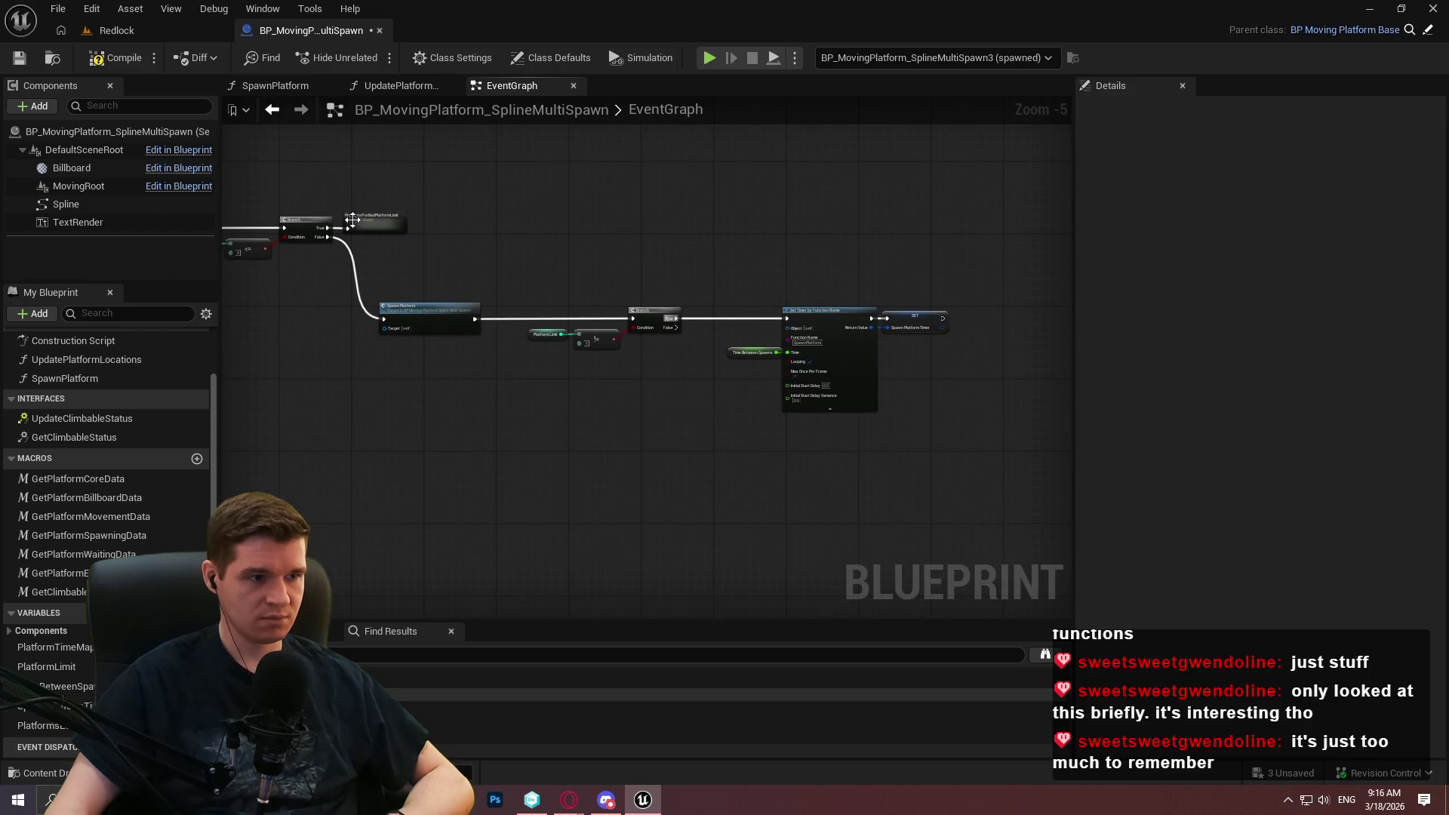
left_click_drag(352, 220, 378, 218)
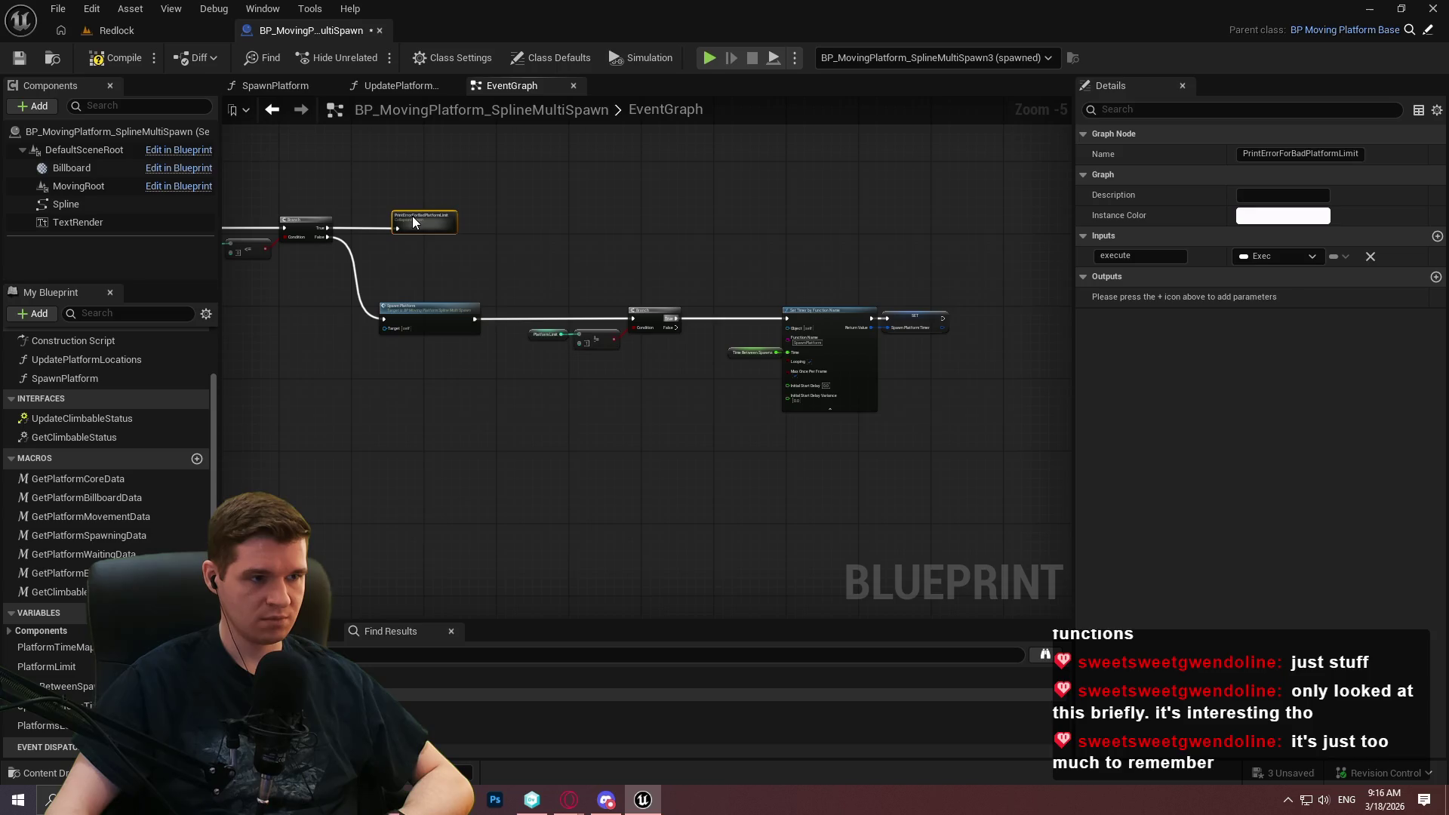
left_click(621, 511)
scroll(744, 134, "down", 3)
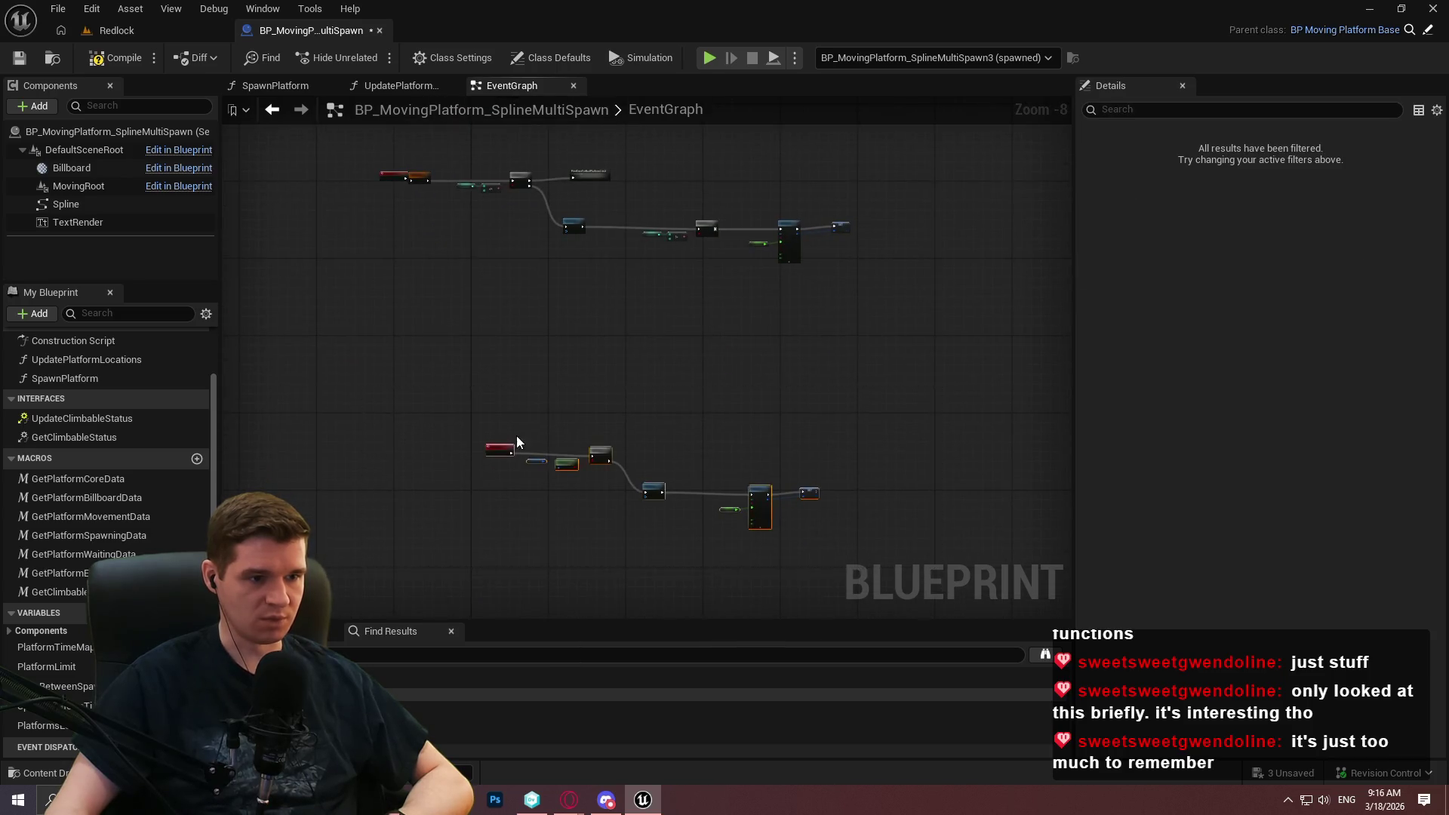
scroll(516, 442, "up", 3)
left_click_drag(461, 463, 415, 327)
scroll(523, 222, "down", 3)
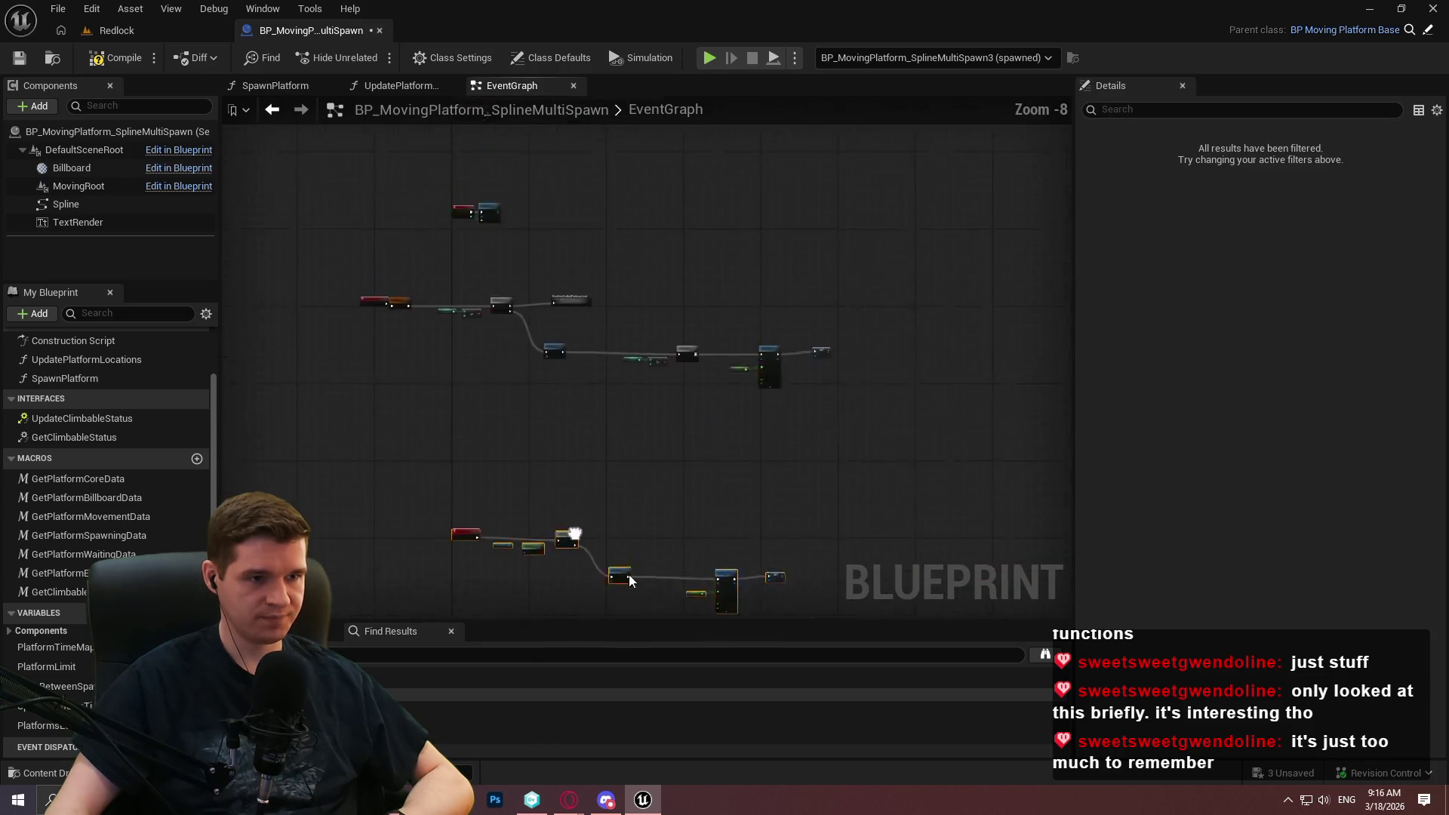
left_click_drag(251, 364, 495, 369)
scroll(495, 369, "up", 4)
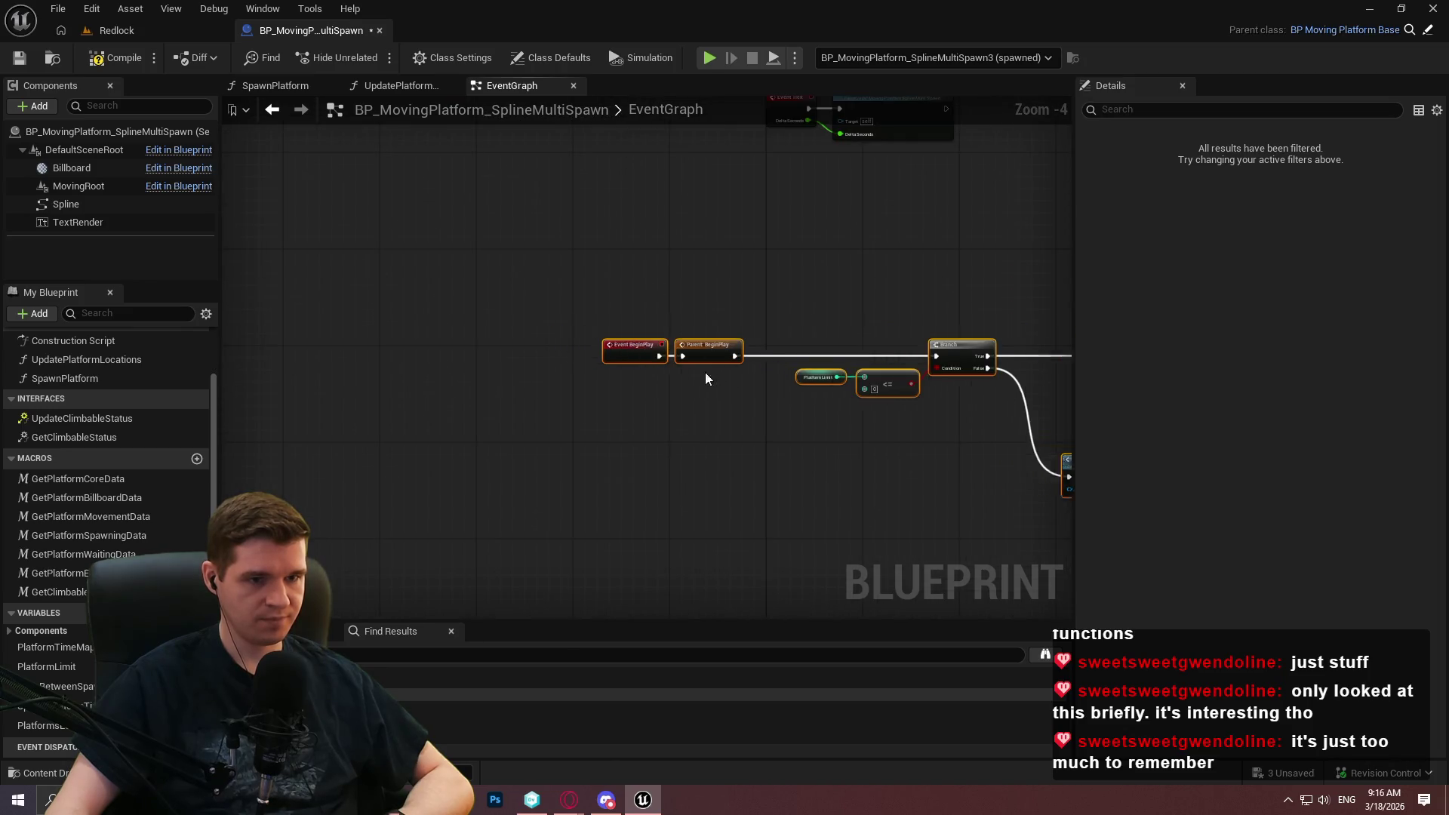
left_click_drag(642, 350, 799, 421)
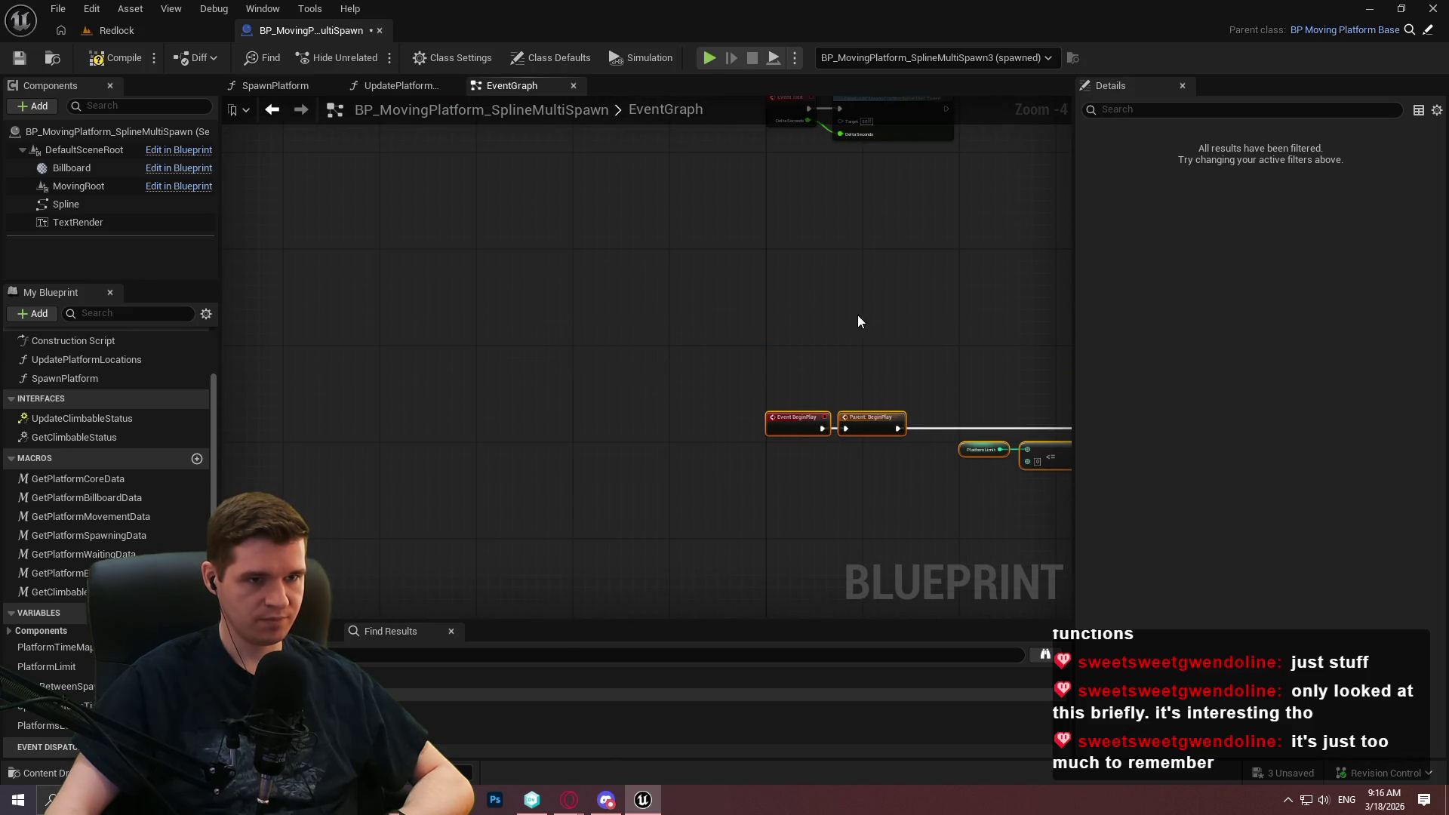
Compile and save the multi-spawn platform Blueprint.
scroll(858, 315, "down", 4)
left_click_drag(663, 410, 631, 200)
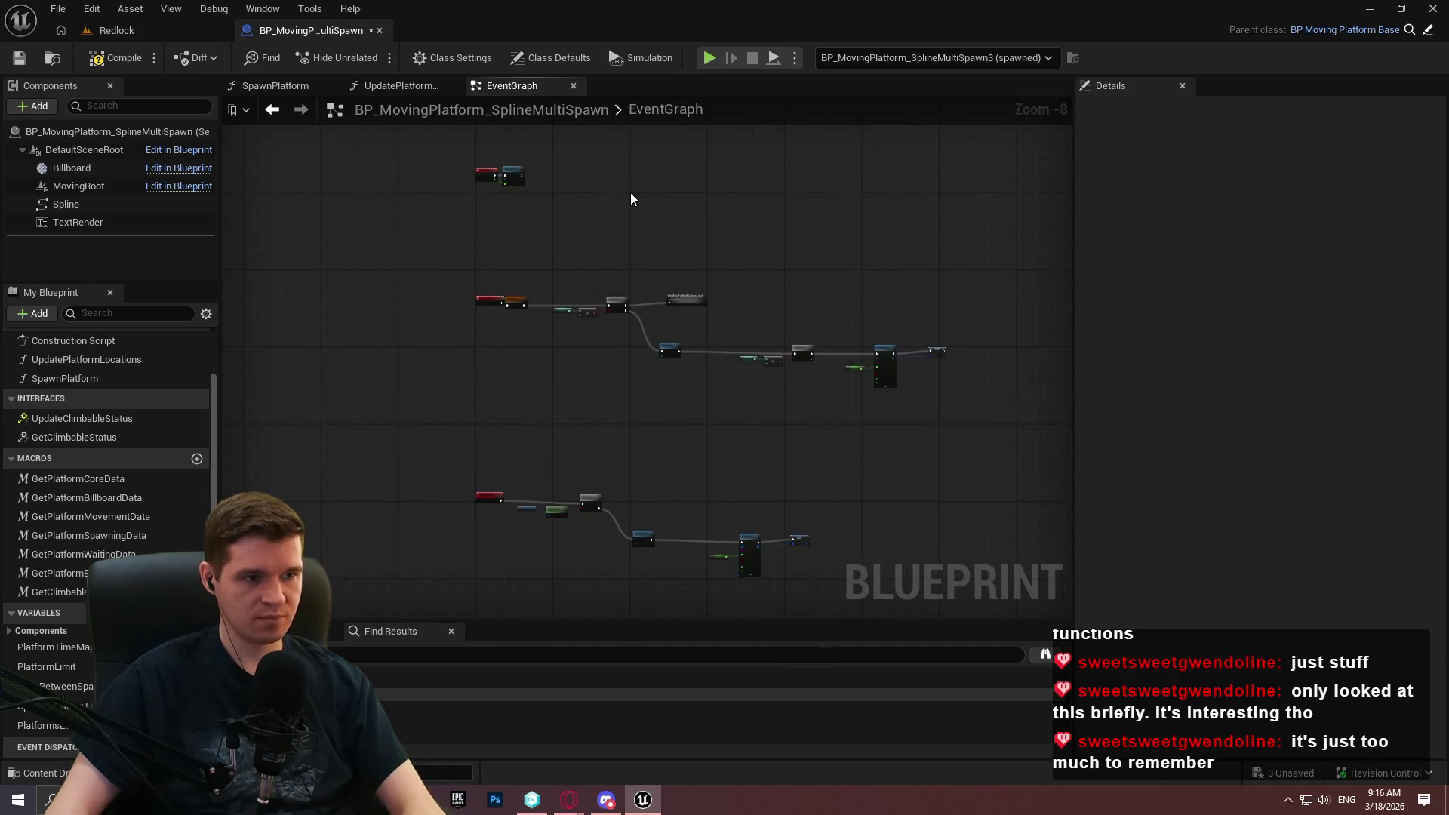
scroll(672, 376, "up", 4)
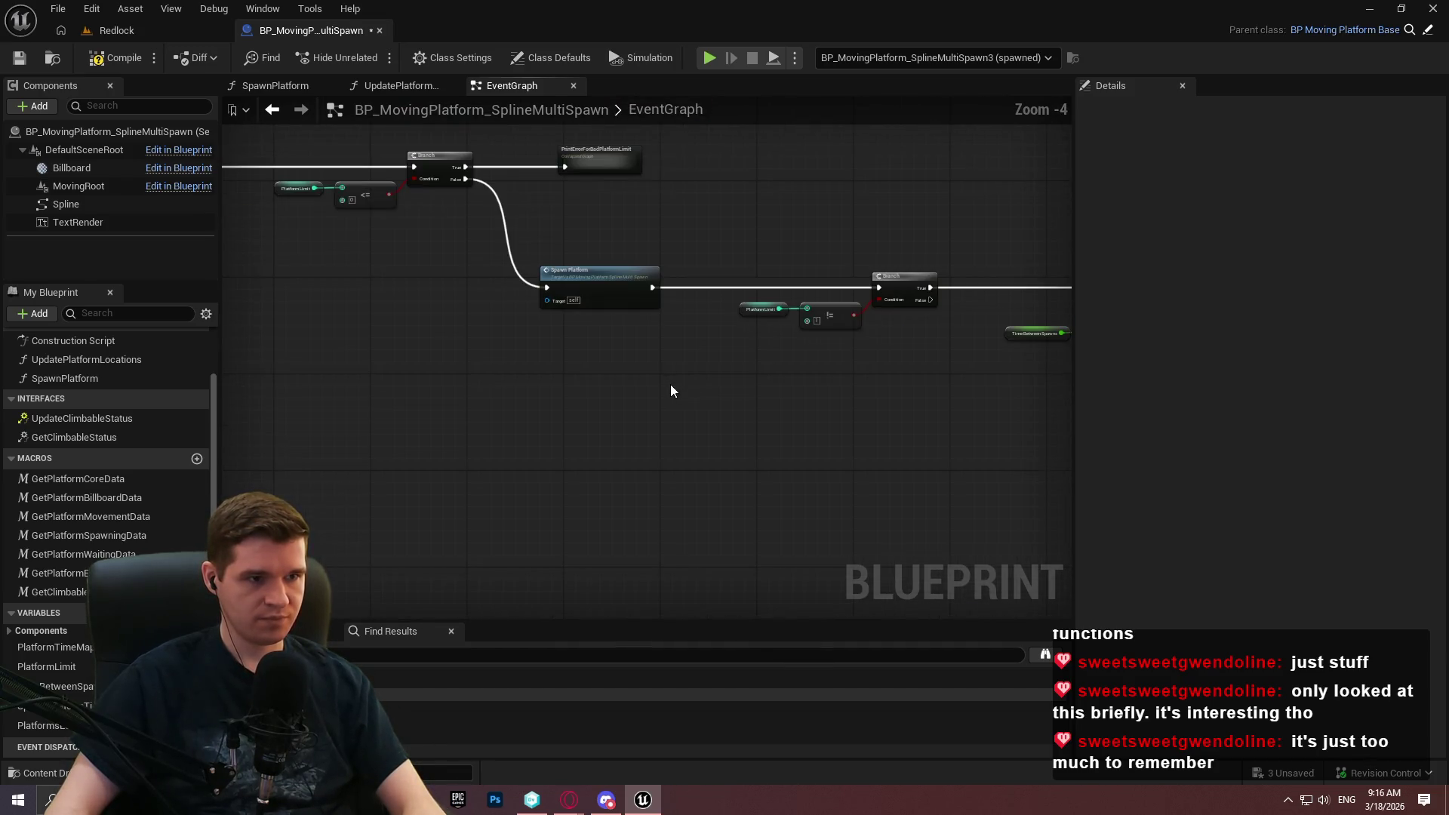
scroll(670, 383, "down", 3)
scroll(668, 385, "up", 3)
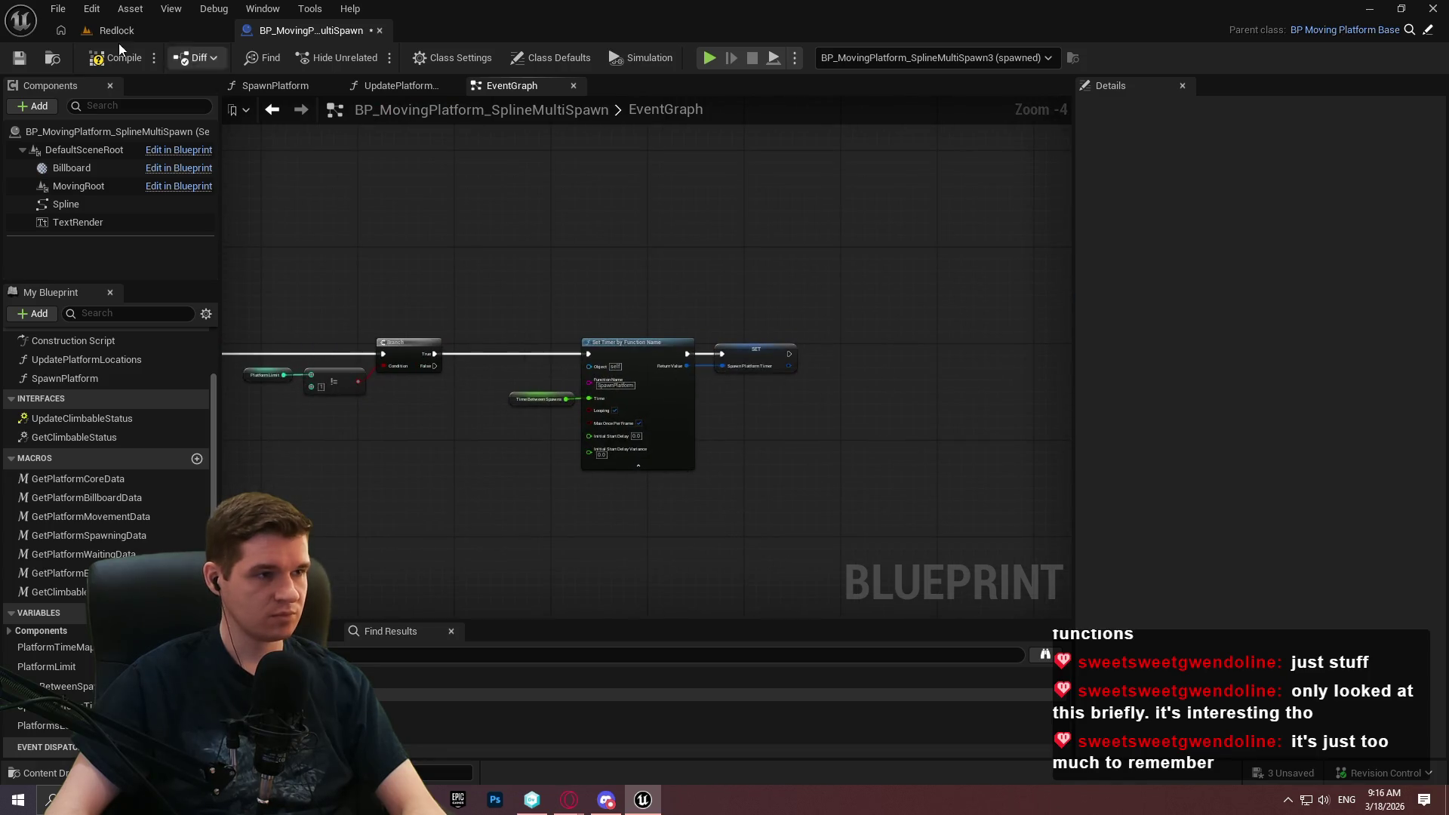
key("ctrl+s")
Play-test the Redlock level, watching two platforms glide along the spline, then return.
left_click(147, 30)
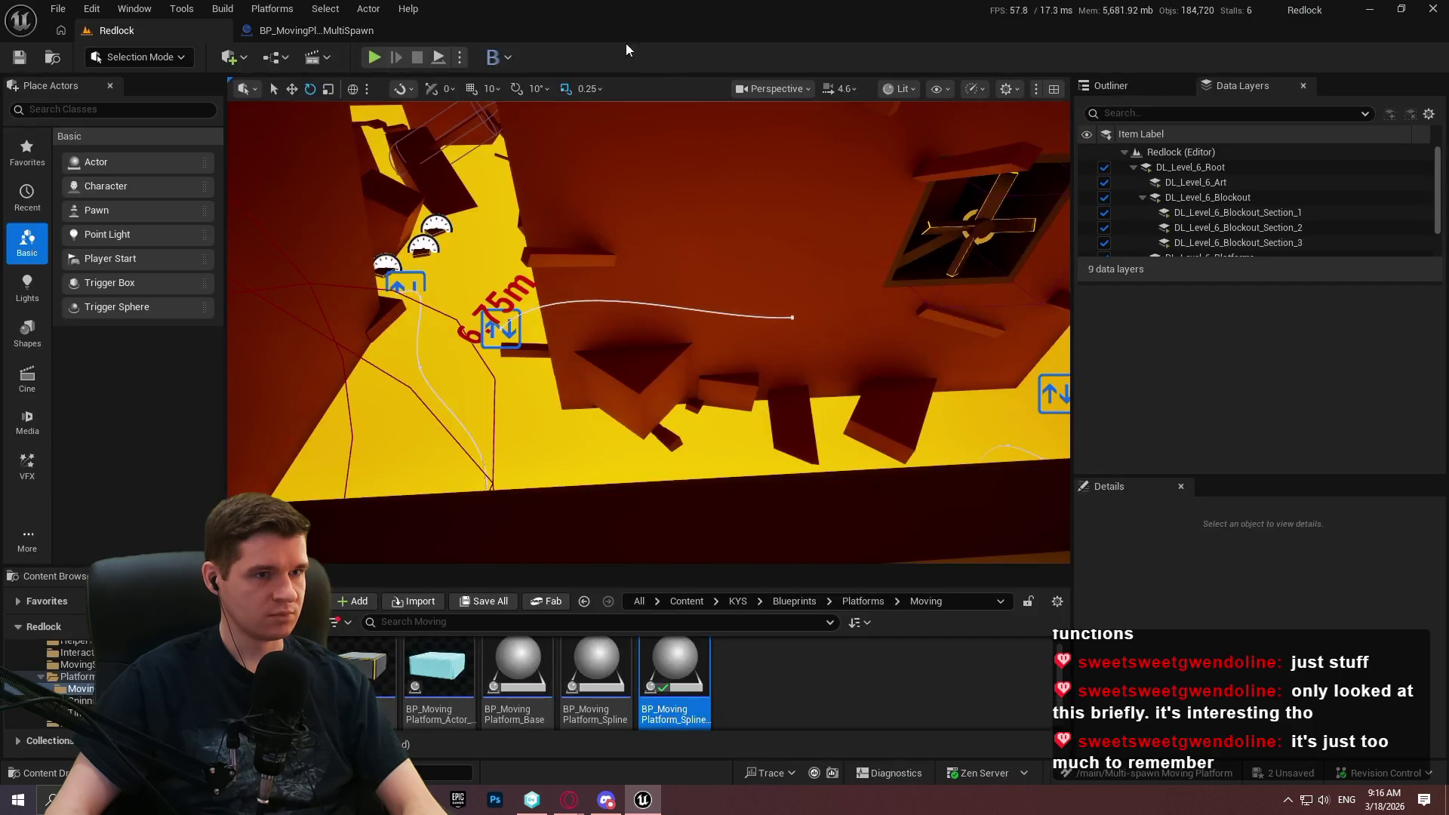
key("alt+p")
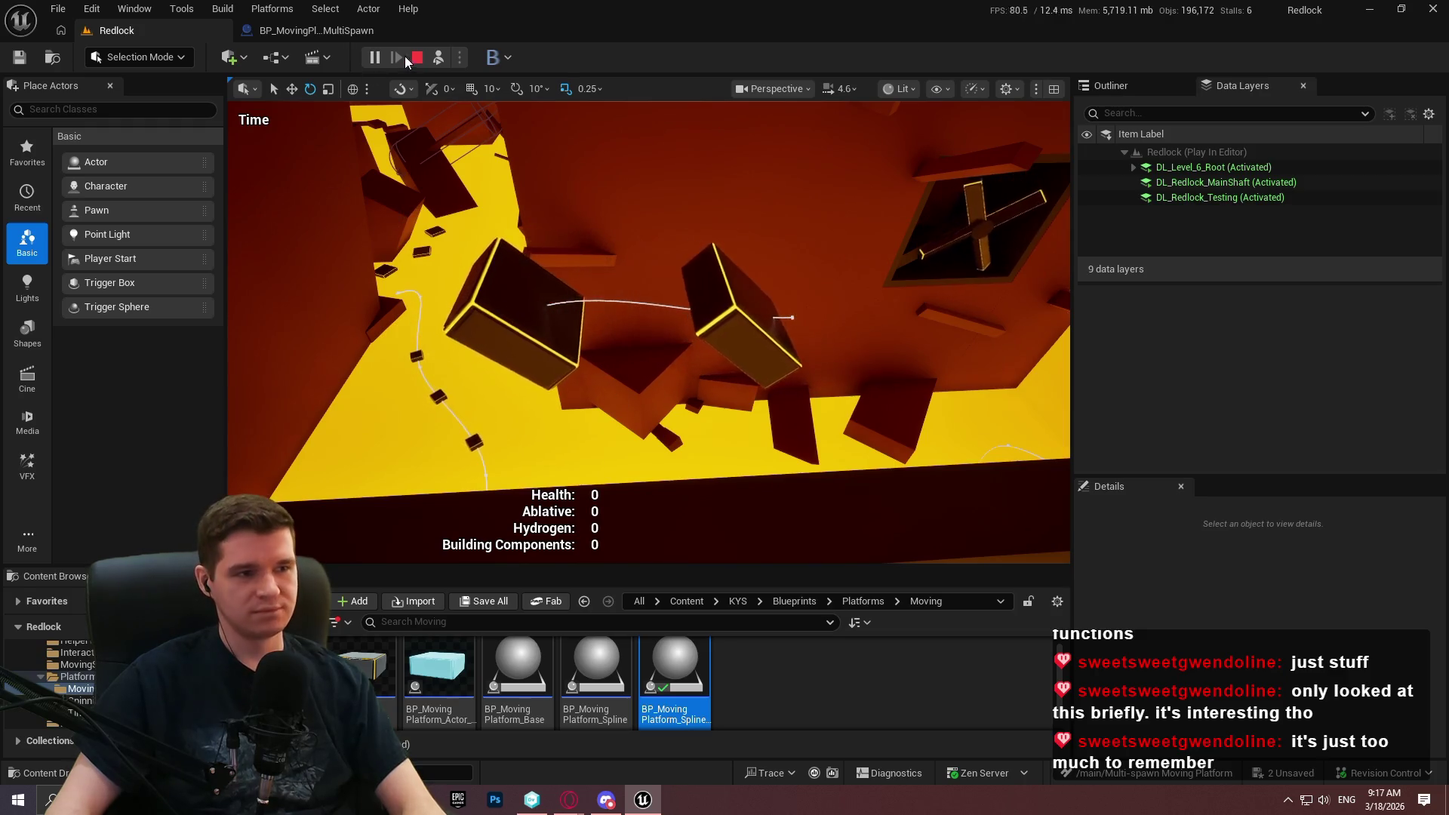
key("Escape")
left_click(295, 33)
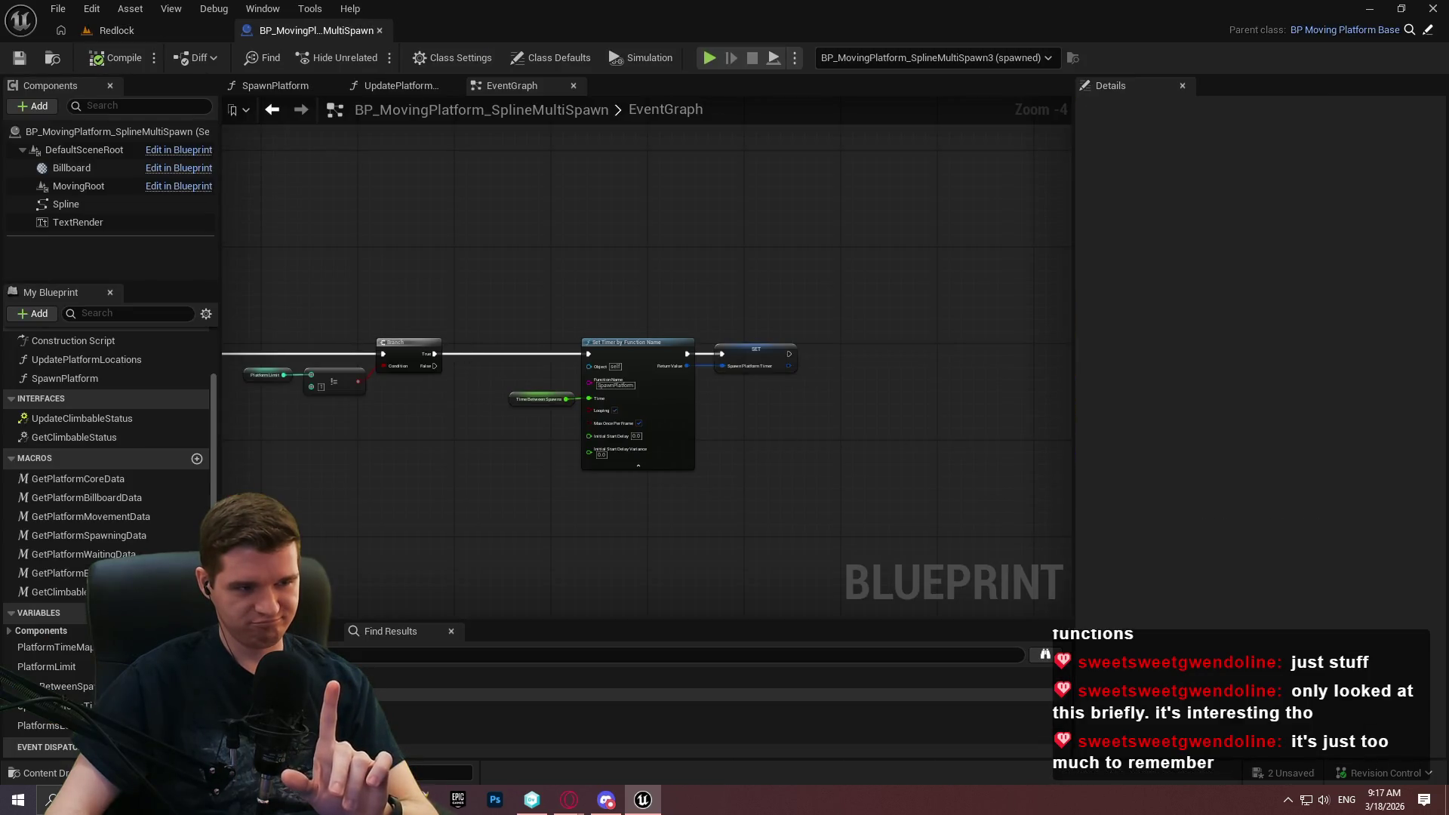
Select the Platform Limit, != and Branch nodes of the limit check.
left_click_drag(557, 501, 993, 460)
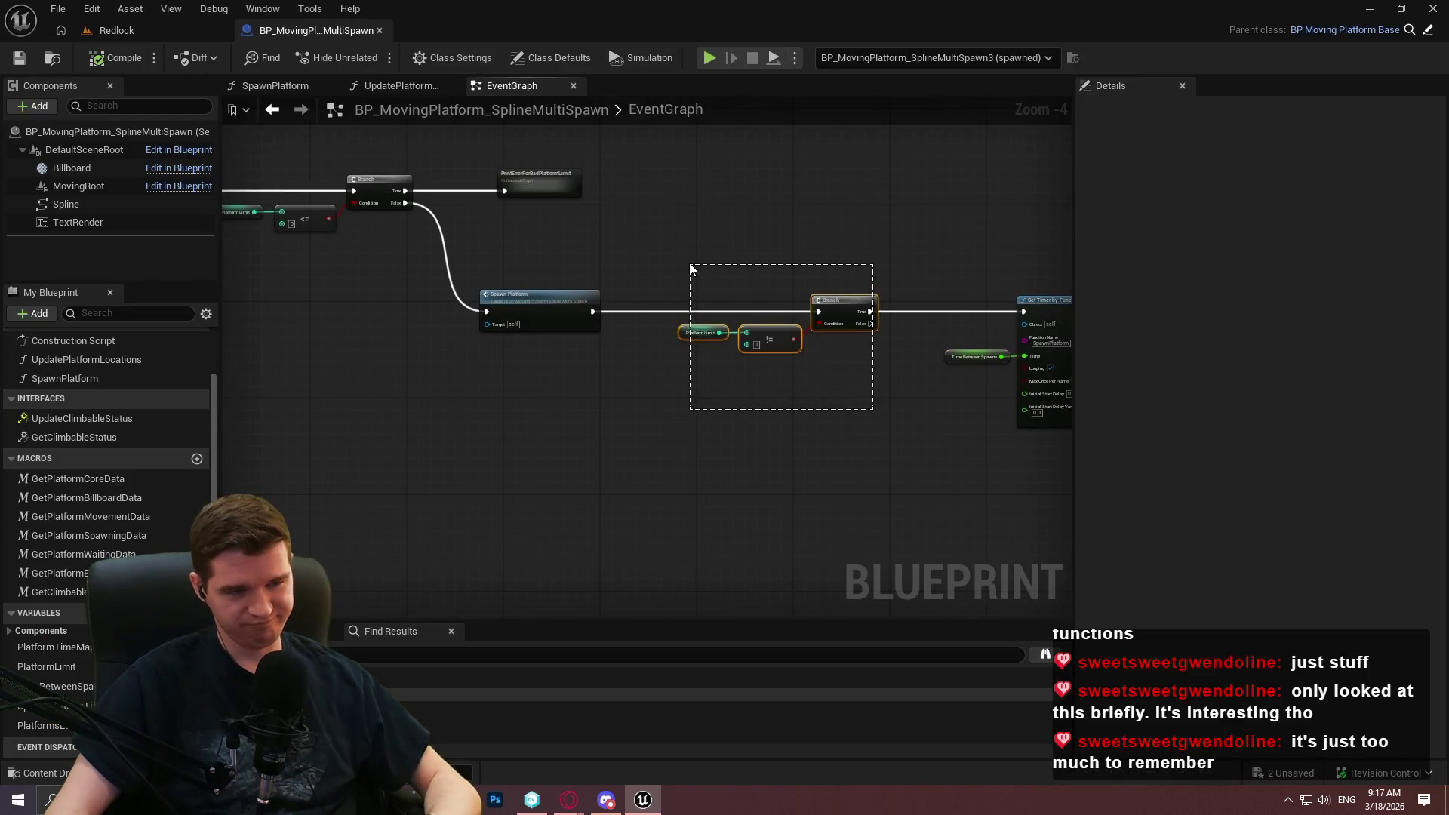
left_click_drag(690, 266, 690, 266)
left_click(831, 464)
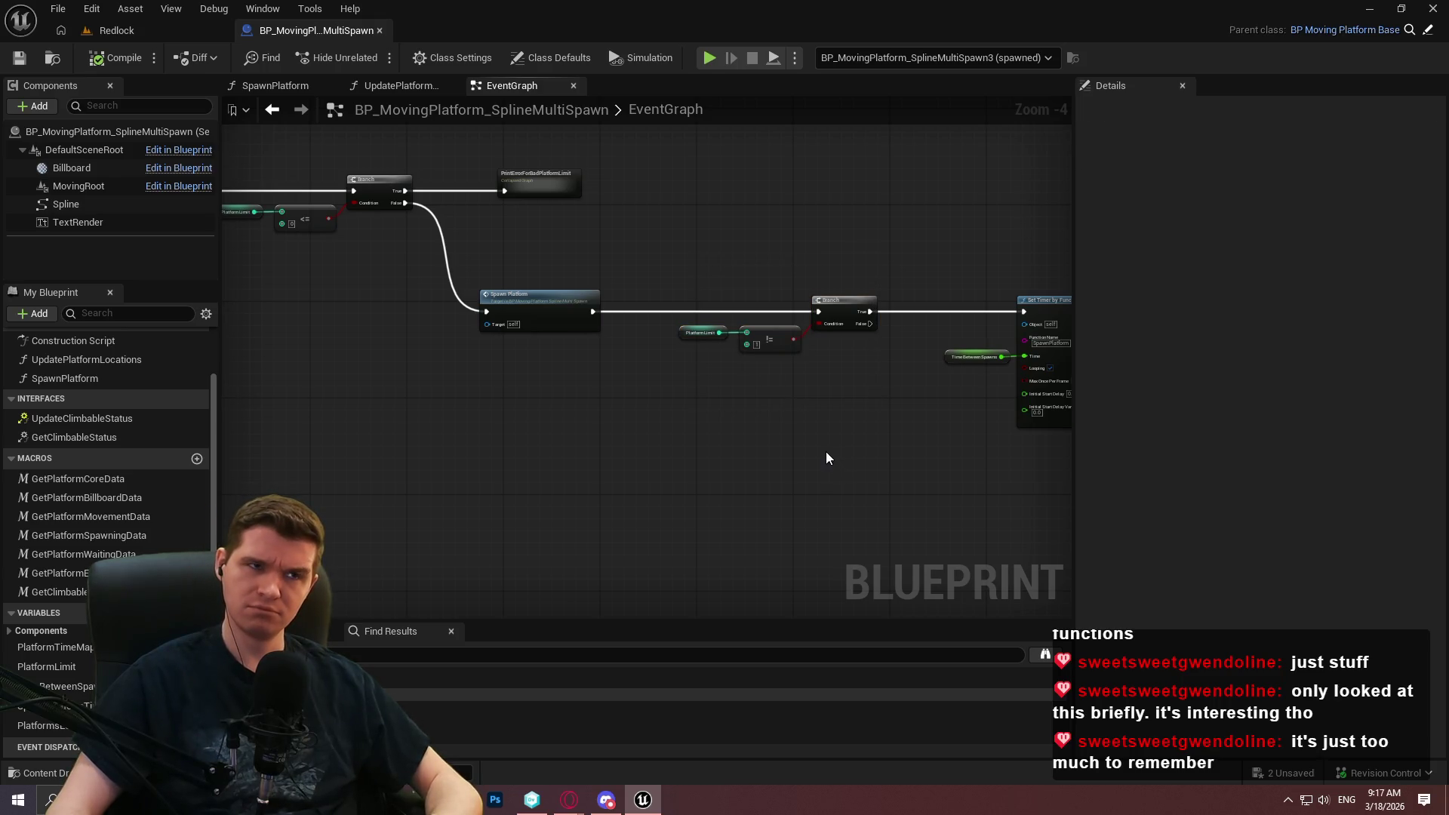
left_click_drag(883, 355, 672, 274)
key("Home")
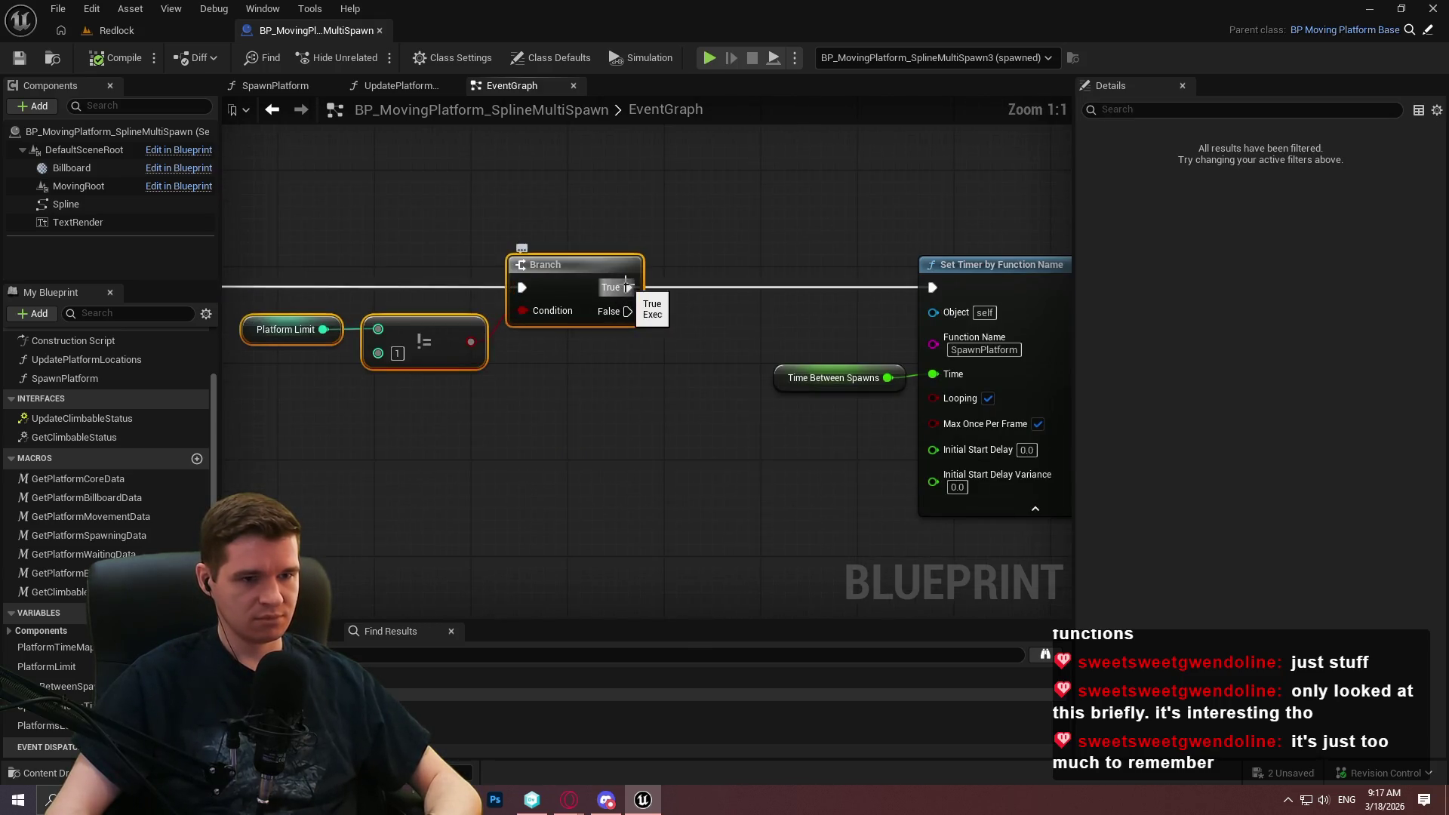
Jump from UpdatePlatformLocations to the RespawnLeader event in the EventGraph.
left_click(382, 88)
scroll(563, 287, "up", 4)
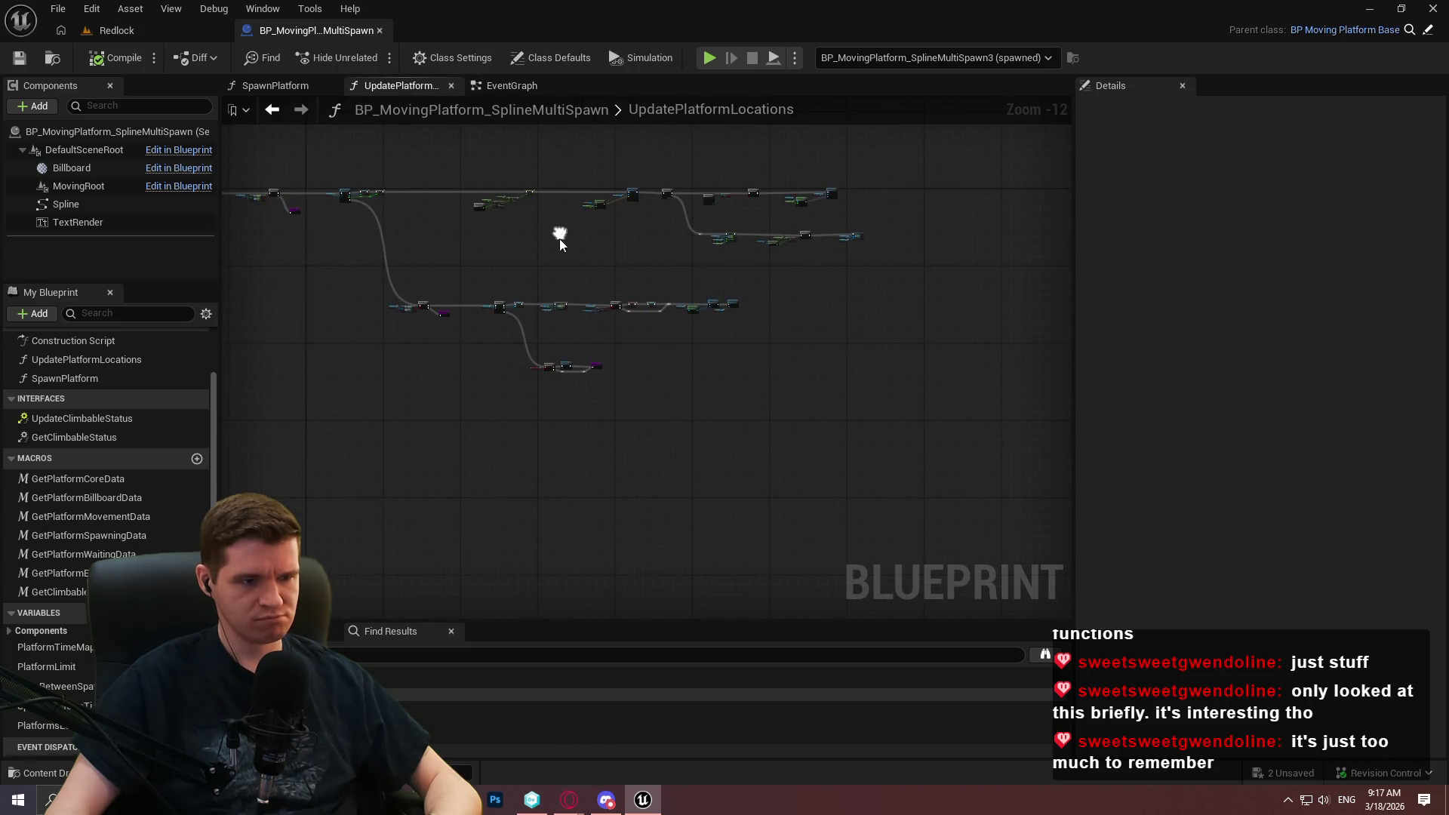
scroll(543, 279, "up", 5)
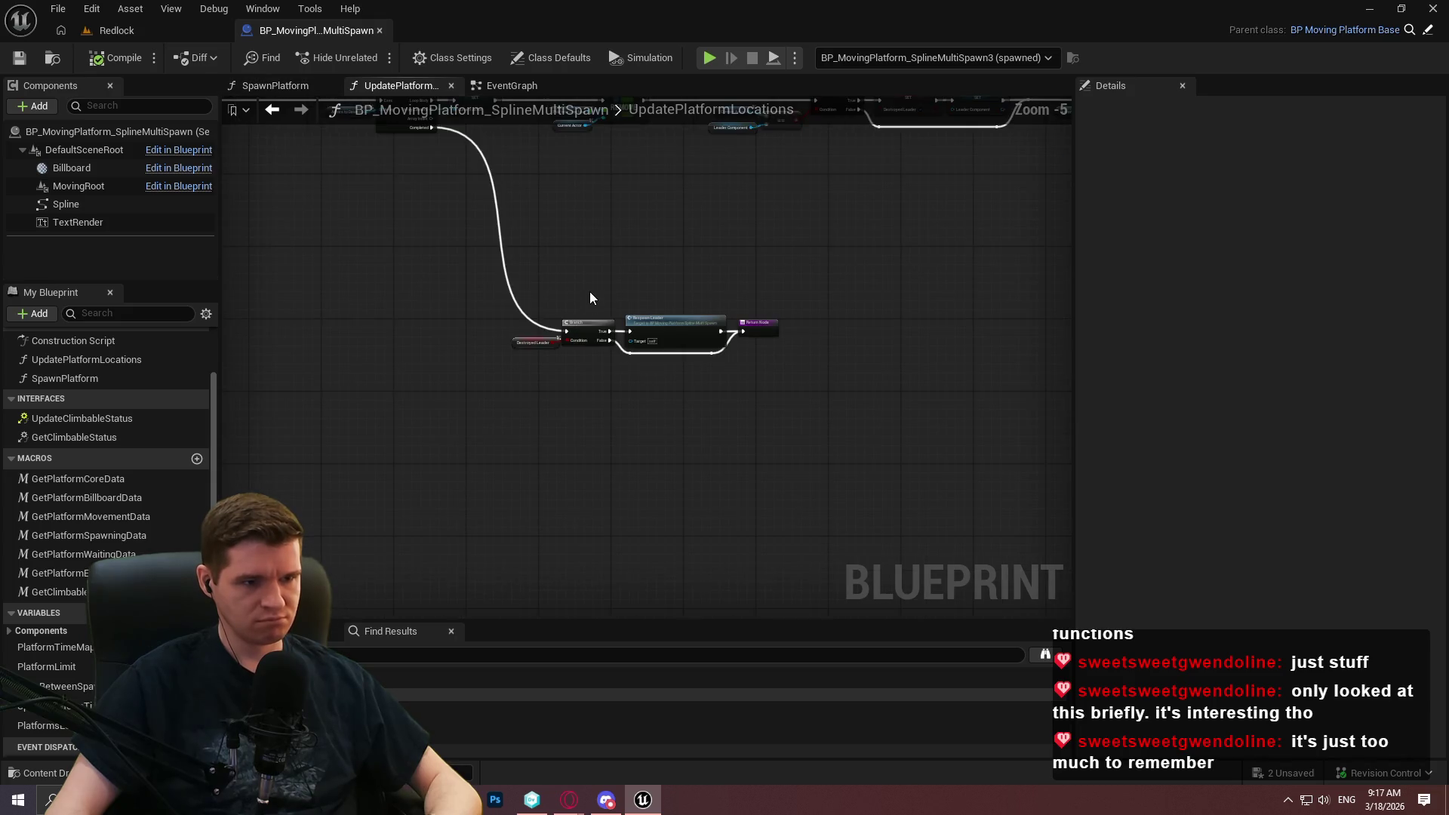
double_click(755, 349)
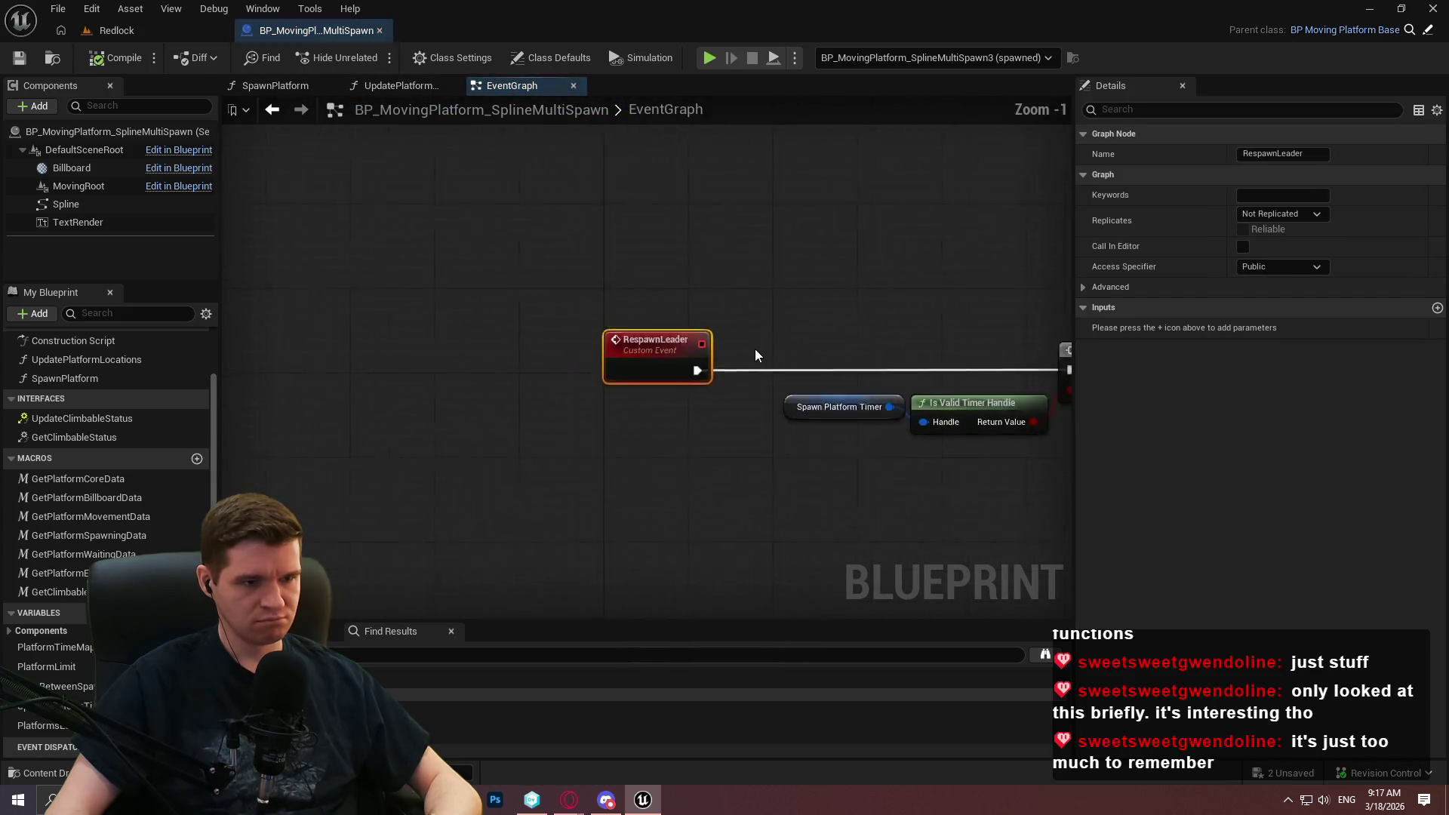
scroll(850, 372, "up", 1)
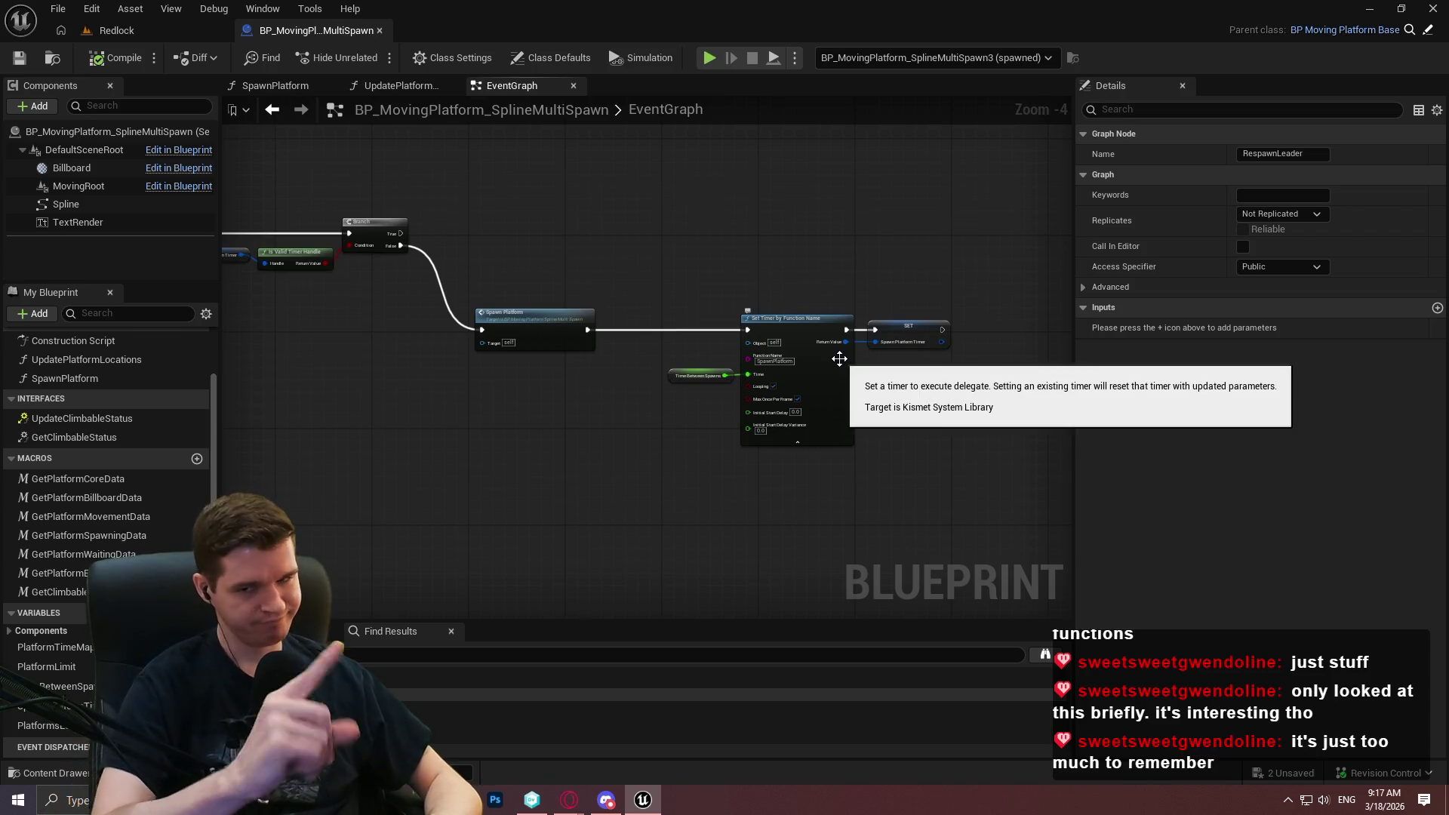
scroll(501, 472, "up", 2)
Paste the Platform Limit != Branch, wire Spawn Platform → Branch → Set Timer, and save.
key("ctrl+v")
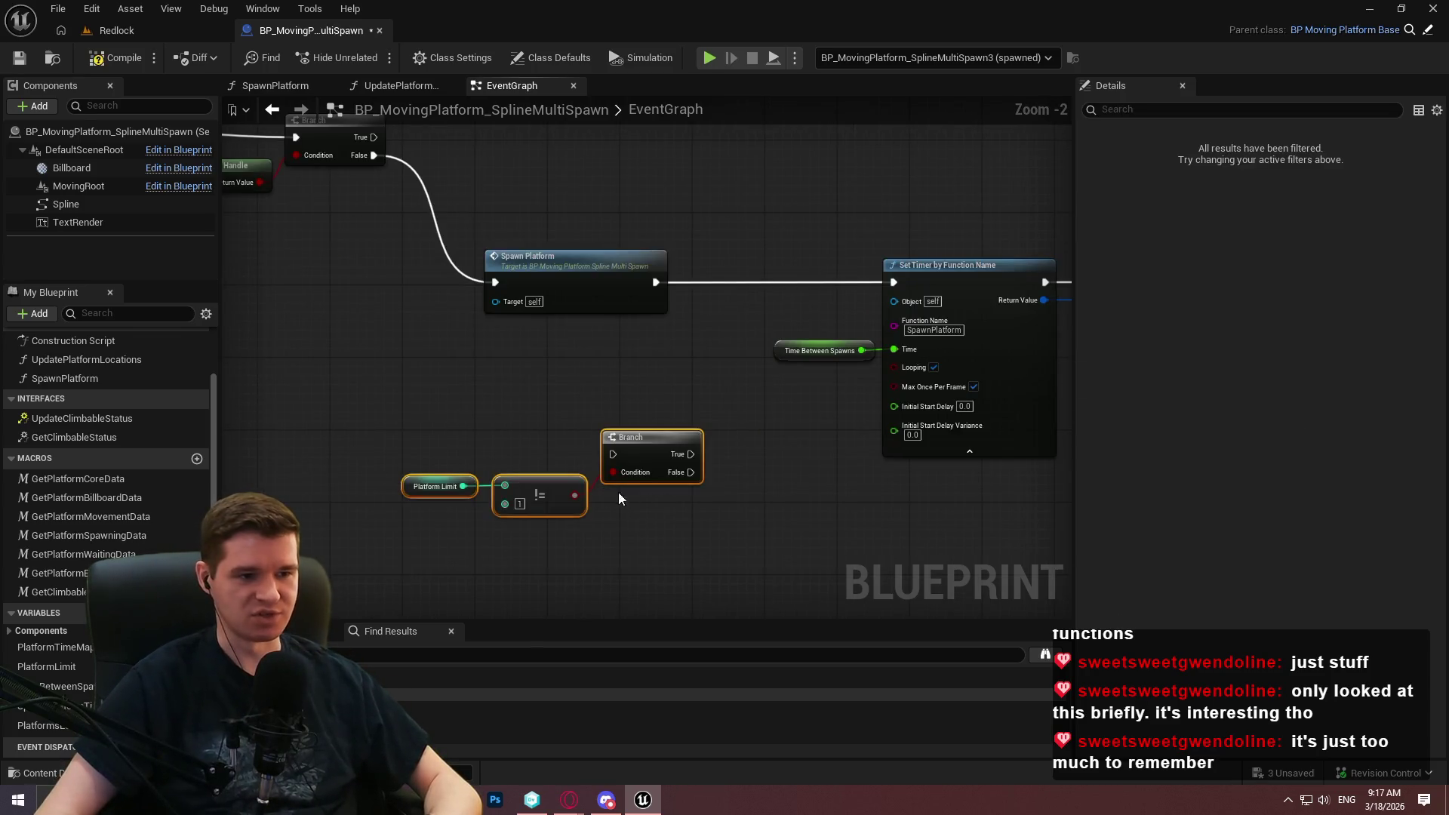
left_click_drag(613, 453, 655, 282)
left_click(582, 365)
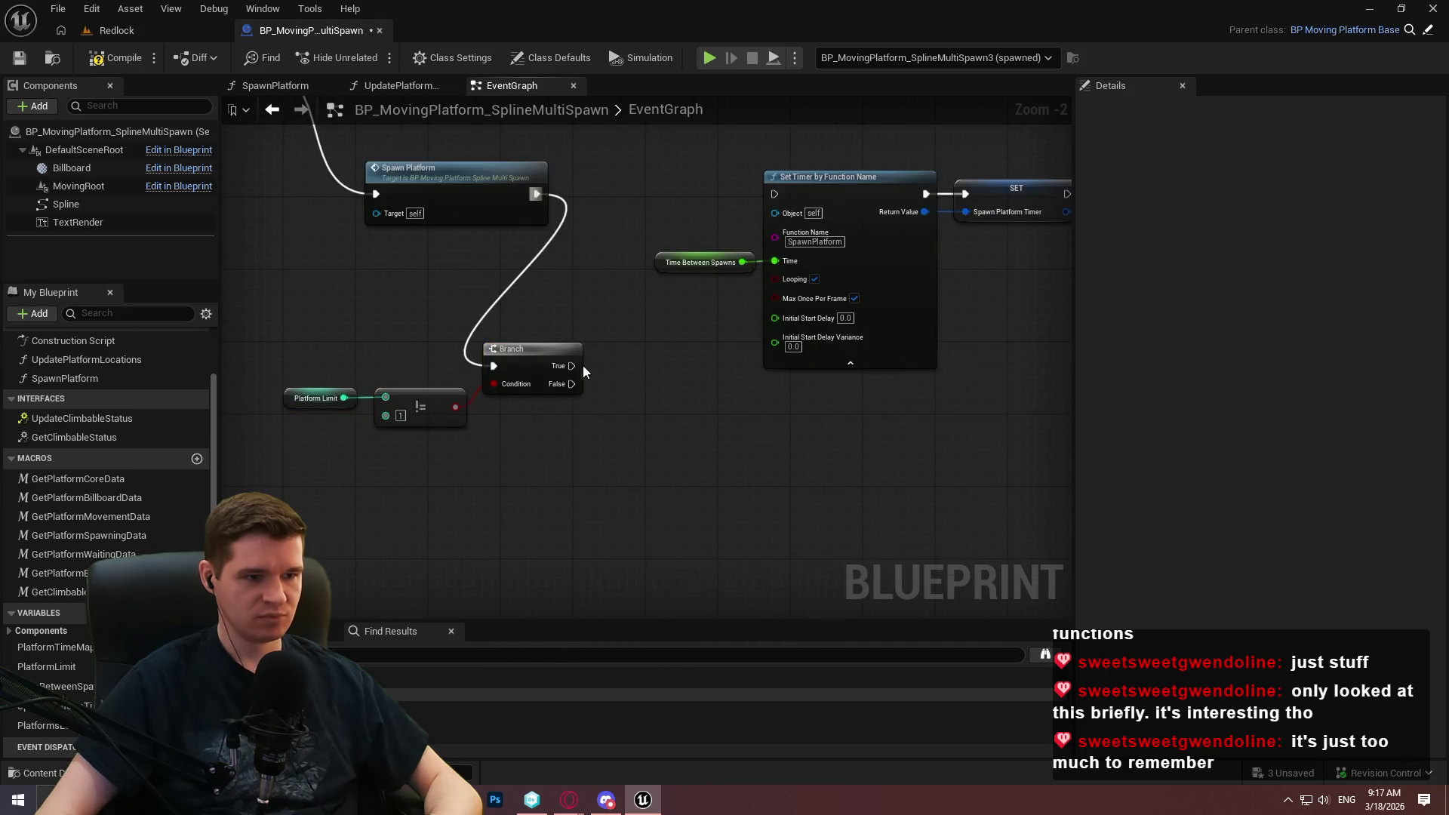
left_click_drag(887, 293, 801, 326)
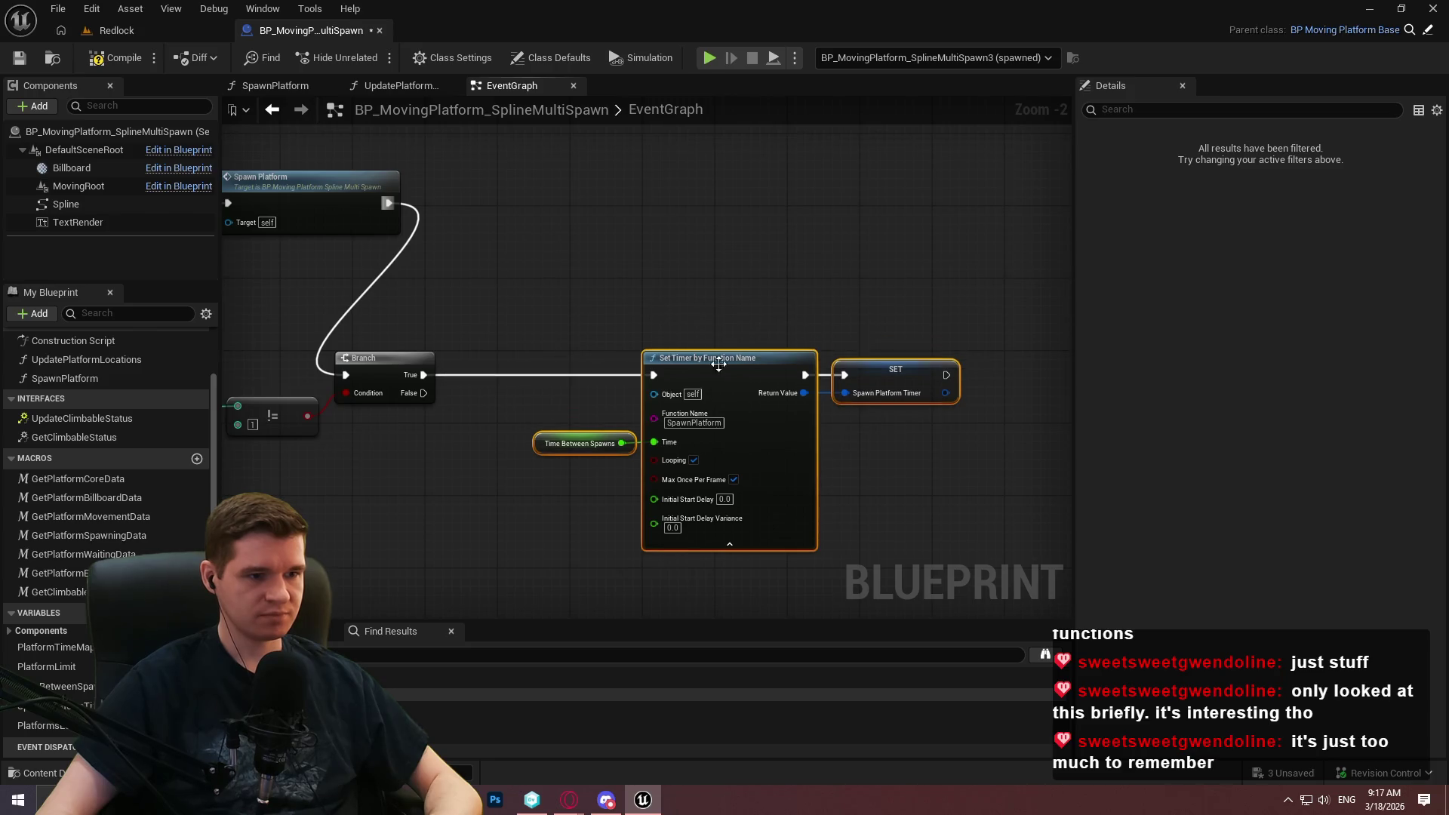
scroll(990, 504, "down", 3)
scroll(654, 390, "up", 2)
mouse_move(654, 389)
left_mouse_down()
mouse_move(913, 229)
mouse_move(957, 228)
left_mouse_up()
left_click(676, 185)
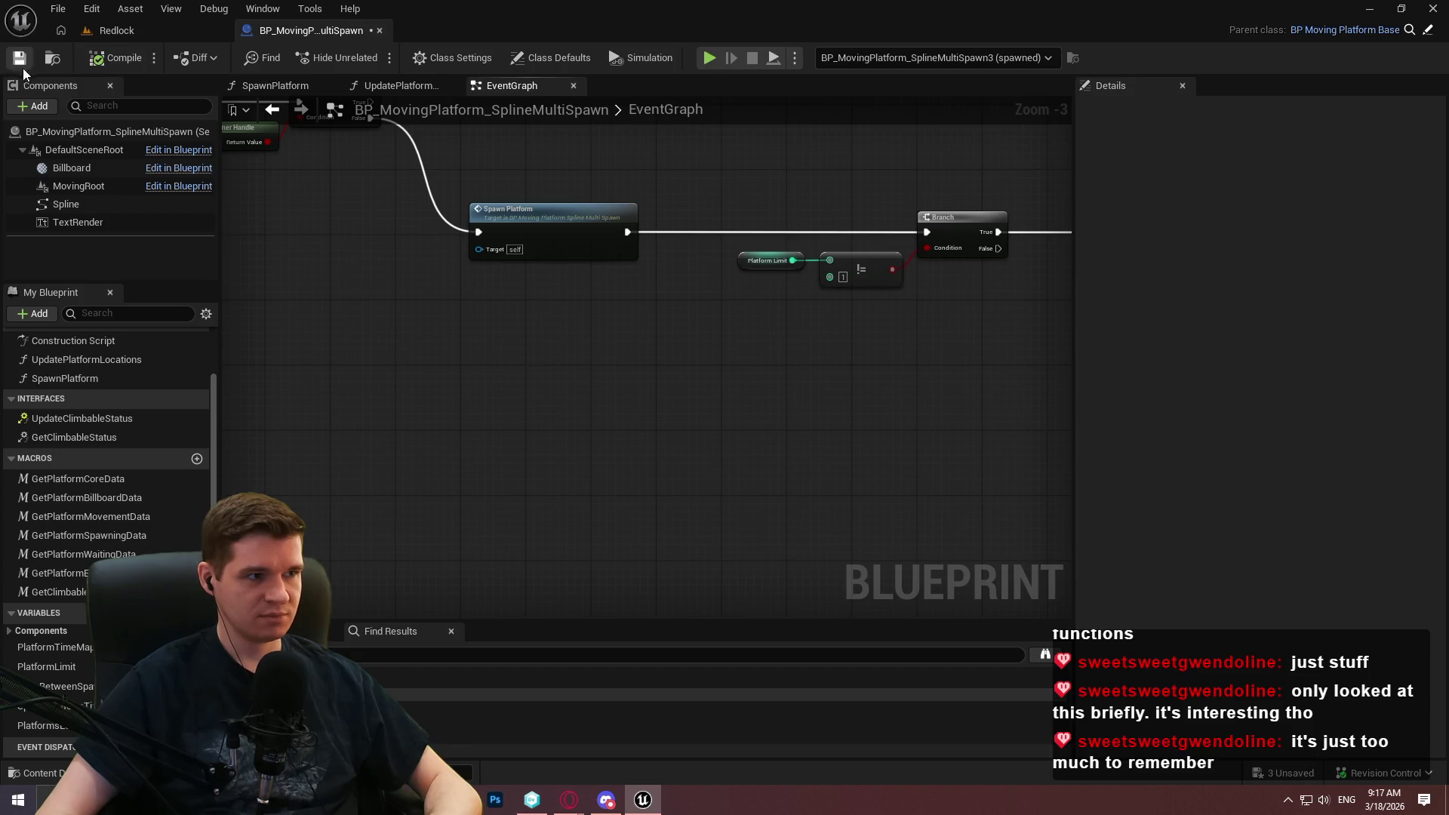
left_click(19, 58)
left_click(116, 30)
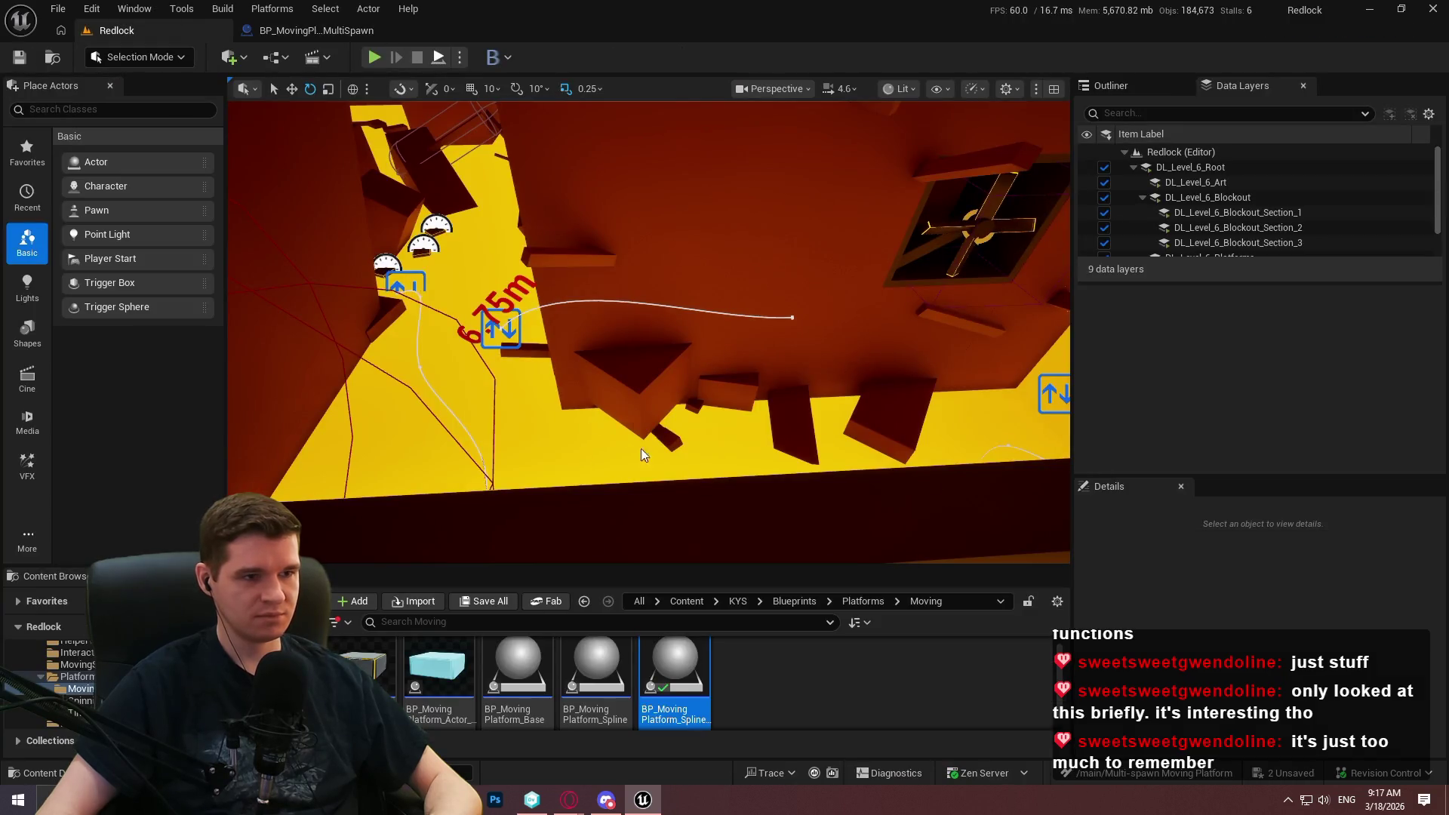
Play-test Redlock, watch the platform glide along the spline, then stop and go back to the Blueprint.
key("alt+p")
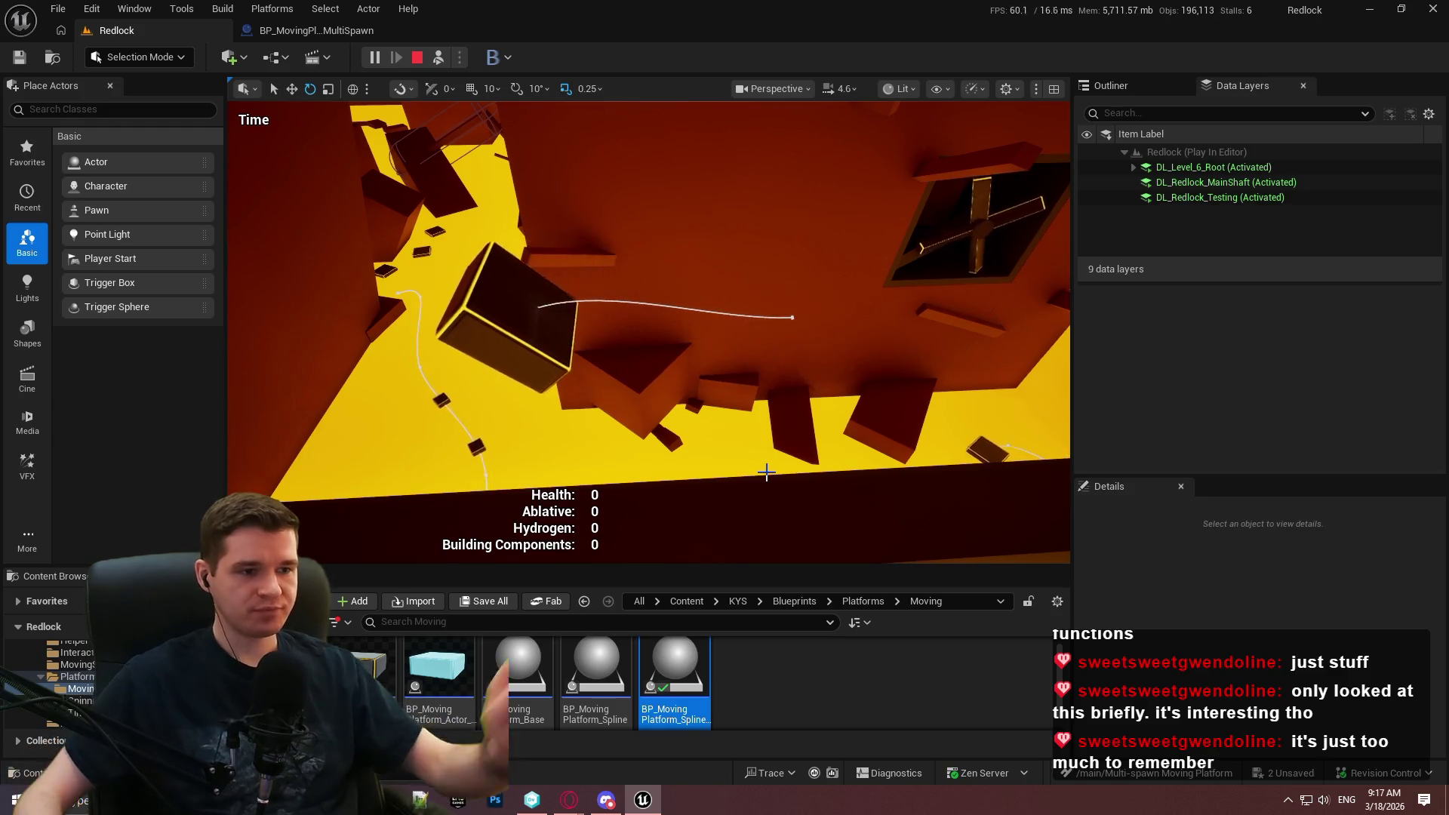
left_click(416, 59)
left_click(295, 30)
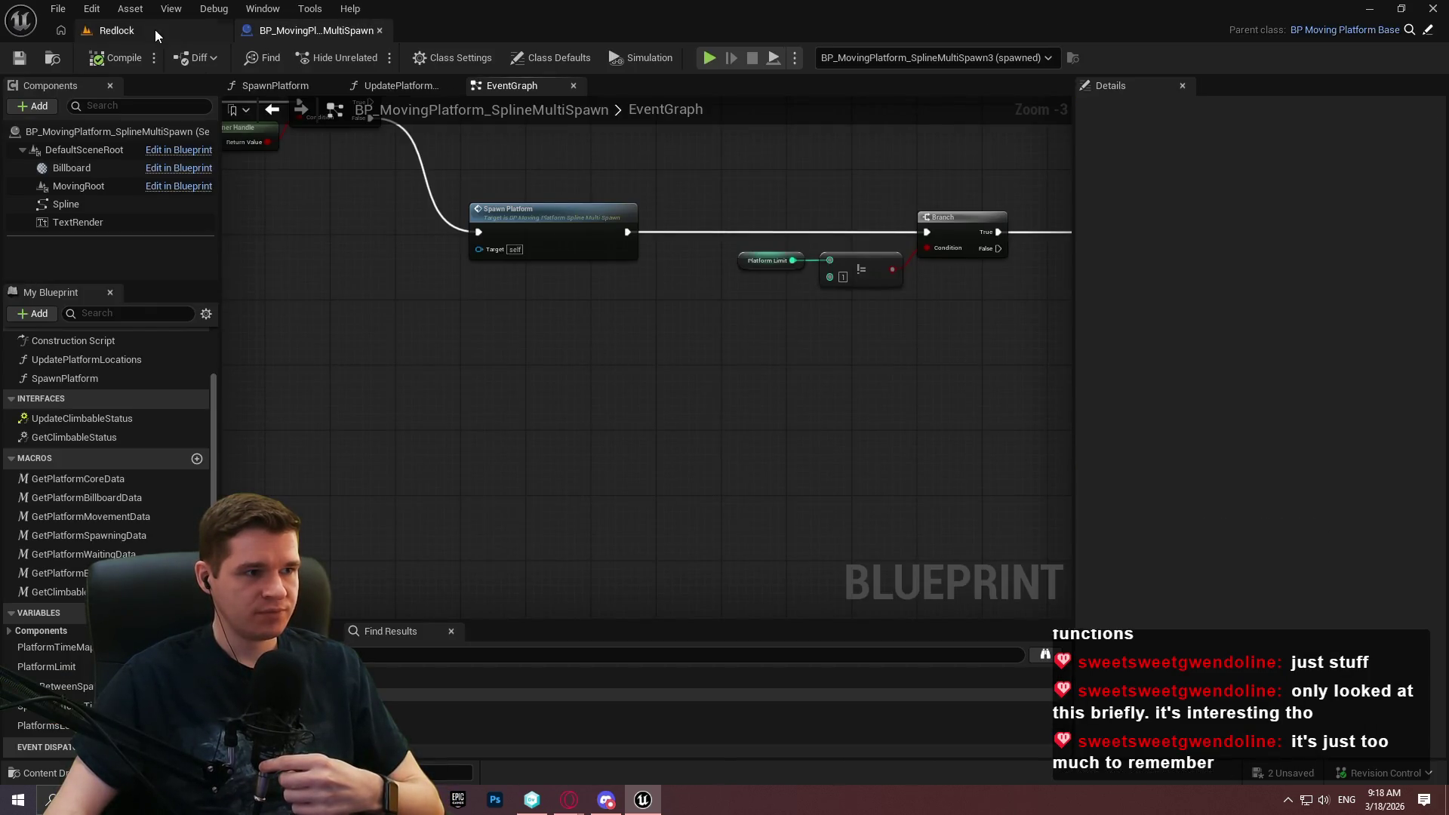
In SpawnPlatform, route the World Up Vector exec wire past Set World Rotation to the reroute node.
scroll(805, 310, "down", 2)
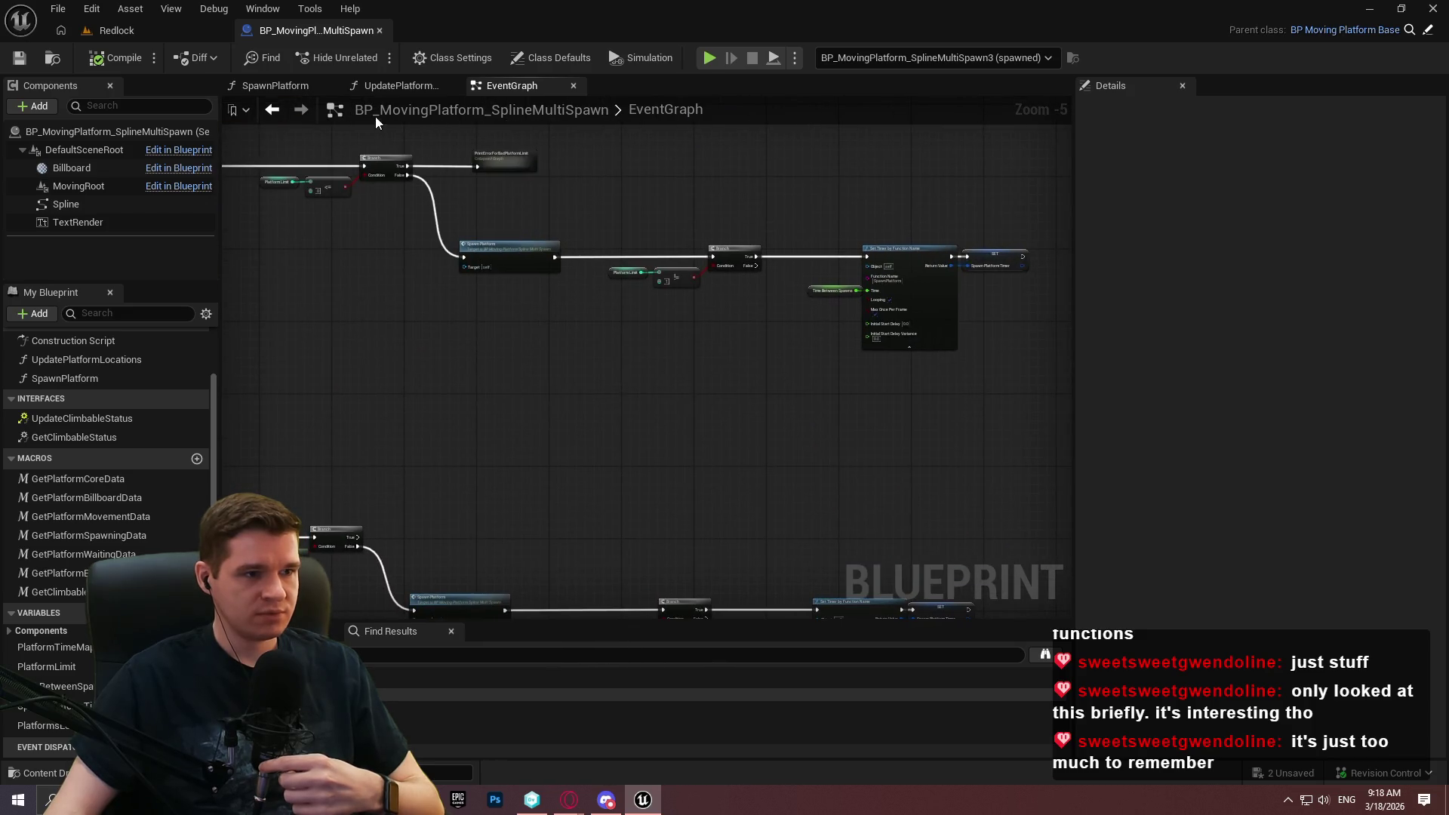
left_click(295, 85)
scroll(915, 307, "down", 3)
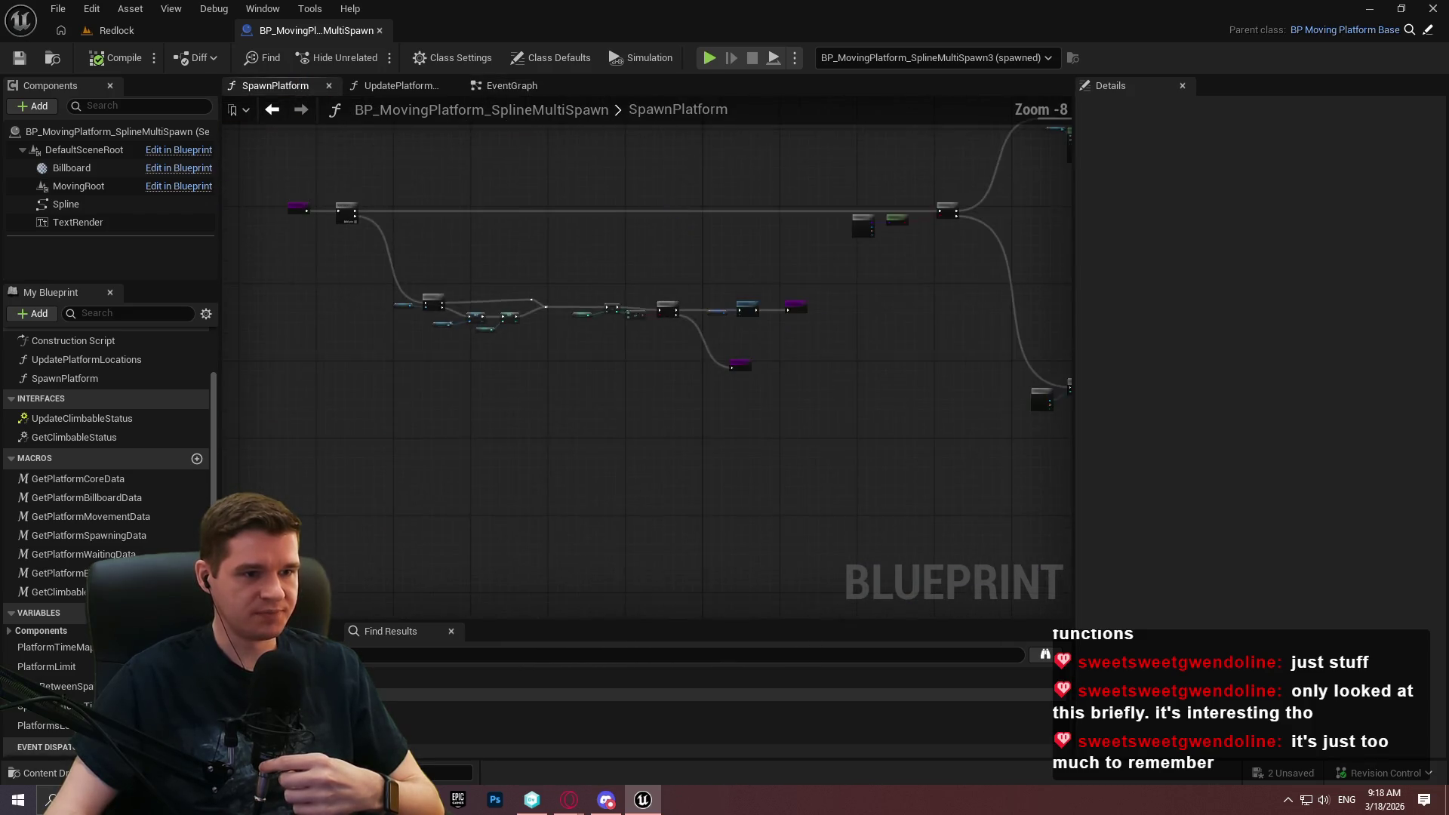
scroll(949, 386, "up", 7)
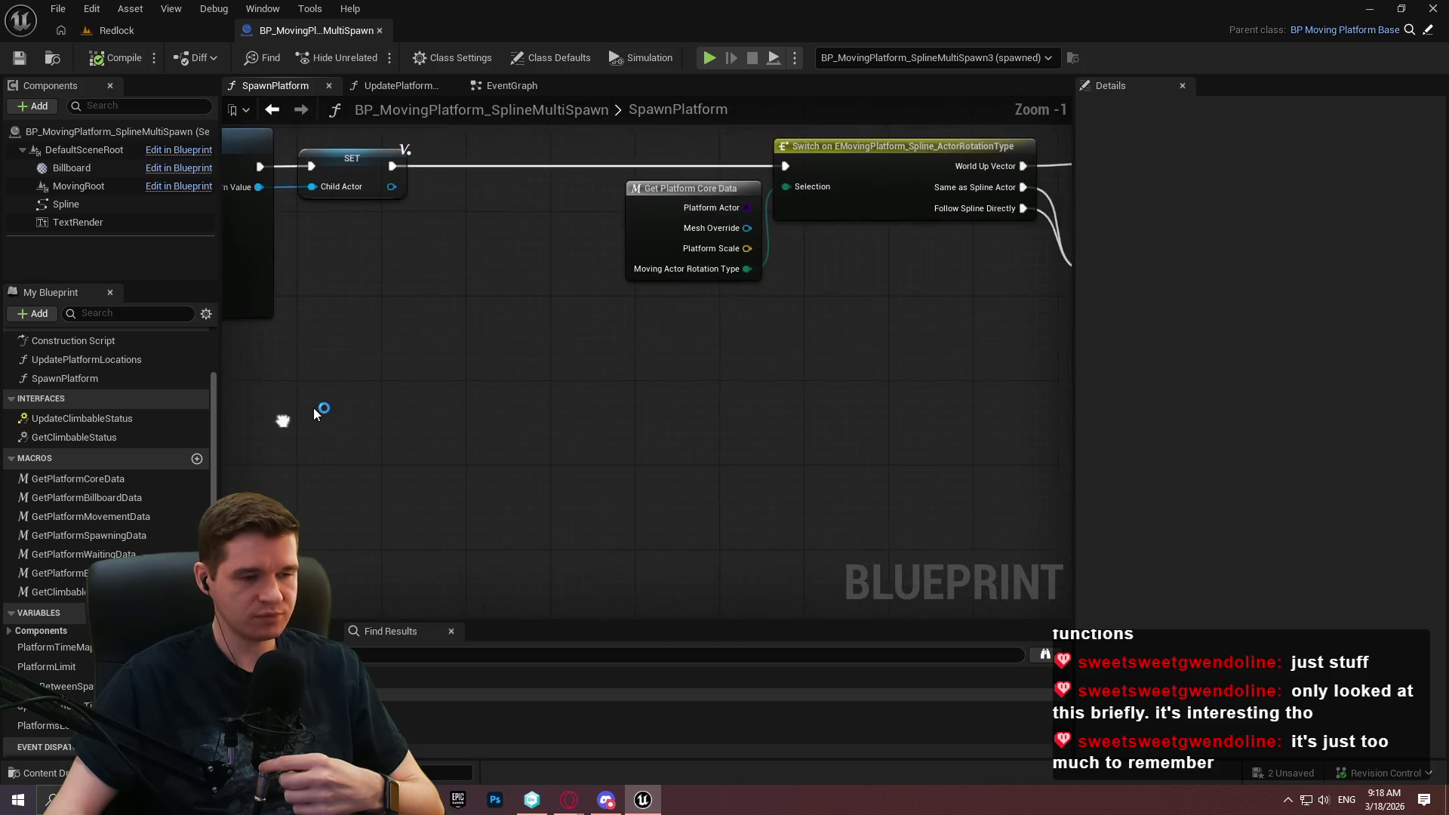
mouse_move(506, 420)
left_mouse_down()
mouse_move(769, 427)
mouse_move(315, 463)
left_mouse_up()
mouse_move(1004, 215)
left_mouse_down()
mouse_move(439, 173)
mouse_move(409, 215)
mouse_move(424, 257)
left_mouse_up()
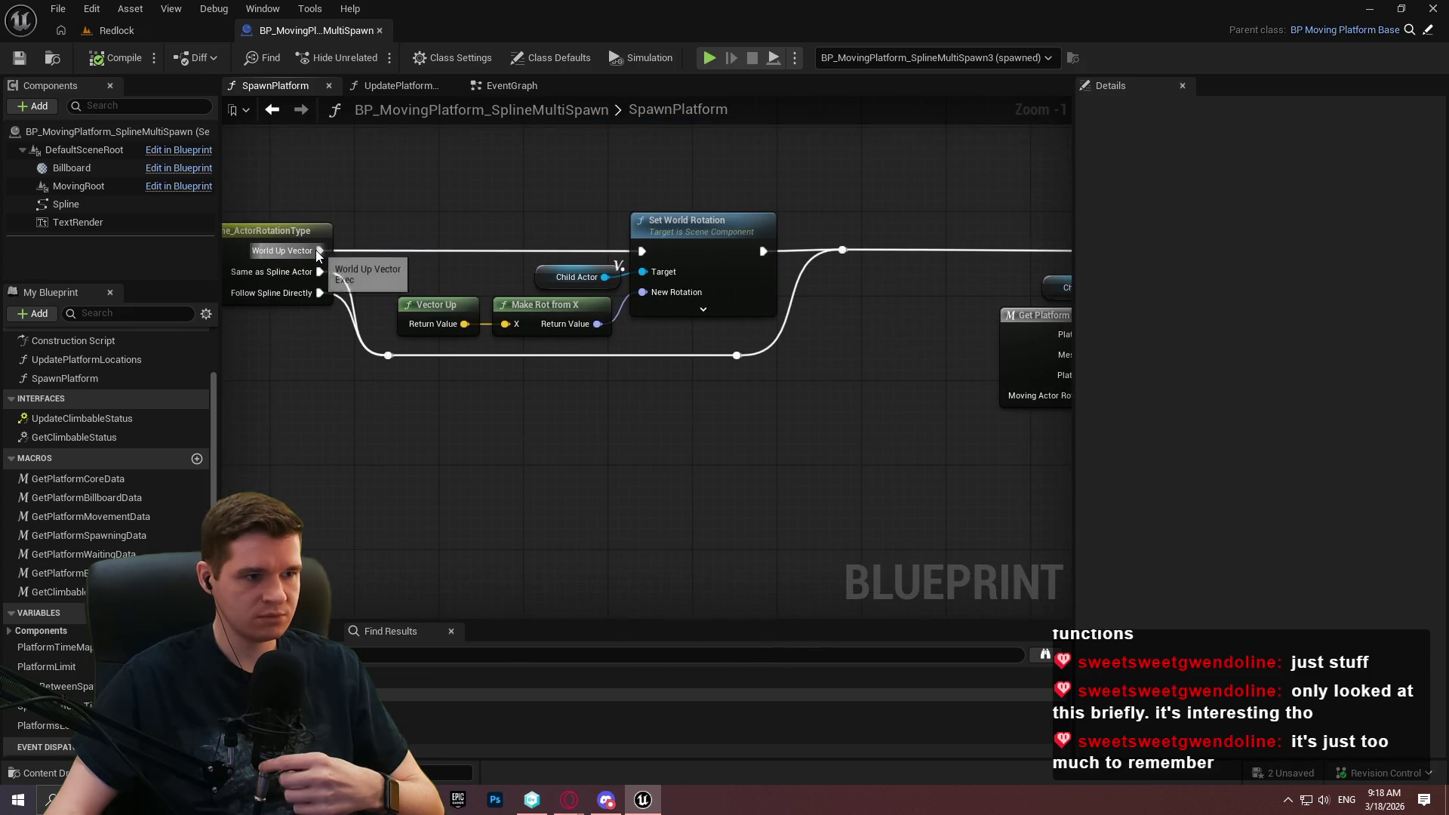
left_click_drag(319, 250, 388, 355)
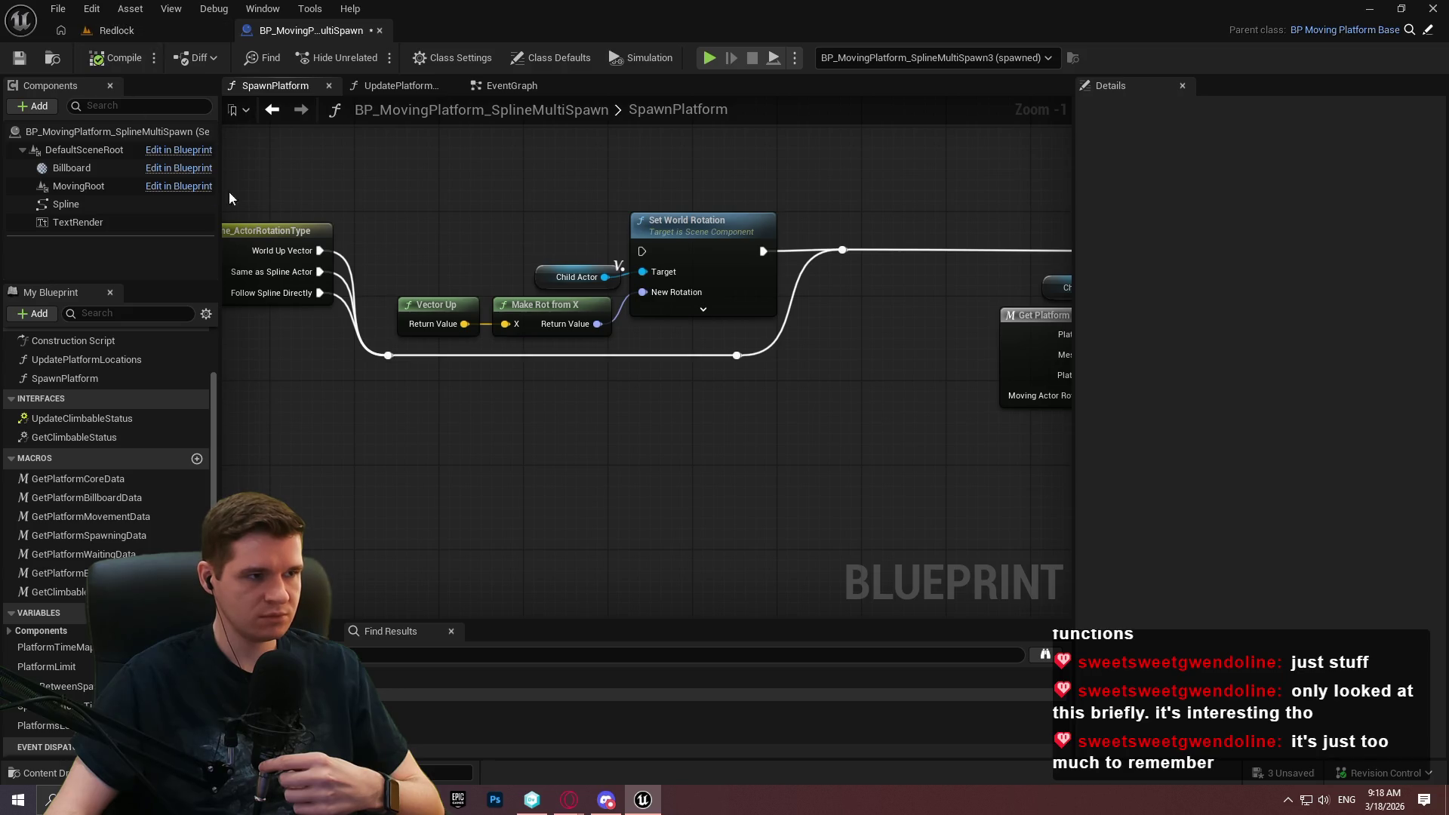
mouse_move(415, 246)
left_mouse_down()
mouse_move(802, 276)
mouse_move(560, 270)
left_mouse_up()
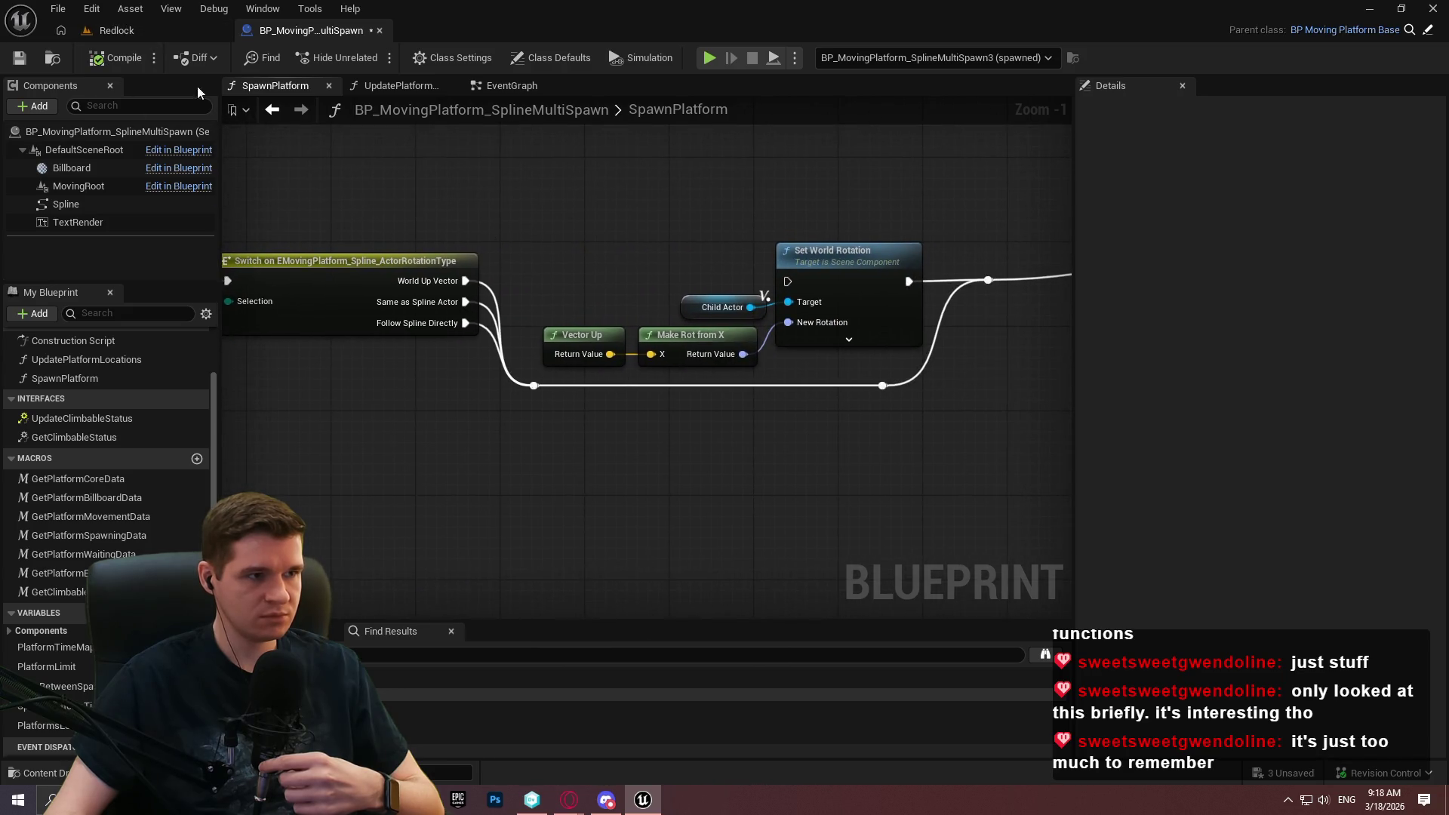
Play-test Redlock with a single platform gliding along the curved spline, then stop.
left_click(150, 31)
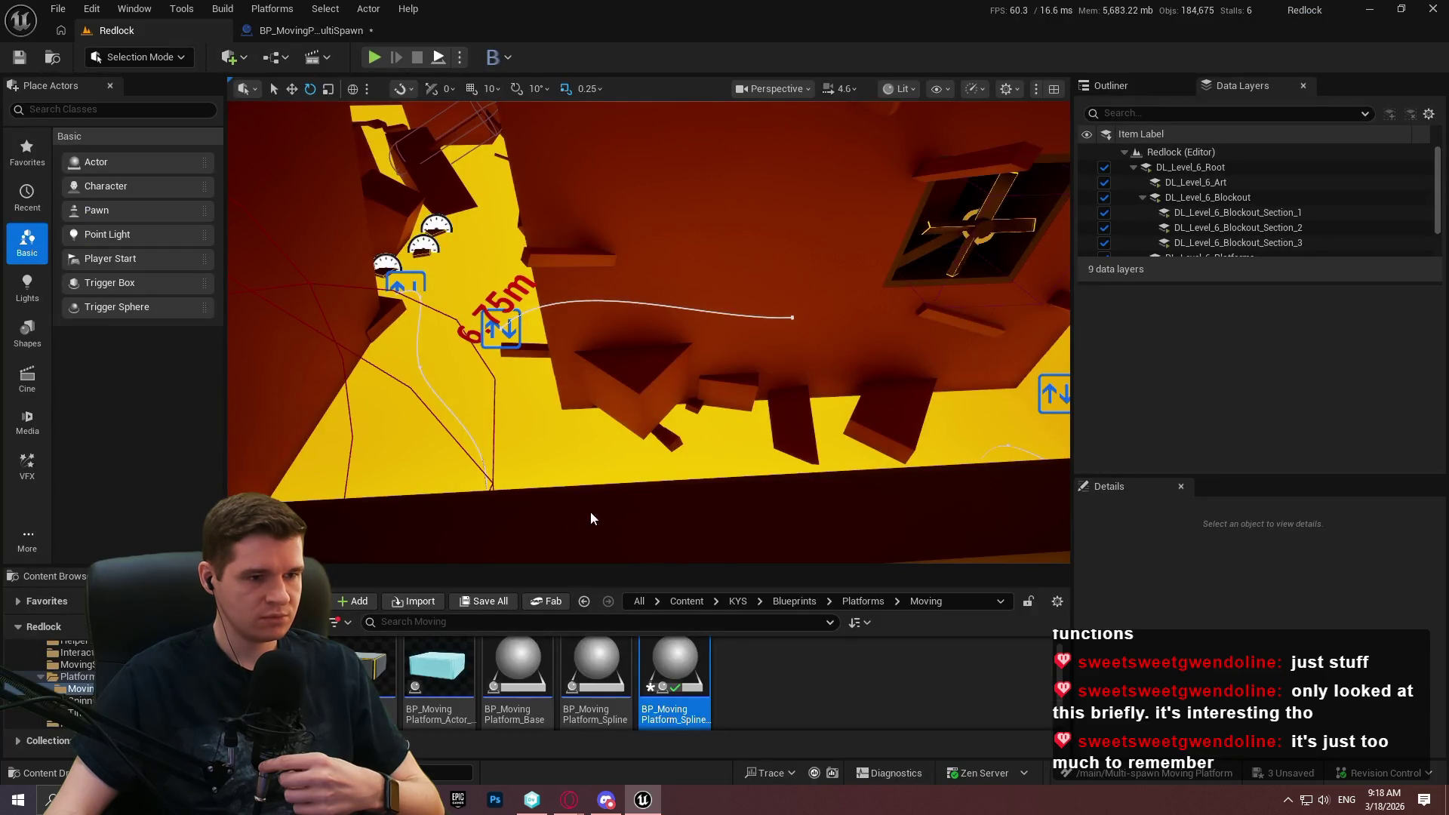
key("alt+p")
left_click(649, 476)
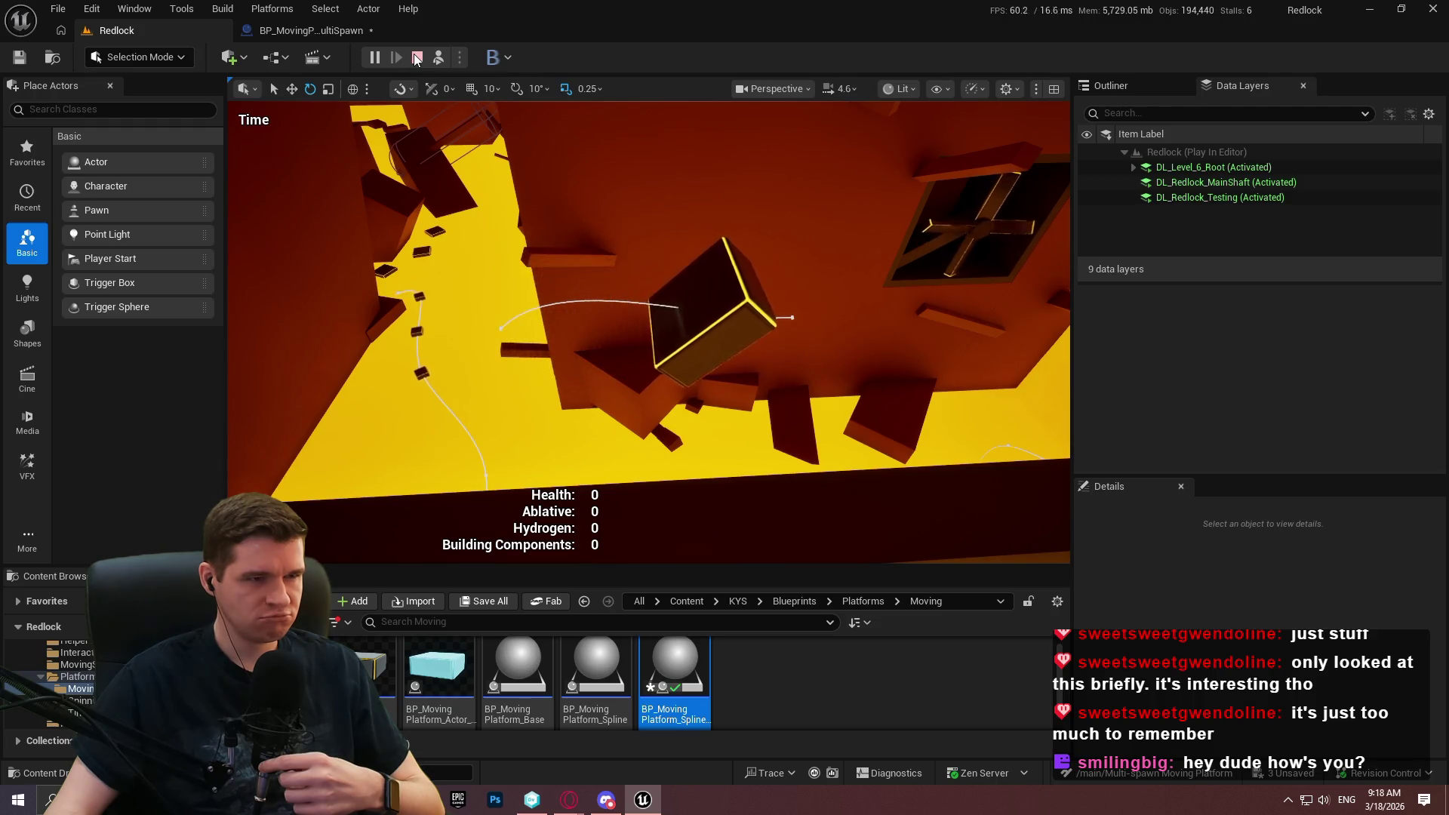
left_click(416, 58)
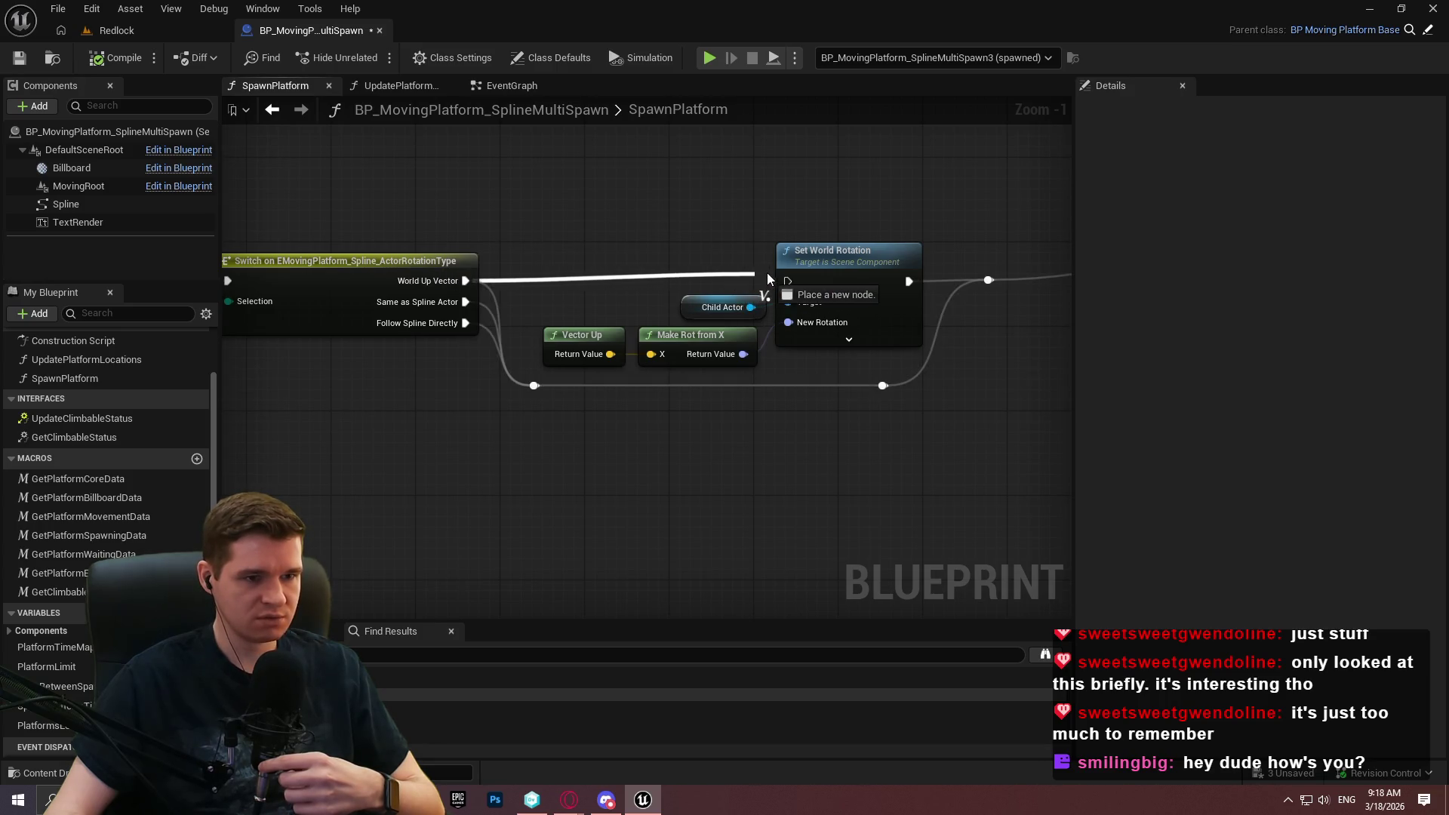
Set the Rotation Rule on Attach Component To Component to Keep World.
left_click_drag(750, 400, 200, 400)
left_click_drag(868, 400, 190, 395)
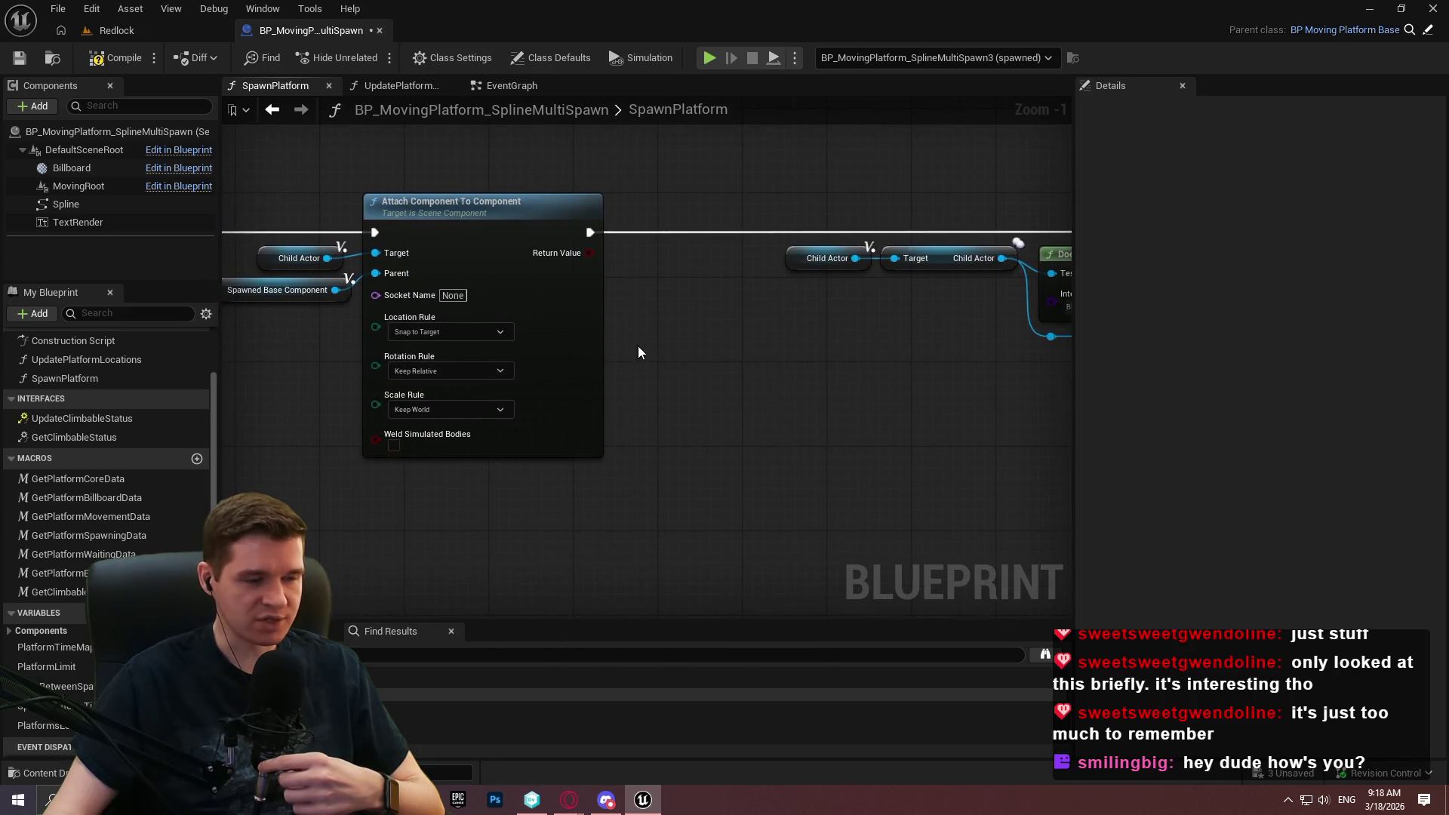
scroll(642, 355, "up", 1)
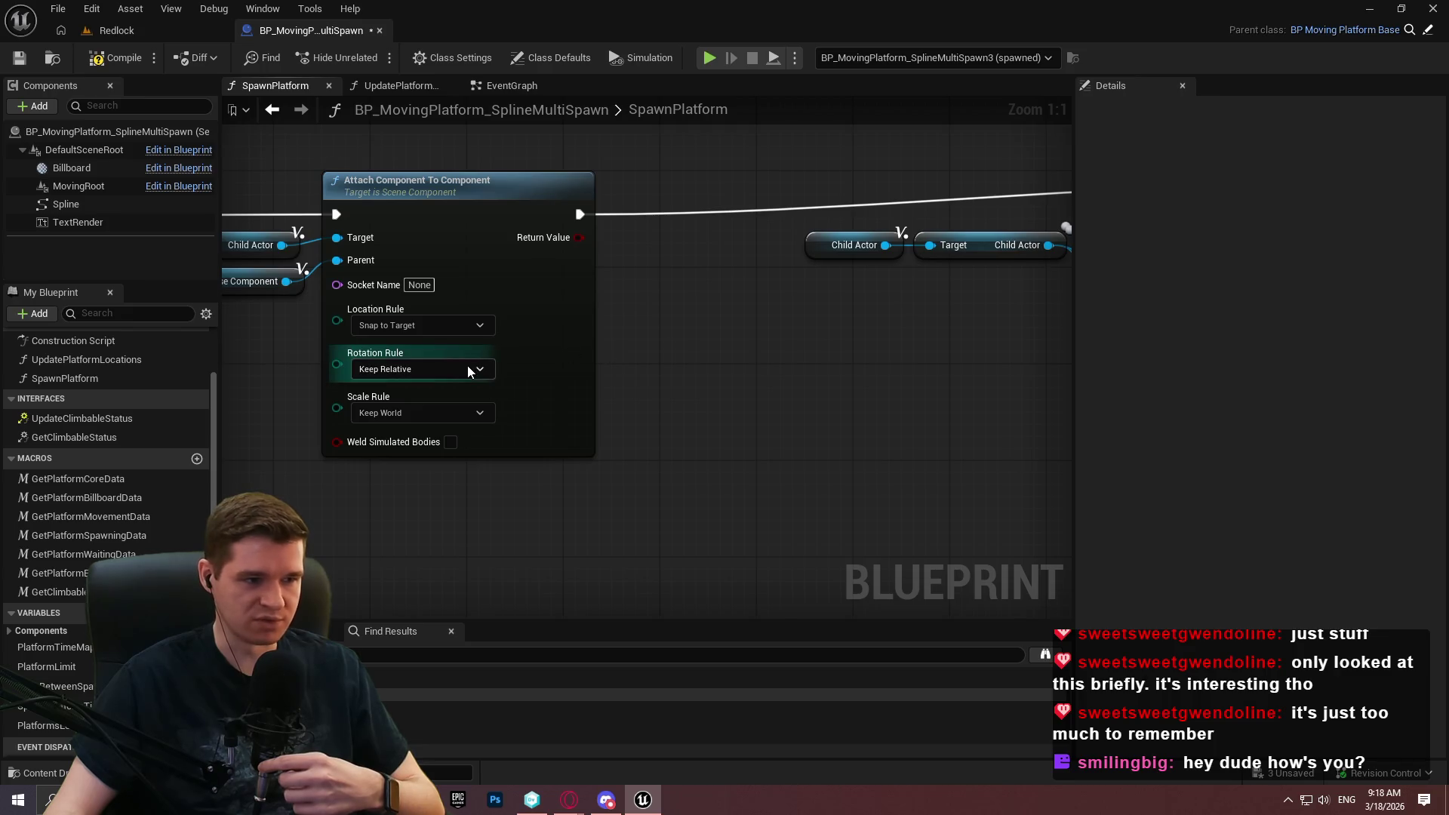
left_click(436, 368)
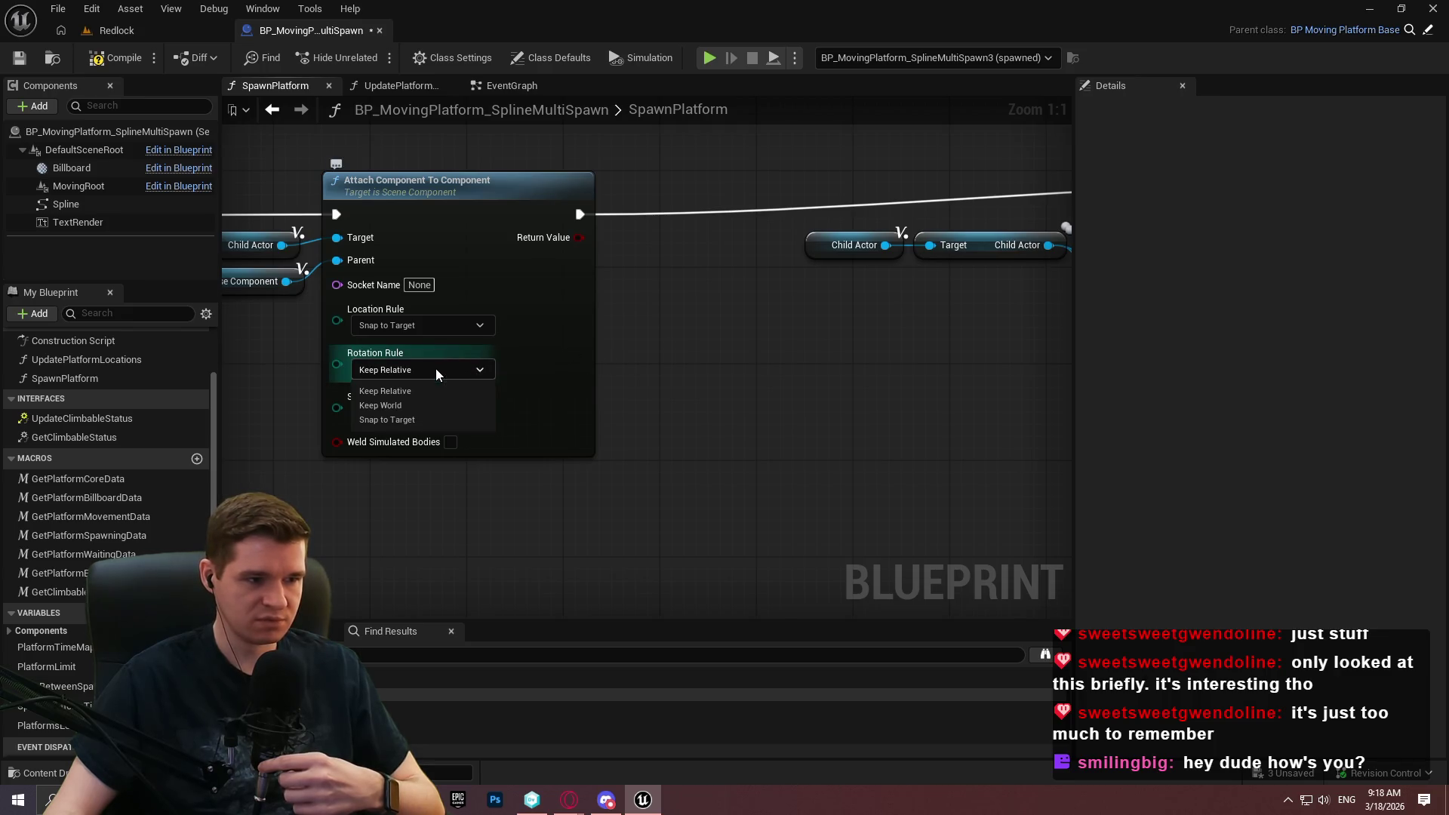
left_click(392, 405)
left_click_drag(280, 462, 671, 482)
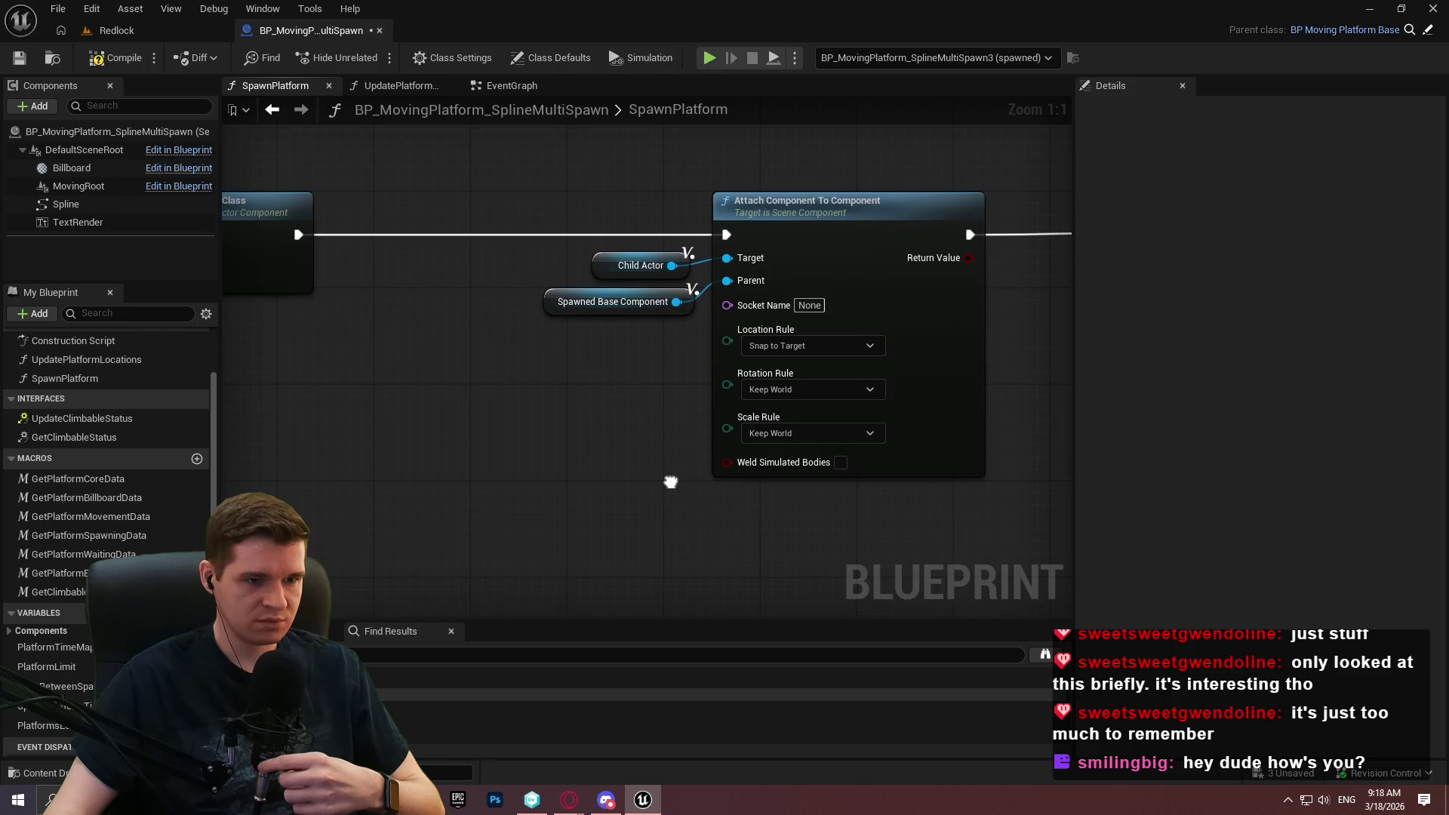
scroll(853, 475, "down", 4)
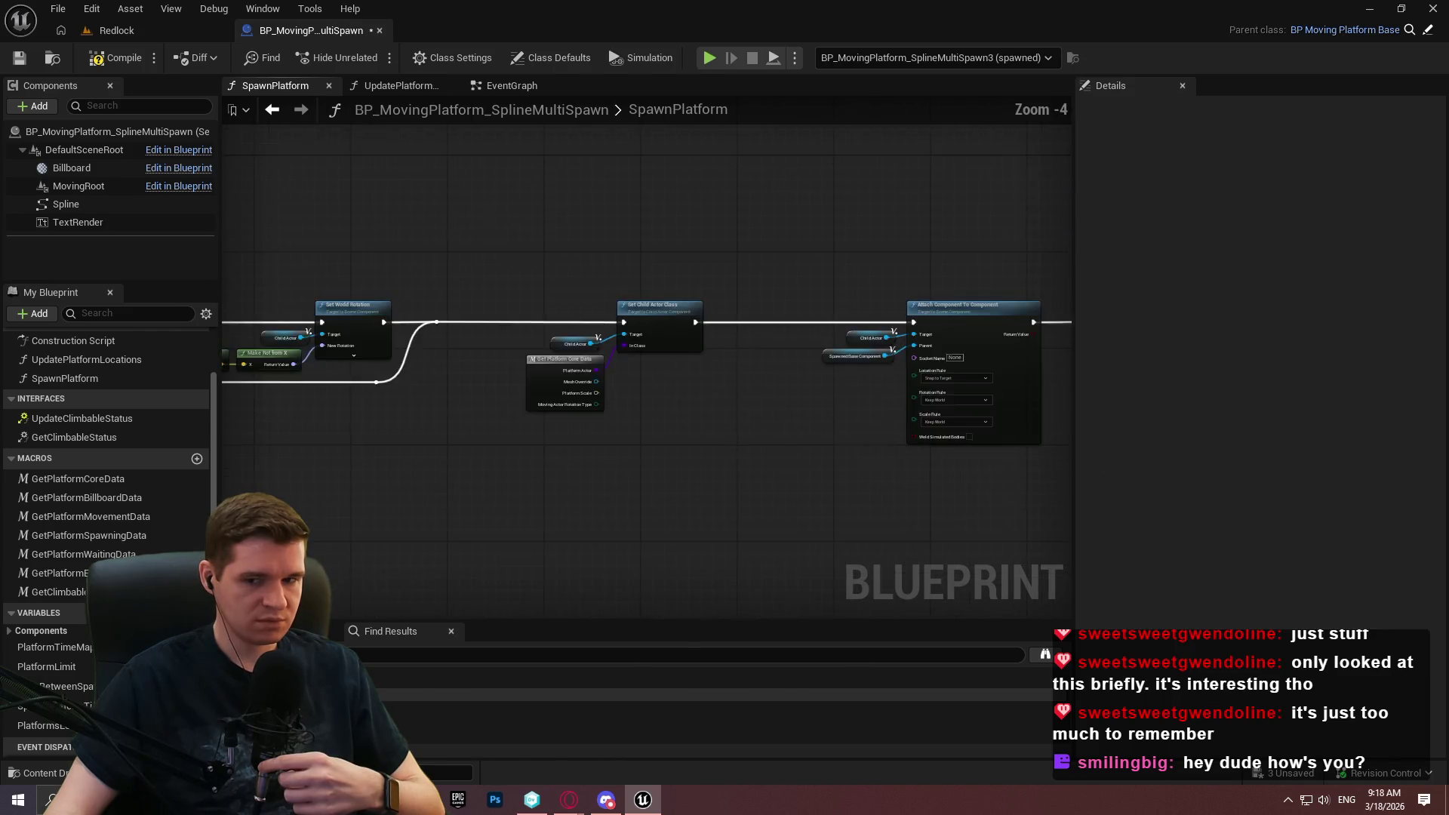
scroll(559, 227, "up", 2)
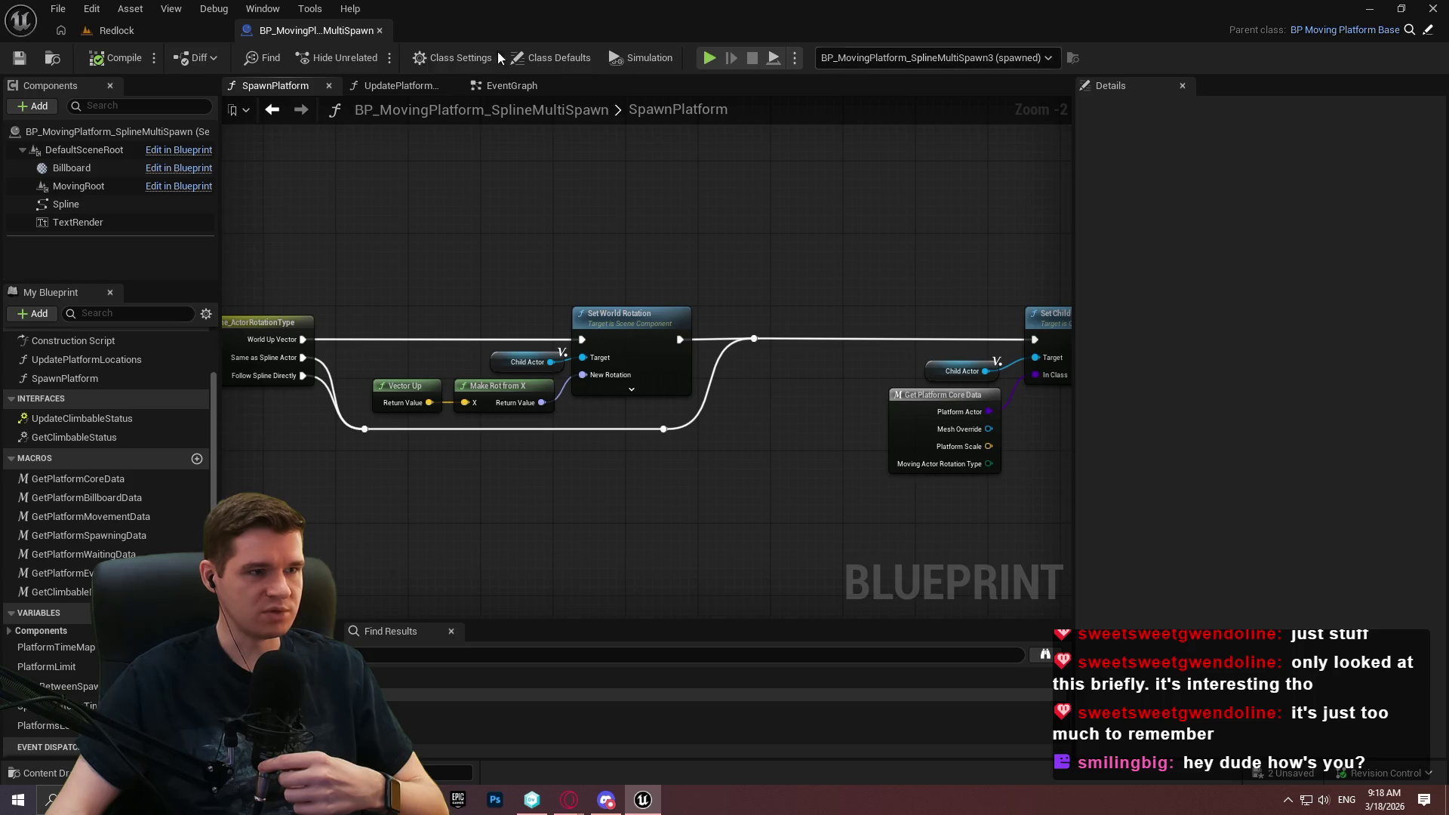
Run a quick Redlock play-test and return to the MultiSpawn Blueprint.
left_click(116, 30)
left_click(432, 62)
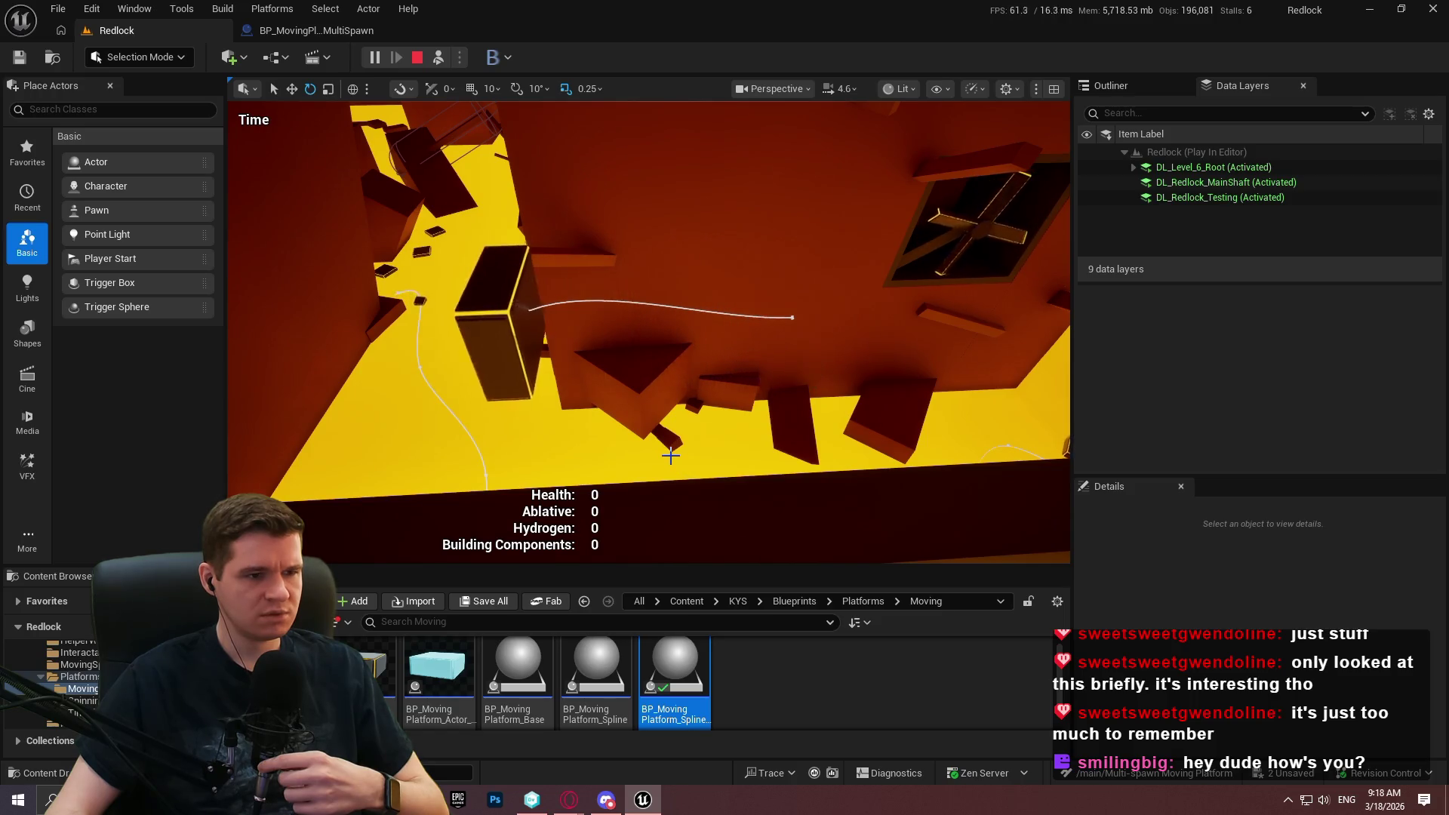
left_click(269, 32)
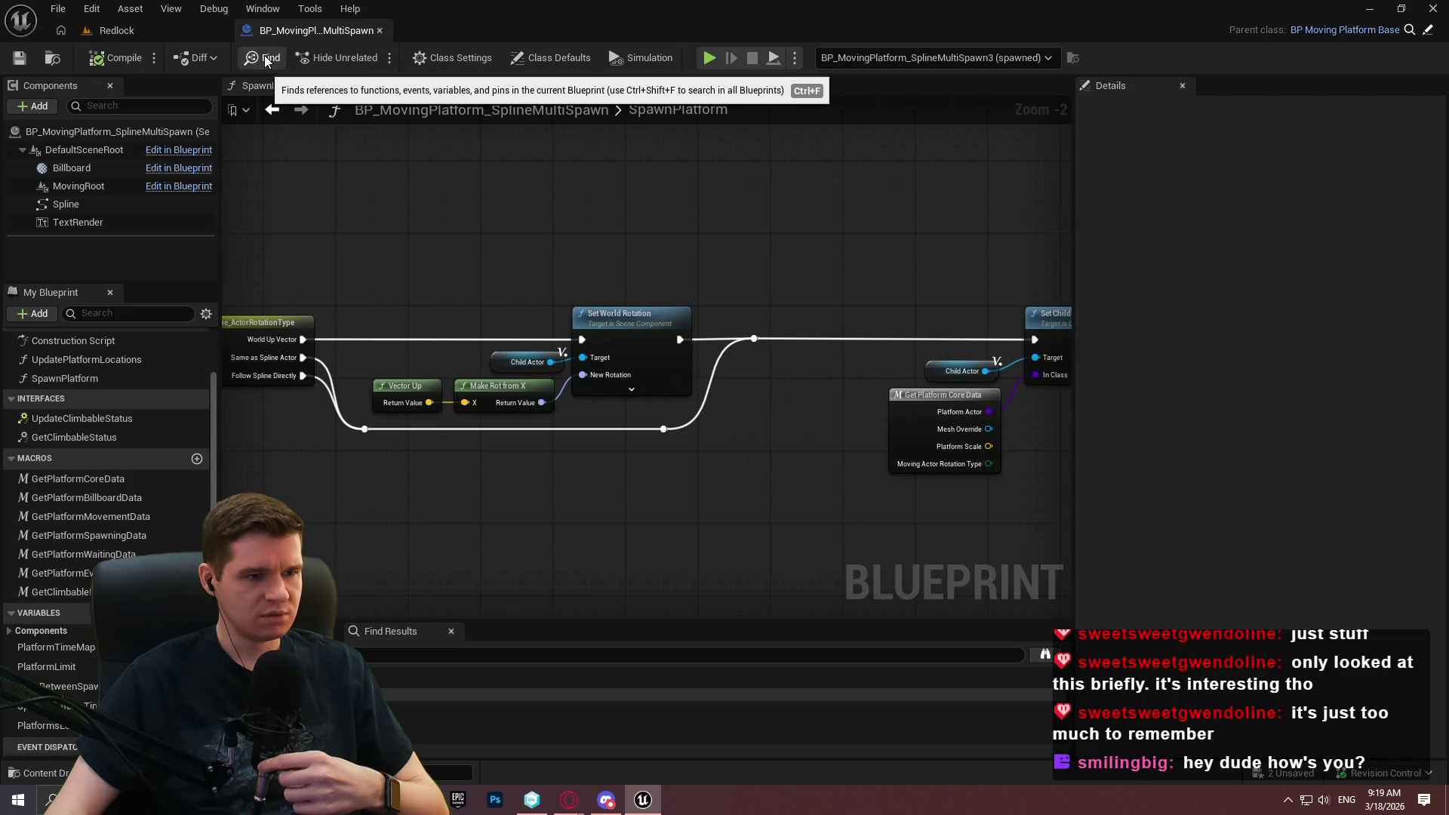
Break the Make Rot from X link so New Rotation is 0,0,0, then play-test again.
left_click(587, 373, "alt")
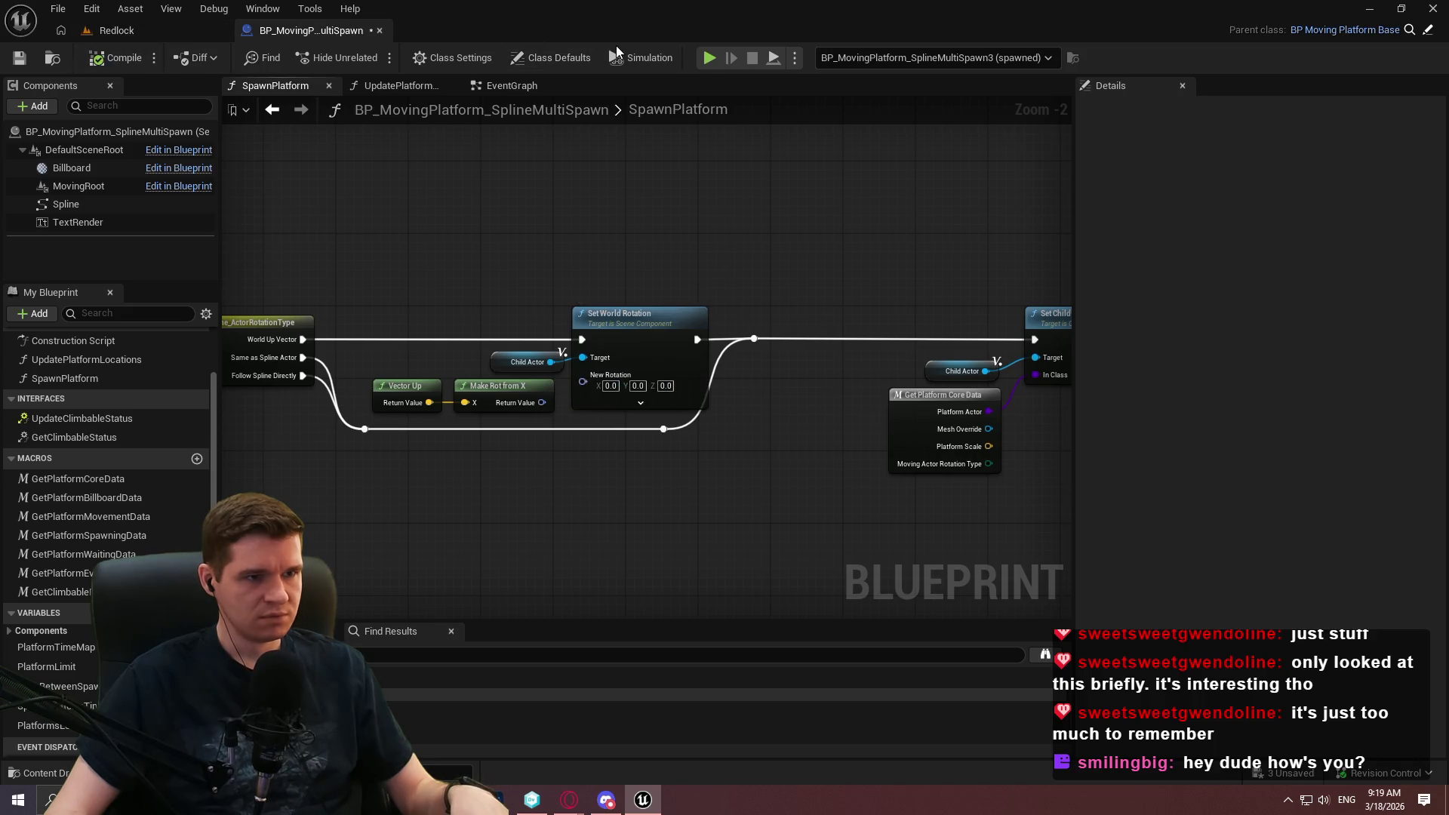
left_click(103, 34)
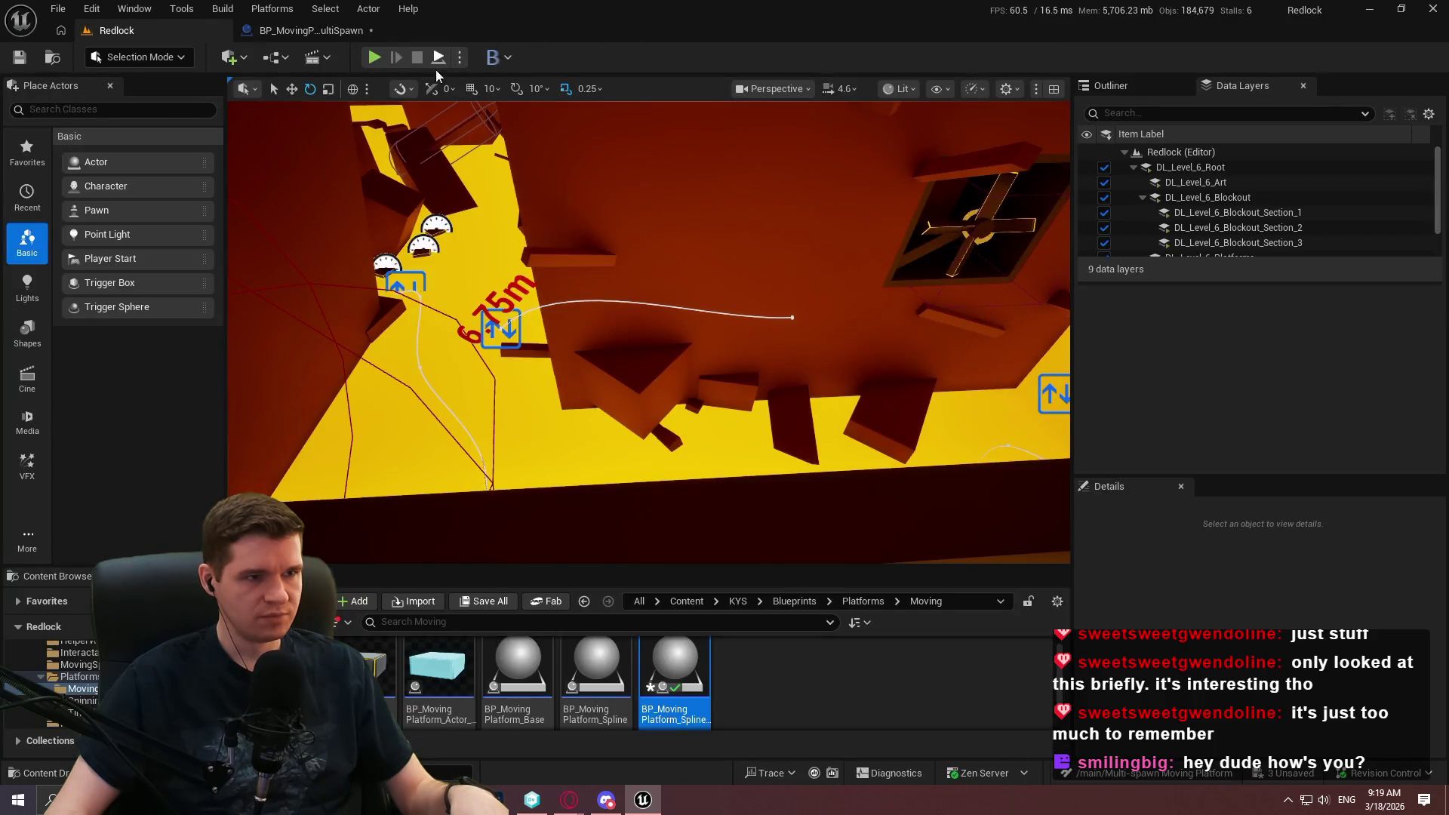
key("alt+p")
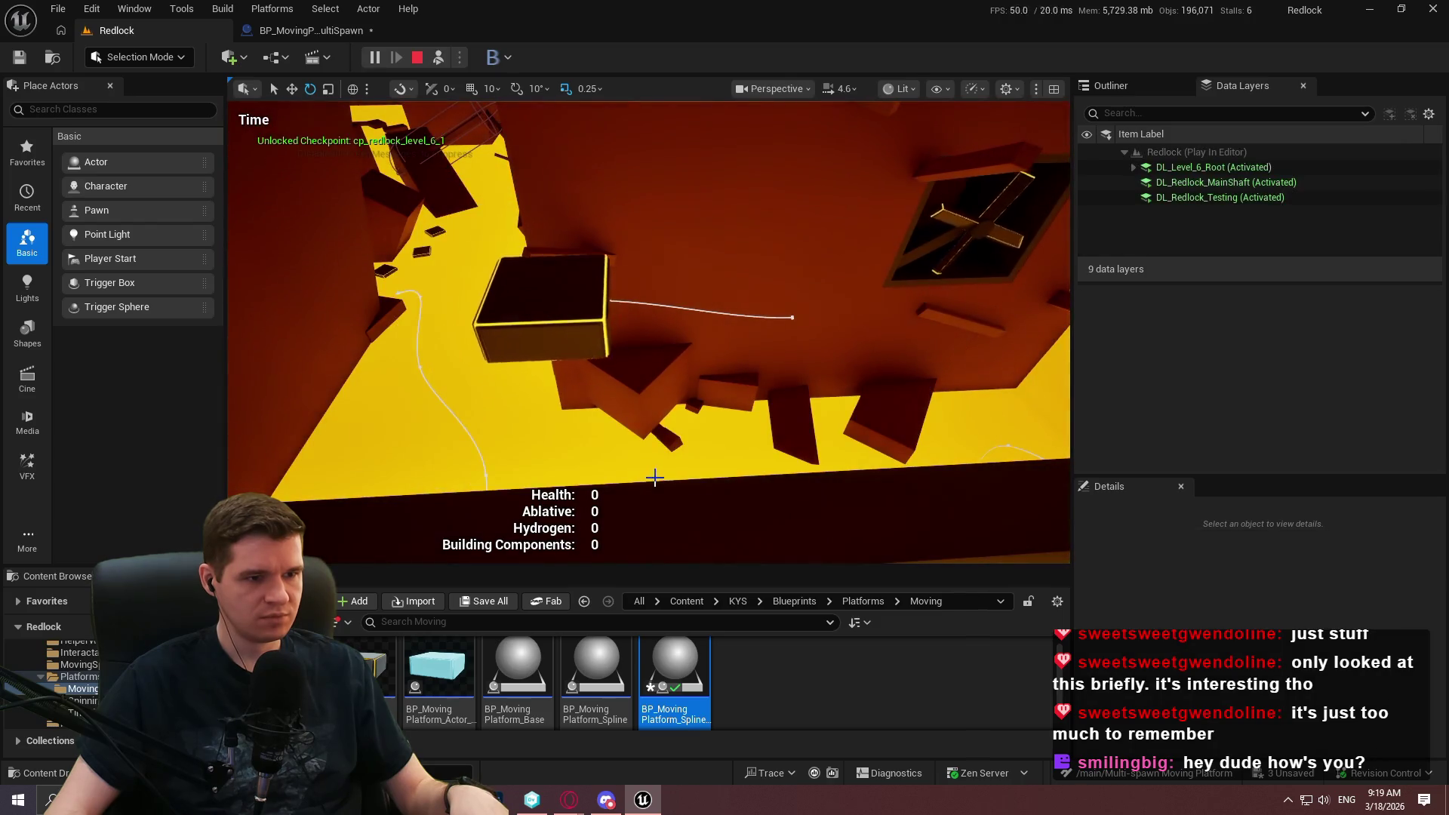
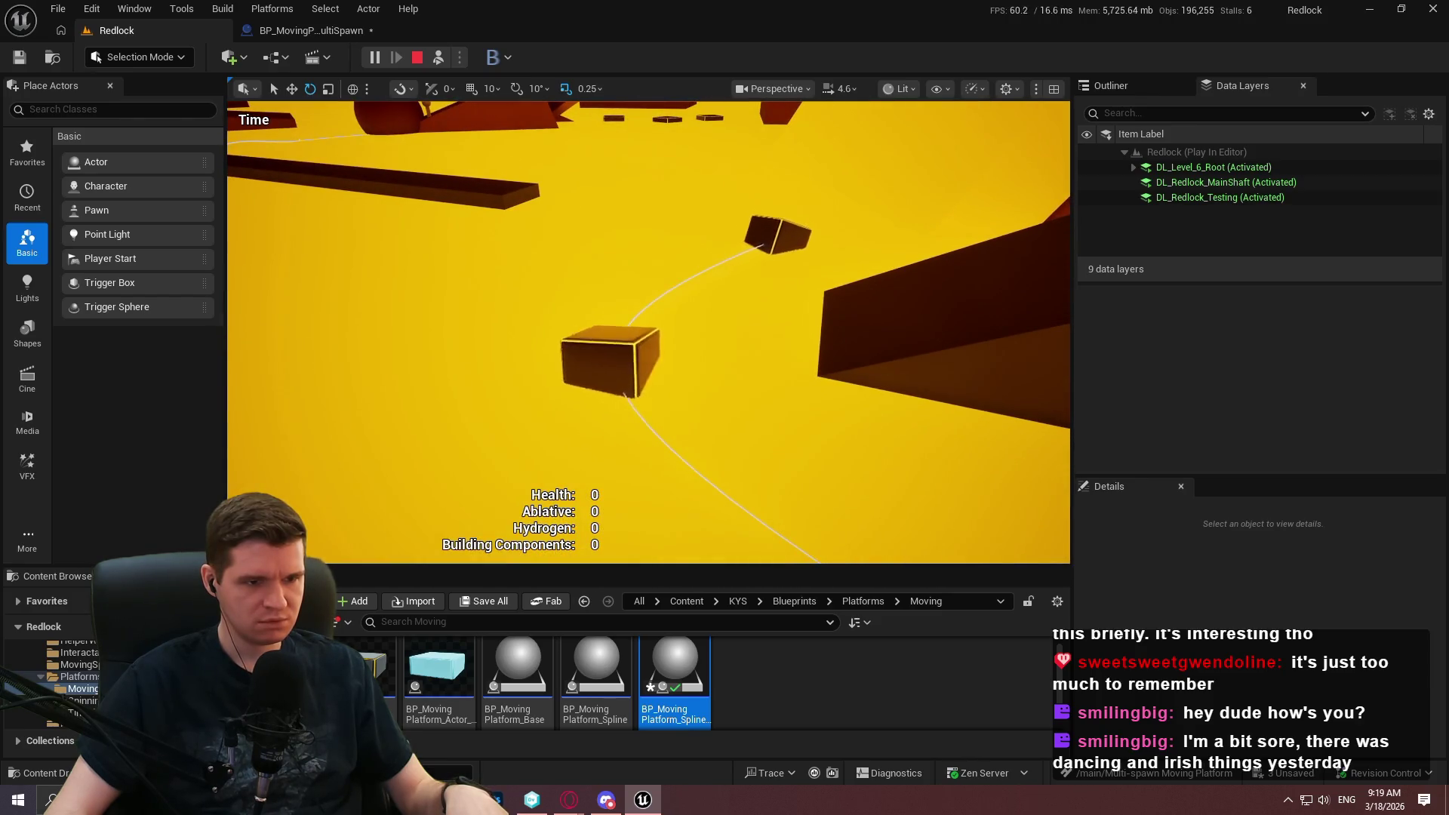
Stop the Play In Editor session and switch to the BP_MovingPlatform_SplineMultiSpawn SpawnPlatform graph.
key("shift+F1")
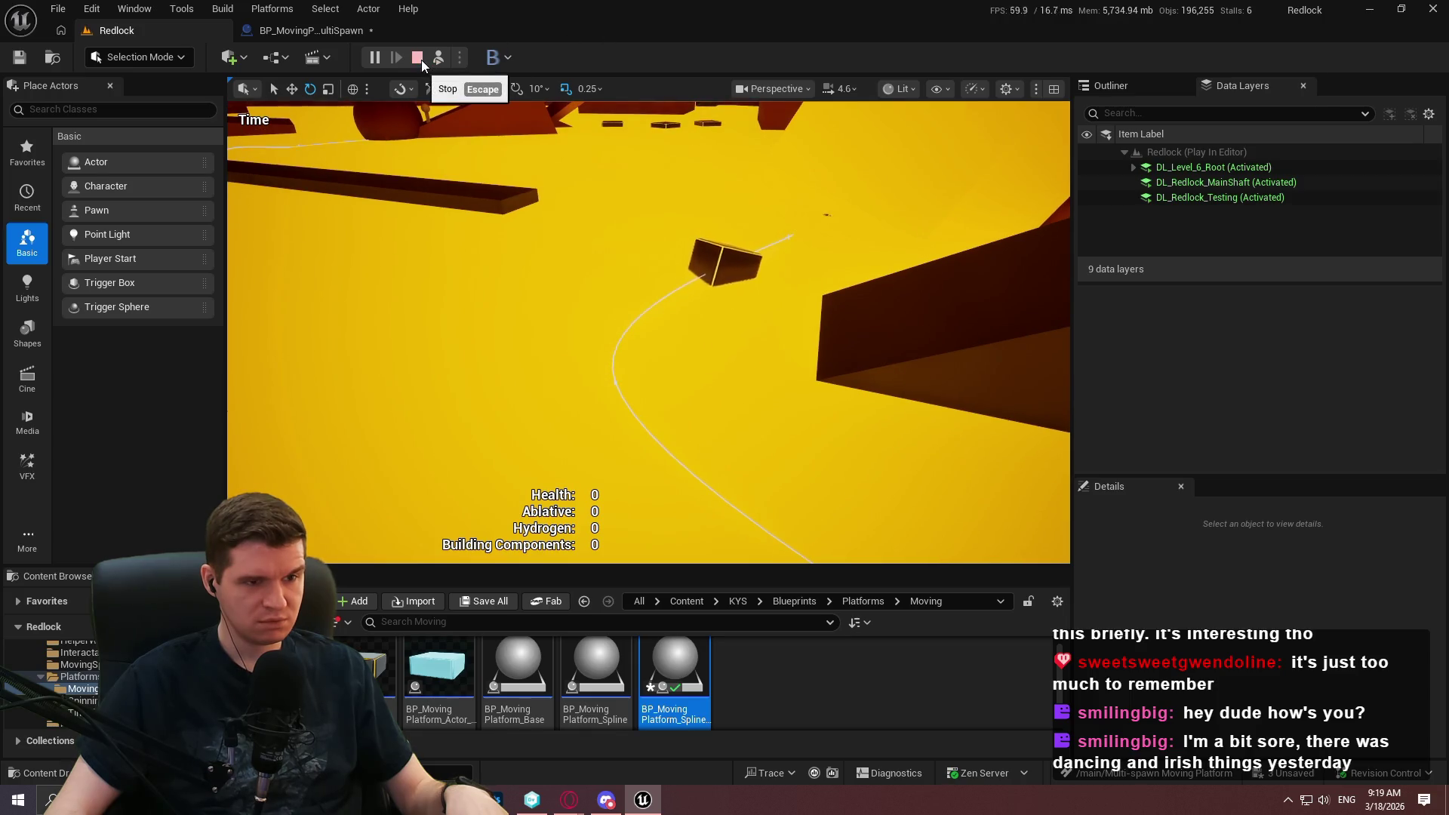
left_click(420, 60)
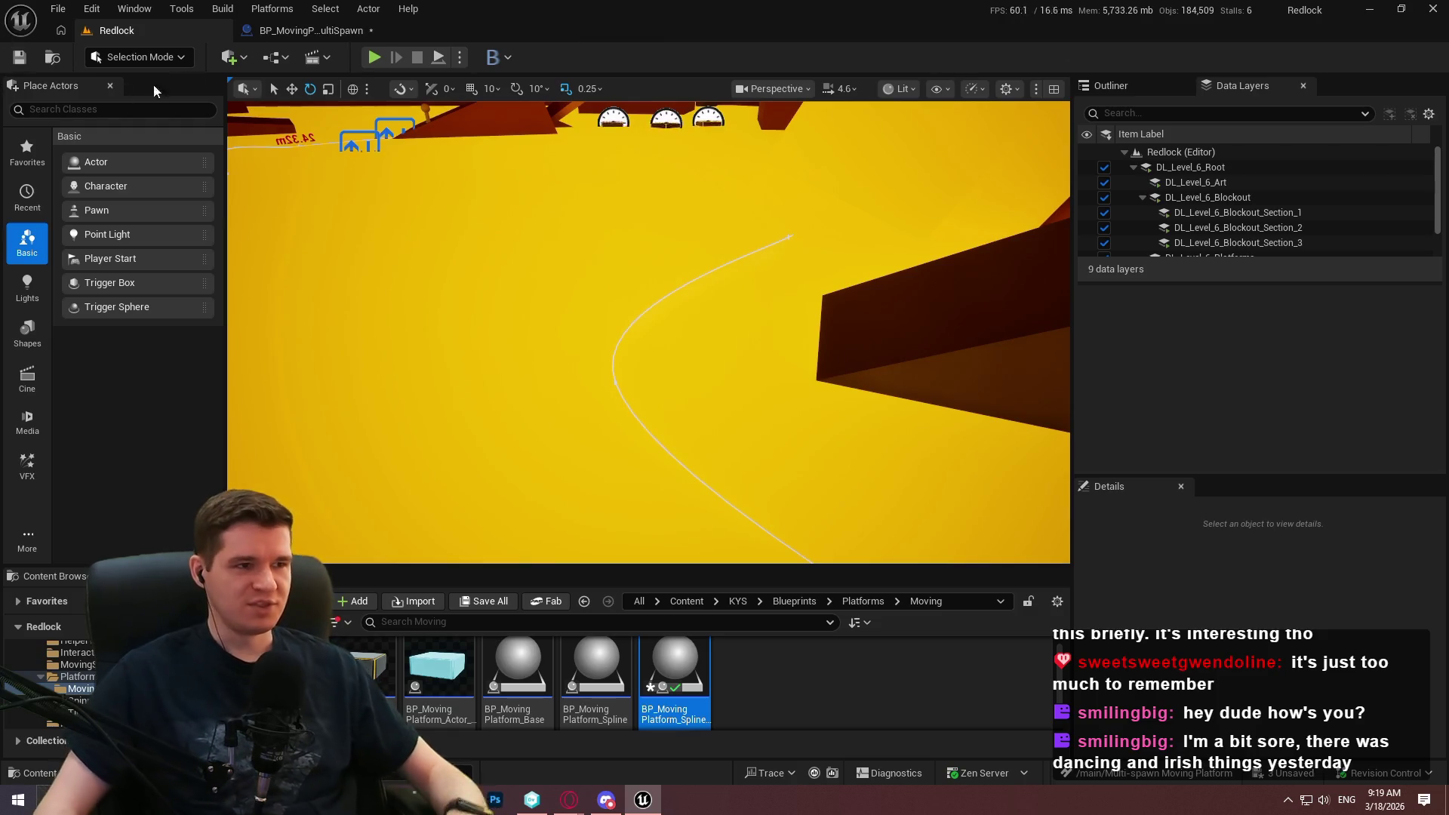
left_click(309, 31)
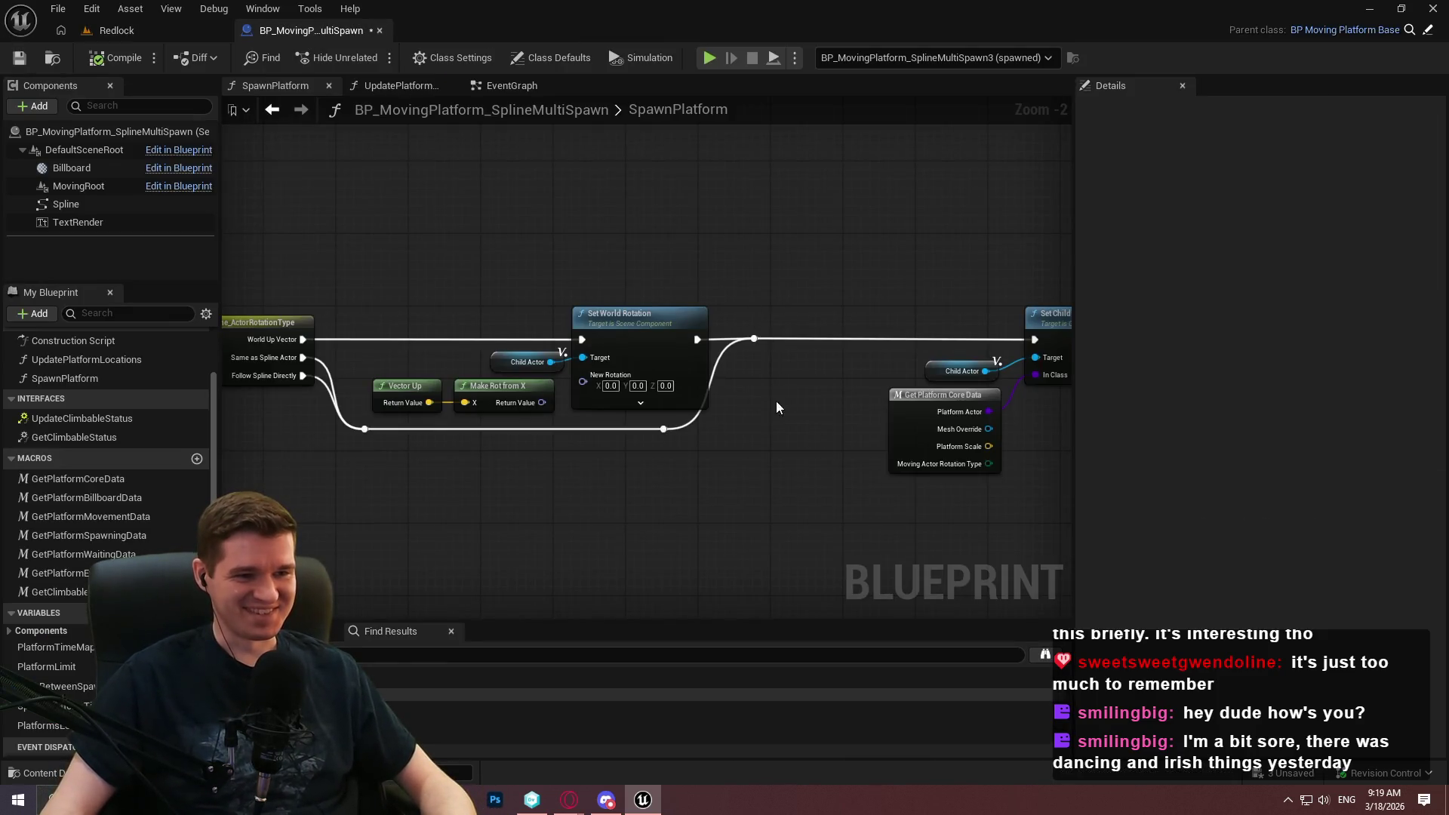
Delete the Vector Up and Make Rot from X nodes and rearrange the surrounding graph.
scroll(776, 401, "up", 2)
left_click_drag(577, 423, 337, 343)
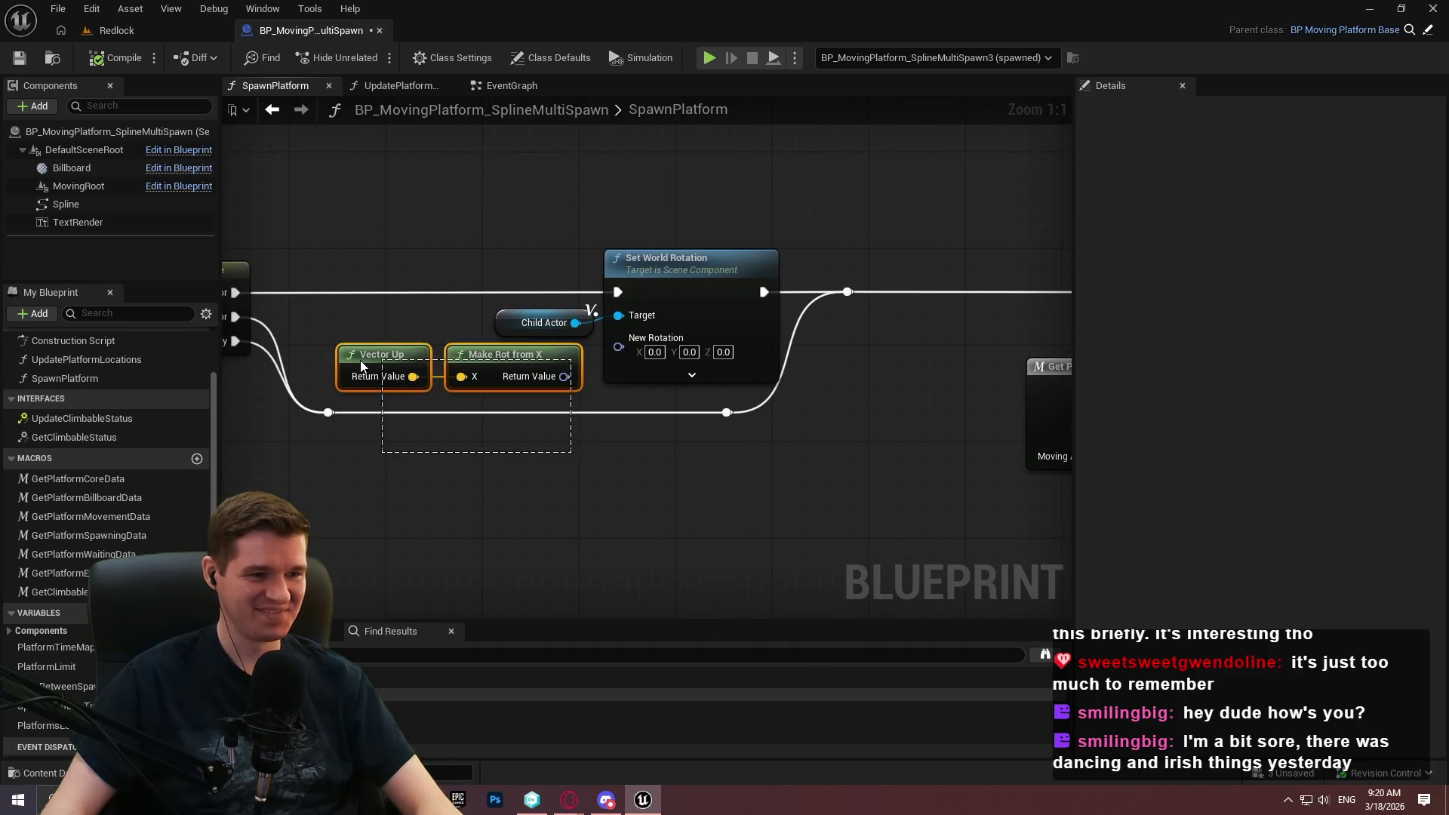
key("Delete")
mouse_move(687, 337)
left_mouse_down()
mouse_move(604, 283)
mouse_move(269, 311)
left_mouse_up()
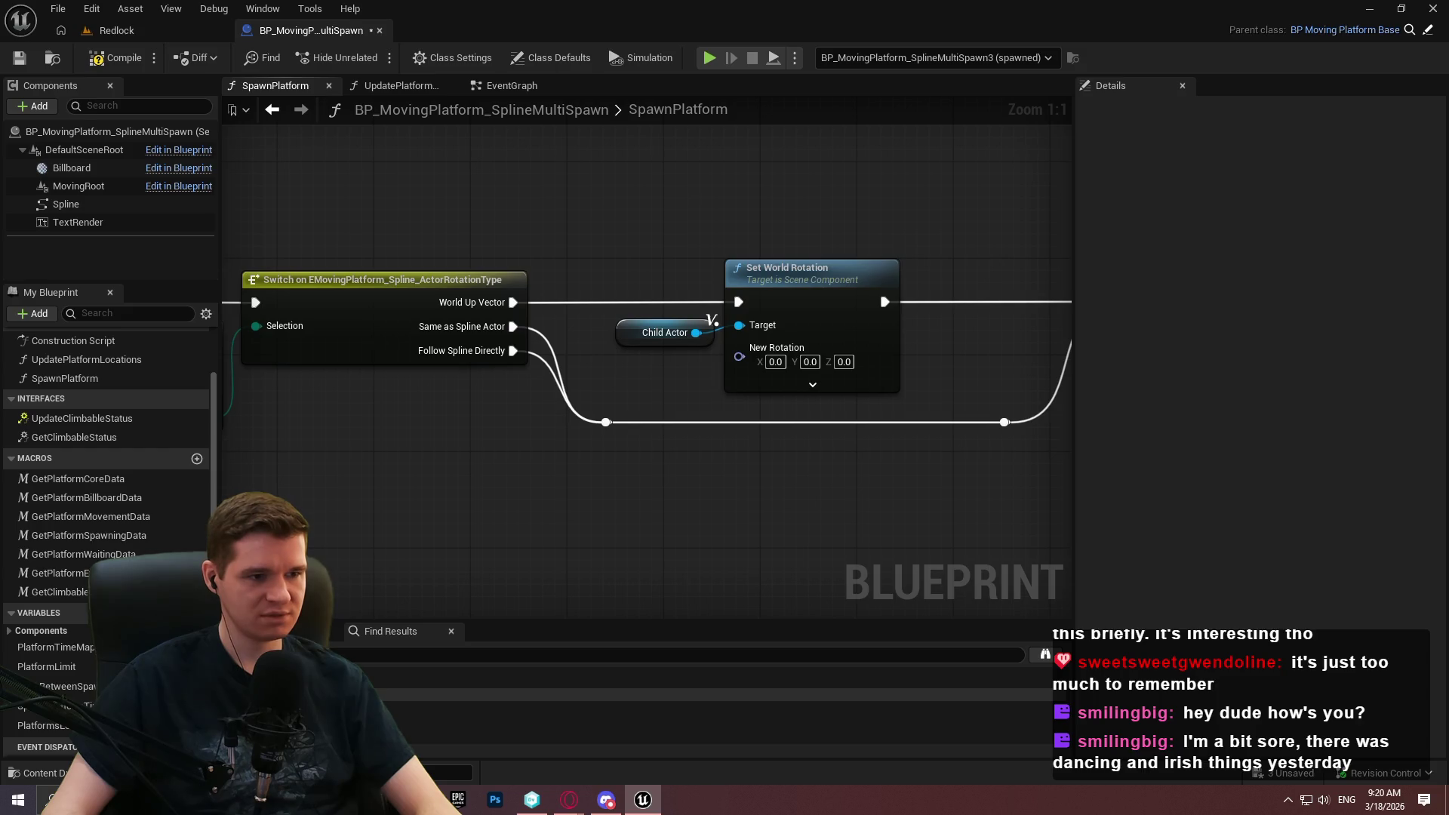
mouse_move(528, 422)
left_mouse_down()
mouse_move(898, 422)
mouse_move(1042, 347)
left_mouse_up()
left_click_drag(528, 377, 944, 458)
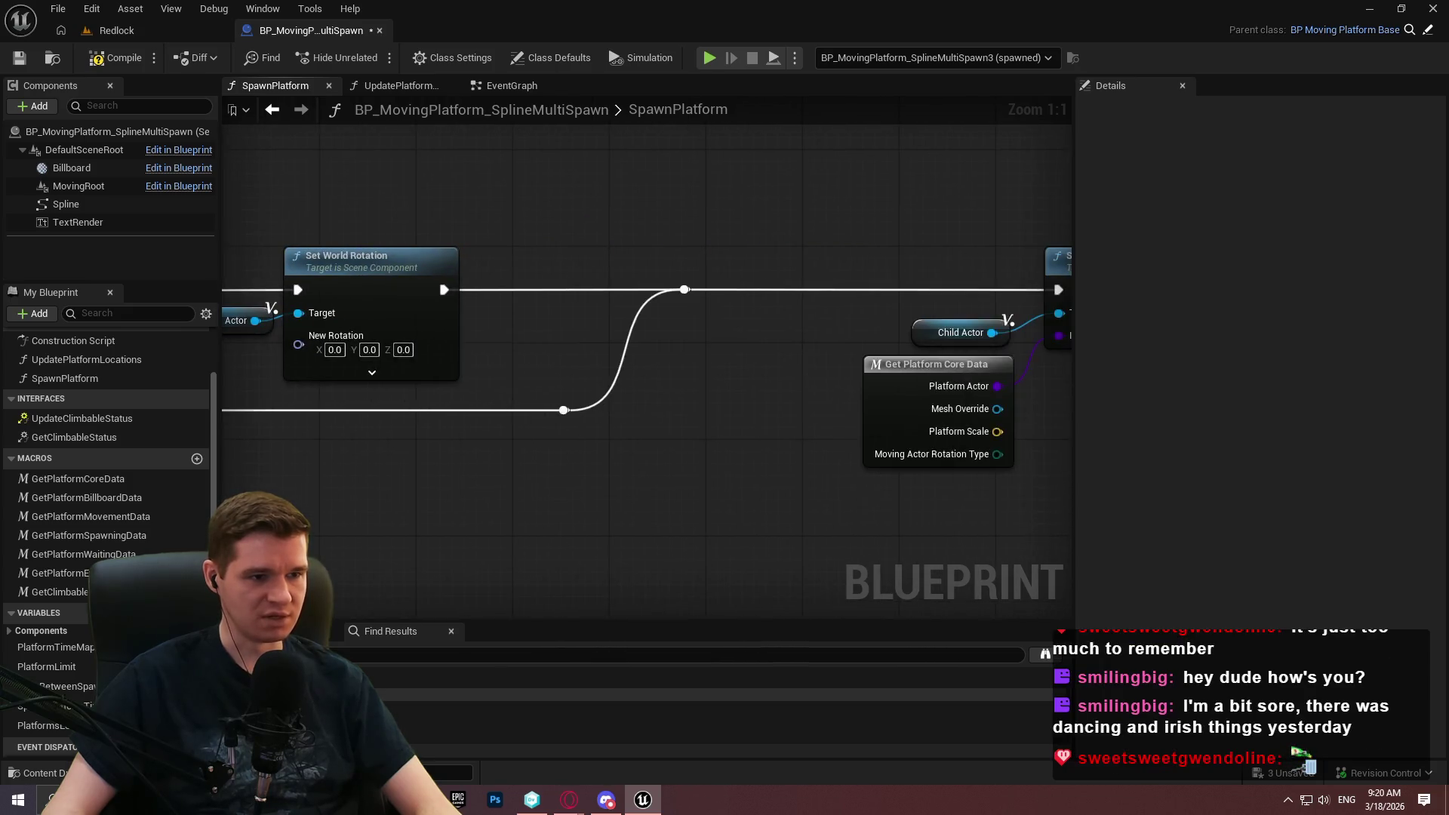
mouse_move(453, 363)
left_mouse_down()
mouse_move(671, 343)
mouse_move(417, 309)
mouse_move(535, 335)
mouse_move(383, 233)
mouse_move(317, 227)
mouse_move(438, 477)
left_mouse_up()
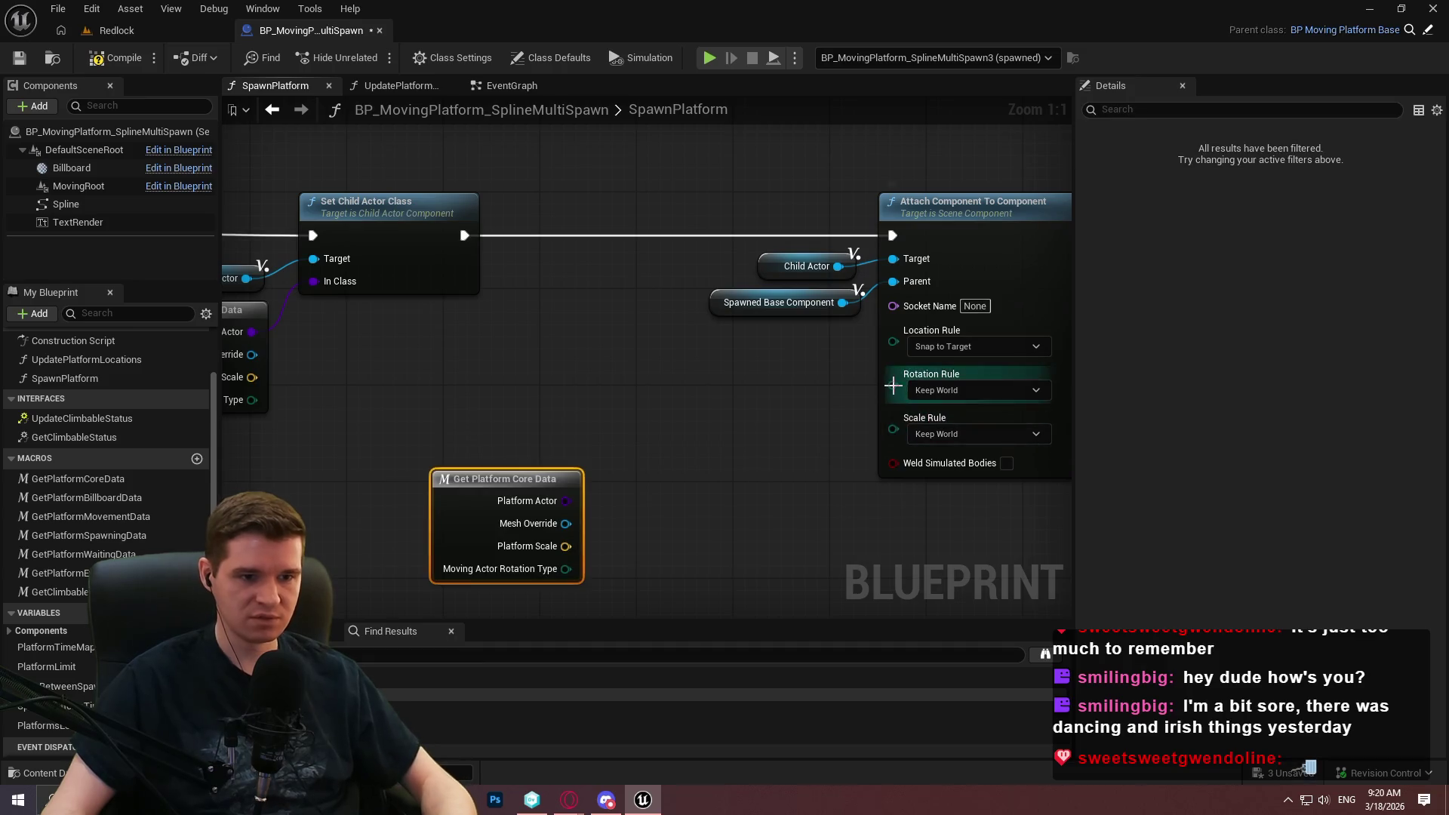
Feed the attach Rotation Rule from a Select on Moving Actor Rotation Type, World Up Vector as Keep World.
left_click_drag(893, 385, 758, 474)
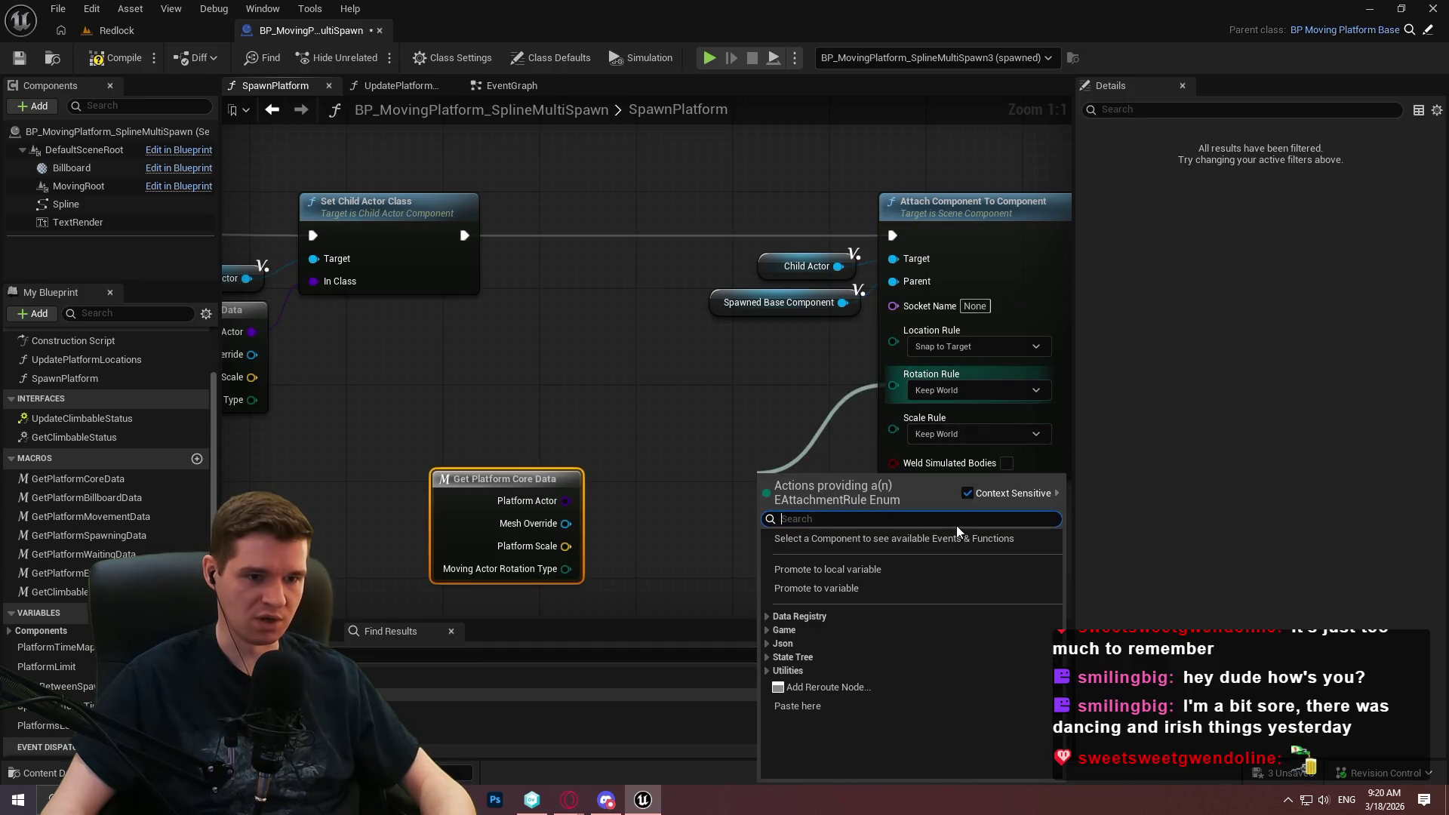
type("selec")
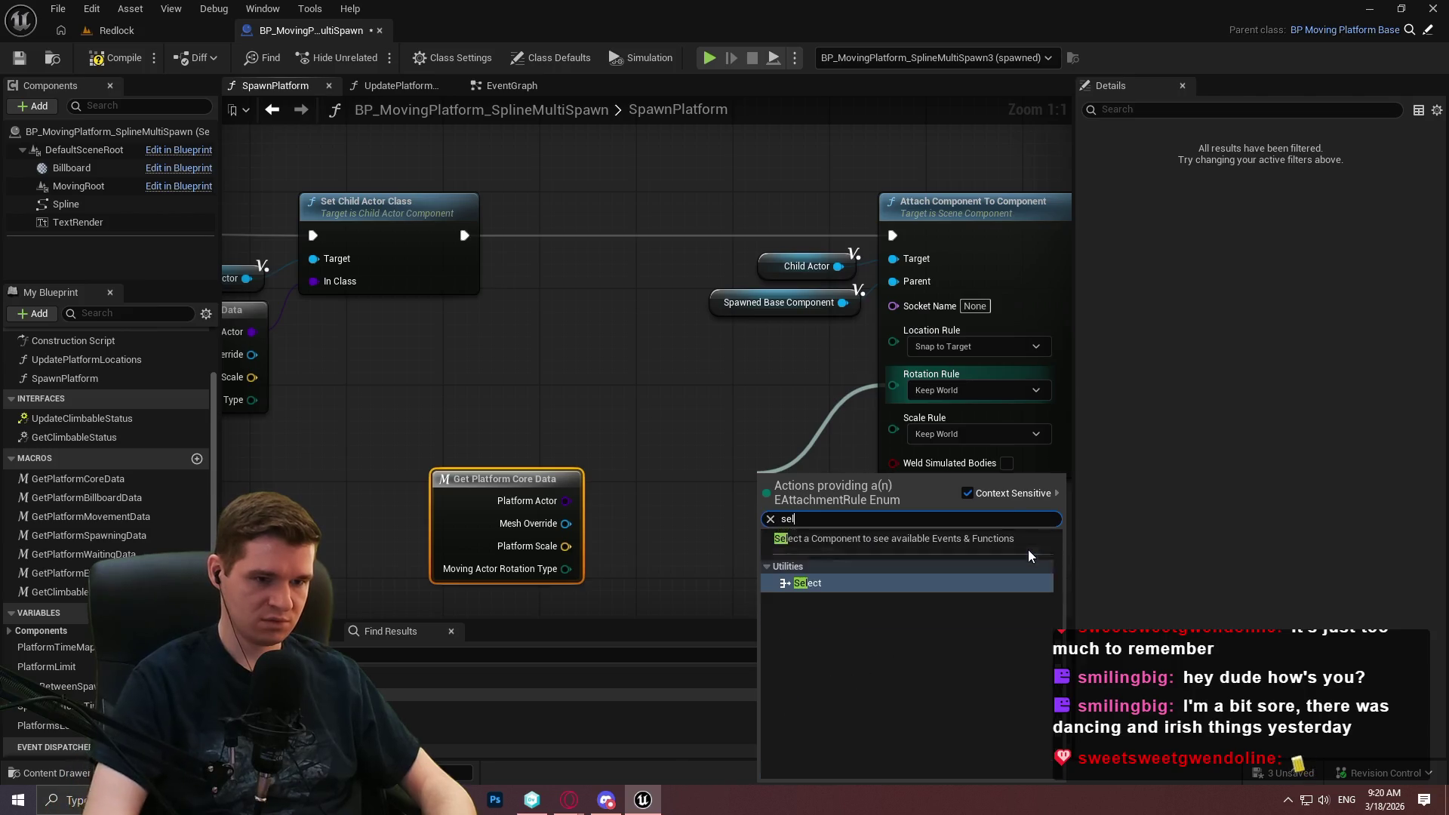
left_click(847, 583)
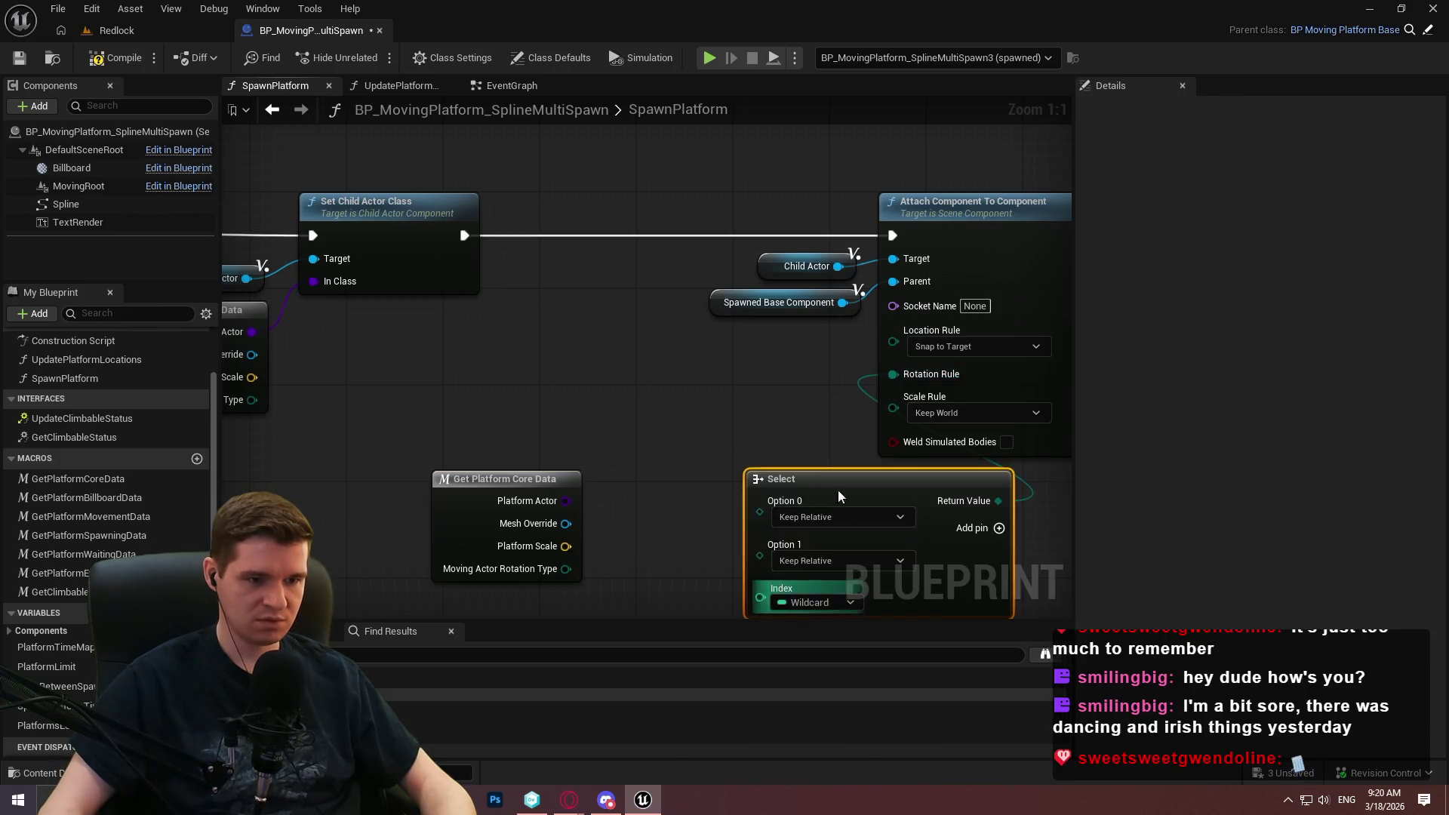
mouse_move(848, 583)
left_mouse_down()
mouse_move(662, 560)
mouse_move(565, 568)
left_mouse_up()
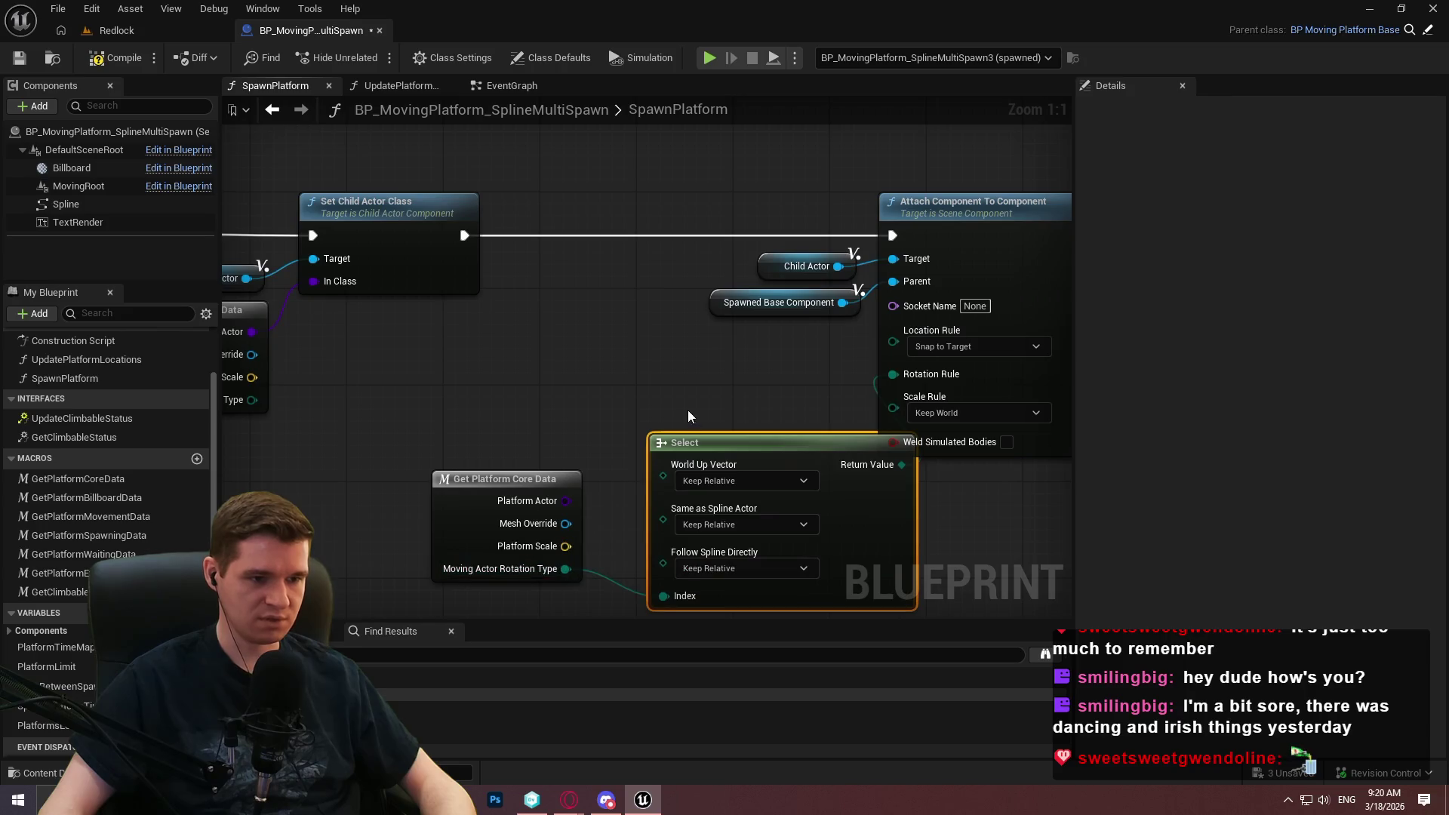
left_click_drag(623, 516, 645, 411)
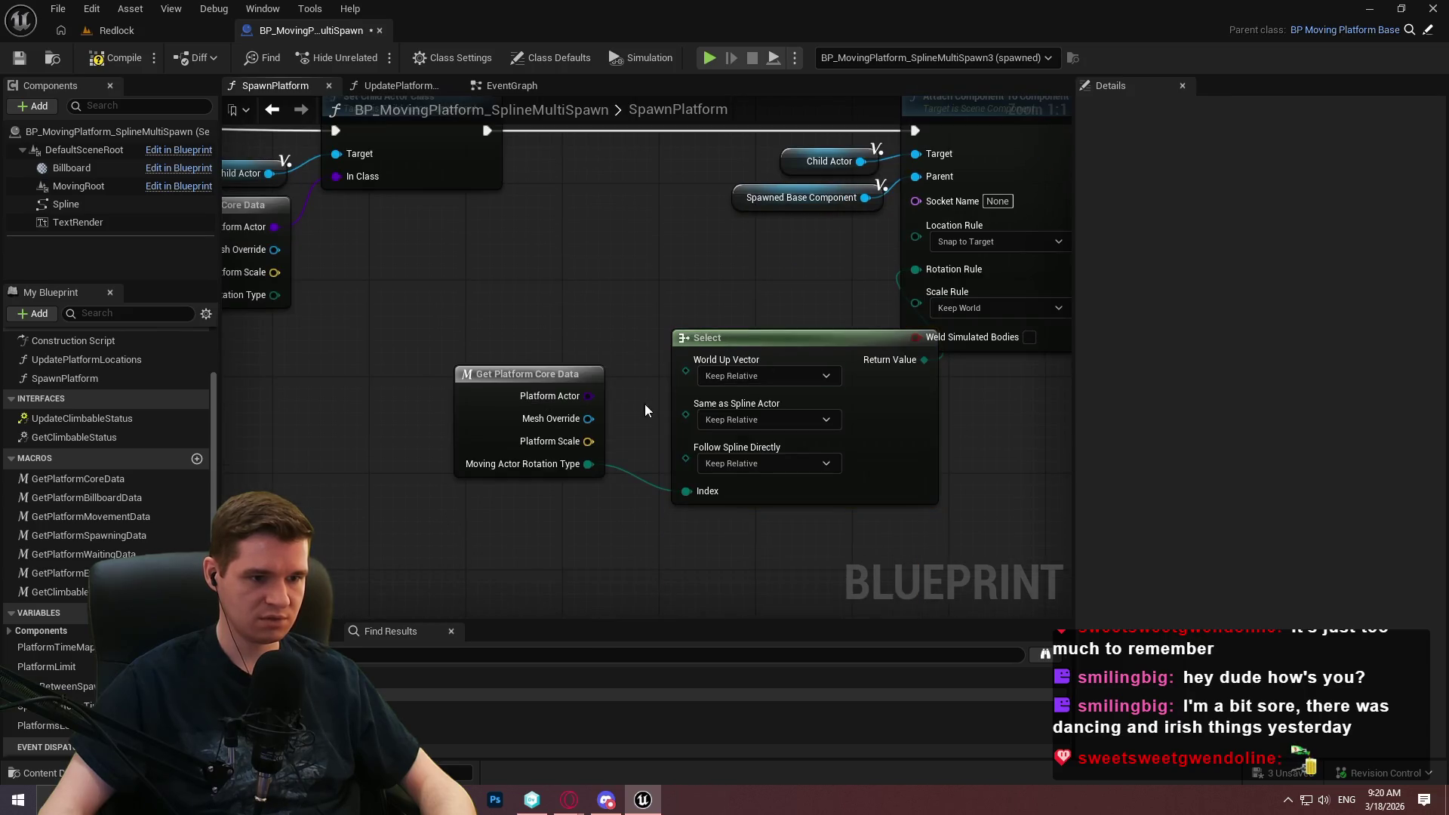
left_click(600, 375)
left_click(727, 412)
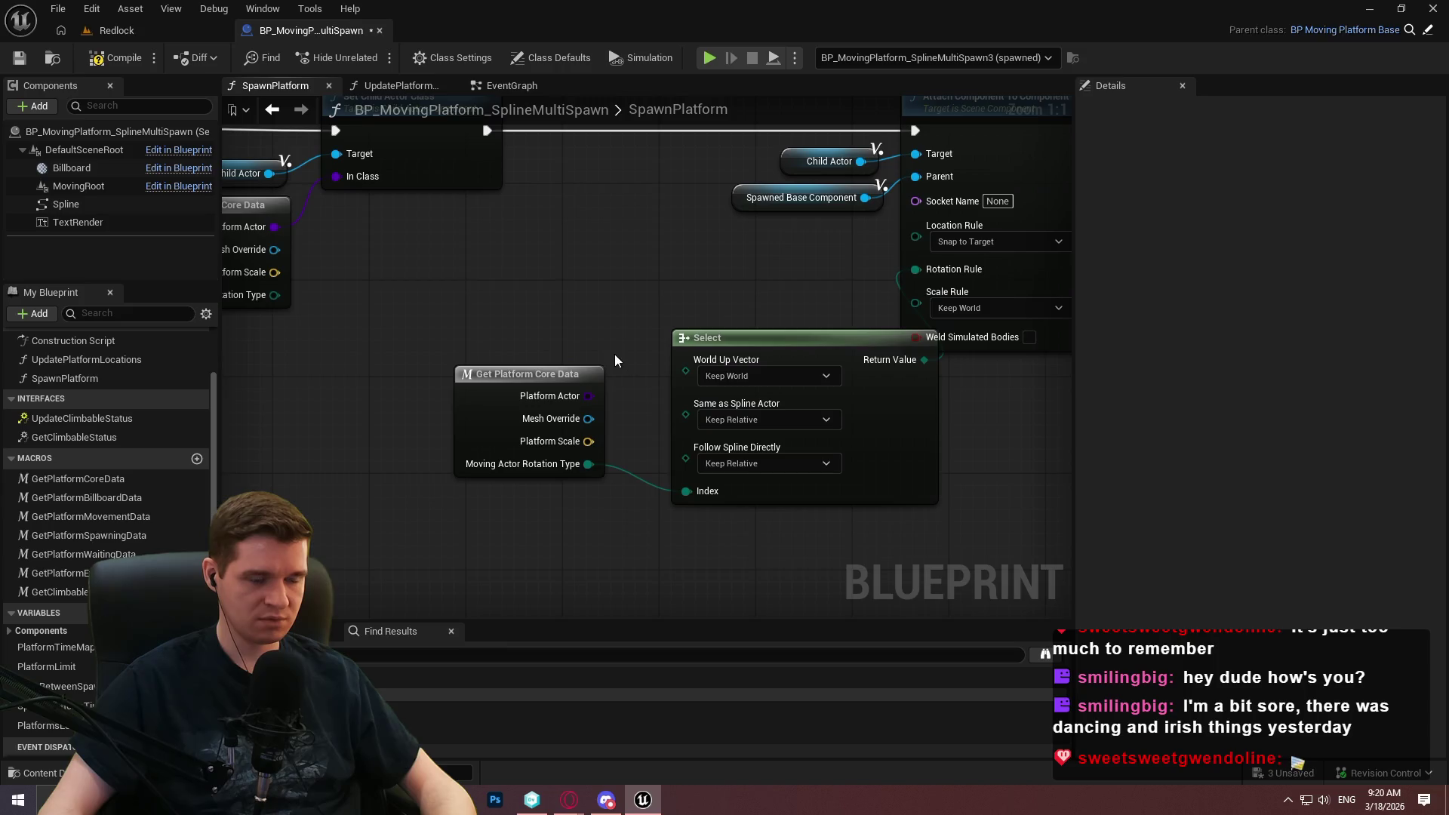
left_click(701, 401)
mouse_move(560, 370)
left_mouse_down()
mouse_move(573, 434)
mouse_move(579, 408)
mouse_move(591, 412)
left_mouse_up()
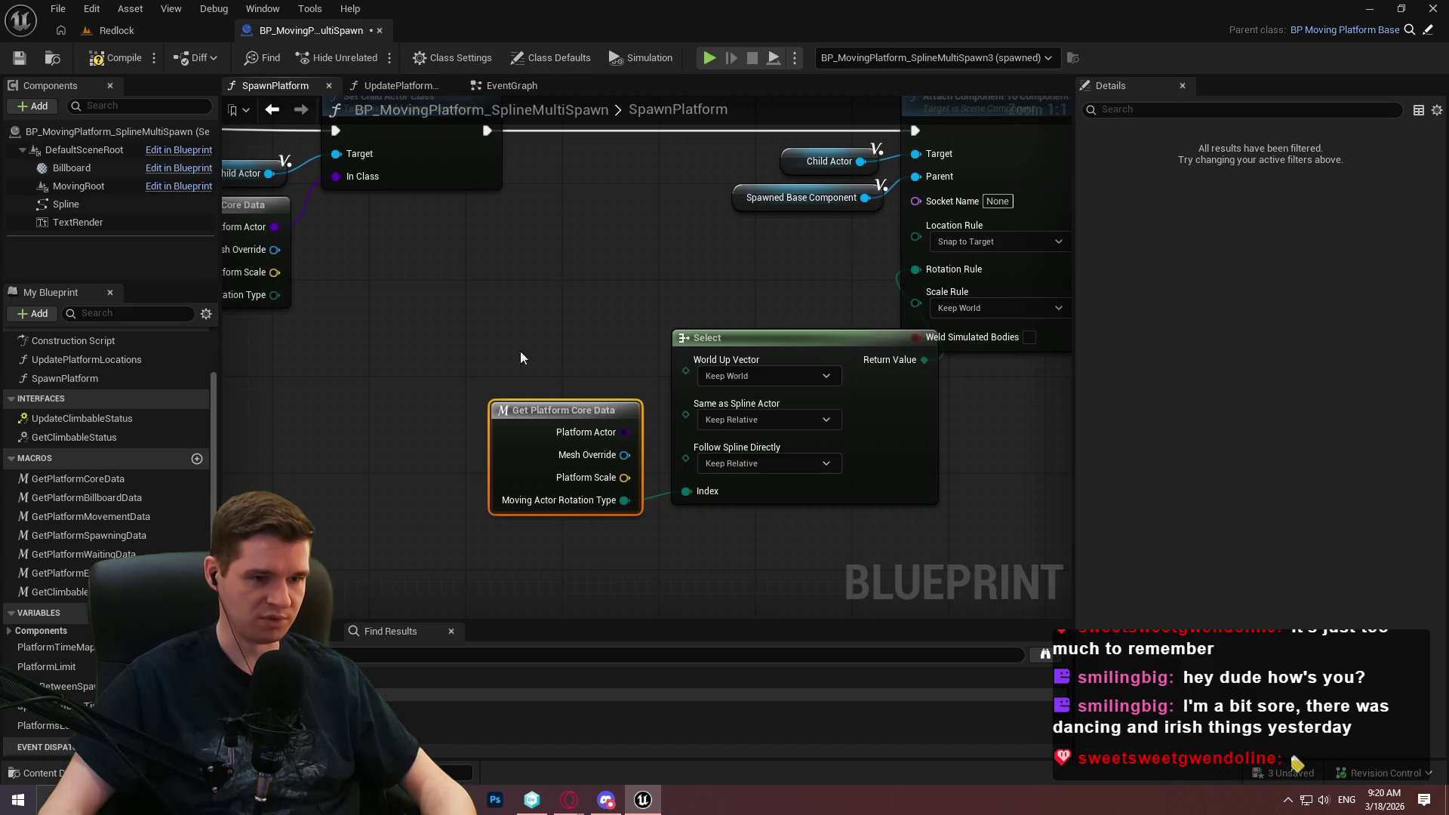
left_click_drag(521, 358, 953, 499)
mouse_move(844, 438)
left_mouse_down()
mouse_move(853, 445)
mouse_move(826, 374)
mouse_move(845, 392)
left_mouse_up()
scroll(845, 392, "down", 3)
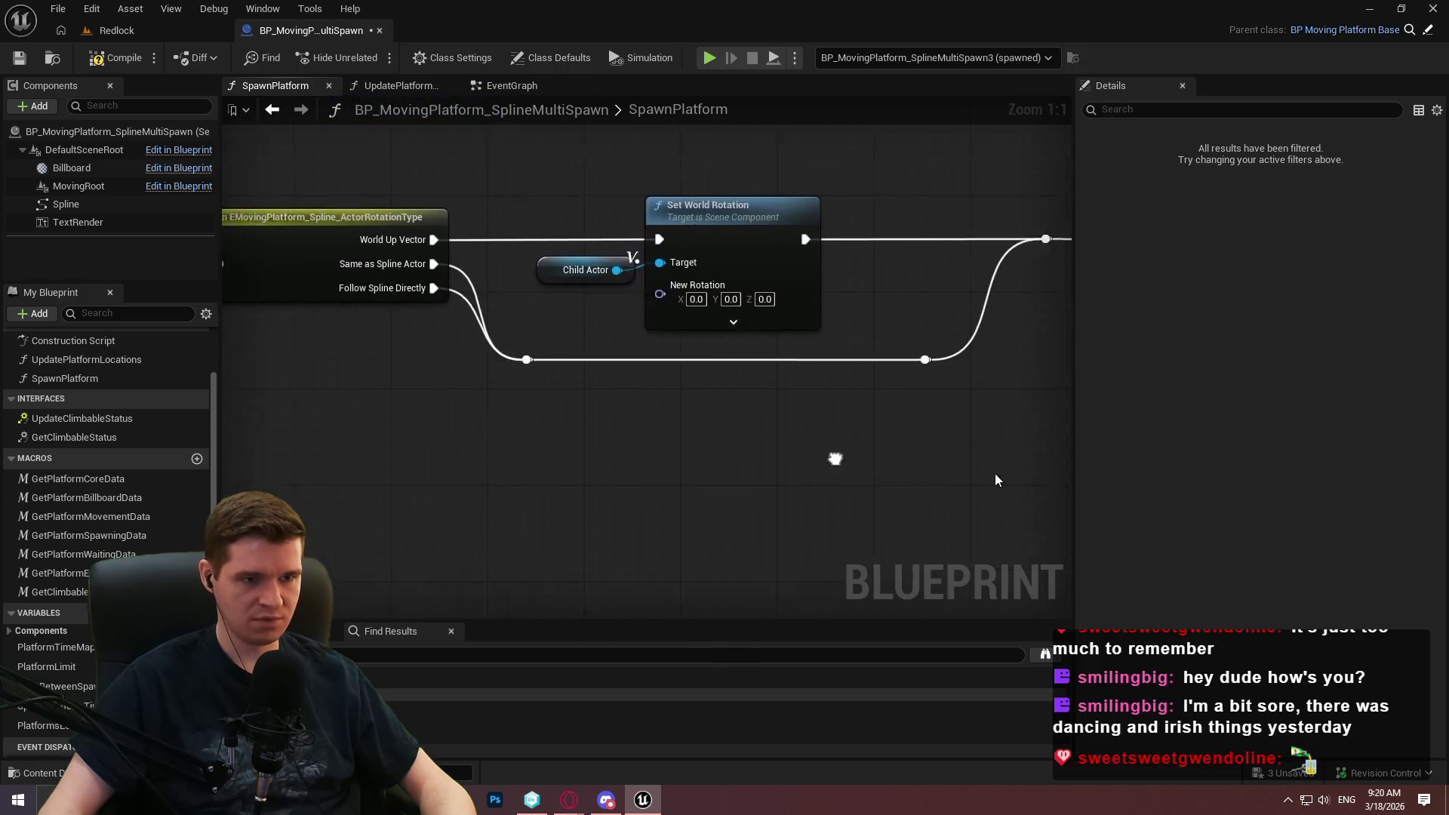
Review the SpawnPlatform graph's SET, Switch, Select and Attach nodes, then return to the Redlock level.
scroll(818, 420, "down", 1)
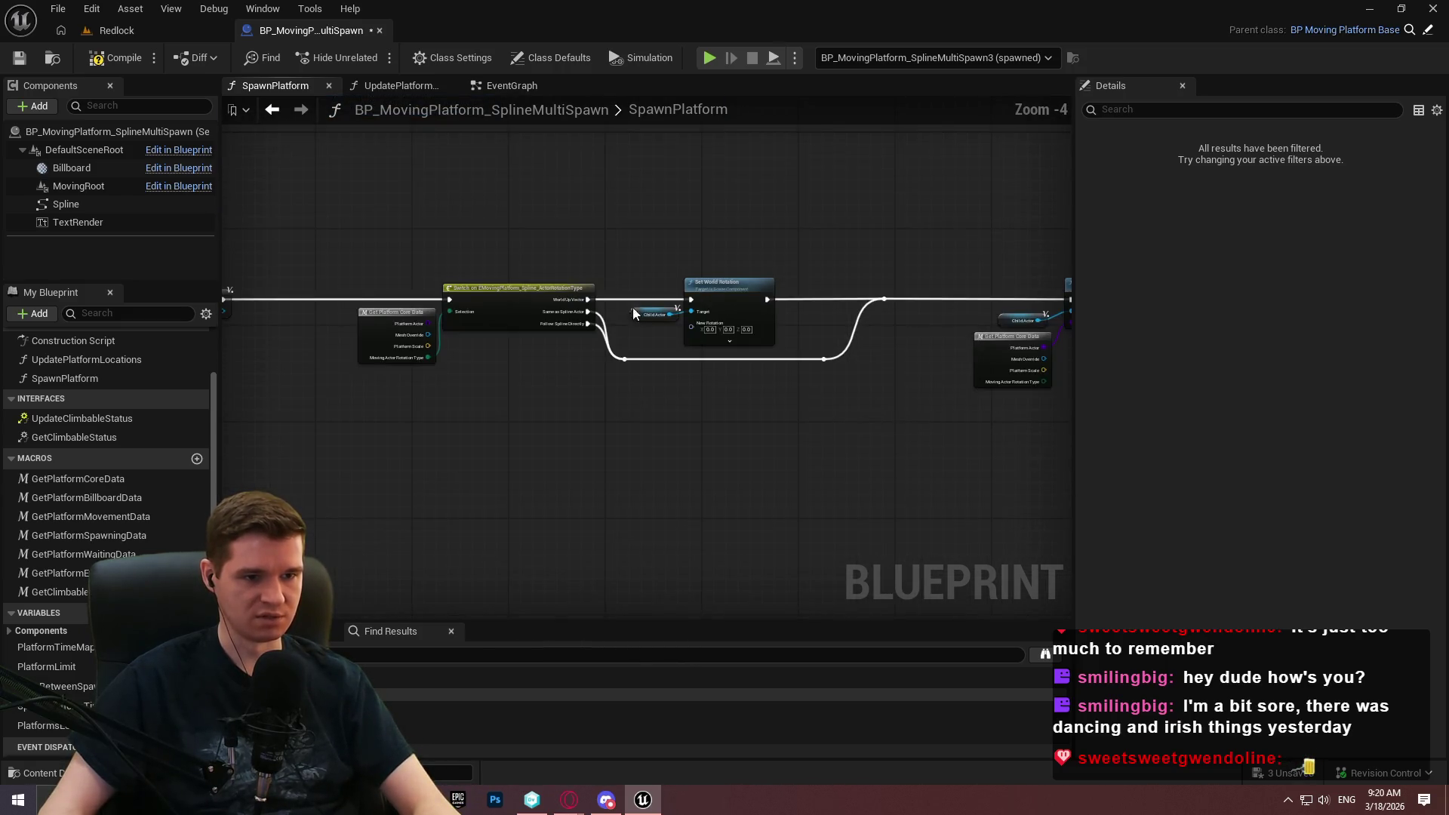
mouse_move(899, 569)
left_mouse_down()
mouse_move(340, 219)
mouse_move(349, 307)
left_mouse_up()
scroll(621, 281, "up", 2)
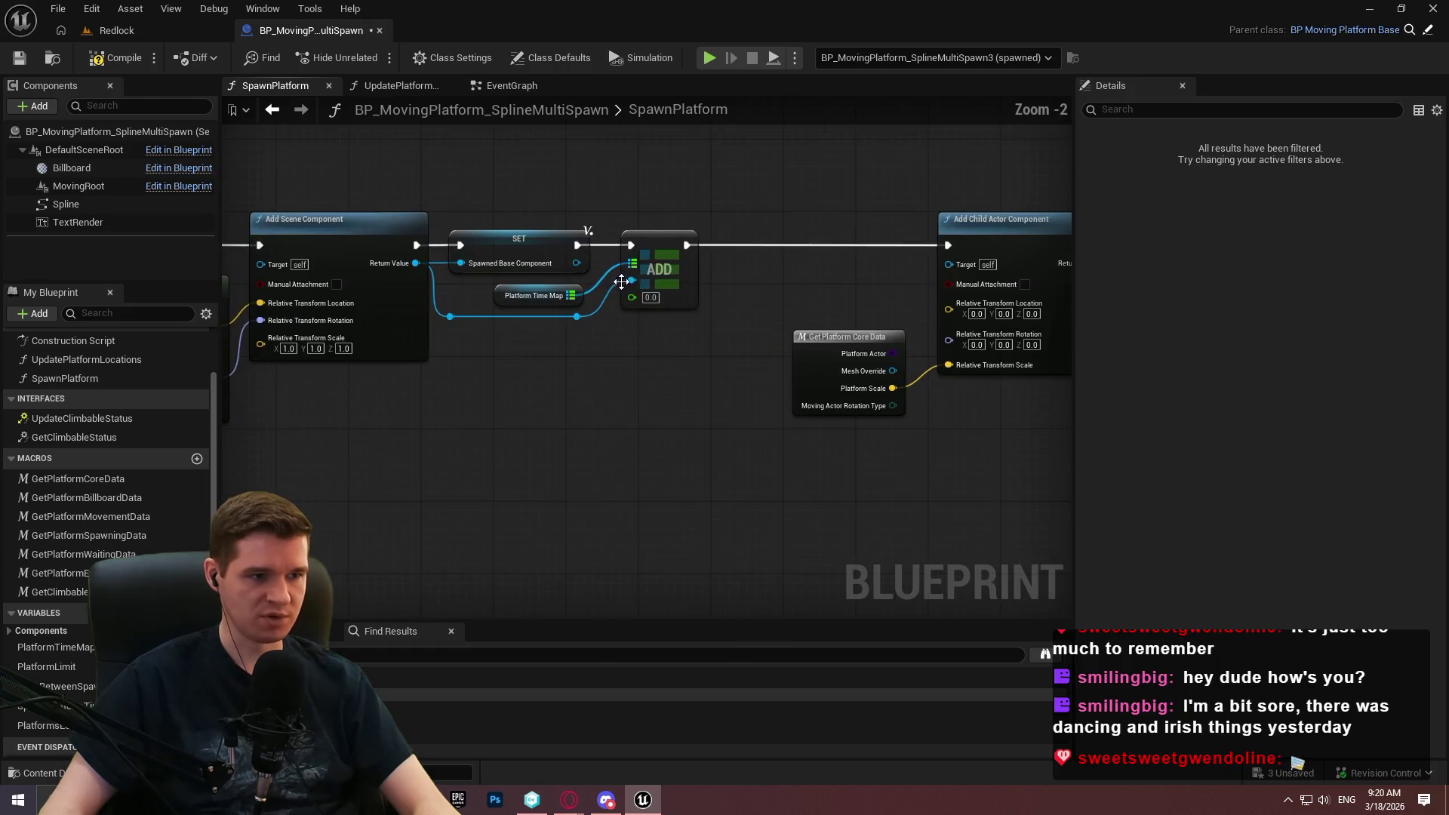
scroll(709, 325, "up", 2)
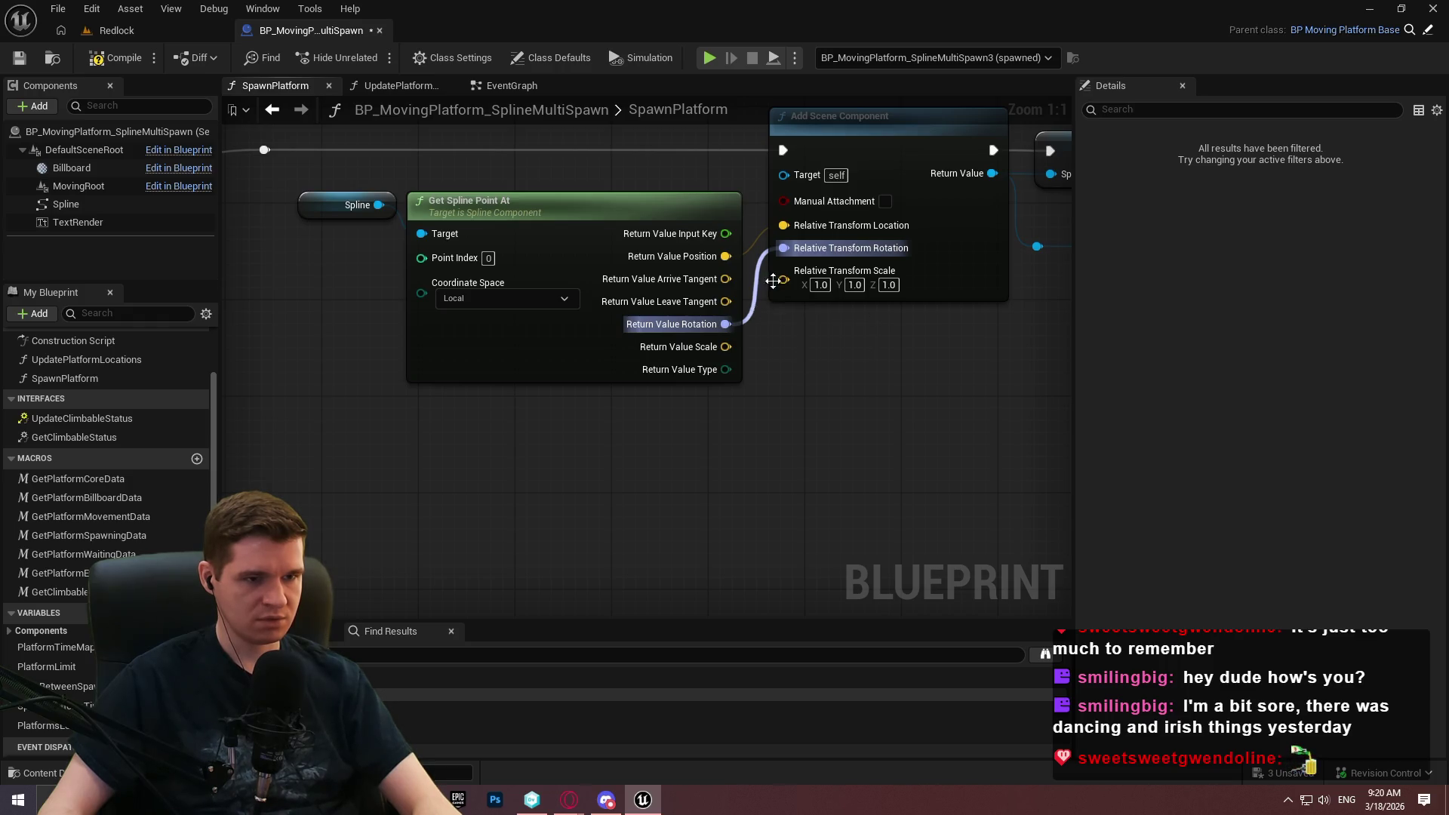
mouse_move(697, 419)
left_mouse_down()
mouse_move(0, 478)
mouse_move(396, 418)
left_mouse_up()
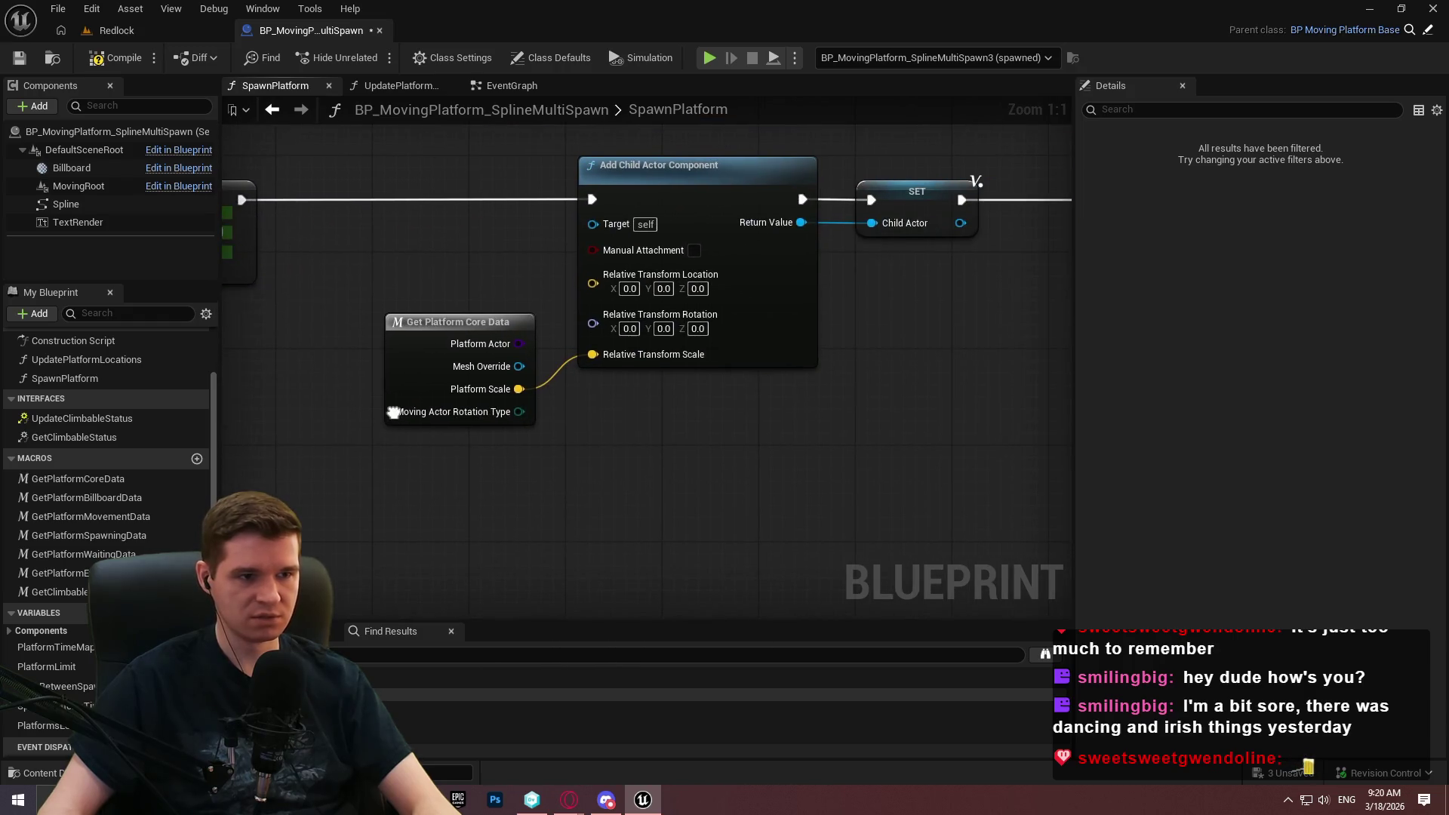
mouse_move(401, 227)
left_mouse_down()
mouse_move(515, 279)
mouse_move(929, 366)
left_mouse_up()
mouse_move(638, 537)
left_mouse_down()
mouse_move(804, 494)
mouse_move(0, 482)
left_mouse_up()
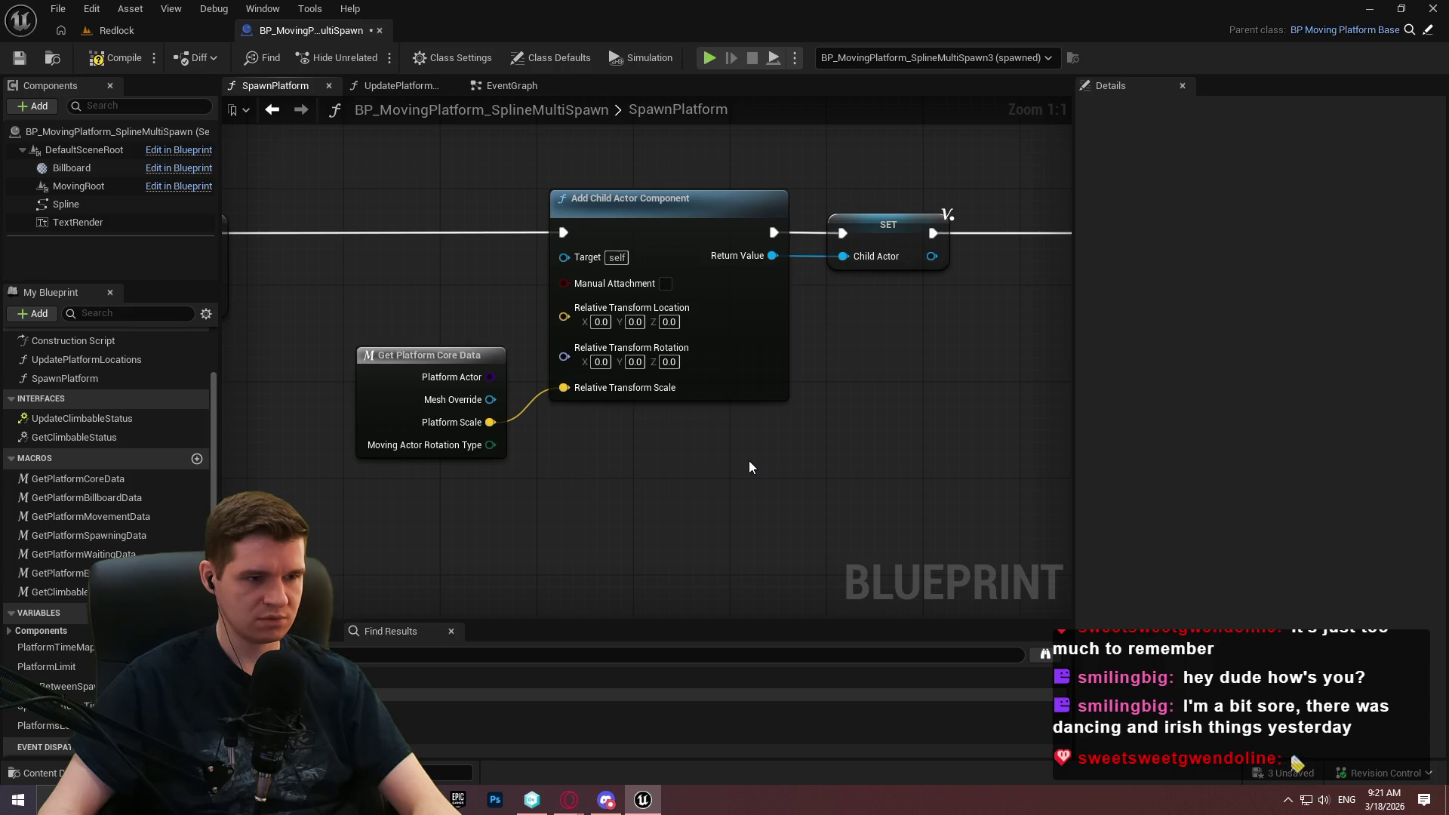
mouse_move(753, 460)
left_mouse_down()
mouse_move(835, 489)
mouse_move(0, 483)
left_mouse_up()
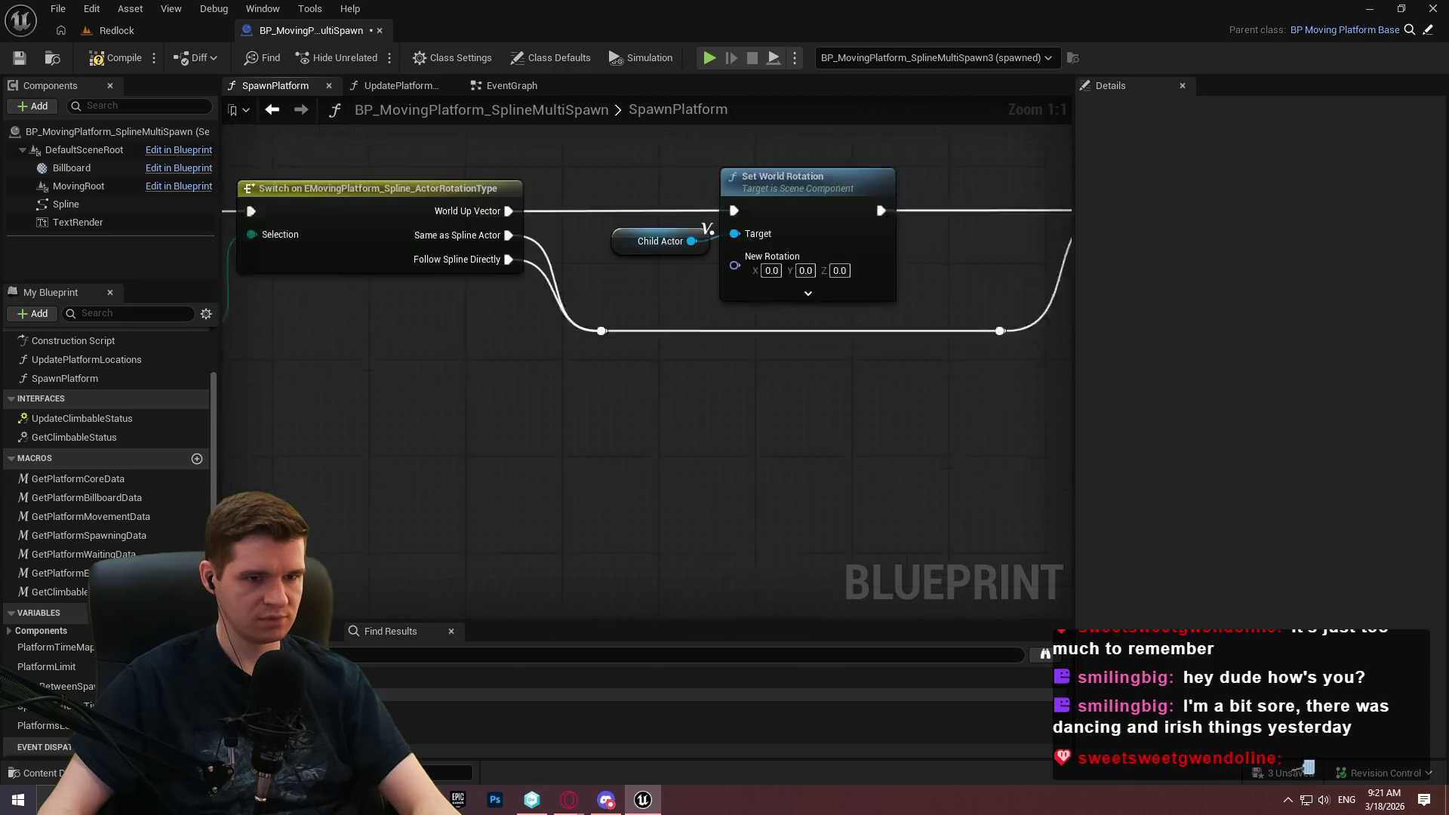
left_click_drag(981, 483, 226, 483)
left_click_drag(830, 483, 302, 483)
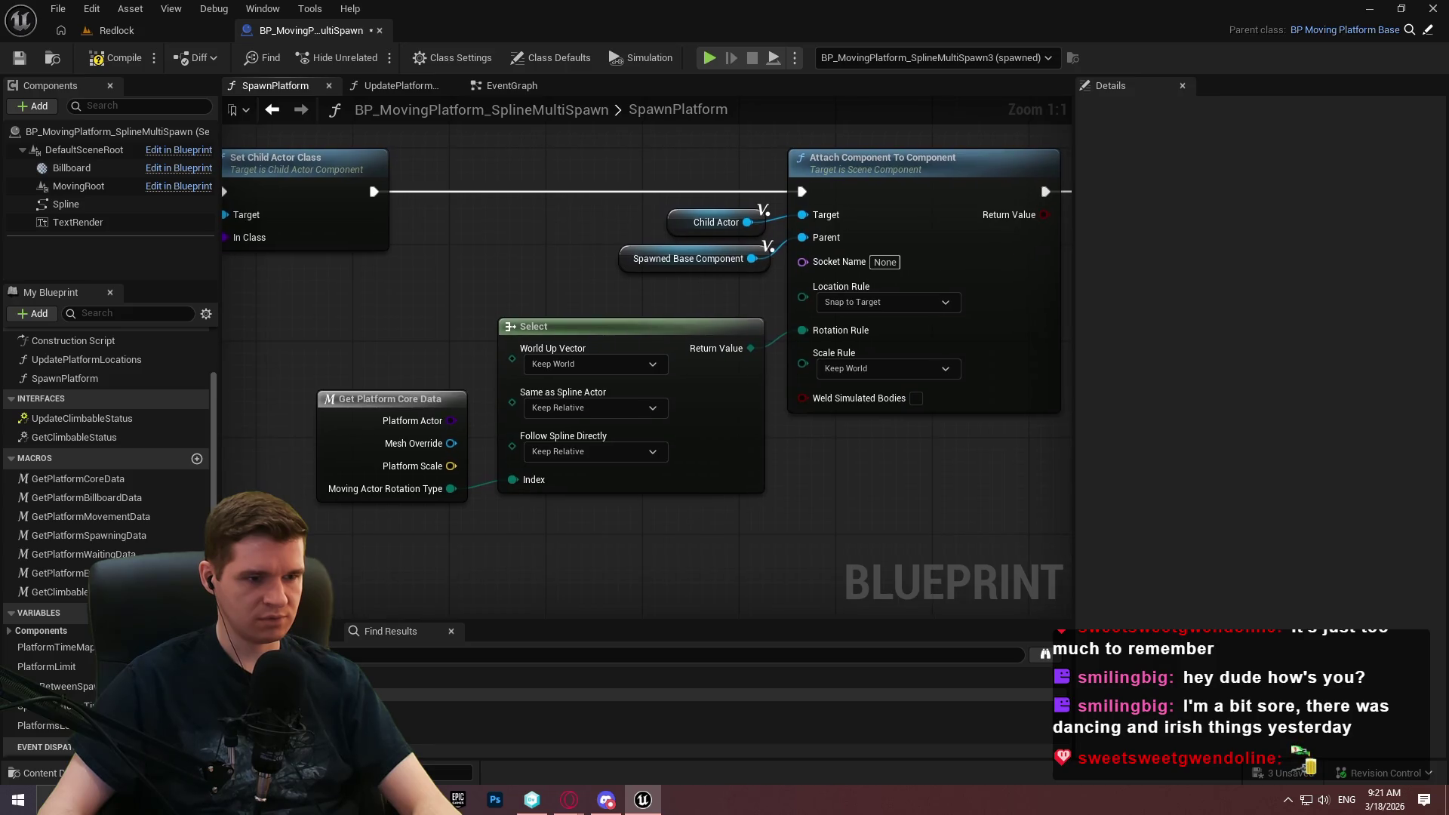
mouse_move(528, 483)
left_mouse_down()
mouse_move(917, 483)
mouse_move(237, 480)
left_mouse_up()
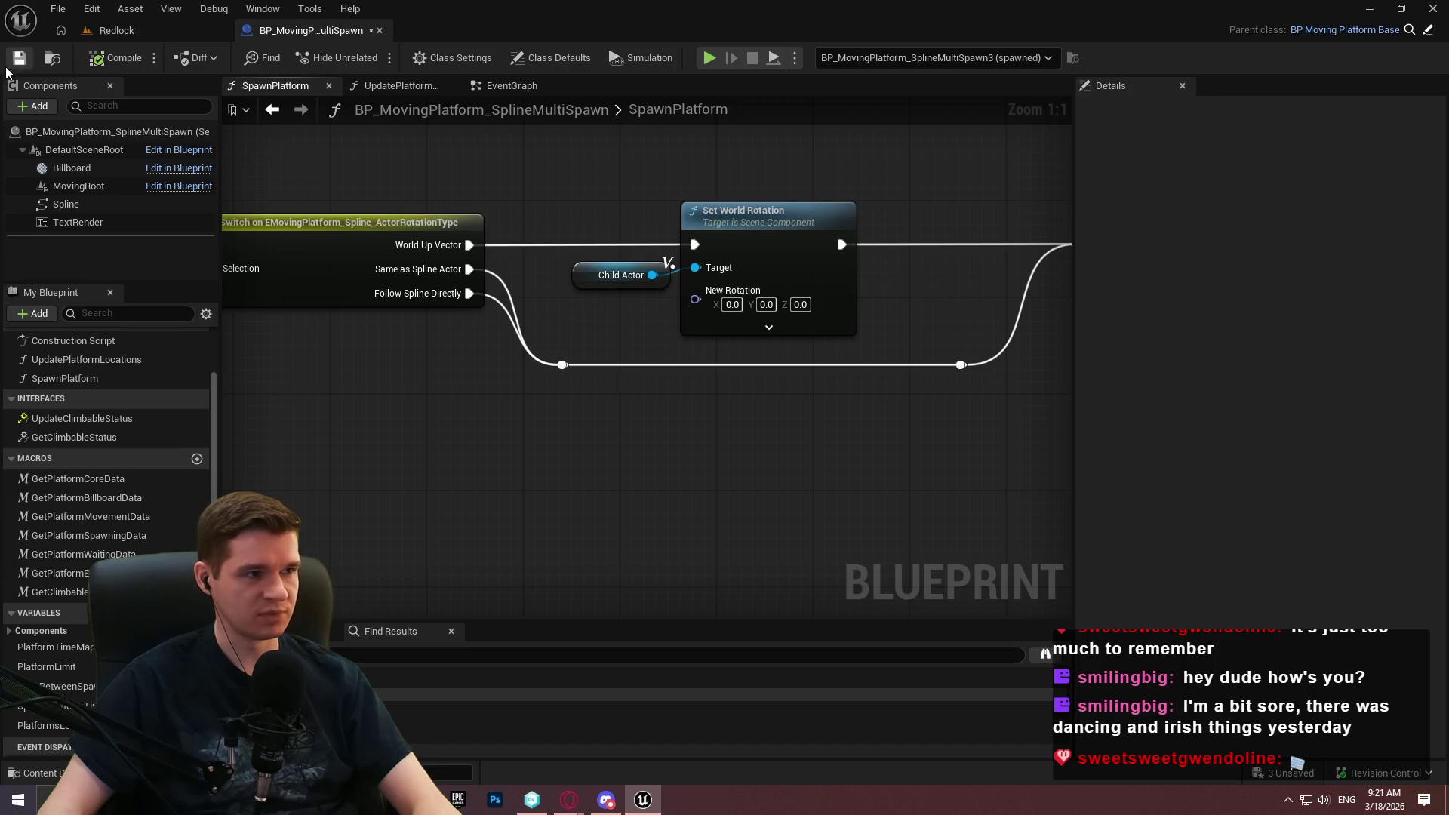
left_click(115, 30)
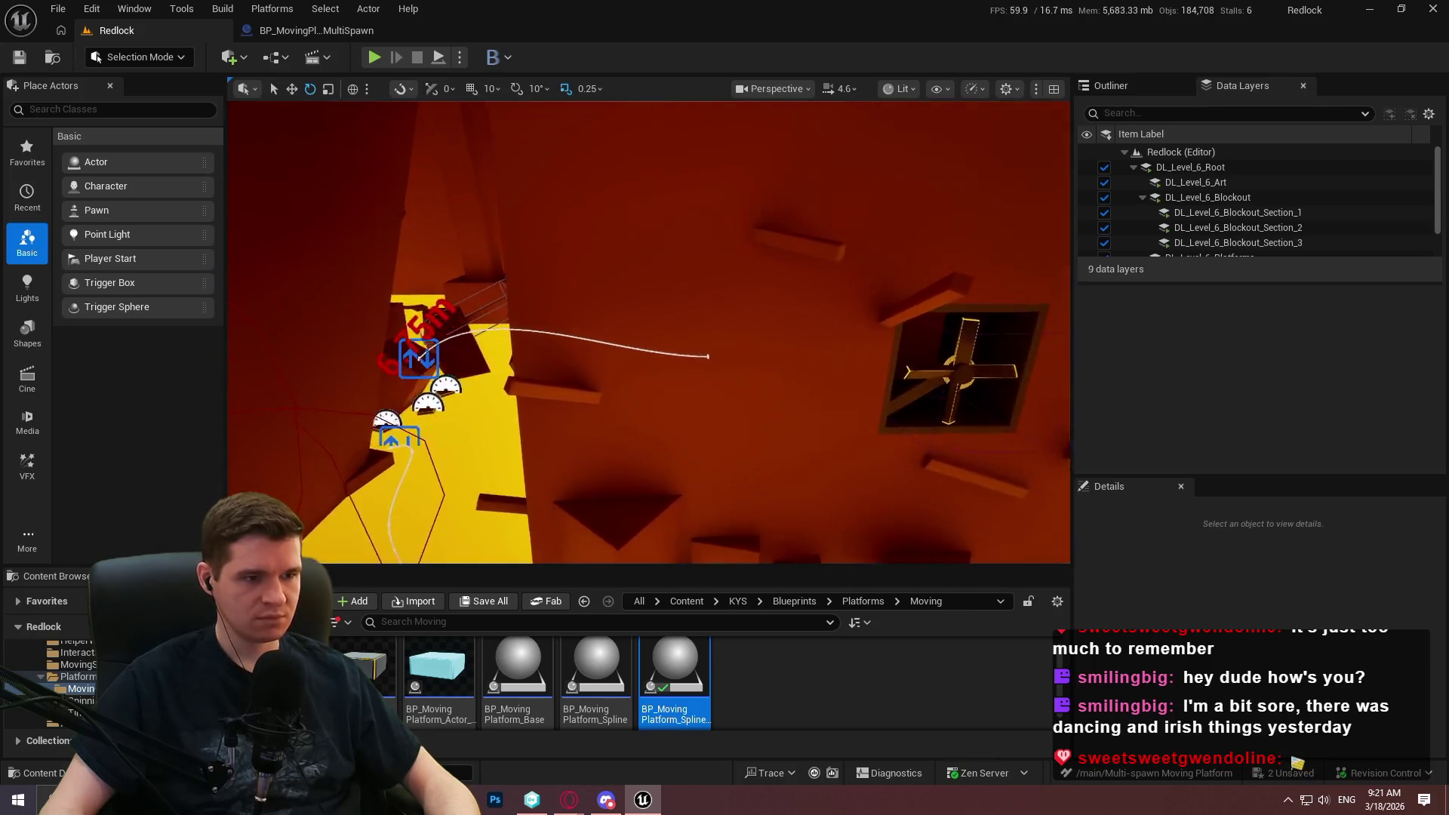
Run a quick Play In Editor test of Redlock, restart it, and stop it.
key("alt+p")
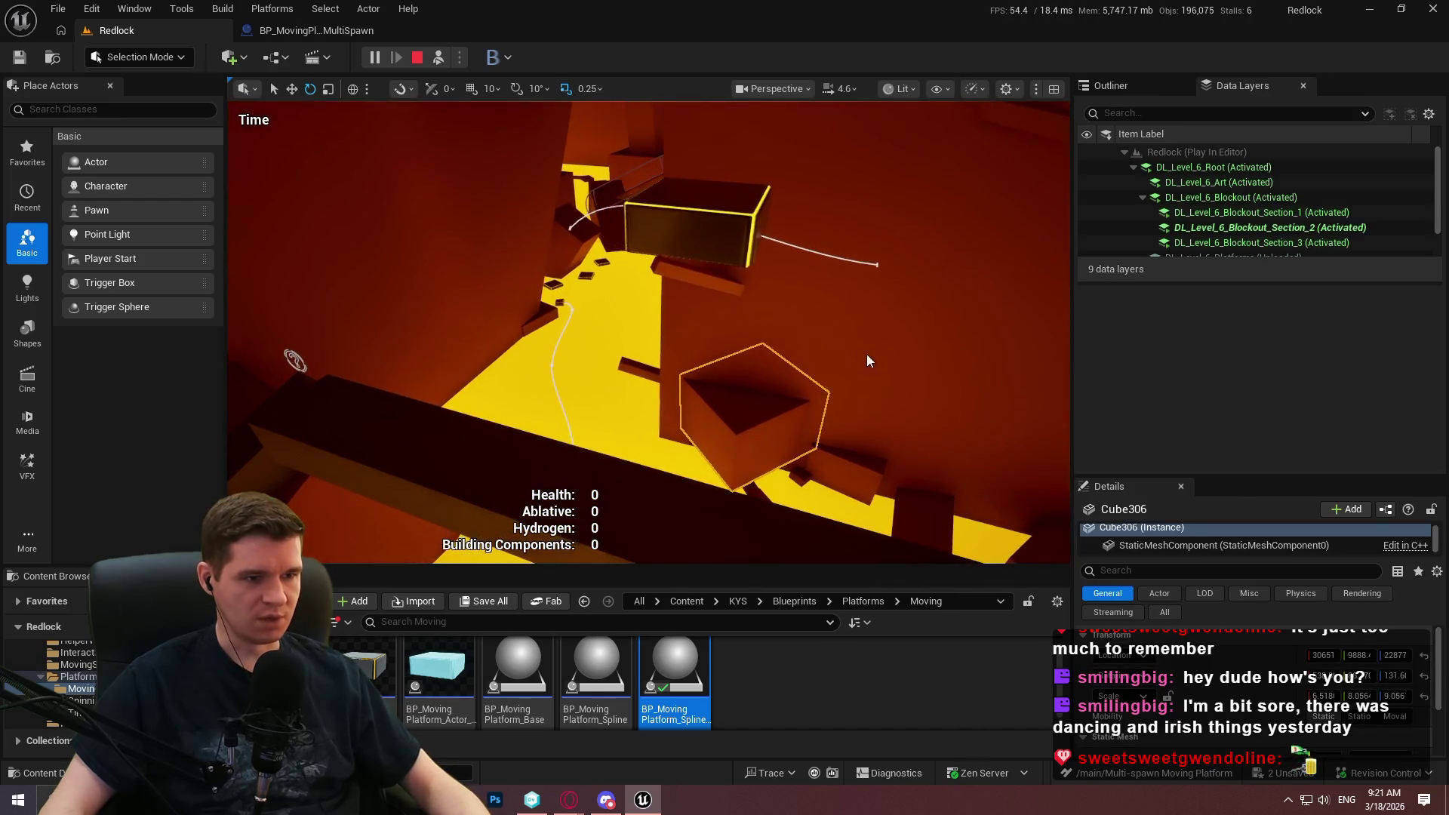
key("Escape")
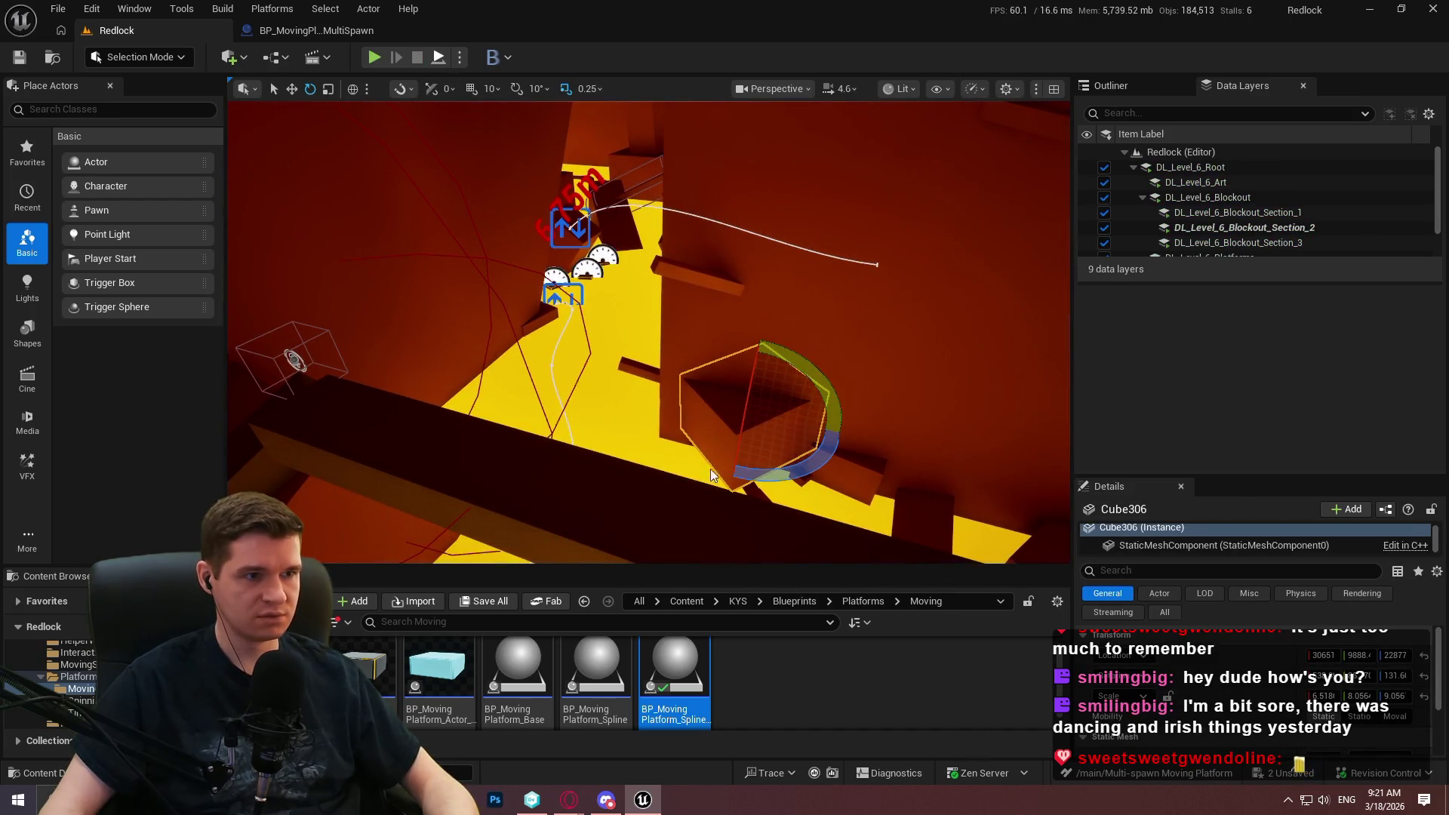
key("alt+p")
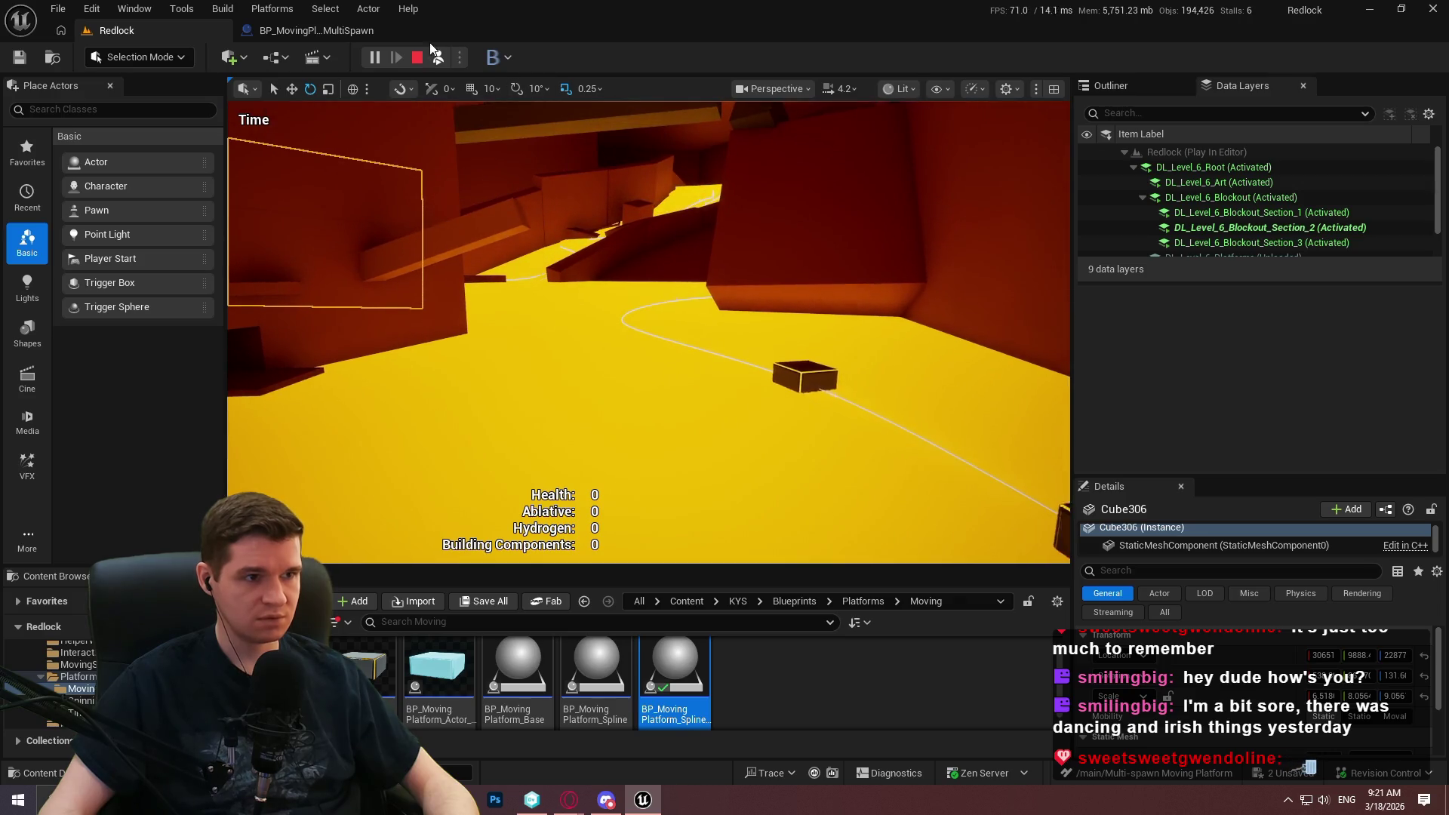
left_click(417, 58)
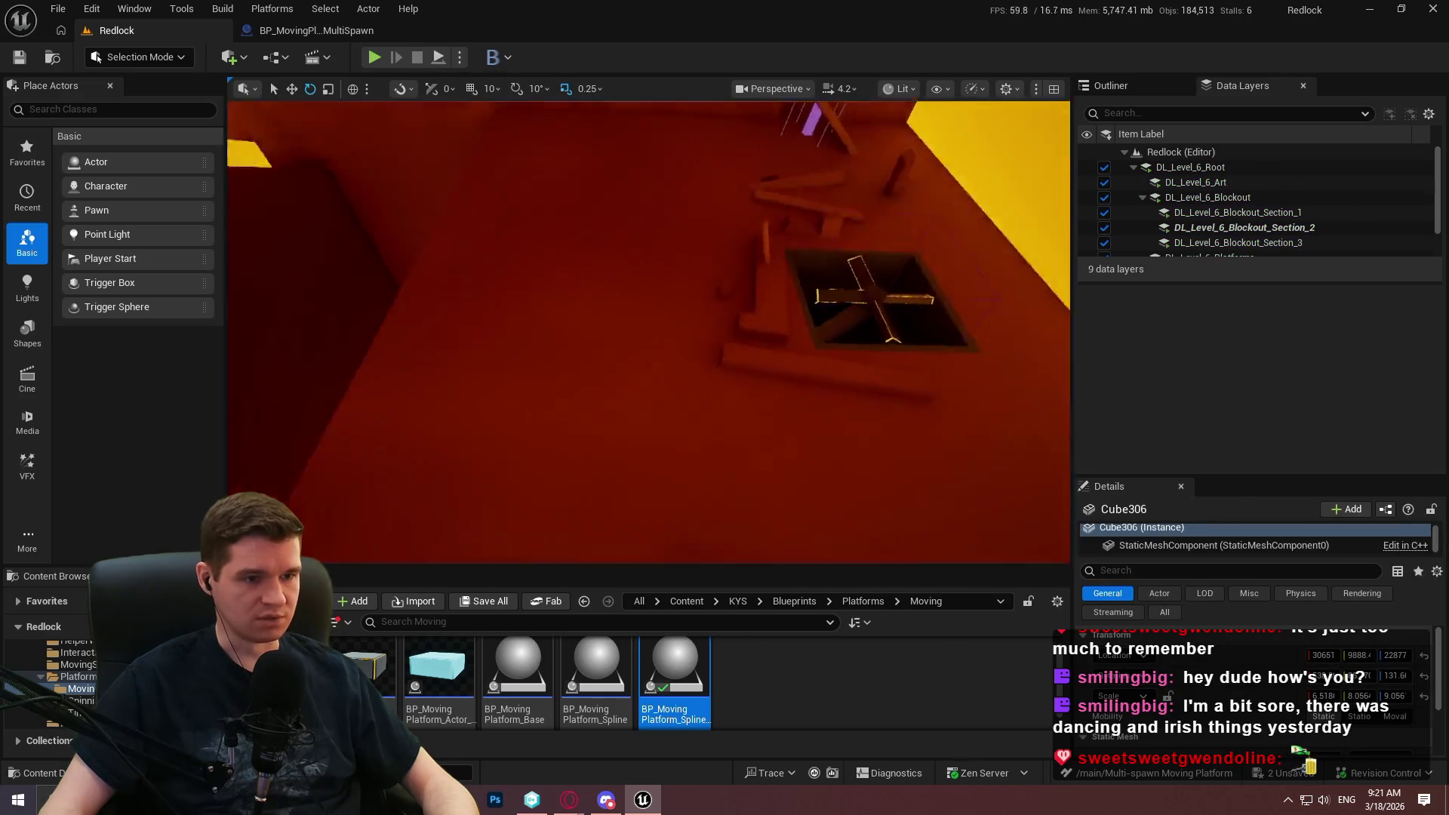
Select the multi-spawn spline platform, show its Core settings, and play-test its spline route.
key("f")
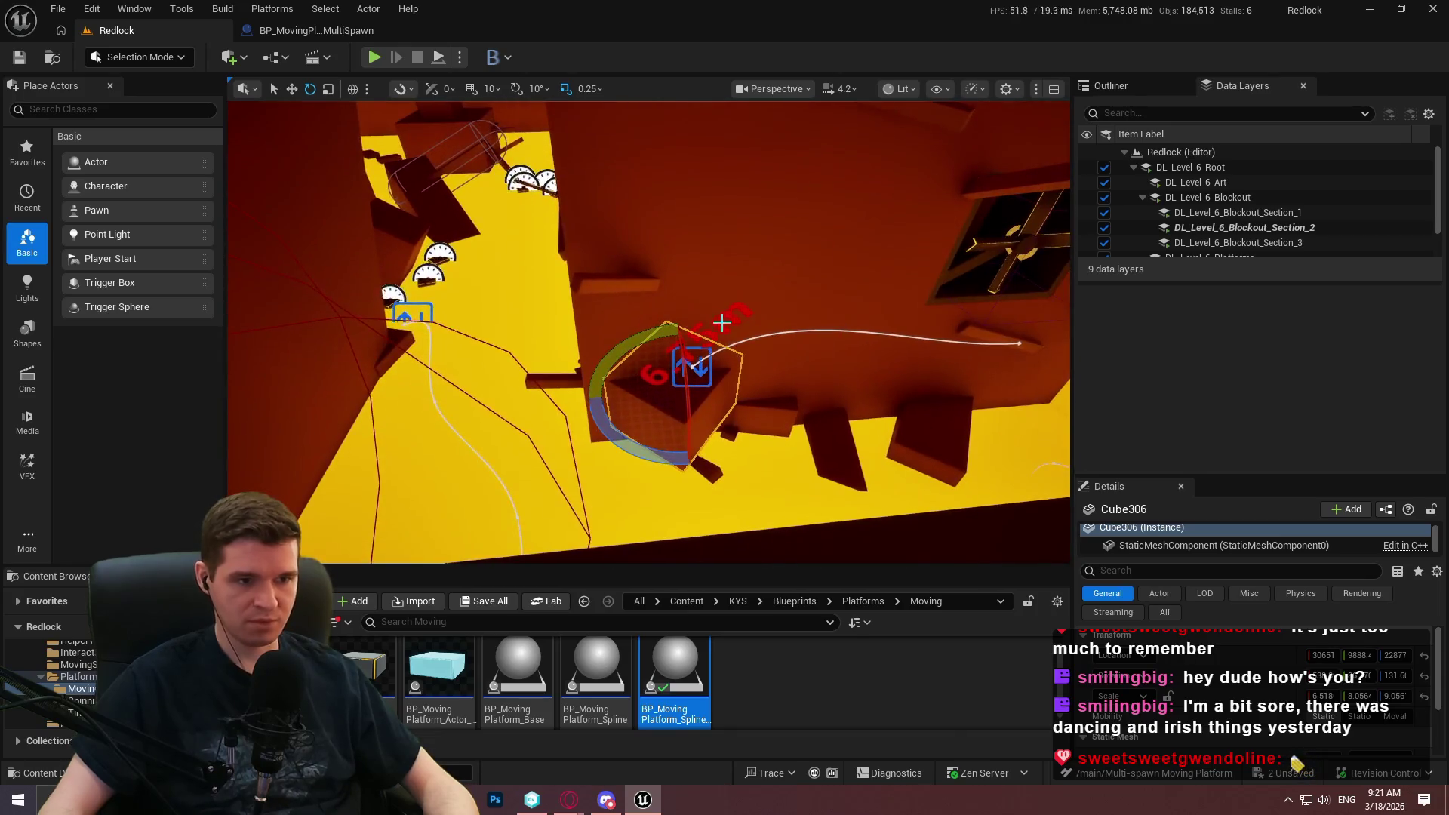
left_click(690, 366)
left_click(688, 365)
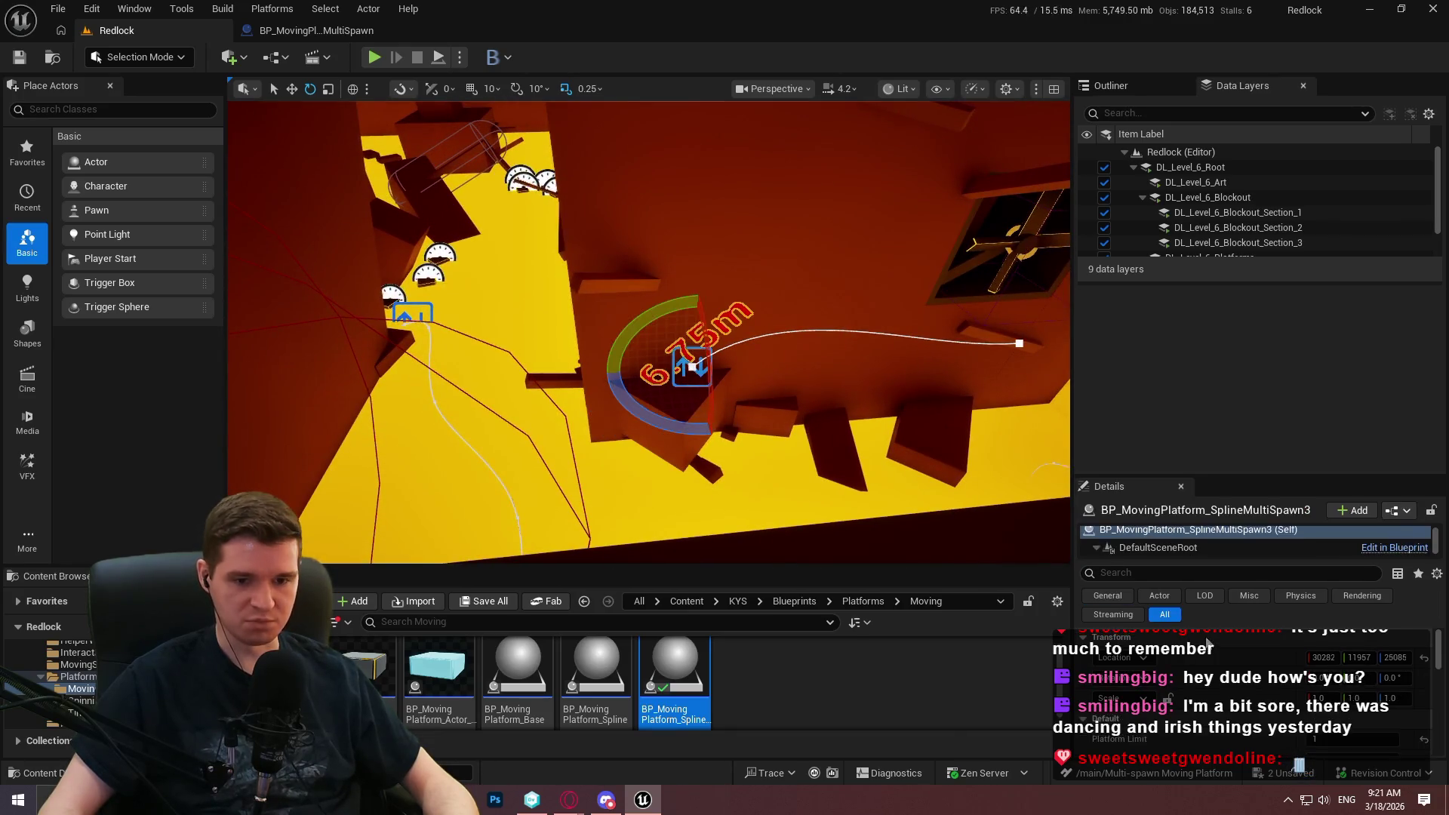
scroll(1288, 685, "down", 3)
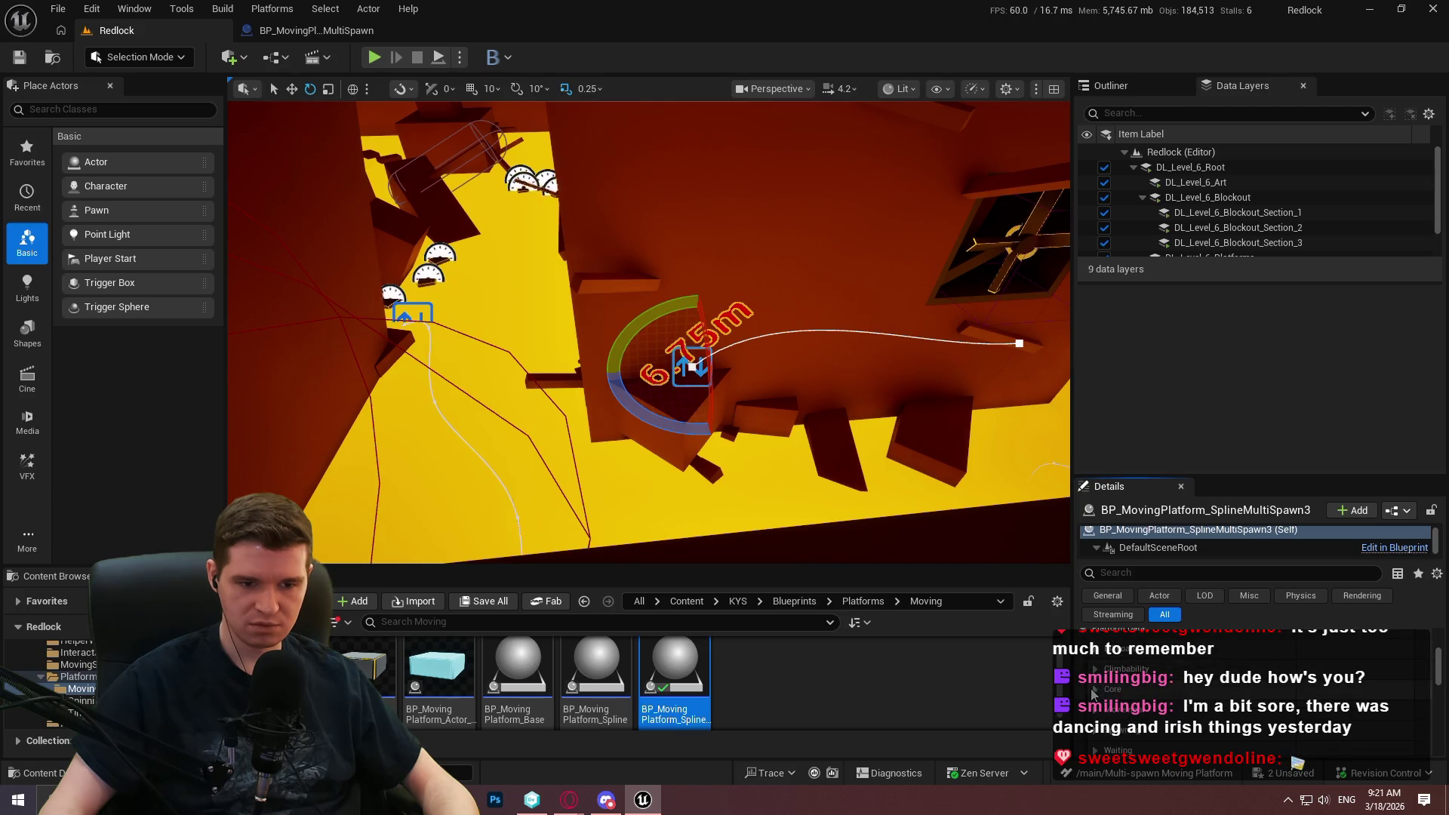
left_click(1091, 694)
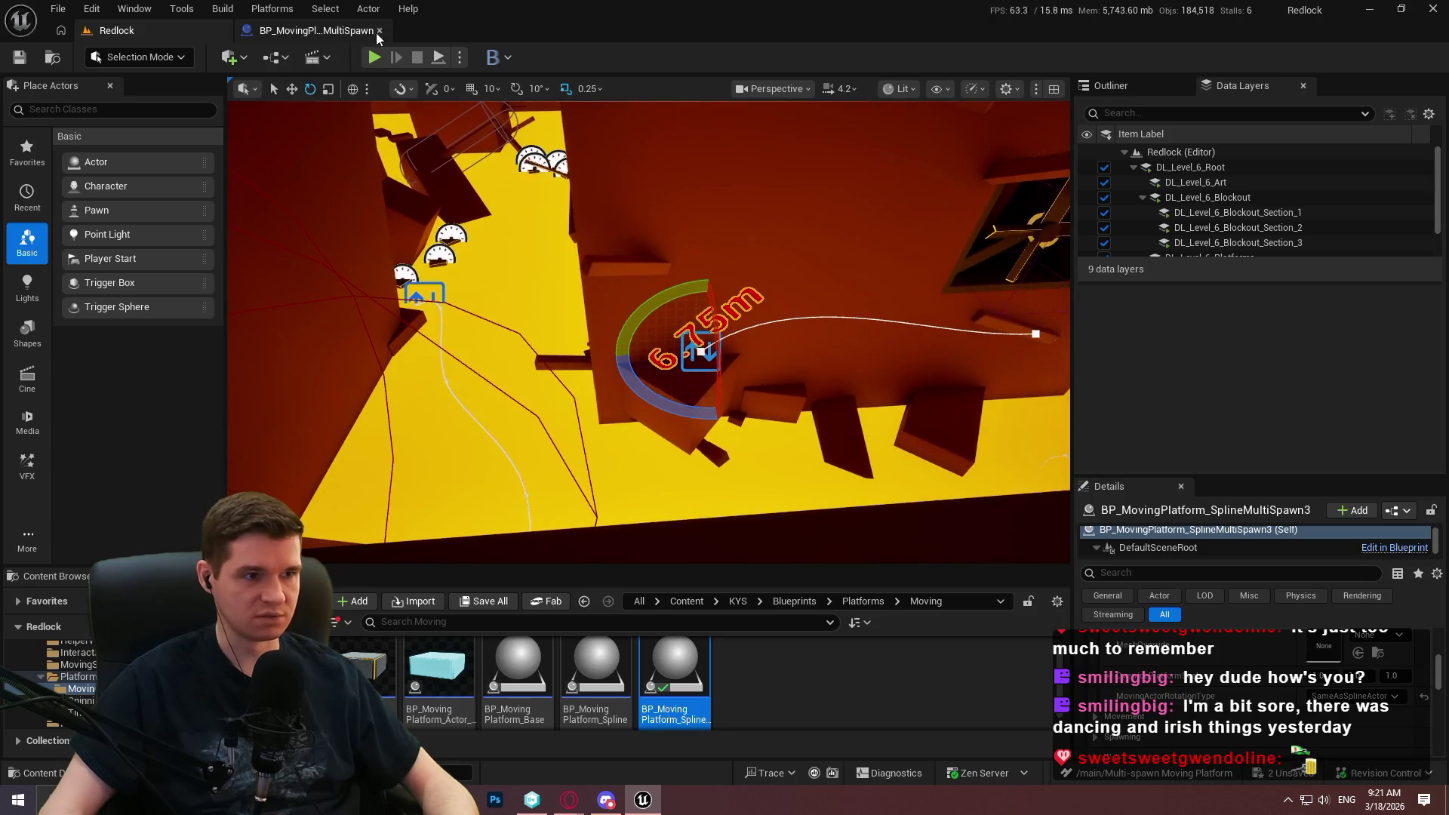
key("alt+p")
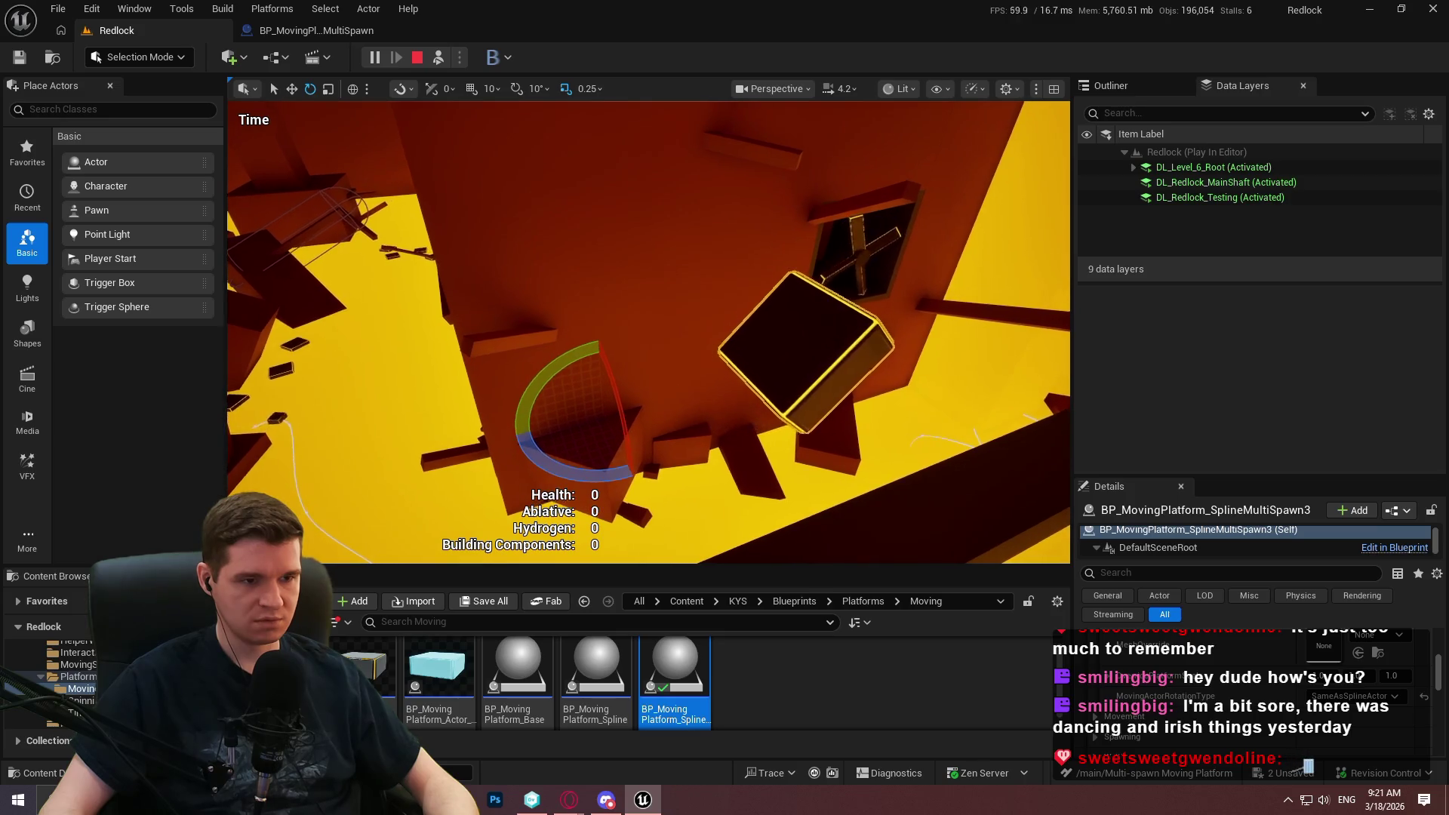
left_click(646, 359)
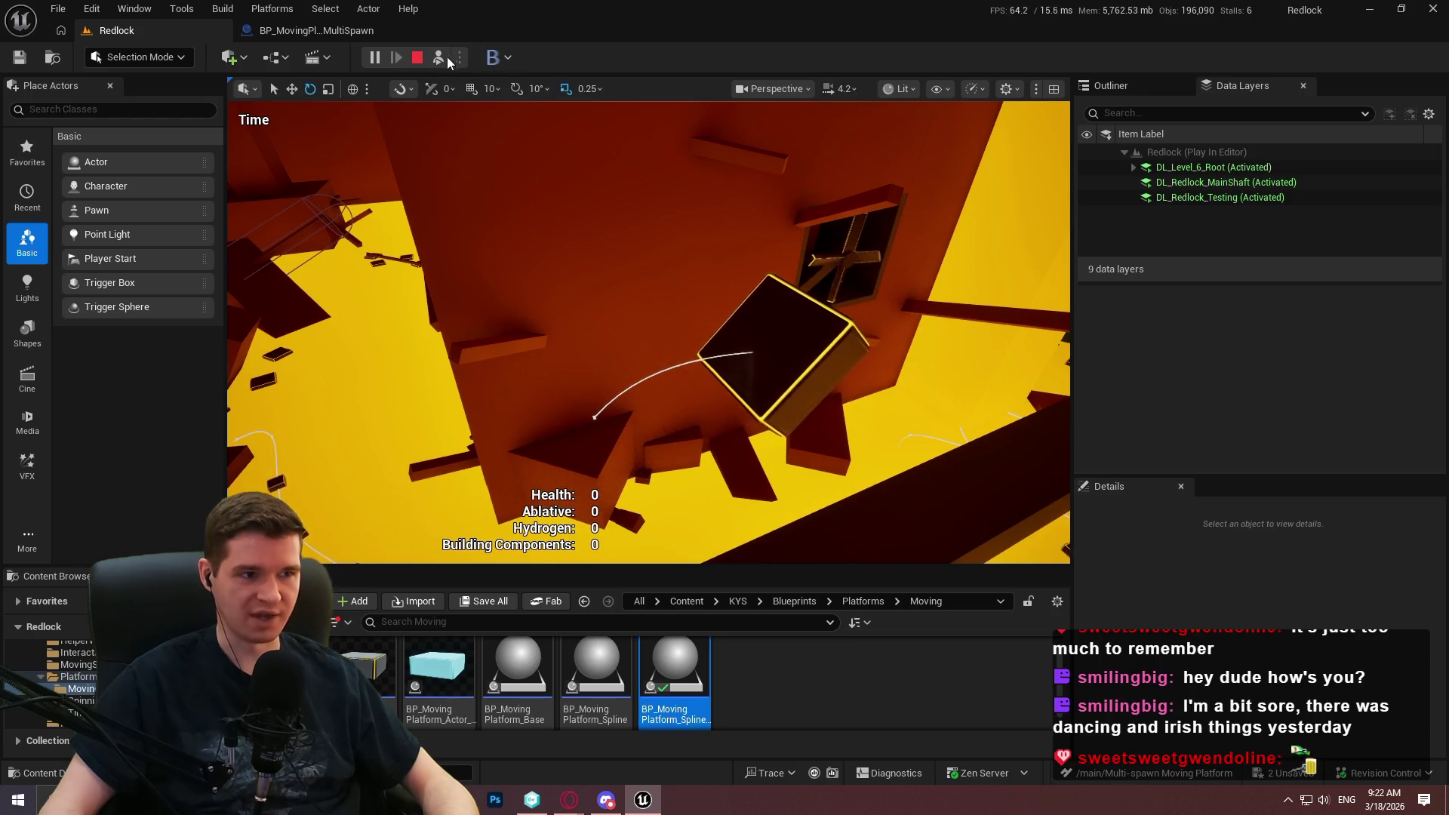
key("Escape")
left_click(594, 416)
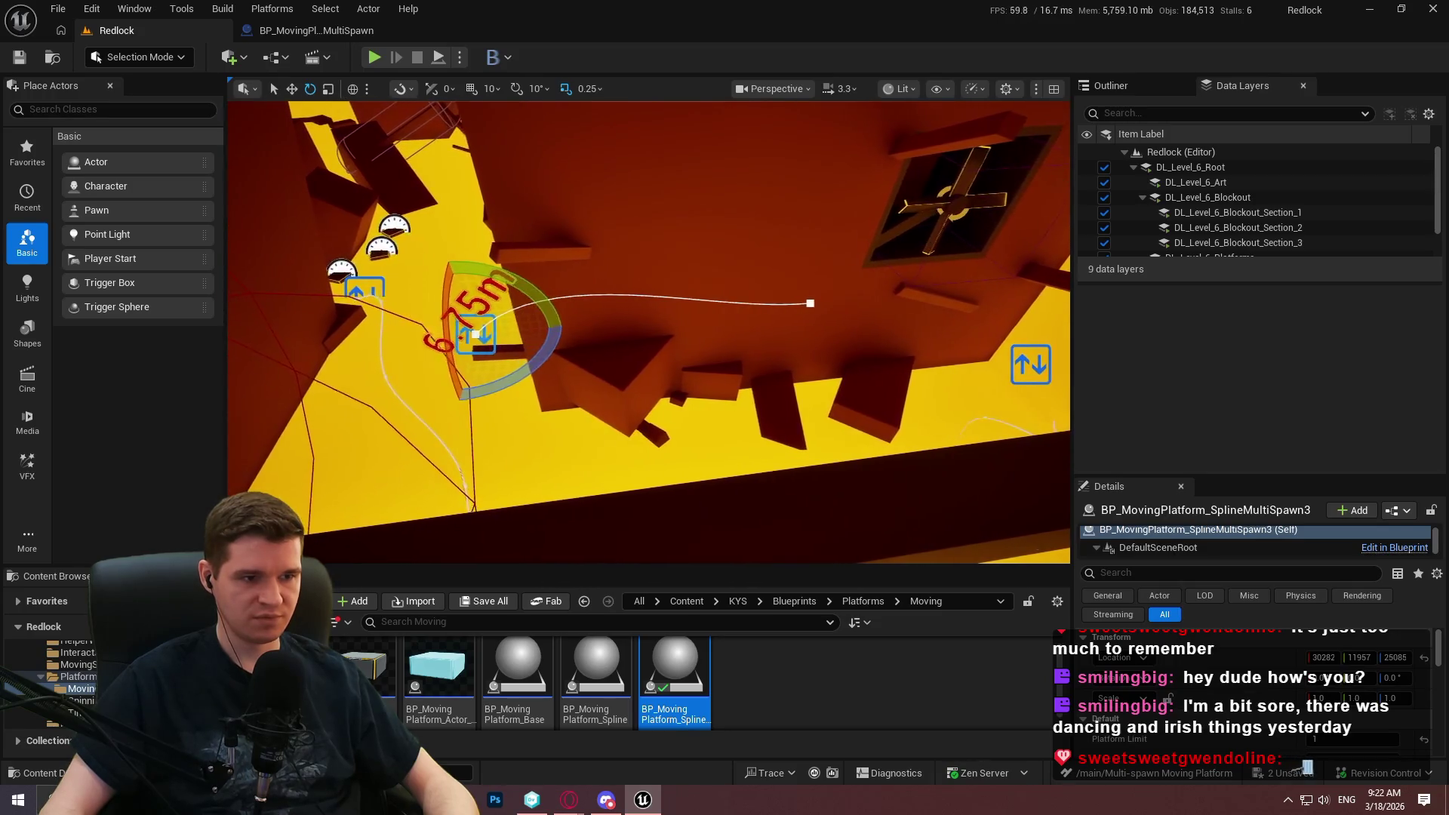
Frame the view over the existing platform route and clear the selection.
key("w")
left_click(798, 384)
scroll(886, 363, "down", 1)
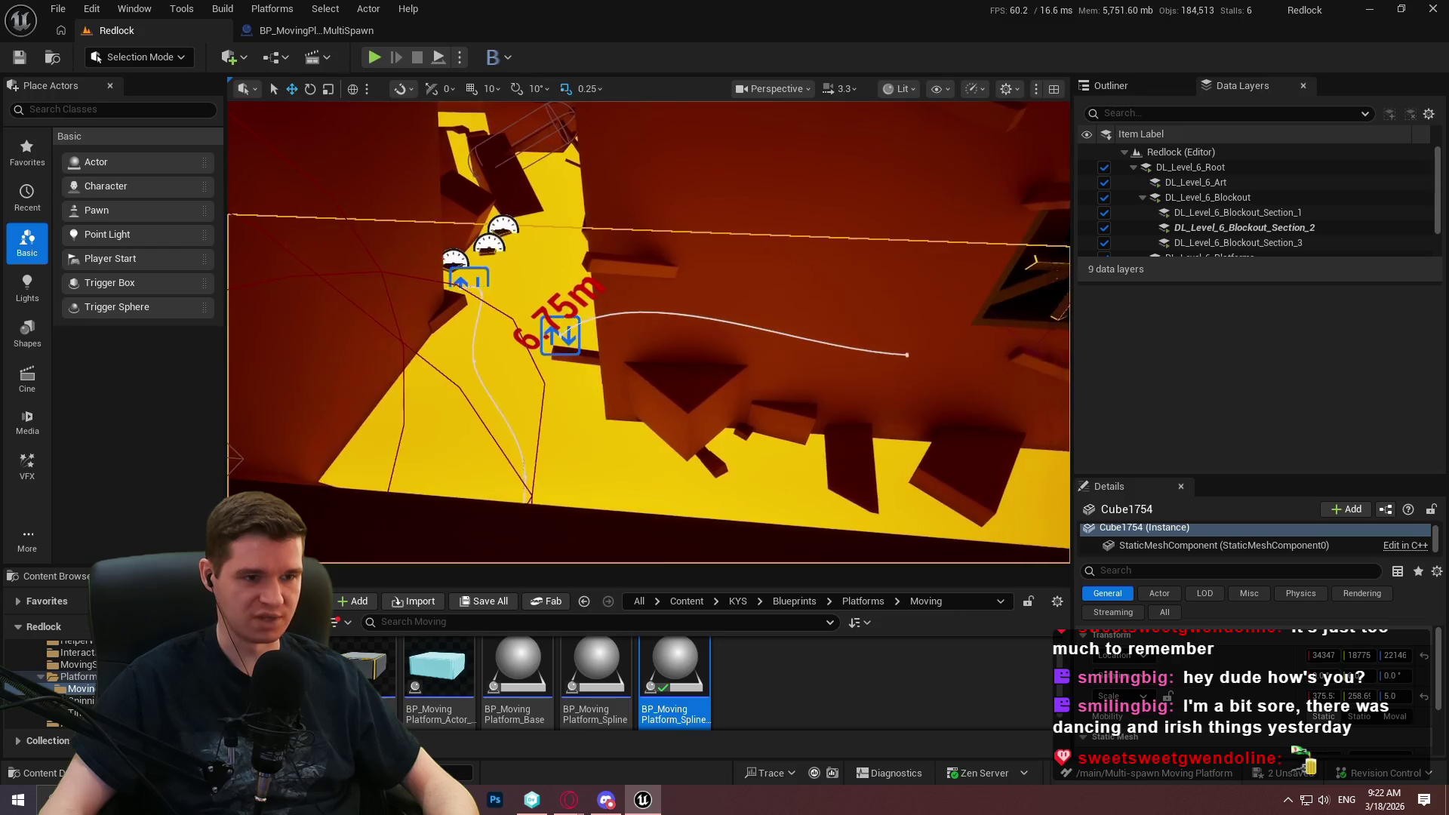
key("w")
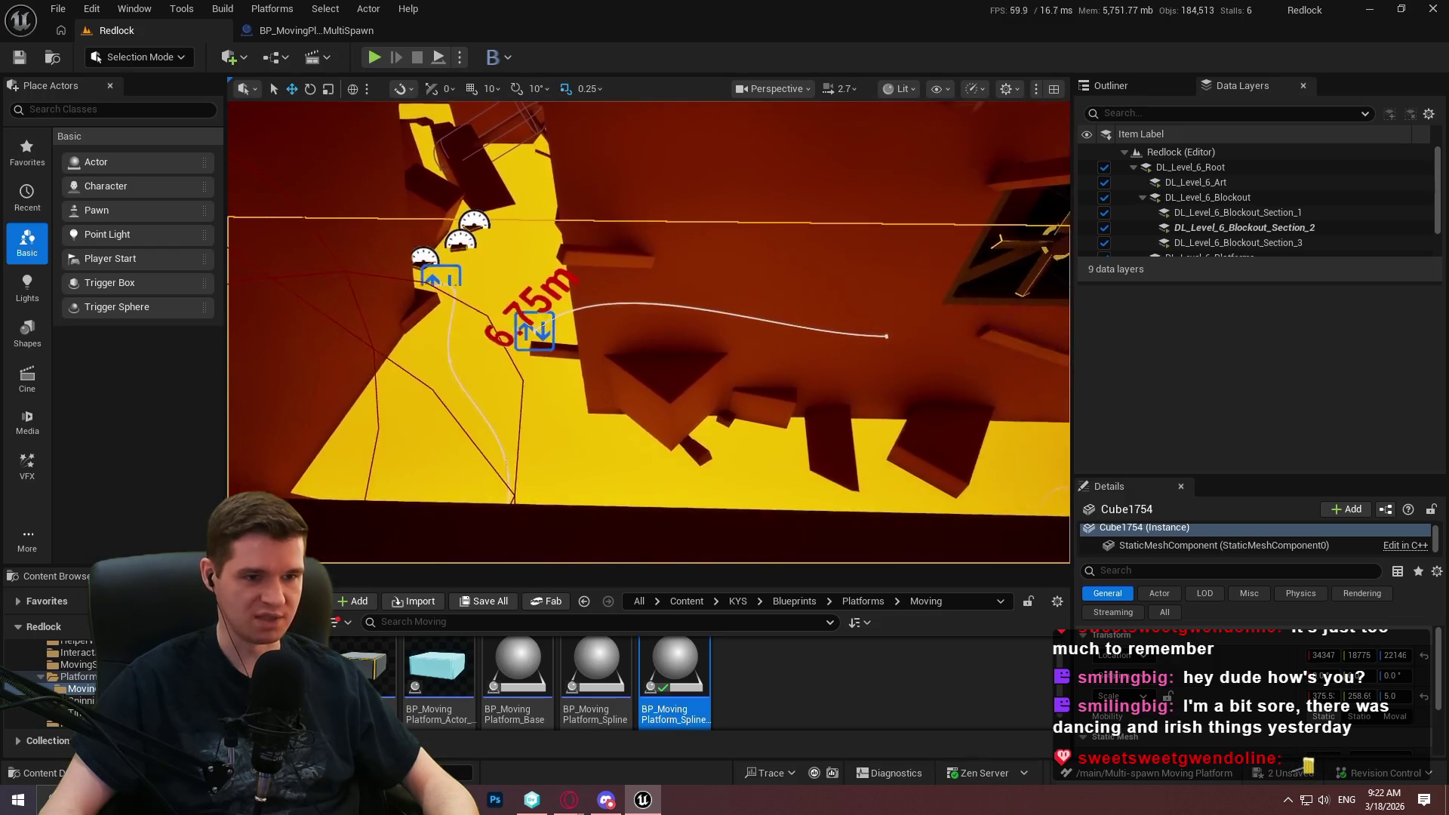
key("w")
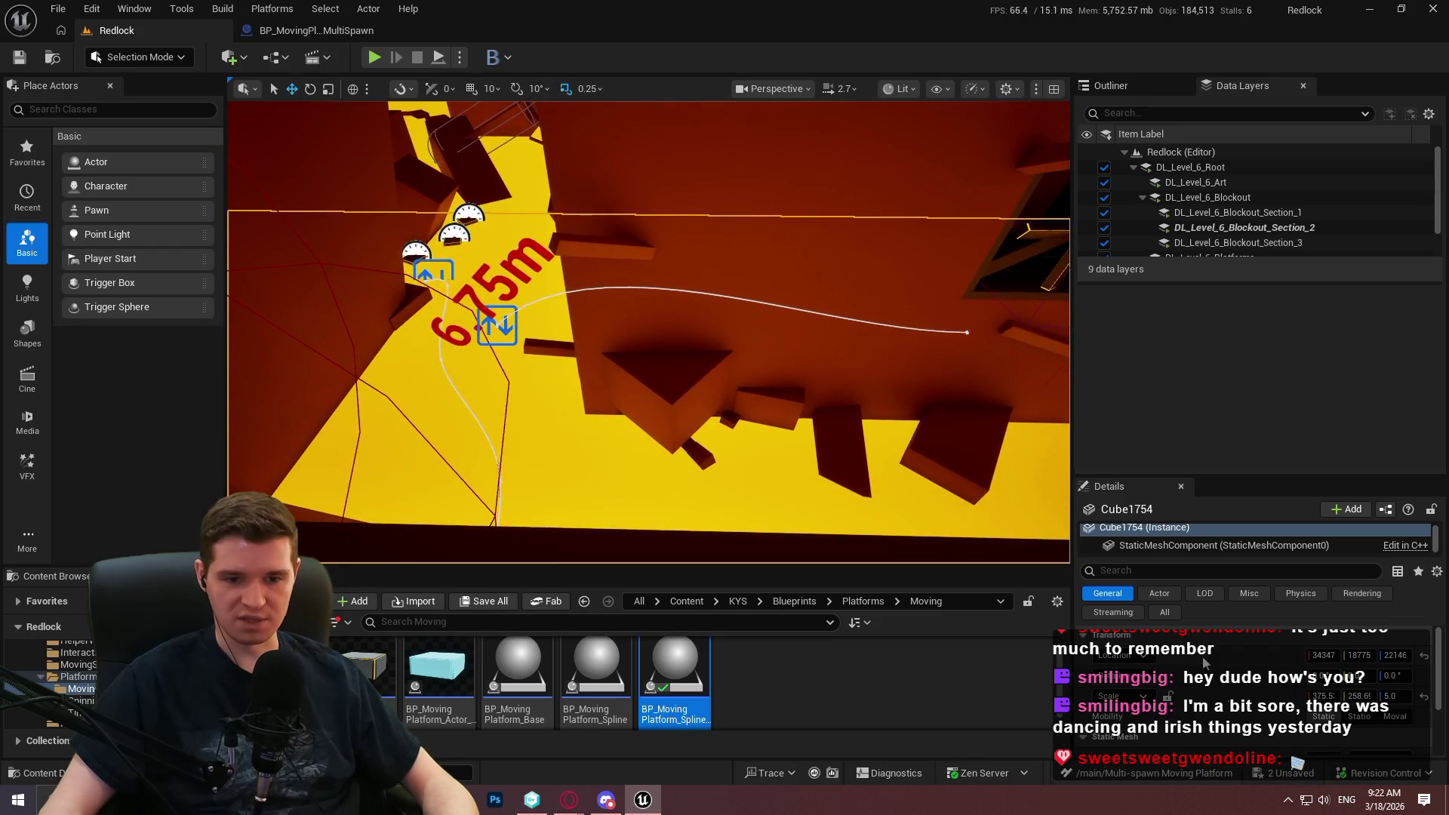
left_click(507, 320)
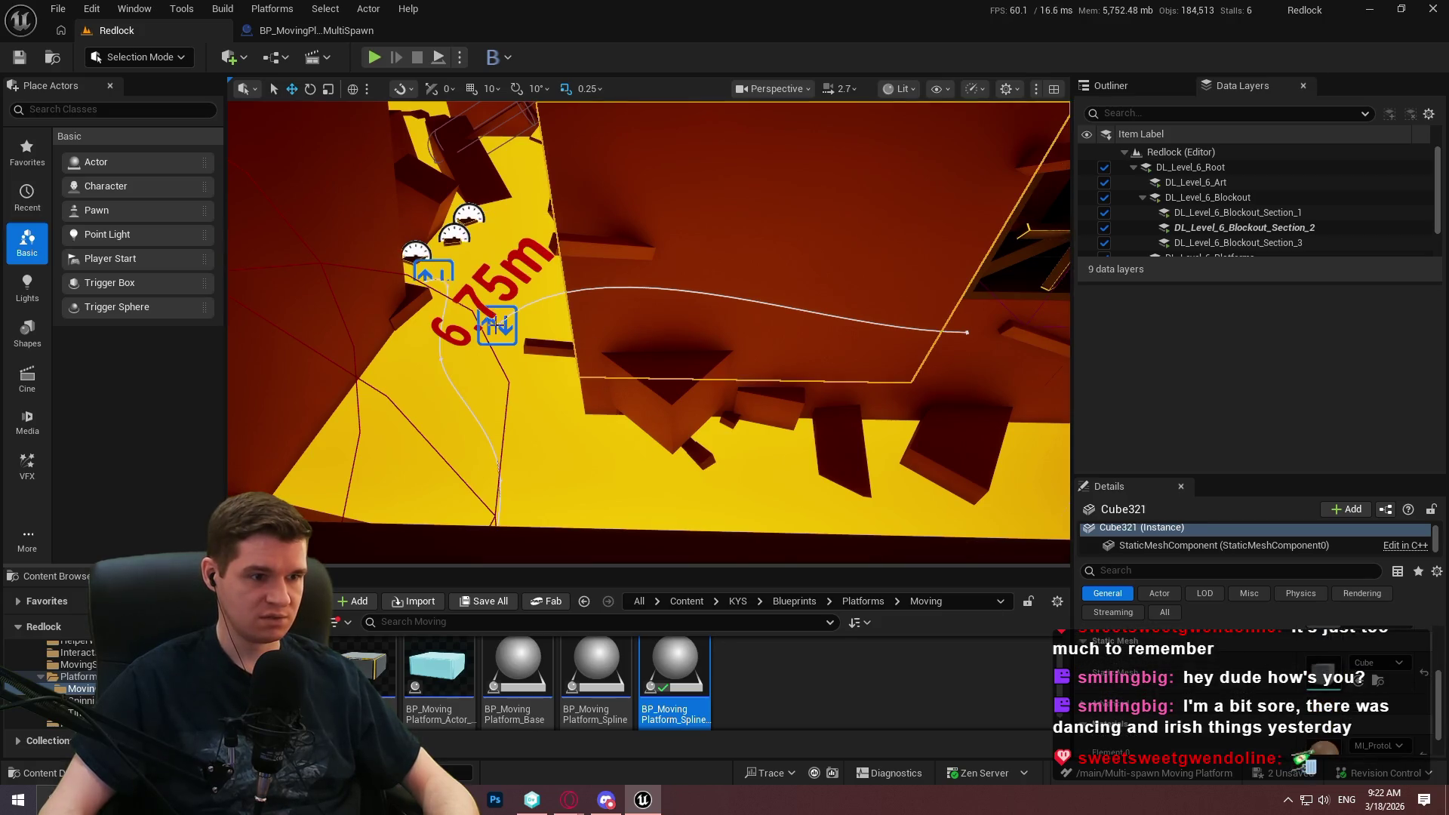
left_click(497, 325)
key("Escape")
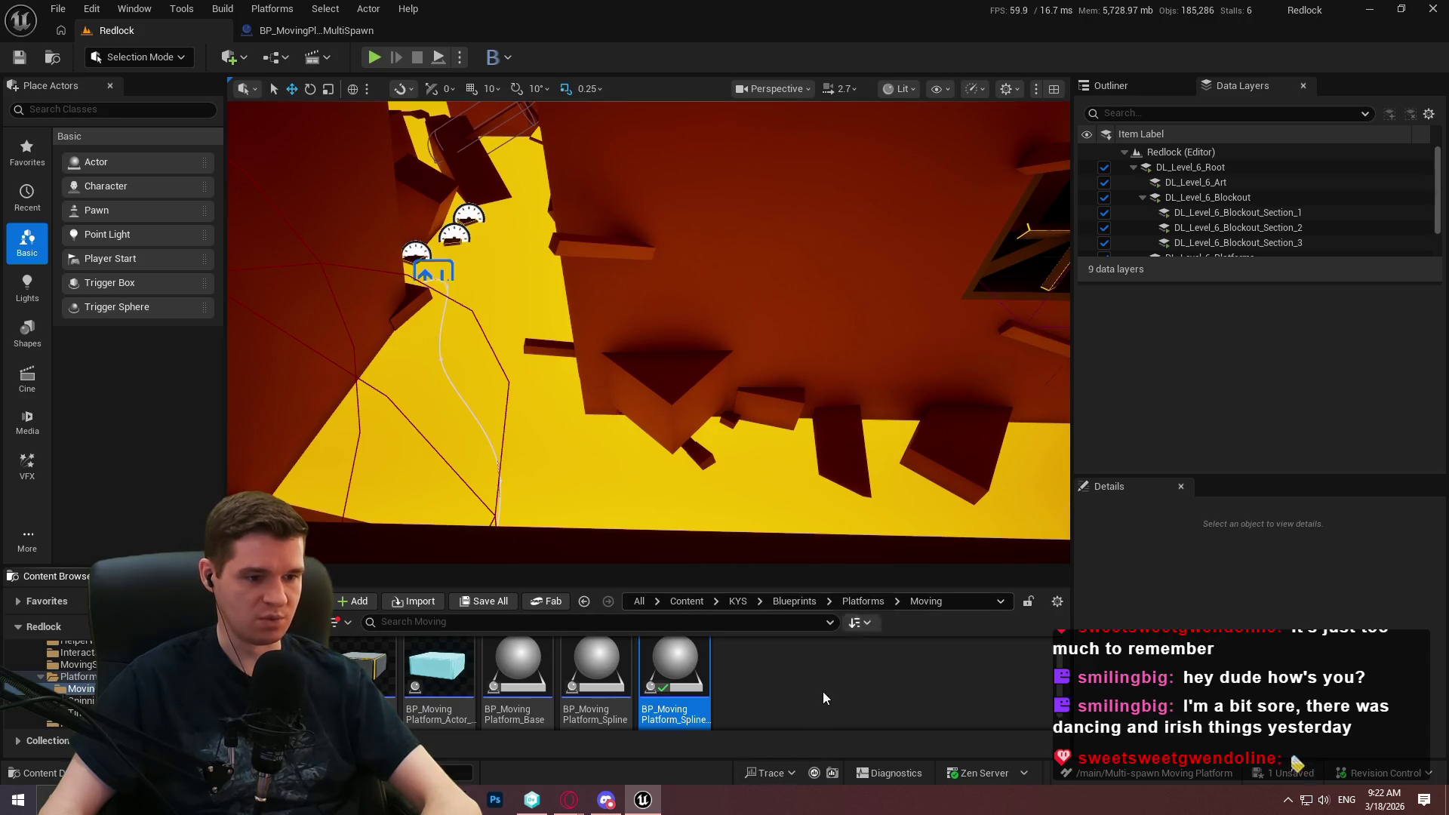
Place a new BP_MovingPlatform_Spline and stretch its spline end point out along X.
mouse_move(603, 710)
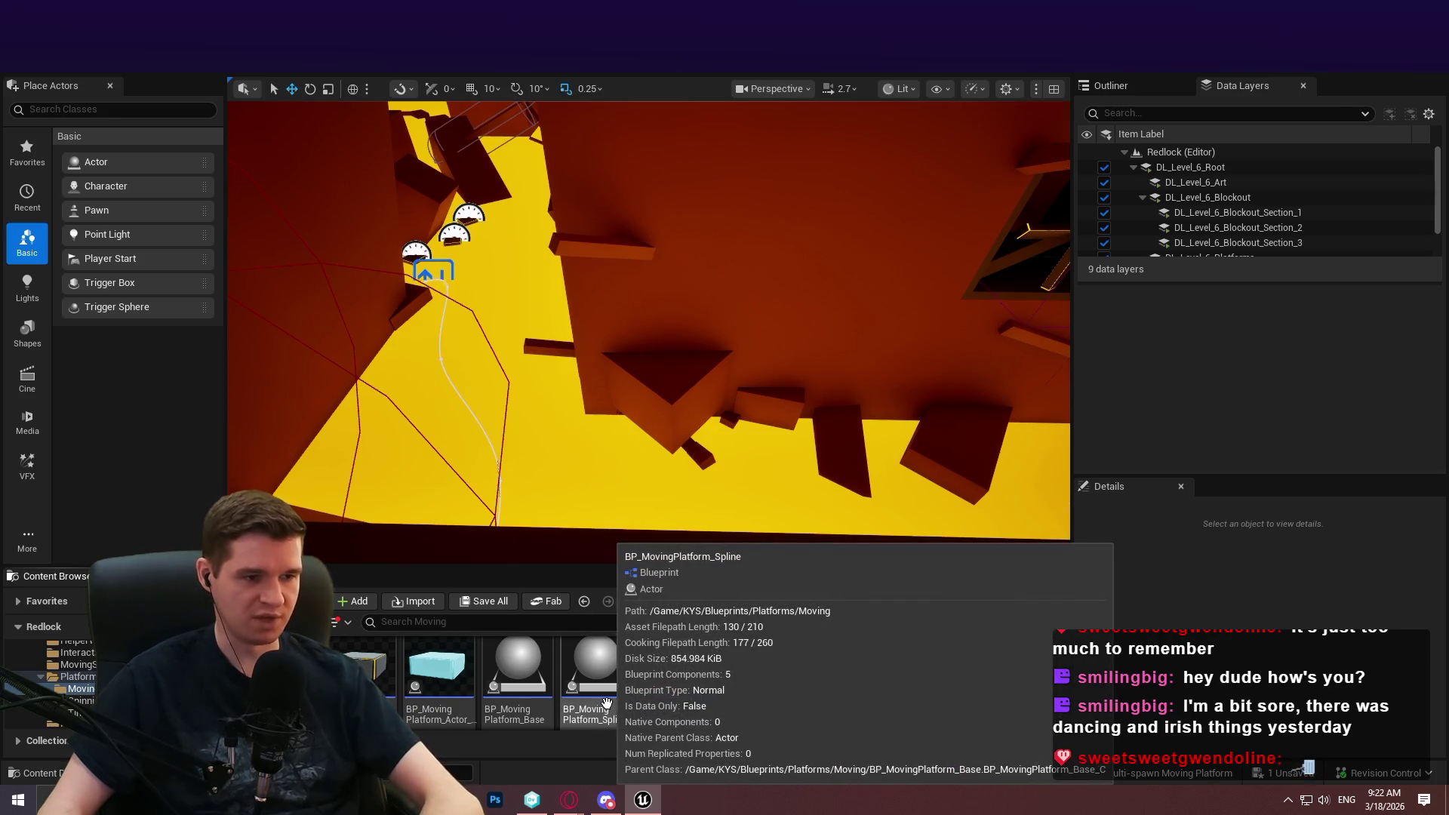
mouse_move(603, 710)
left_mouse_down()
mouse_move(701, 537)
mouse_move(728, 328)
left_mouse_up()
left_click(796, 329)
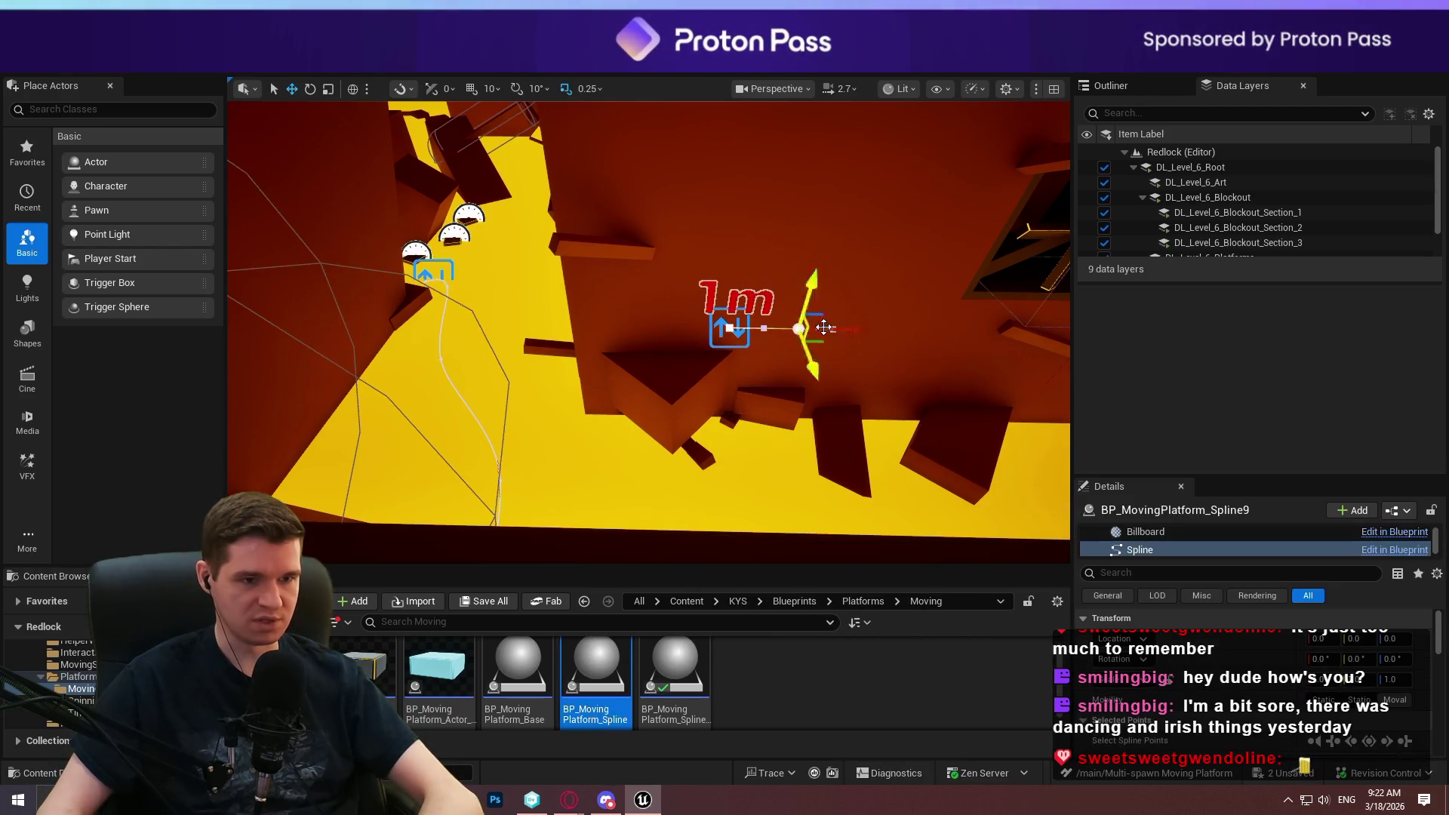
left_click_drag(851, 331, 1060, 329)
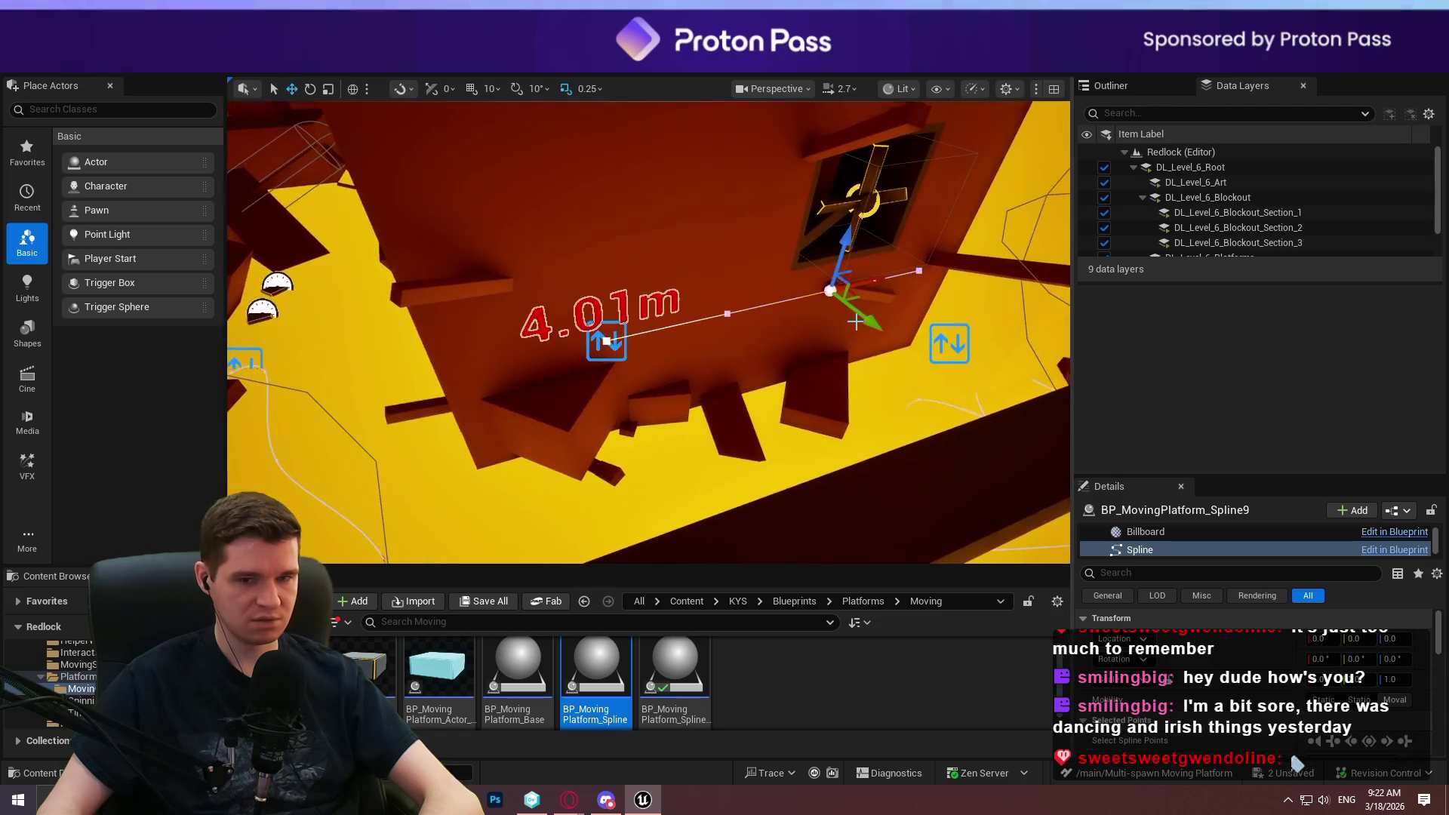
left_click_drag(872, 279, 1012, 262)
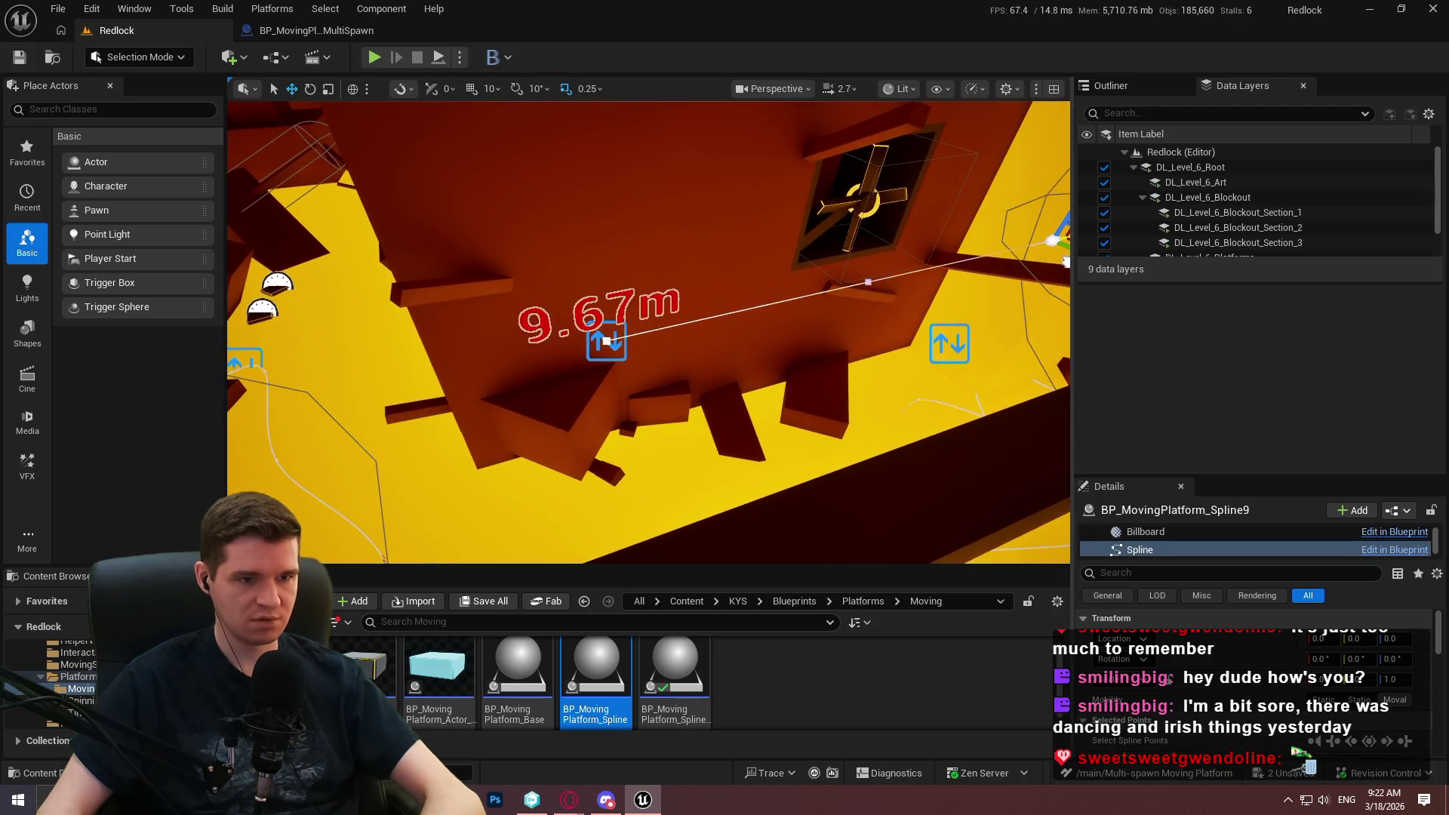
Raise the spline's middle point so the route arches to 10.6 m, then start a play test.
left_click_drag(649, 422, 551, 388)
mouse_move(933, 204)
left_mouse_down()
mouse_move(821, 251)
mouse_move(686, 271)
left_mouse_up()
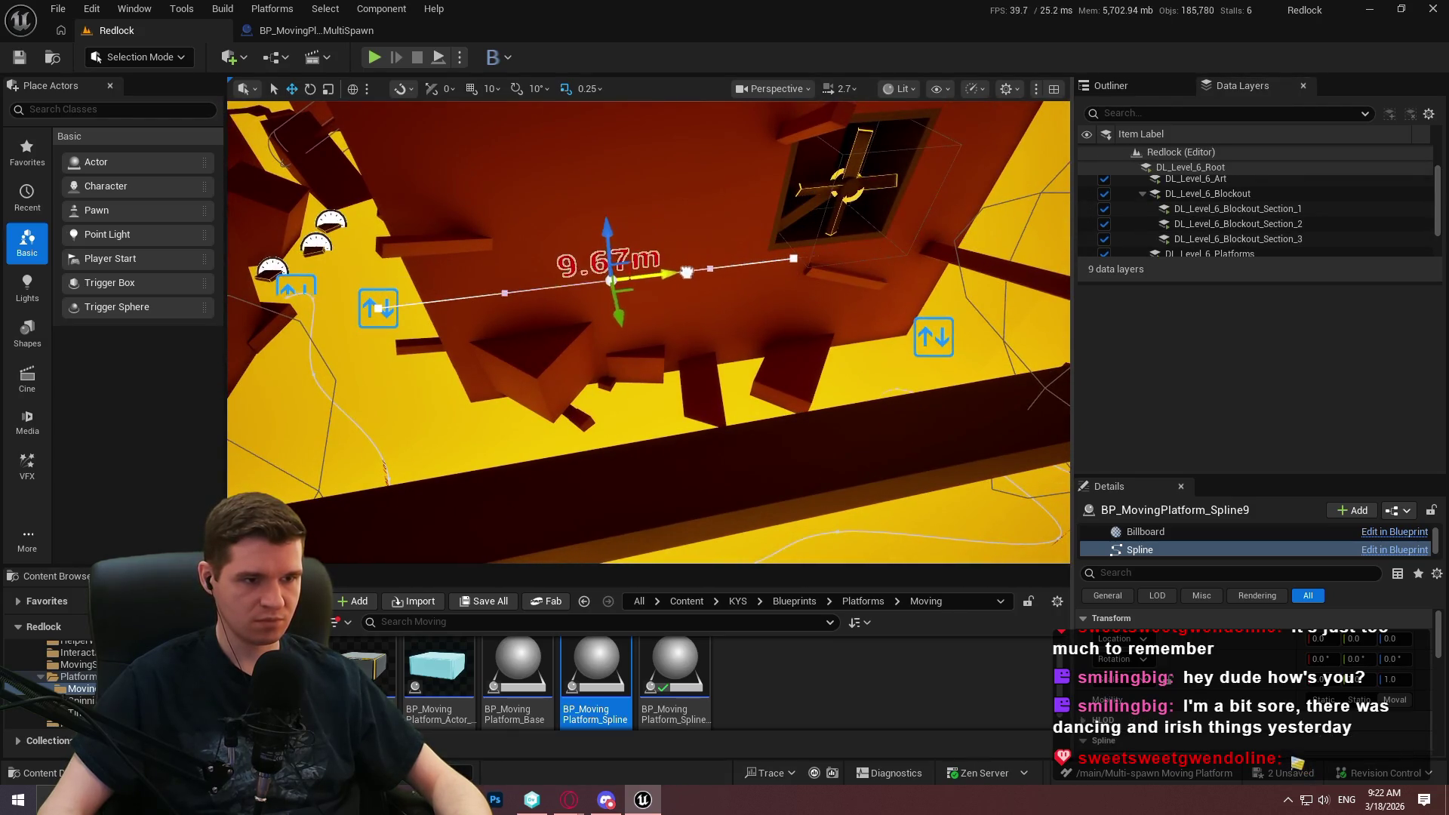
left_click_drag(571, 241, 569, 156)
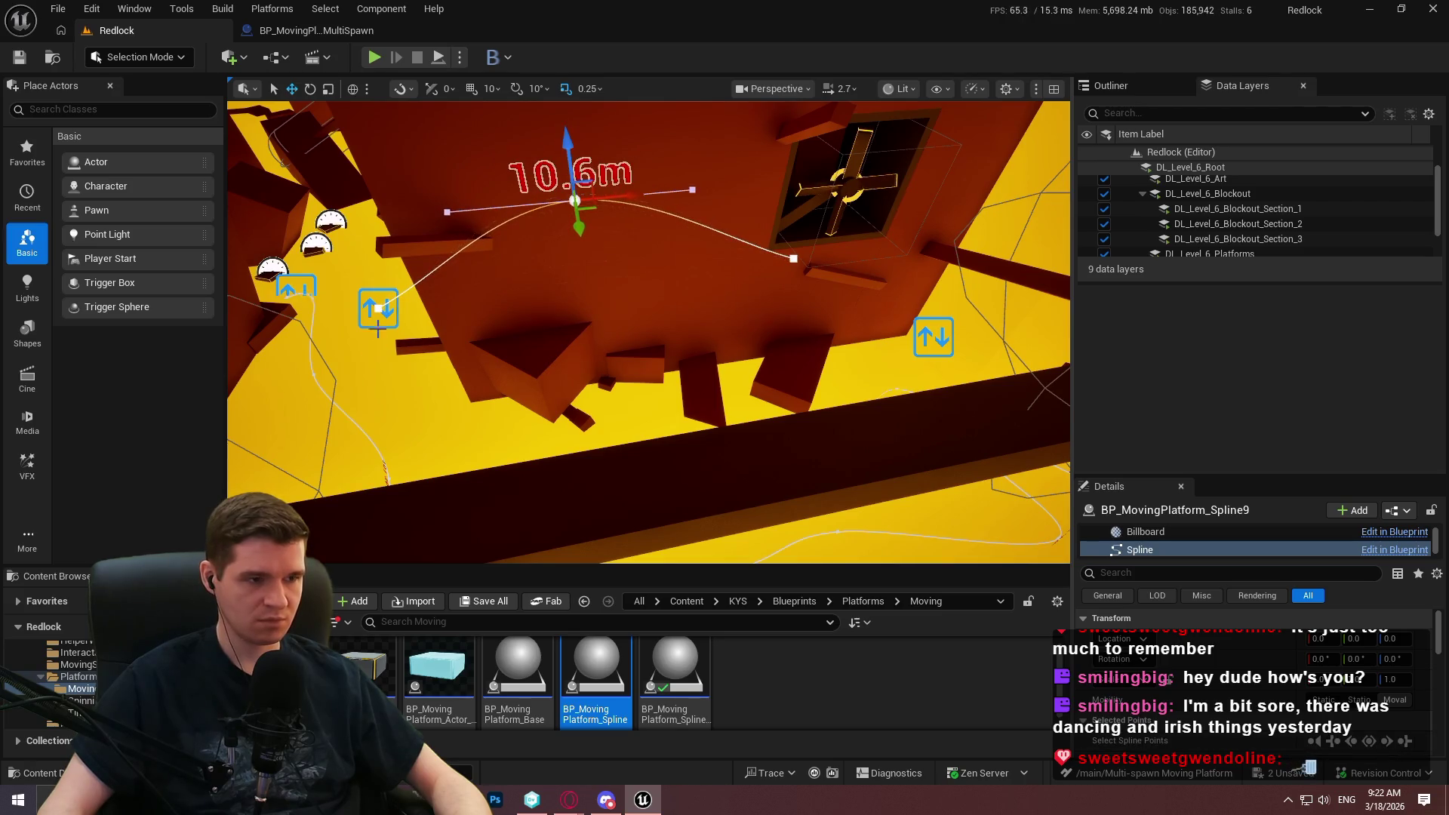
left_click(379, 307)
left_click_drag(618, 361, 618, 362)
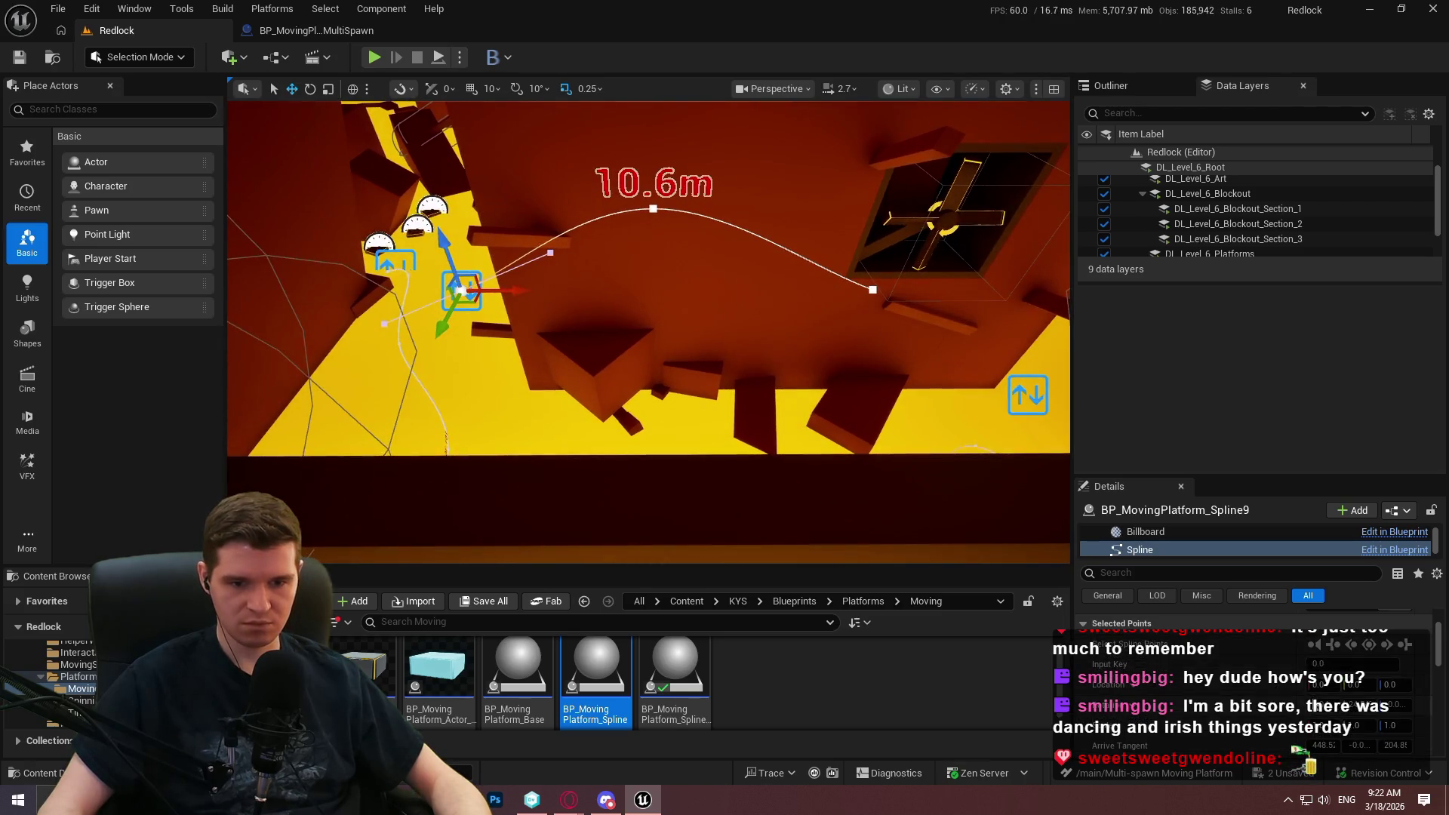
left_click(618, 362)
left_click(461, 291)
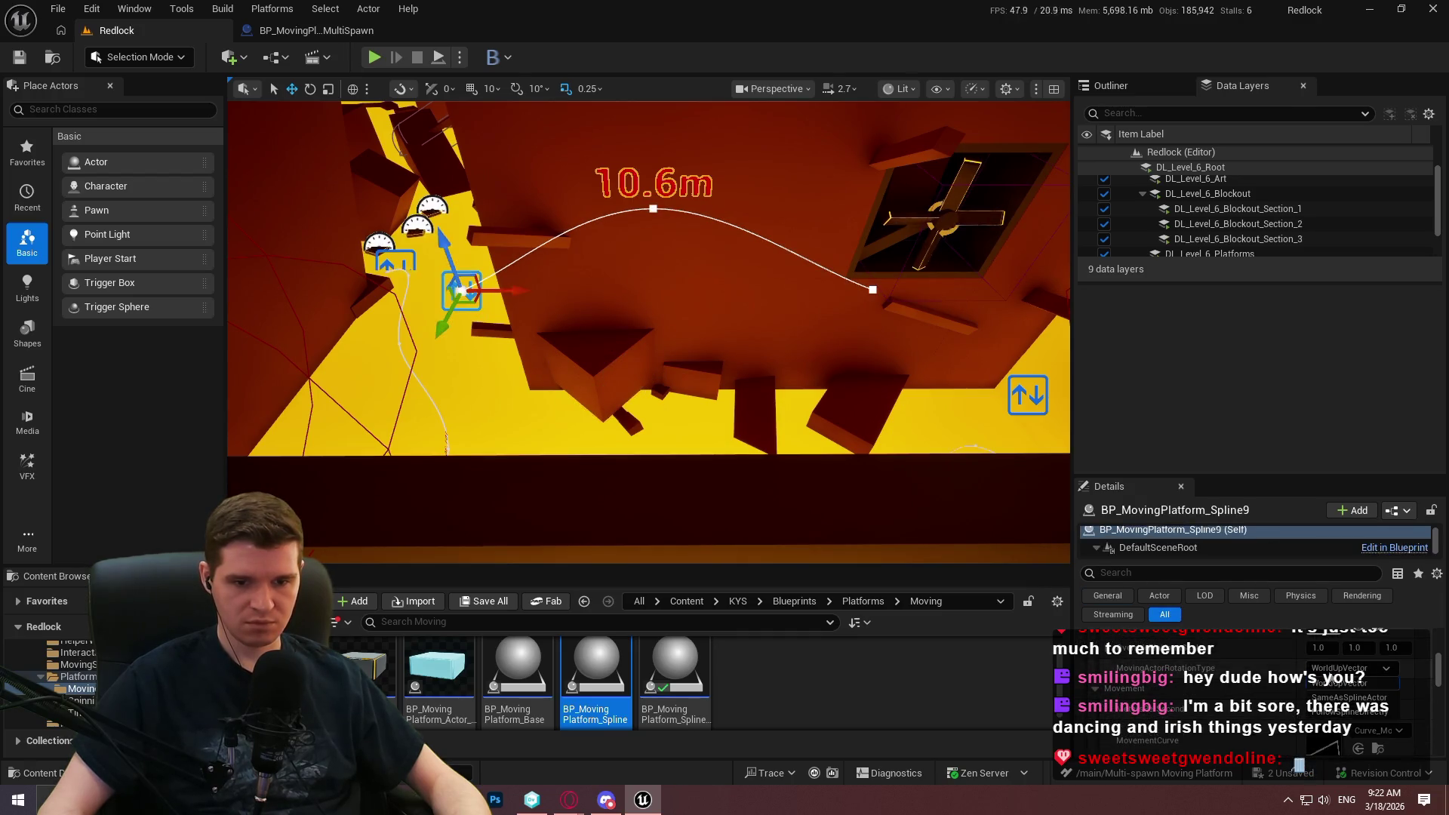
left_click(438, 58)
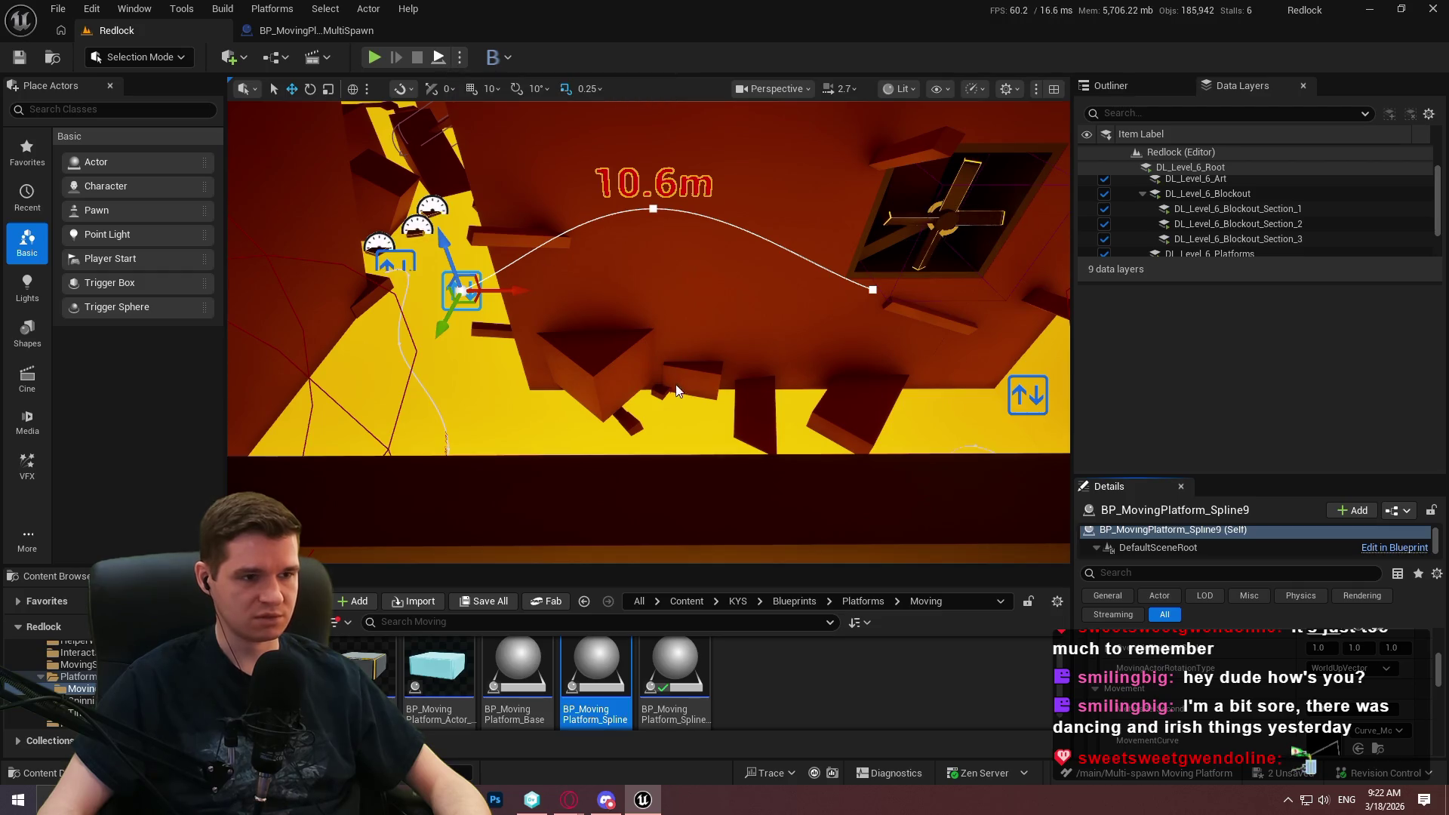
Play-test the new platform on its curved route twice, dismissing the intro popup.
left_click(671, 475)
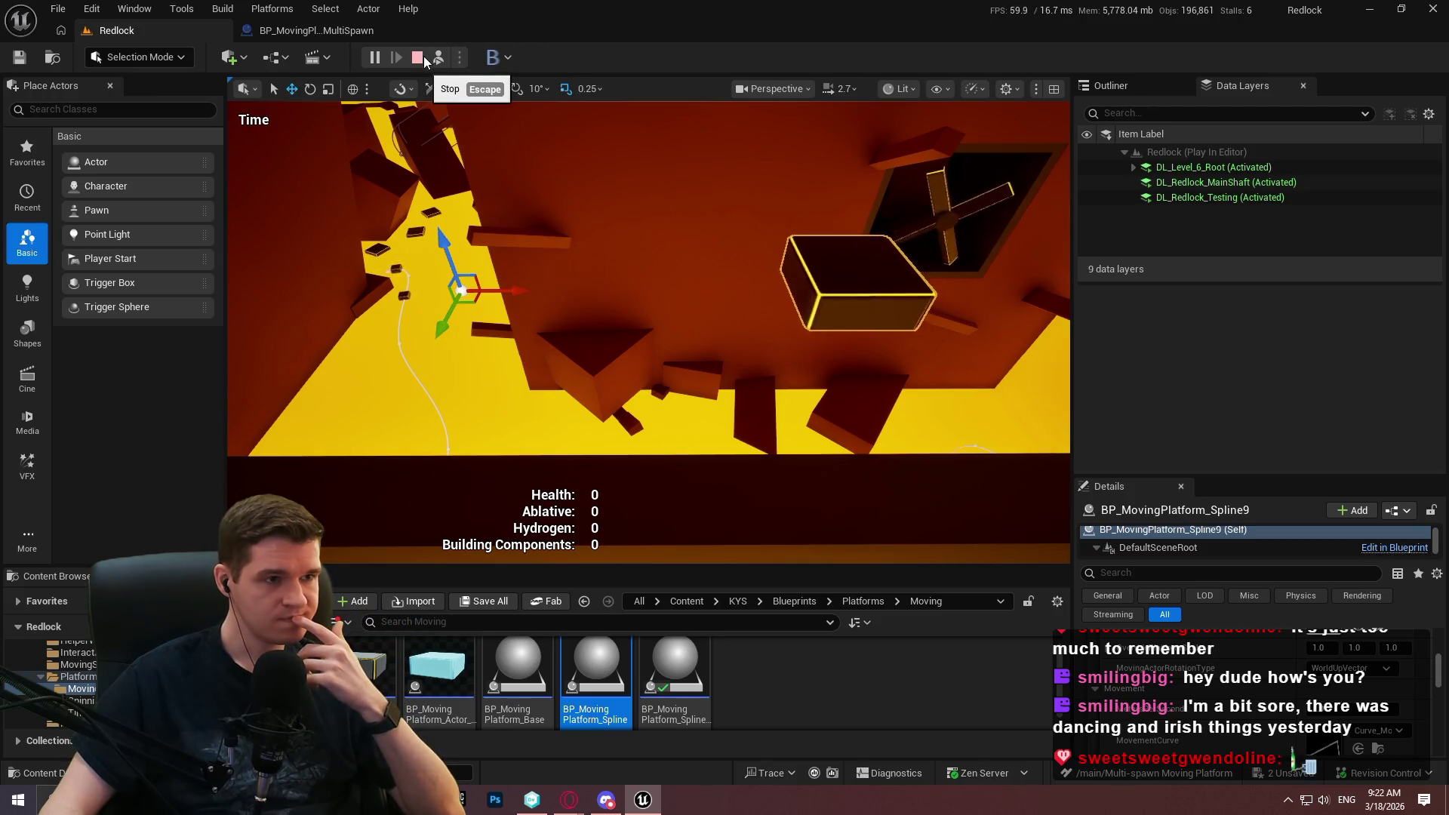
left_click(418, 58)
scroll(1257, 683, "down", 5)
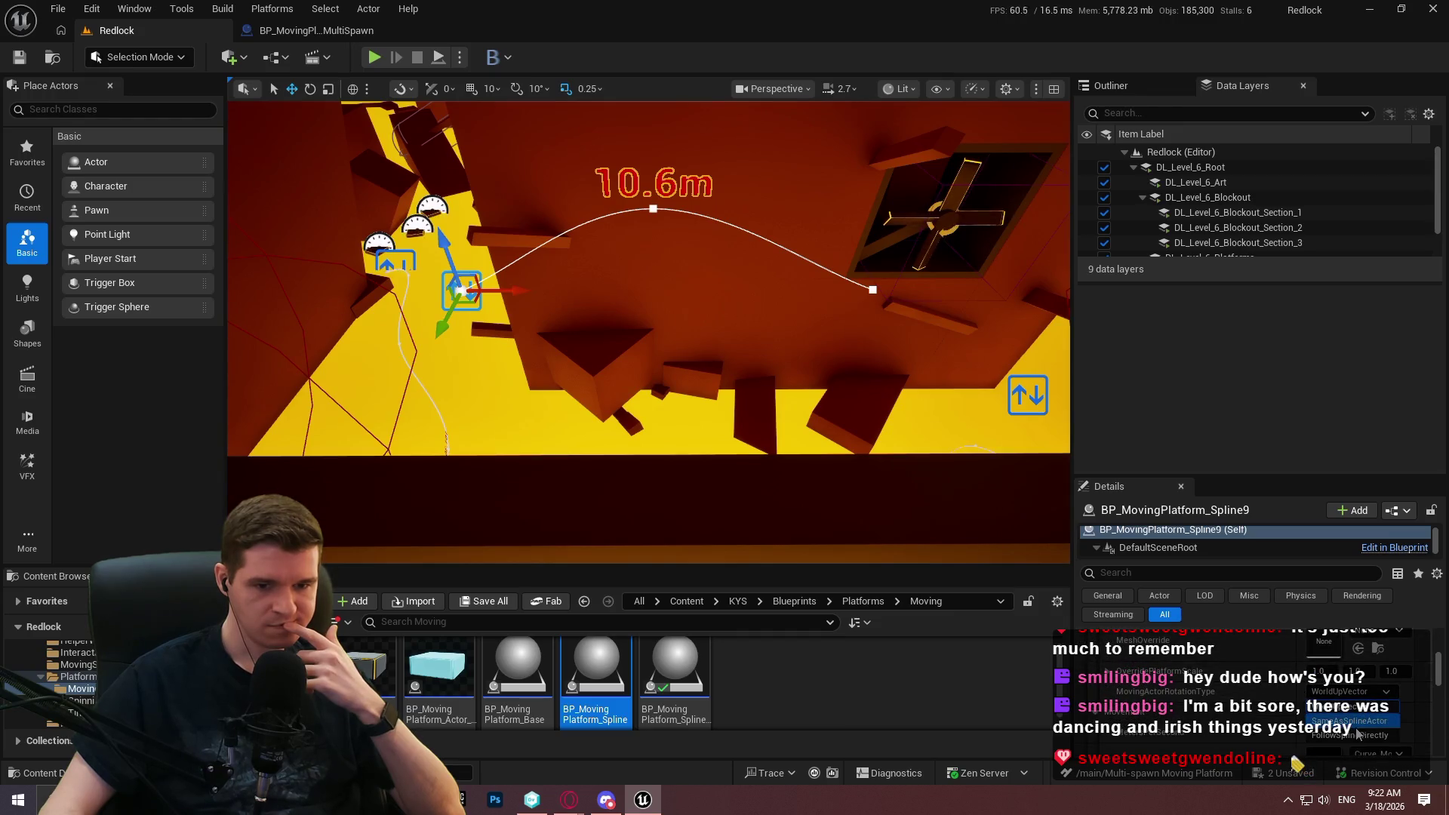
left_click(437, 57)
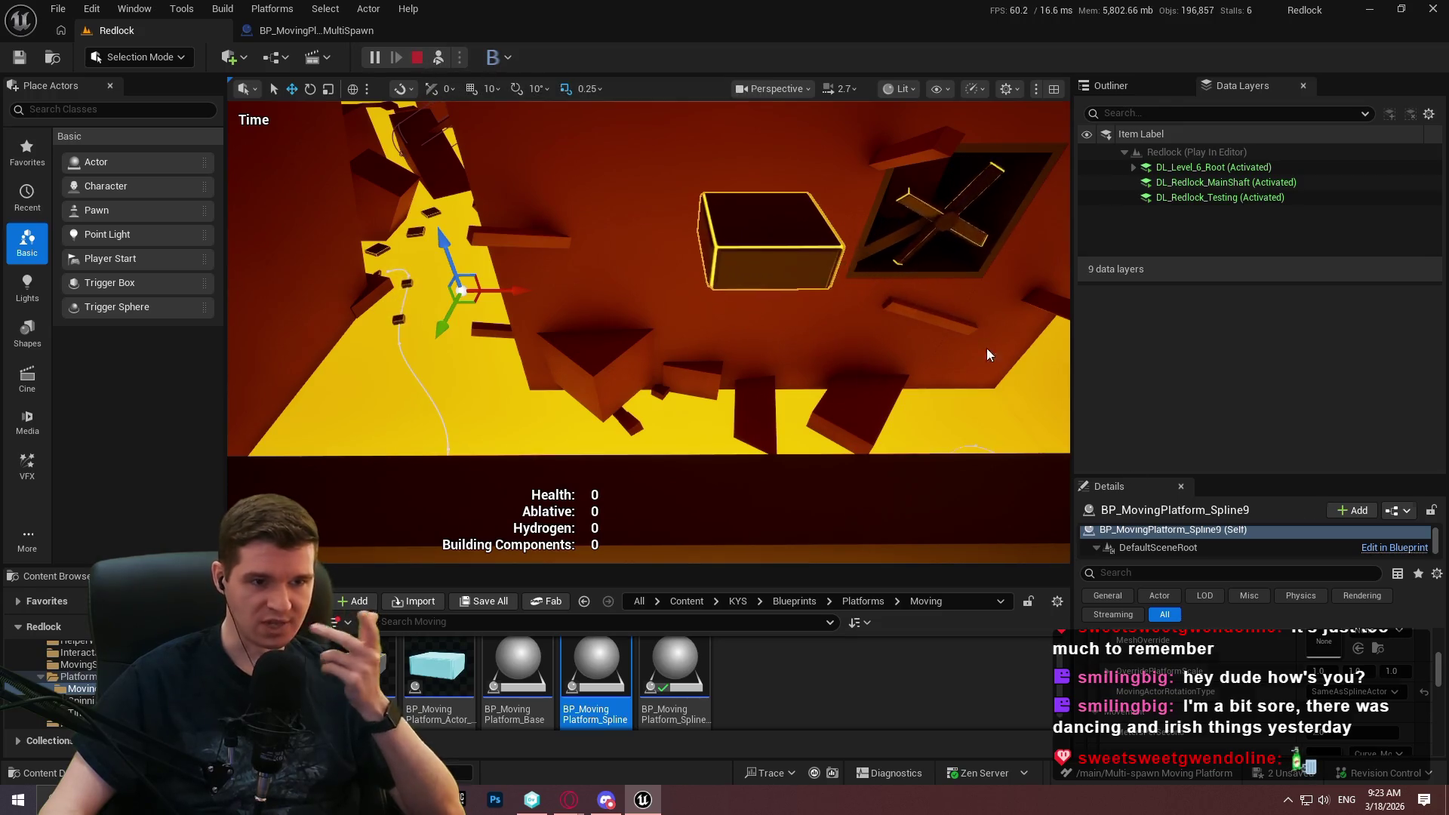
key("Escape")
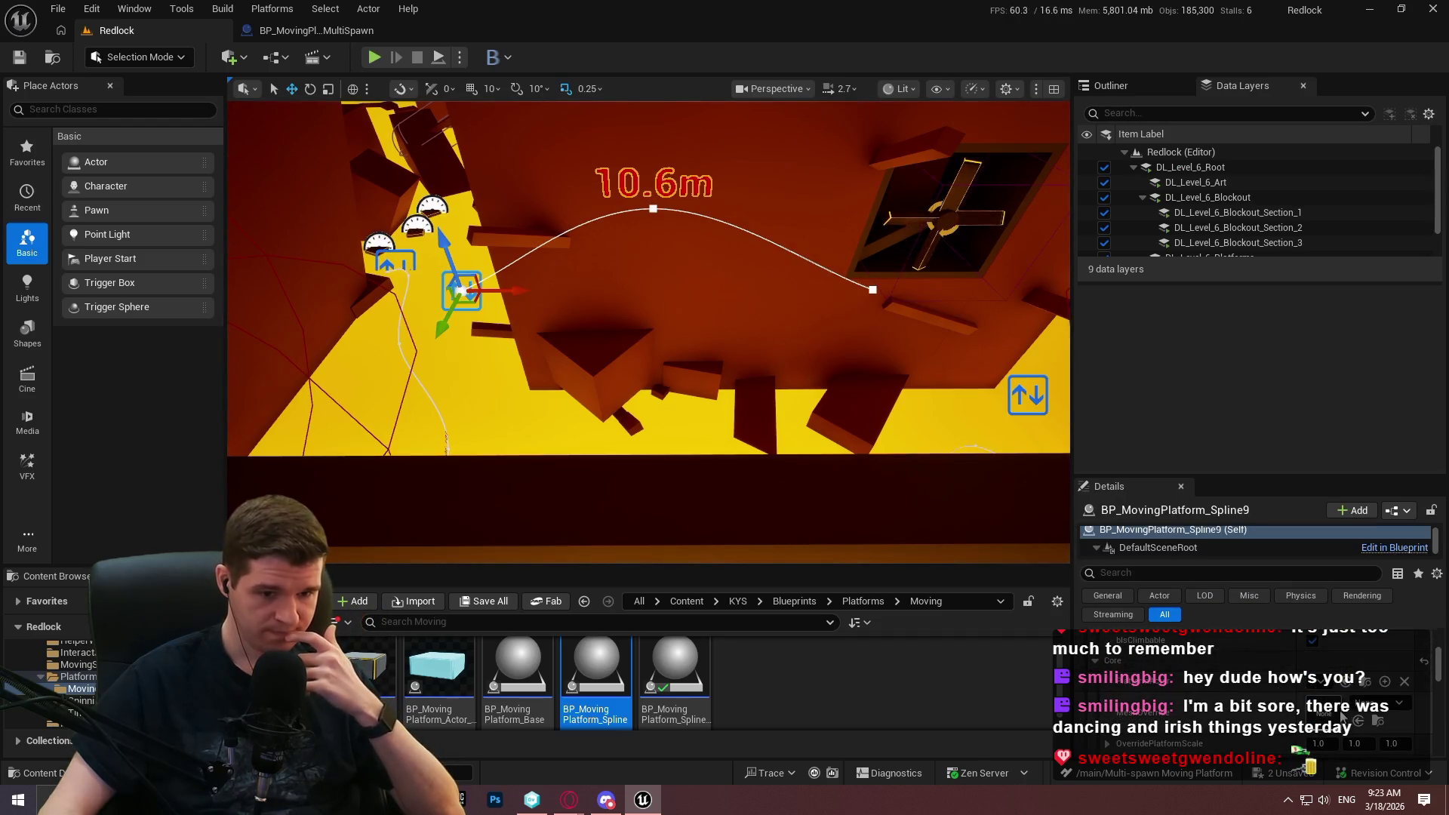
Set MovingActorRotationType to FollowSplineDirectly and play-test the platform turning along the spline.
scroll(1325, 679, "down", 2)
left_click(1334, 694)
left_click(1349, 735)
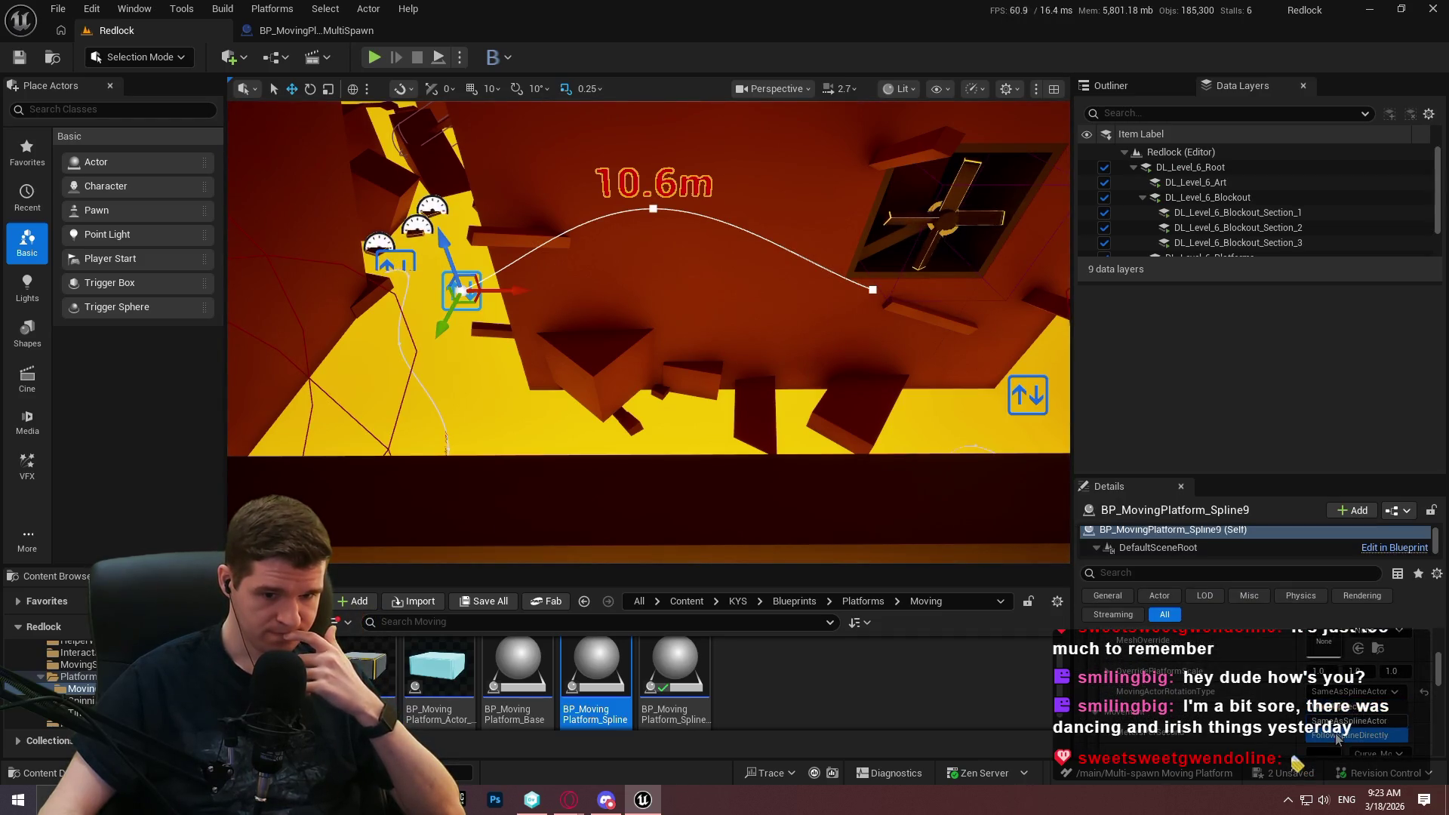
key("alt+p")
left_click(653, 474)
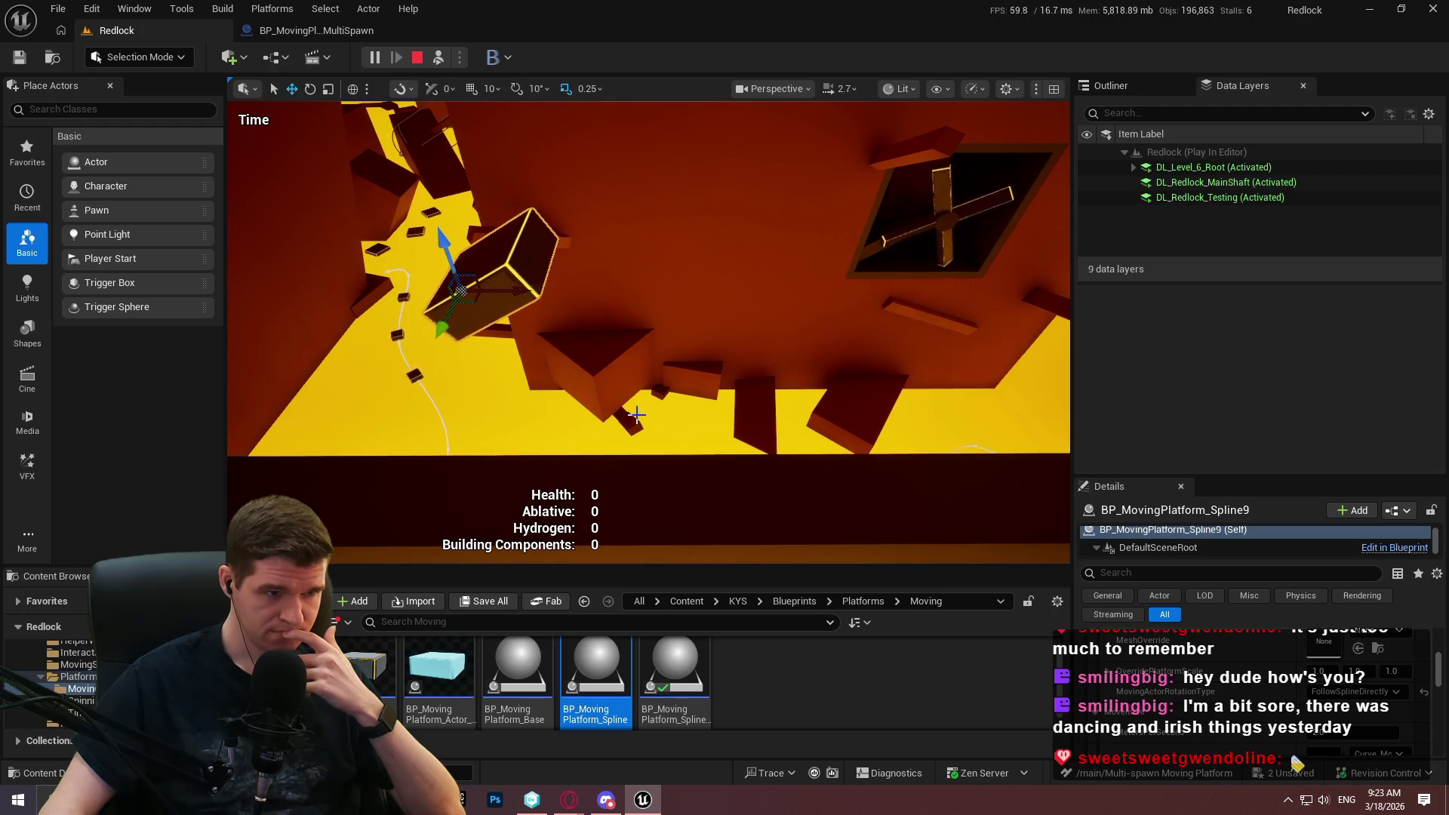
left_click(420, 57)
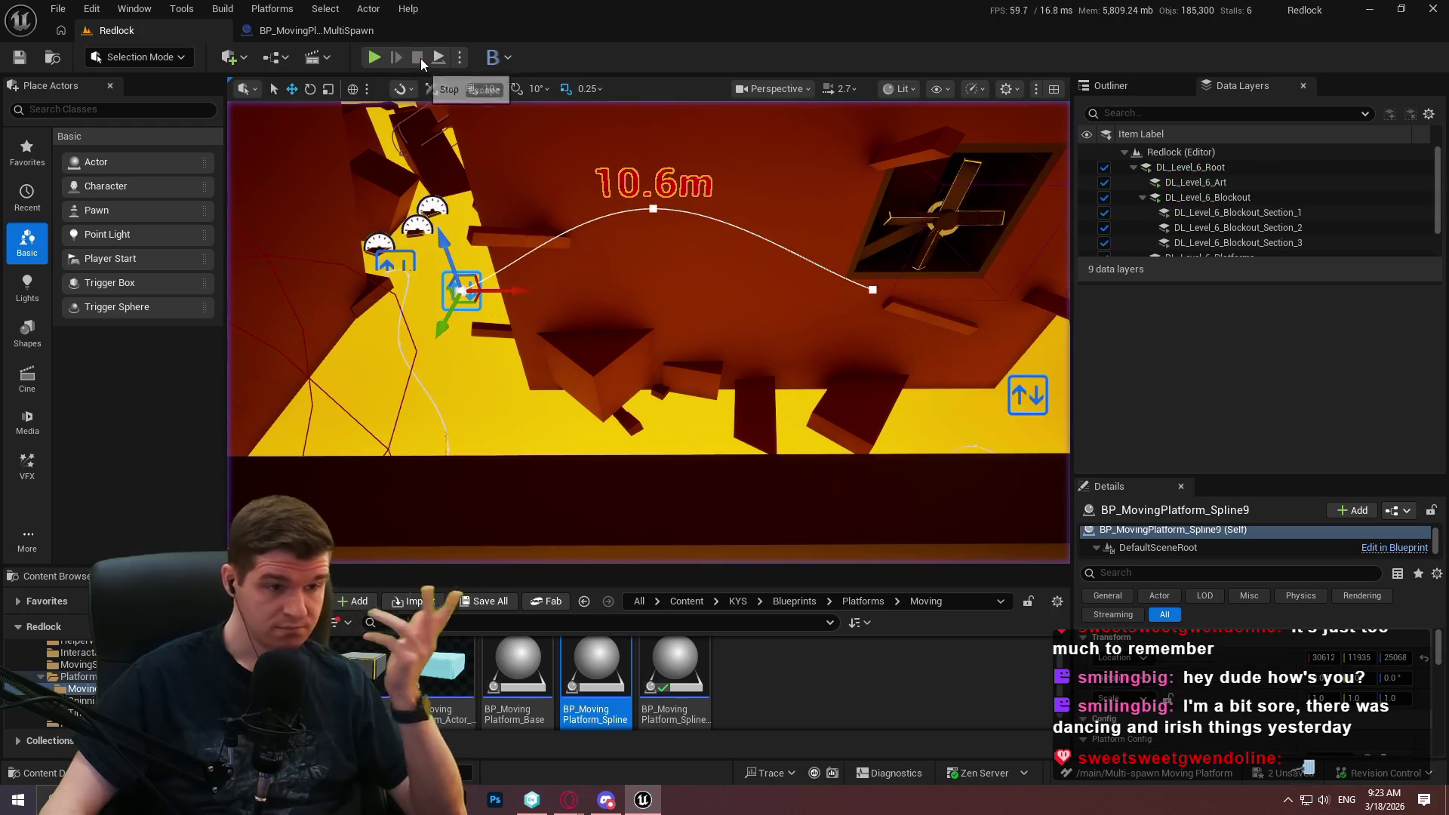
left_click(549, 349)
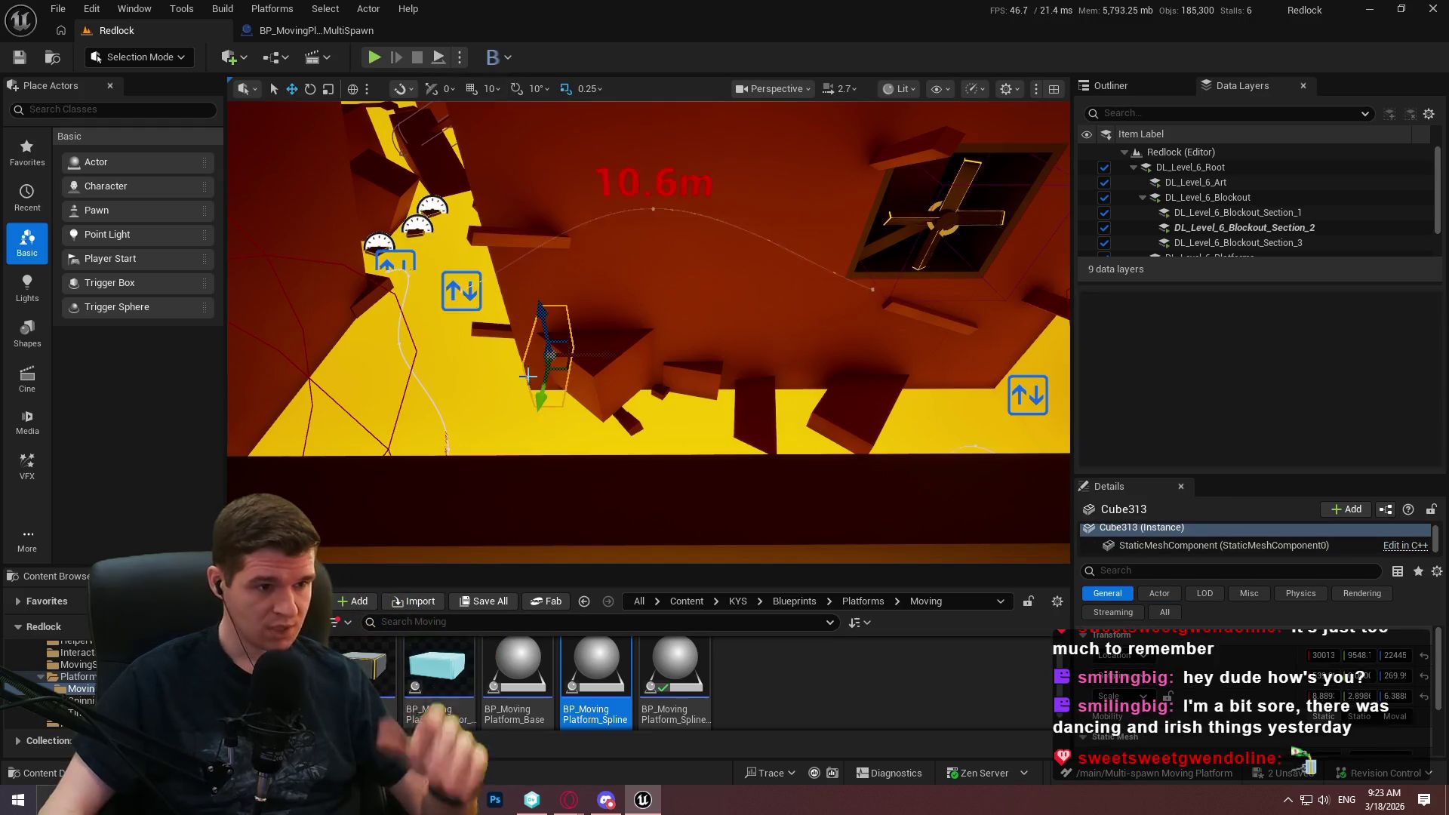
Glance at the SpawnPlatform graph, then return to Redlock and select the second multi-spawn platform.
left_click(461, 292)
key("Escape")
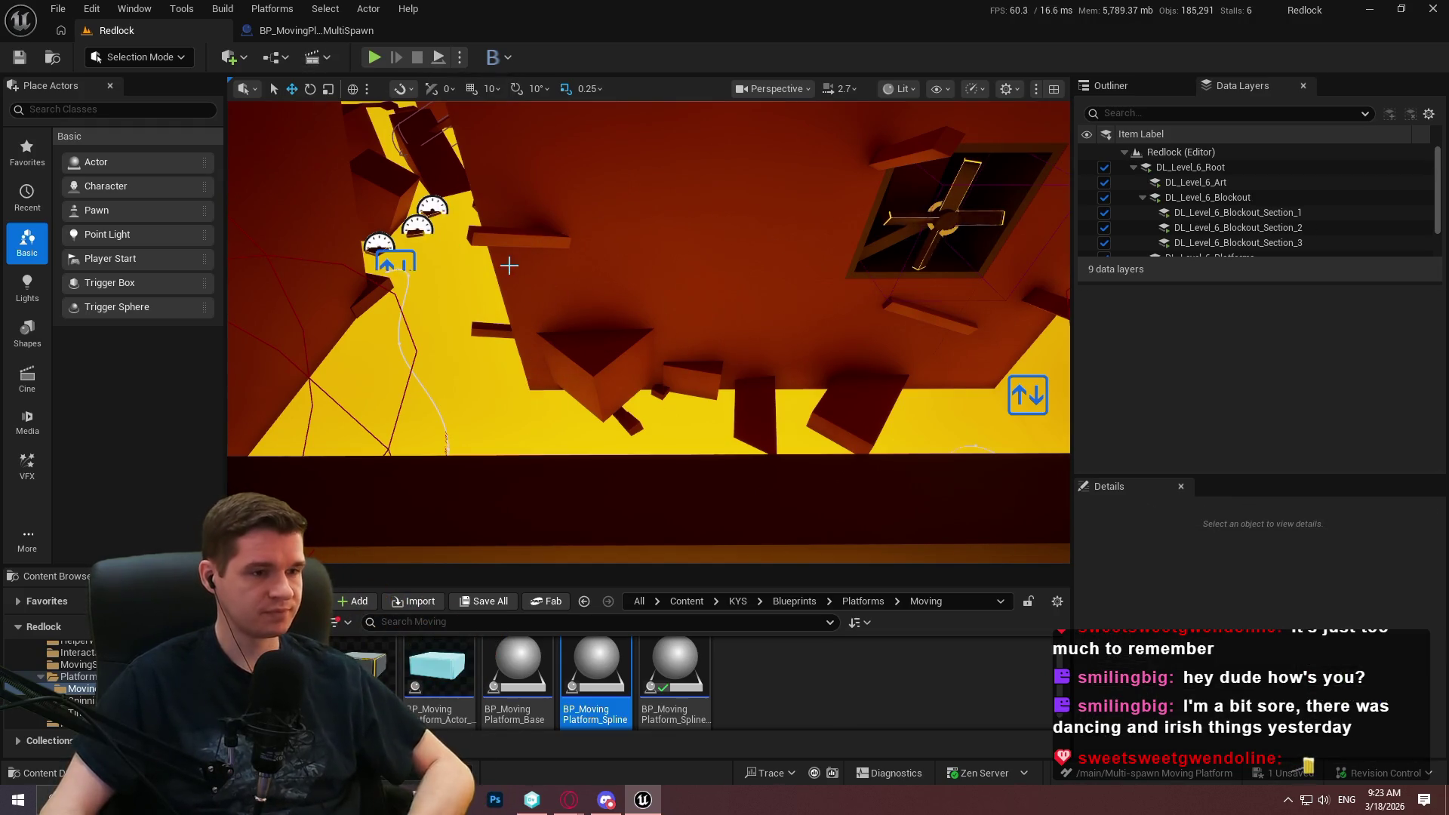
left_click(324, 34)
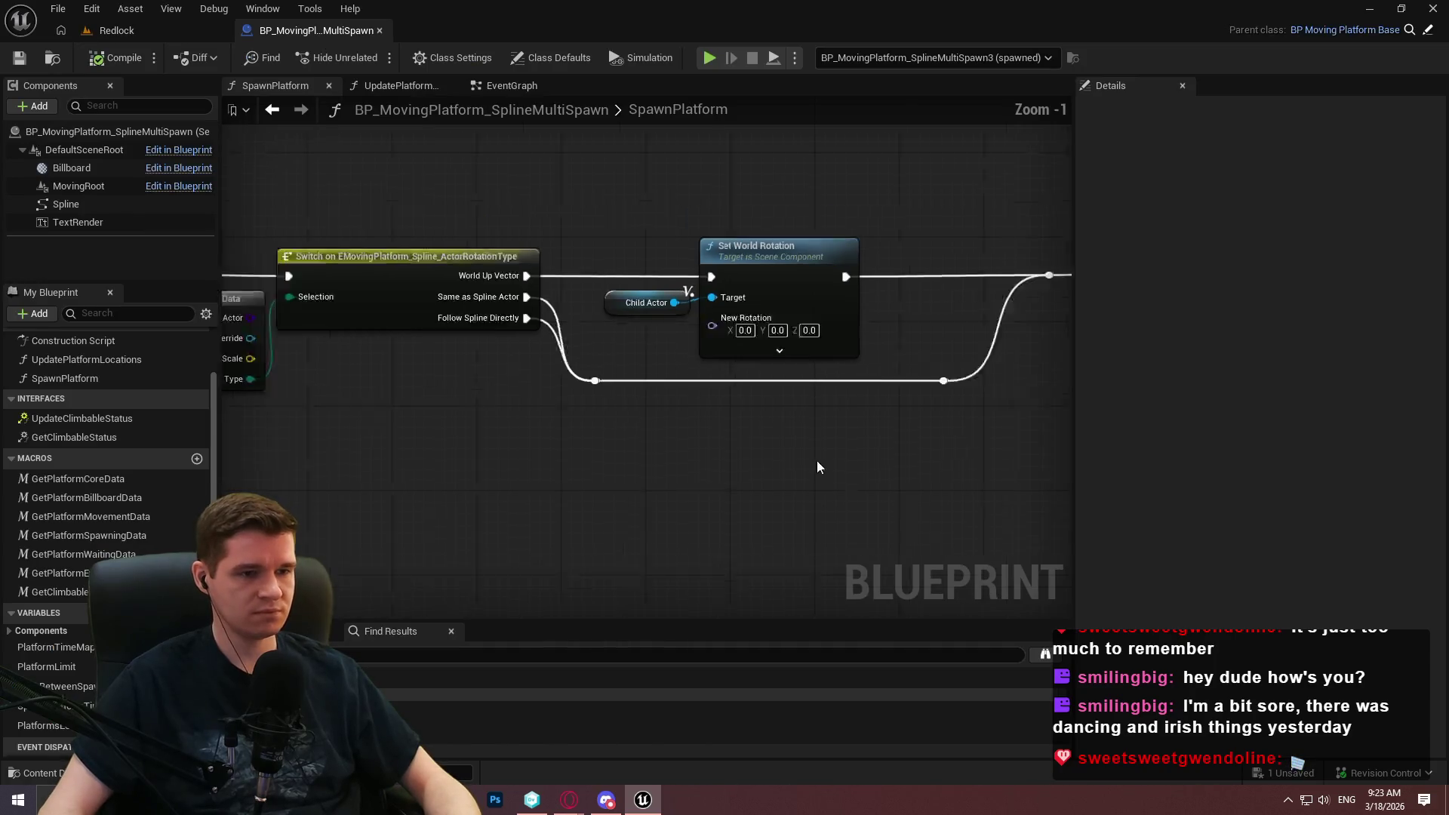
scroll(818, 467, "down", 5)
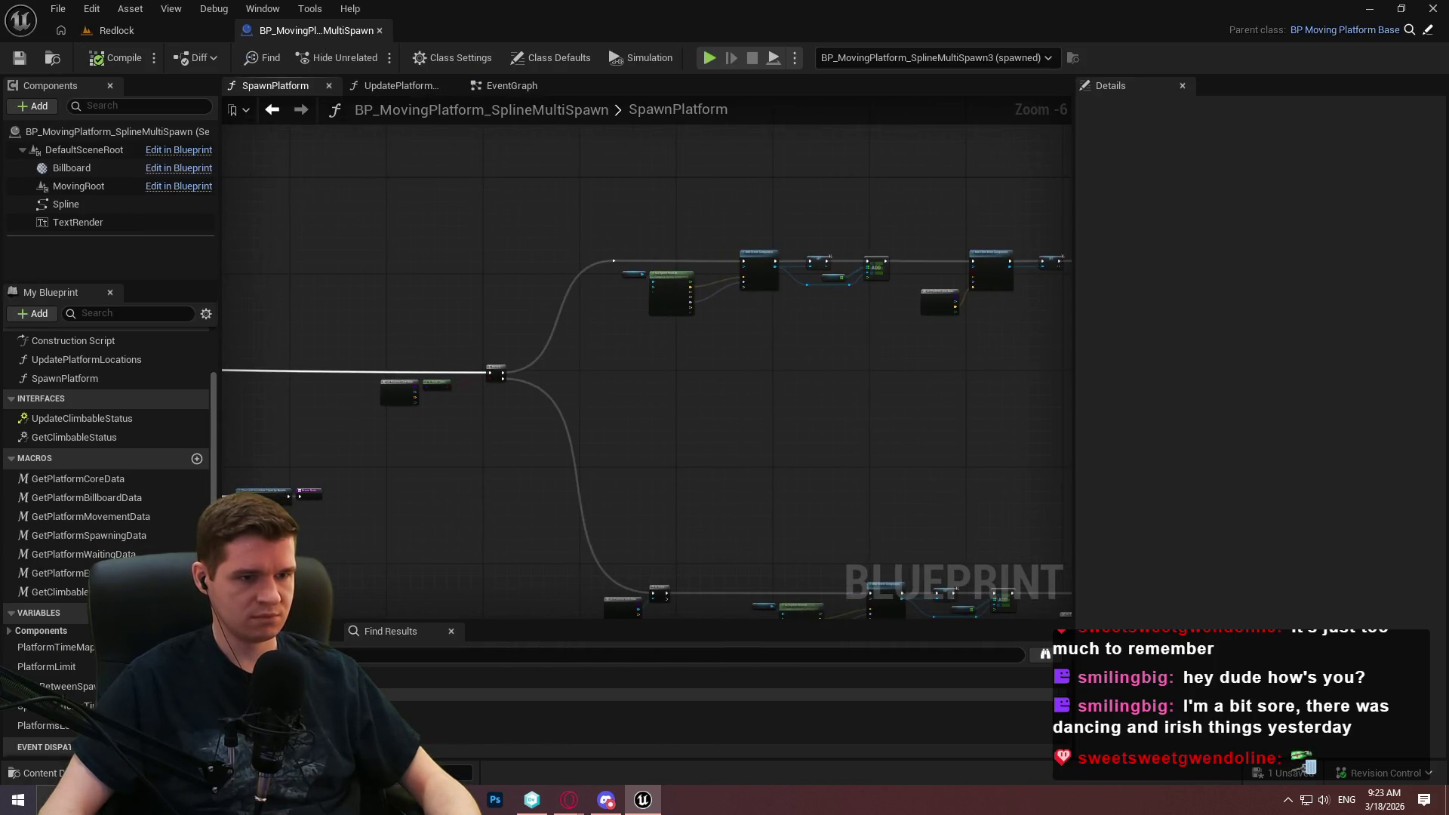
scroll(613, 260, "up", 2)
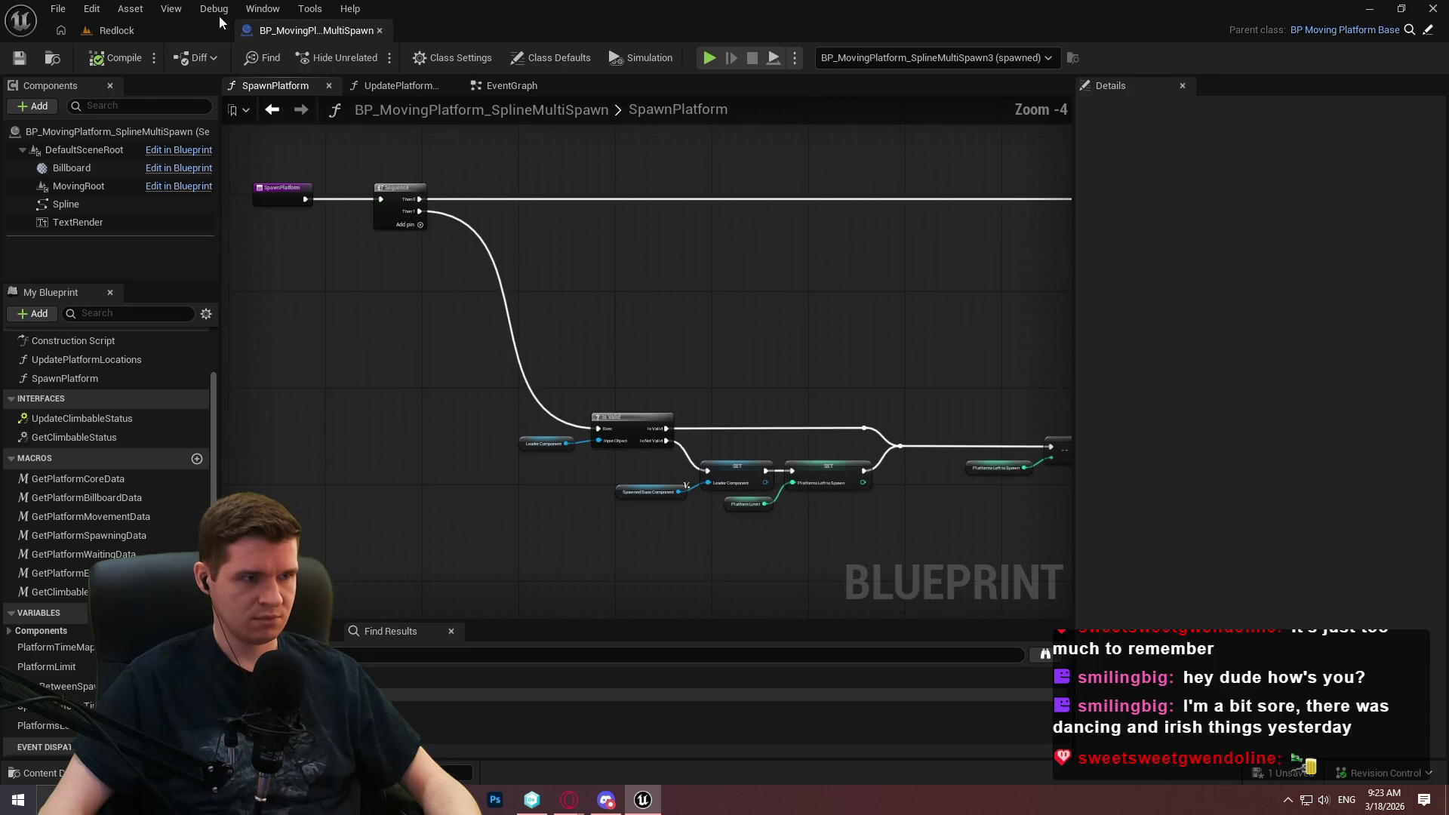
left_click(219, 23)
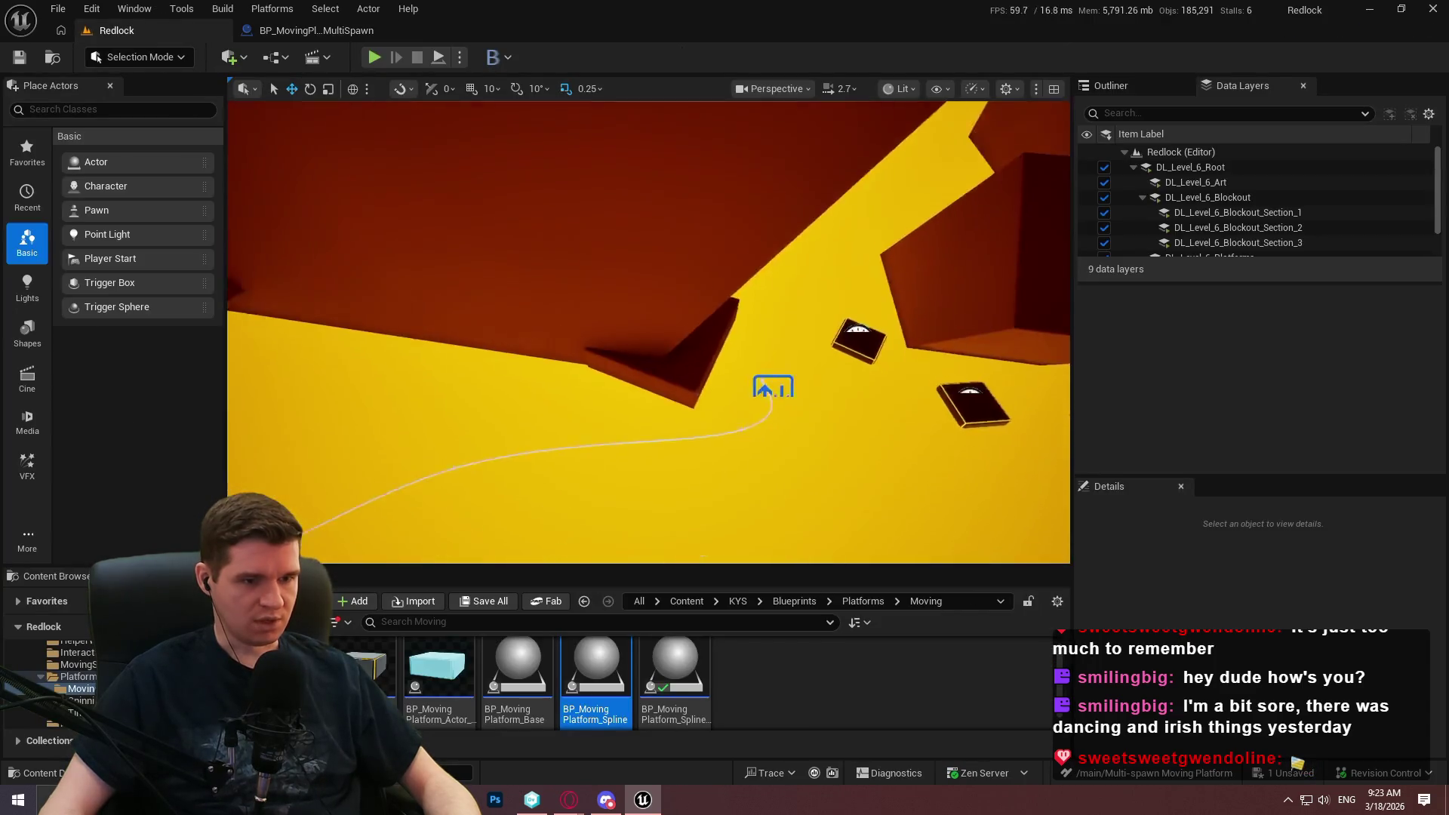
left_click(702, 308)
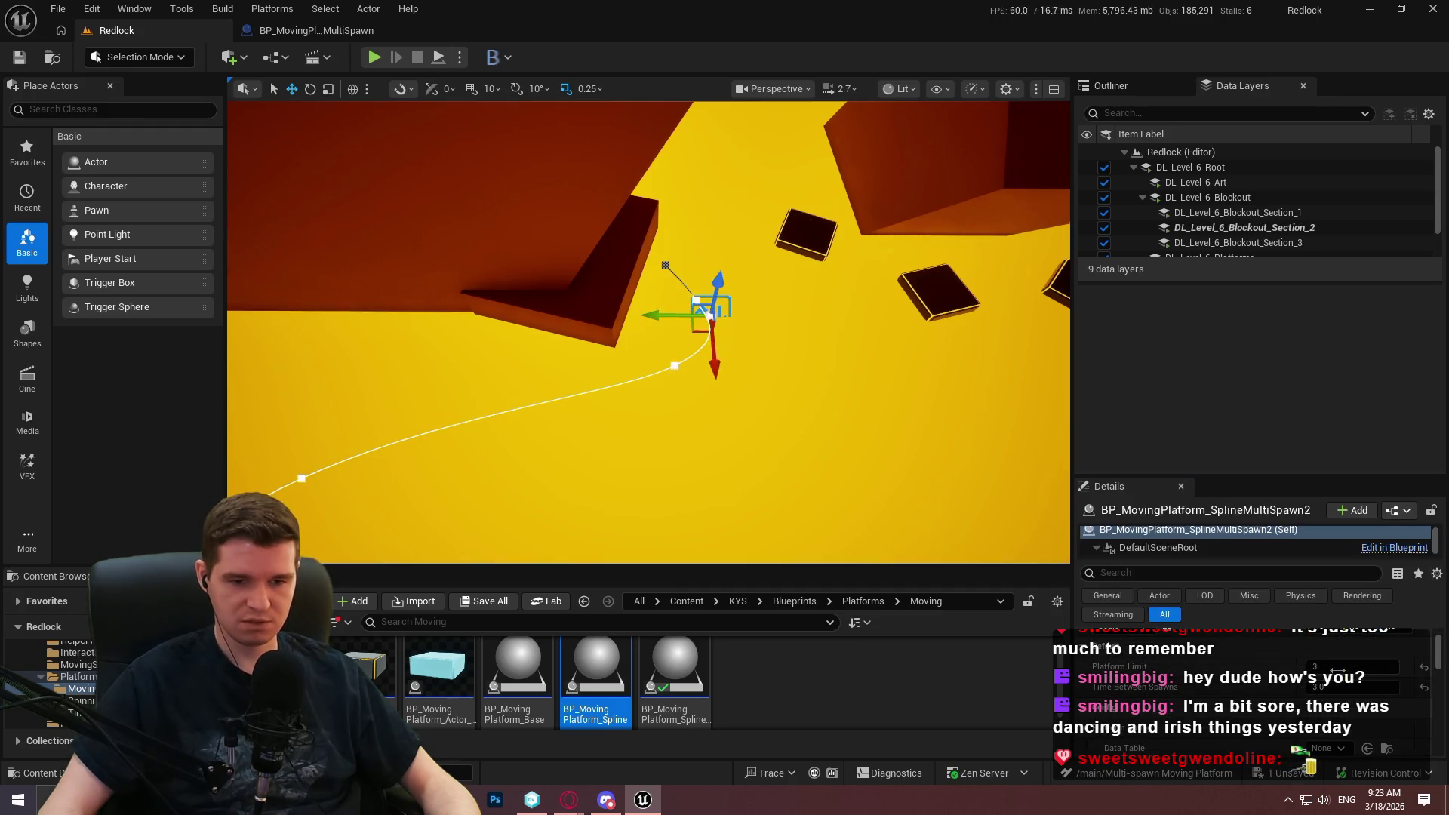
Set the second multi-spawn spline's Platform Limit to 10.
left_click(1336, 667)
type("10")
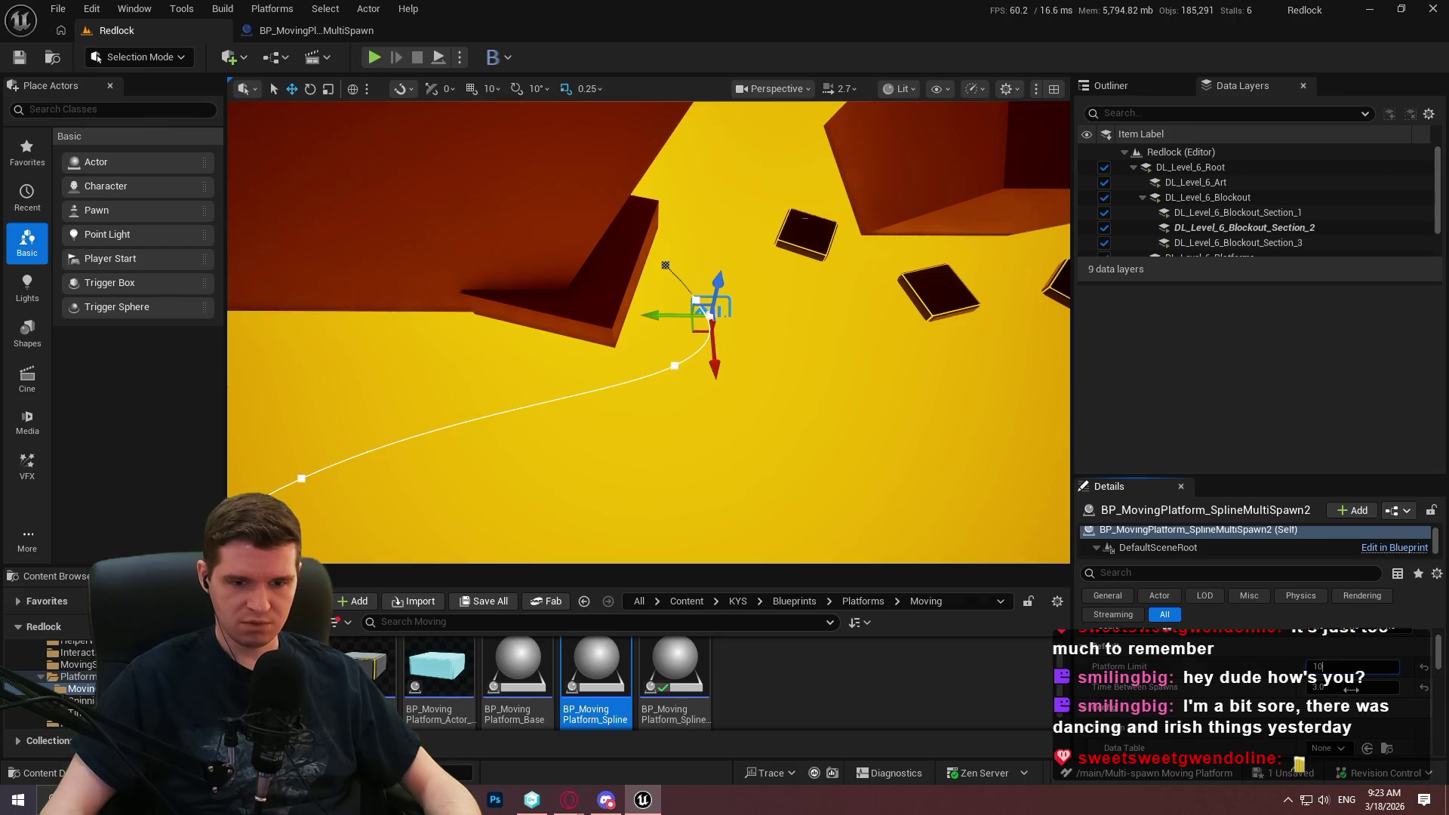
left_click(1351, 689)
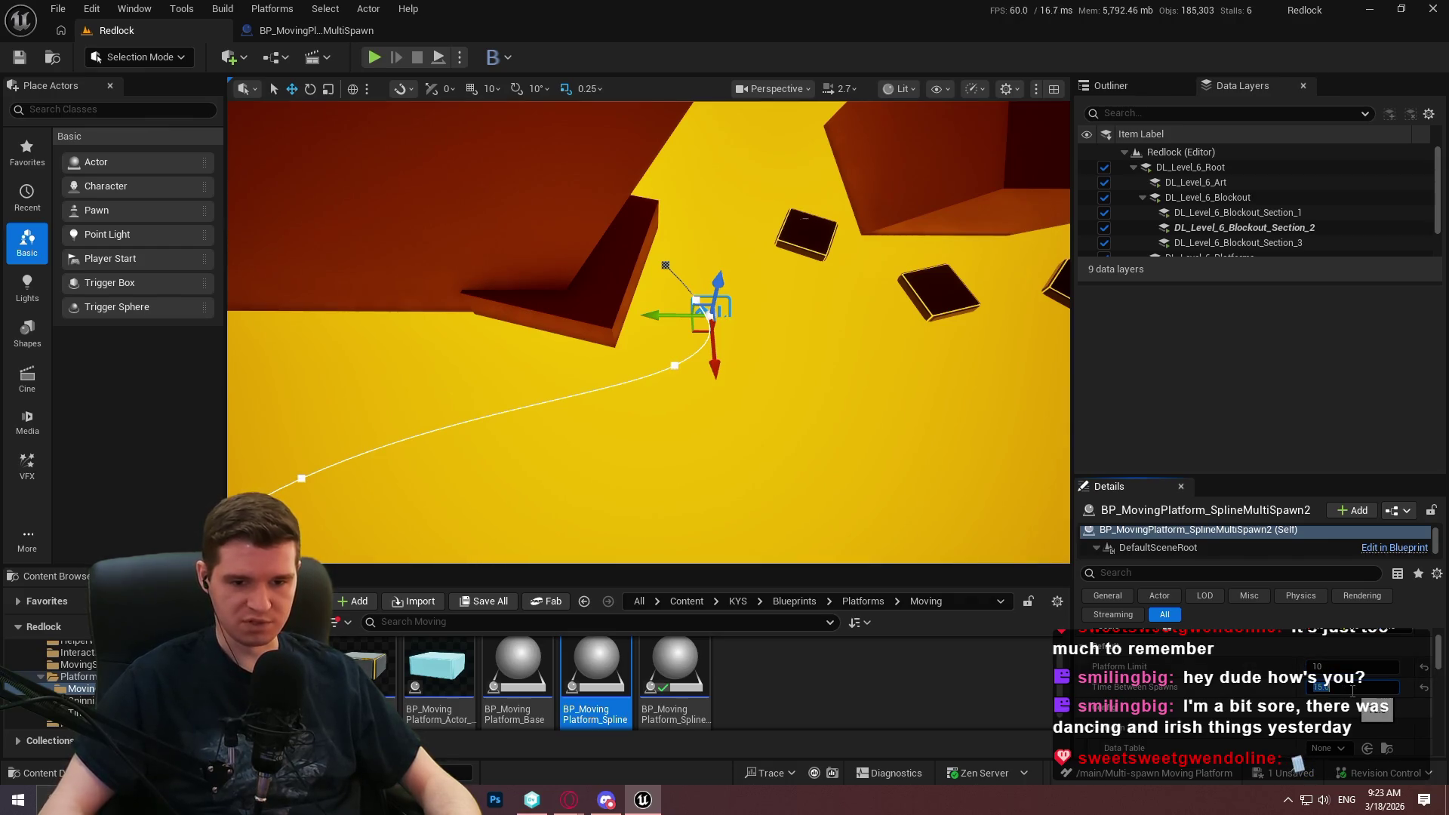
Start a Redlock play test, restart it, and dismiss the welcome panel.
left_click_drag(649, 332, 581, 347)
left_click_drag(355, 249, 357, 248)
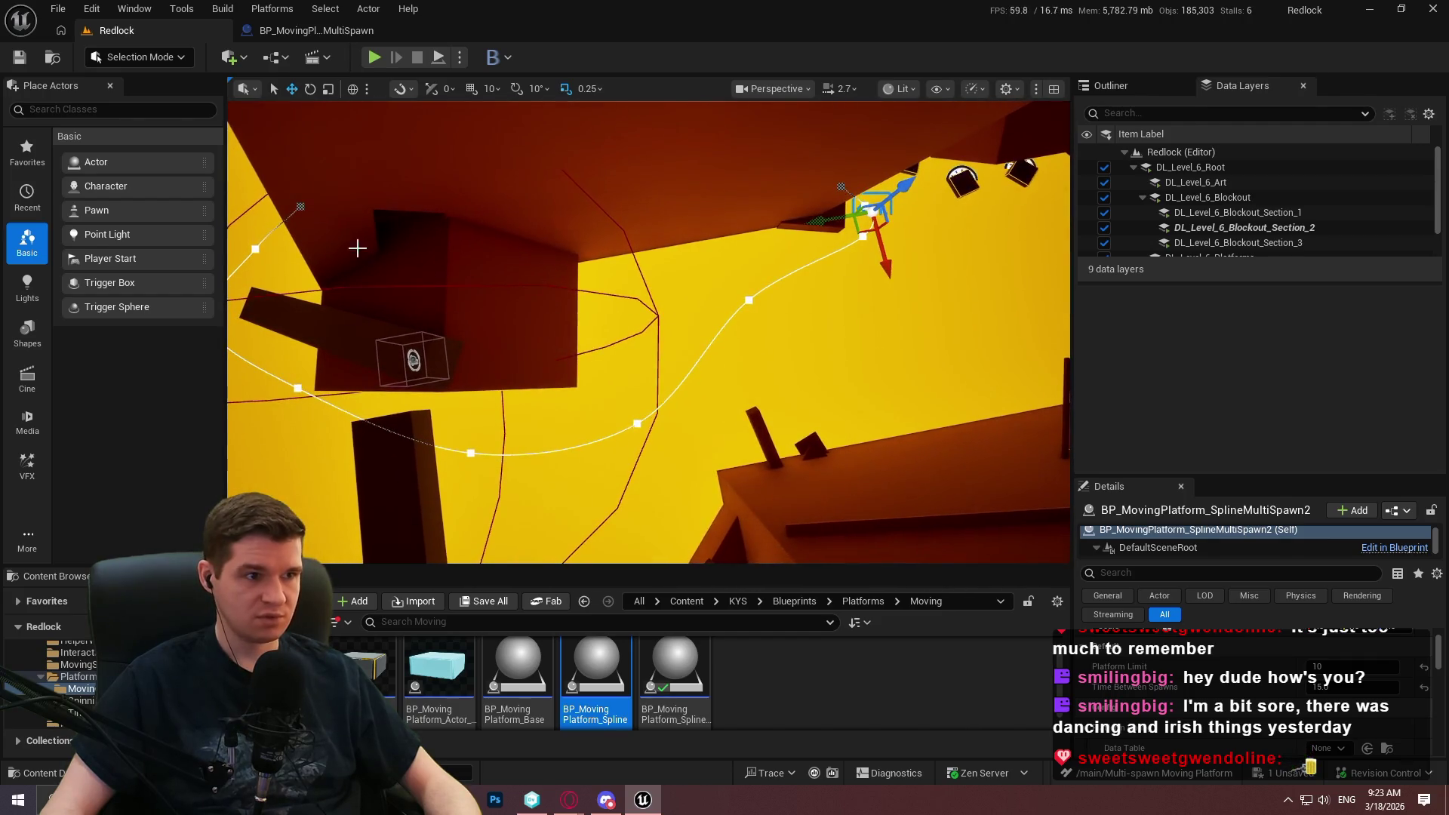
left_click(443, 57)
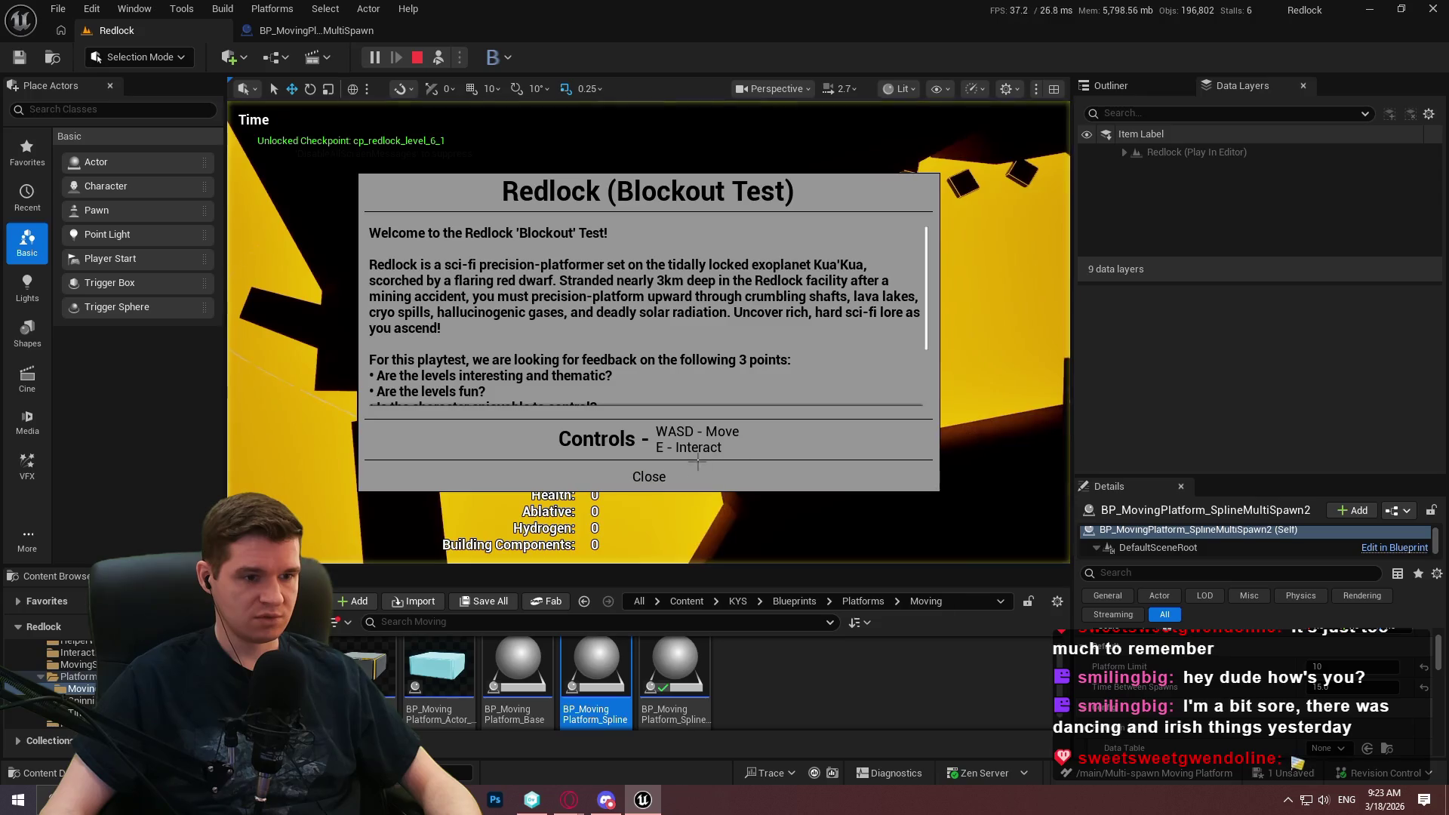
key("Escape")
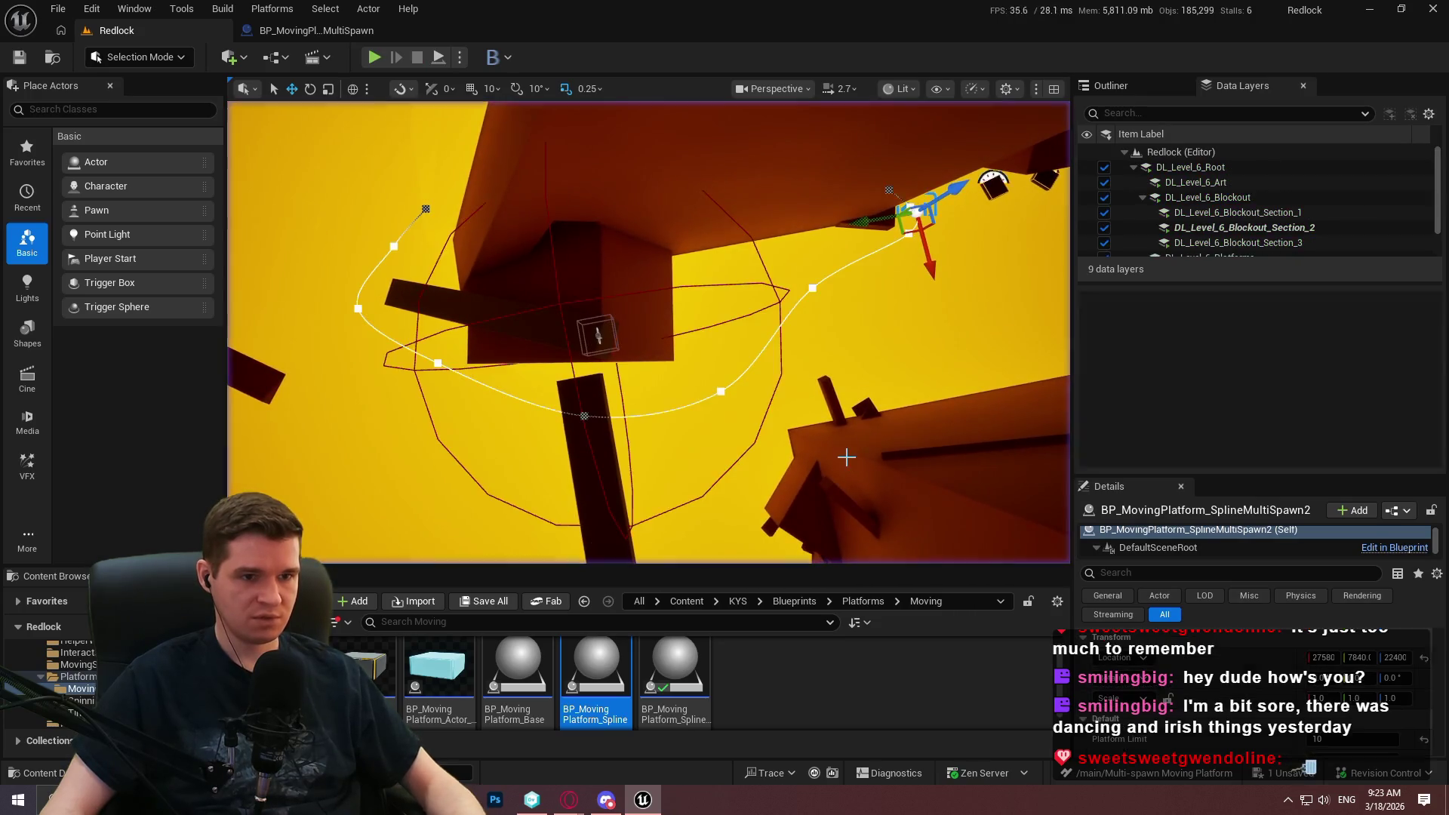
key("alt+p")
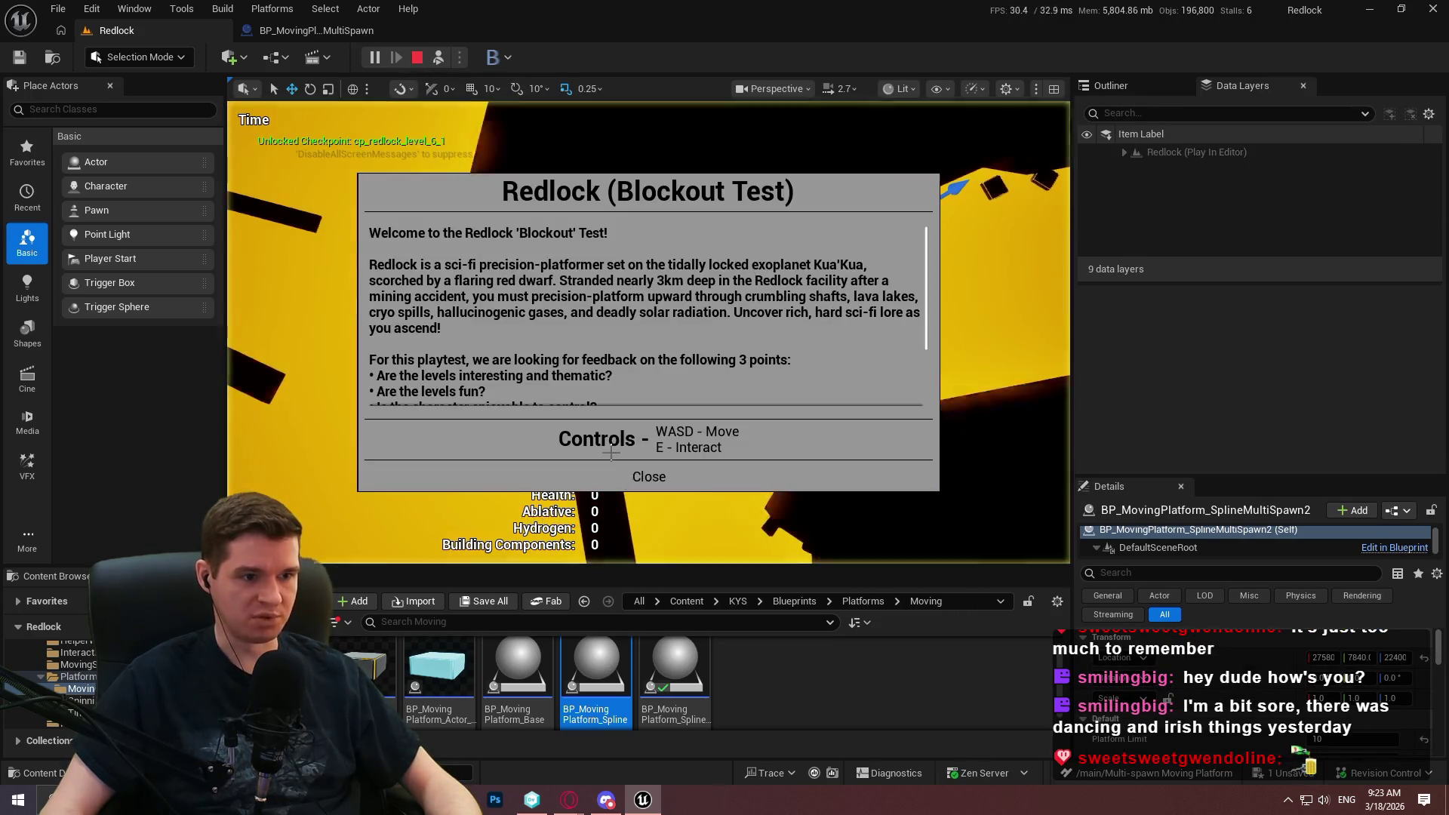
left_click(647, 475)
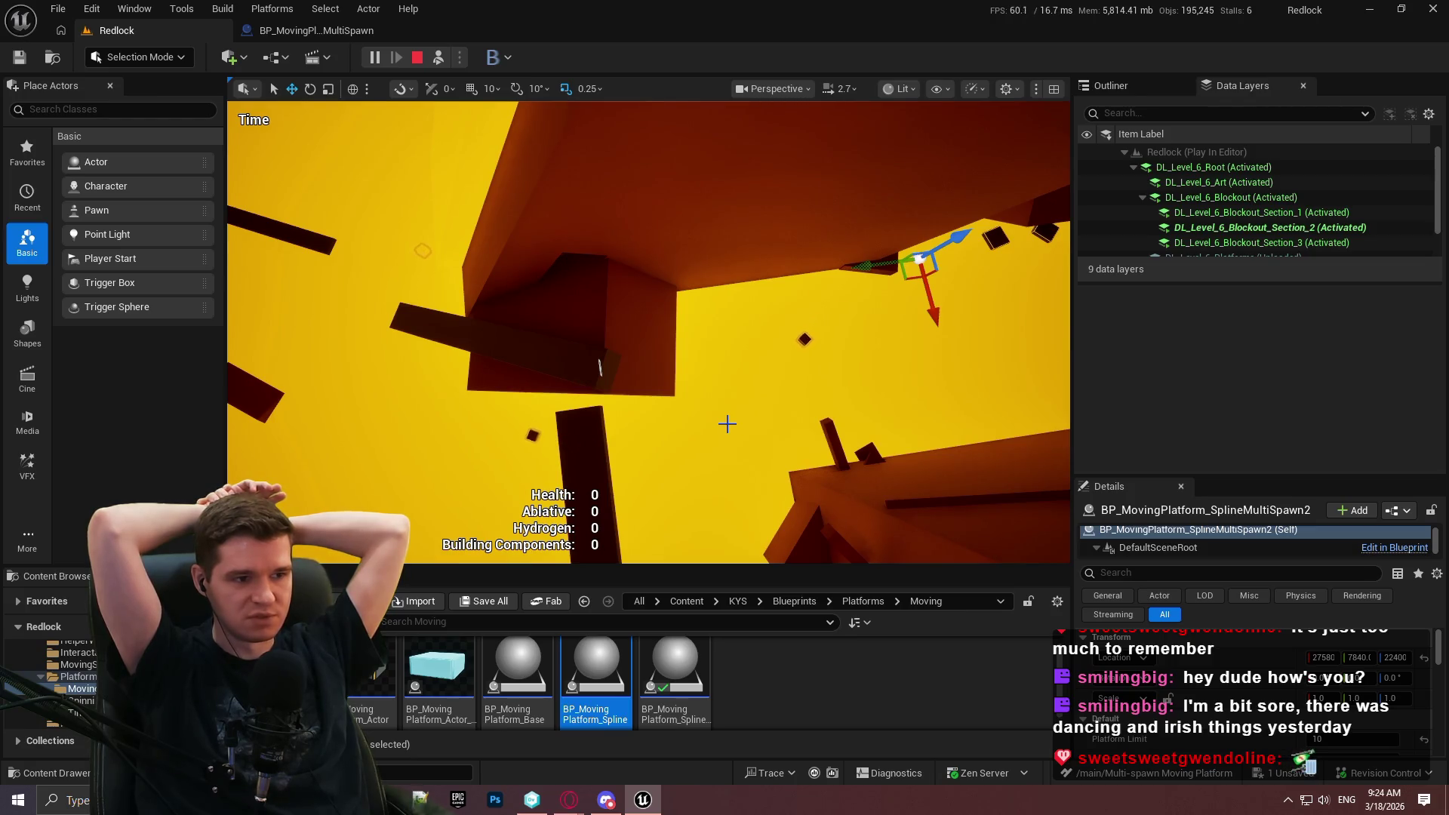
Play through Redlock watching the spawned spline platforms, then stop the session.
left_click(727, 424)
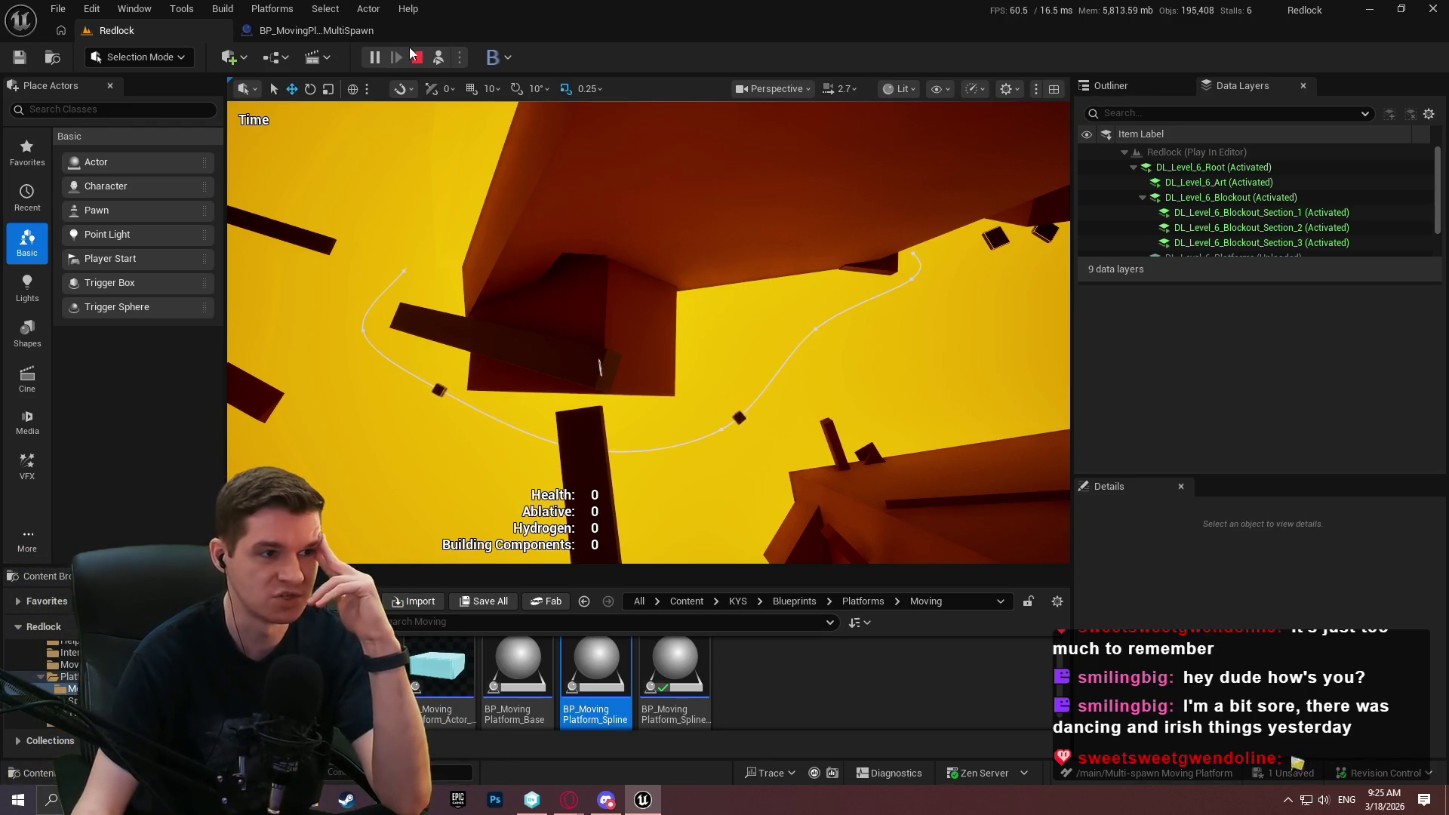
left_click(418, 57)
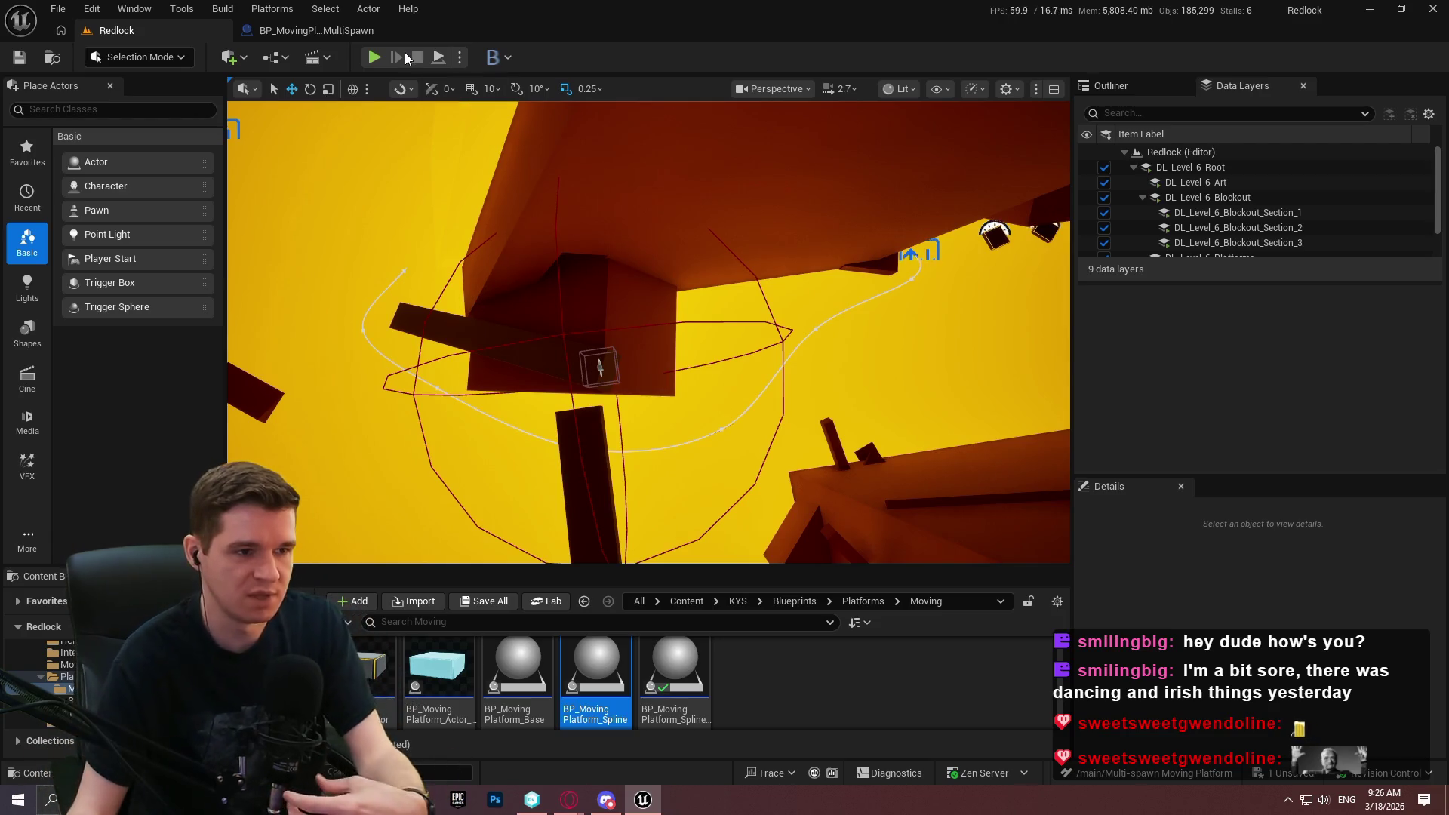
mouse_move(618, 307)
left_mouse_down()
mouse_move(618, 566)
mouse_move(618, 513)
mouse_move(630, 535)
mouse_move(622, 506)
mouse_move(647, 485)
left_mouse_up()
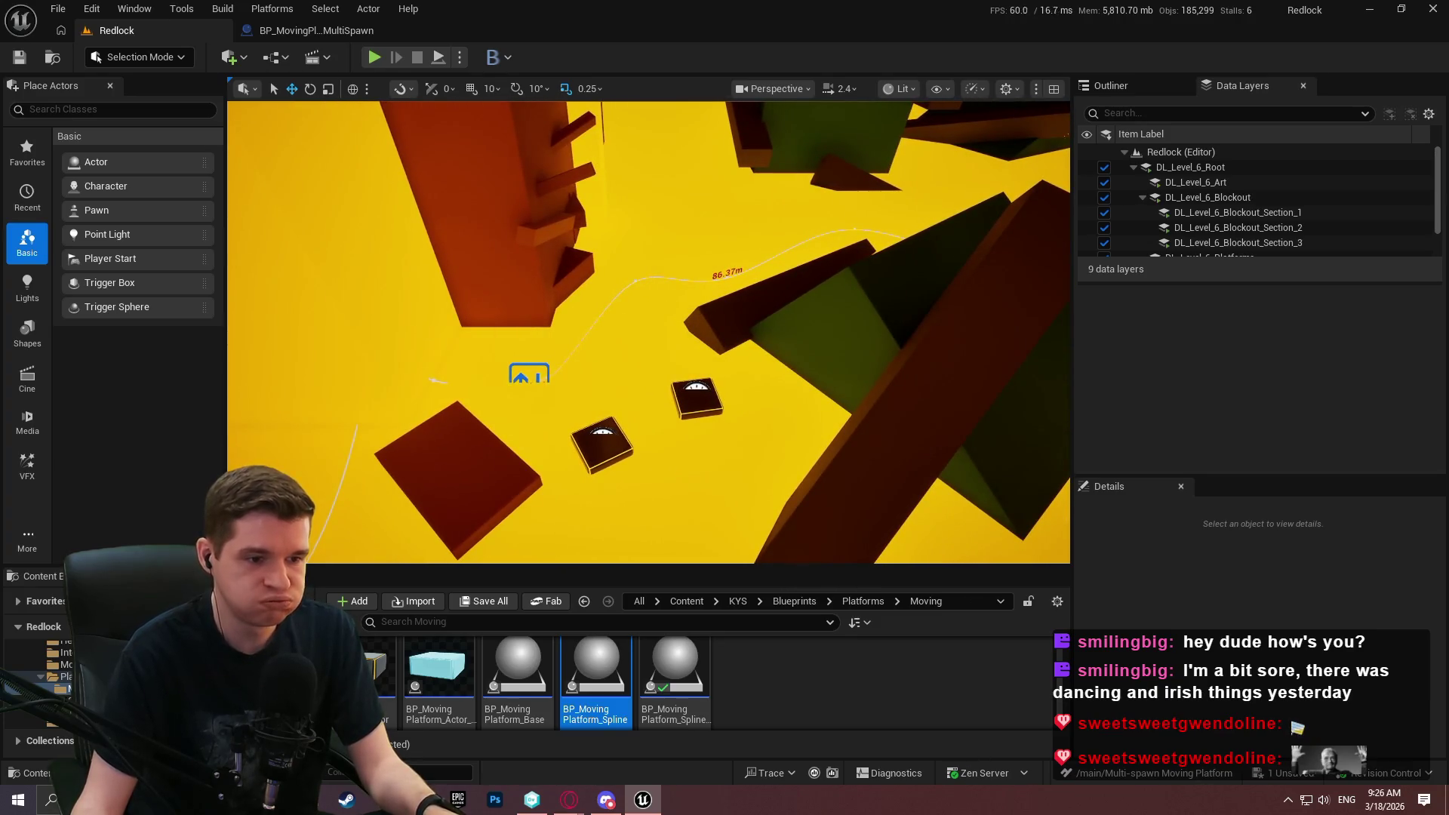
left_click_drag(634, 307, 634, 307)
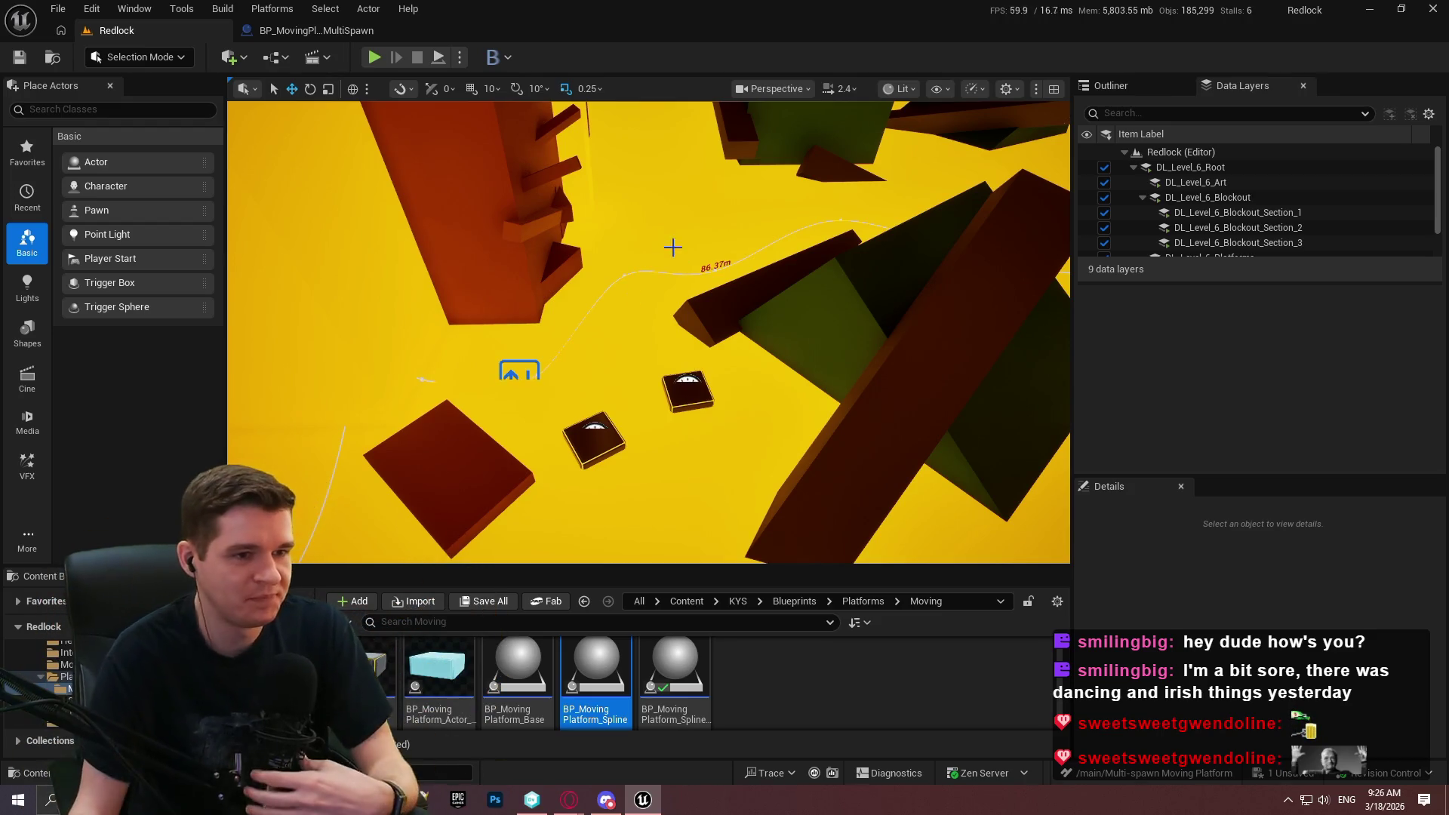
left_click(428, 812)
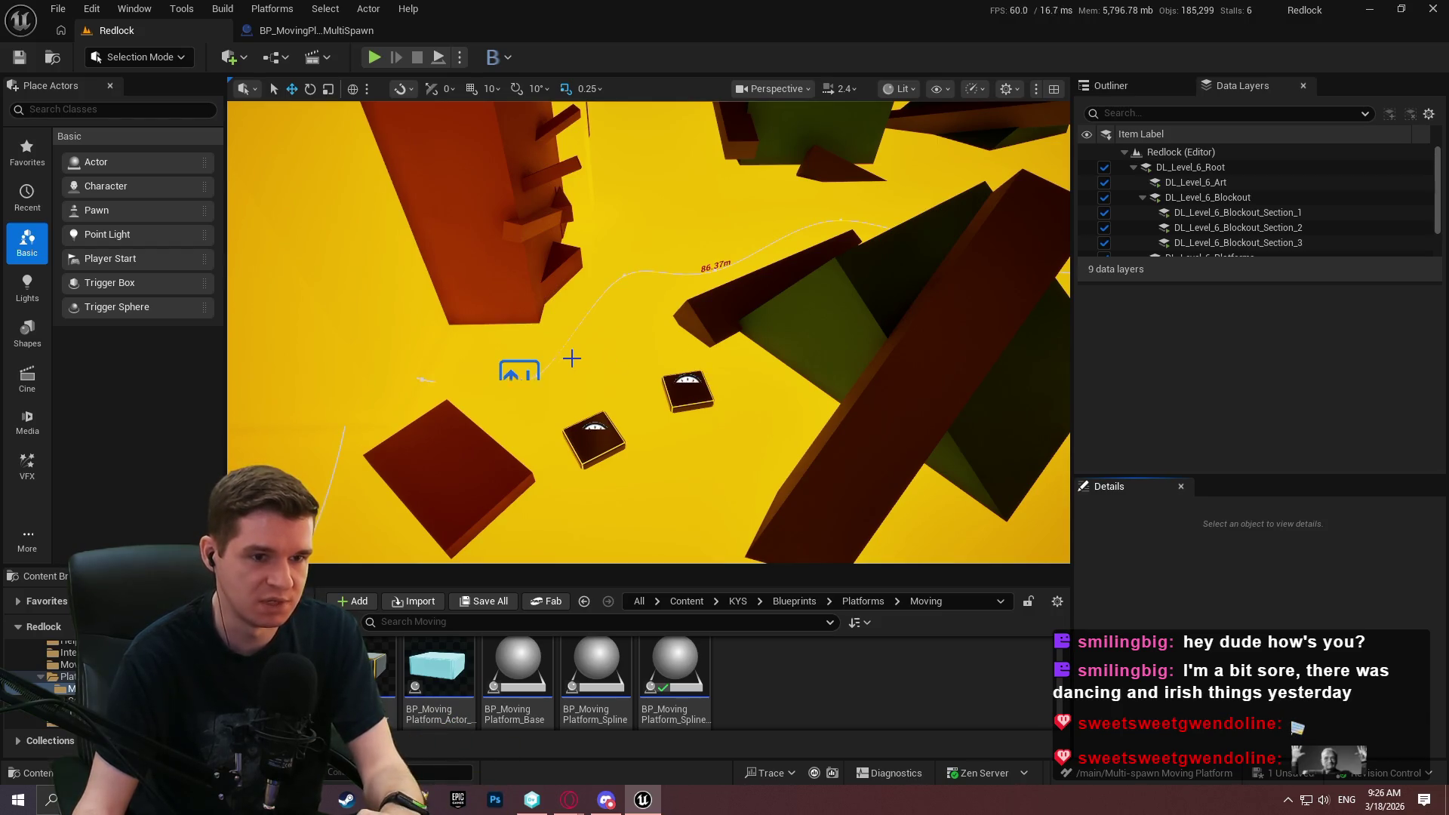
left_click_drag(571, 358, 510, 329)
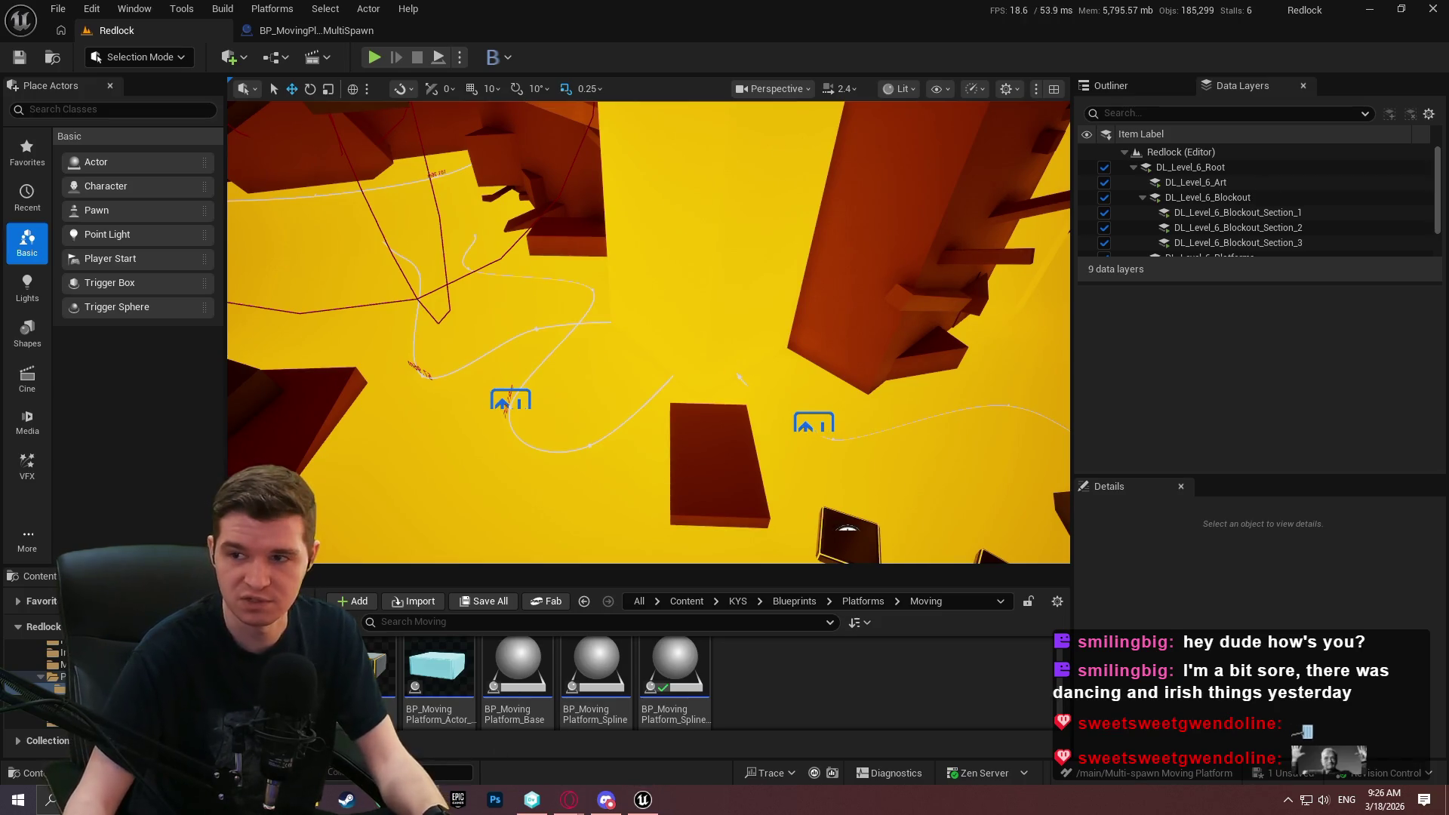
key("alt+Tab")
Write the note 'make function to repopulate spline with points that are equidistant' and return to Unreal.
type("mak")
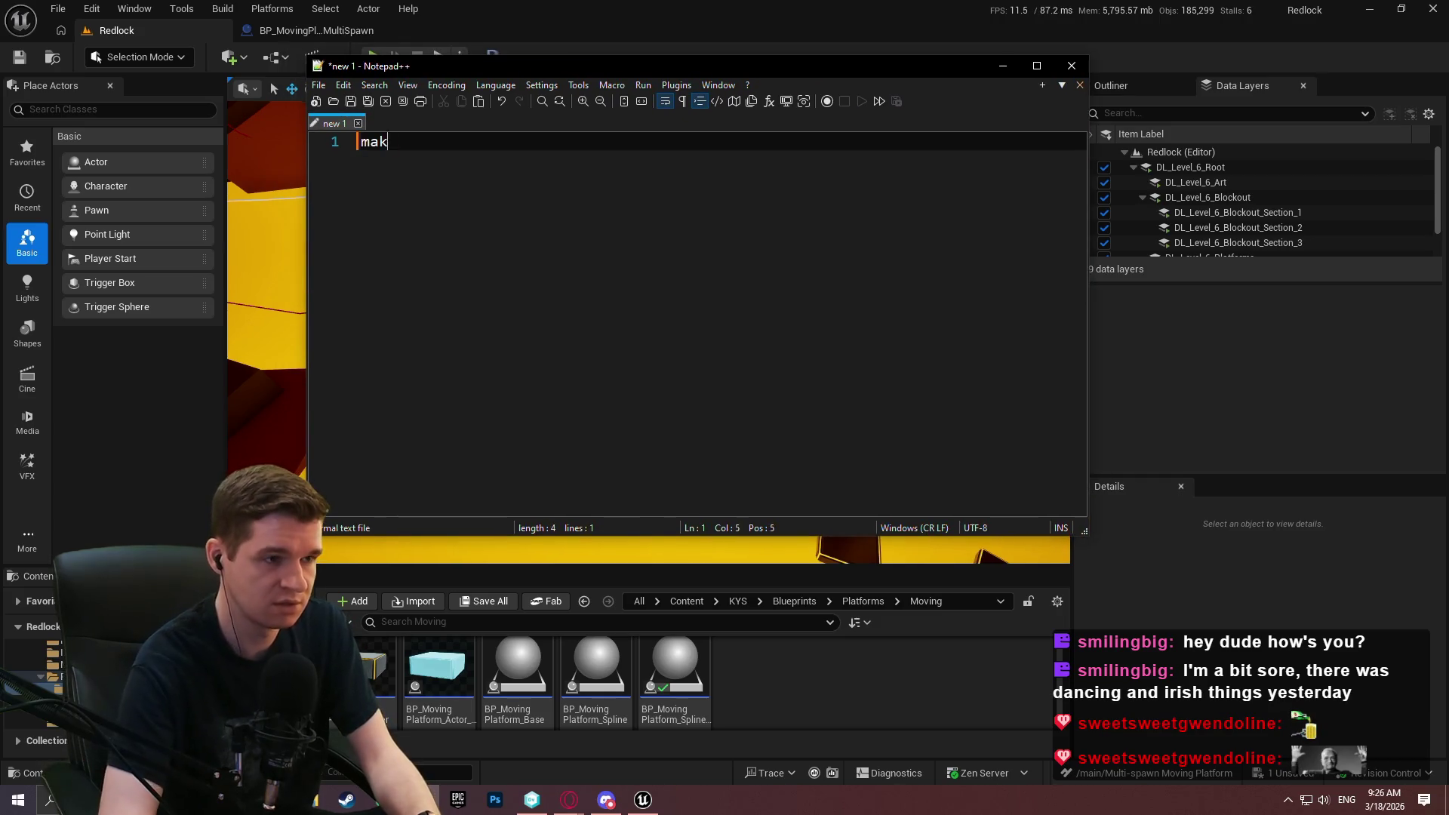
type("e functio")
key("BackSpace")
key("BackSpace")
type("i")
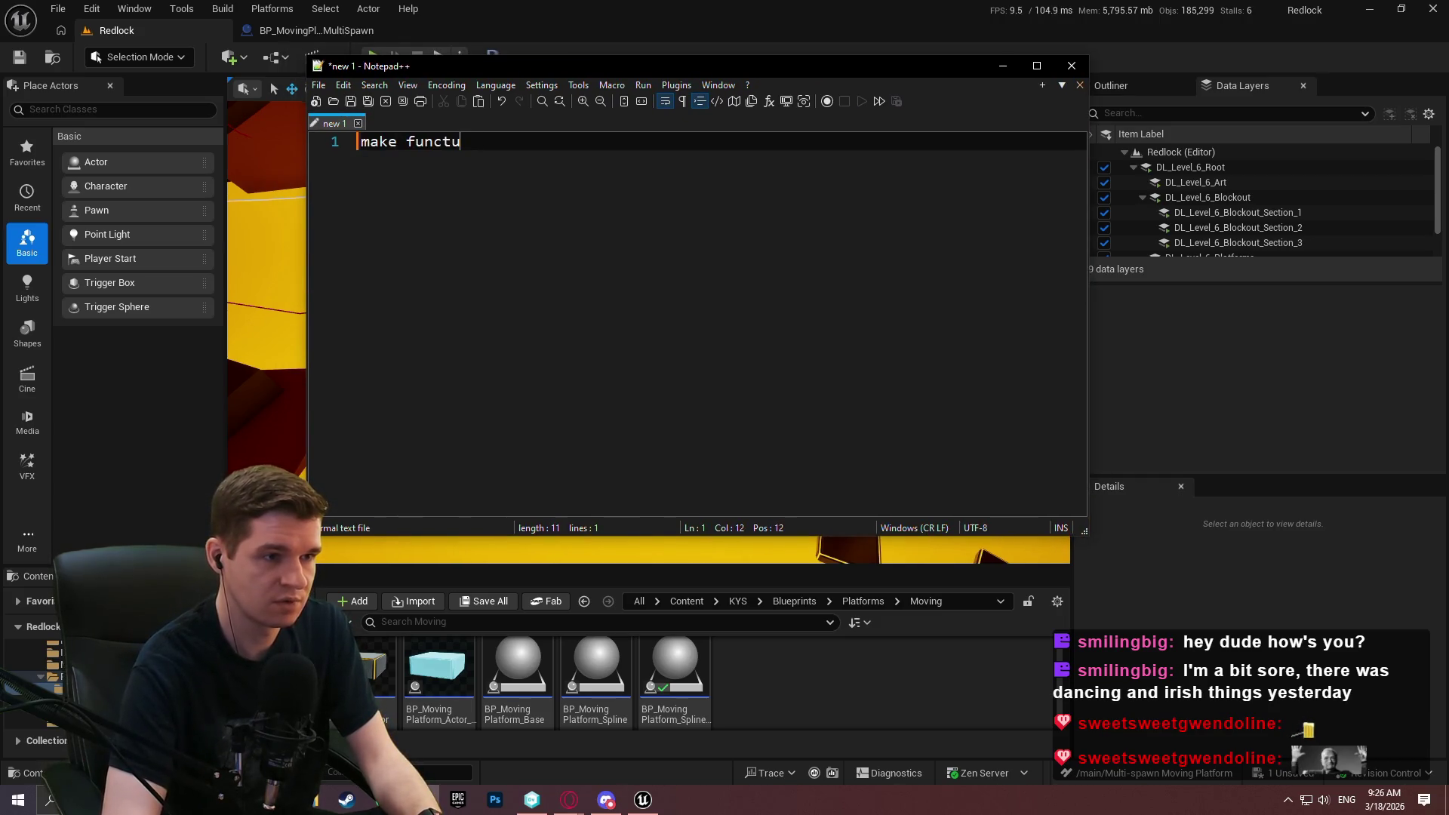
key("BackSpace")
type("to")
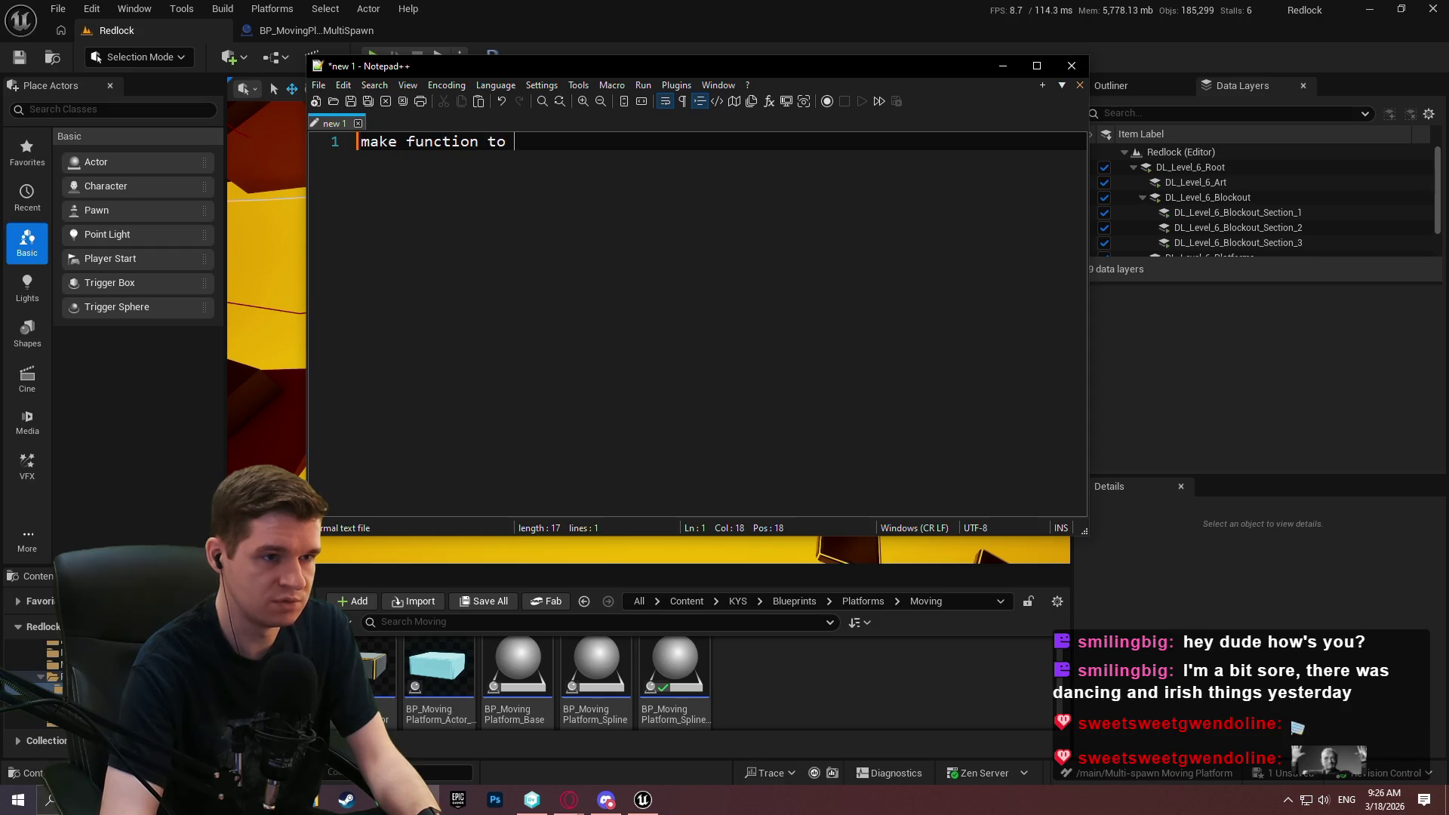
type("rep")
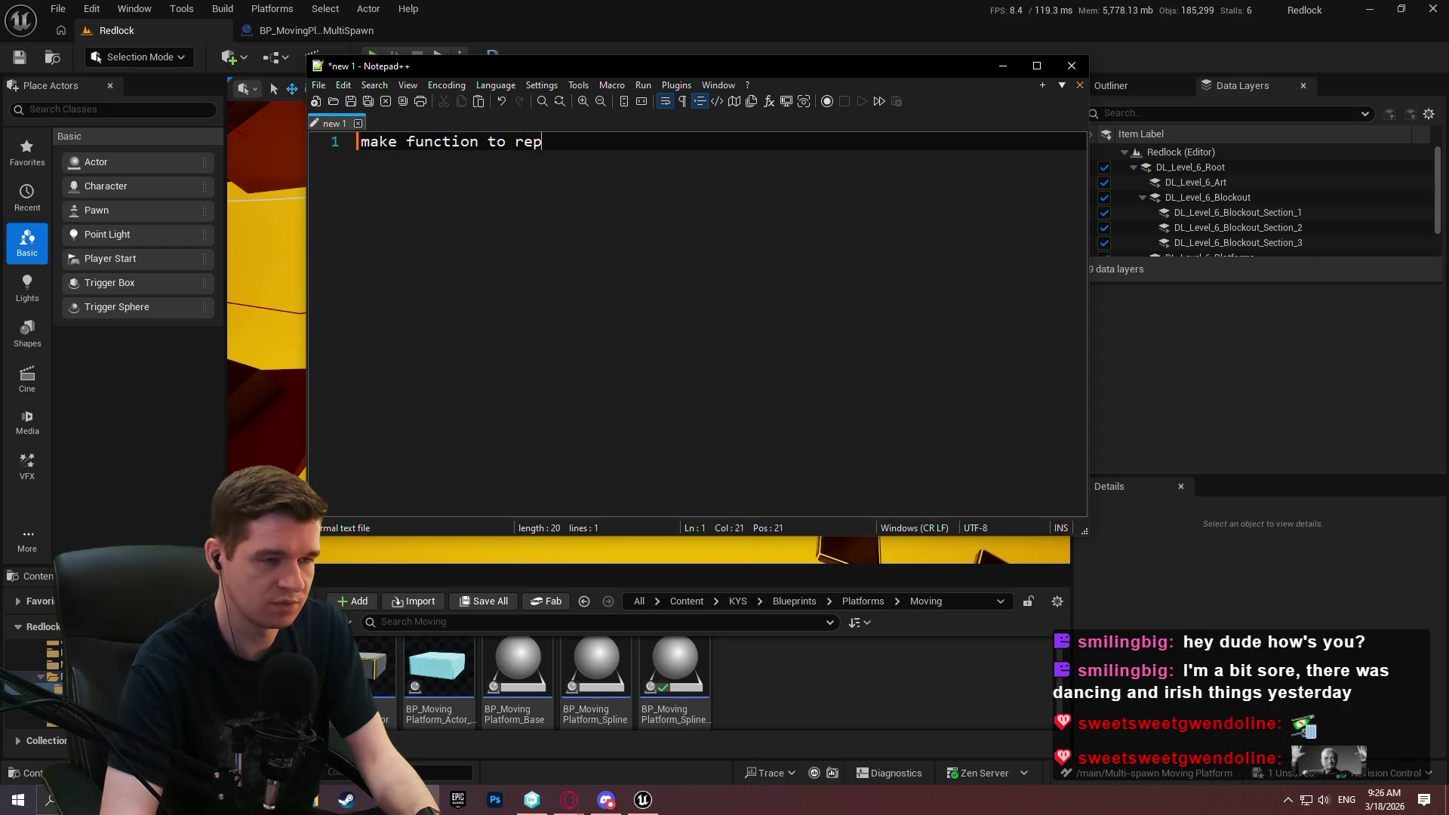
type("opulate spl")
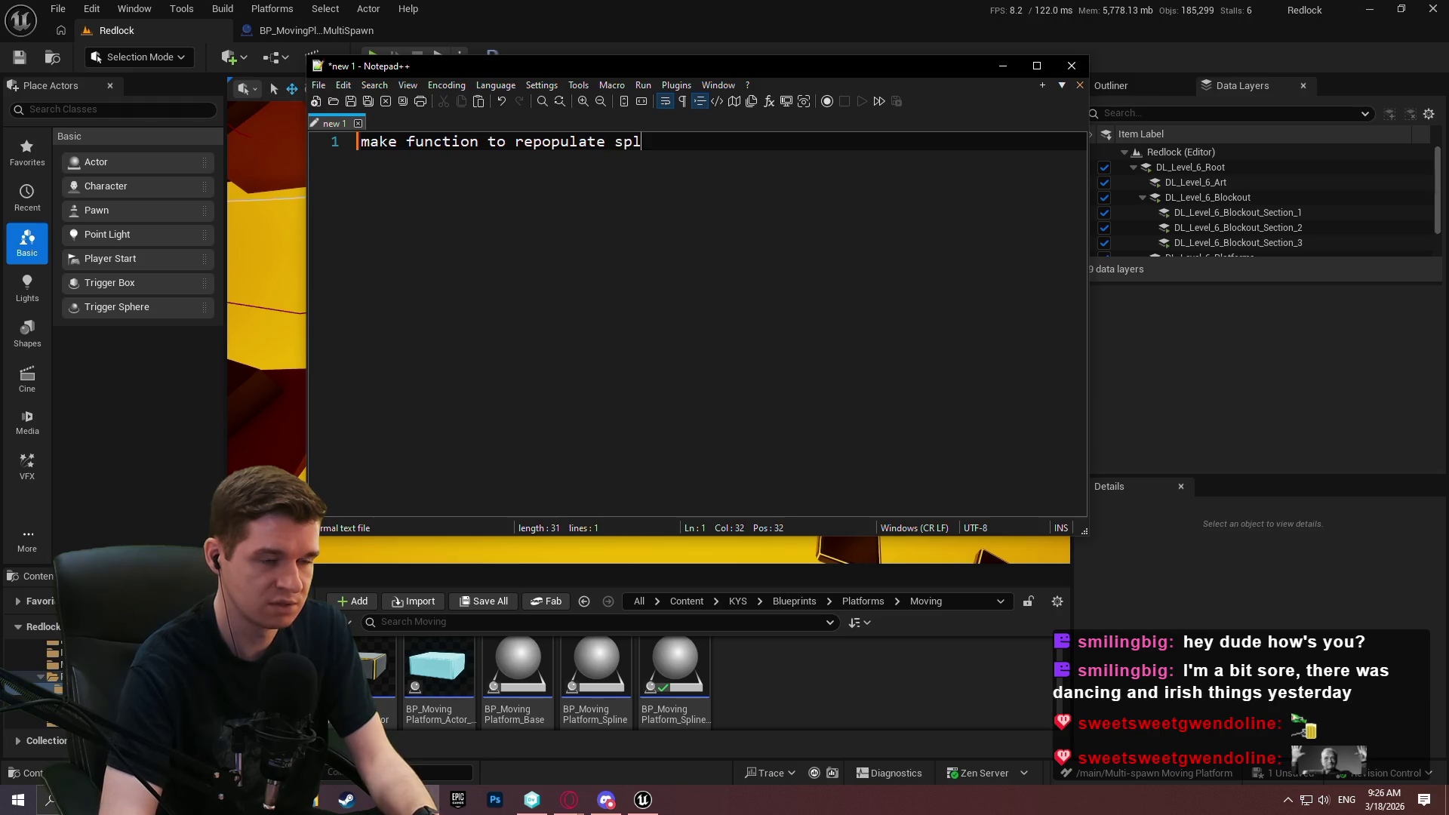
type("ine with point")
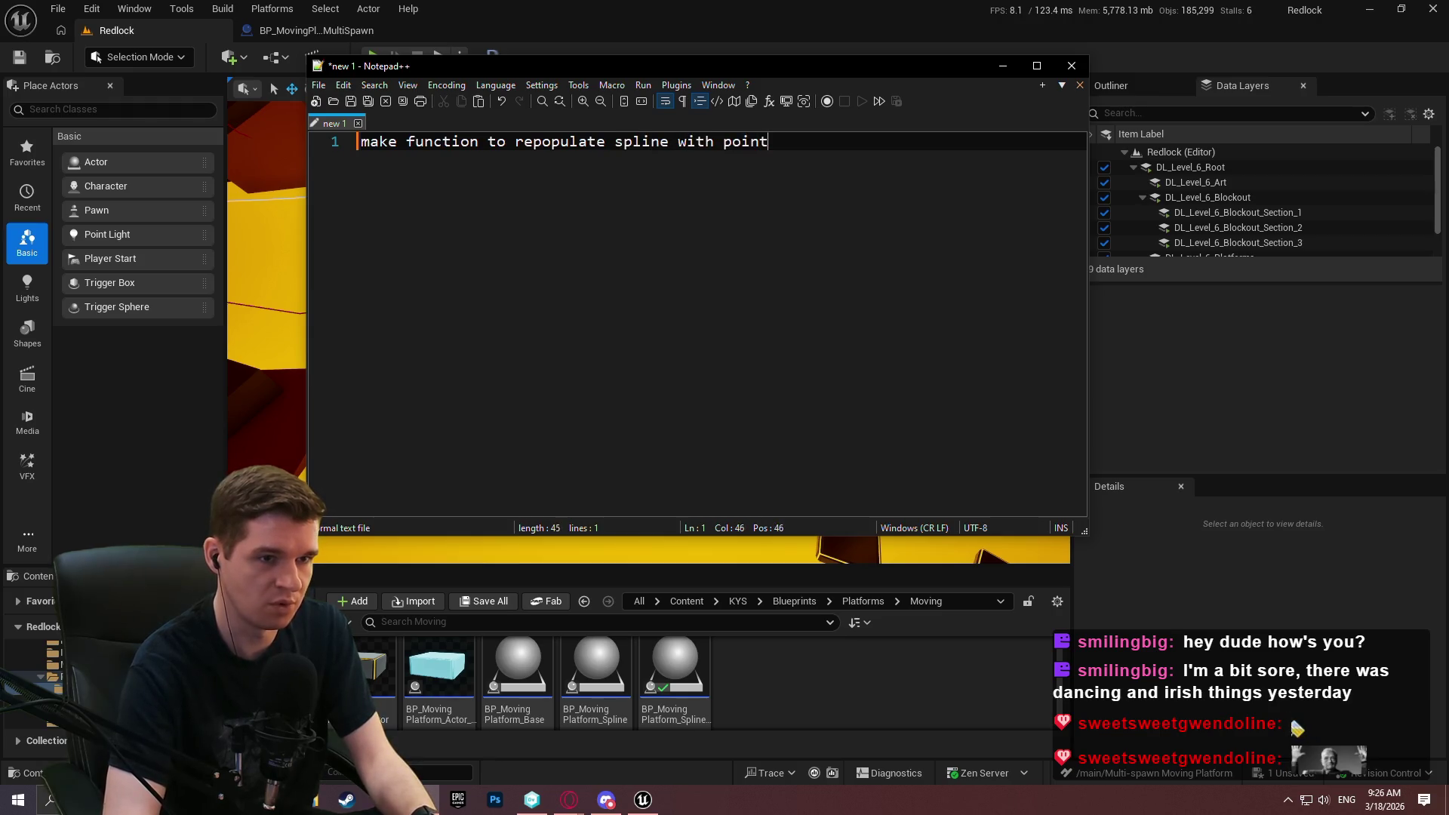
type("s thaequi")
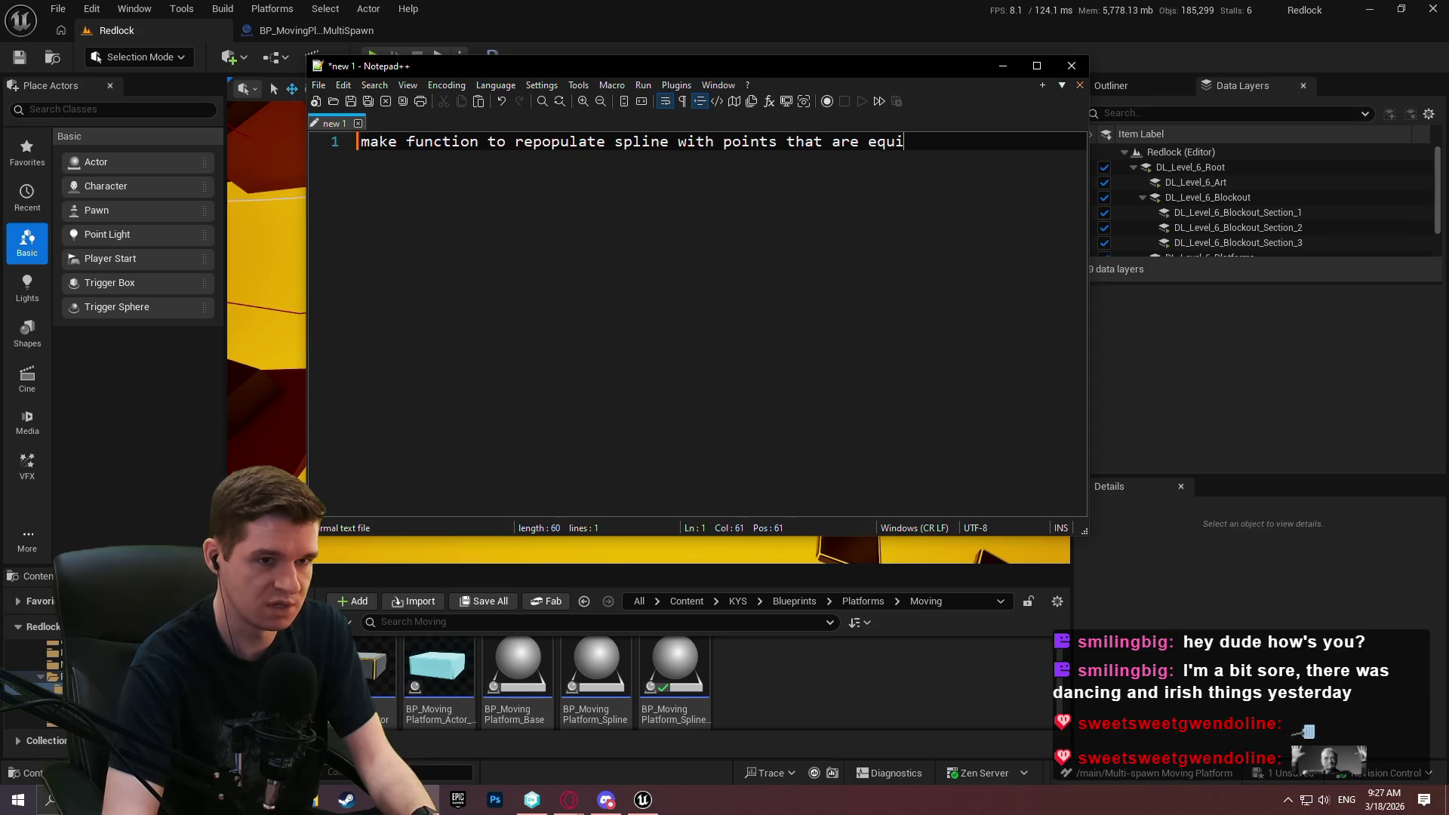
type("distant")
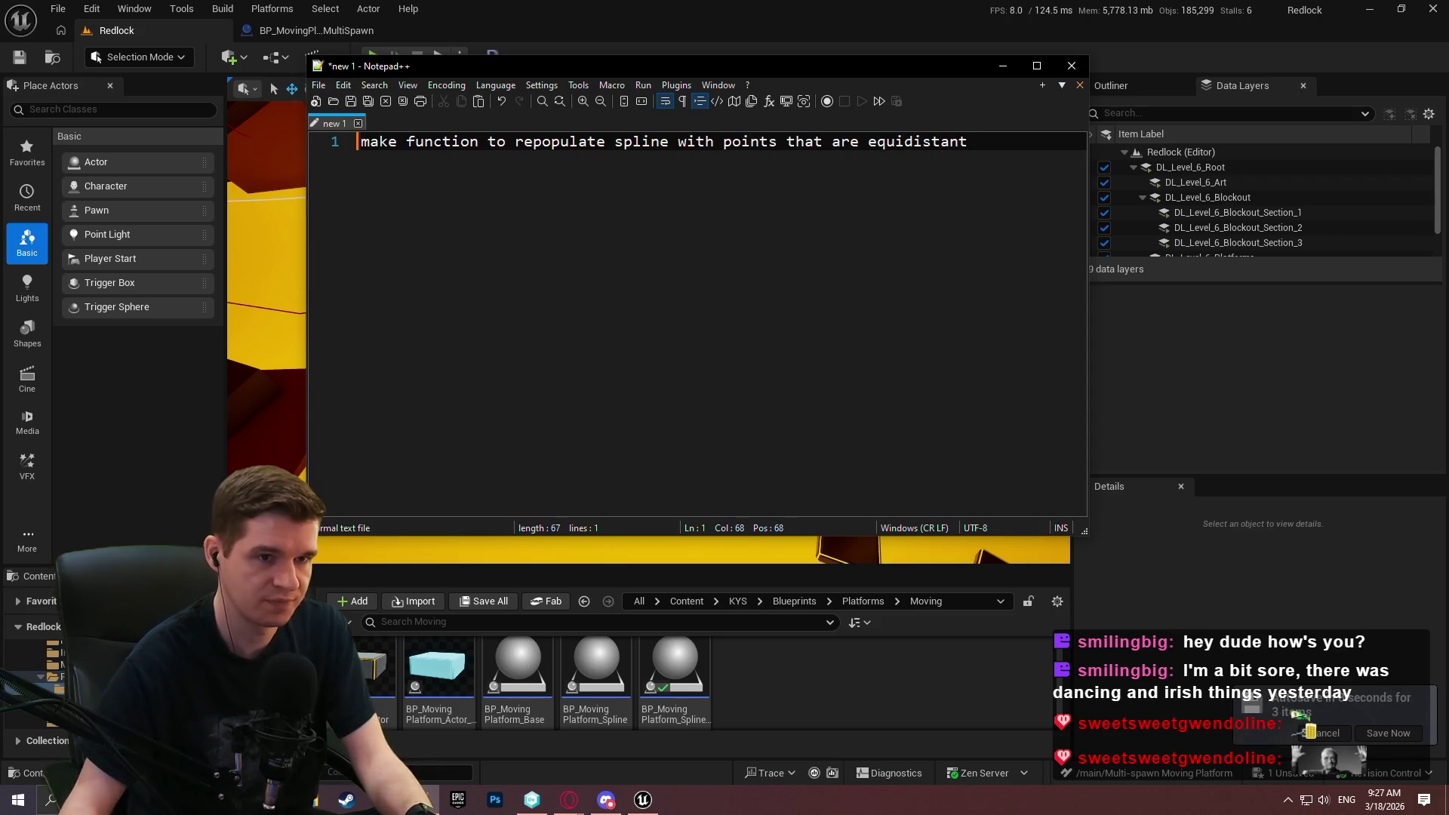
left_click(1229, 615)
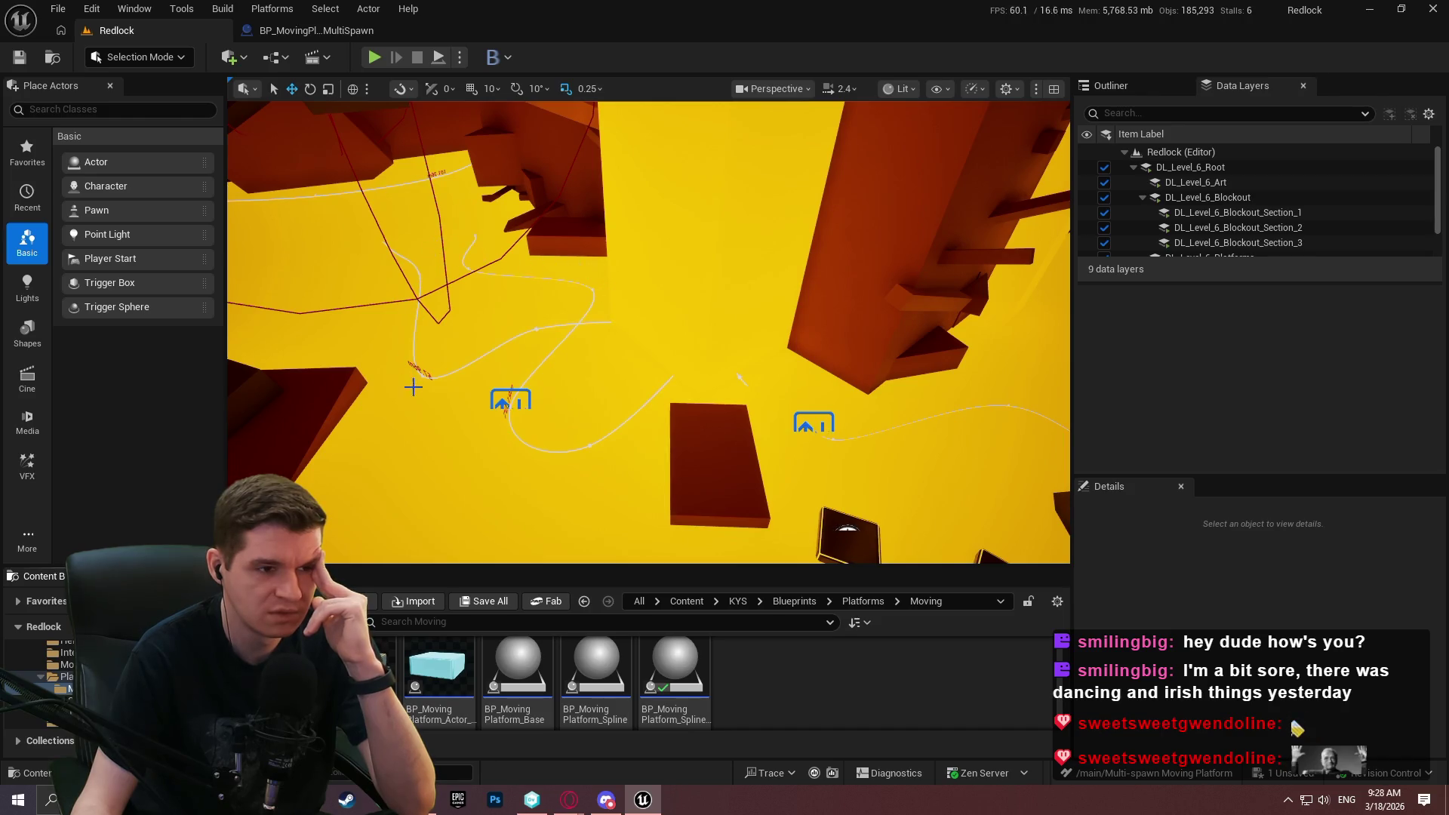
Swing the view toward the 86.37 m spline route and switch the viewport to immersive fullscreen.
left_click_drag(540, 444, 498, 456)
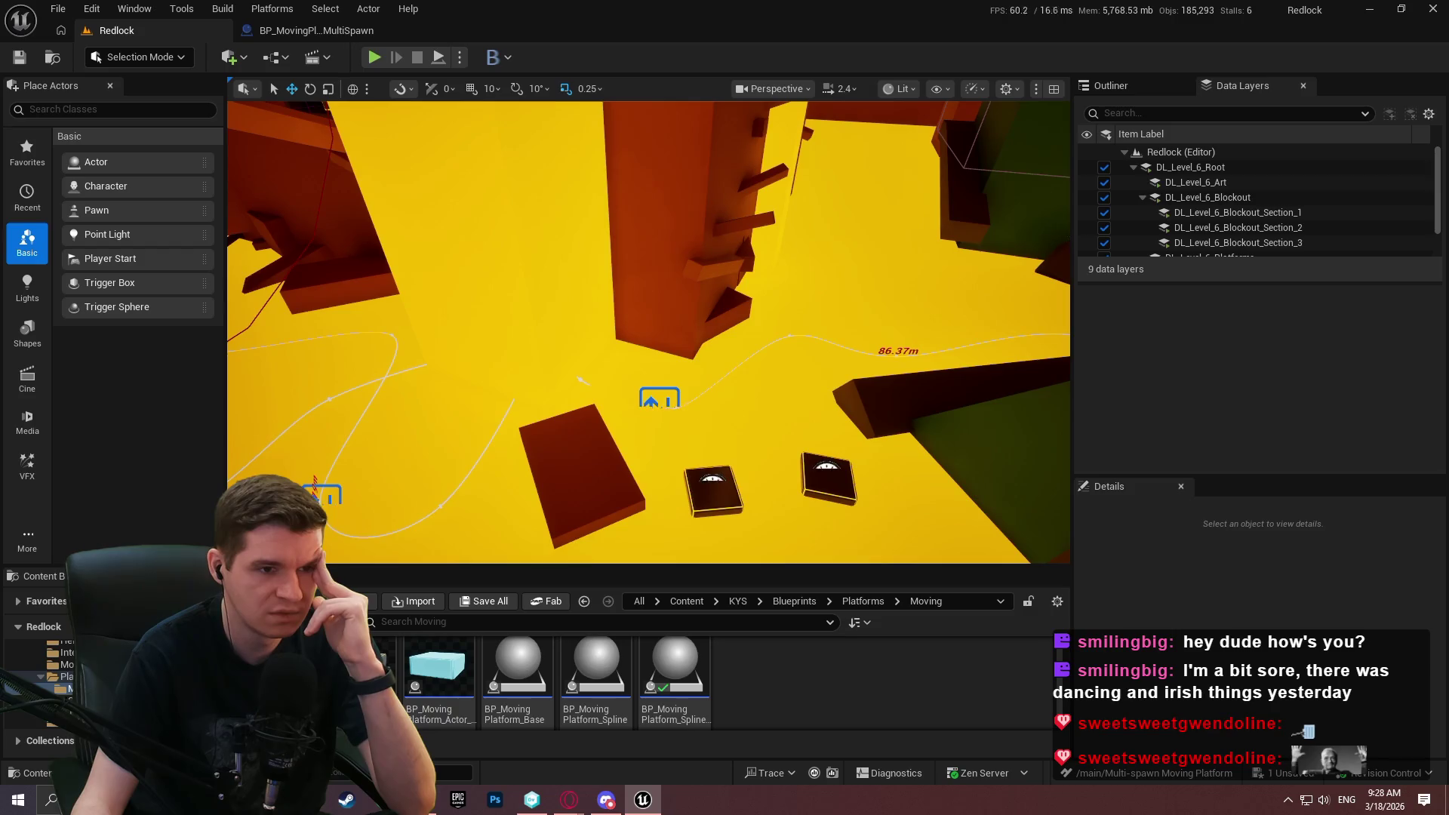
mouse_move(647, 437)
left_mouse_down()
mouse_move(634, 440)
mouse_move(714, 433)
left_mouse_up()
key("F11")
left_click_drag(737, 354, 736, 377)
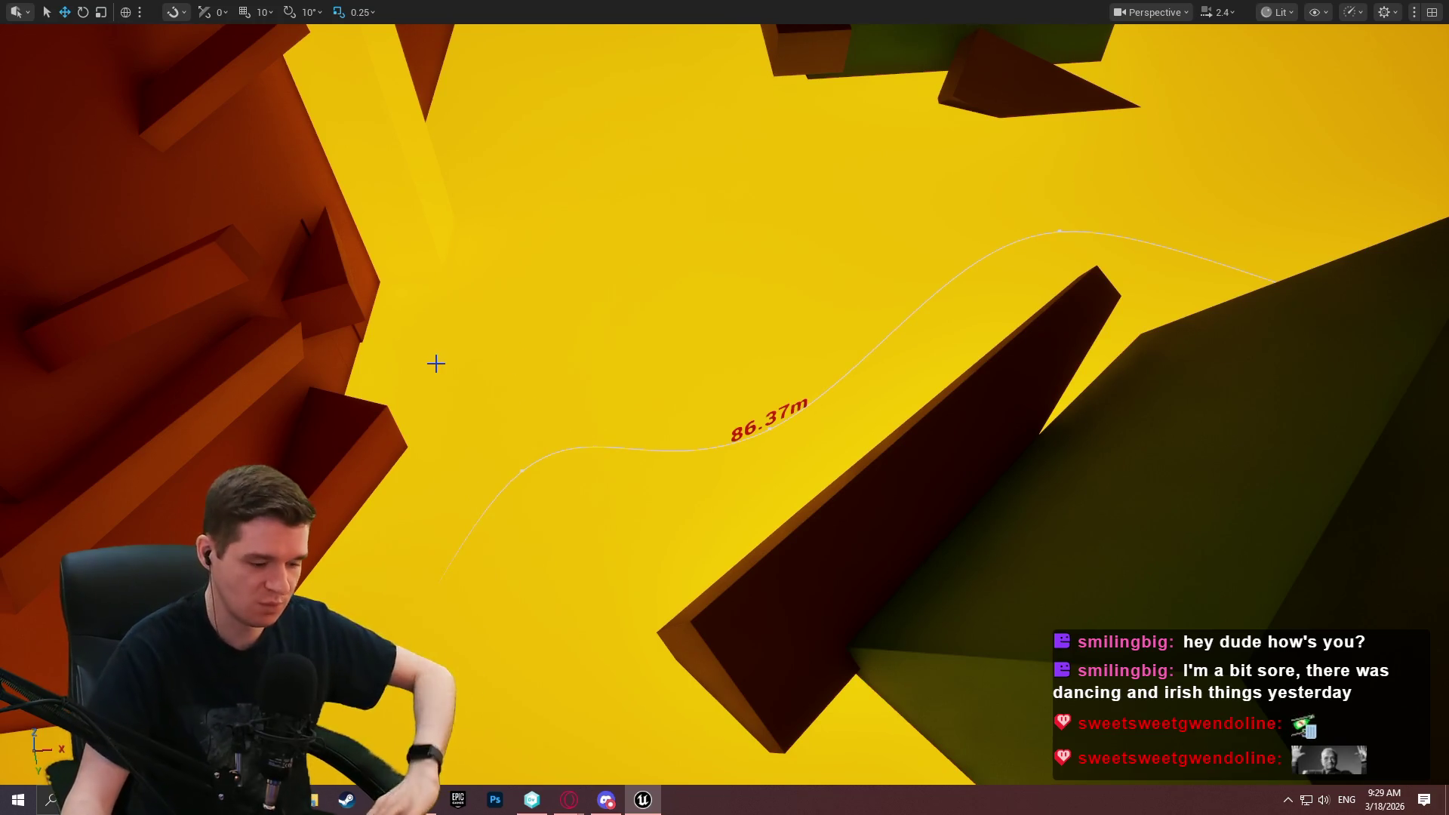
Select the platform's spline and nudge one of its points slightly down.
left_click_drag(663, 430, 663, 355)
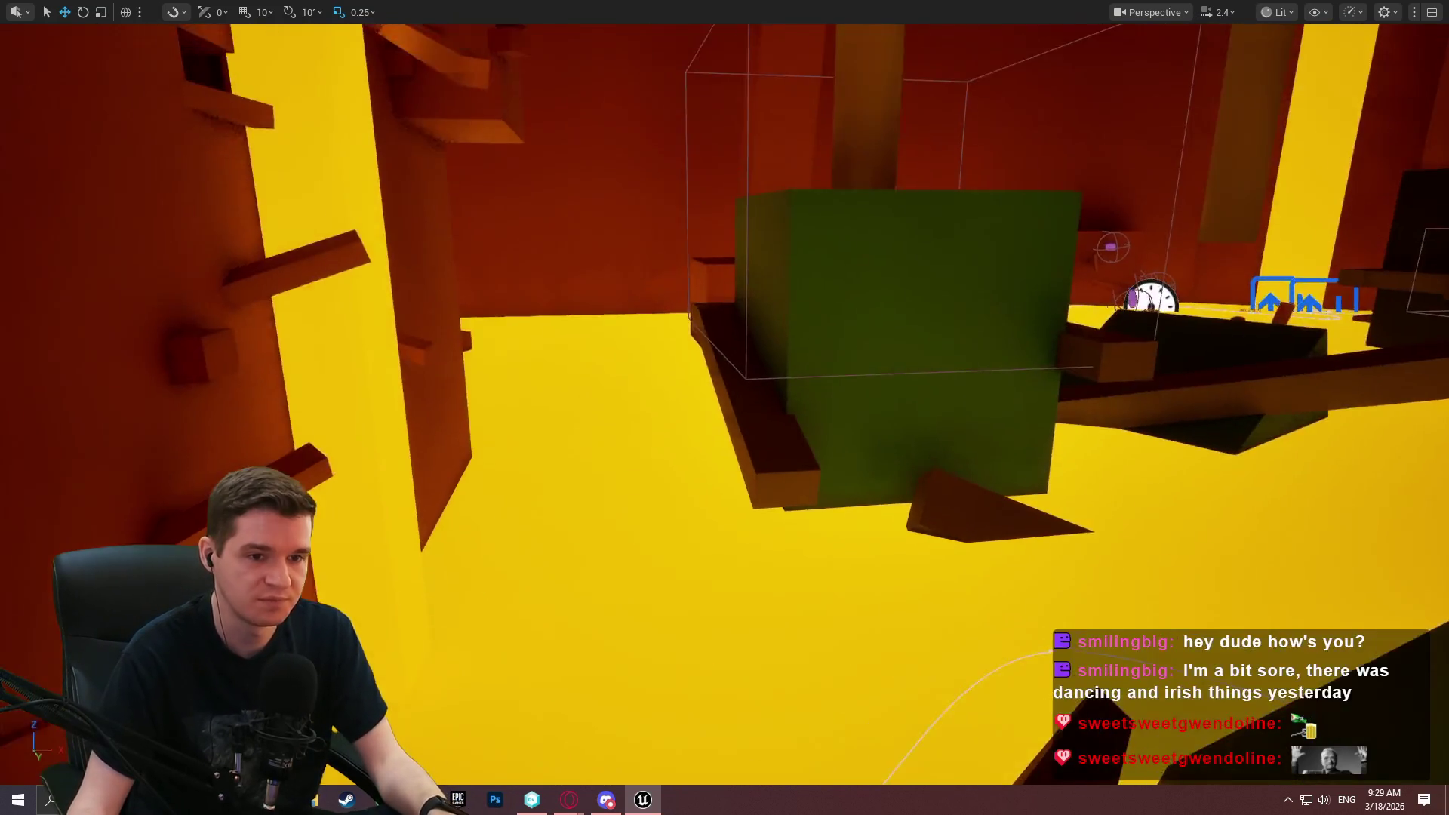
scroll(724, 408, "up", 1)
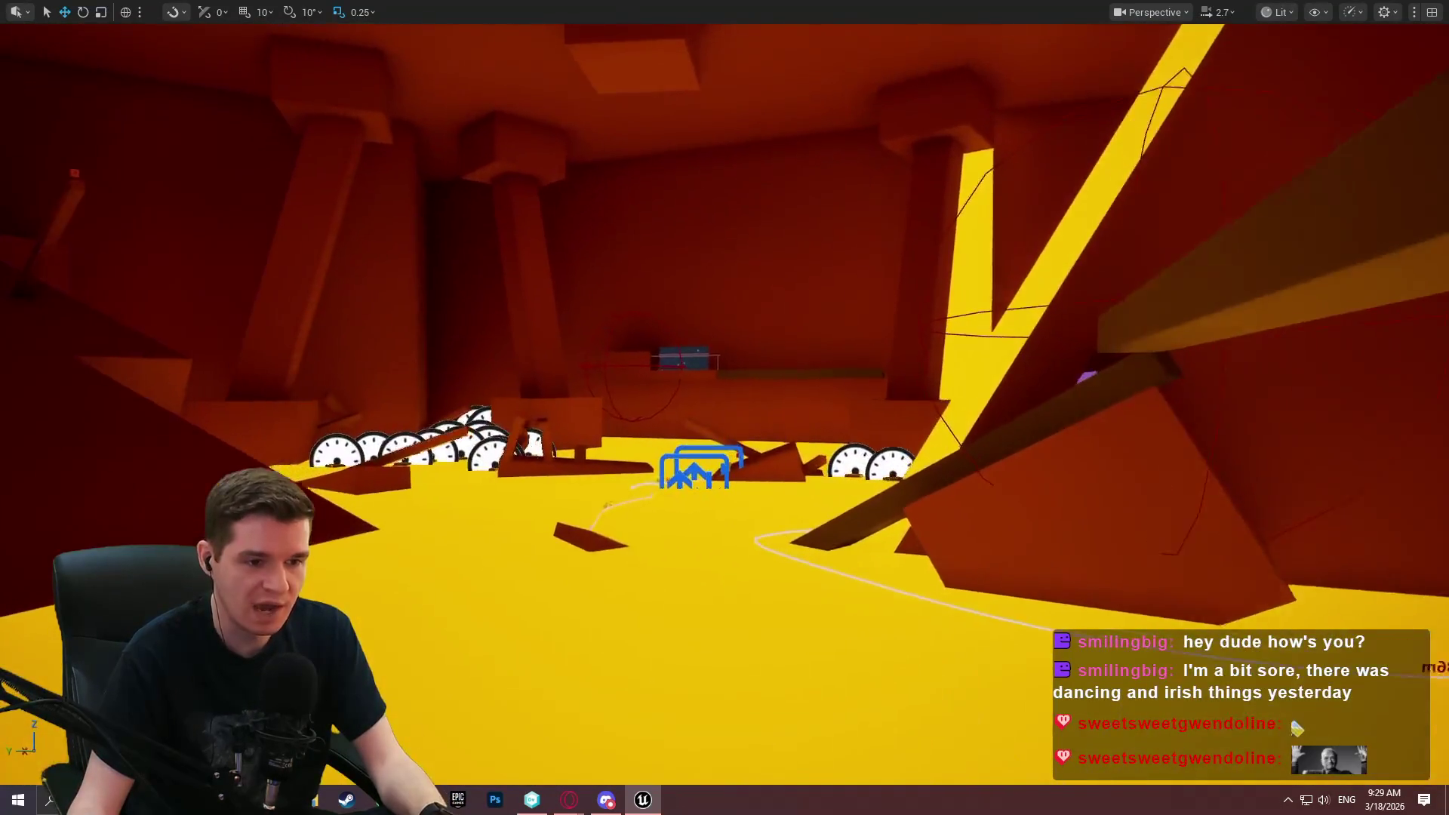
scroll(724, 408, "up", 1)
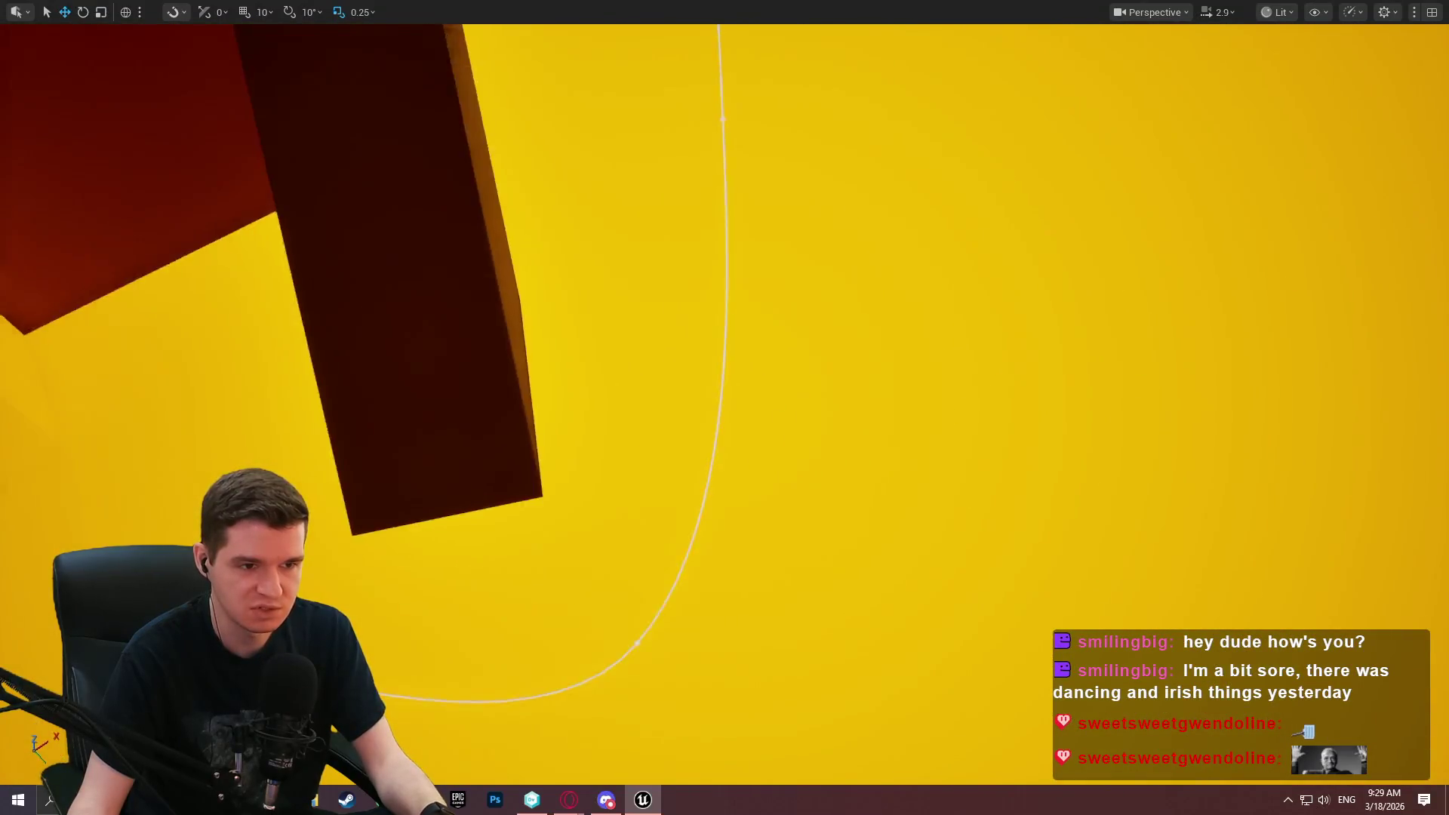
mouse_move(746, 480)
left_mouse_down()
mouse_move(709, 559)
mouse_move(757, 448)
mouse_move(749, 411)
left_mouse_up()
left_click(743, 471)
left_click(745, 466)
left_click_drag(747, 402, 748, 407)
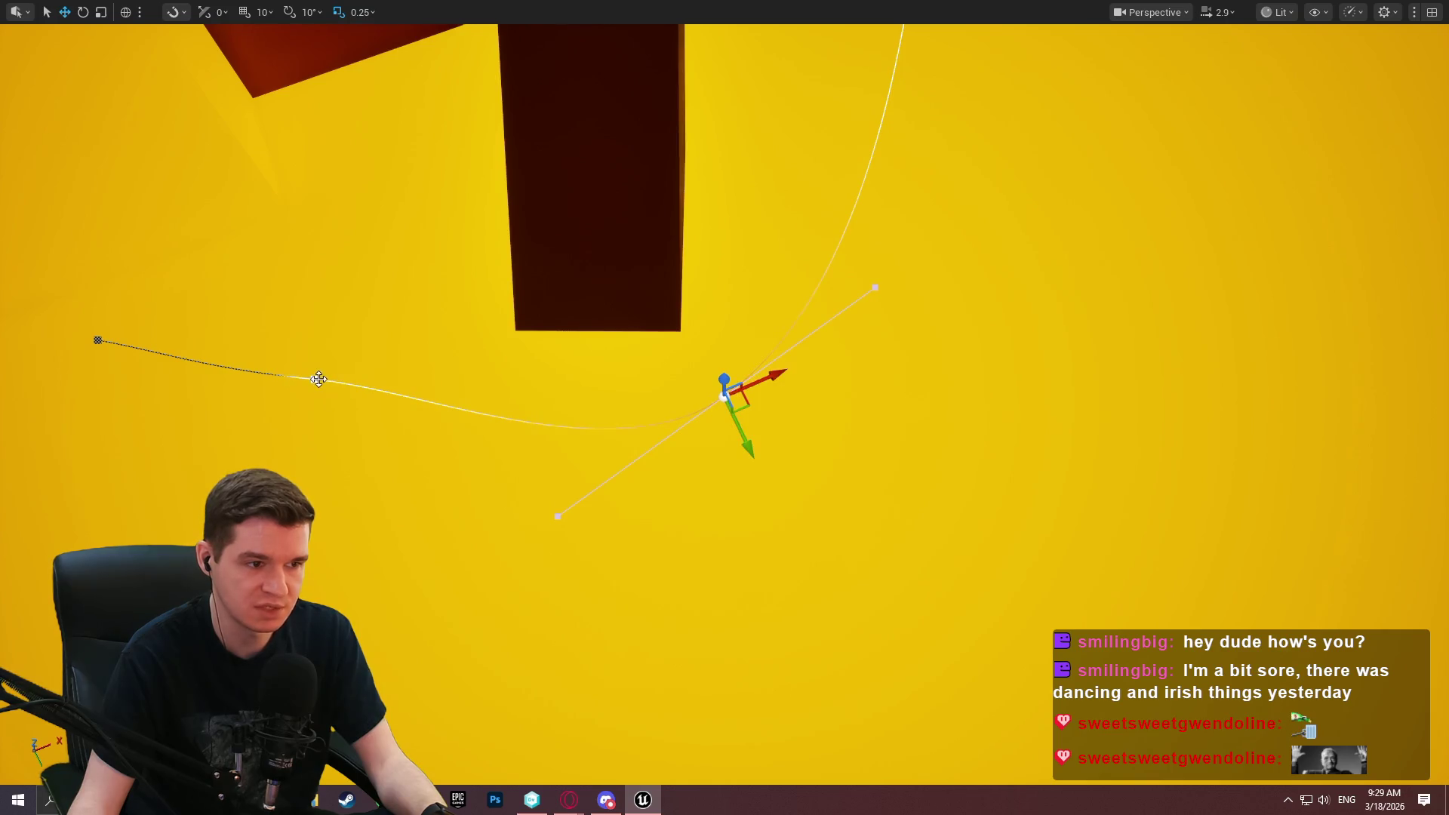
Raise that point's tangent handle to bend the spline curve upward.
left_click(554, 513)
left_click_drag(581, 522, 588, 470)
mouse_move(795, 443)
left_mouse_down()
mouse_move(755, 483)
mouse_move(815, 453)
mouse_move(785, 431)
mouse_move(830, 445)
mouse_move(861, 430)
mouse_move(845, 437)
left_mouse_up()
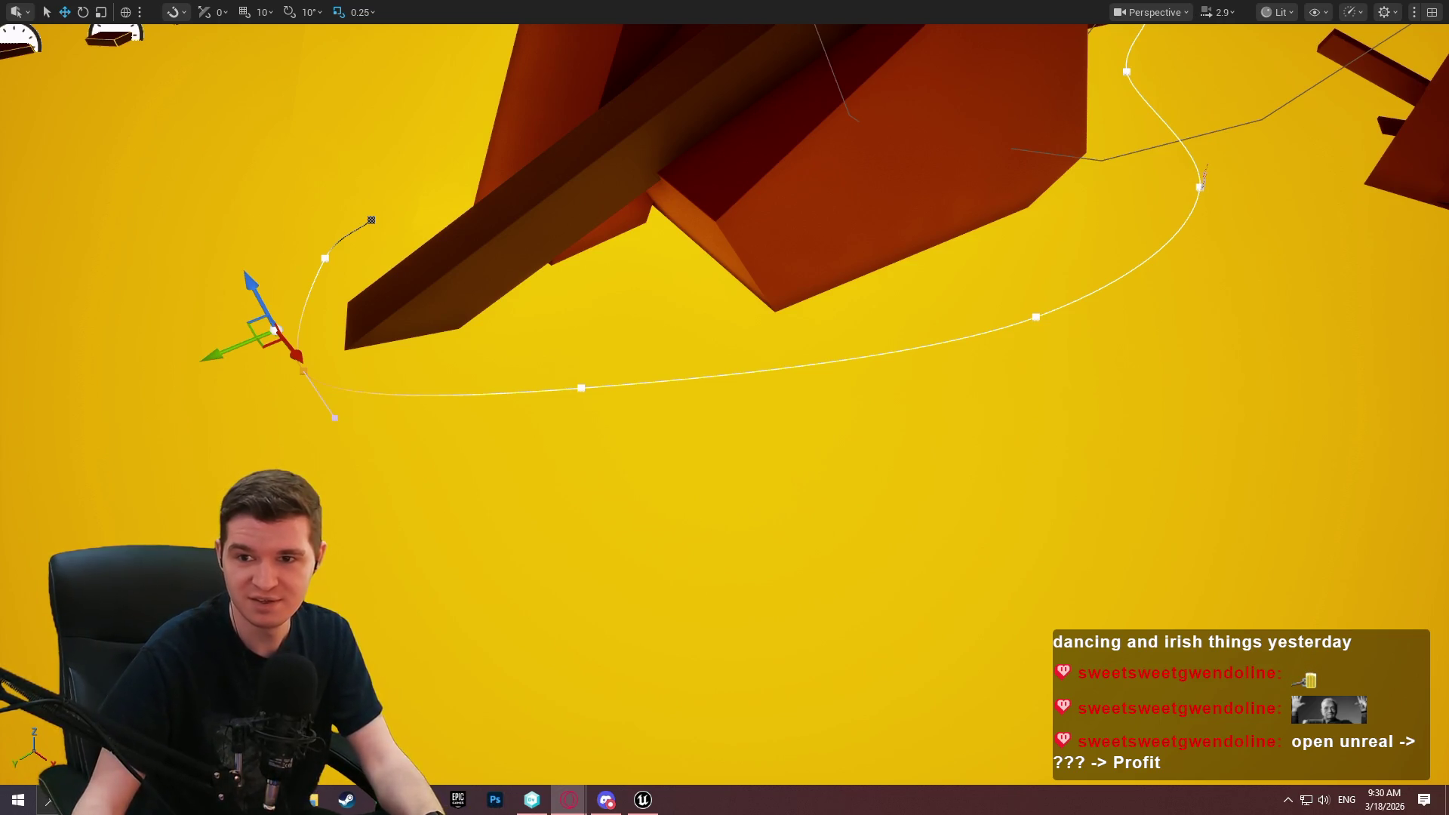
key("alt+Tab")
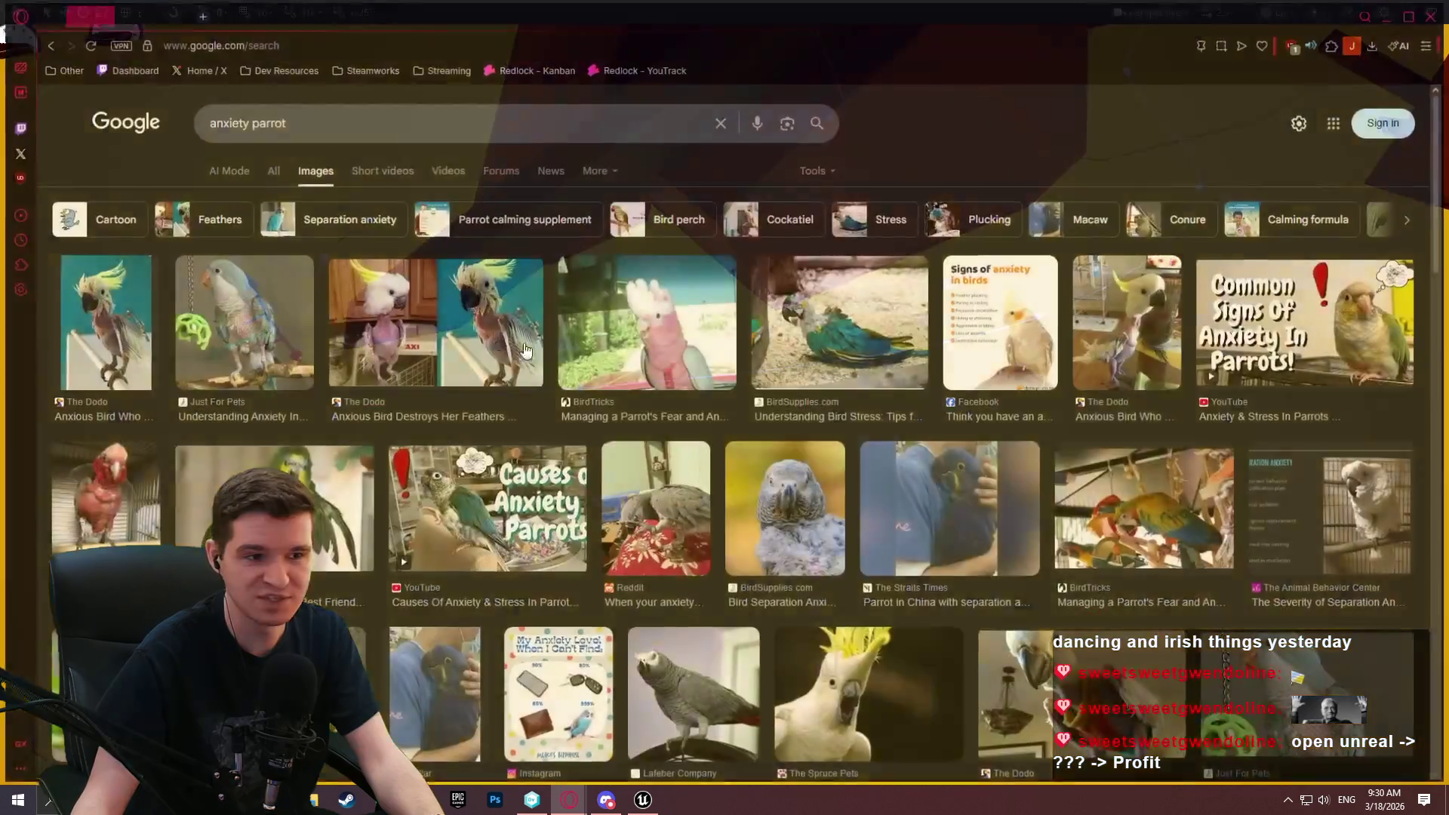
Open The Dodo's anxious parrot image in a new tab, view it, then close Opera.
left_click(469, 327)
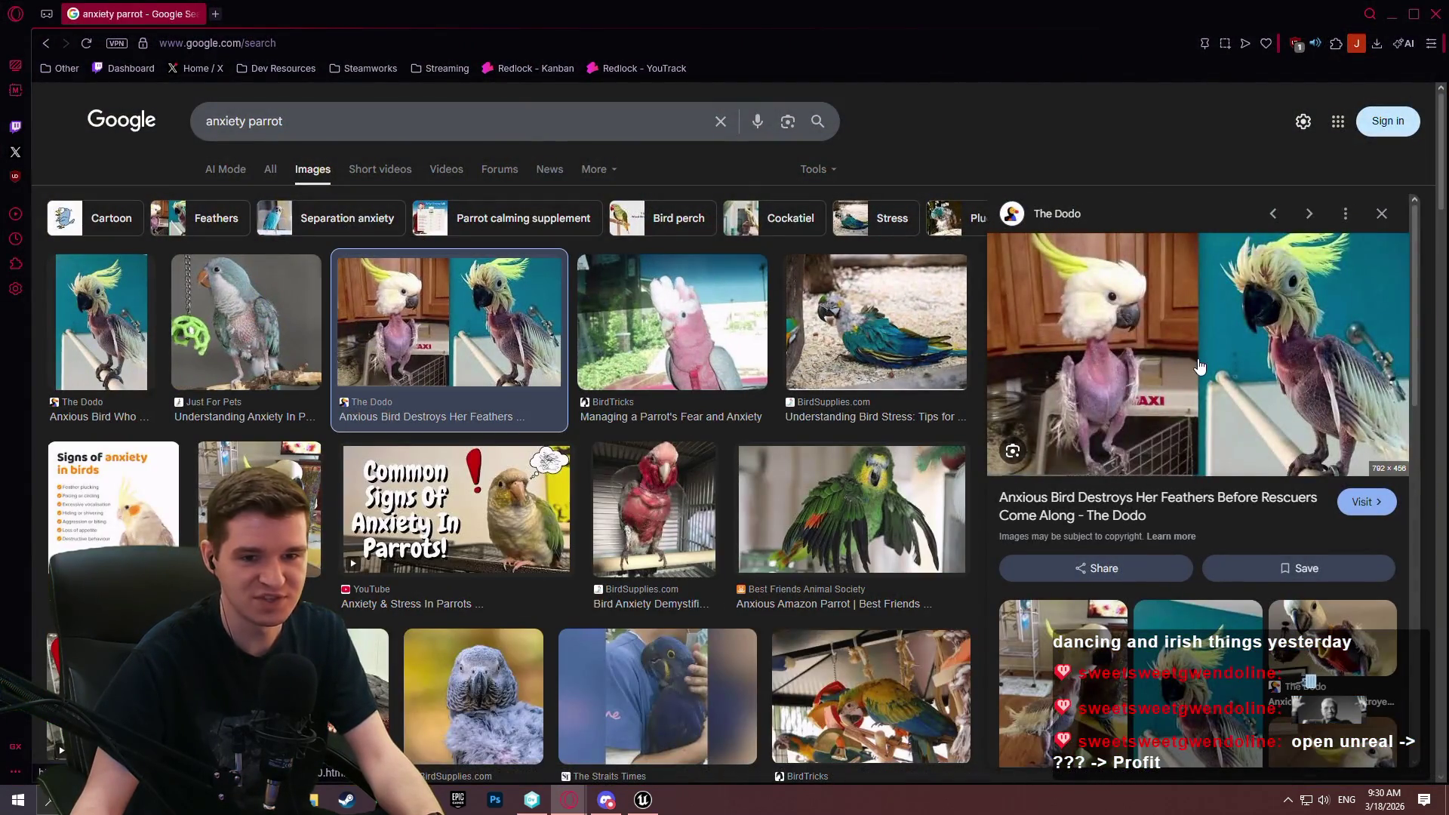
right_click(1181, 373)
left_click(1129, 430)
left_click(264, 13)
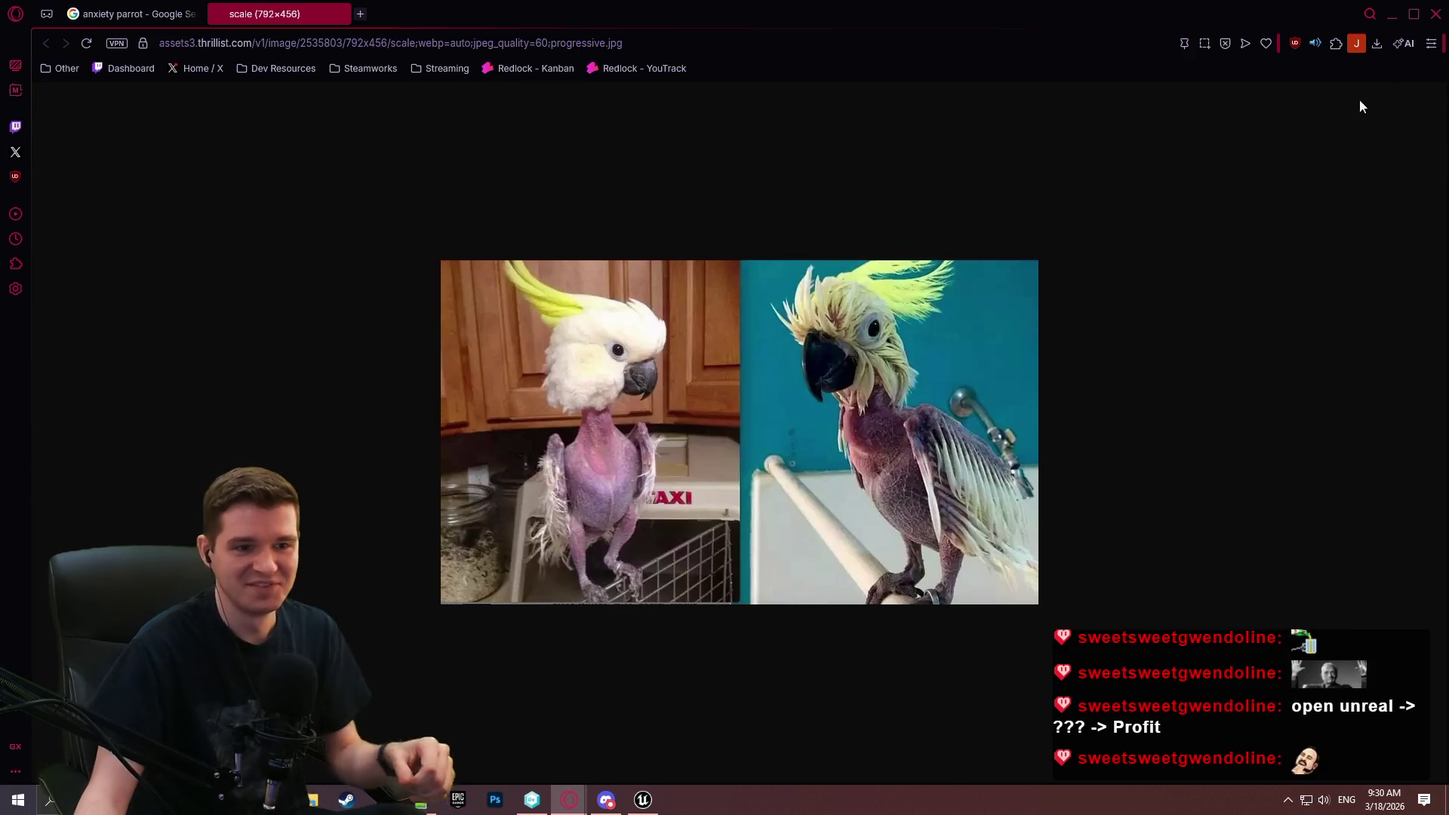
left_click(1435, 14)
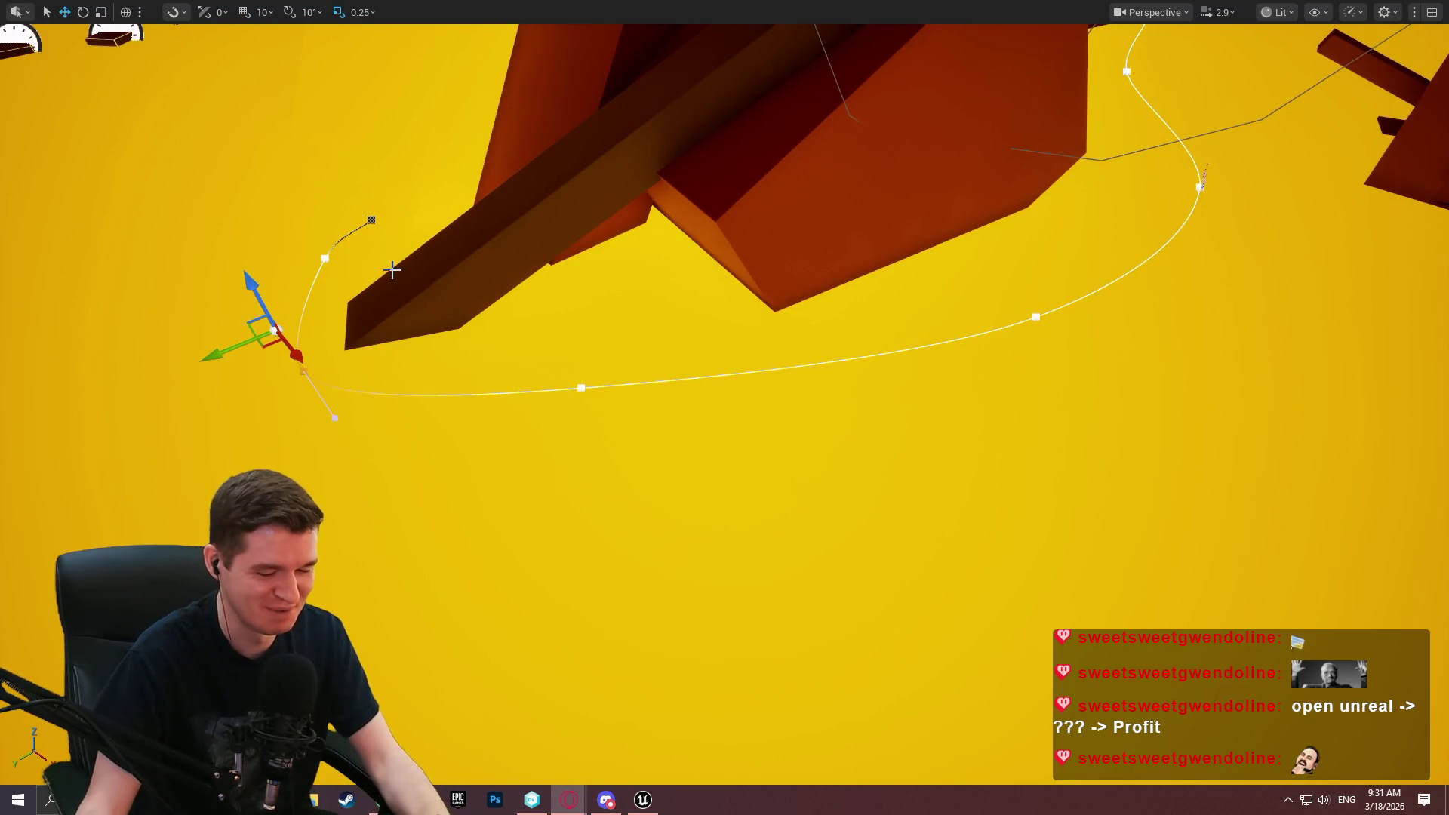
Place a new BP_MovingPlatform_SplineMultiSpawn platform into the level from the Content Browser.
scroll(773, 330, "down", 1)
left_click_drag(773, 329, 747, 304)
scroll(772, 330, "up", 2)
key("F11")
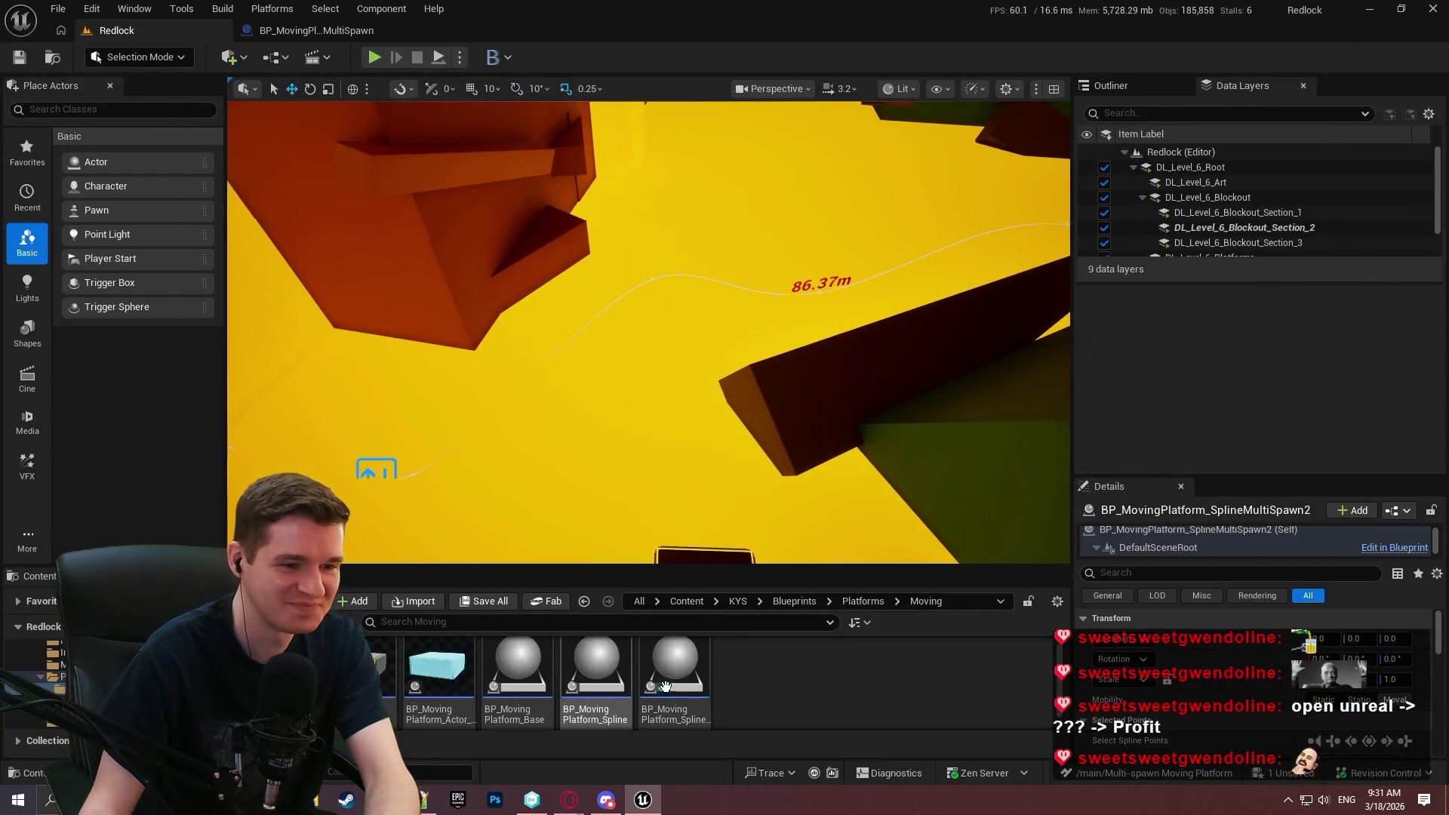
mouse_move(675, 672)
left_mouse_down()
mouse_move(581, 349)
mouse_move(642, 336)
left_mouse_up()
key("F11")
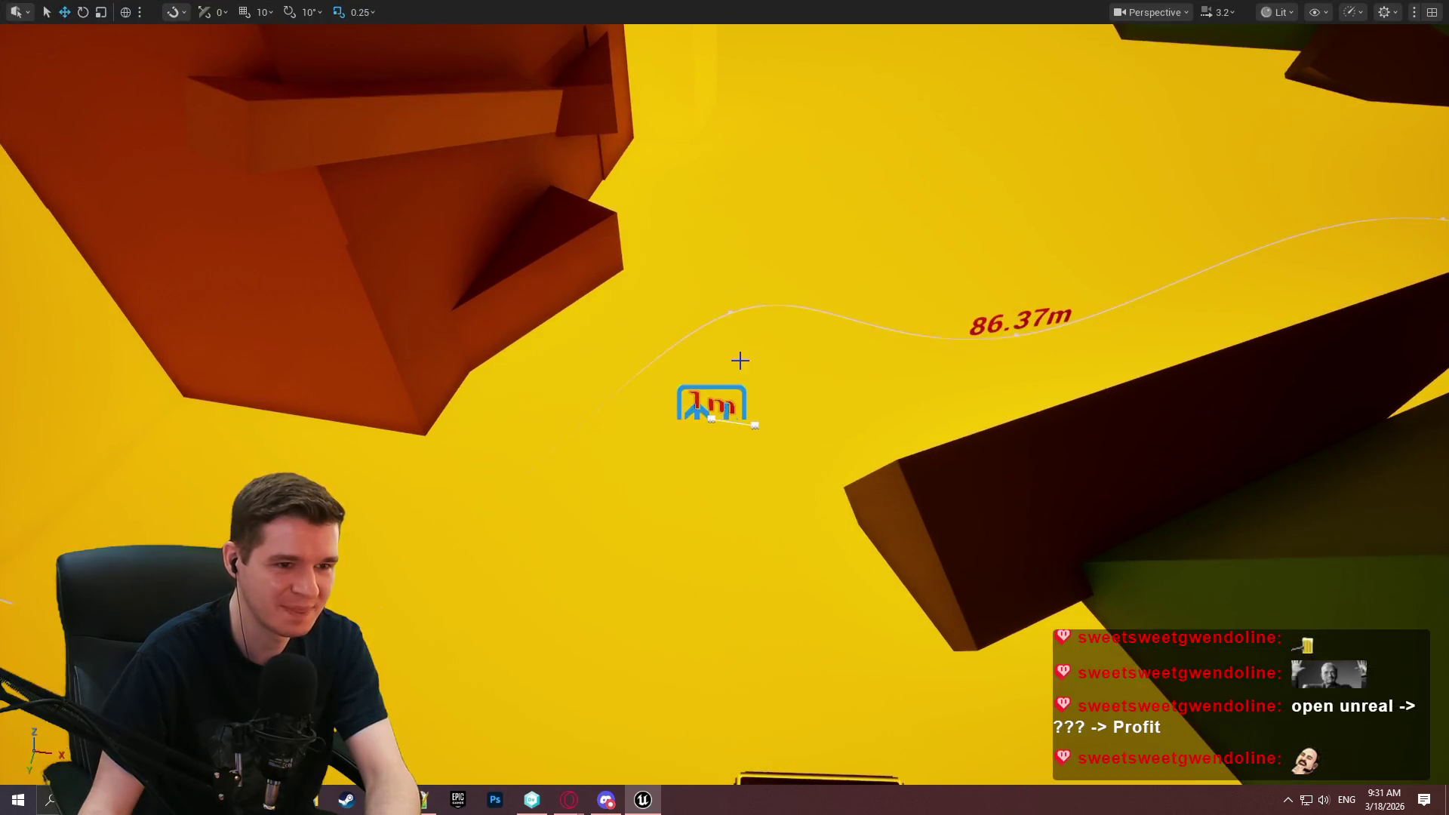
Delete the new platform's spline point at the 1 m marker.
left_click(712, 419)
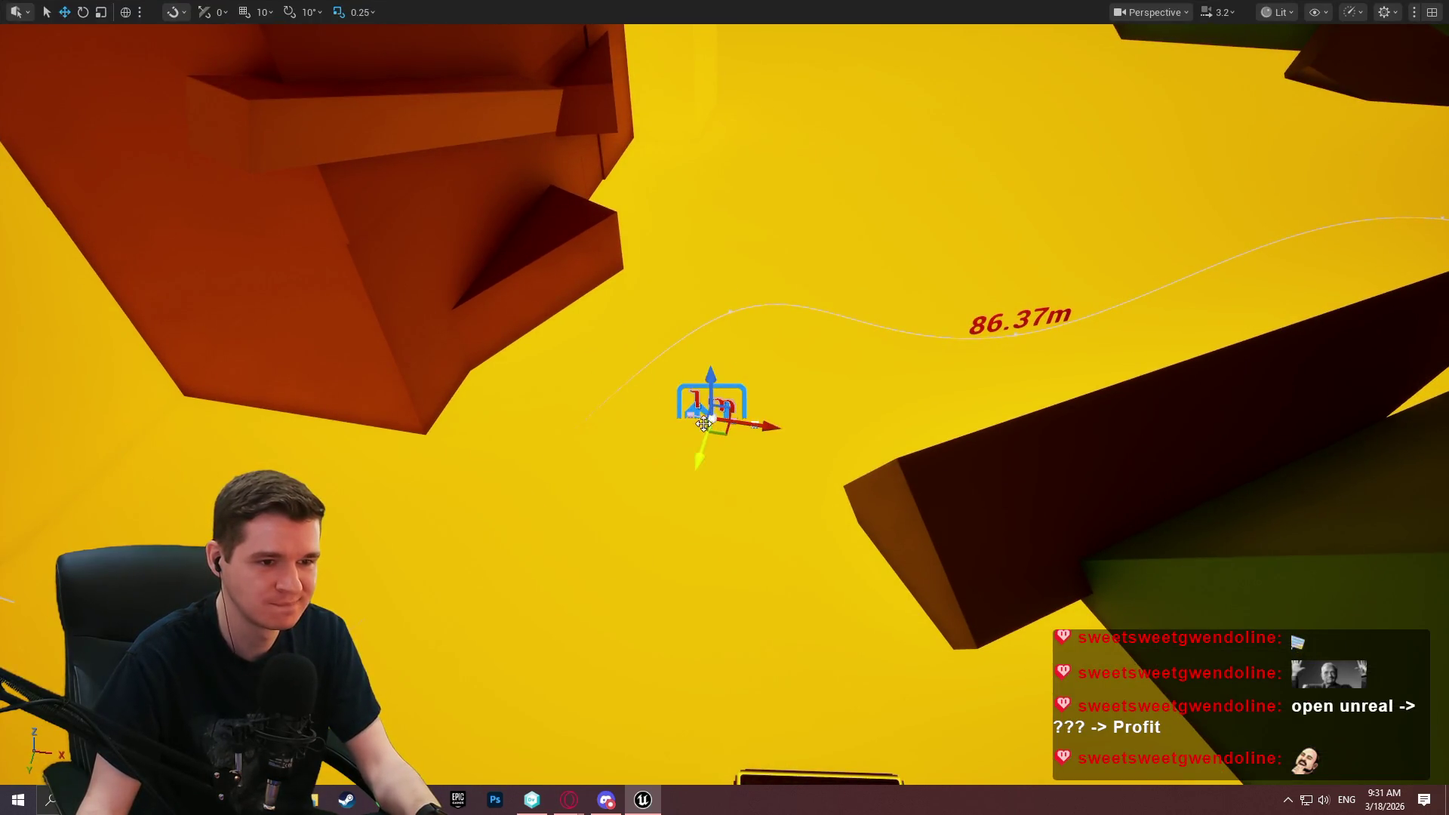
left_click(704, 421)
left_click(711, 412)
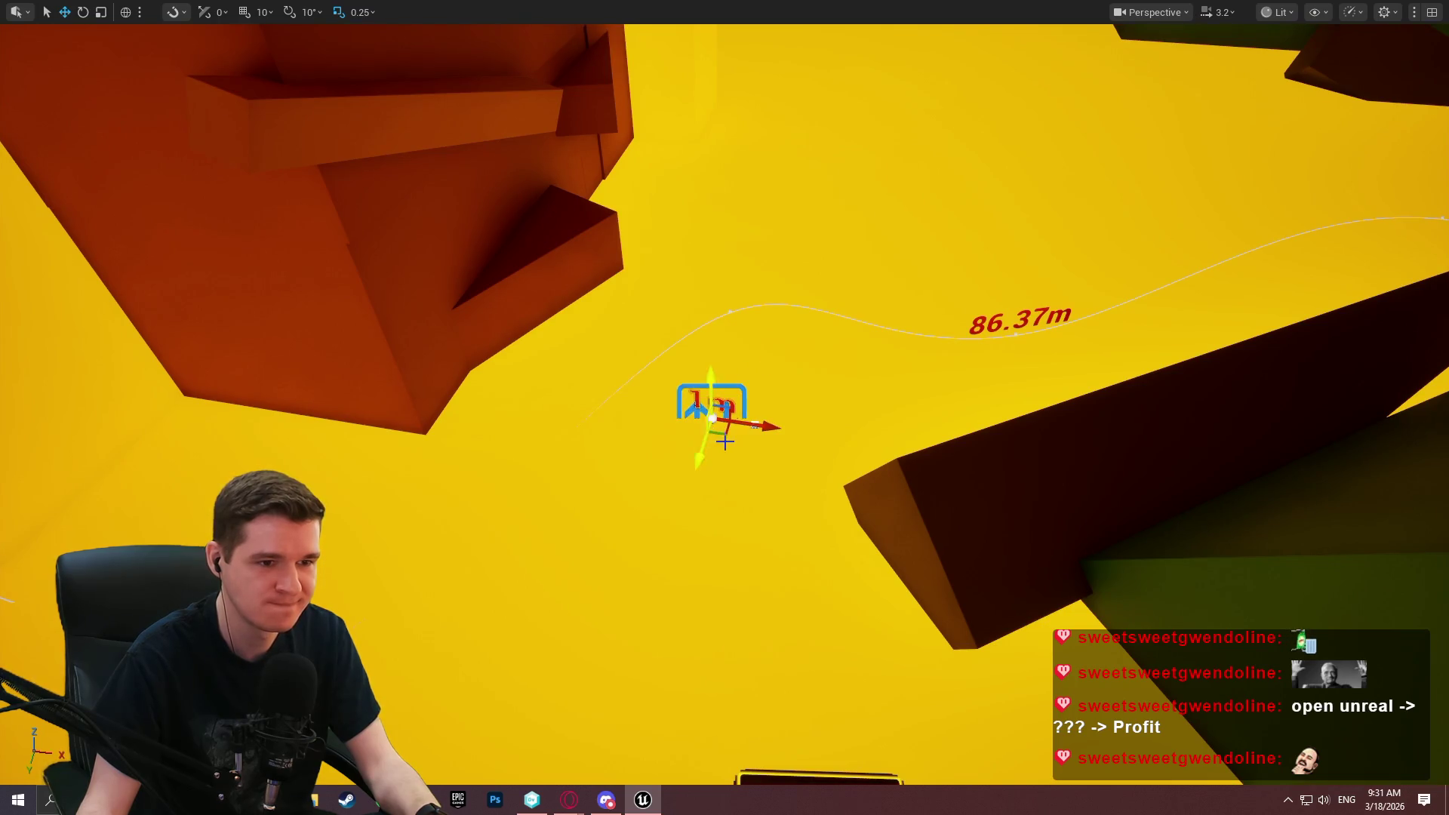
key("Delete")
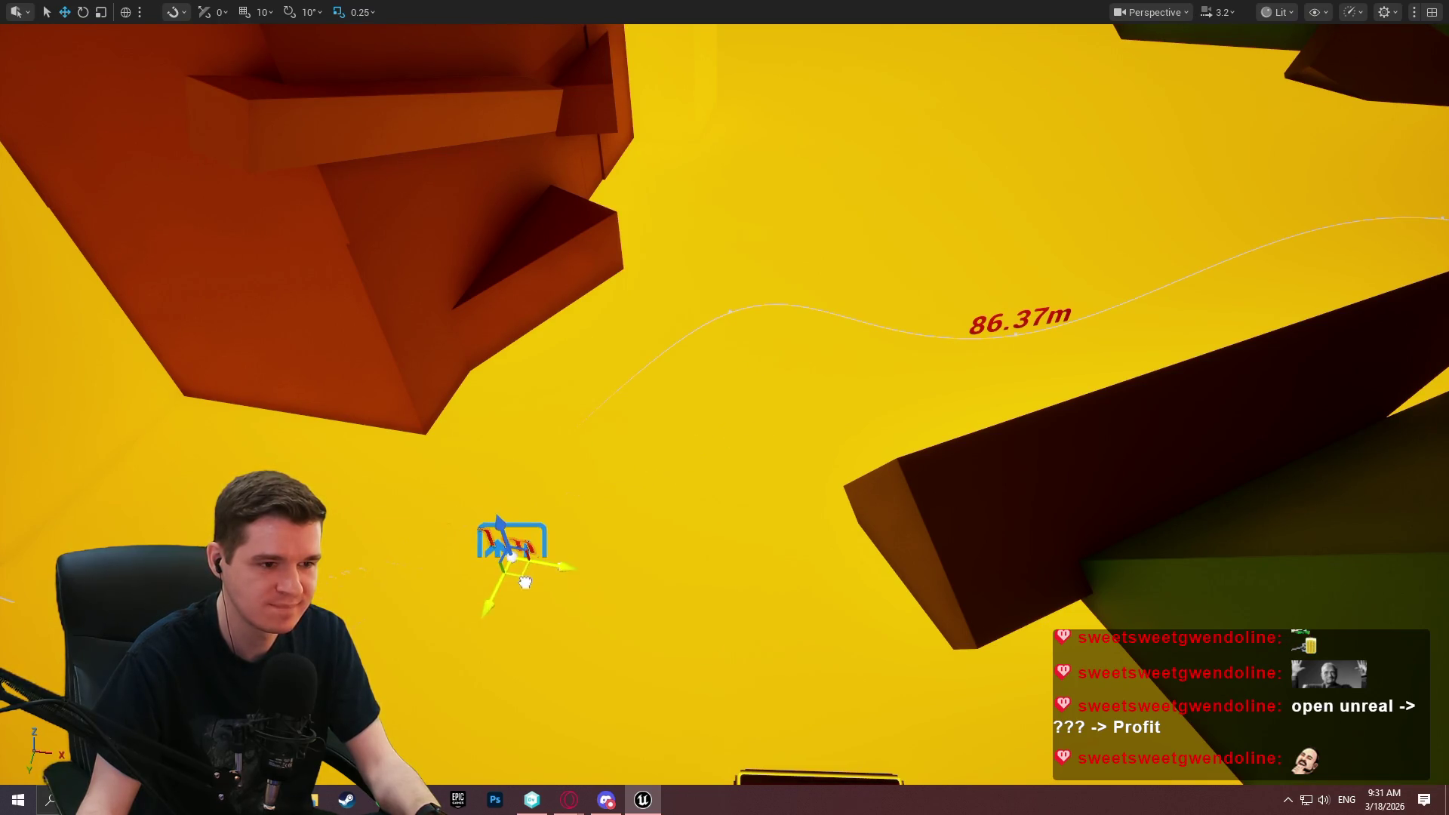
Make DL_Level_6_Blockout_Section_2 the current data layer and return to fullscreen view.
key("F11")
left_click(1218, 227)
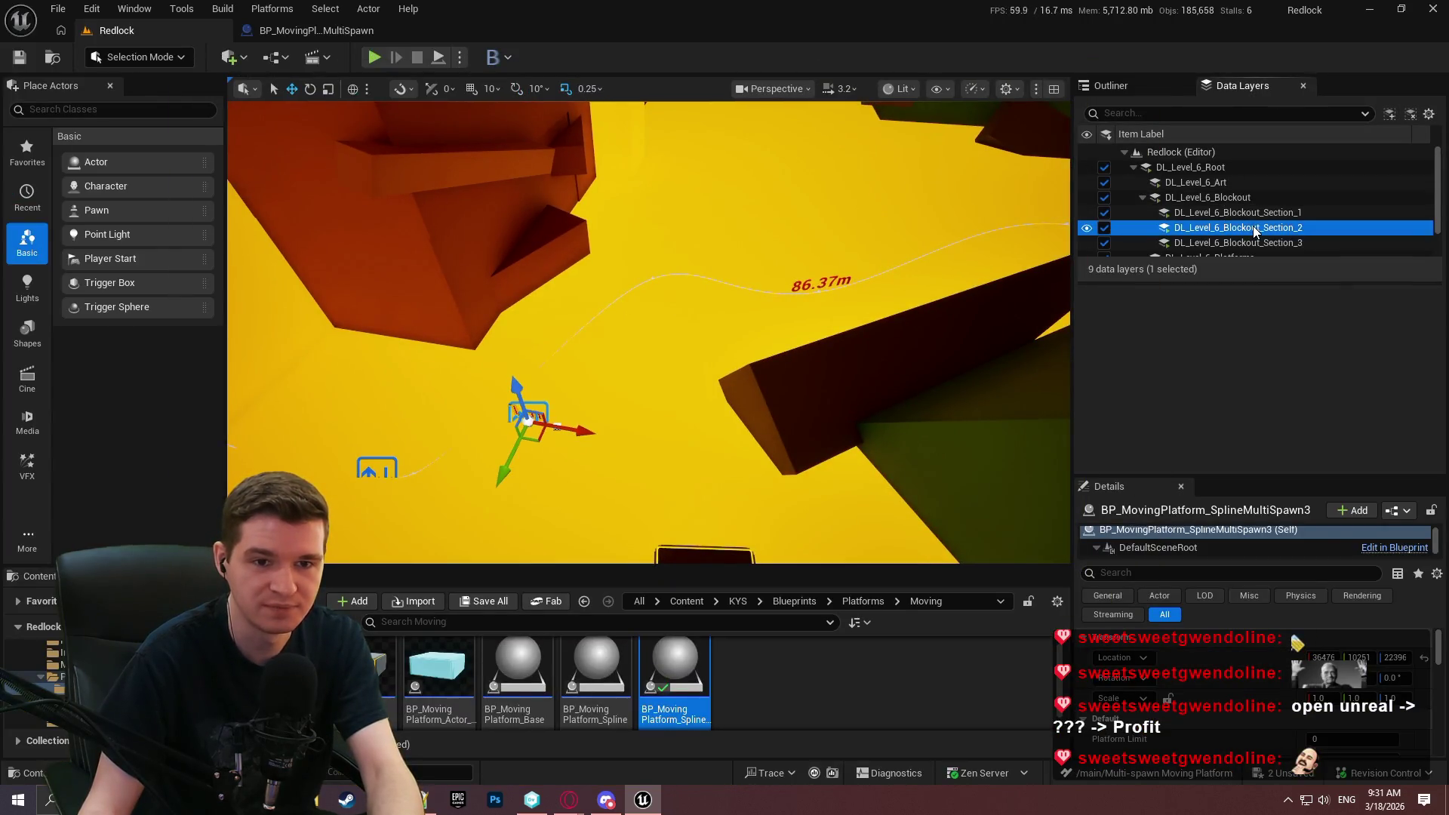
right_click(1222, 227)
key("Escape")
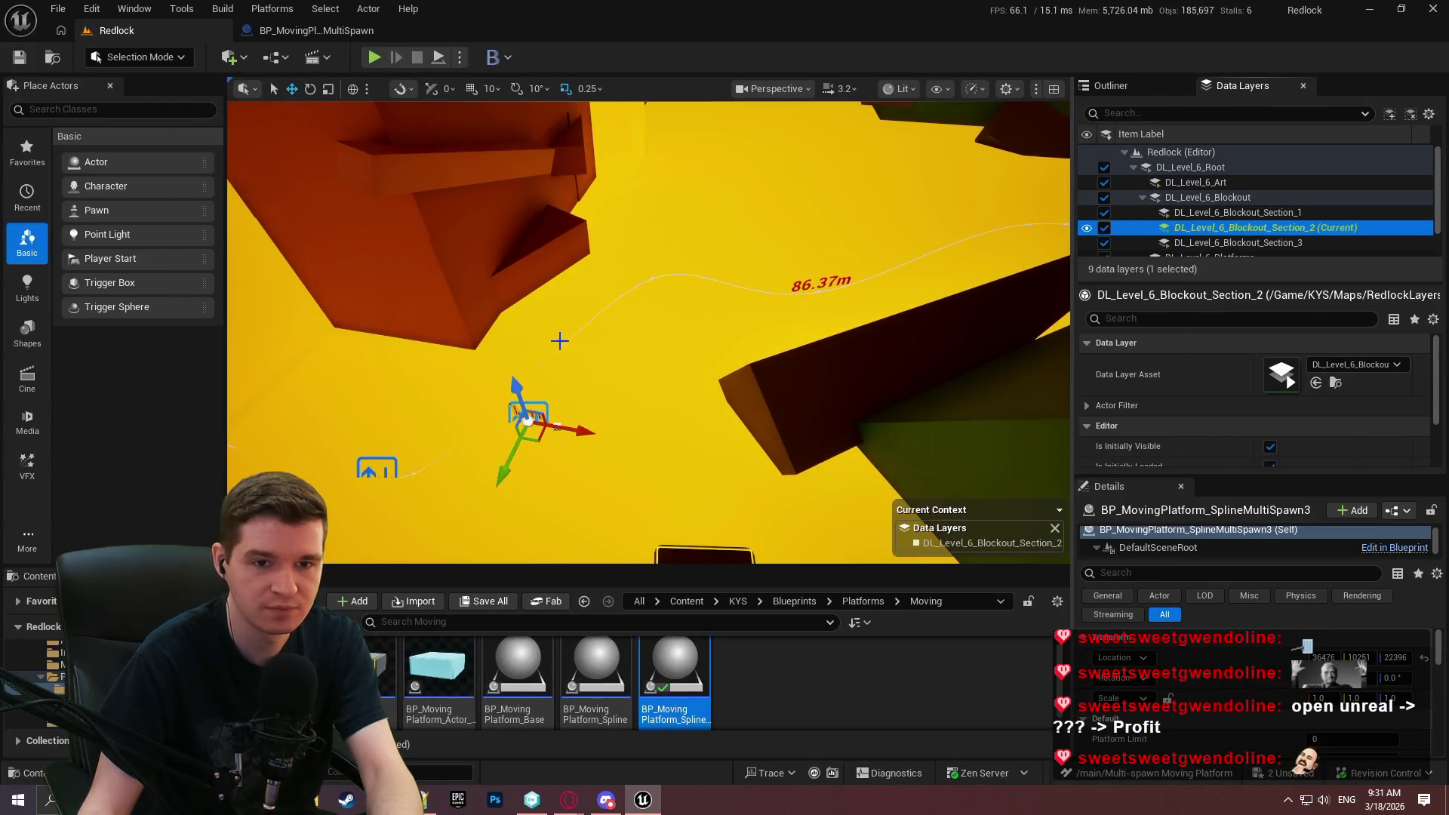
key("F11")
mouse_move(662, 346)
left_mouse_down()
mouse_move(528, 346)
mouse_move(663, 346)
left_mouse_up()
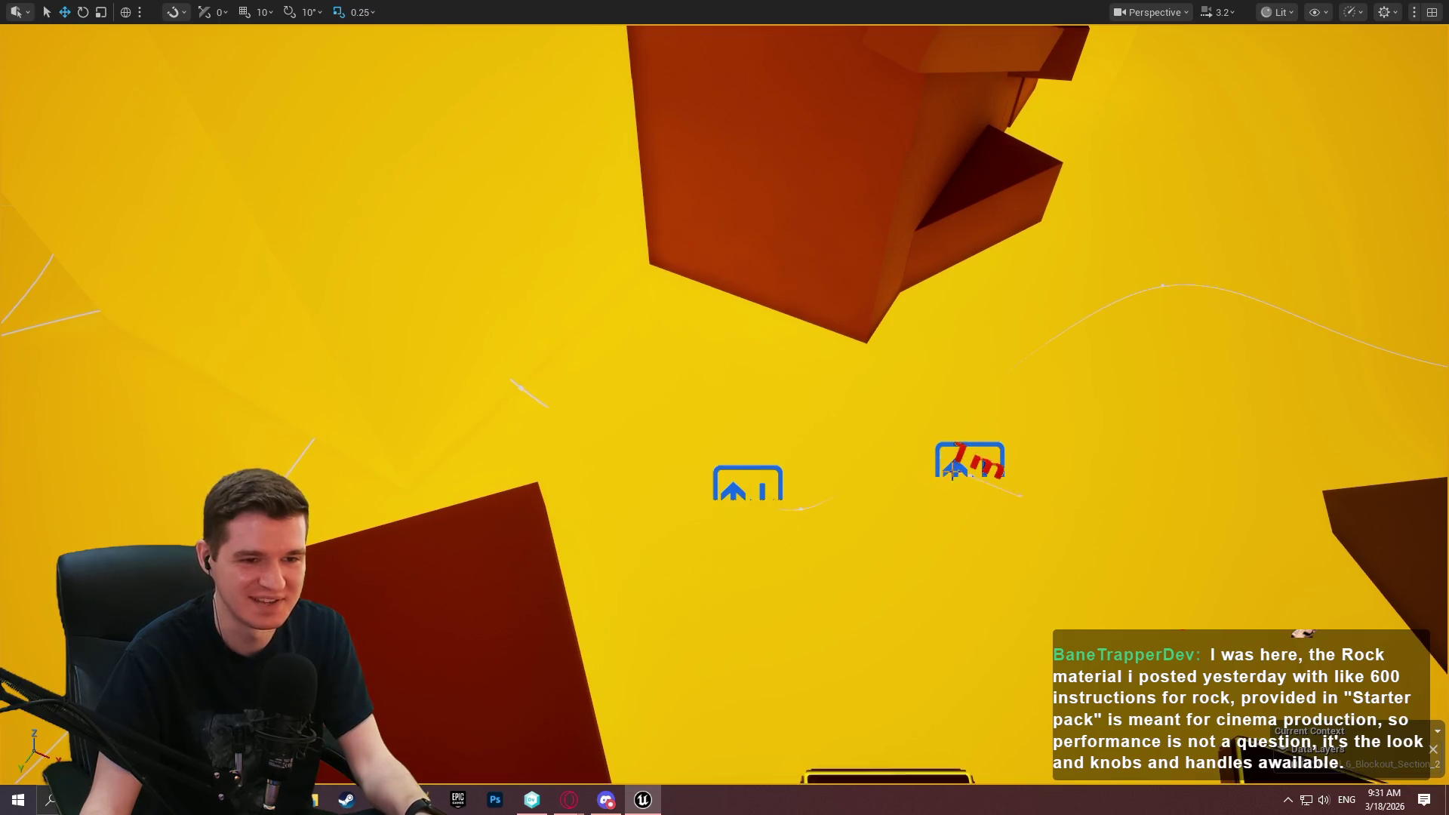
Move the new platform beside the existing one, shifting it left along its axis.
mouse_move(982, 493)
left_mouse_down()
mouse_move(590, 424)
mouse_move(485, 378)
mouse_move(629, 408)
mouse_move(586, 436)
mouse_move(654, 441)
left_mouse_up()
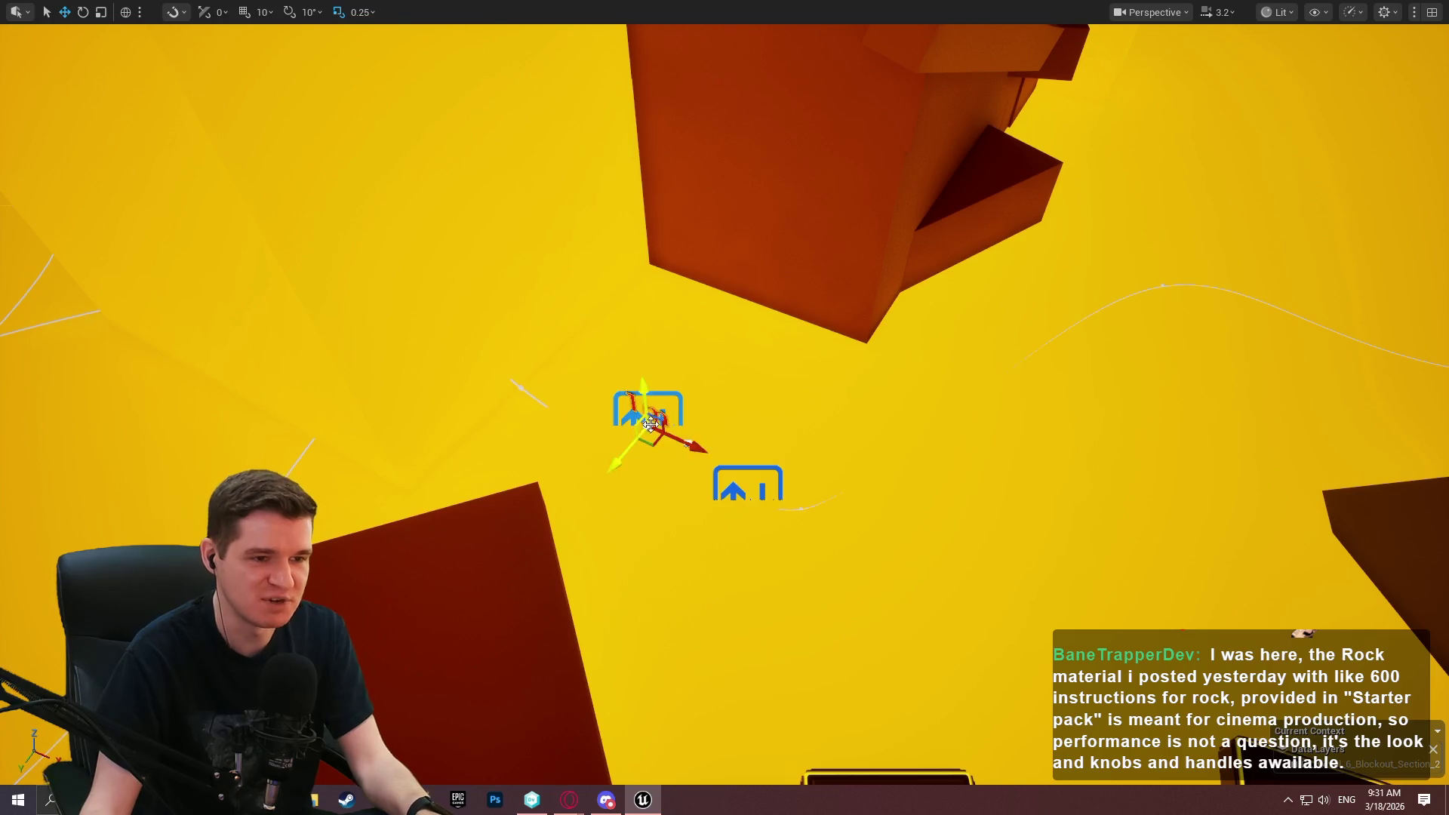
left_click(621, 435)
left_click(647, 414)
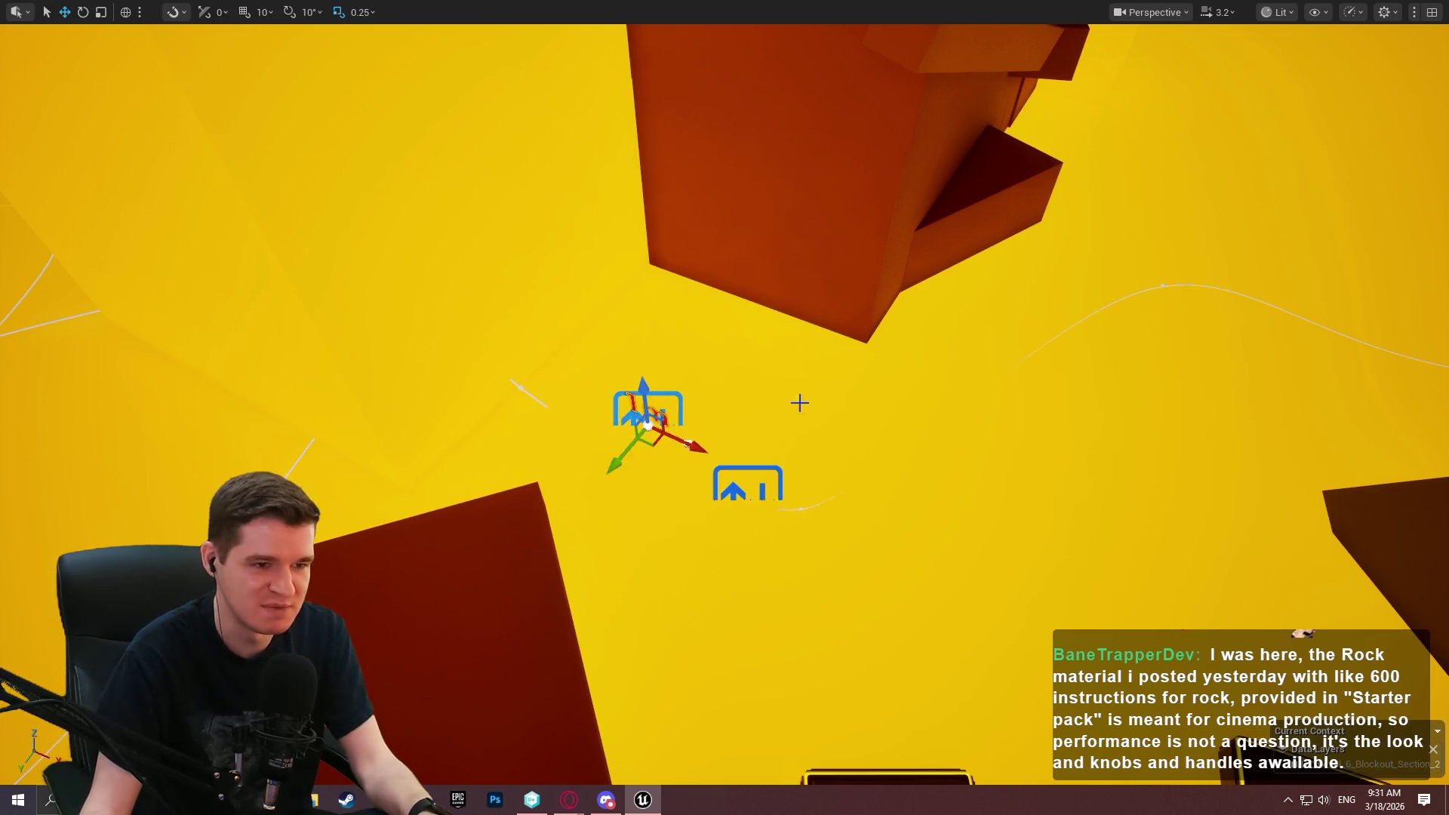
scroll(725, 407, "down", 3)
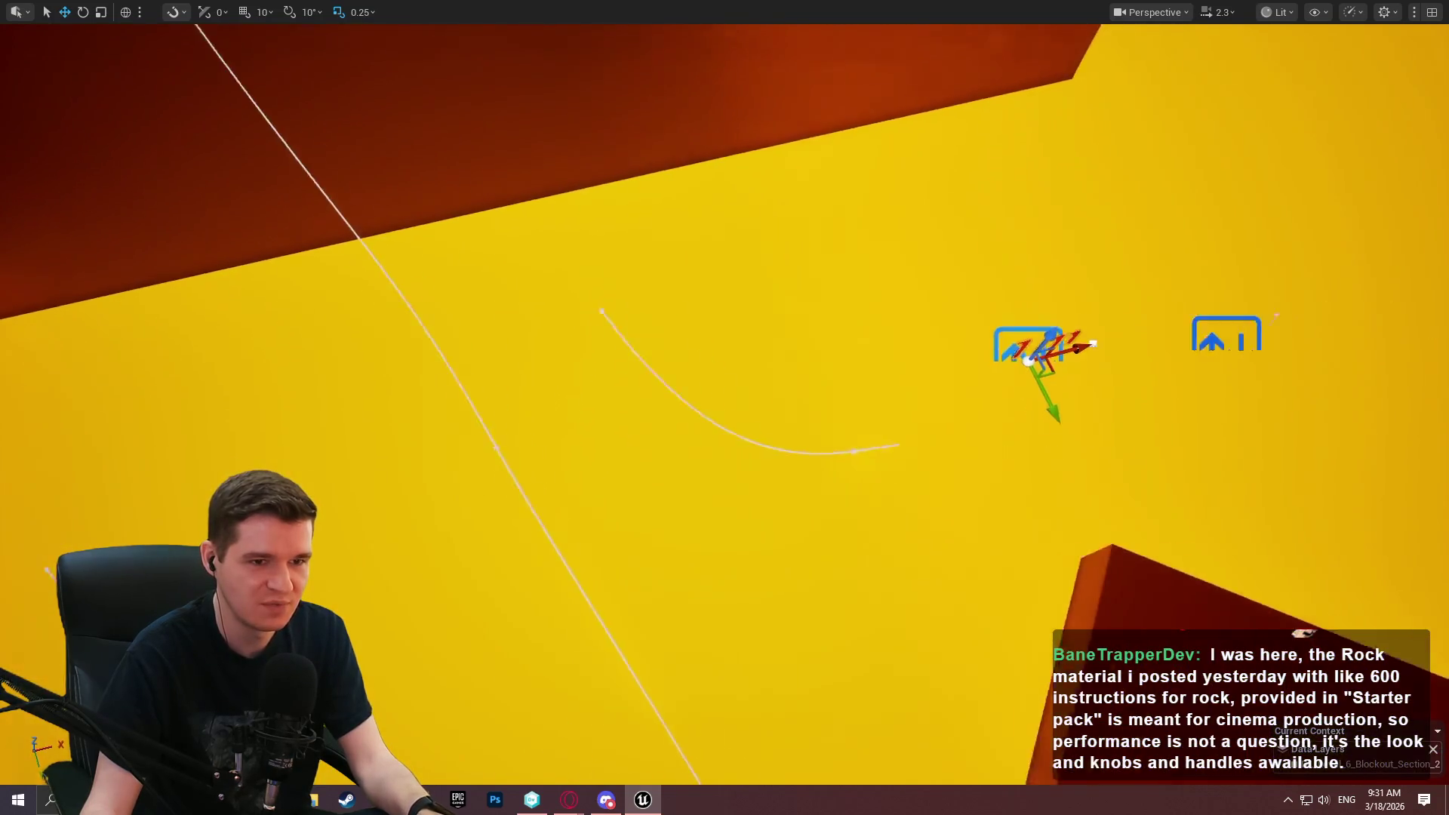
left_click_drag(853, 415, 853, 414)
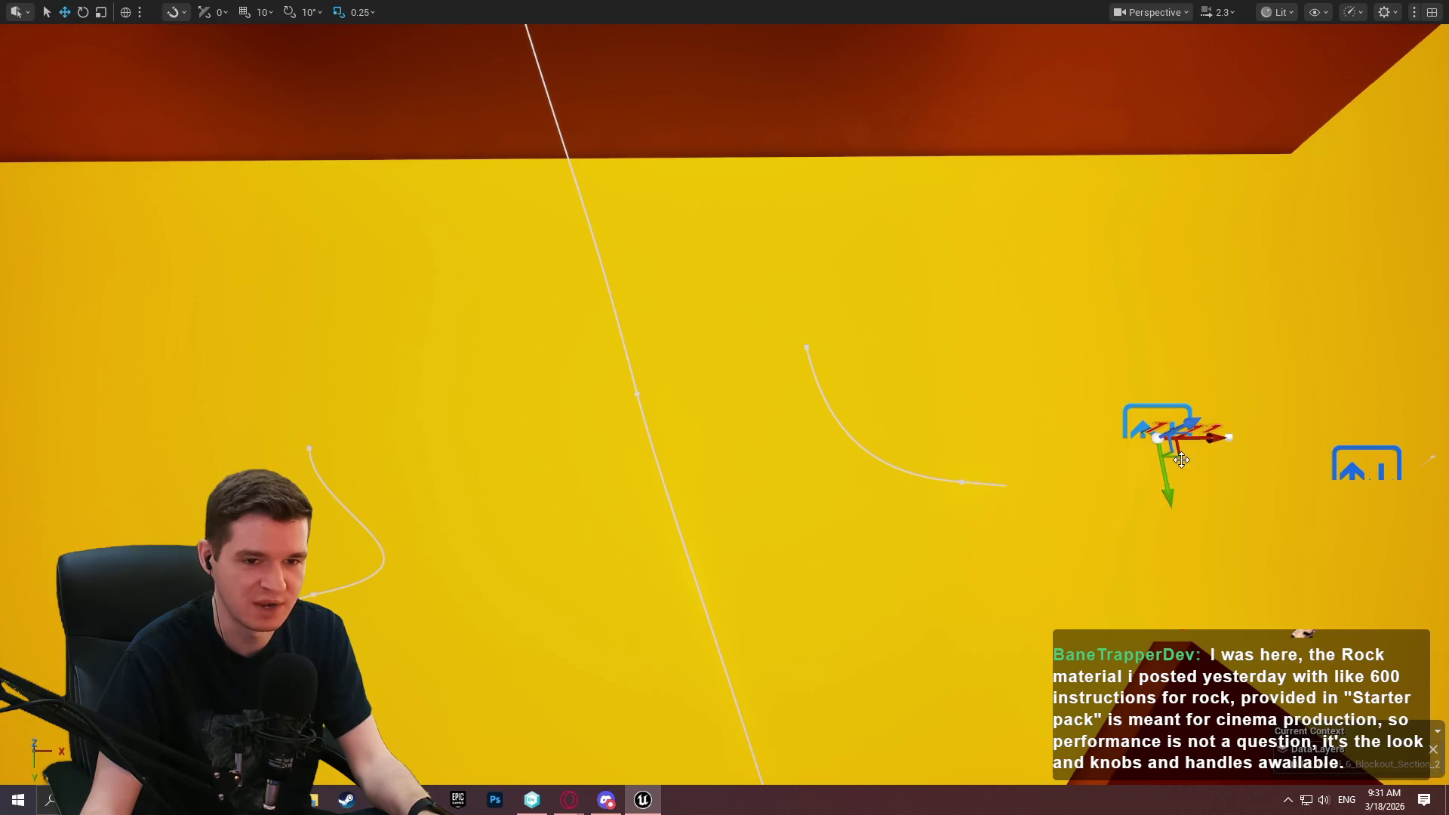
mouse_move(1182, 460)
left_mouse_down()
mouse_move(1057, 501)
mouse_move(867, 505)
mouse_move(1238, 495)
left_mouse_up()
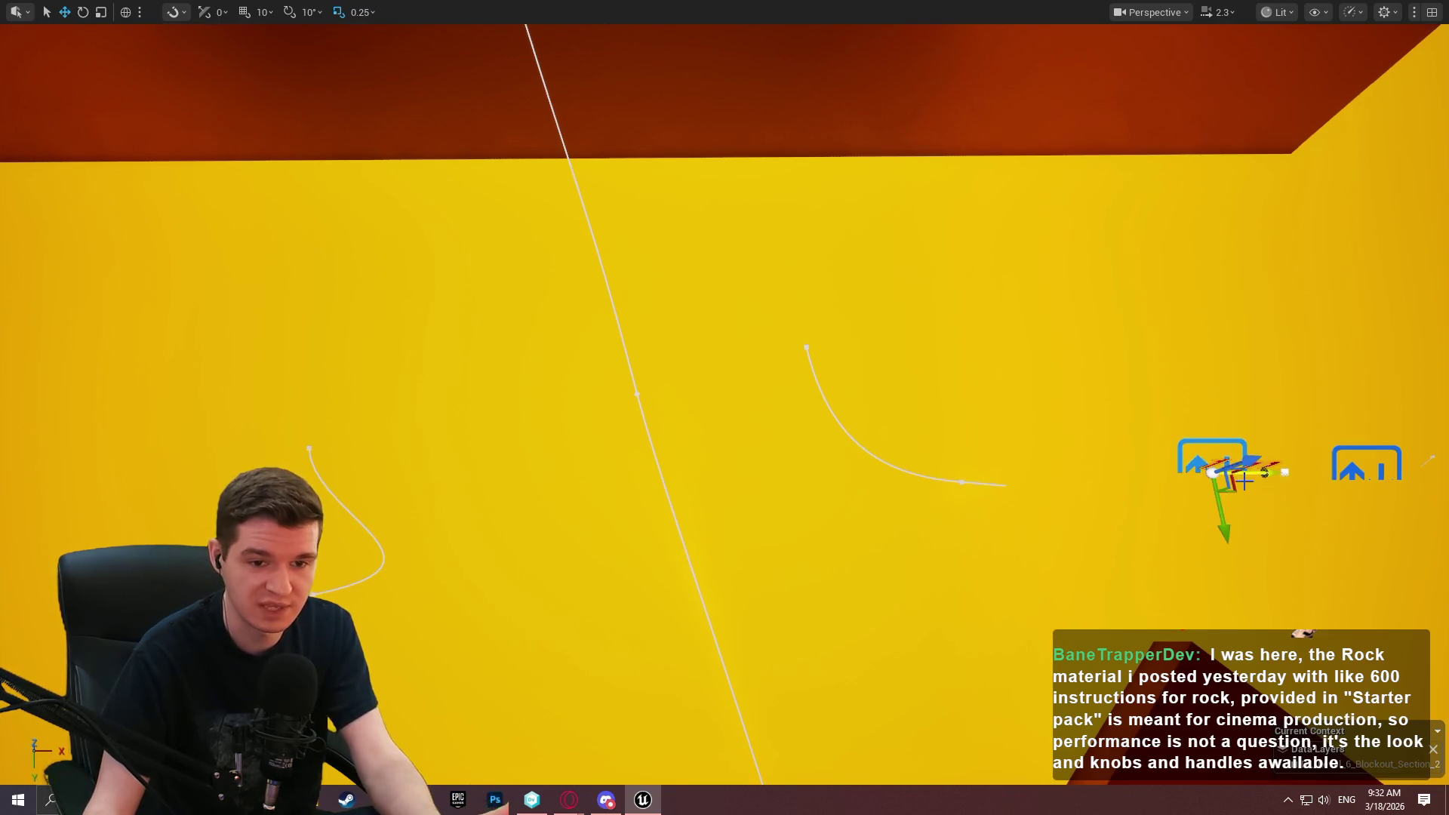
mouse_move(1243, 480)
left_mouse_down()
mouse_move(925, 495)
mouse_move(1183, 509)
mouse_move(1253, 505)
mouse_move(1230, 489)
mouse_move(807, 490)
mouse_move(843, 495)
mouse_move(808, 301)
mouse_move(828, 301)
left_mouse_up()
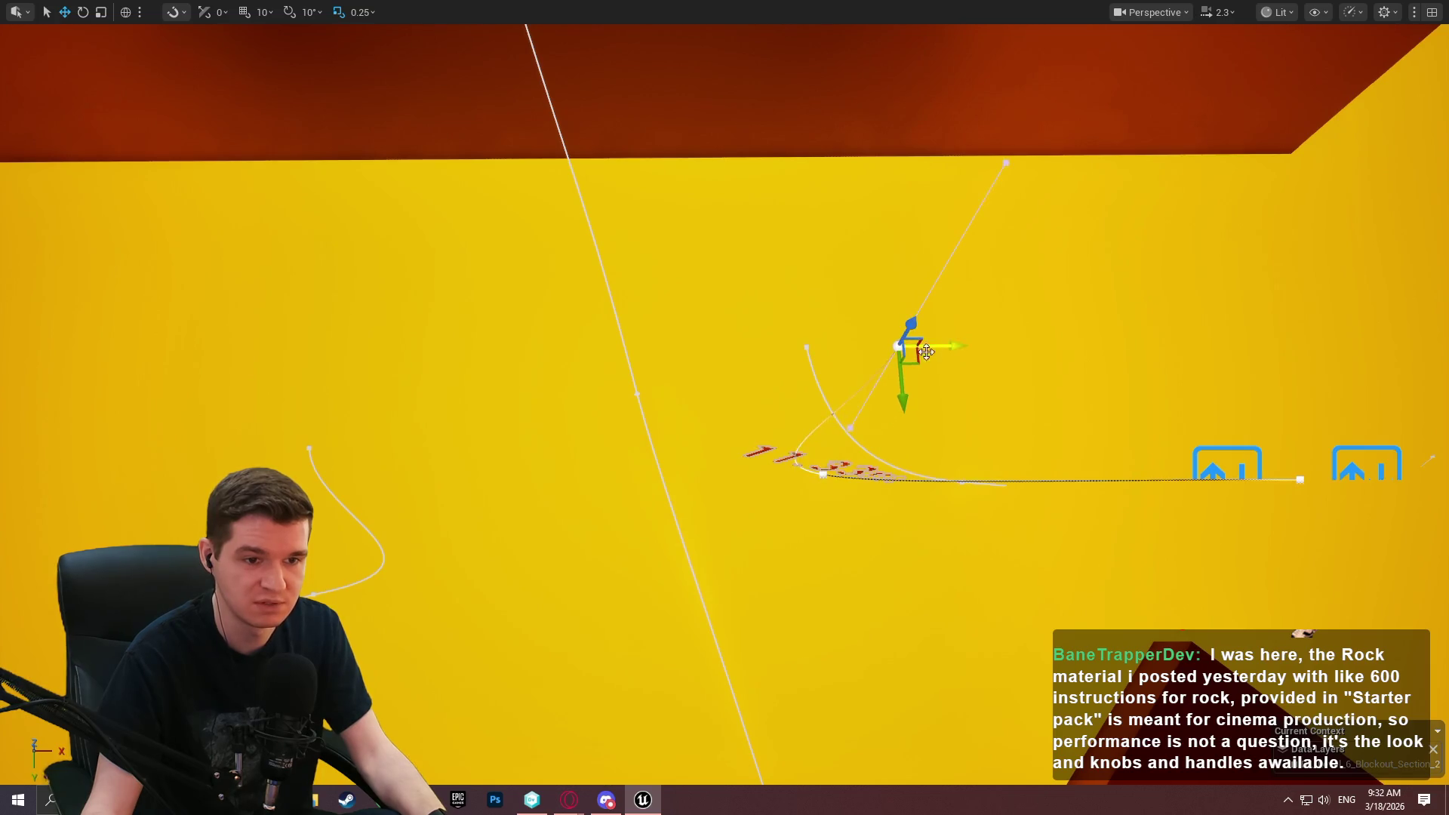
Drag the new platform's spline points left and right to curve its short route.
left_click_drag(914, 368, 814, 363)
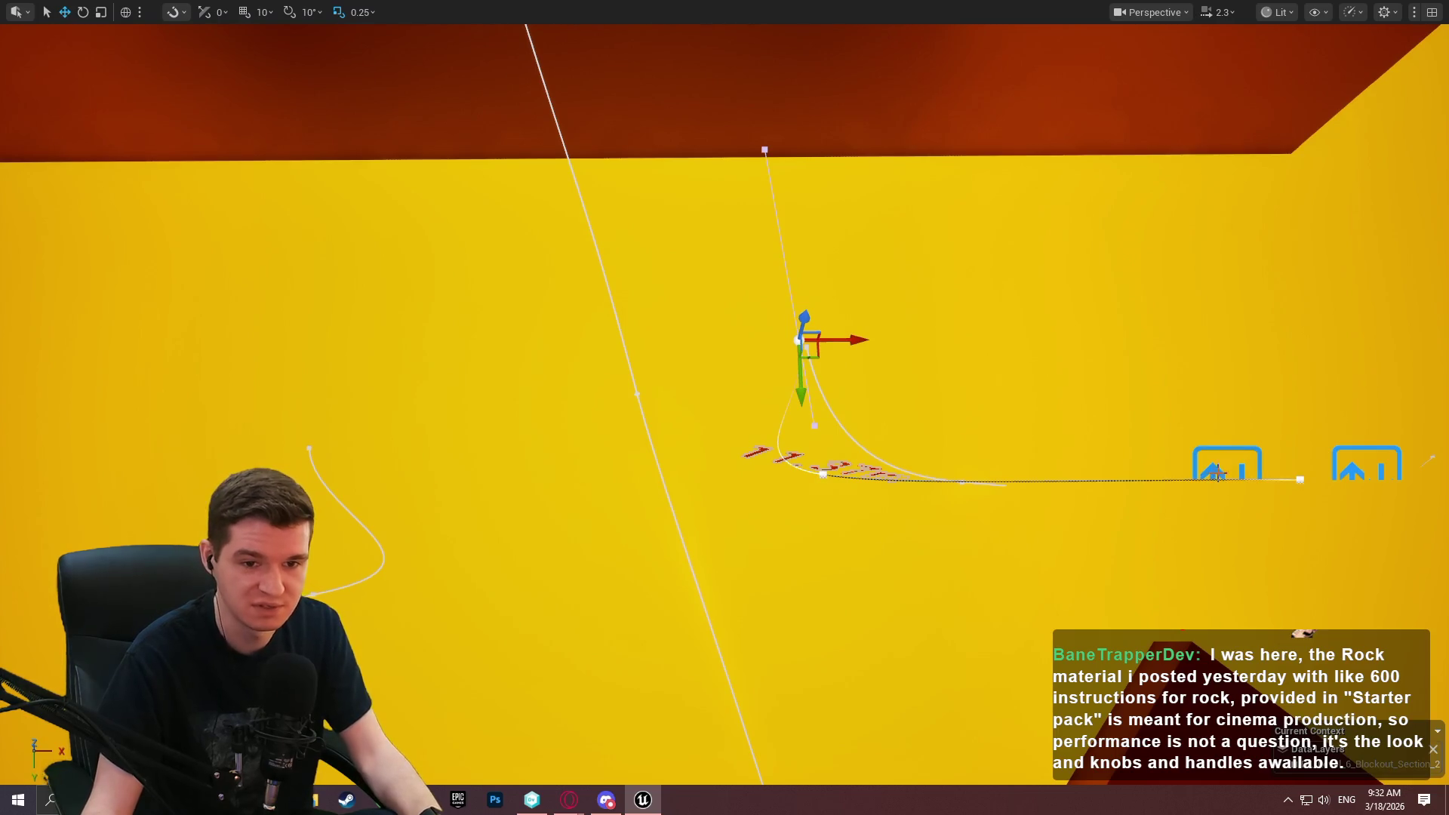
left_click(1213, 474)
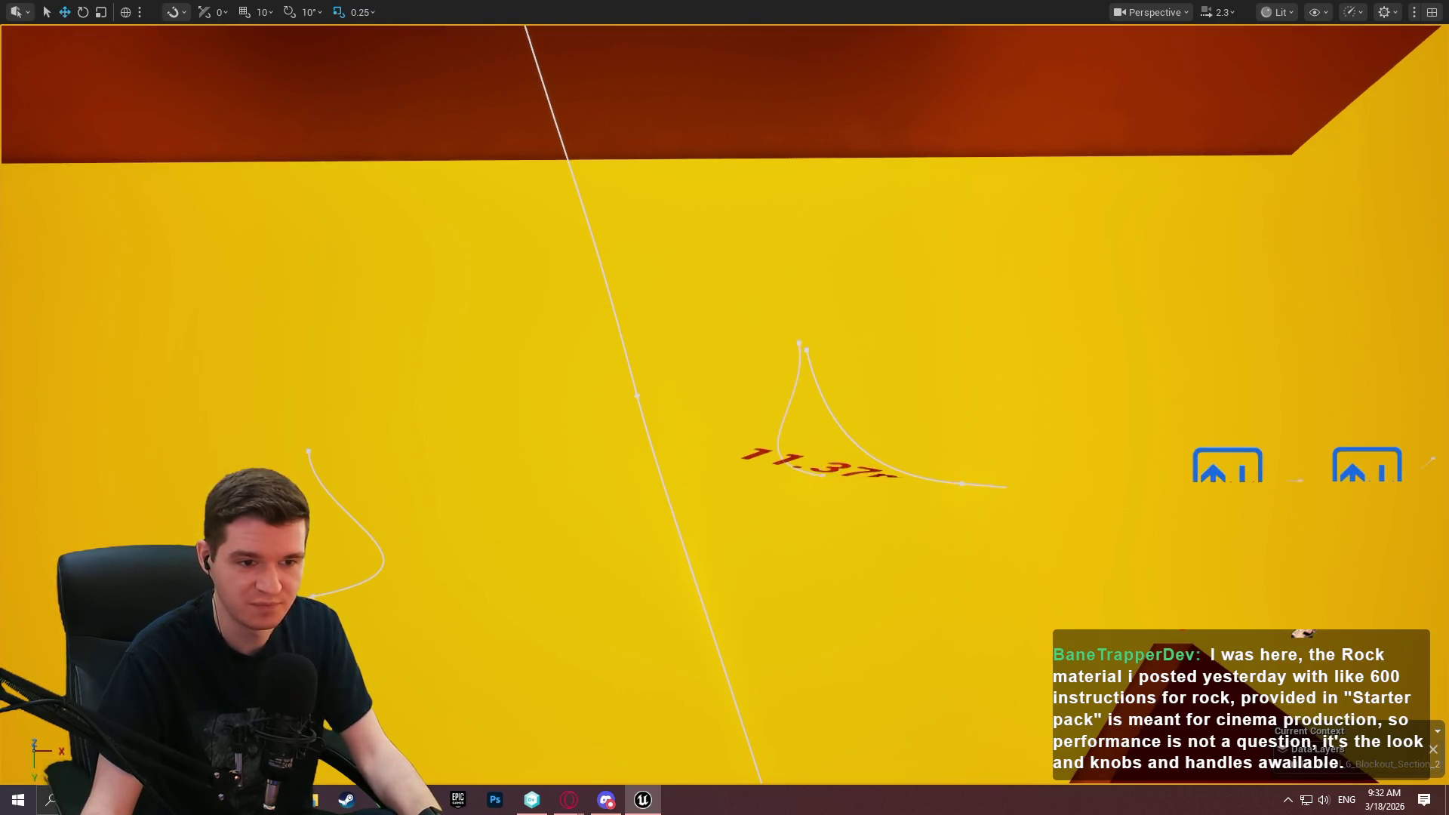
left_click(1237, 483)
left_click(827, 477)
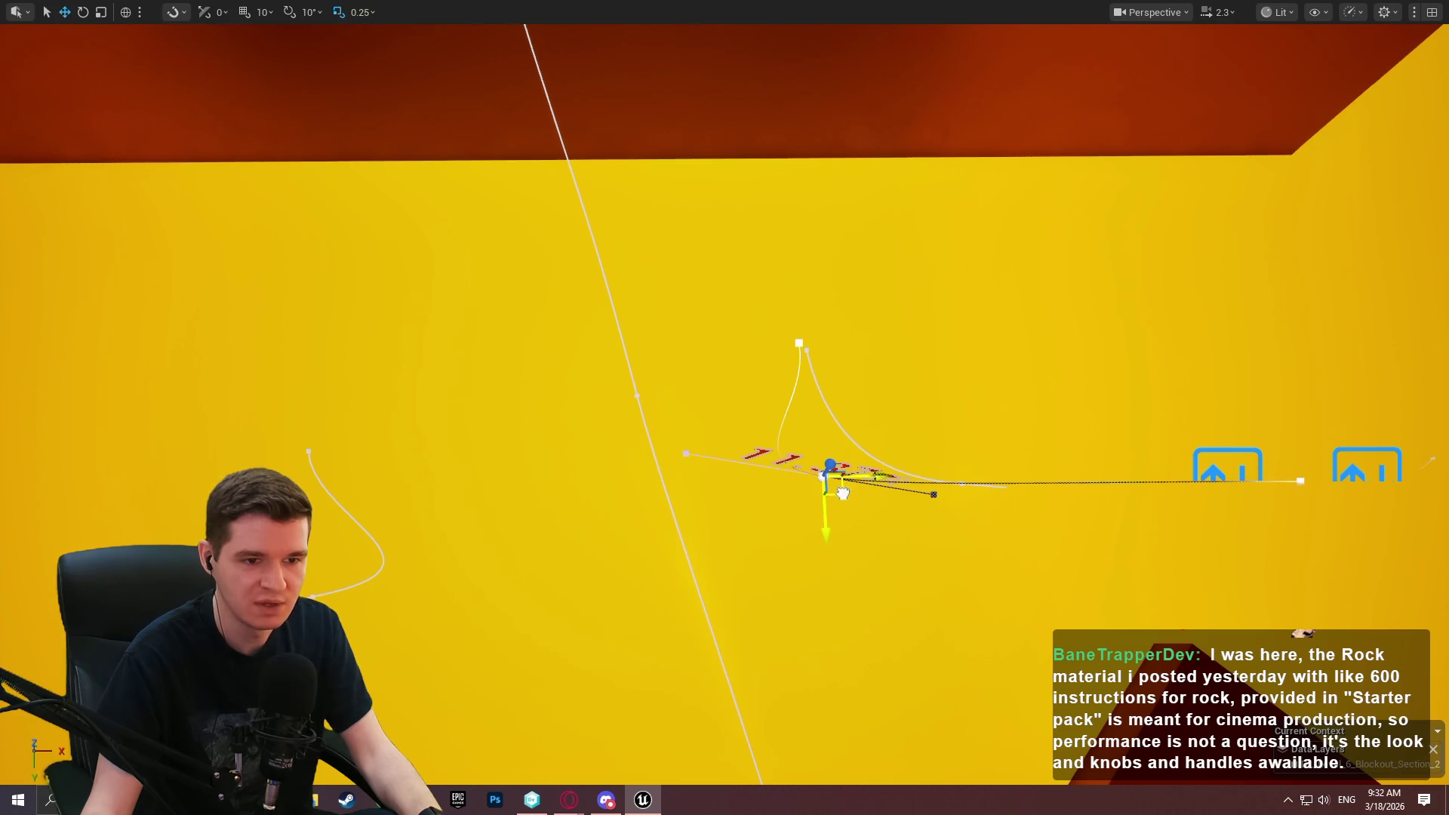
mouse_move(843, 493)
left_mouse_down()
mouse_move(970, 494)
mouse_move(740, 438)
left_mouse_up()
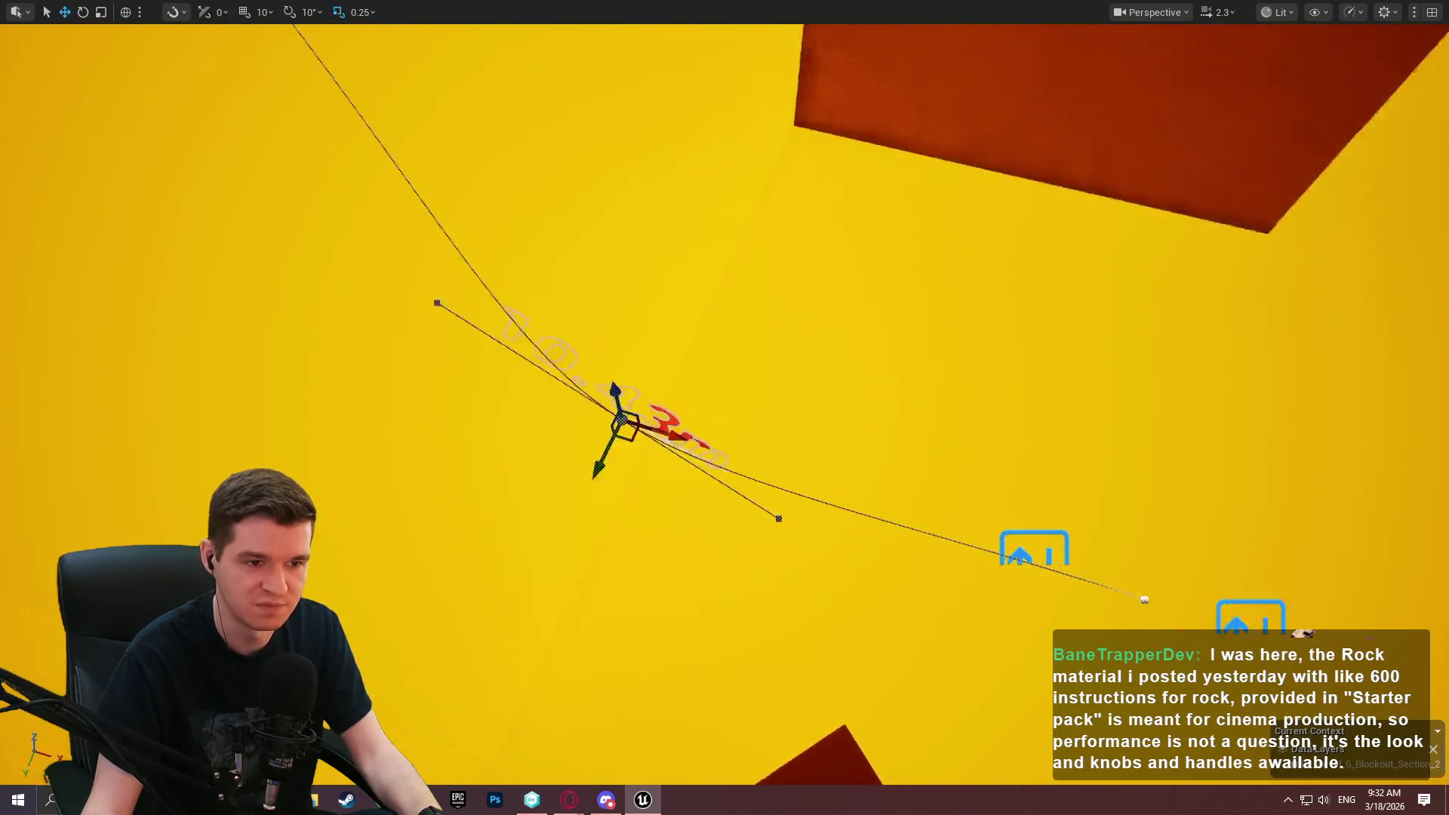
mouse_move(811, 510)
left_mouse_down()
mouse_move(800, 490)
mouse_move(823, 521)
mouse_move(811, 510)
left_mouse_up()
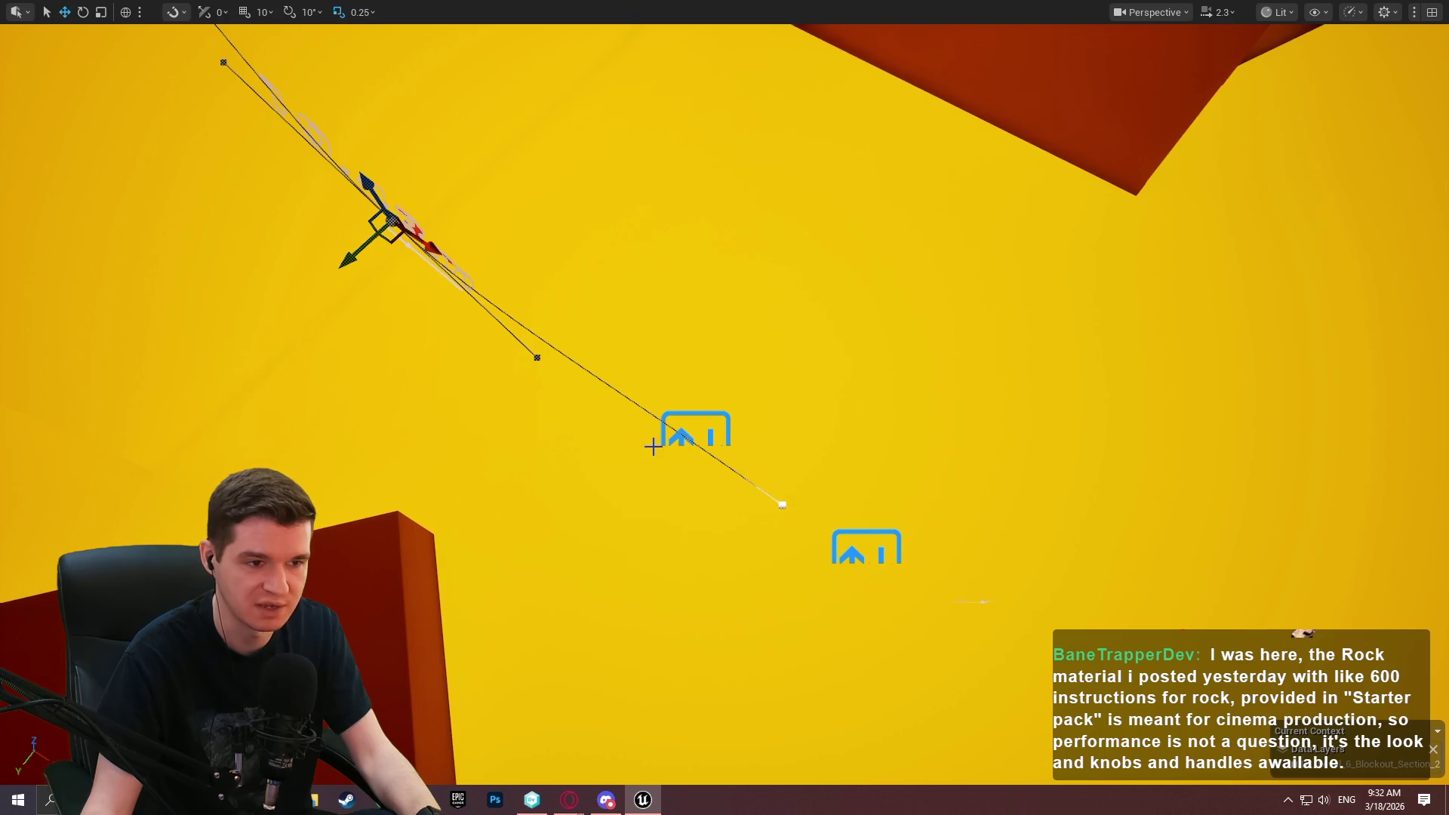
key("Escape")
left_click(703, 458)
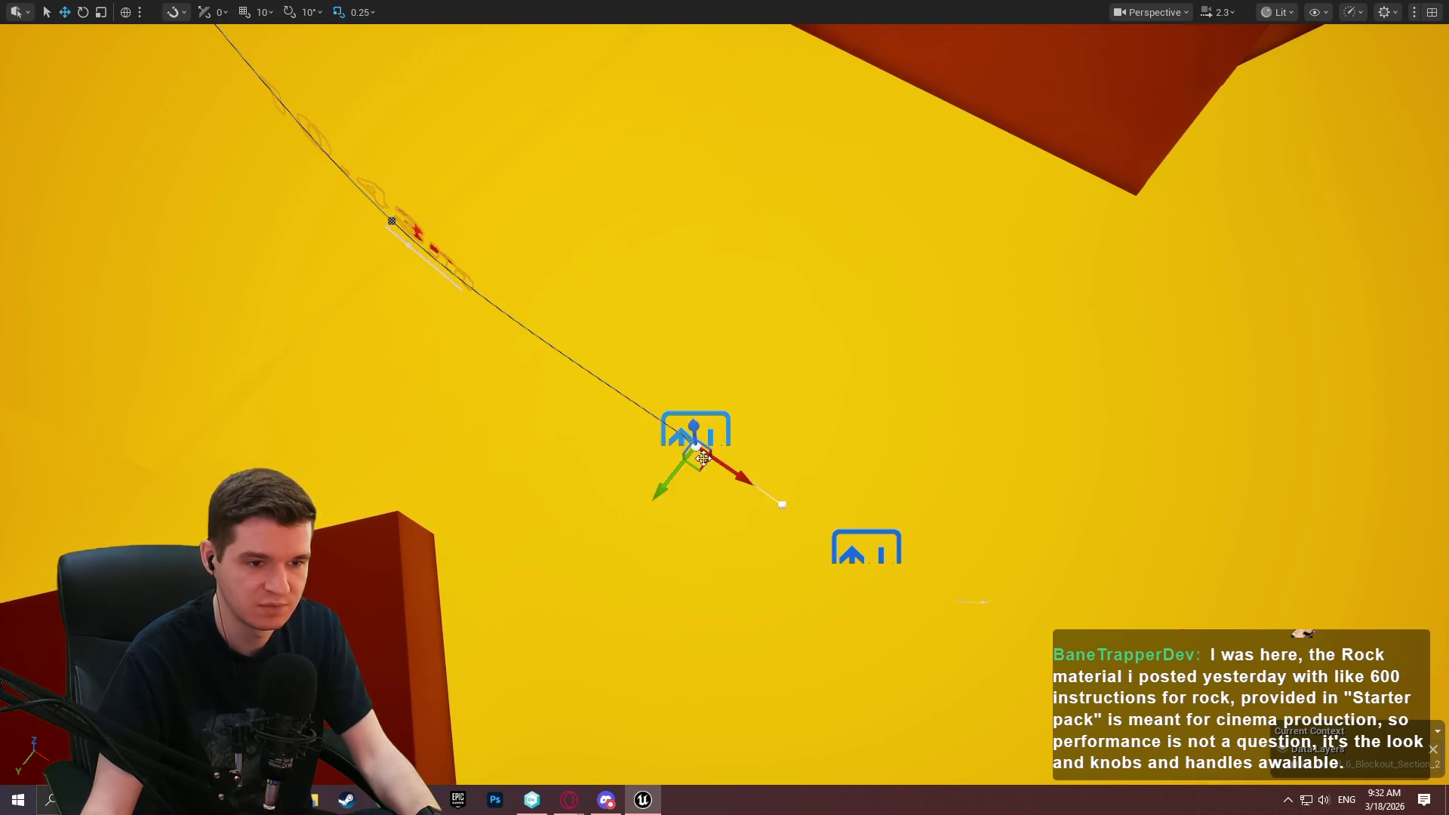
mouse_move(781, 504)
left_mouse_down()
mouse_move(770, 498)
mouse_move(800, 528)
mouse_move(800, 513)
left_mouse_up()
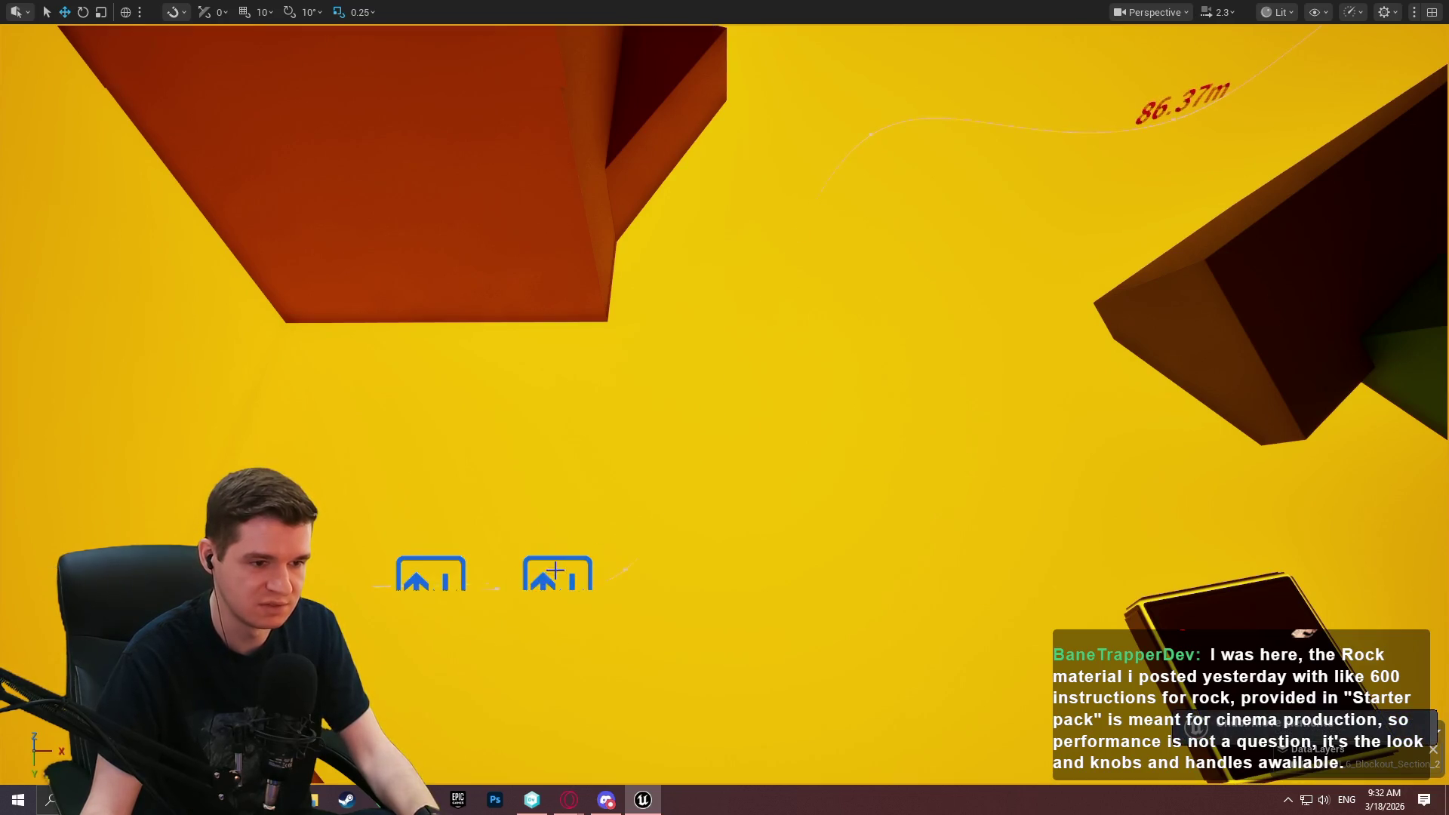
Shift the spline point right and lower it to reshape the curve.
left_click_drag(480, 579, 549, 568)
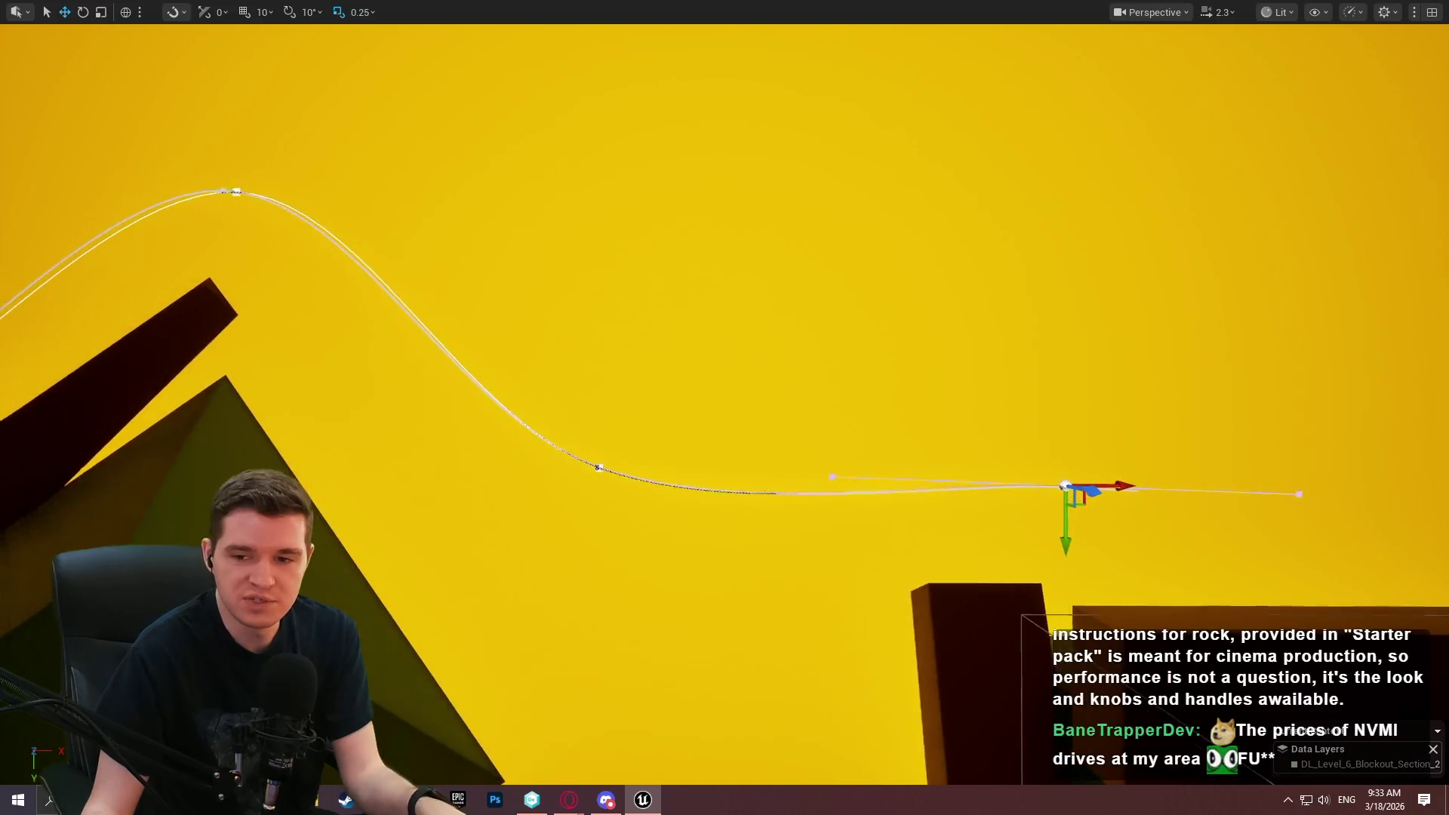
key("d")
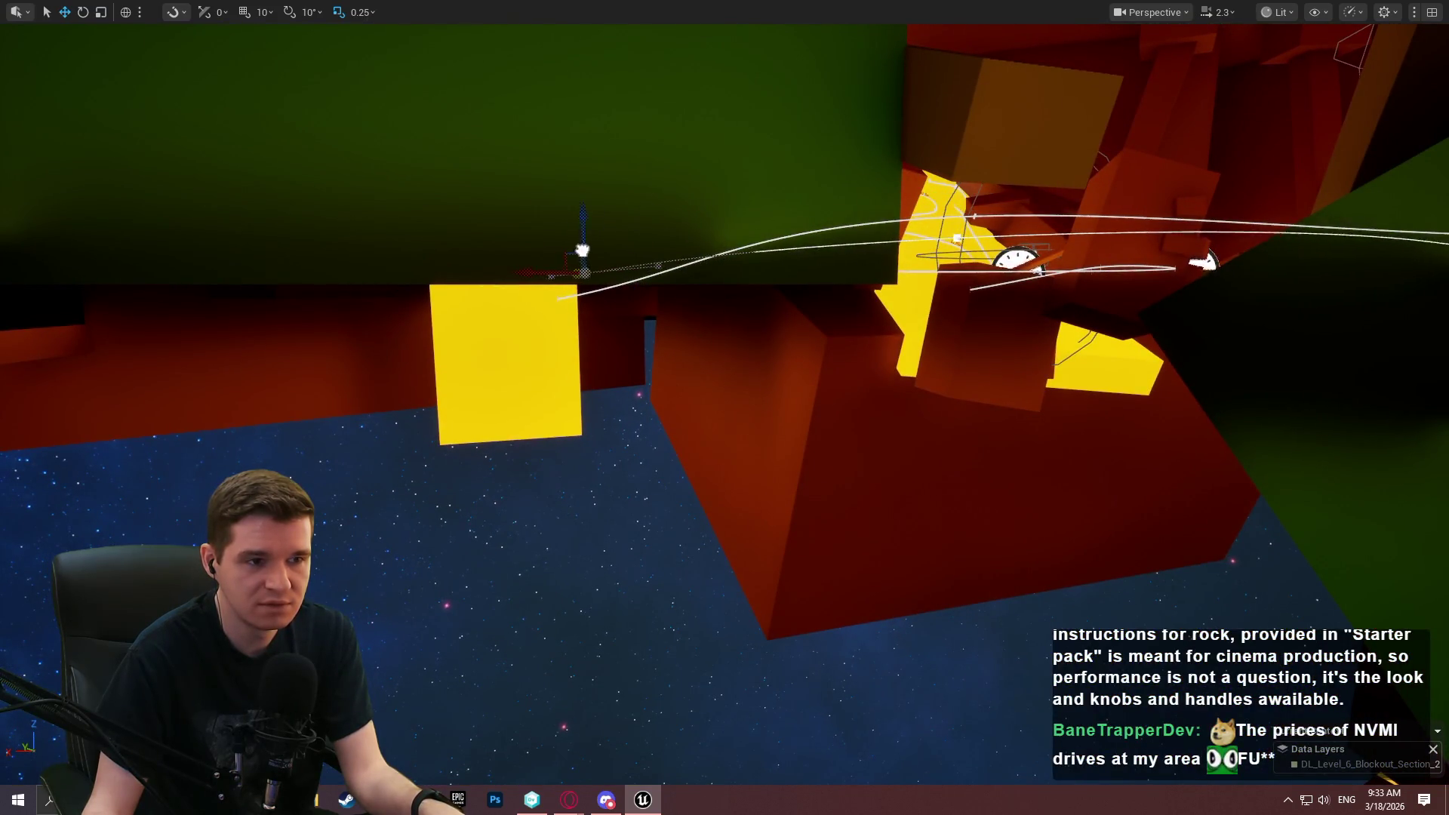
left_click_drag(558, 242, 551, 276)
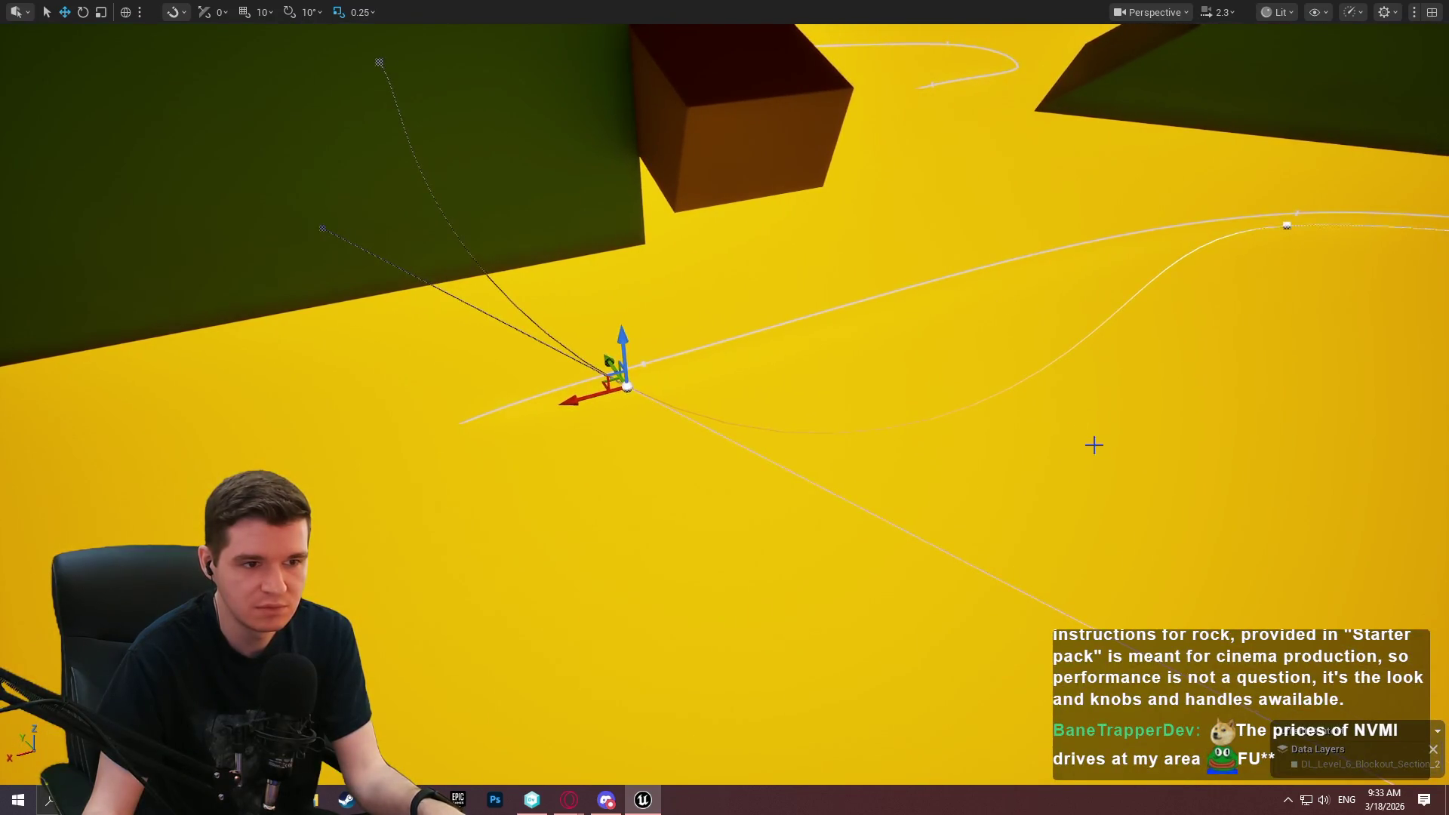
left_click(1074, 451)
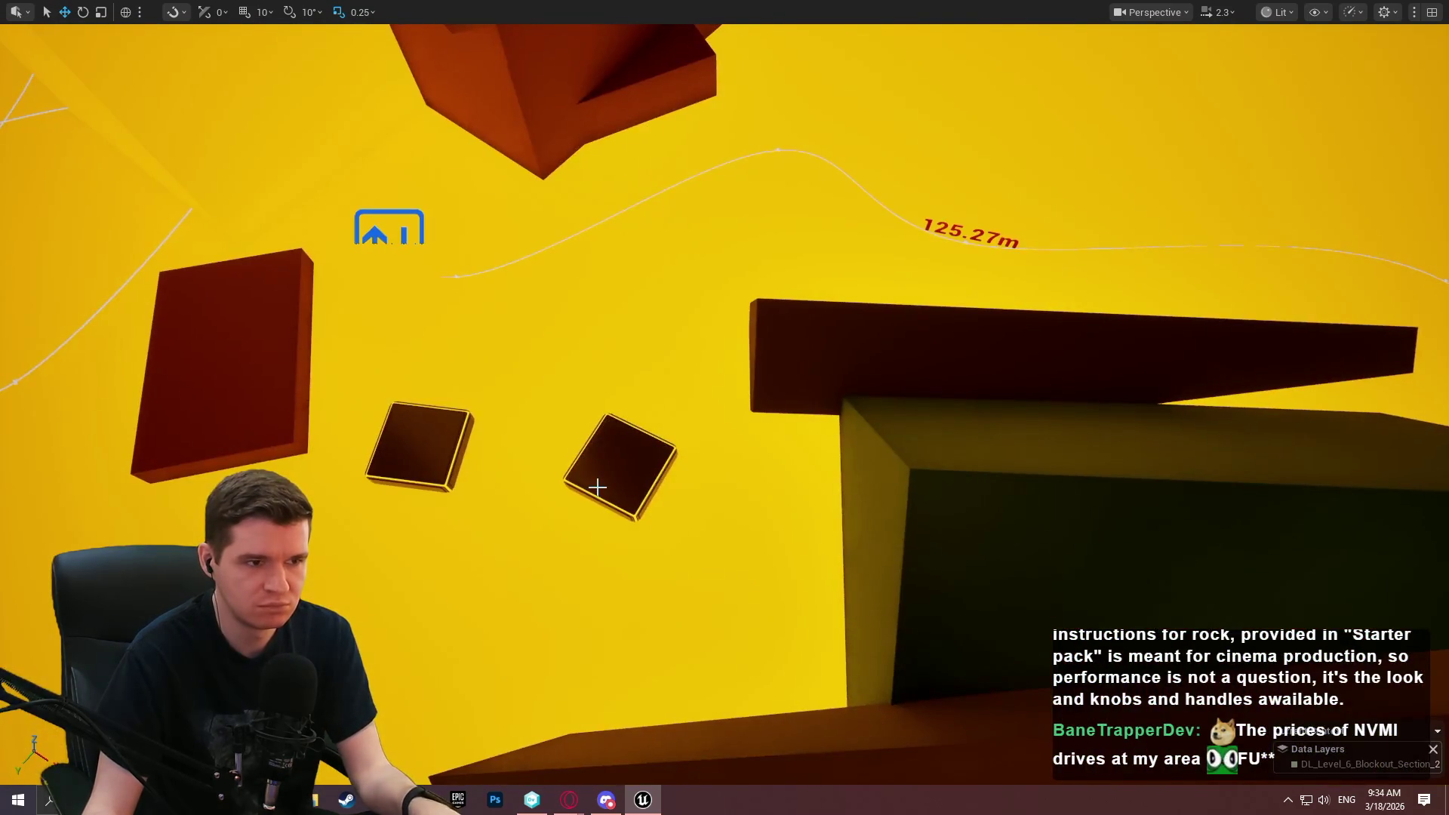
Undo the spline point deletion with Ctrl+Z and inspect the spline in fullscreen.
key("ctrl+z")
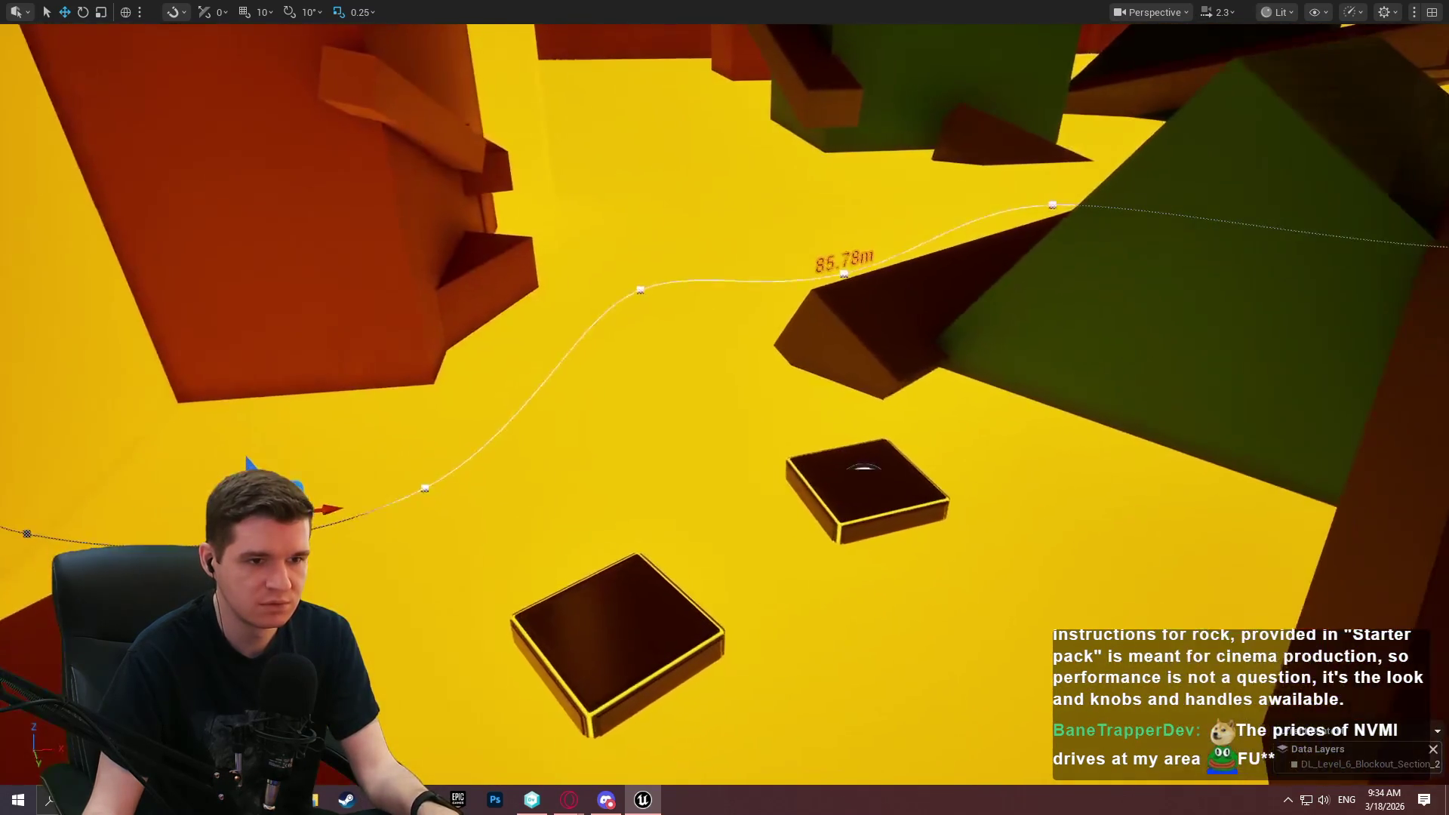
key("F11")
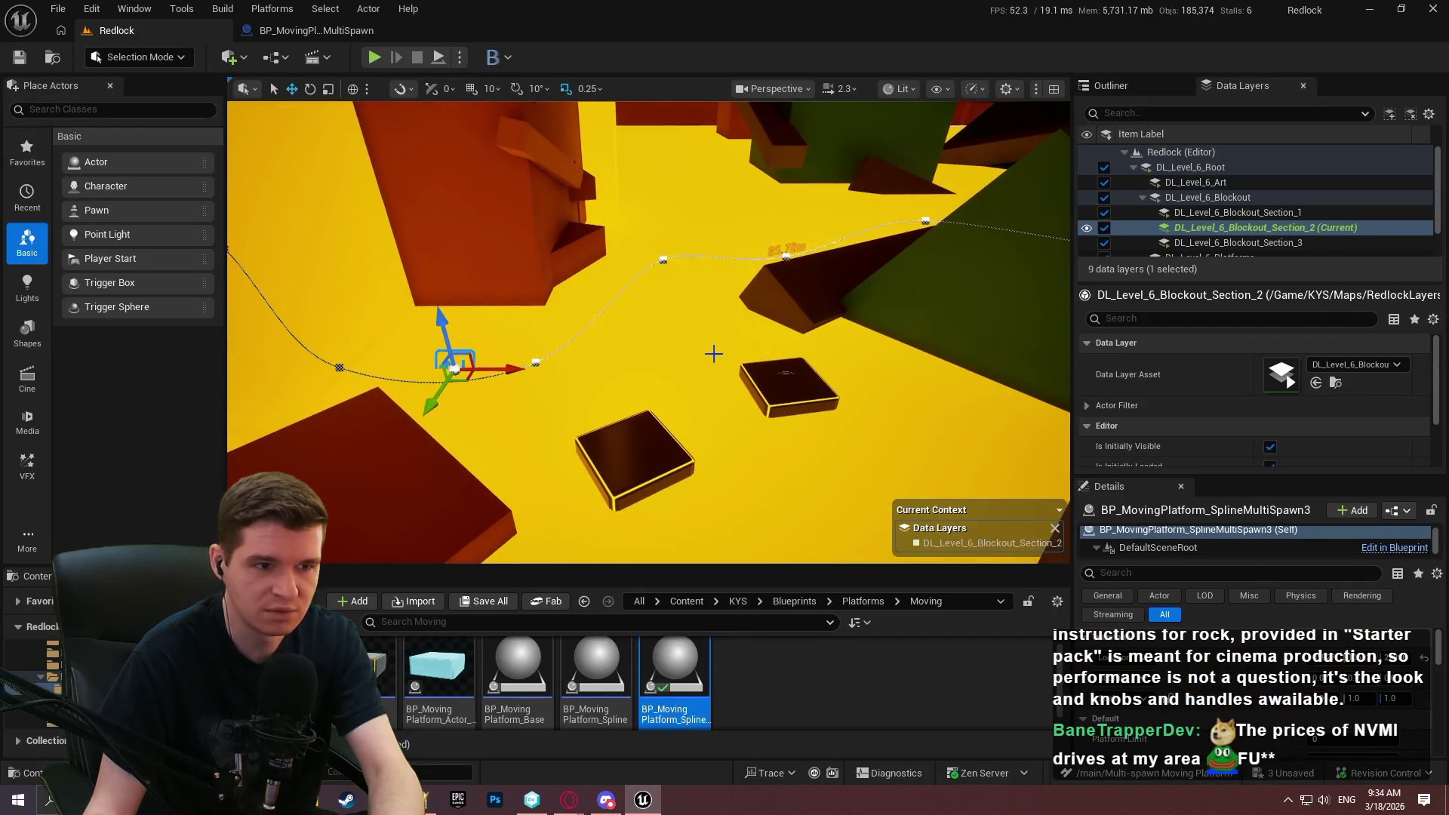
key("F11")
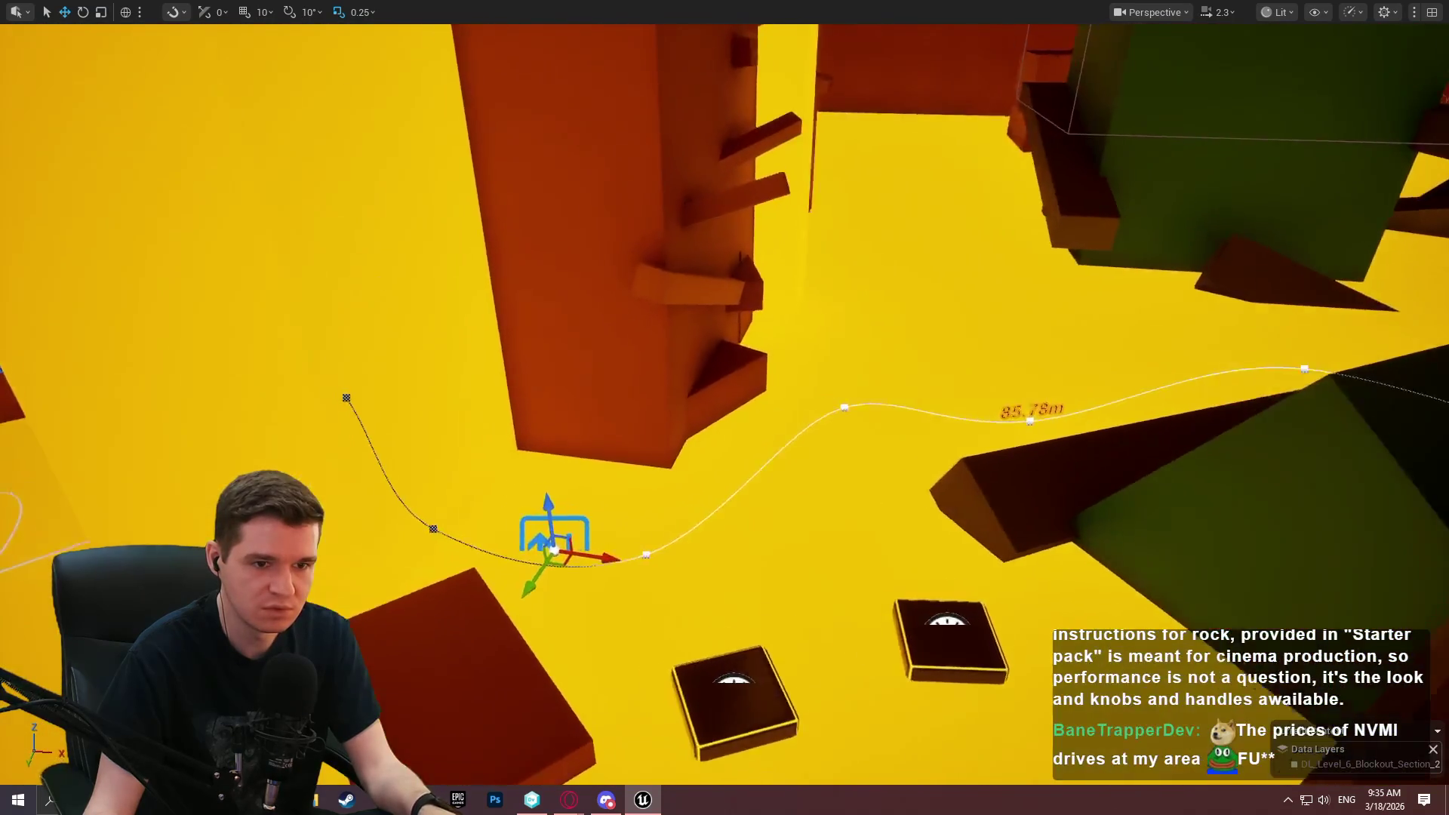
key("F11")
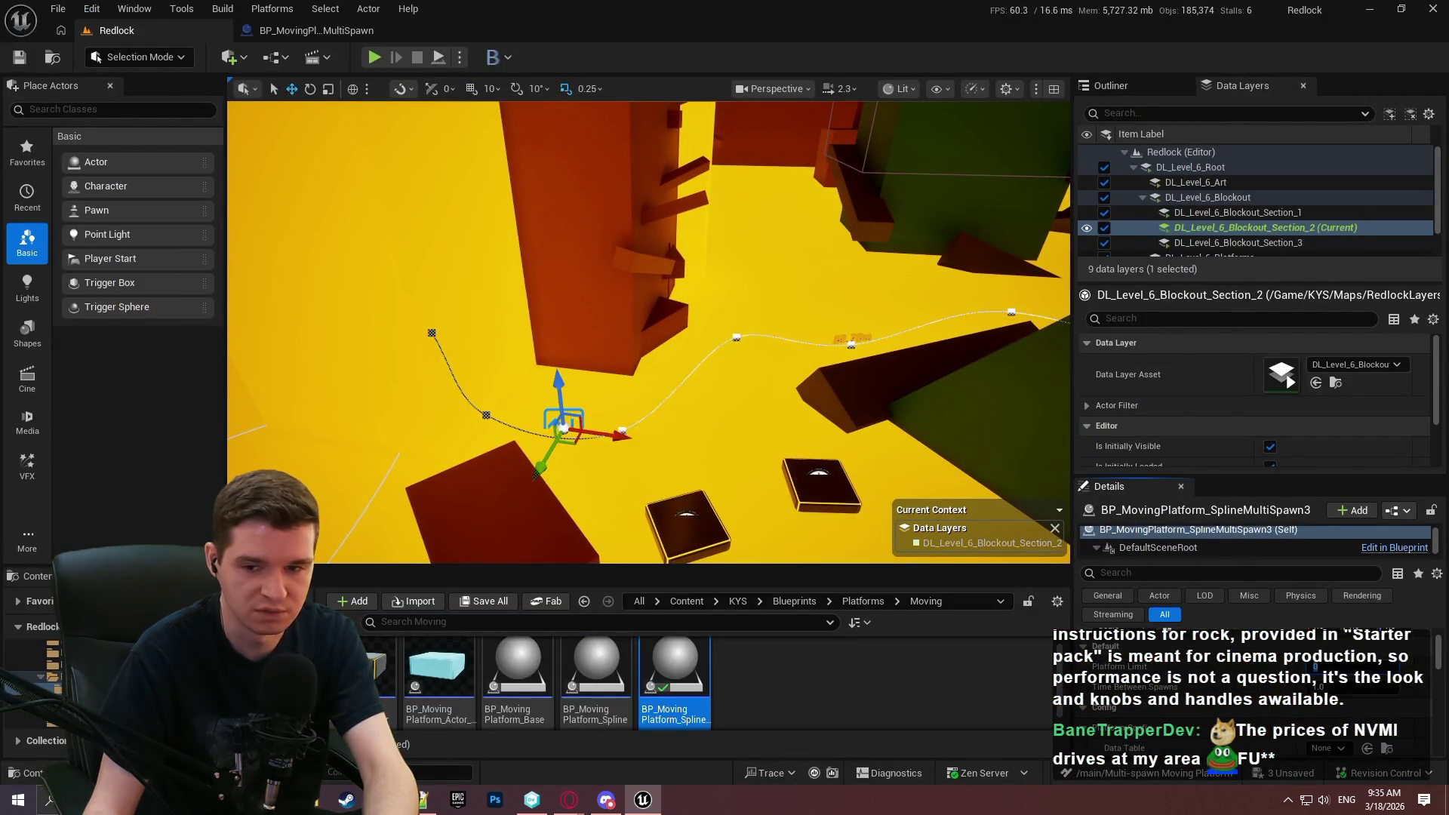
left_click(317, 34)
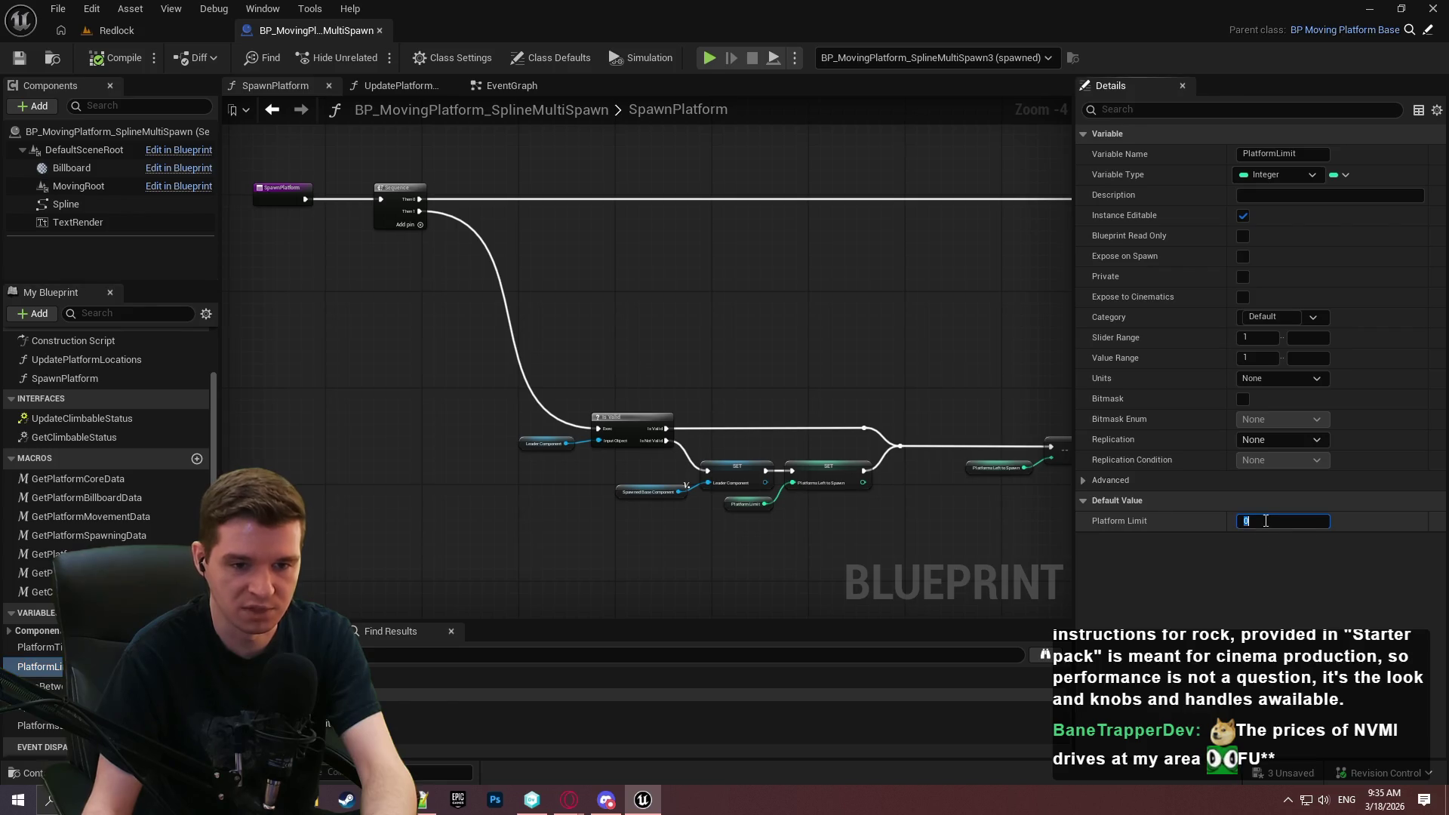
Compile BP_MovingPlatform_SplineMultiSpawn and switch back to the Redlock level tab.
left_click(94, 60)
left_click(113, 30)
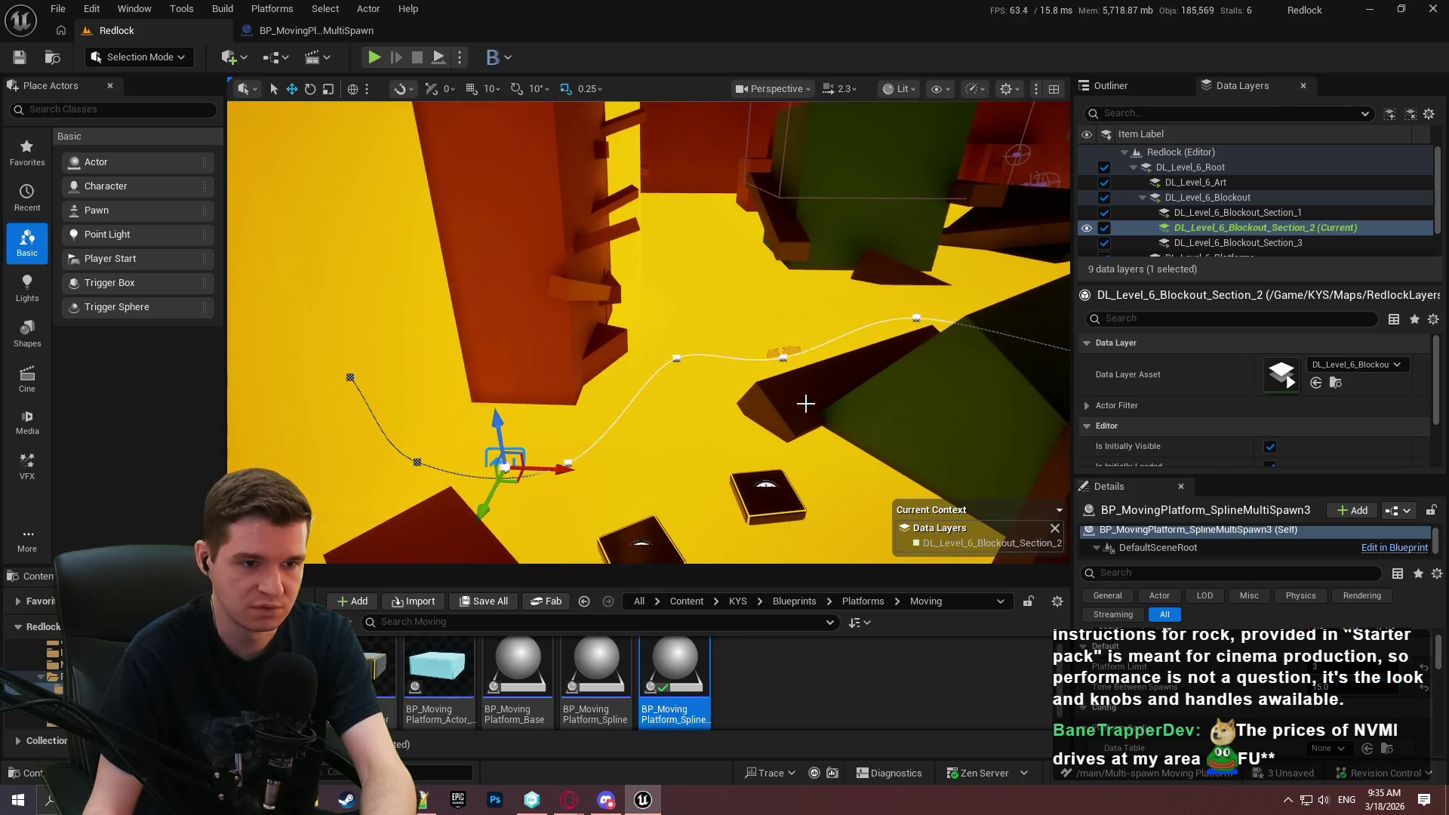
Play From Here beside the platforms, stop, select the spline platform, then play again.
right_click(806, 403)
left_click(928, 775)
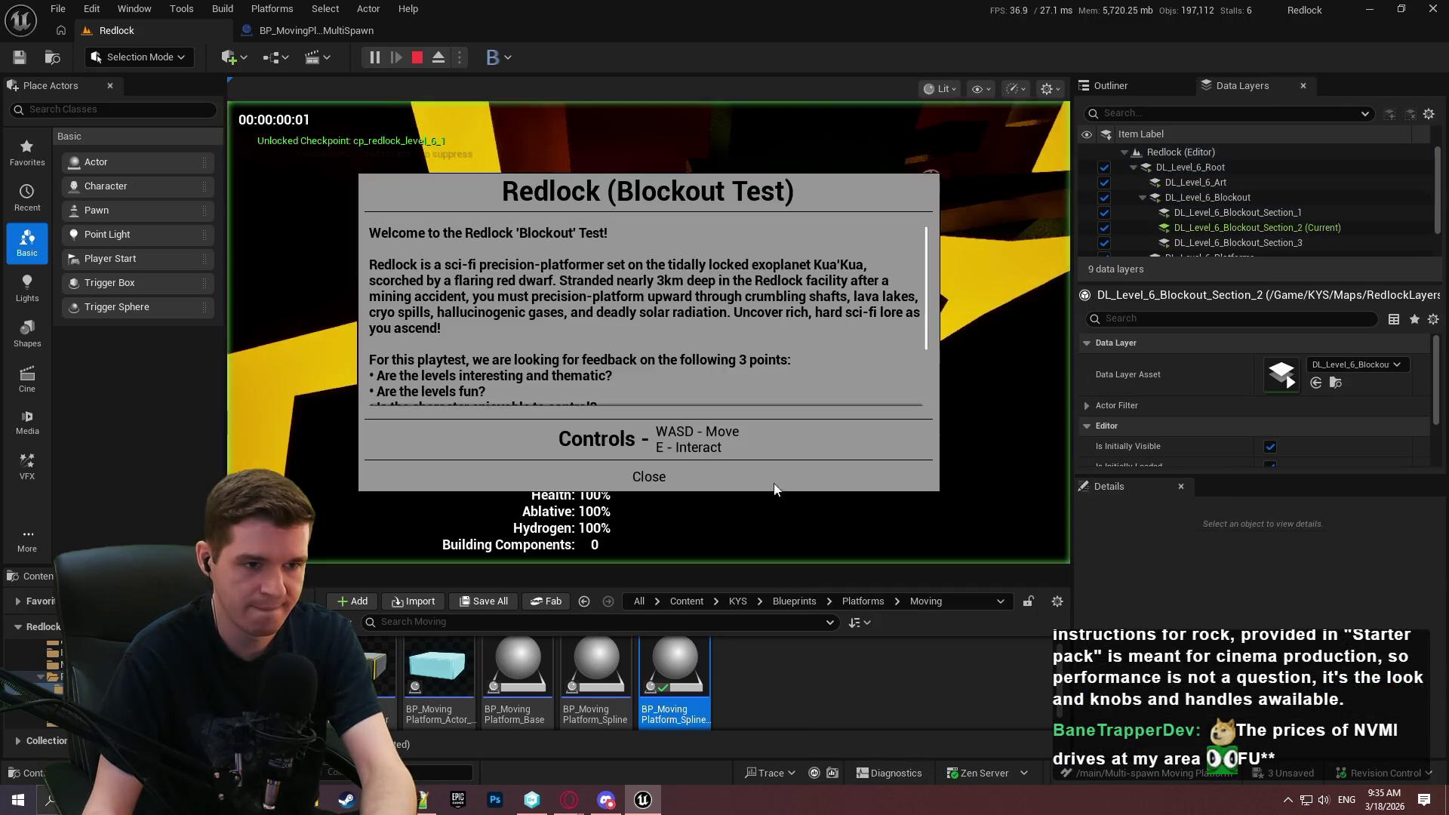
key("Escape")
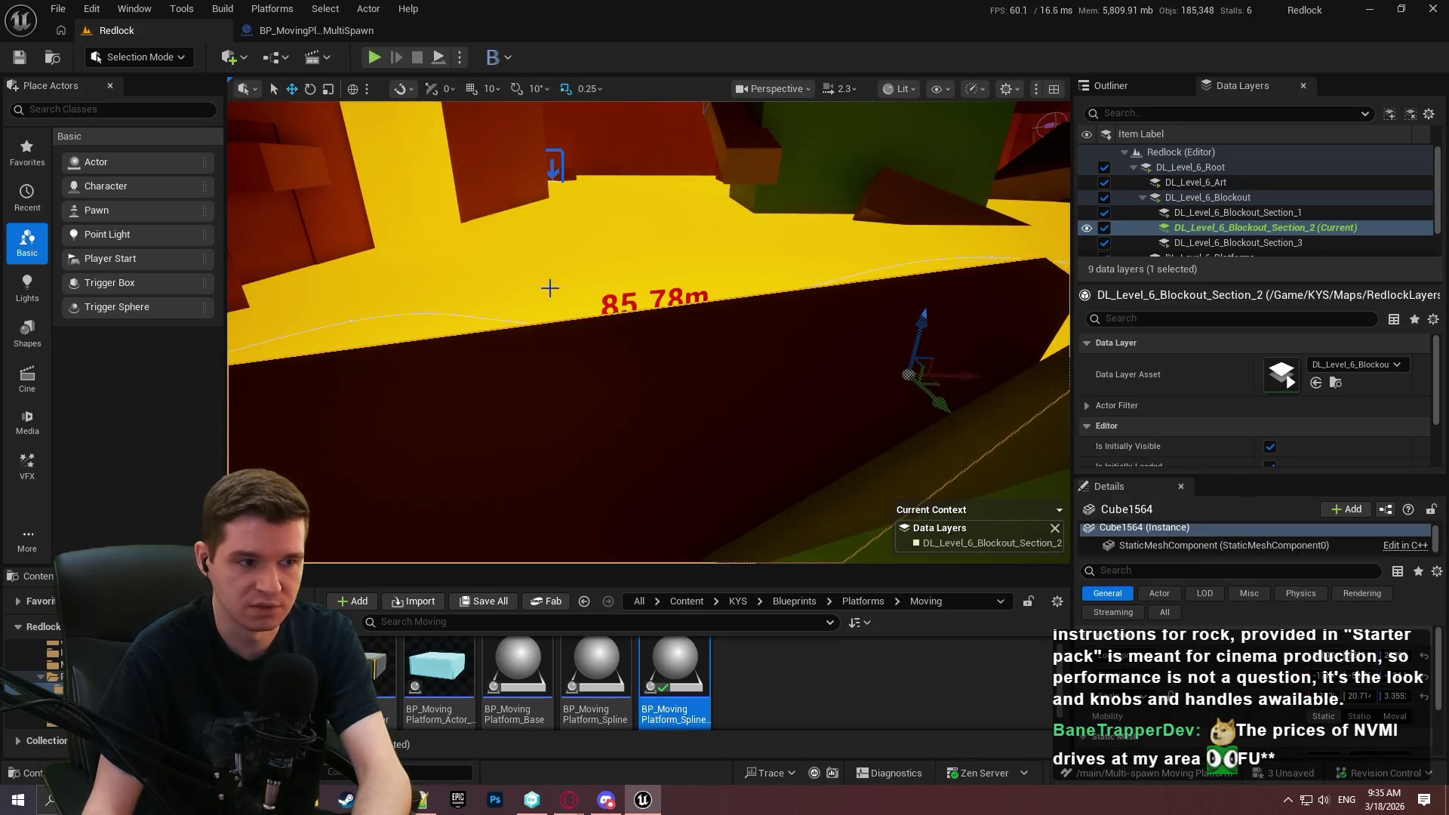
left_click(611, 301)
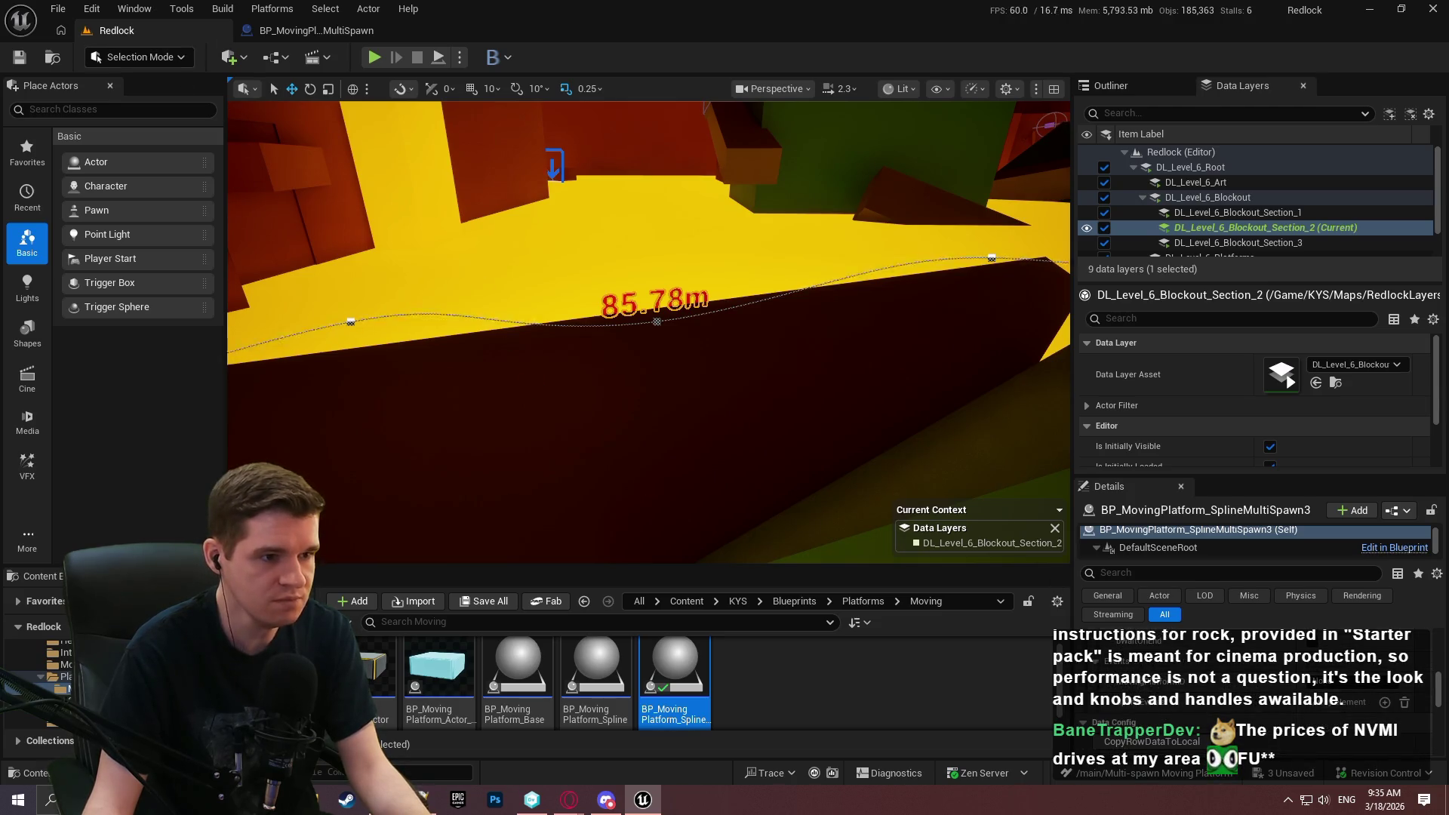
right_click(534, 453)
left_click(668, 768)
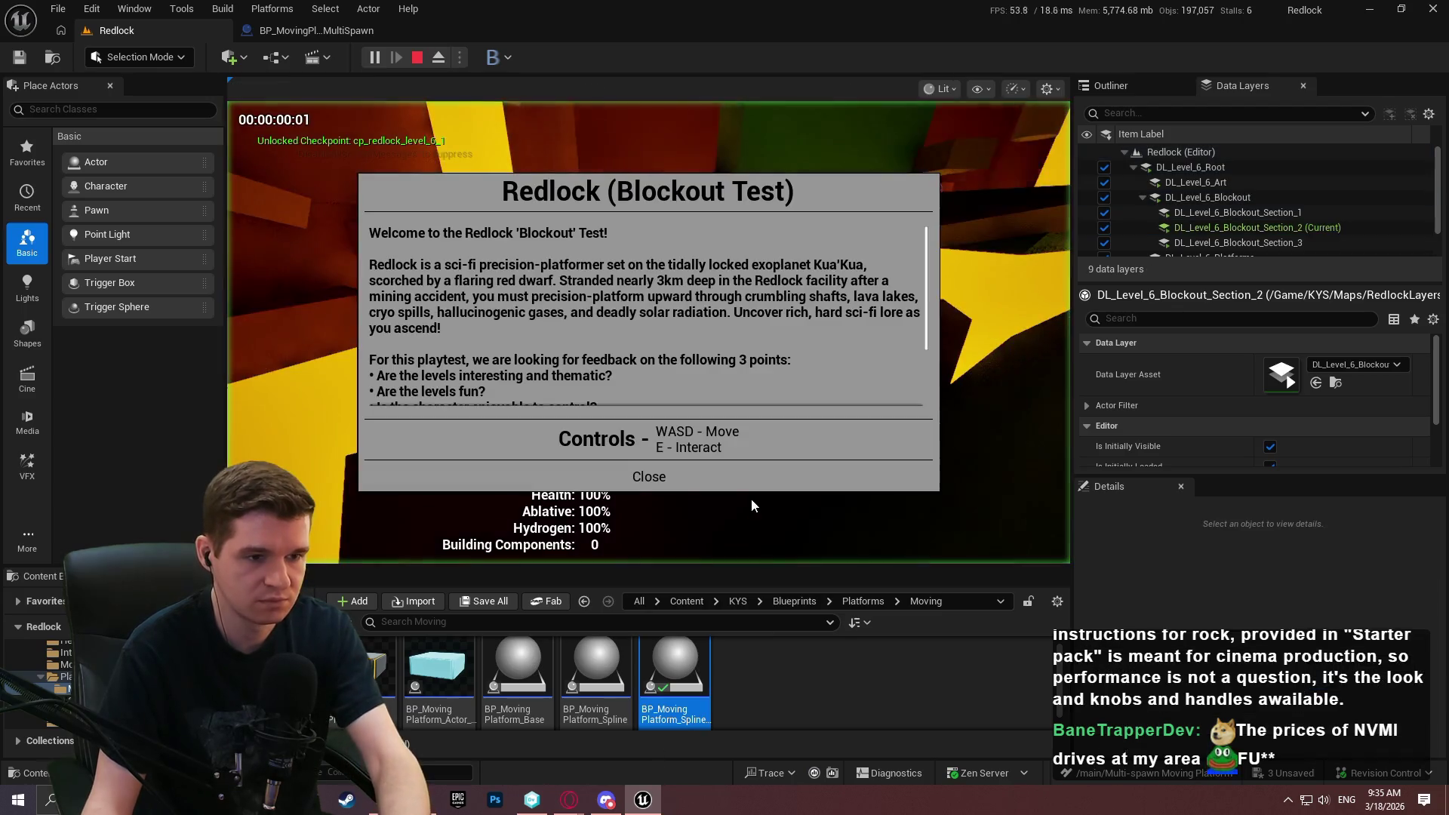
Run the character forward, jump onto the floating block and small moving platform, then stop.
key("F11")
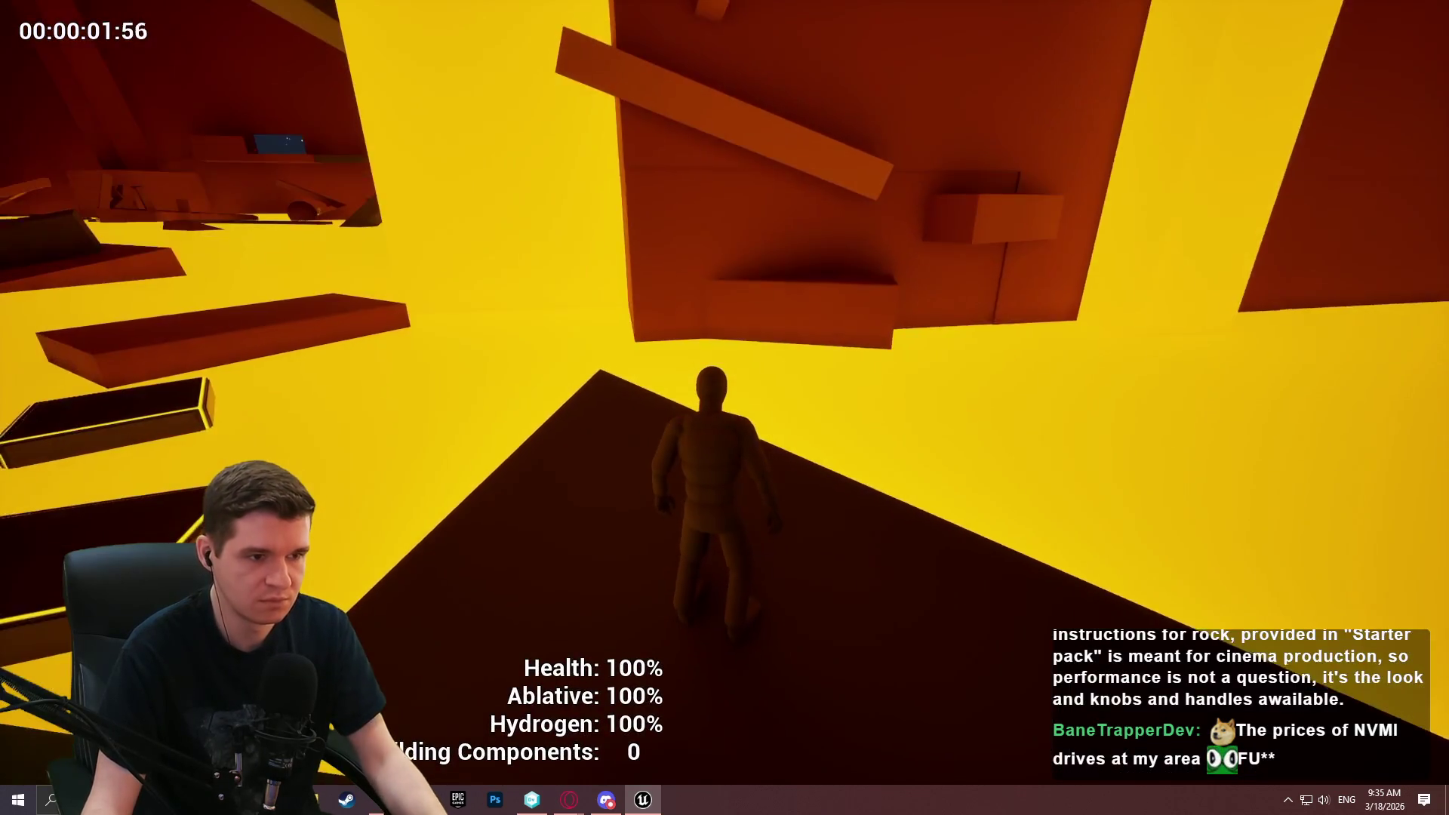
key("w")
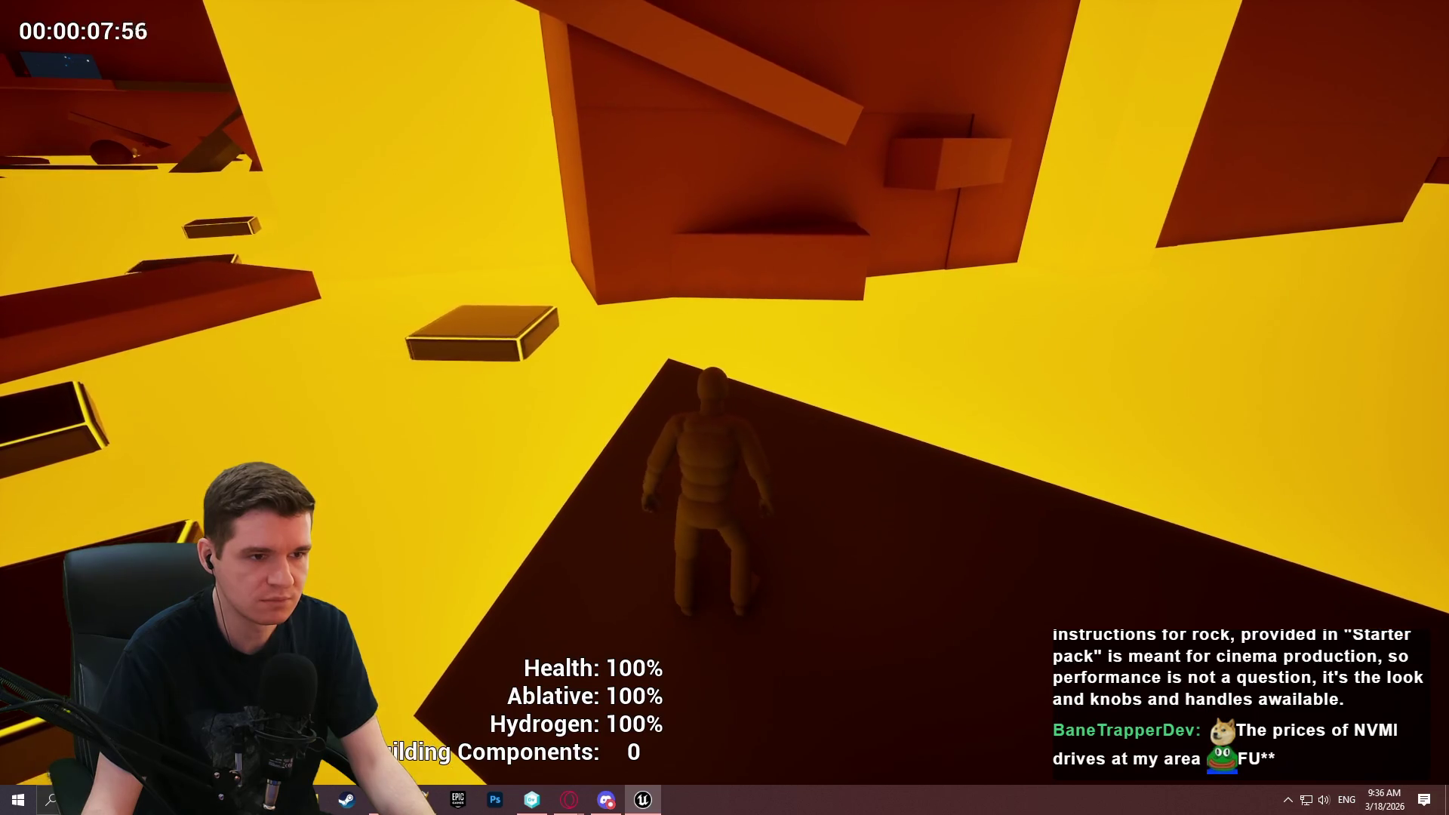
key("w")
key("space")
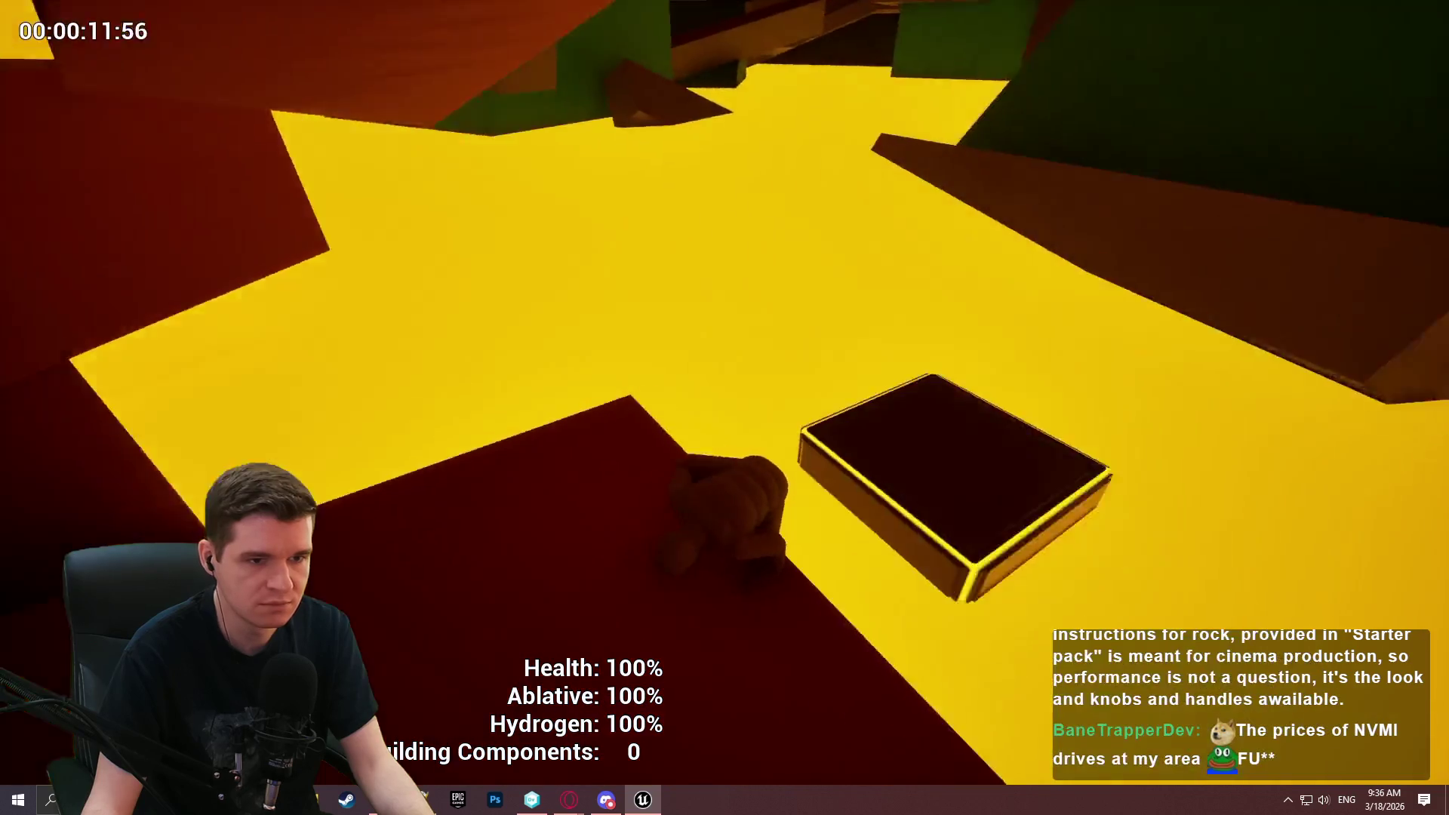
key("space")
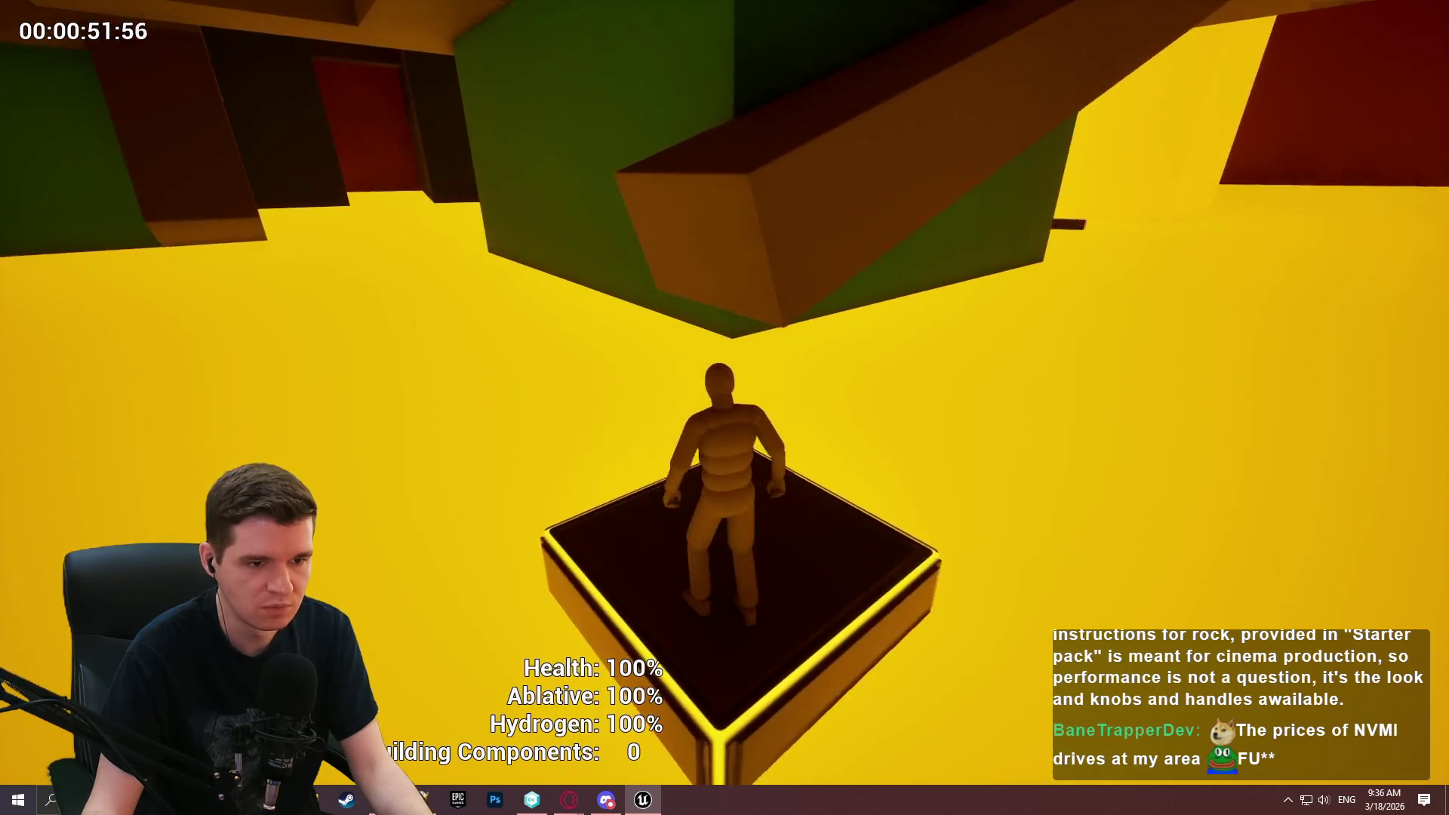
key("Escape")
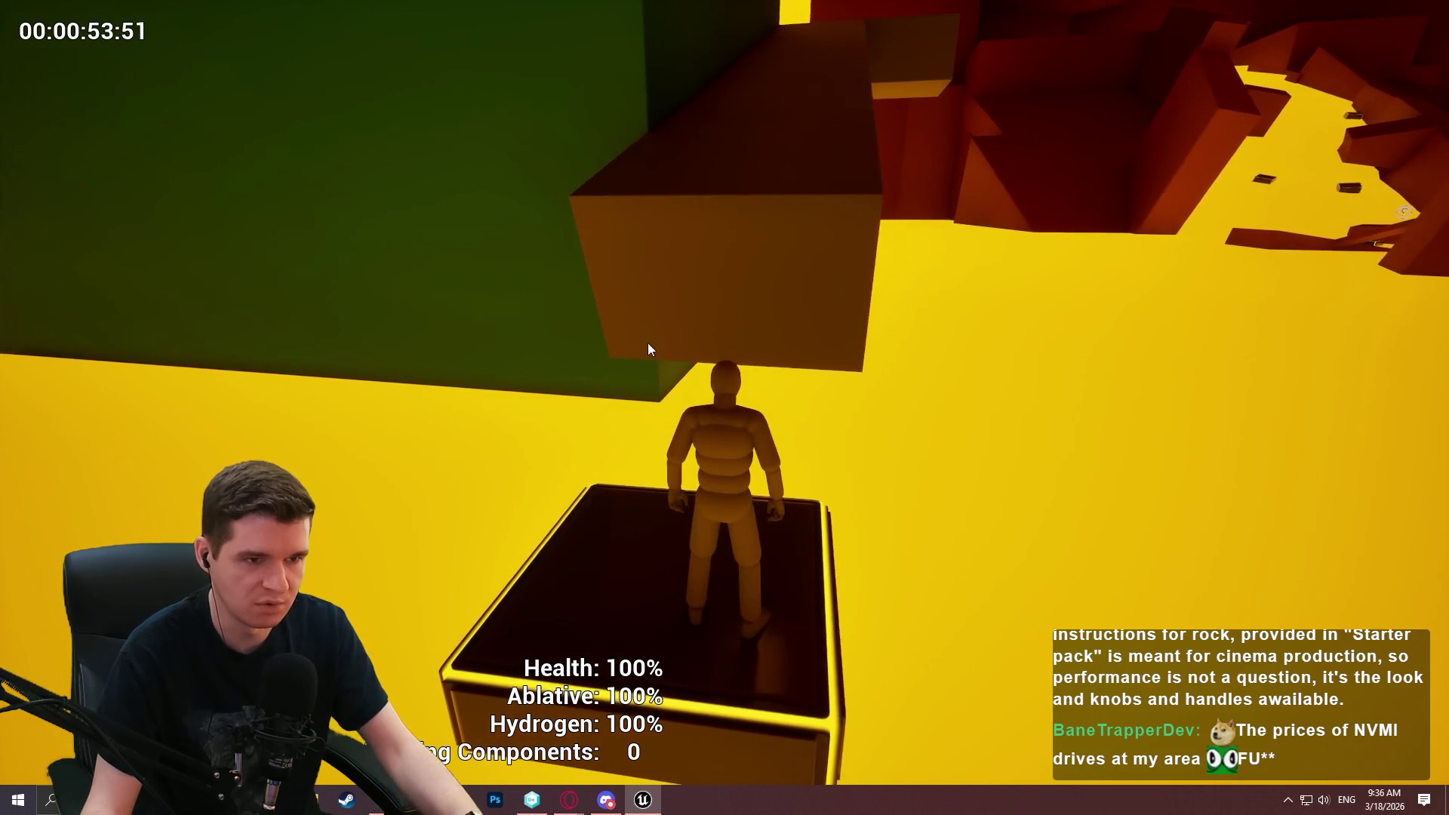
key("F11")
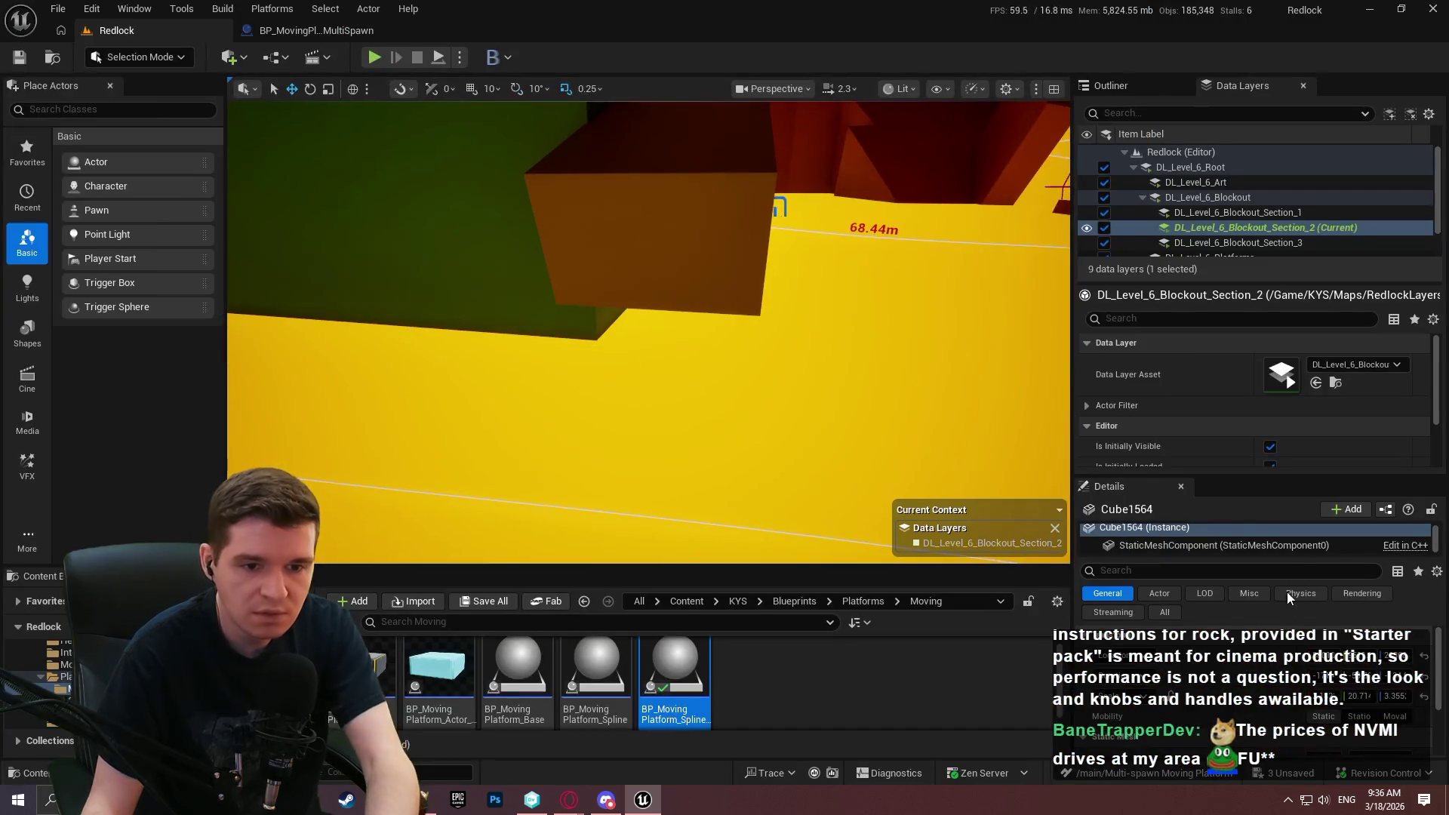
Select the multi-spawn spline platform actor in the level.
scroll(1209, 672, "down", 3)
left_click_drag(988, 293, 988, 293)
left_click_drag(691, 365, 690, 364)
left_click(685, 357)
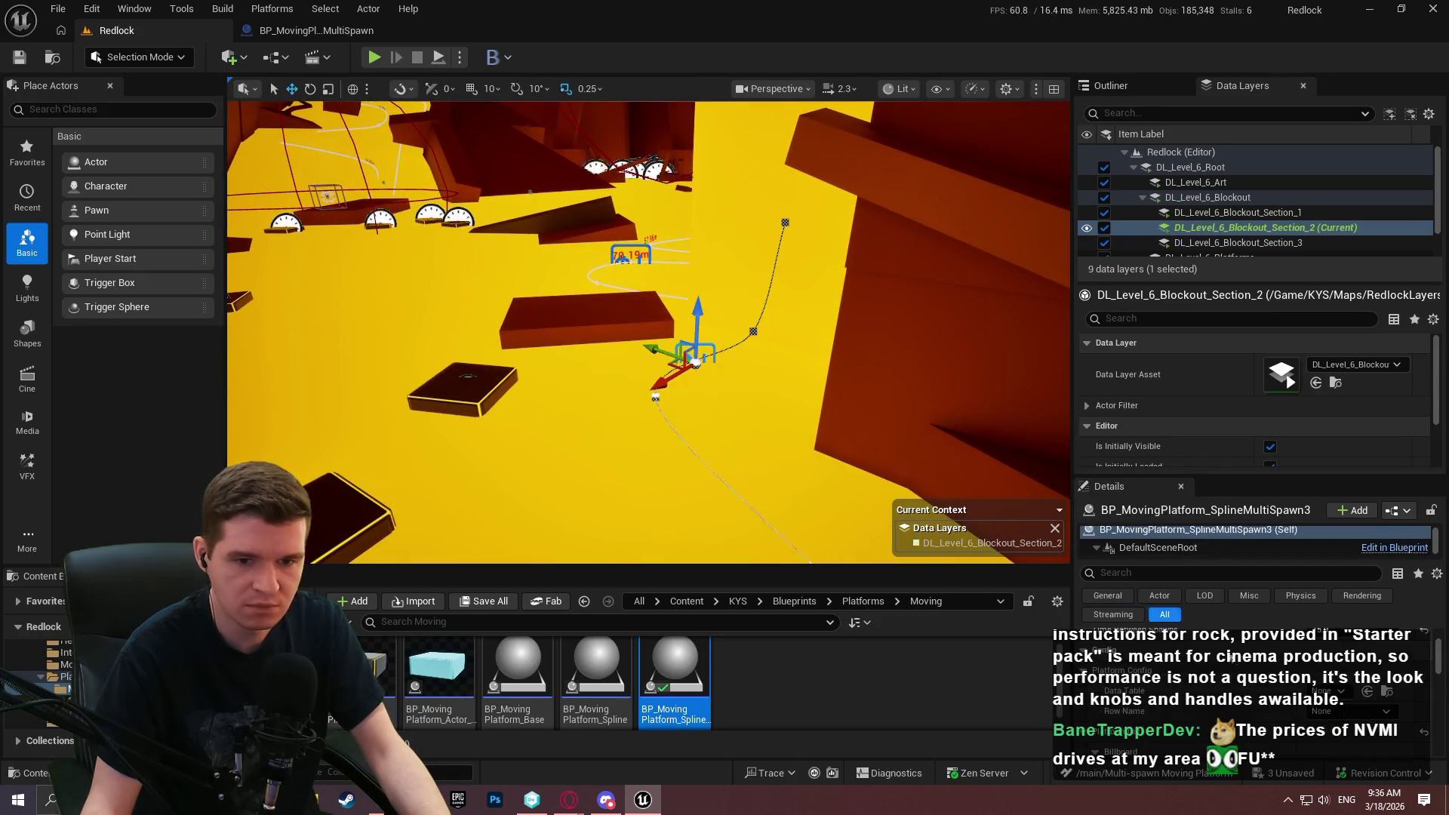
scroll(1249, 674, "down", 3)
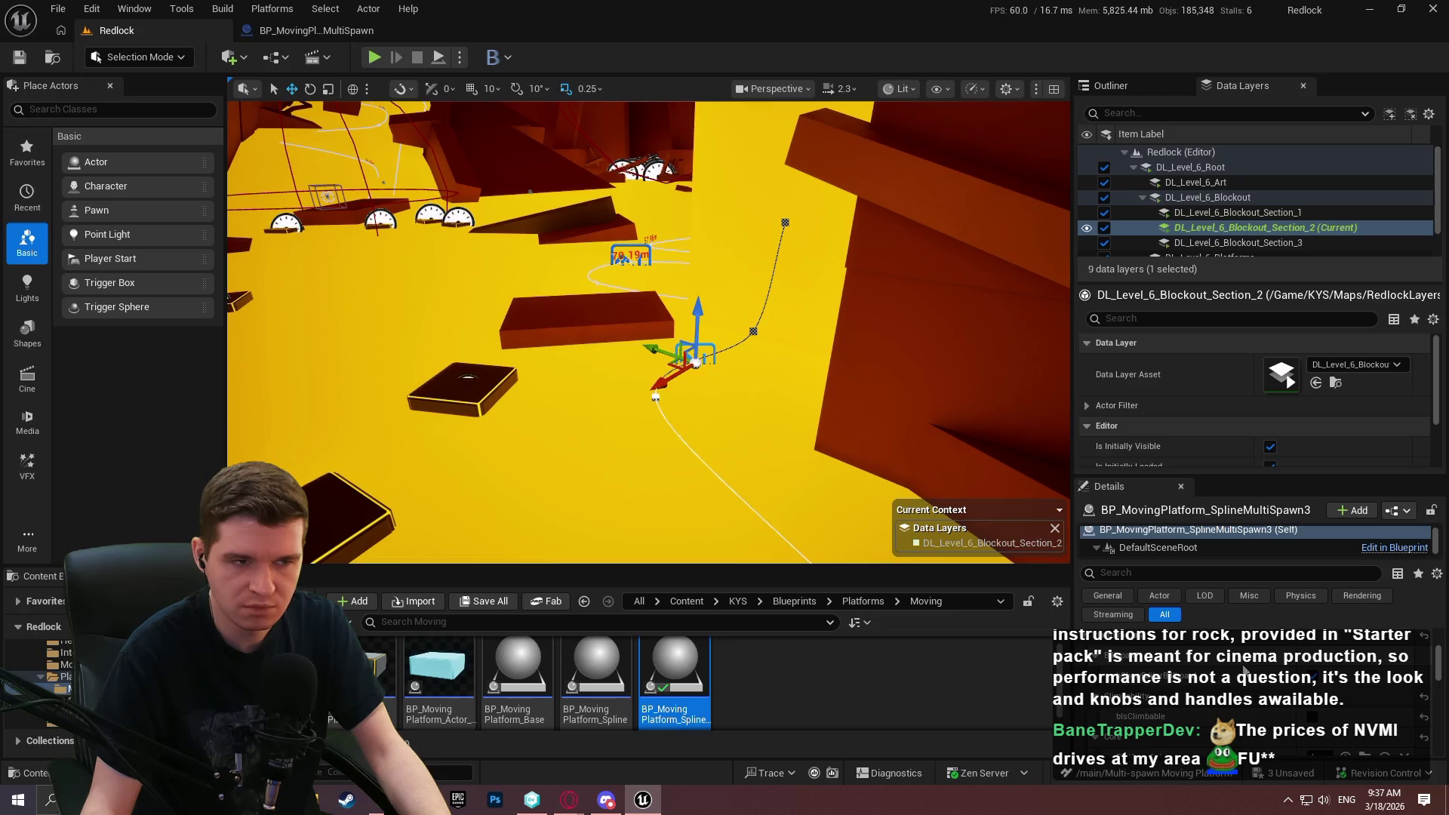
Save all modified assets with File > Save All, cancelling the Check Out Assets prompt.
left_click(61, 9)
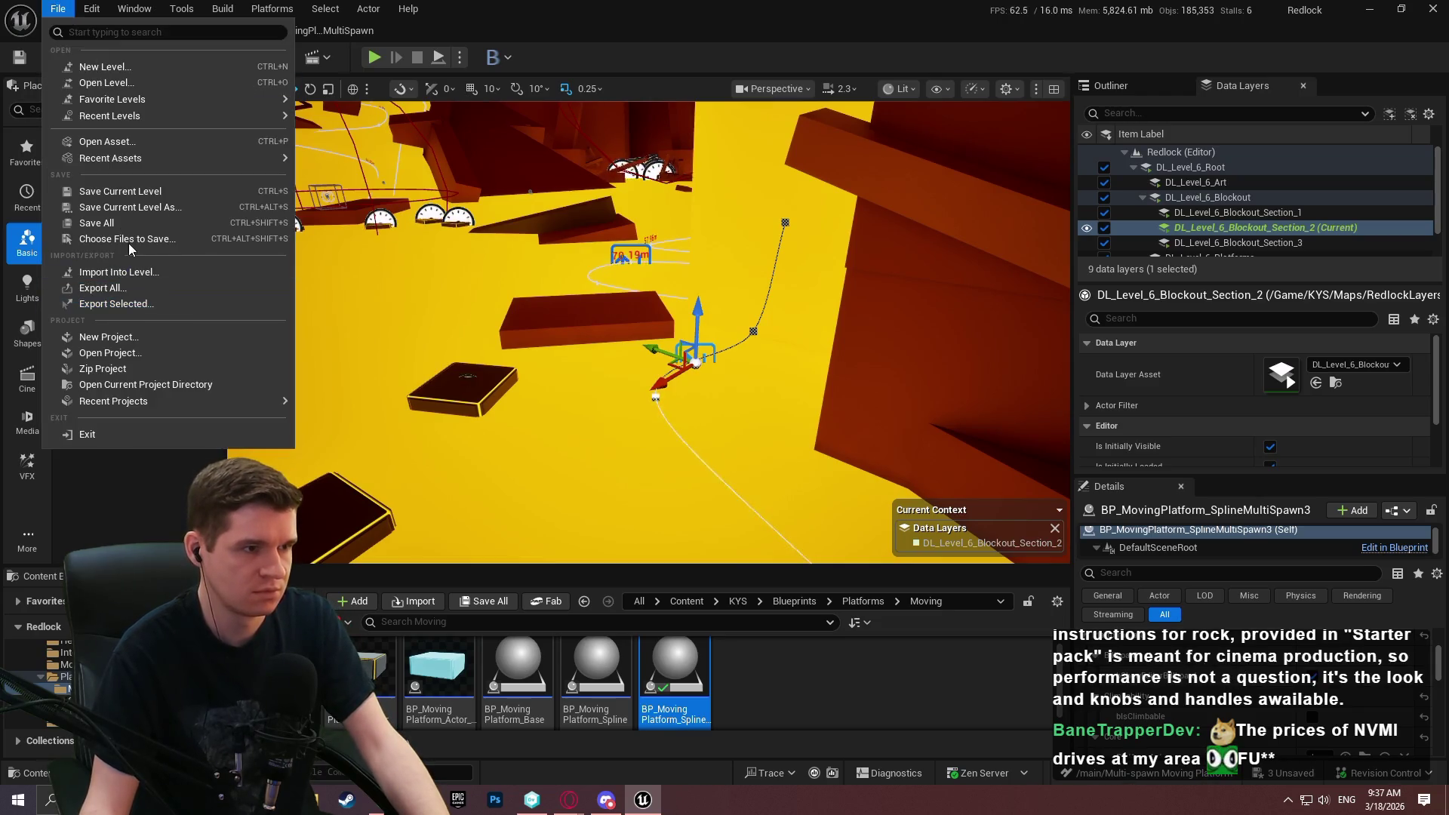
left_click(106, 188)
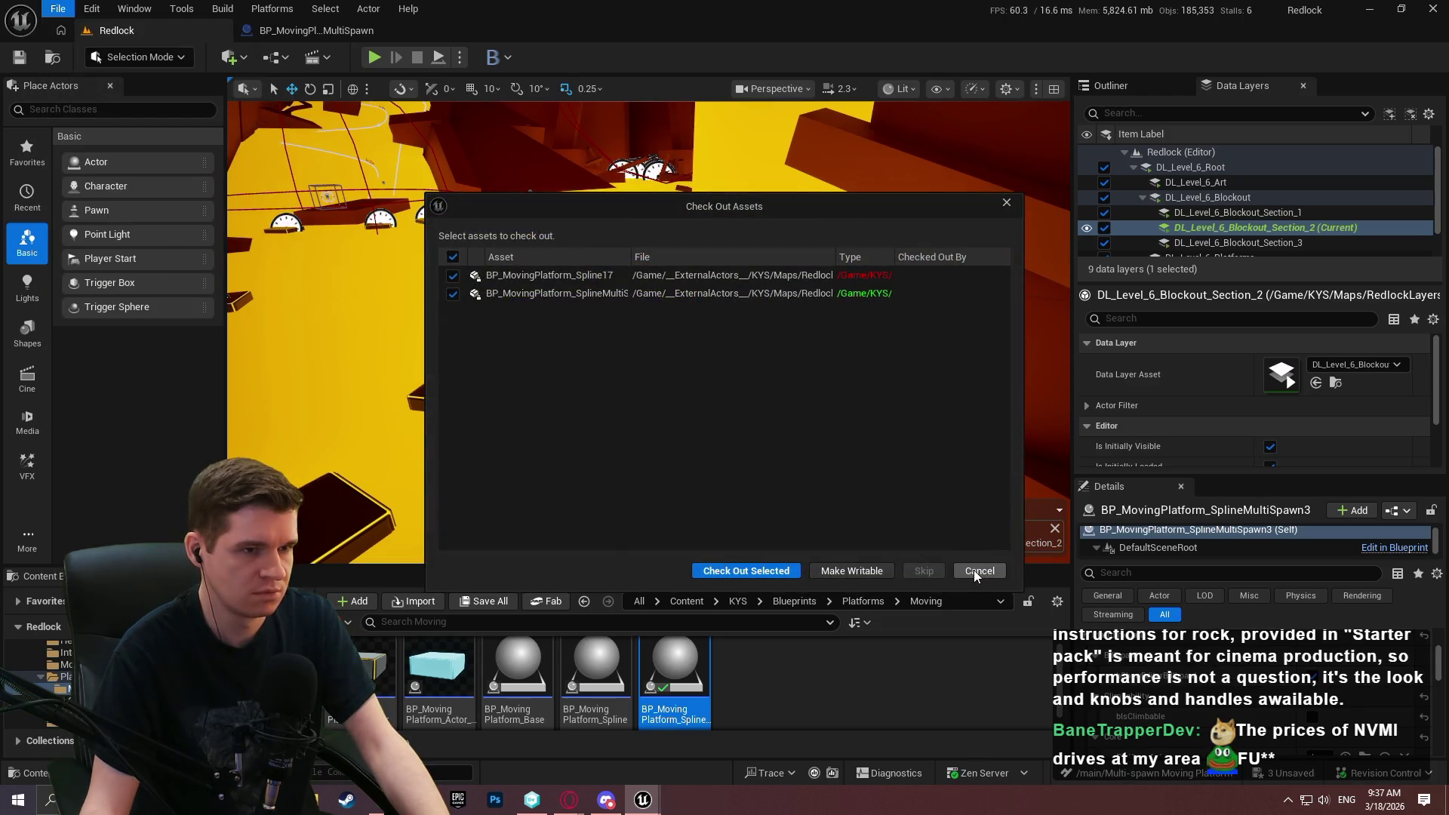
left_click(768, 572)
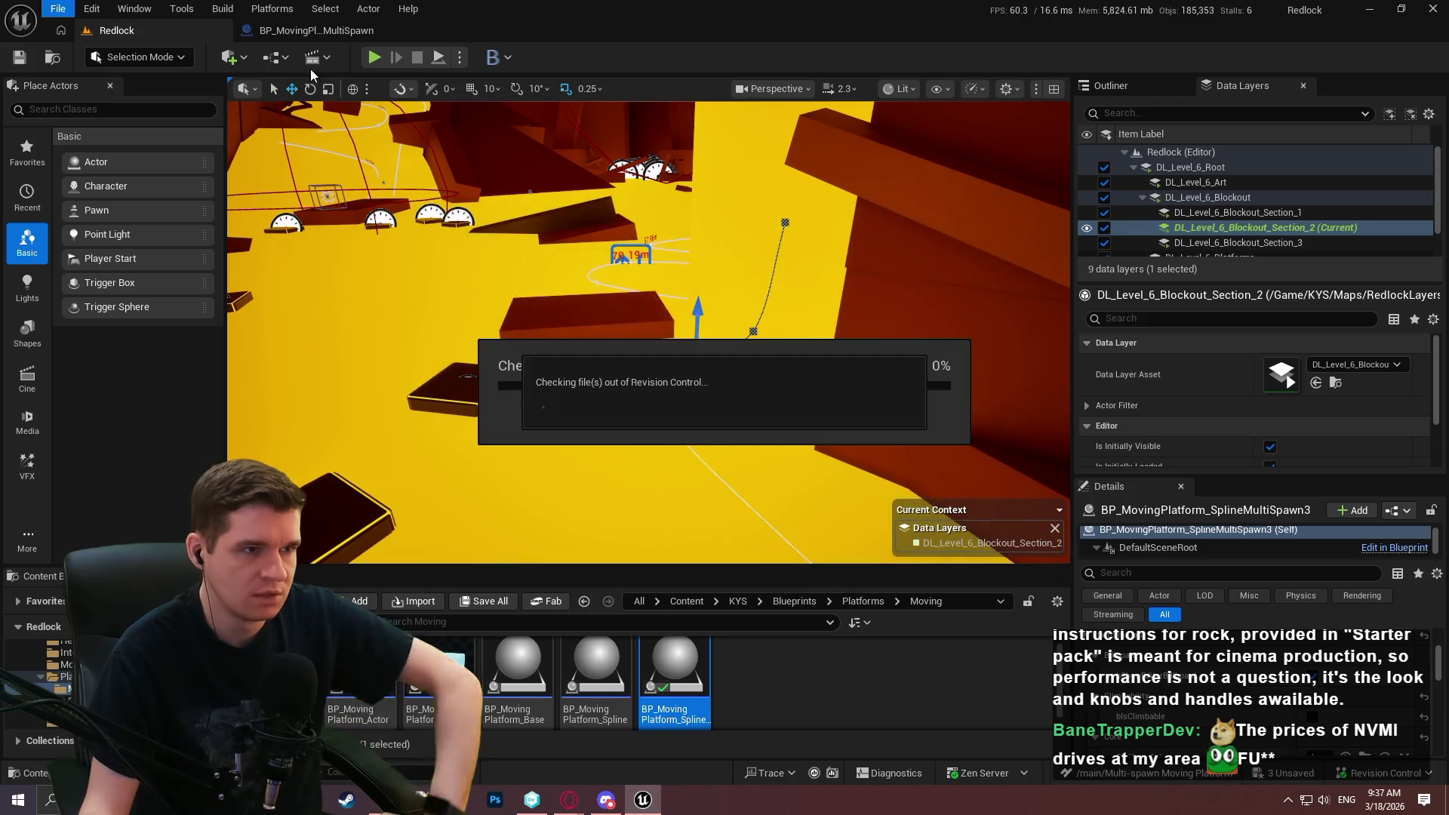
left_click(297, 29)
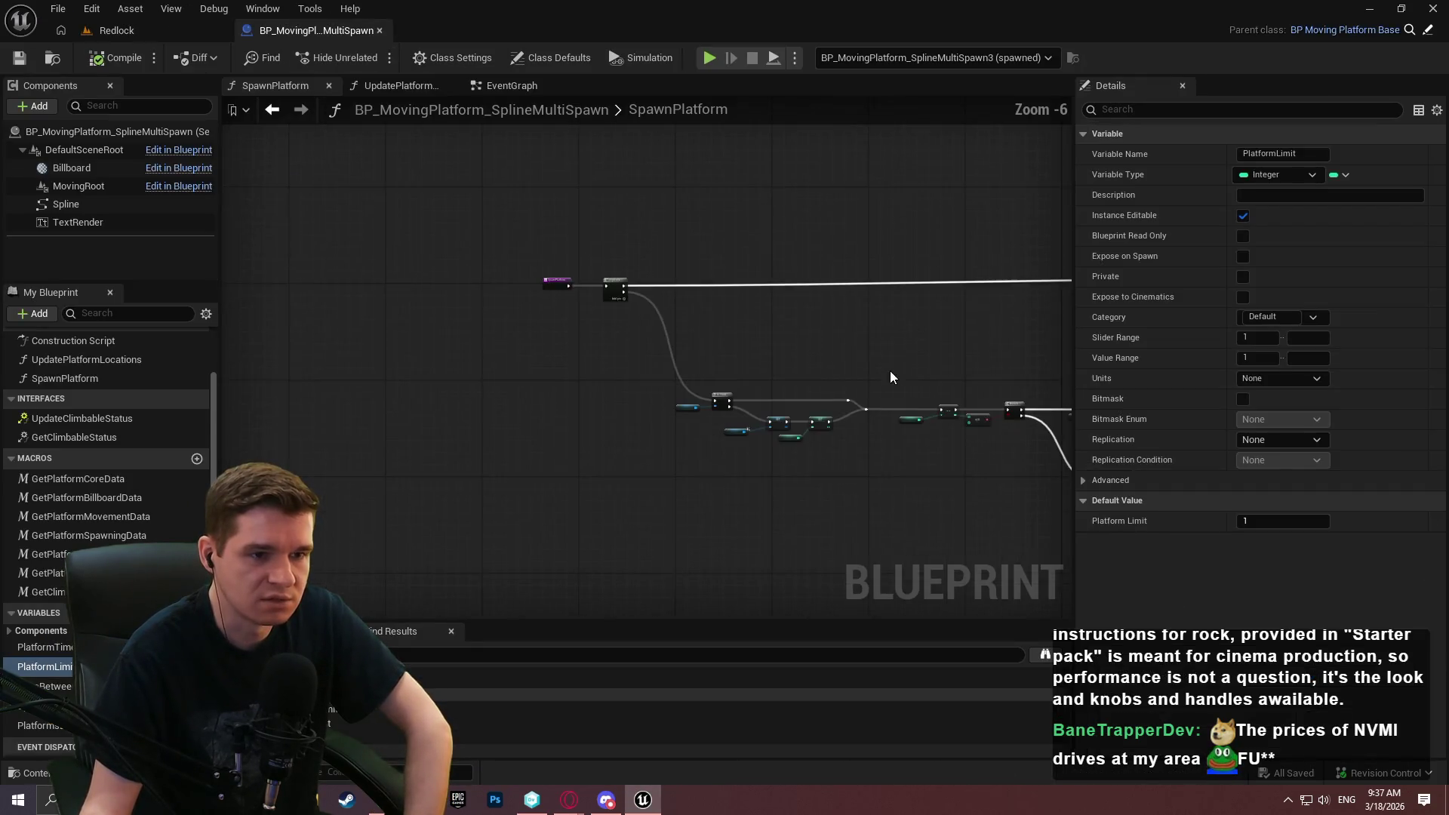
Pan the SpawnPlatform graph past the interface checks and Attach Component to the climbable-status nodes.
scroll(679, 317, "up", 5)
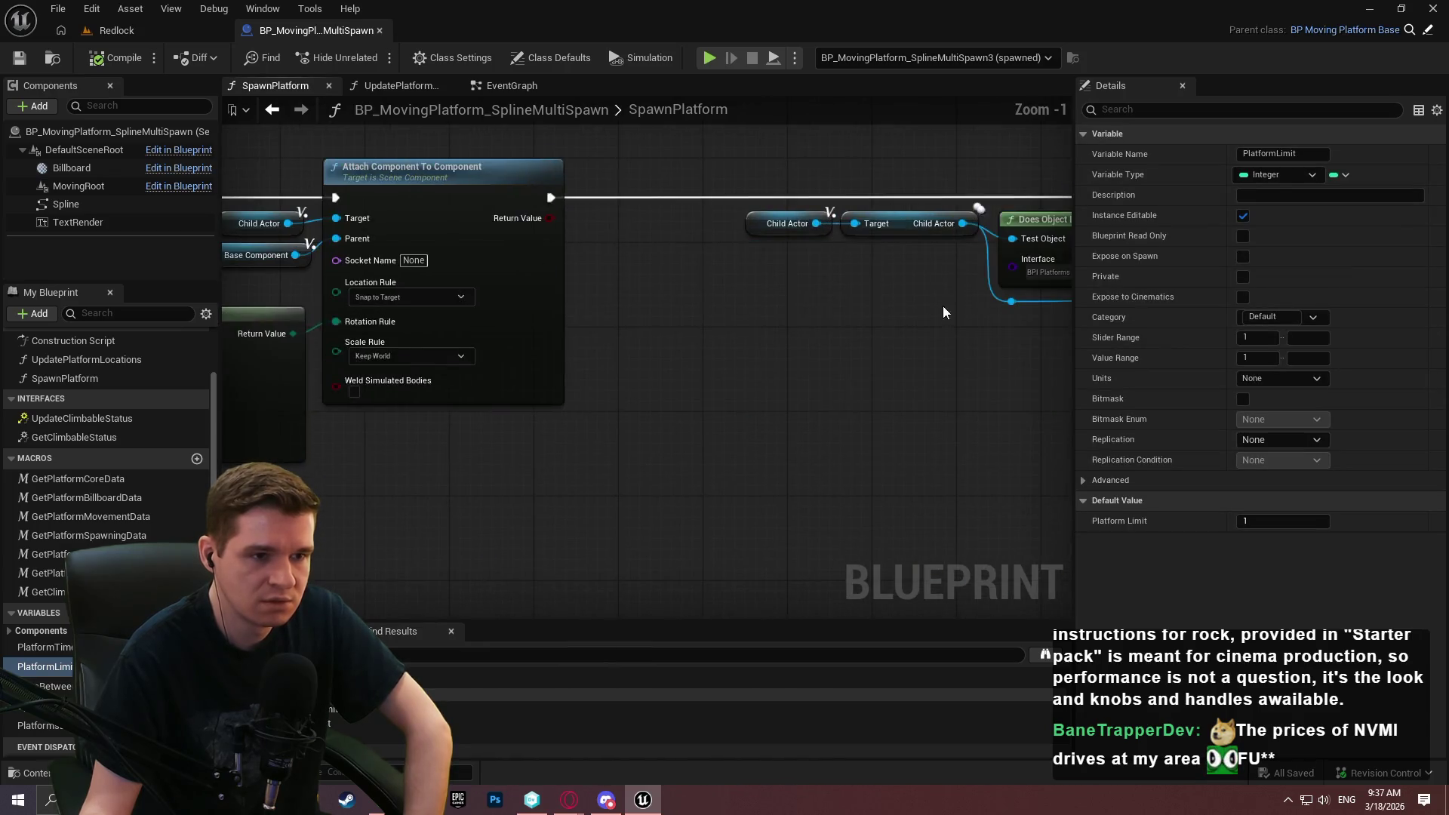
scroll(534, 328, "up", 1)
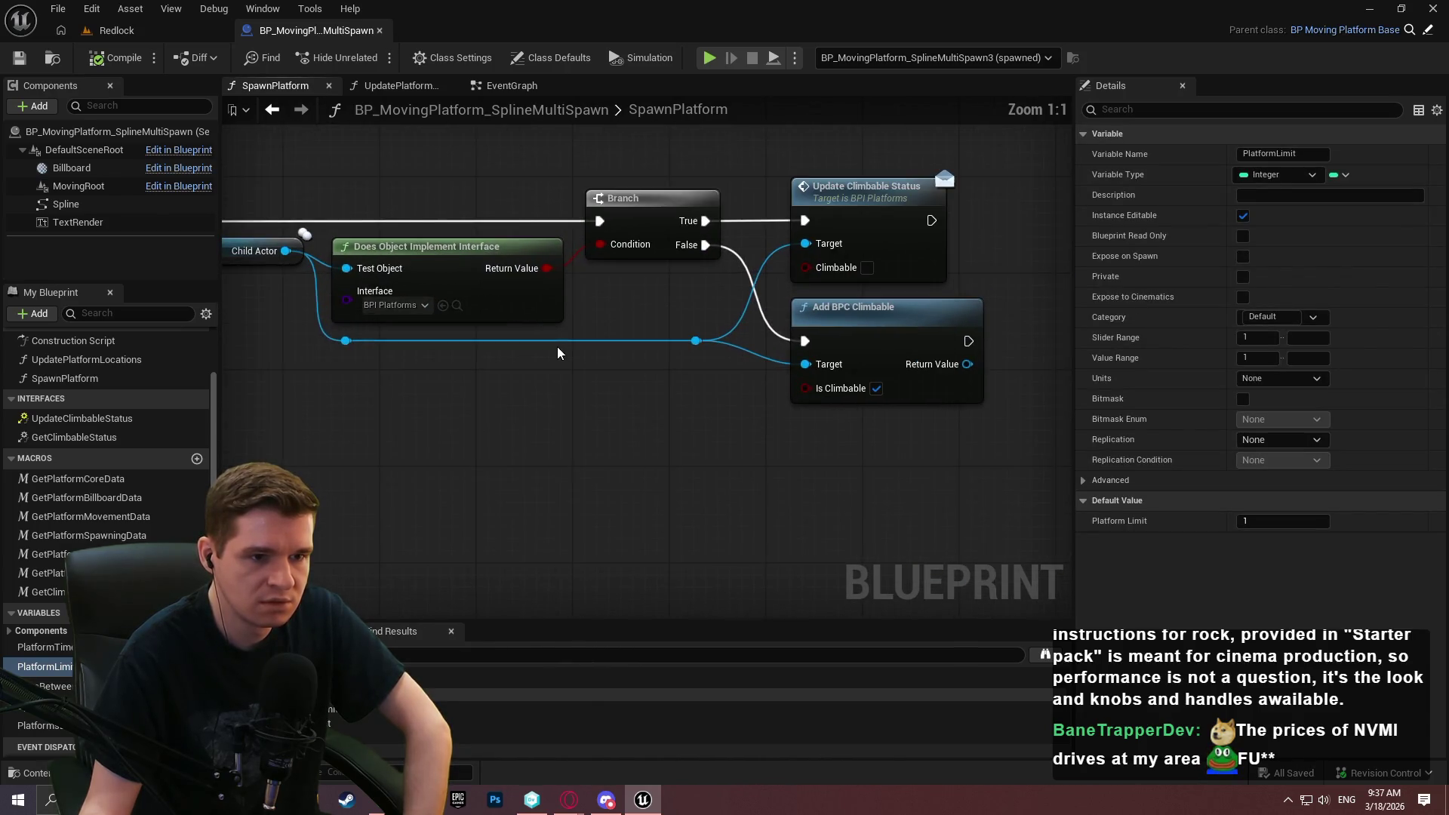
left_click_drag(557, 347, 519, 390)
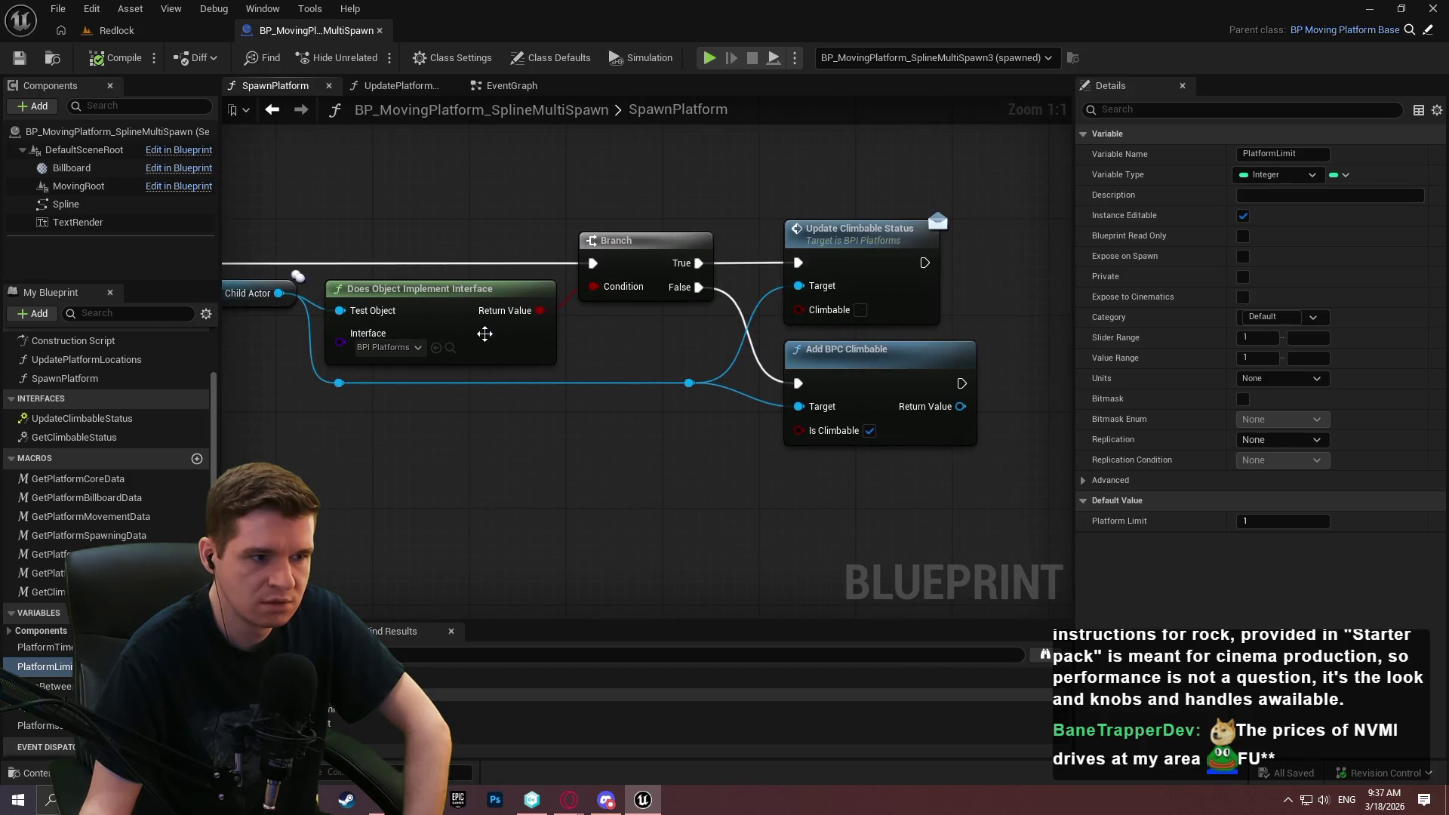
mouse_move(485, 333)
left_mouse_down()
mouse_move(762, 343)
mouse_move(495, 336)
mouse_move(687, 346)
mouse_move(462, 283)
left_mouse_up()
scroll(728, 353, "down", 1)
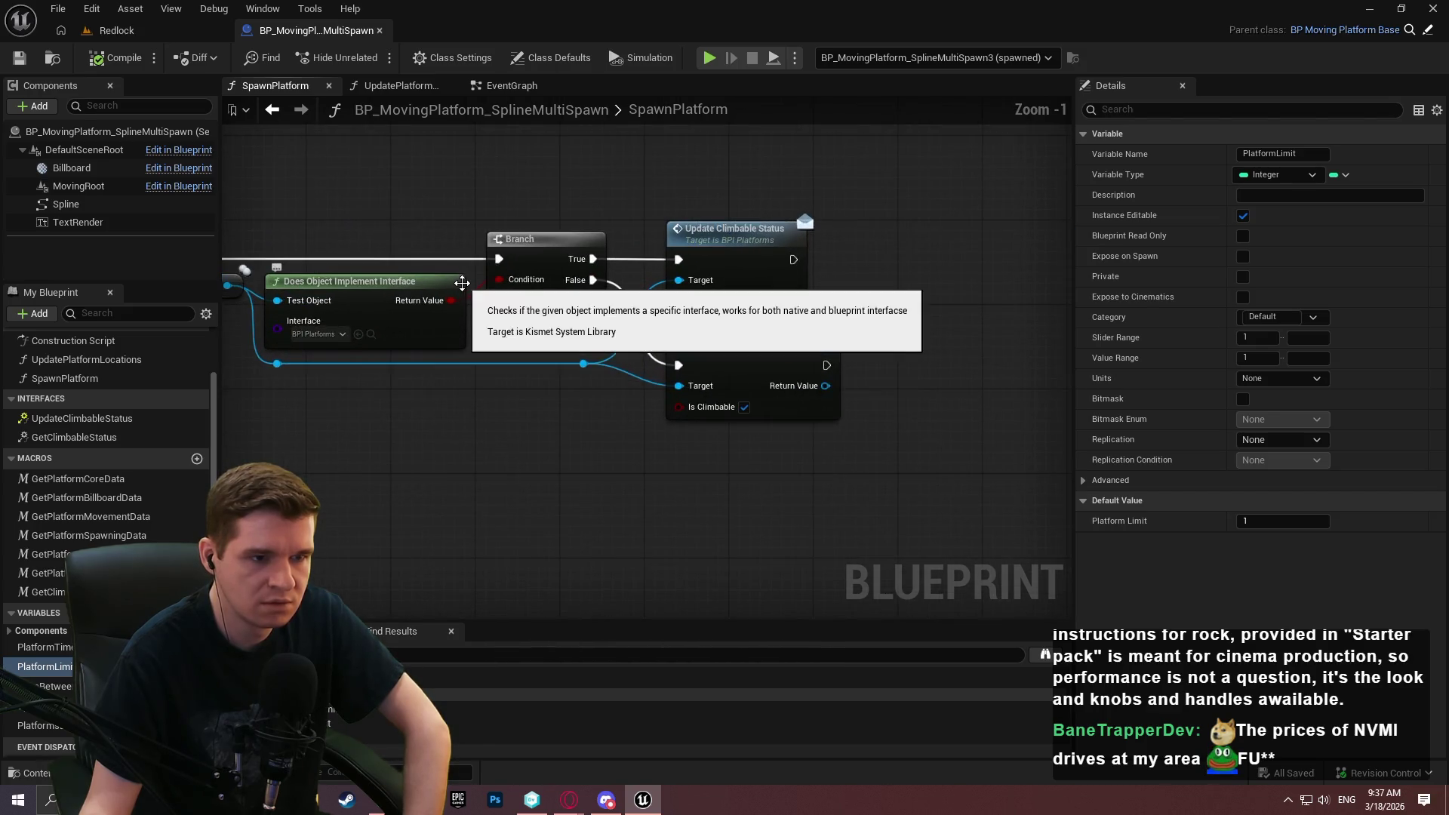
mouse_move(668, 326)
left_mouse_down()
mouse_move(1441, 337)
mouse_move(605, 428)
left_mouse_up()
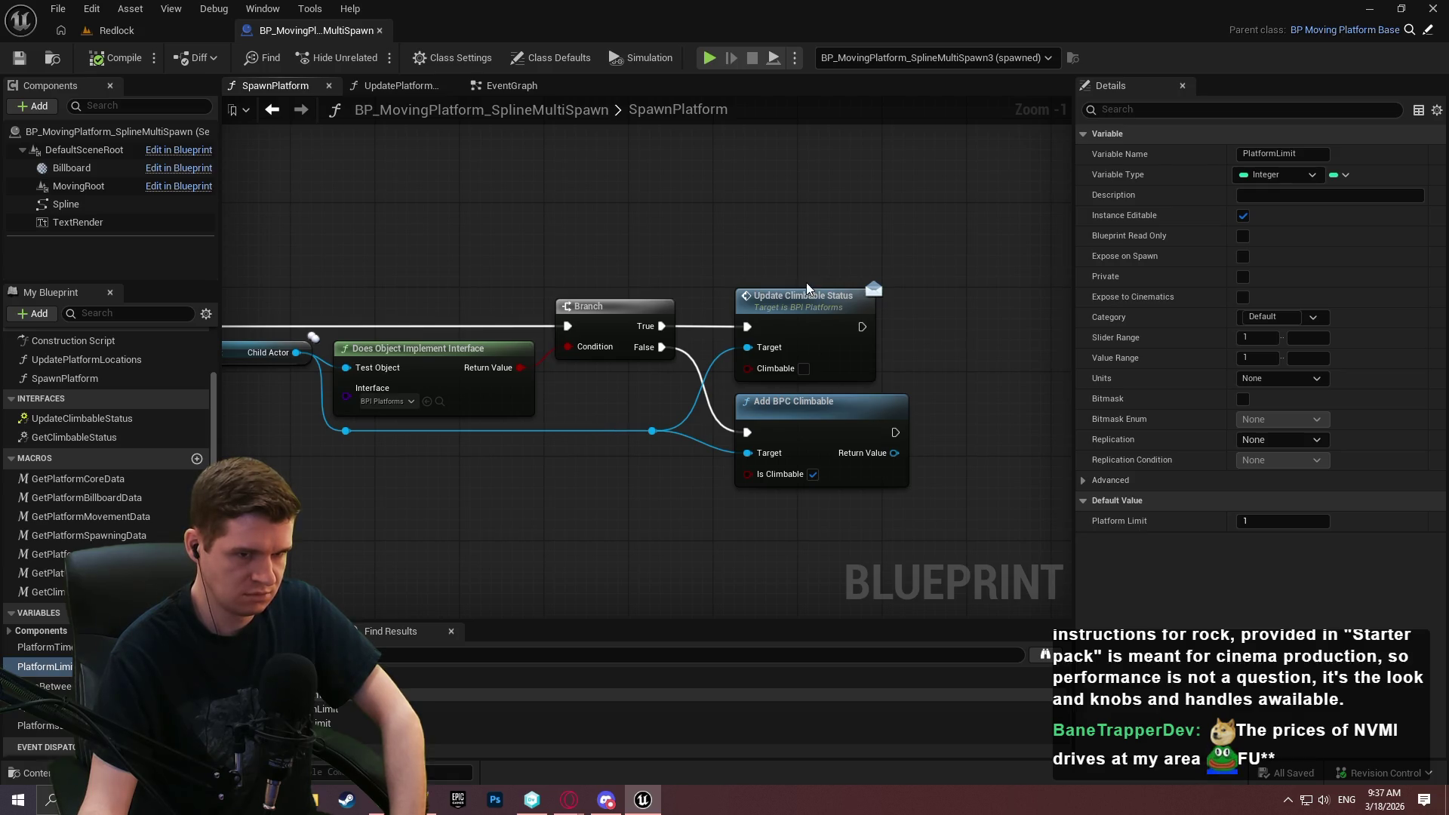
mouse_move(542, 457)
left_mouse_down()
mouse_move(921, 437)
mouse_move(642, 423)
left_mouse_up()
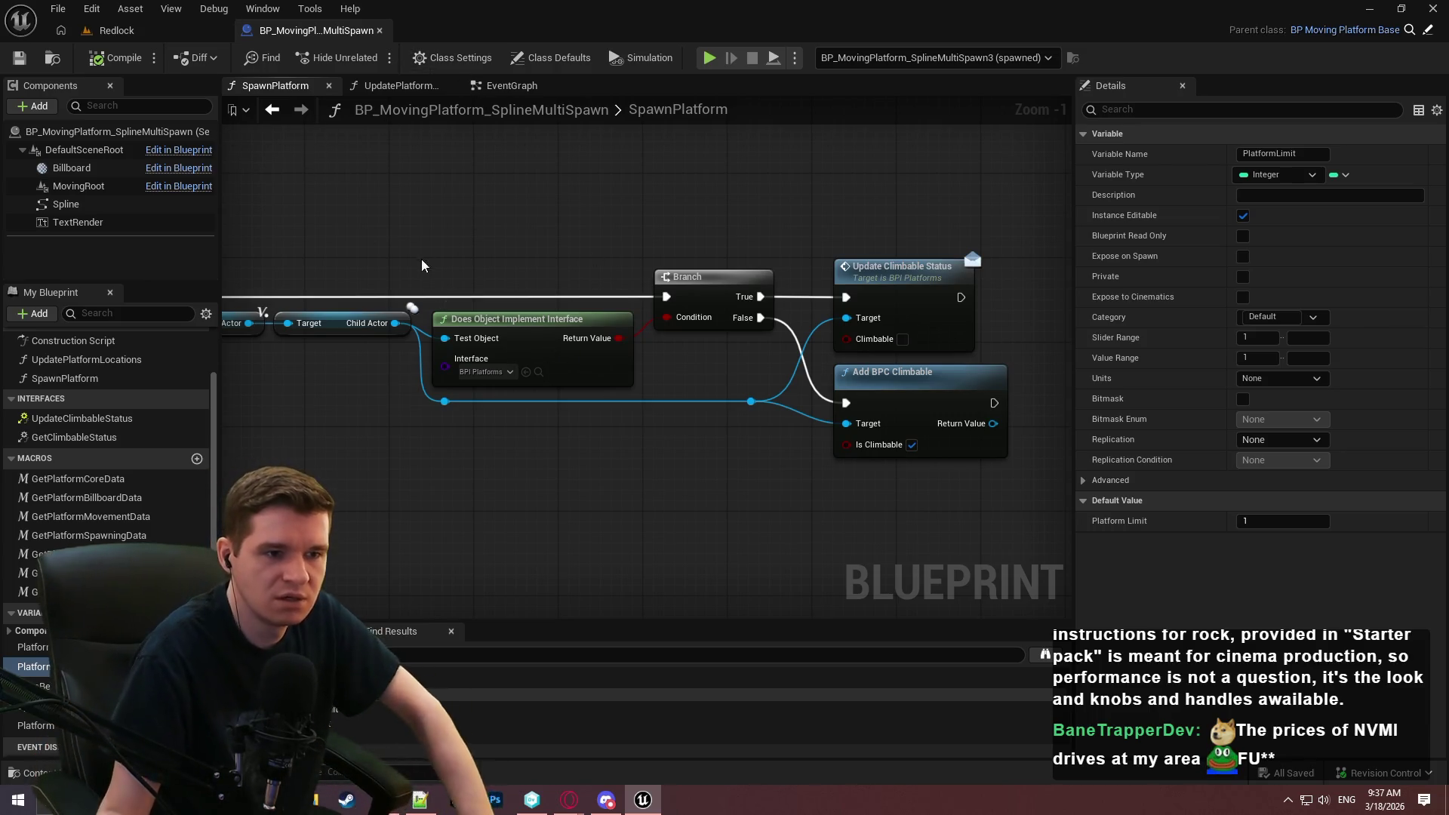
Search 'climbable' to add a Get Climbable variable node, then return to the Redlock level.
right_click(595, 521)
type("b is vcl")
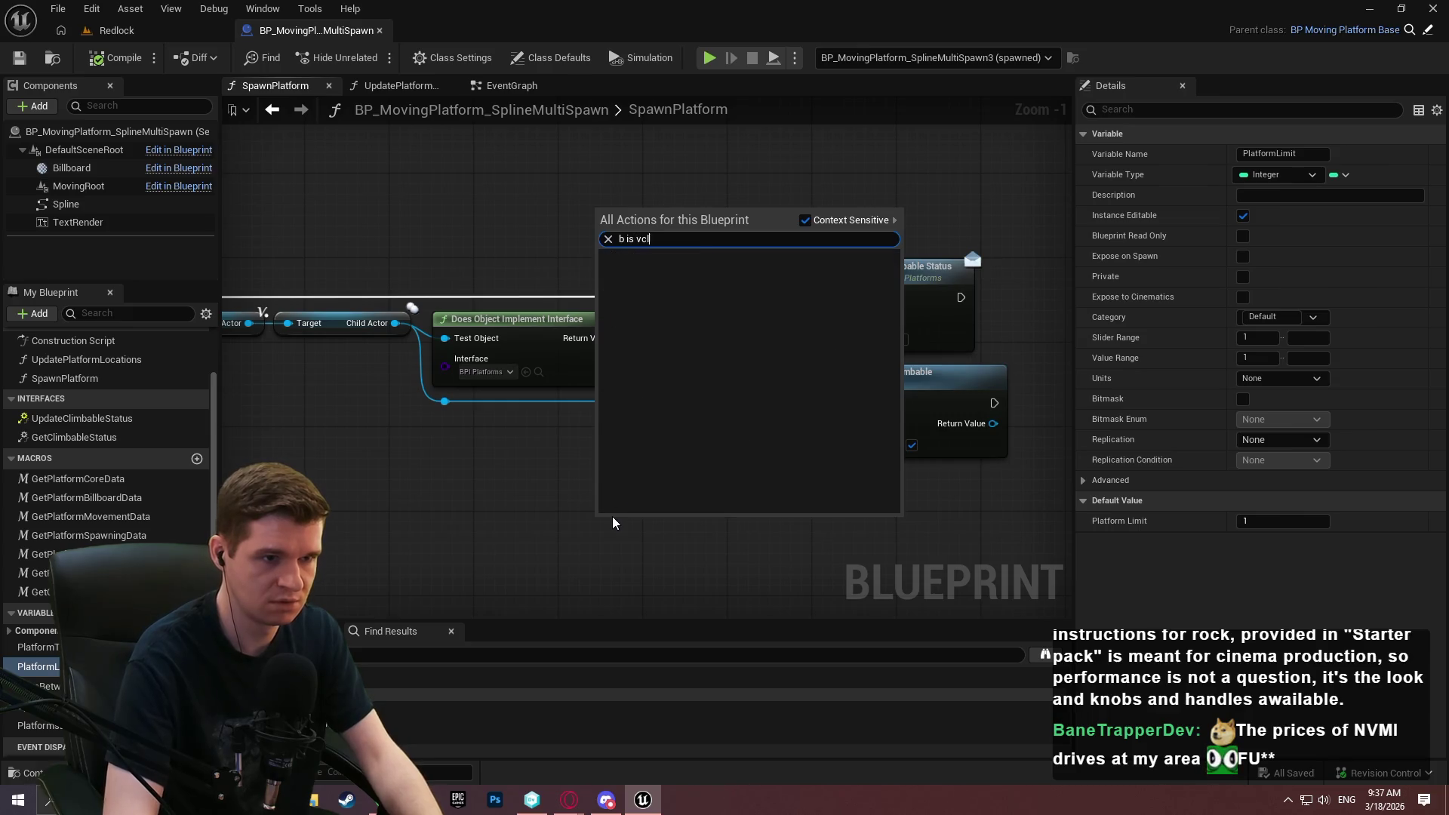
key("BackSpace")
key("BackSpace")
key("BackSpace")
type("climb")
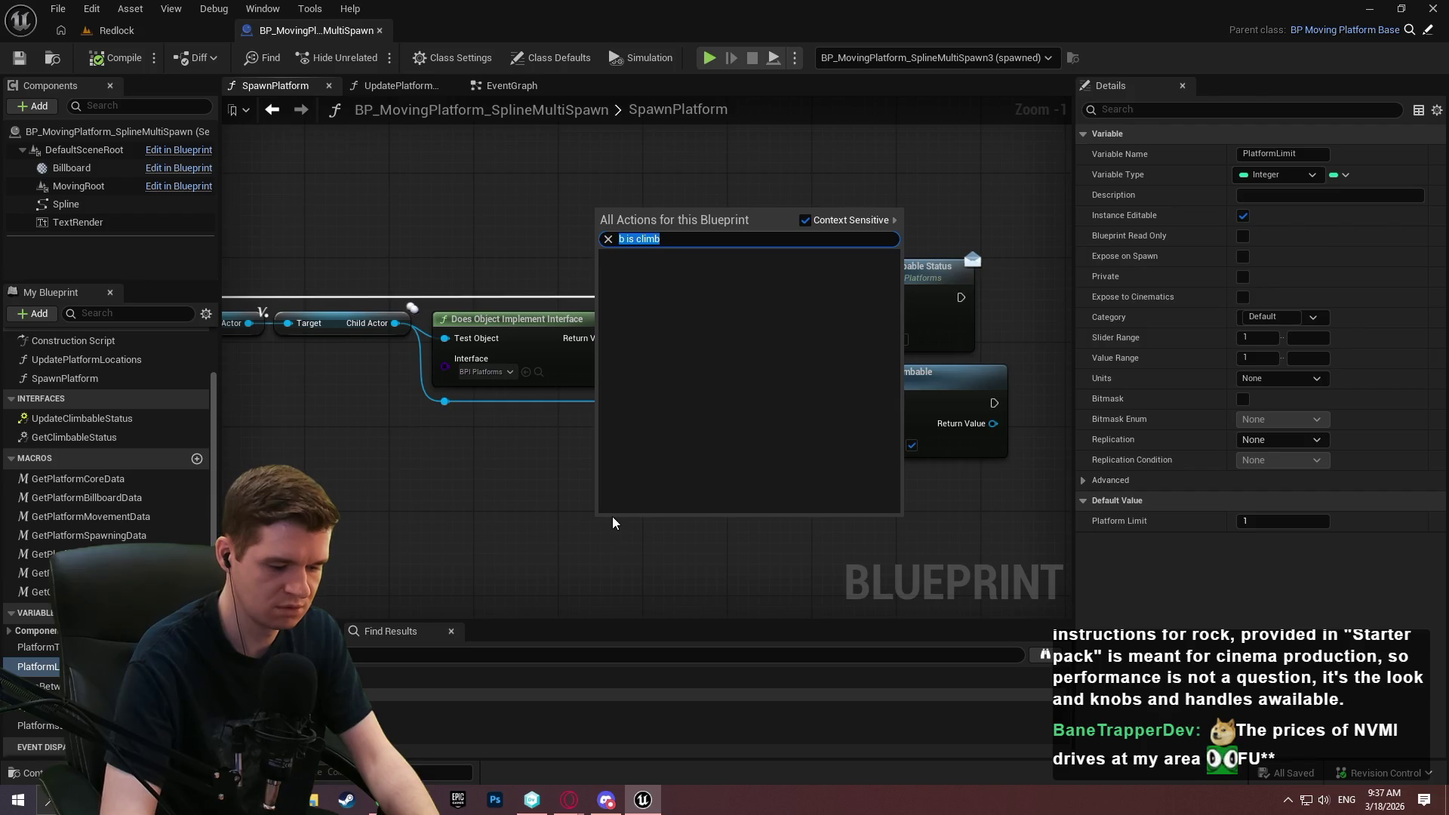
type("climbabl")
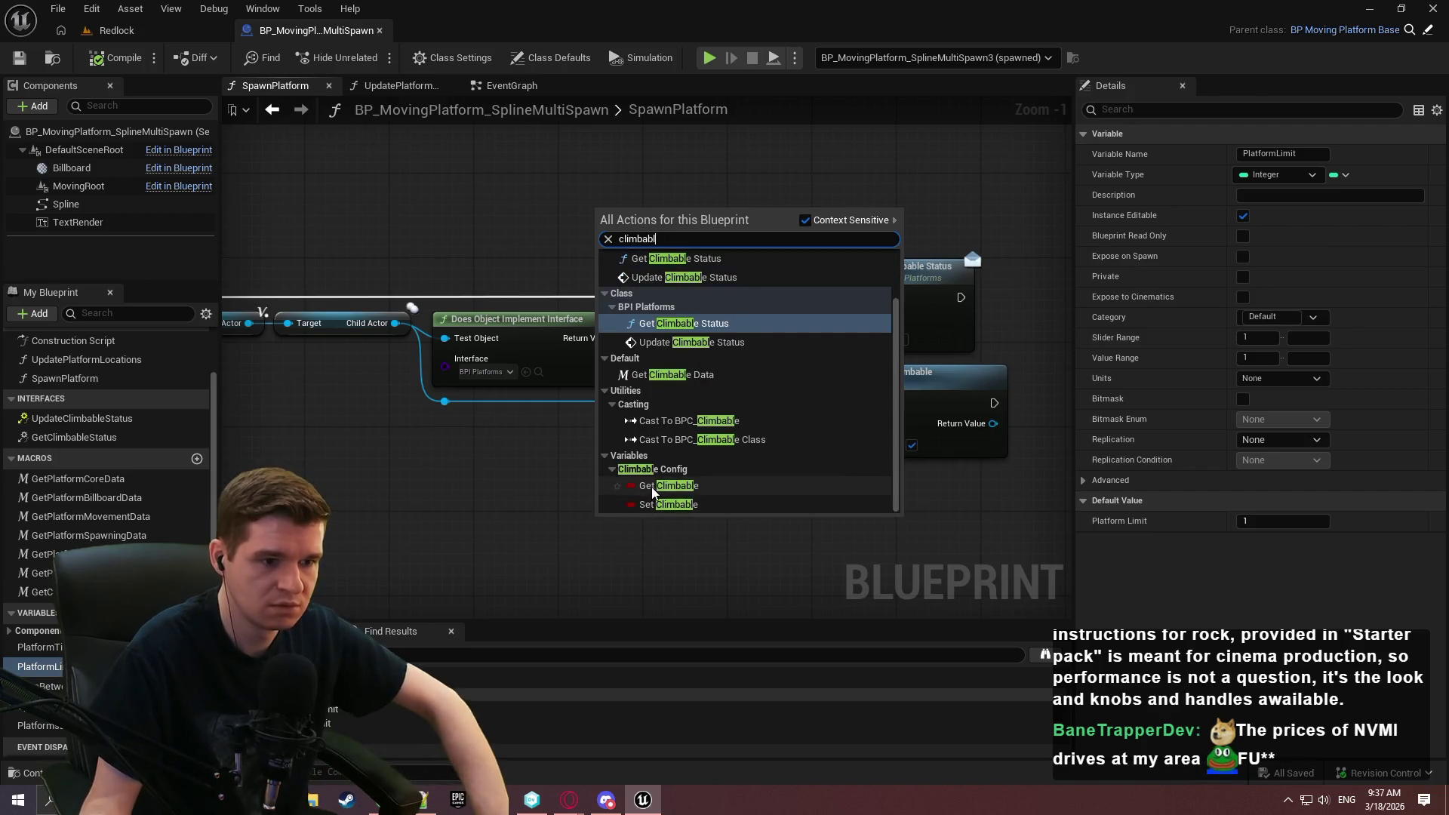
left_click(710, 485)
scroll(729, 476, "up", 1)
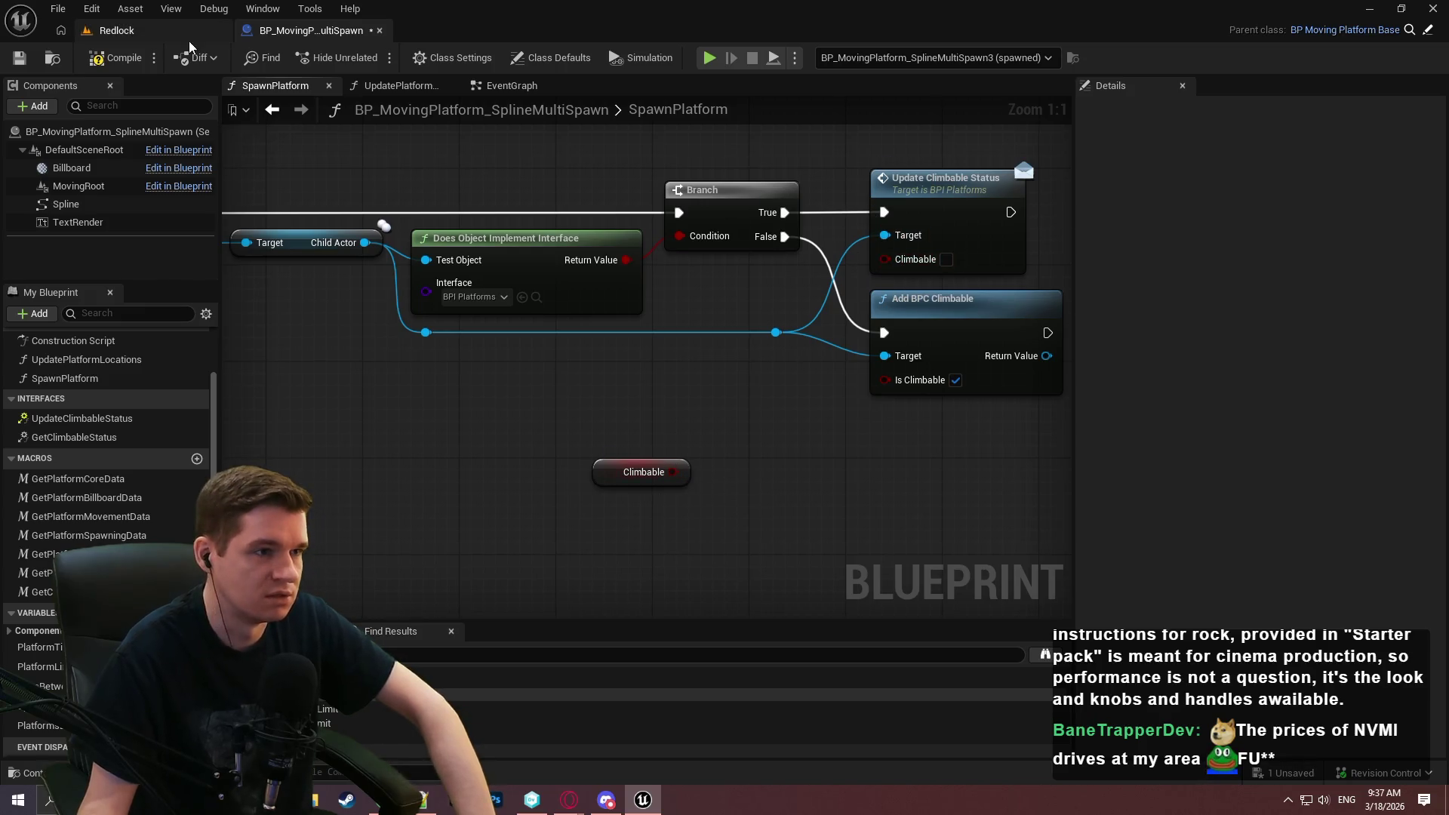
left_click(162, 32)
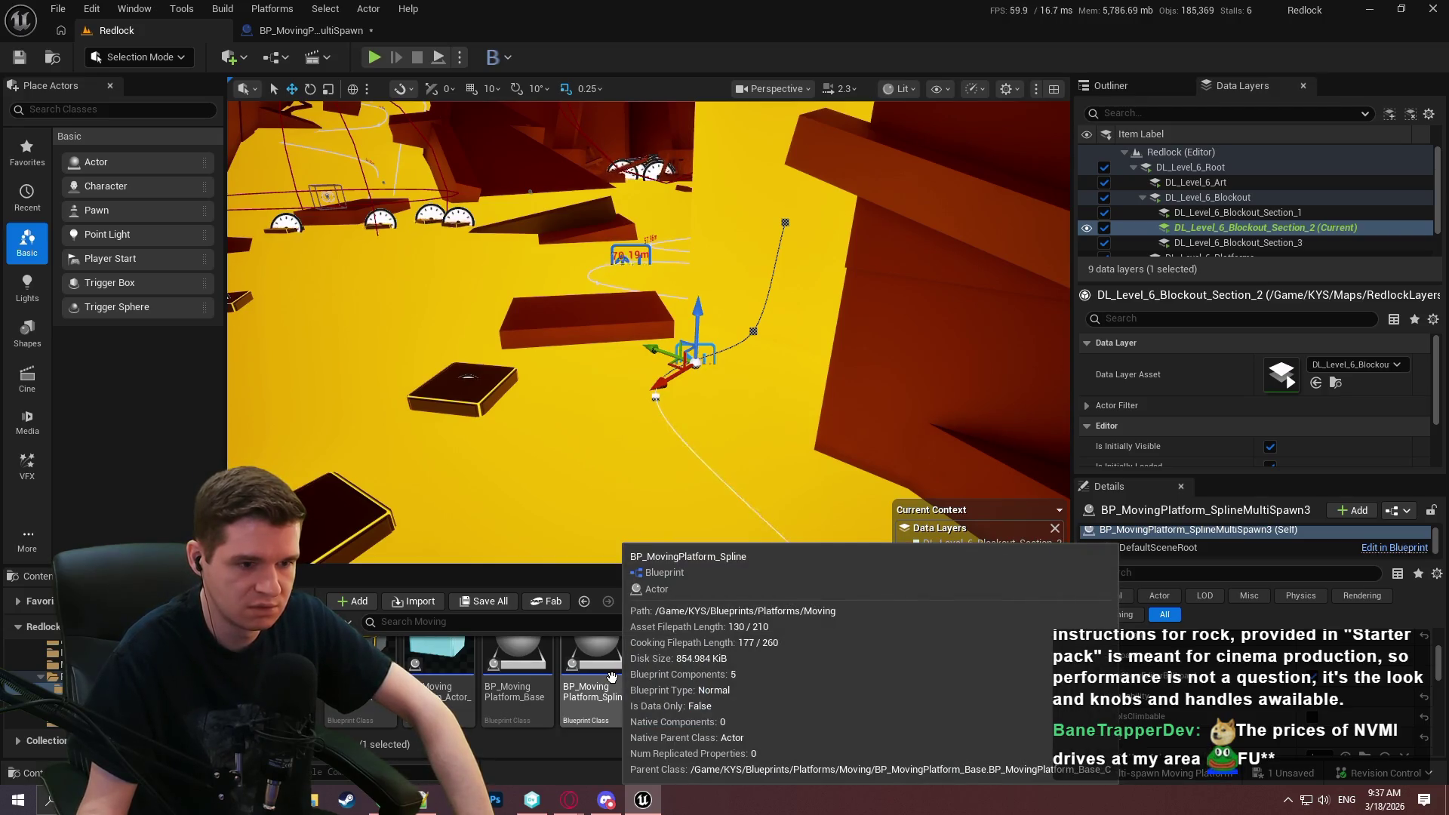
Open BP_MovingPlatform_Spline, then back in MultiSpawn delete the Climbable getter node.
double_click(611, 677)
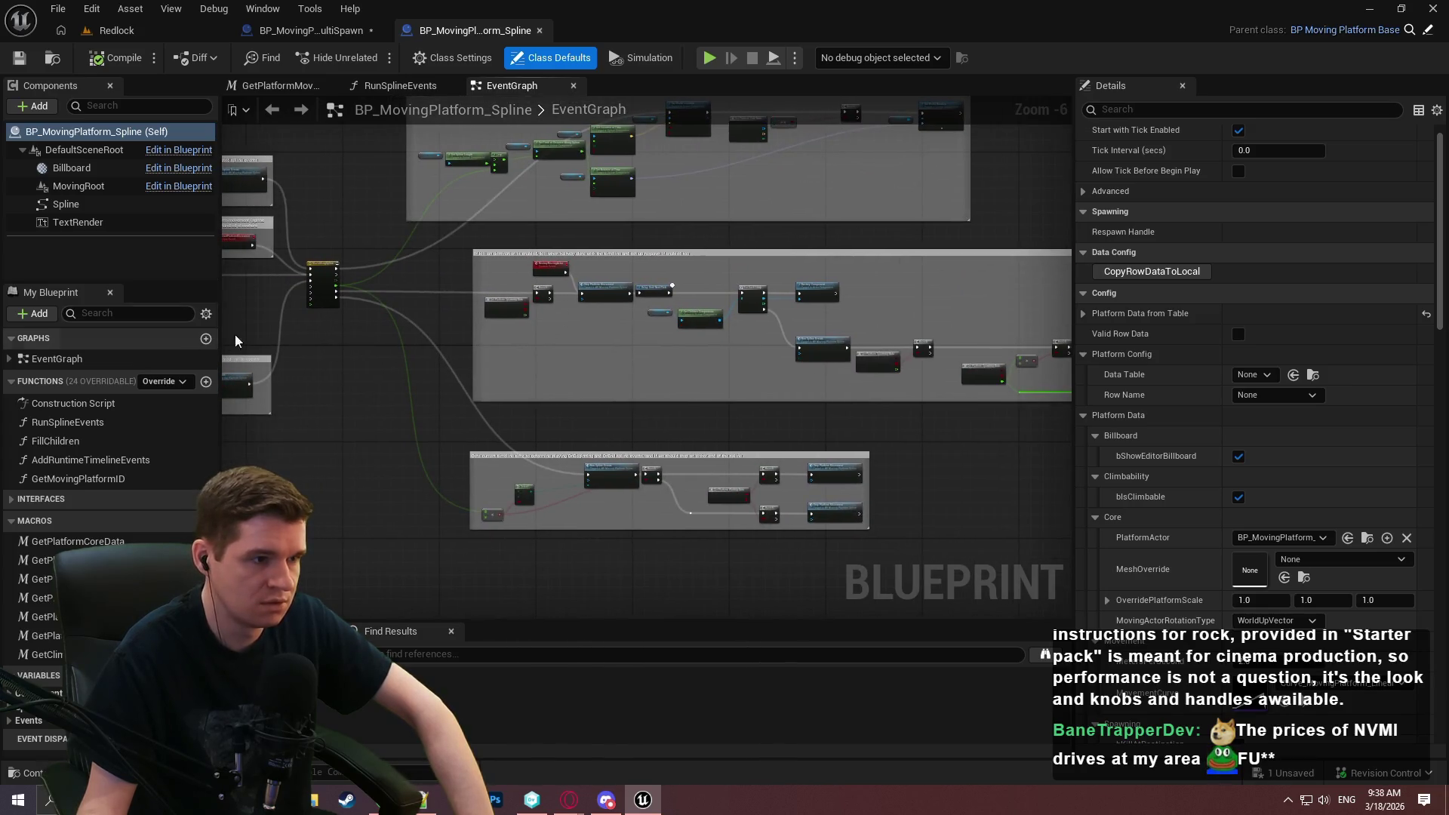
scroll(981, 385, "up", 7)
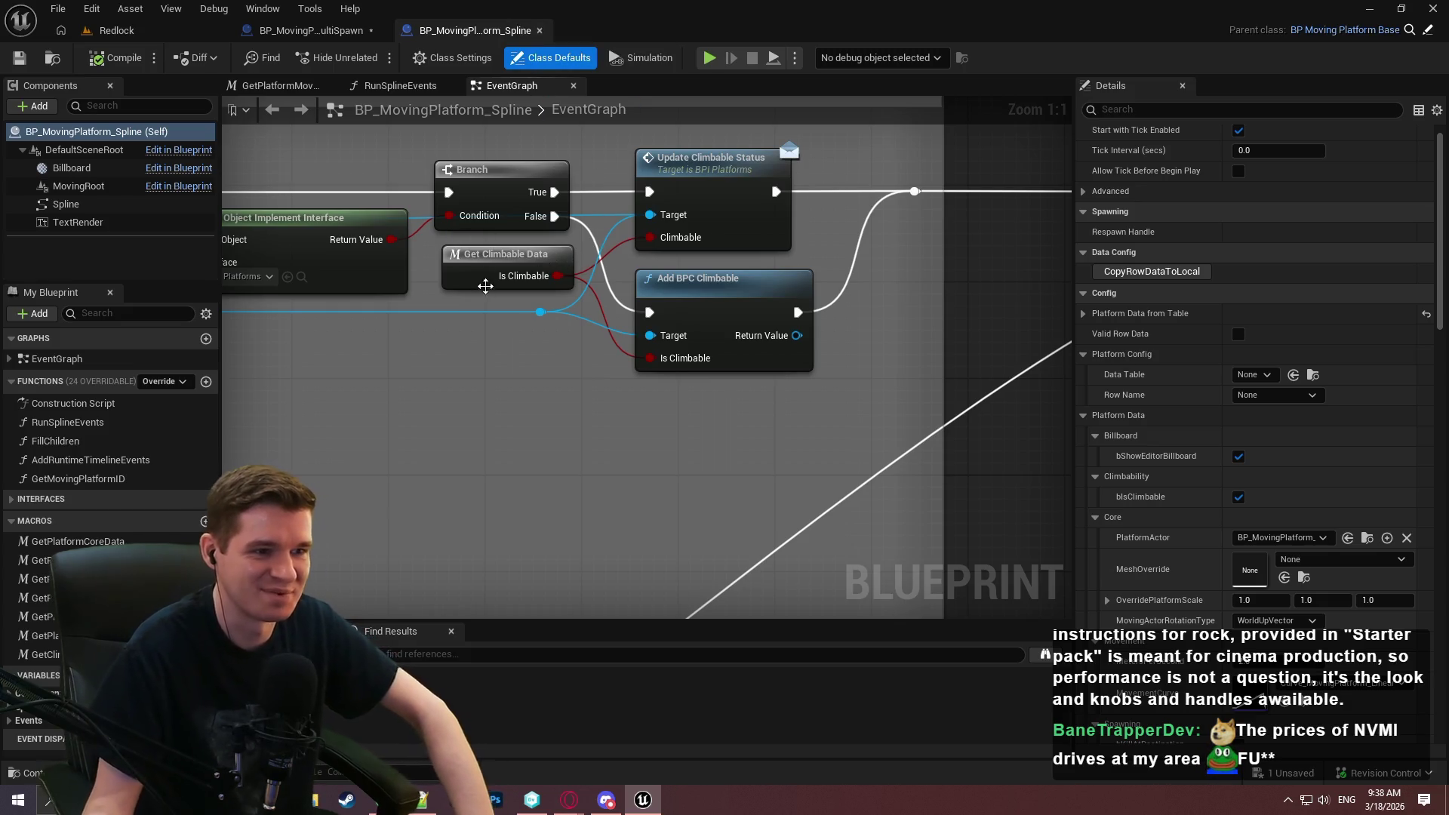
left_click(309, 30)
left_click_drag(669, 408, 495, 591)
key("Delete")
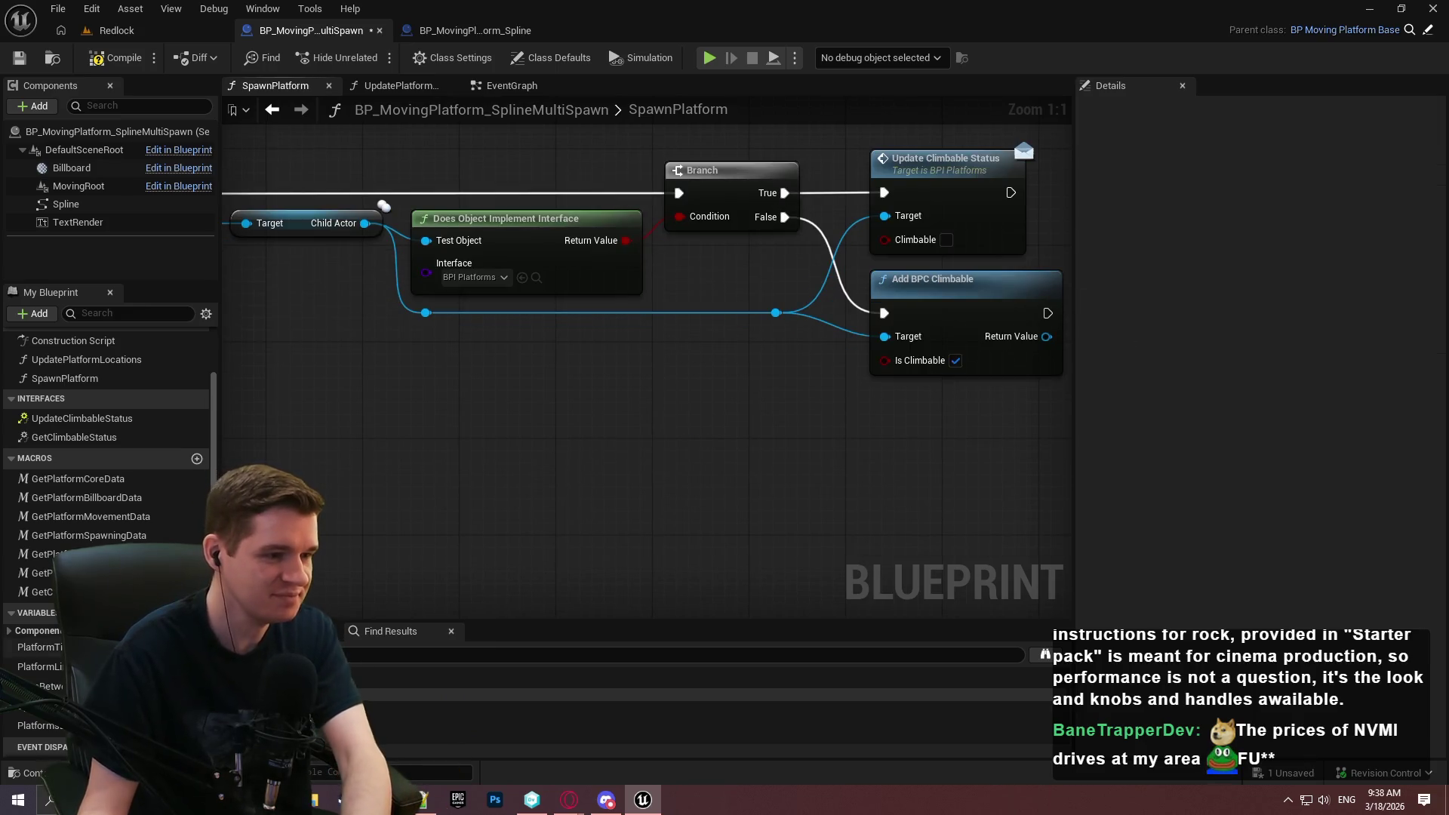
Add a Get Climbable Data node and wire Is Climbable into Update Climbable Status and the Branch condition.
left_click_drag(42, 592, 620, 381)
mouse_move(731, 409)
left_mouse_down()
mouse_move(889, 279)
mouse_move(884, 239)
mouse_move(740, 400)
mouse_move(936, 364)
mouse_move(885, 360)
mouse_move(762, 260)
mouse_move(679, 217)
left_mouse_up()
mouse_move(658, 397)
left_mouse_down()
mouse_move(713, 238)
mouse_move(705, 262)
left_mouse_up()
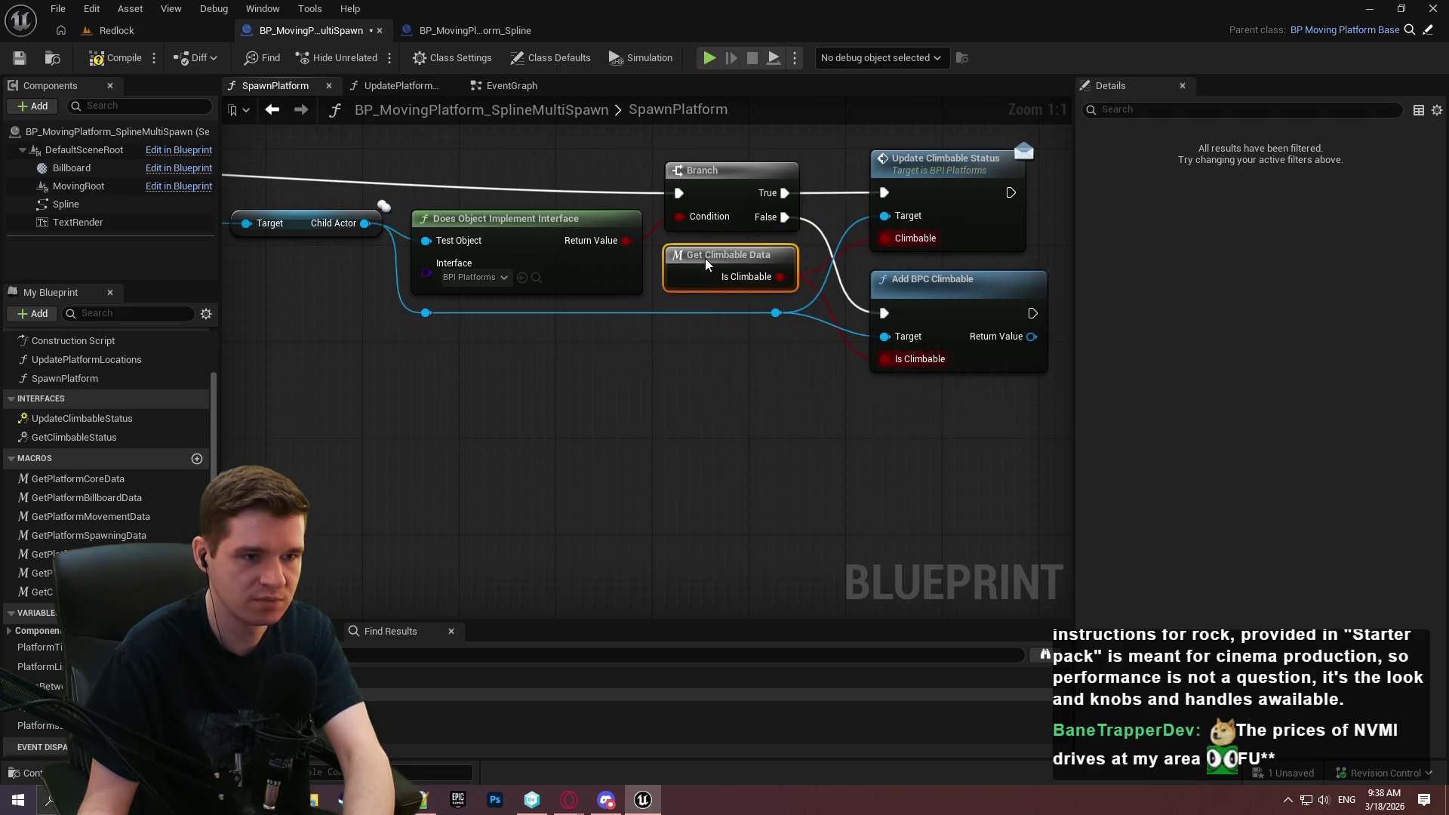
scroll(698, 262, "down", 6)
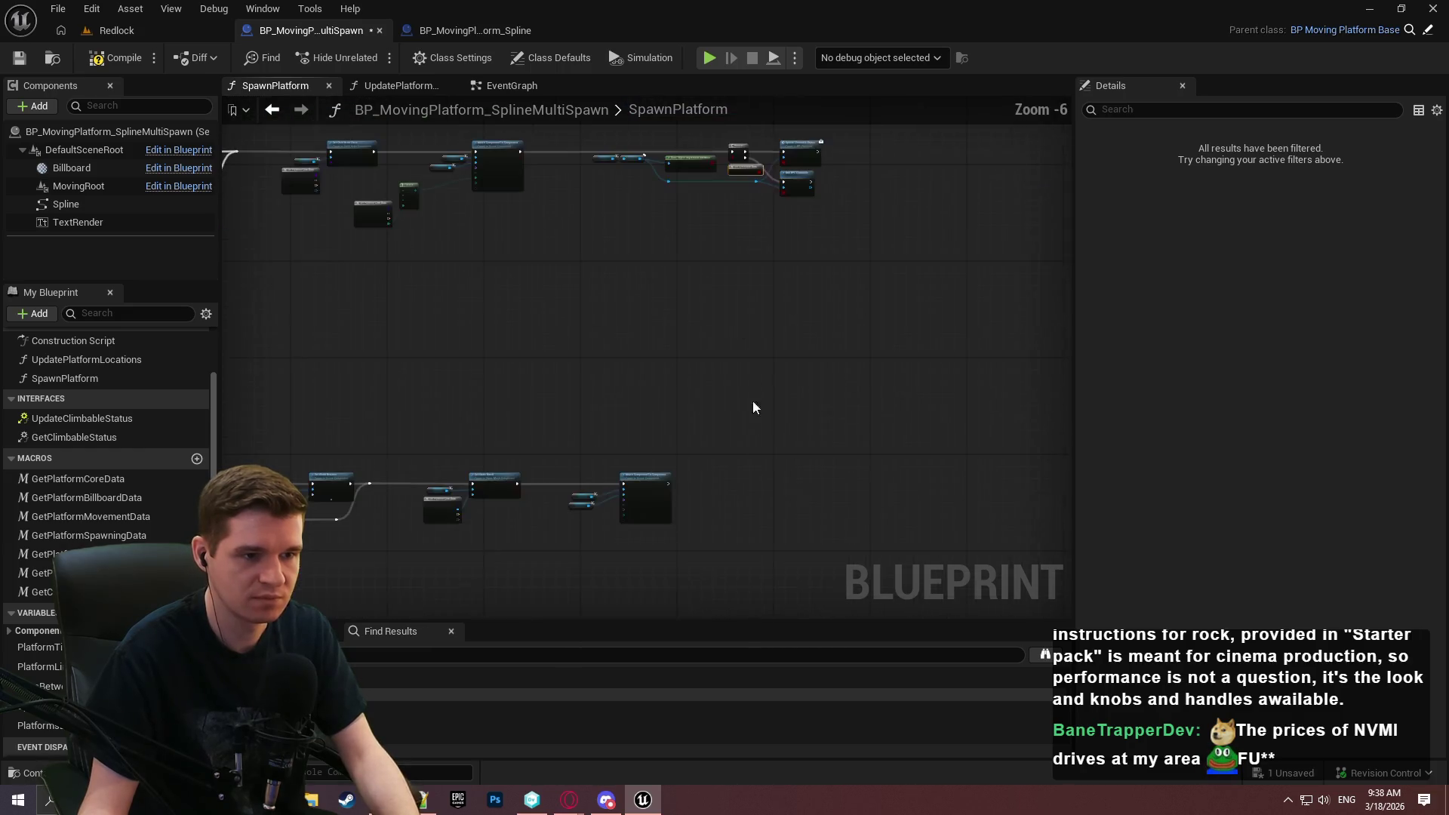
scroll(598, 347, "up", 3)
scroll(724, 377, "down", 2)
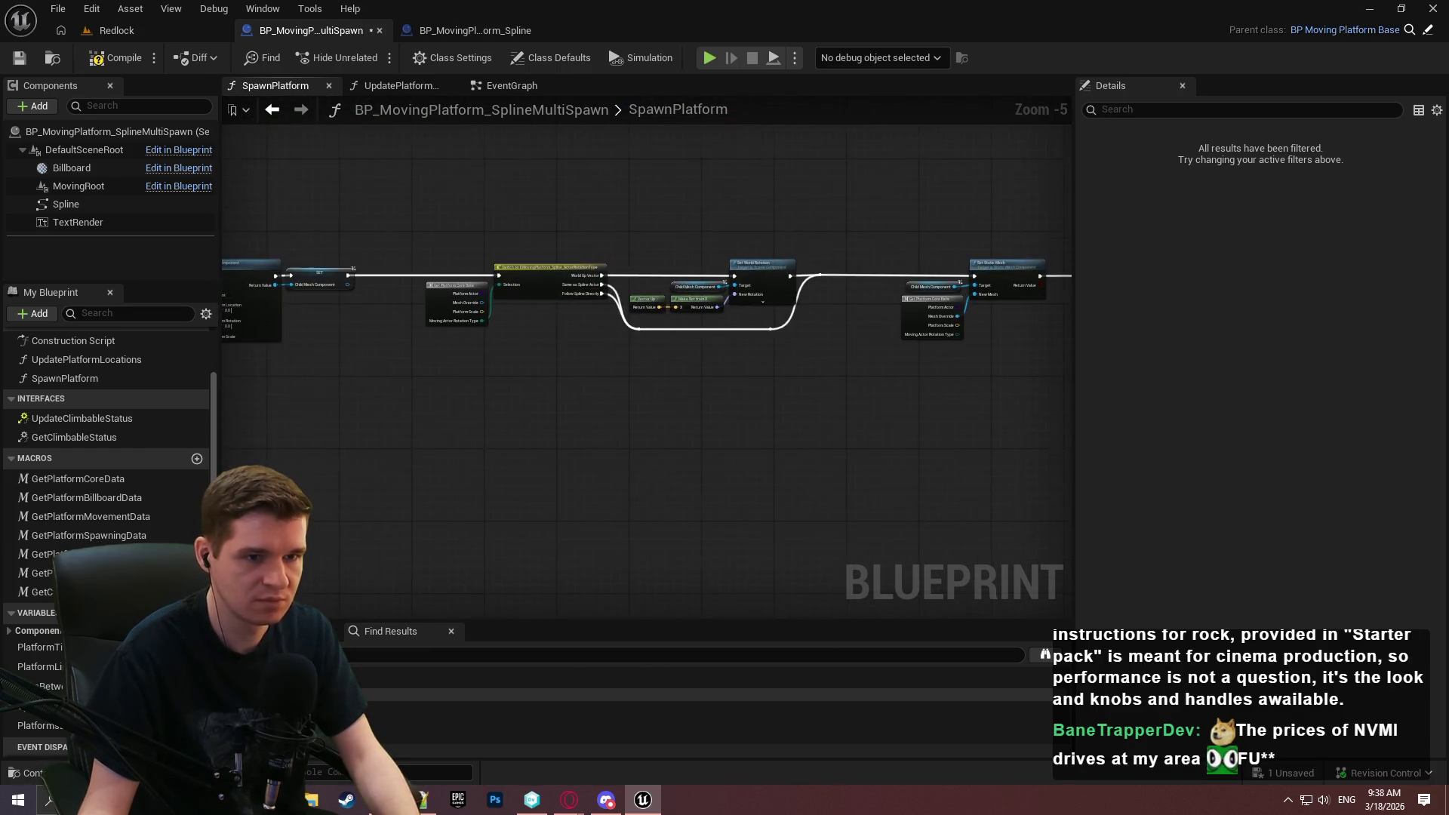
scroll(725, 366, "up", 4)
scroll(711, 362, "down", 6)
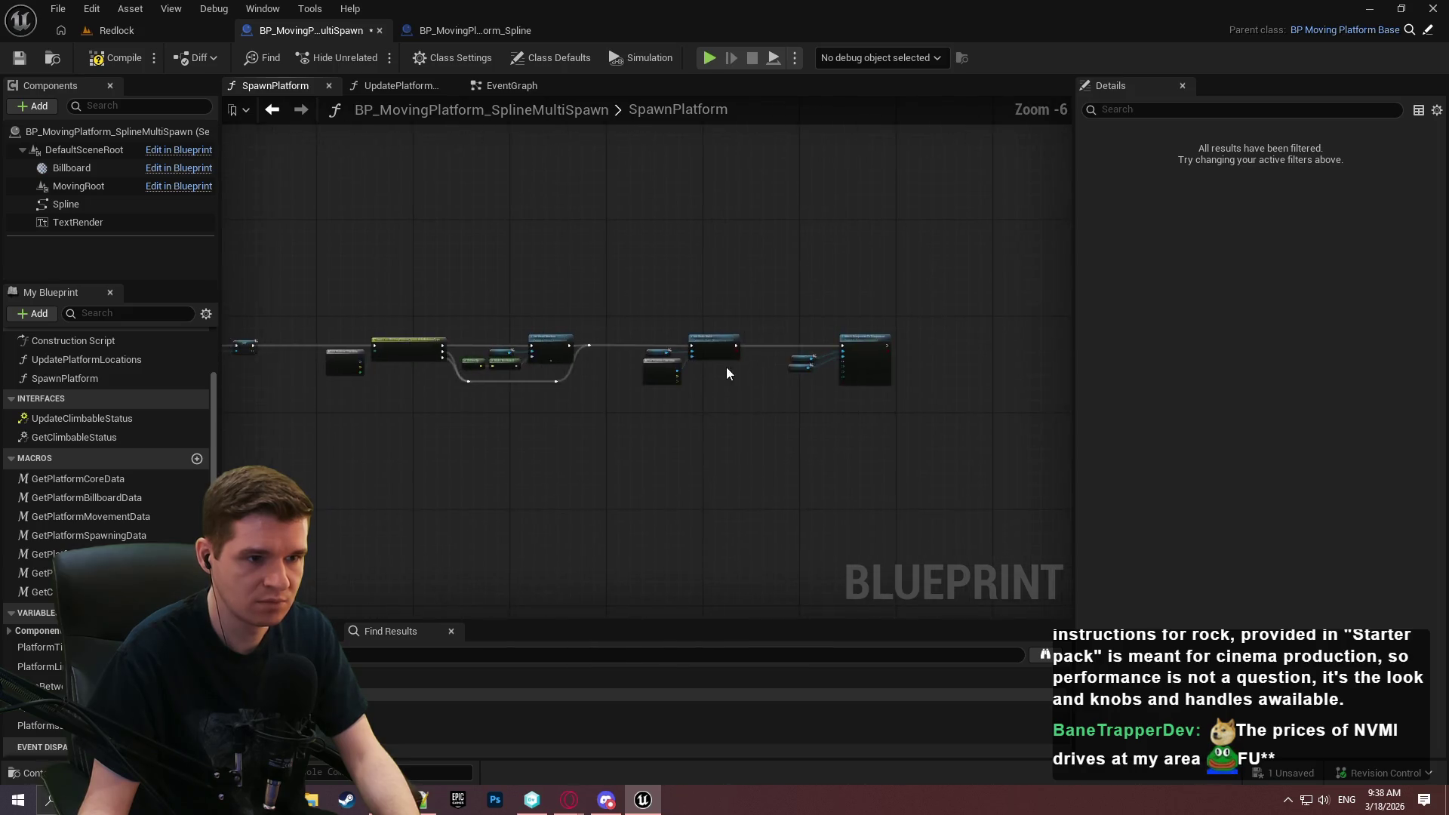
scroll(726, 367, "up", 2)
scroll(714, 304, "down", 3)
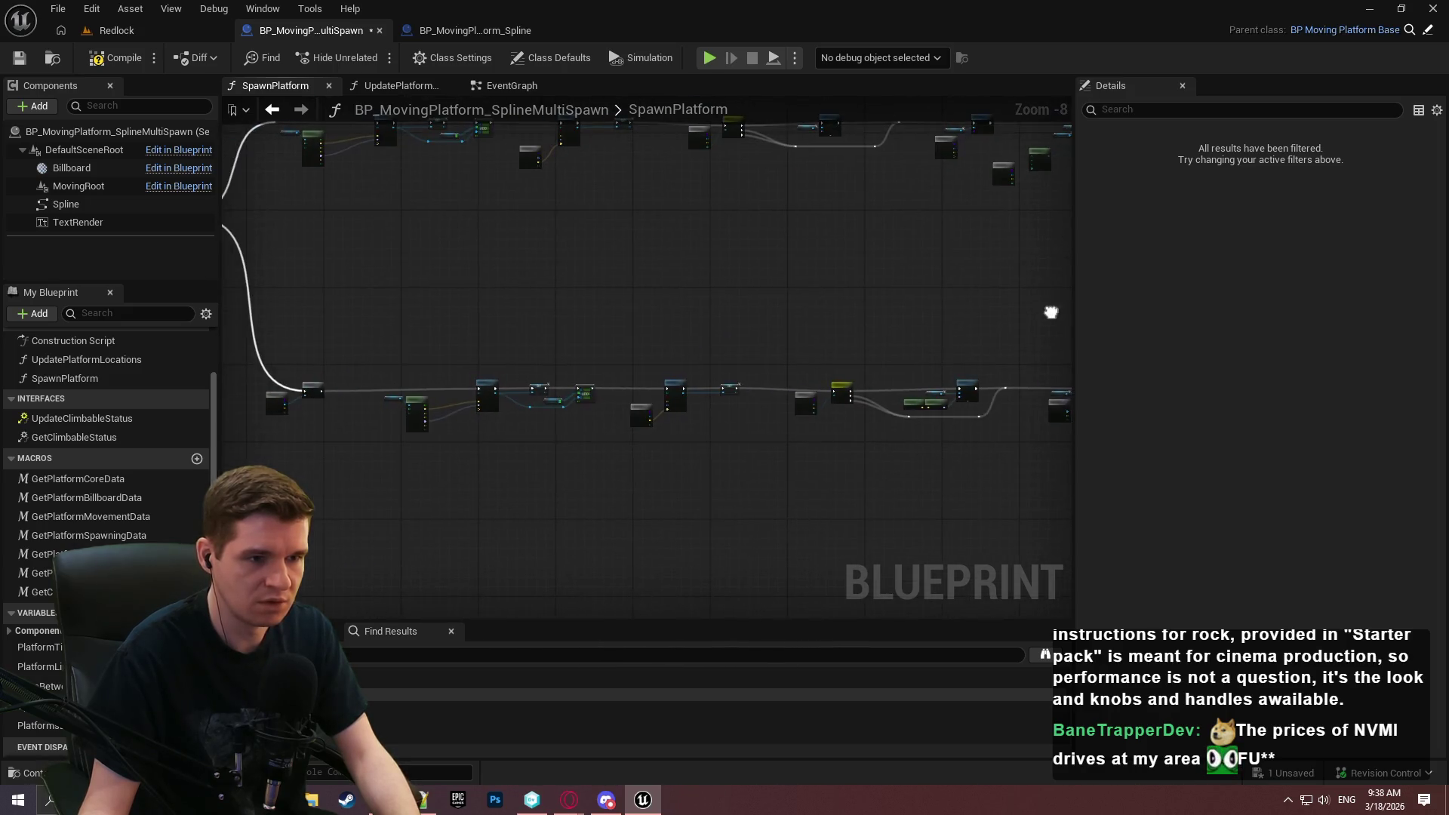
scroll(595, 453, "up", 2)
scroll(468, 351, "up", 2)
scroll(521, 352, "down", 2)
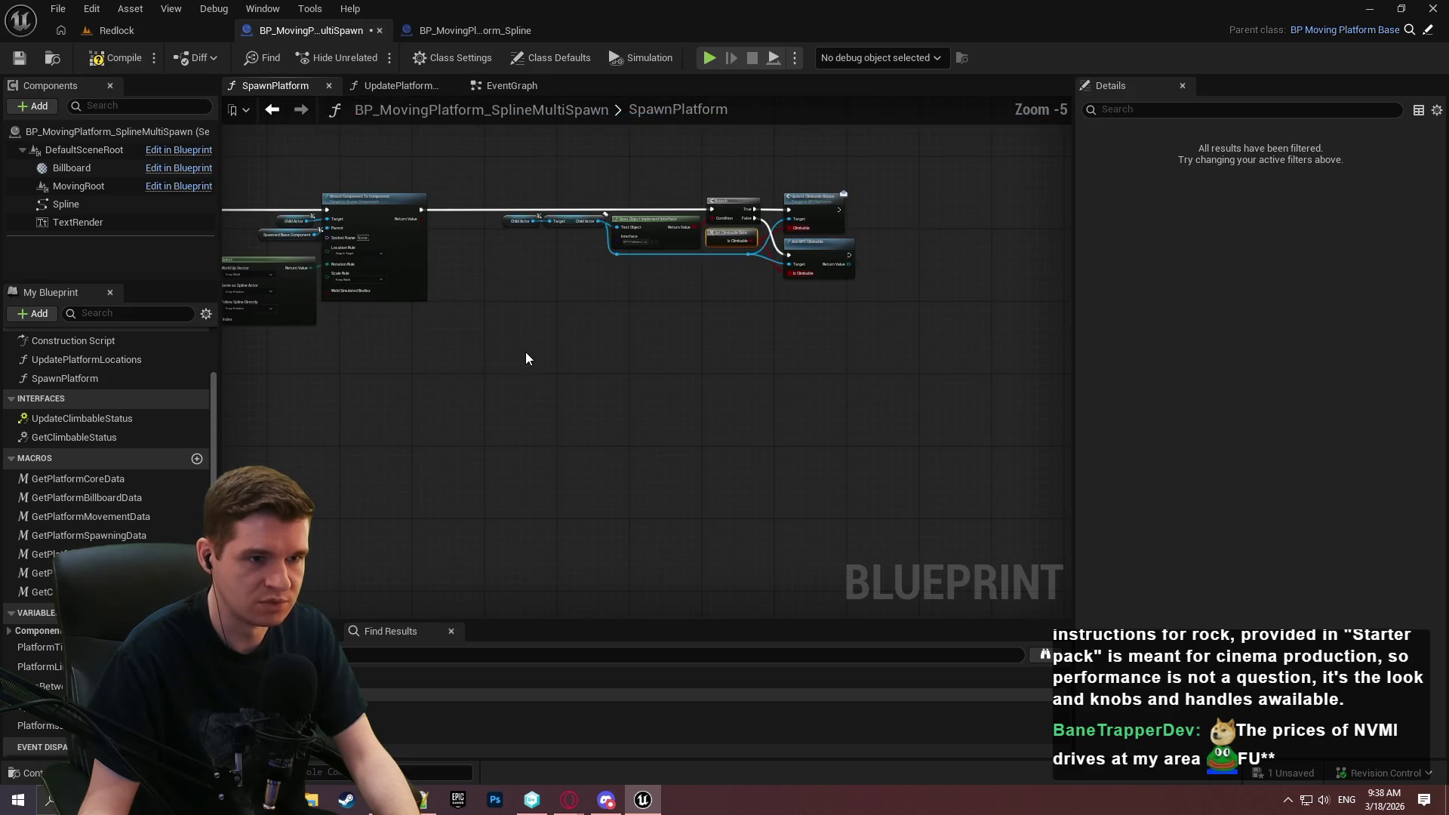
scroll(566, 294, "up", 1)
left_click_drag(569, 299, 977, 349)
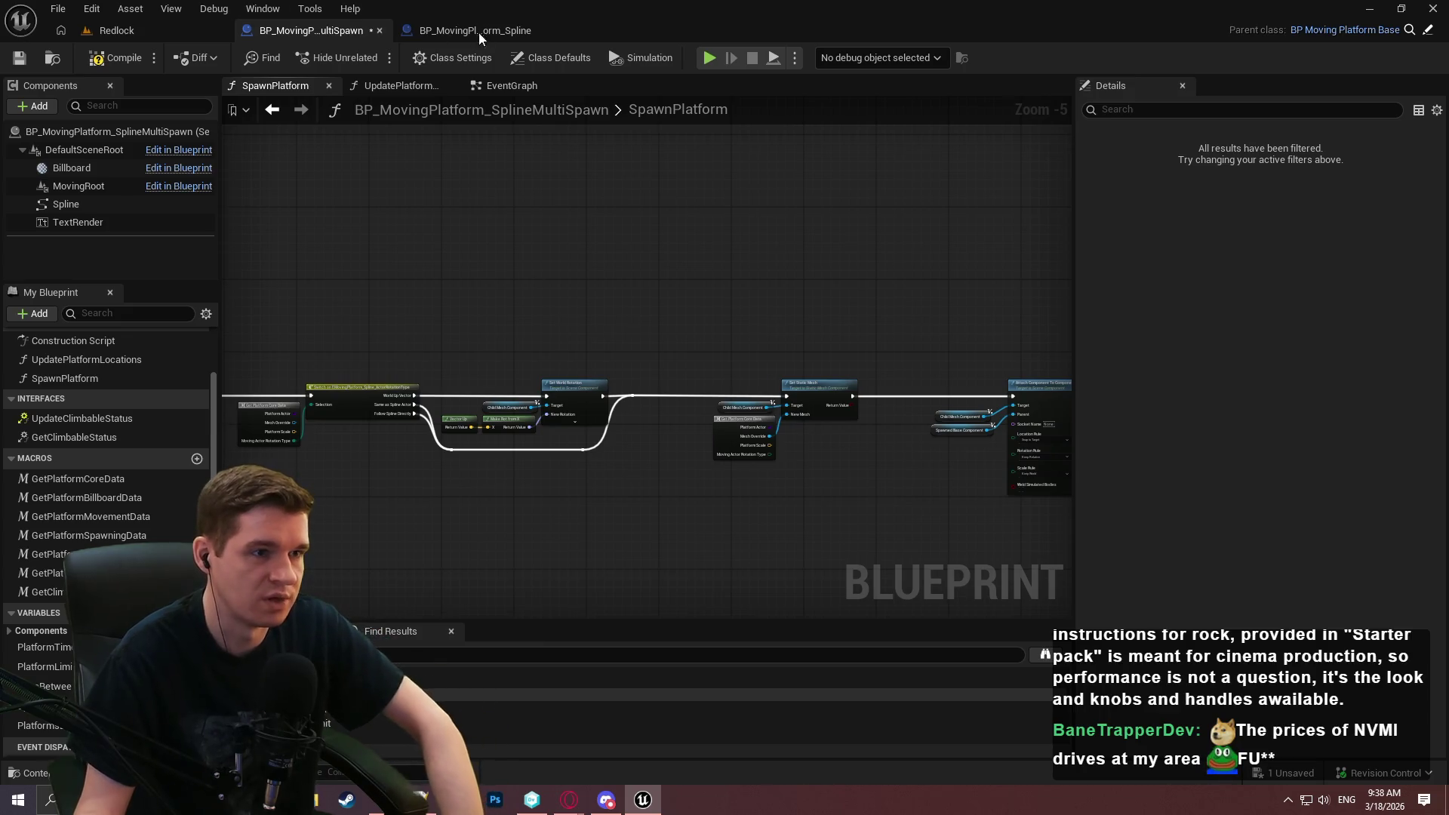
left_click(479, 33)
mouse_move(860, 366)
left_mouse_down()
mouse_move(815, 113)
mouse_move(750, 436)
mouse_move(472, 455)
mouse_move(710, 386)
left_mouse_up()
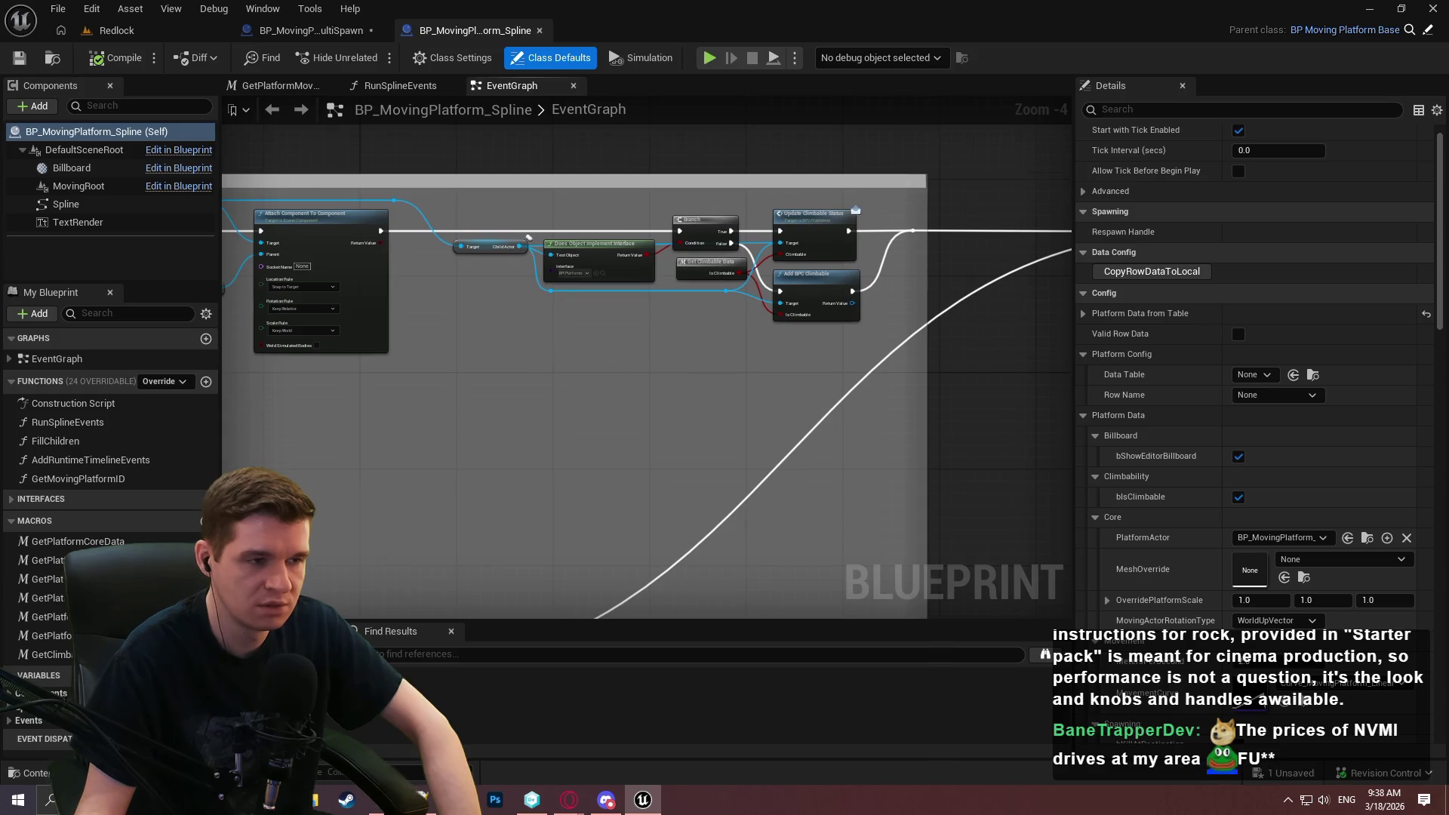
left_click_drag(528, 238, 381, 113)
left_click_drag(981, 362, 266, 321)
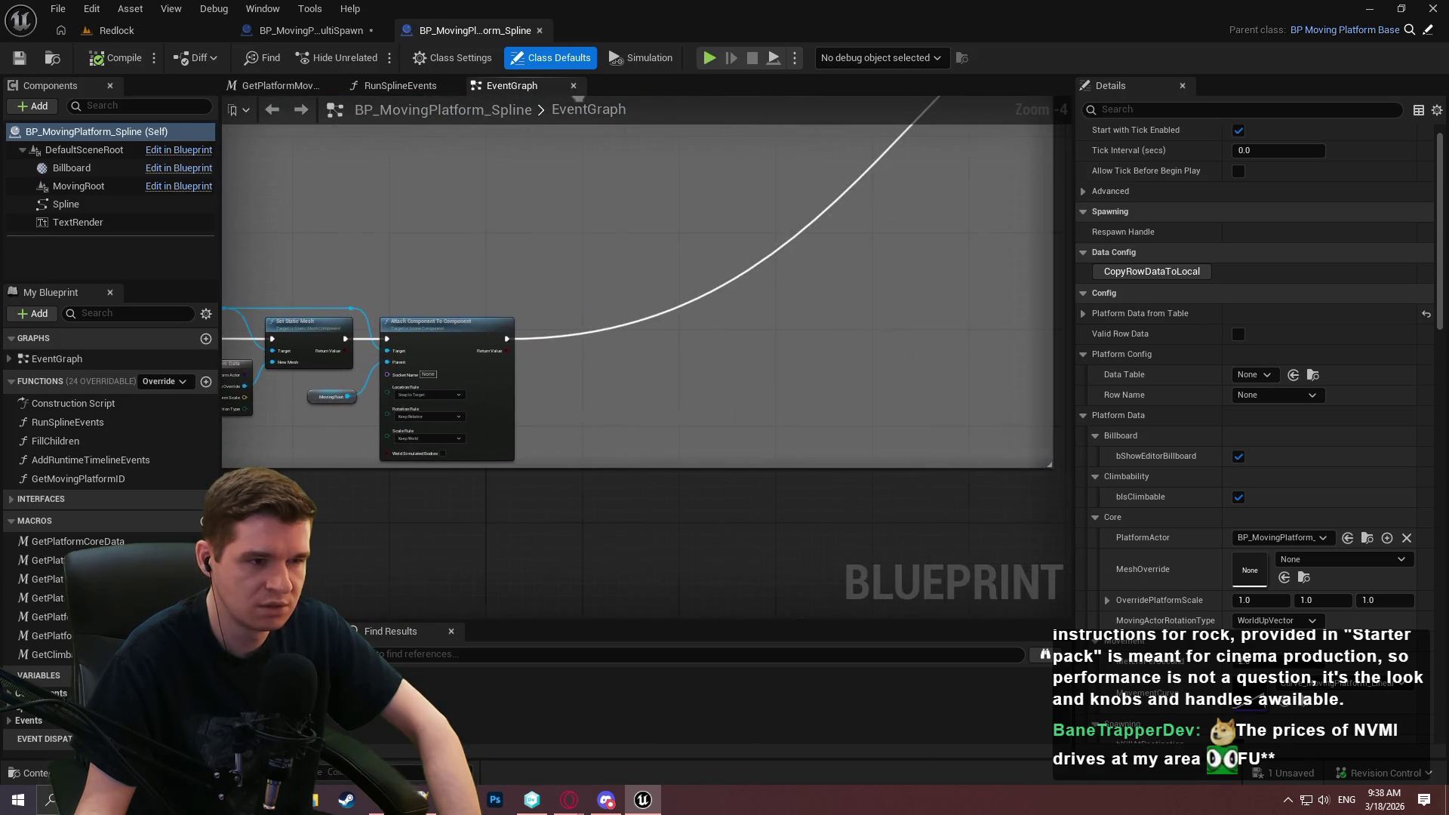
scroll(638, 302, "up", 2)
left_click_drag(638, 302, 291, 256)
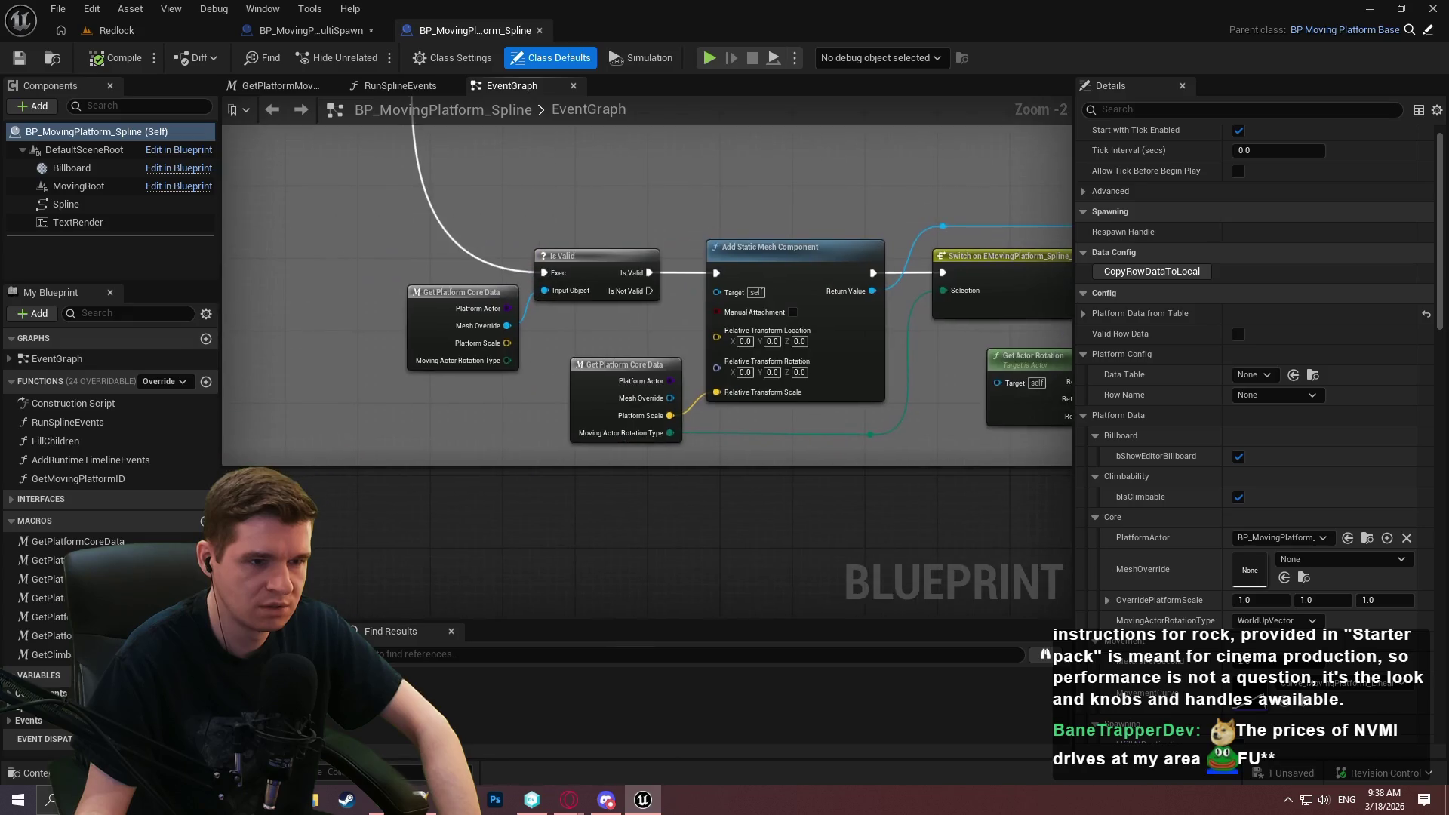
left_click_drag(1048, 208, 675, 223)
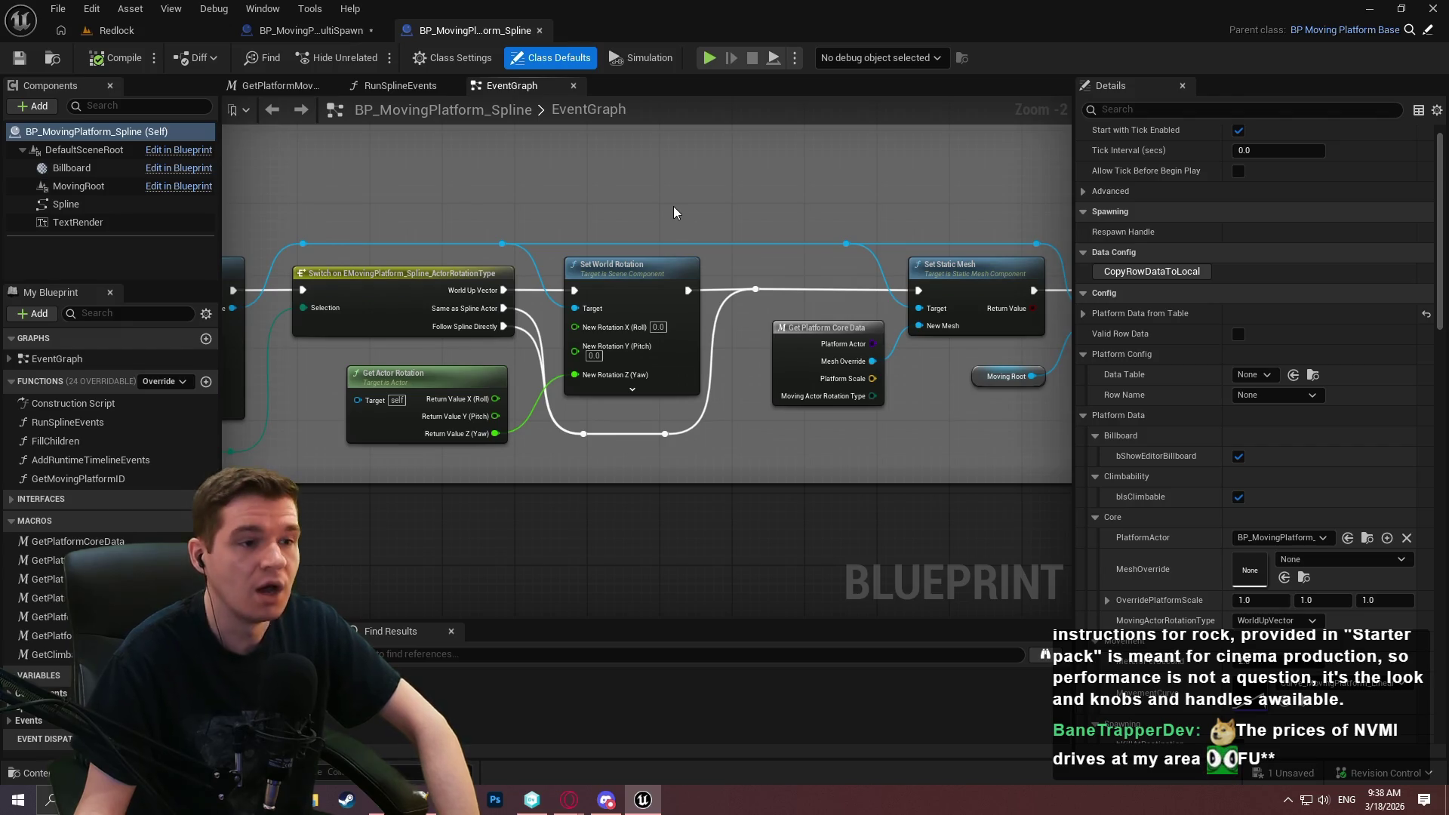
left_click_drag(641, 220, 944, 233)
scroll(437, 245, "up", 1)
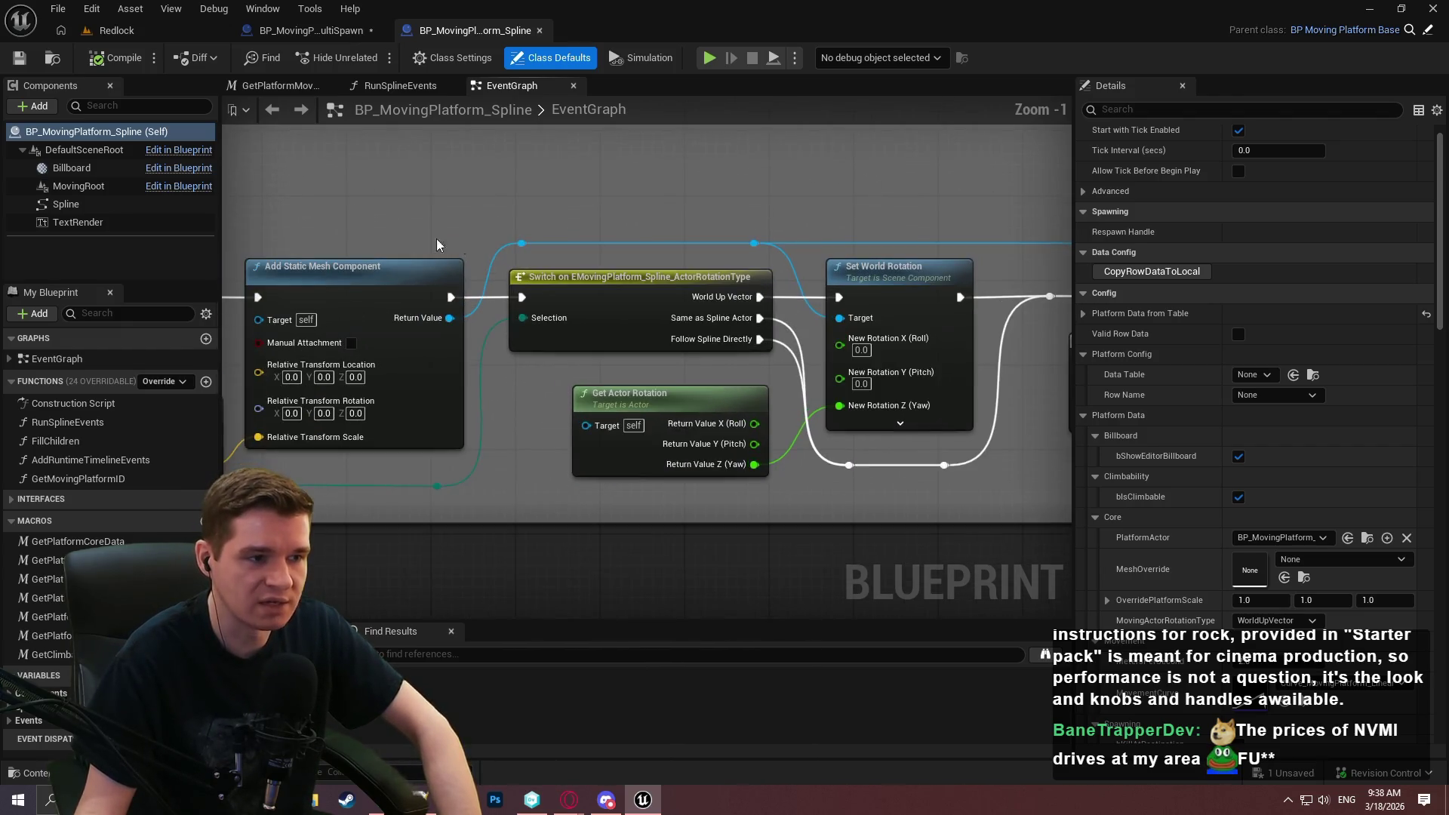
left_click(317, 267)
left_click_drag(319, 156, 609, 182)
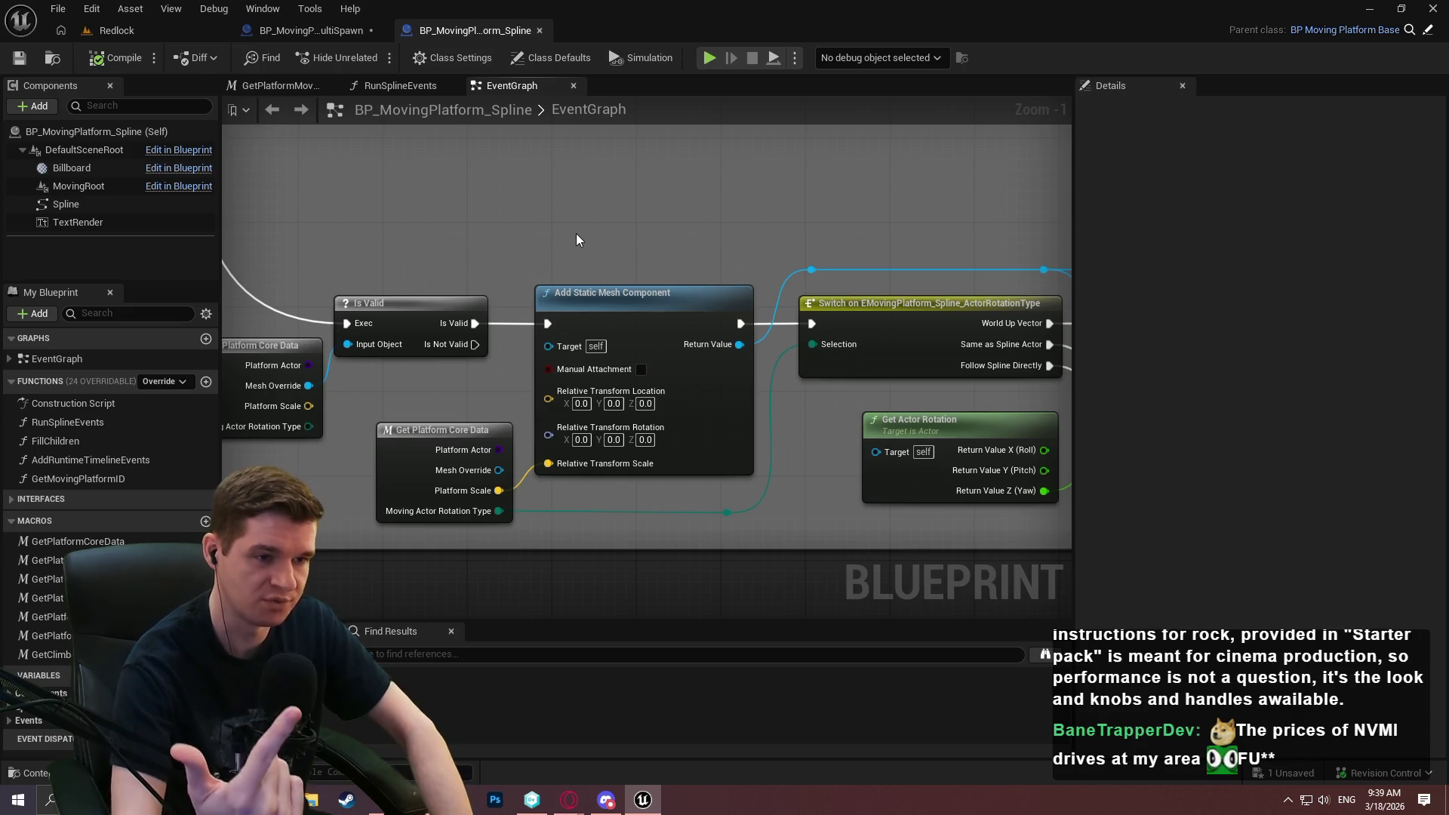
mouse_move(623, 239)
left_mouse_down()
mouse_move(535, 308)
mouse_move(841, 375)
mouse_move(672, 346)
left_mouse_up()
scroll(524, 468, "down", 3)
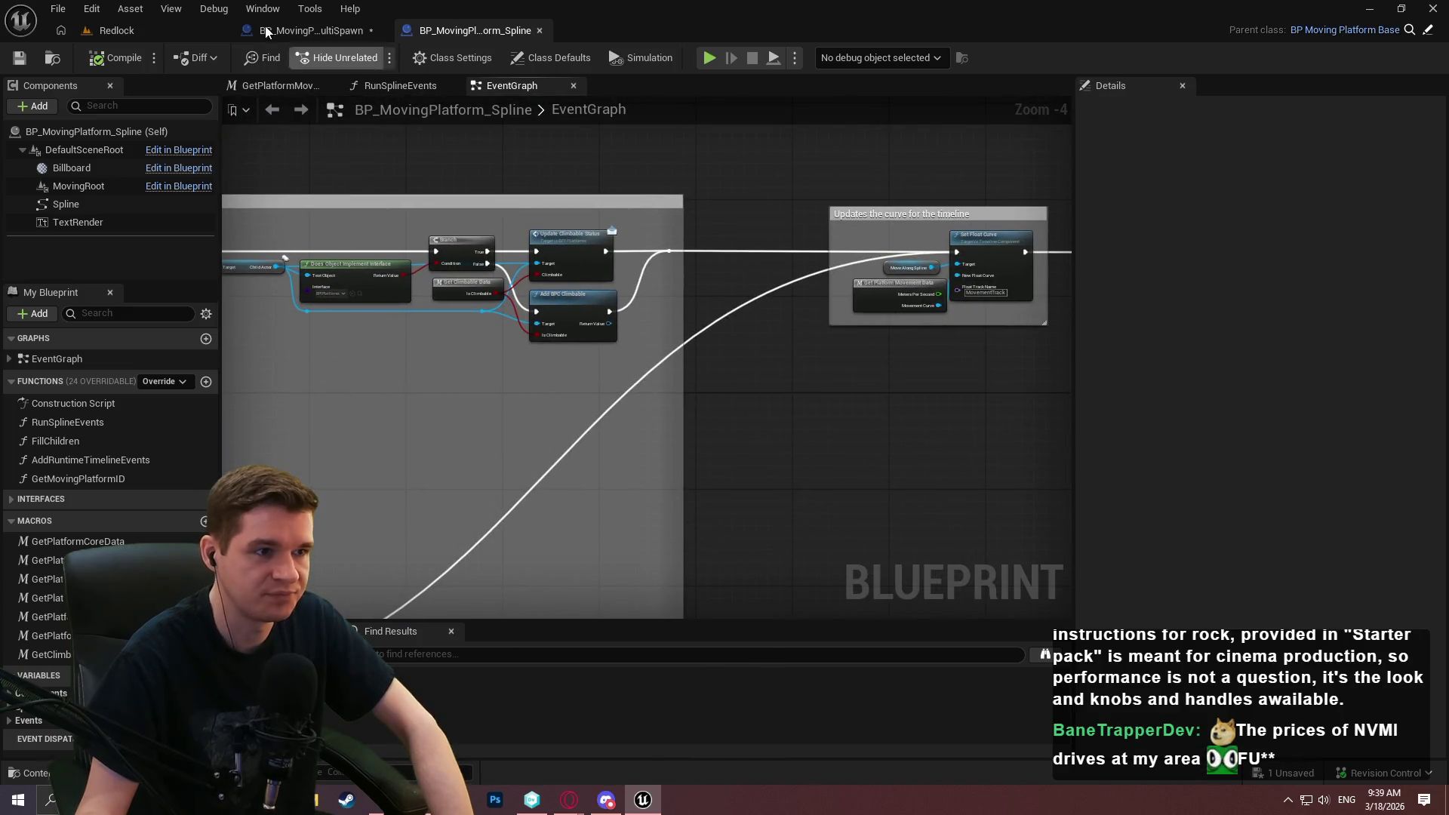
left_click(267, 33)
left_click(19, 58)
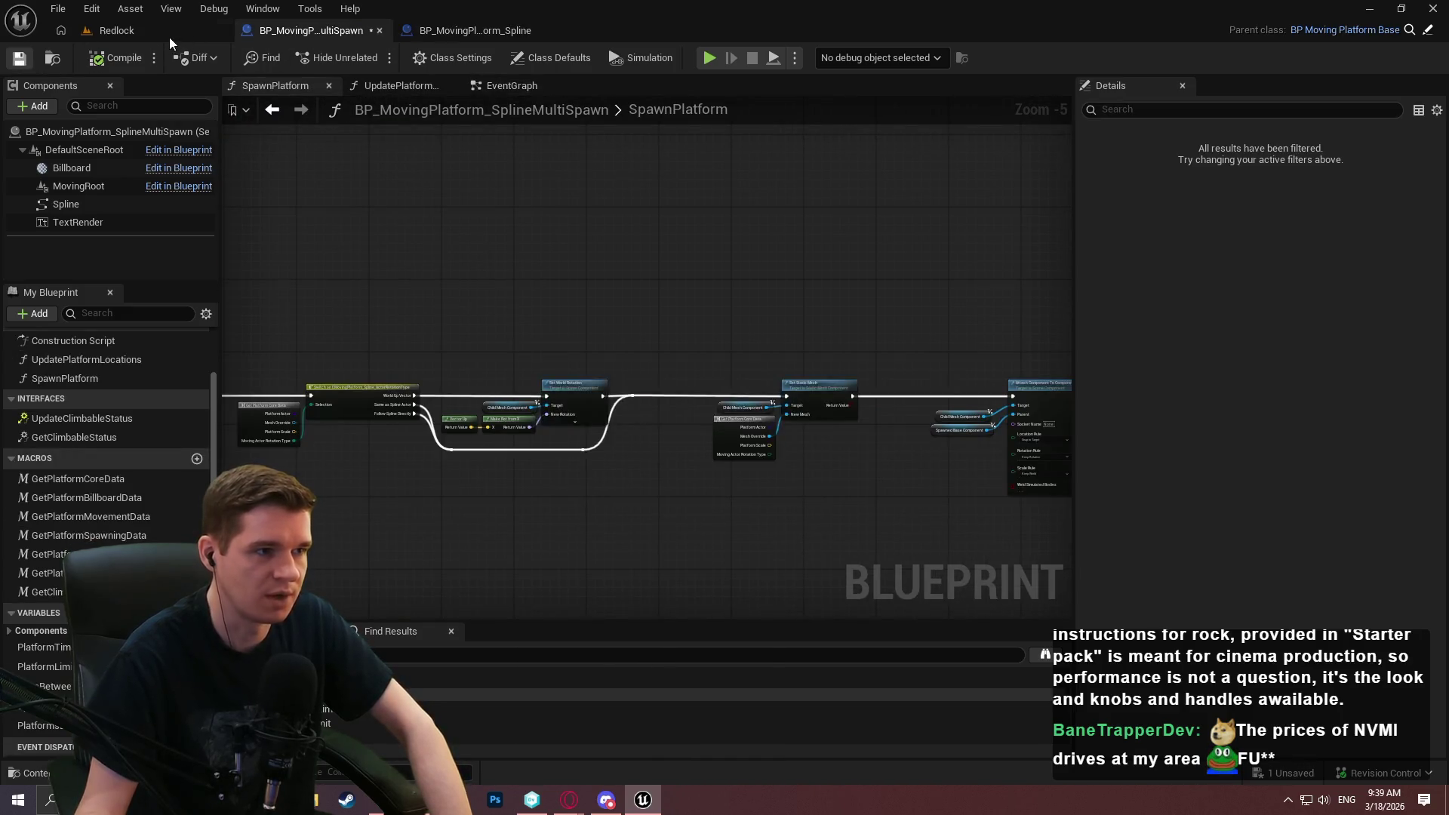
Return to the Redlock level and run a brief play-test past the intro dialog, then stop.
left_click(117, 31)
left_click_drag(320, 181, 585, 108)
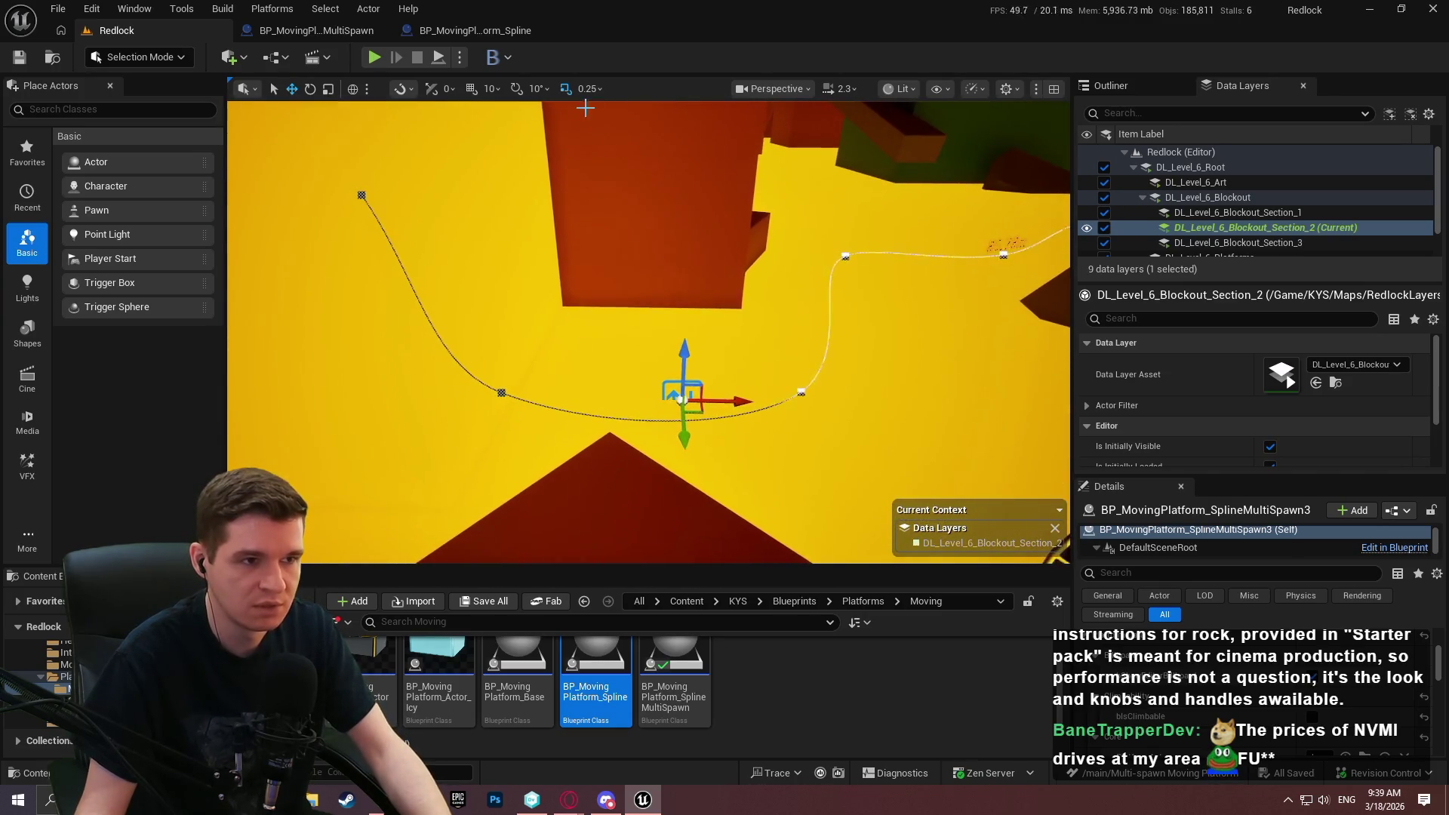
left_click(443, 63)
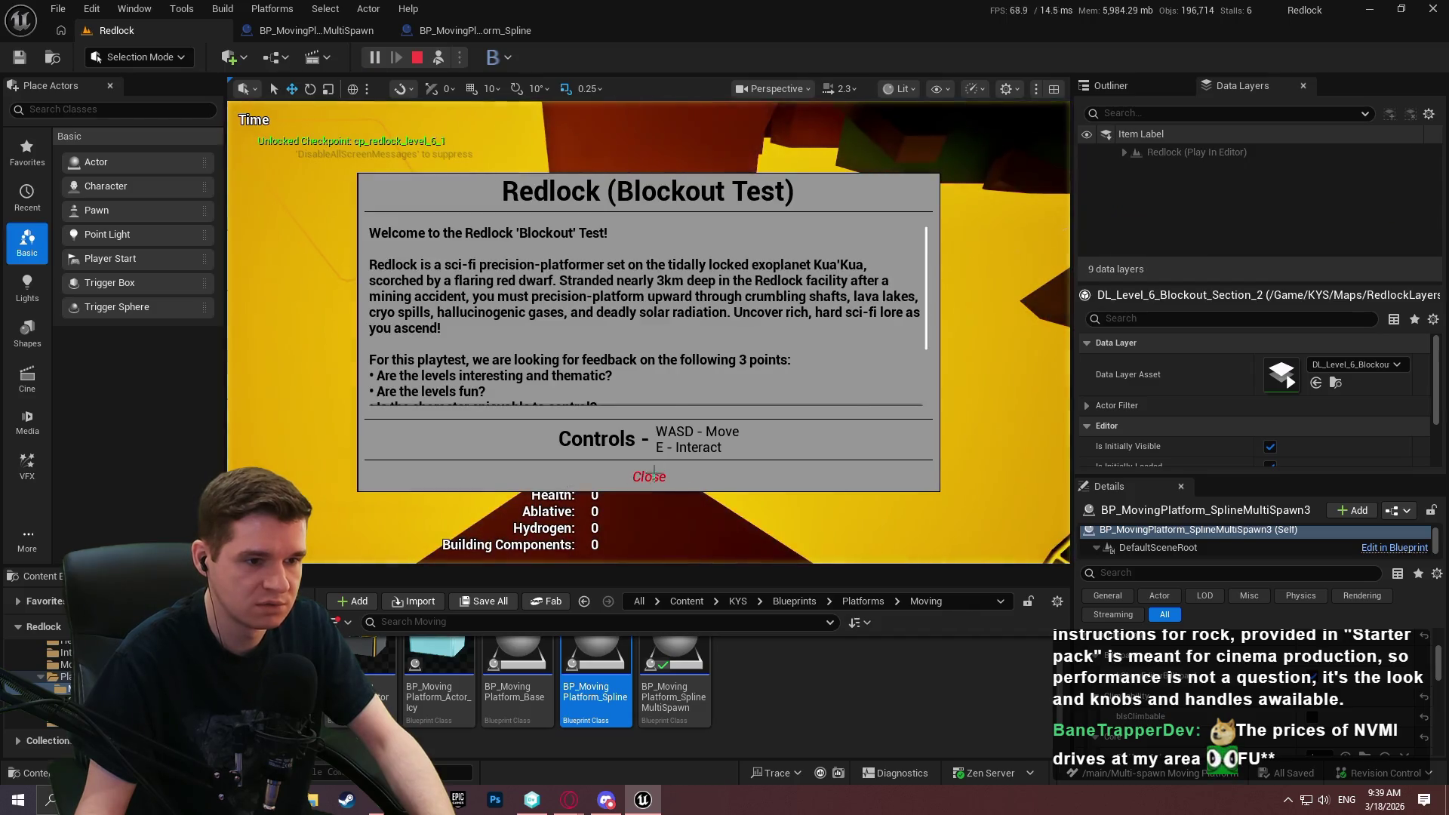
left_click(650, 474)
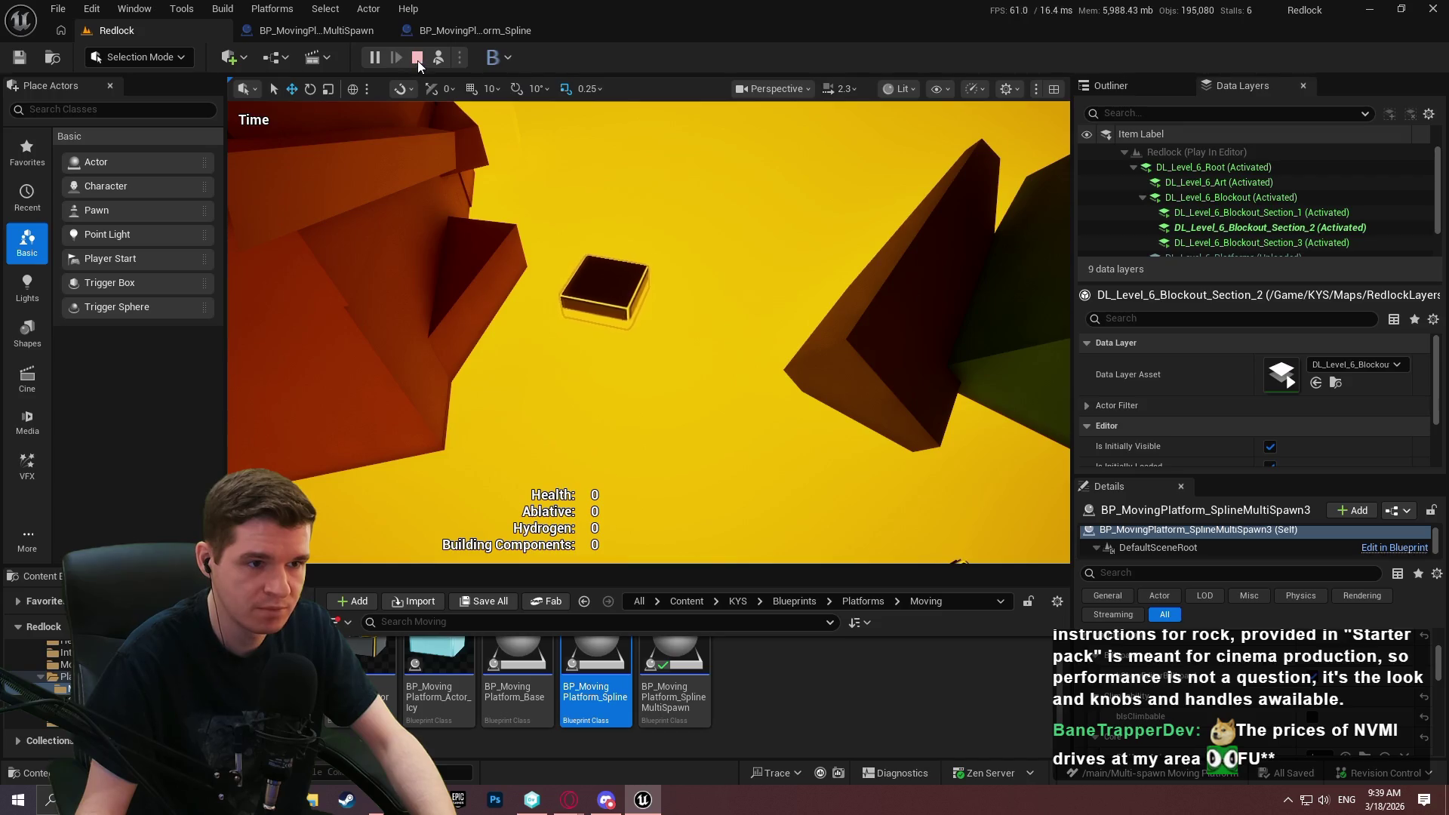
left_click(417, 59)
Select a point on the platform's spline, then play-test again with Alt+P and stop.
left_click(626, 264)
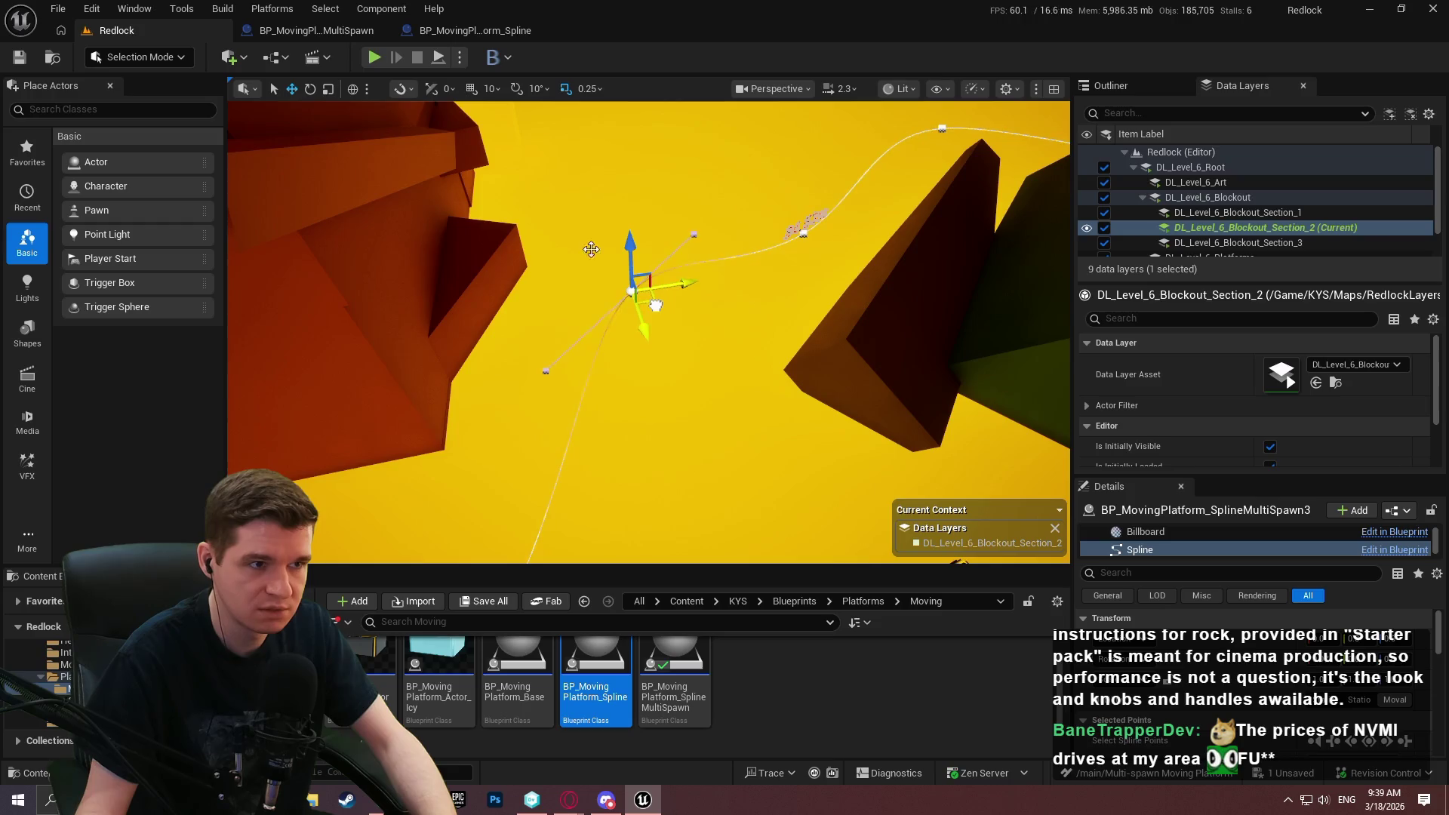
key("alt+p")
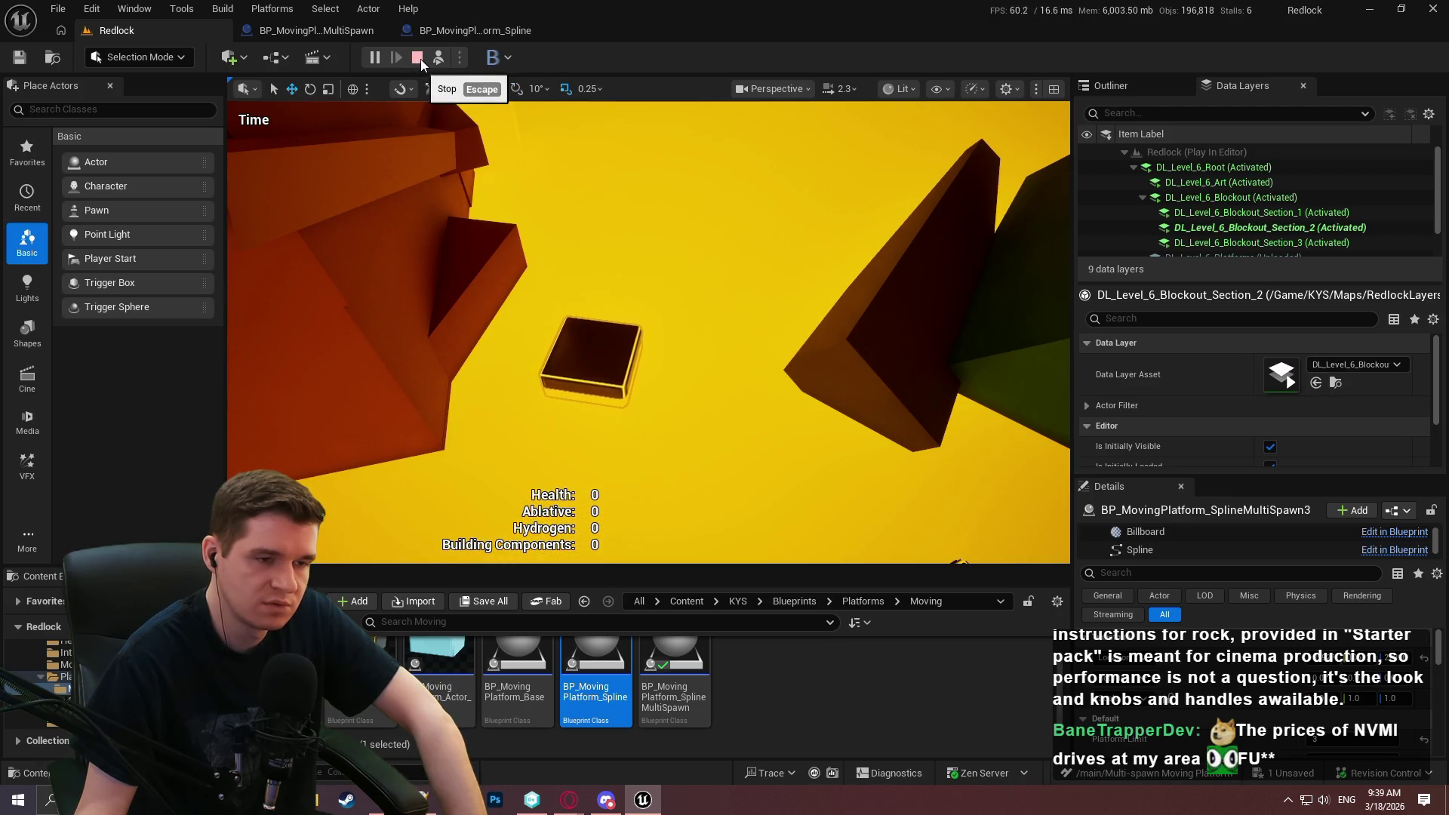
left_click(418, 58)
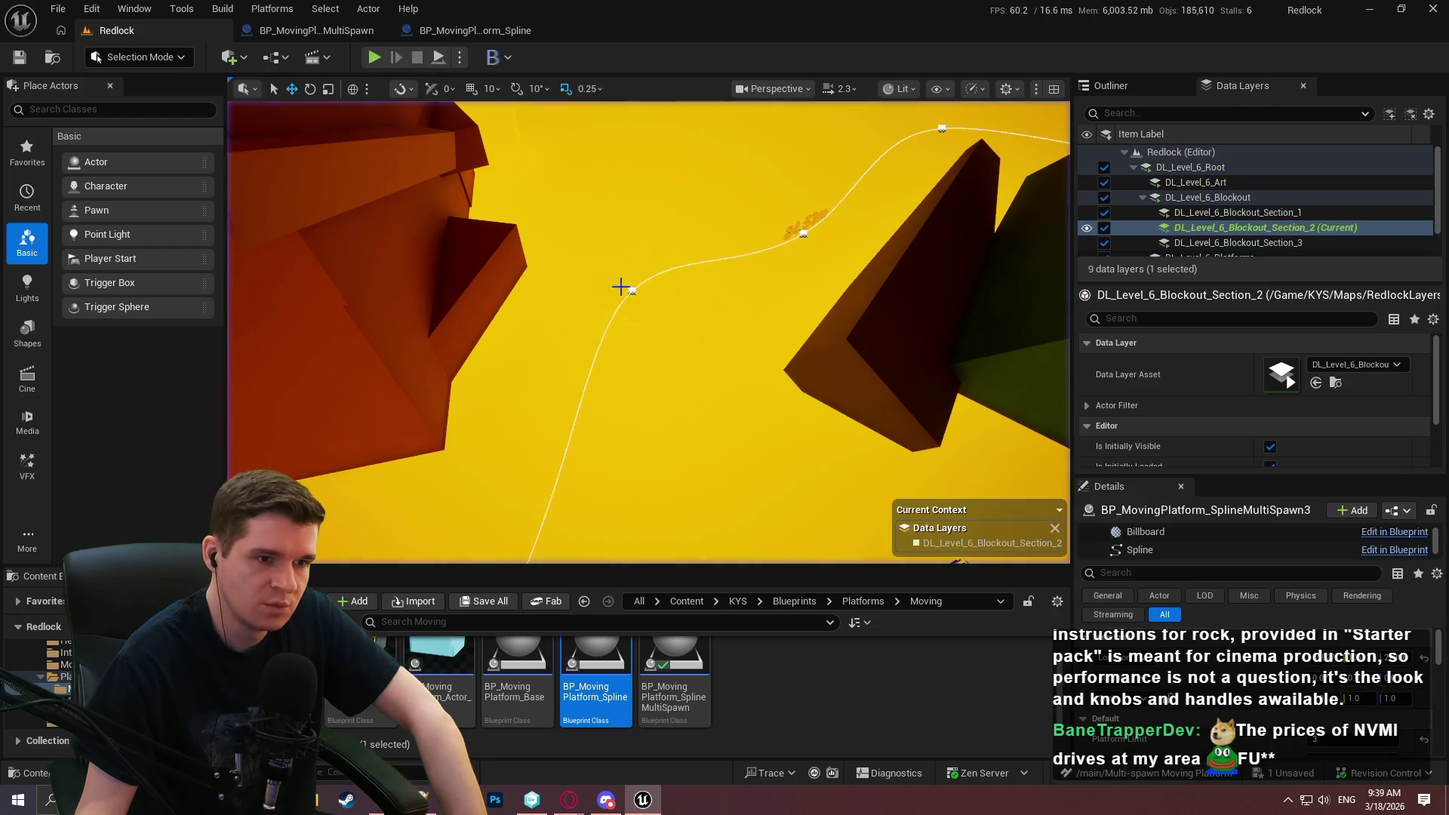
Reselect the multi-spawn spline platform, play-test past the welcome dialog, and stop with Esc.
left_click_drag(673, 310, 521, 355)
left_click(532, 363)
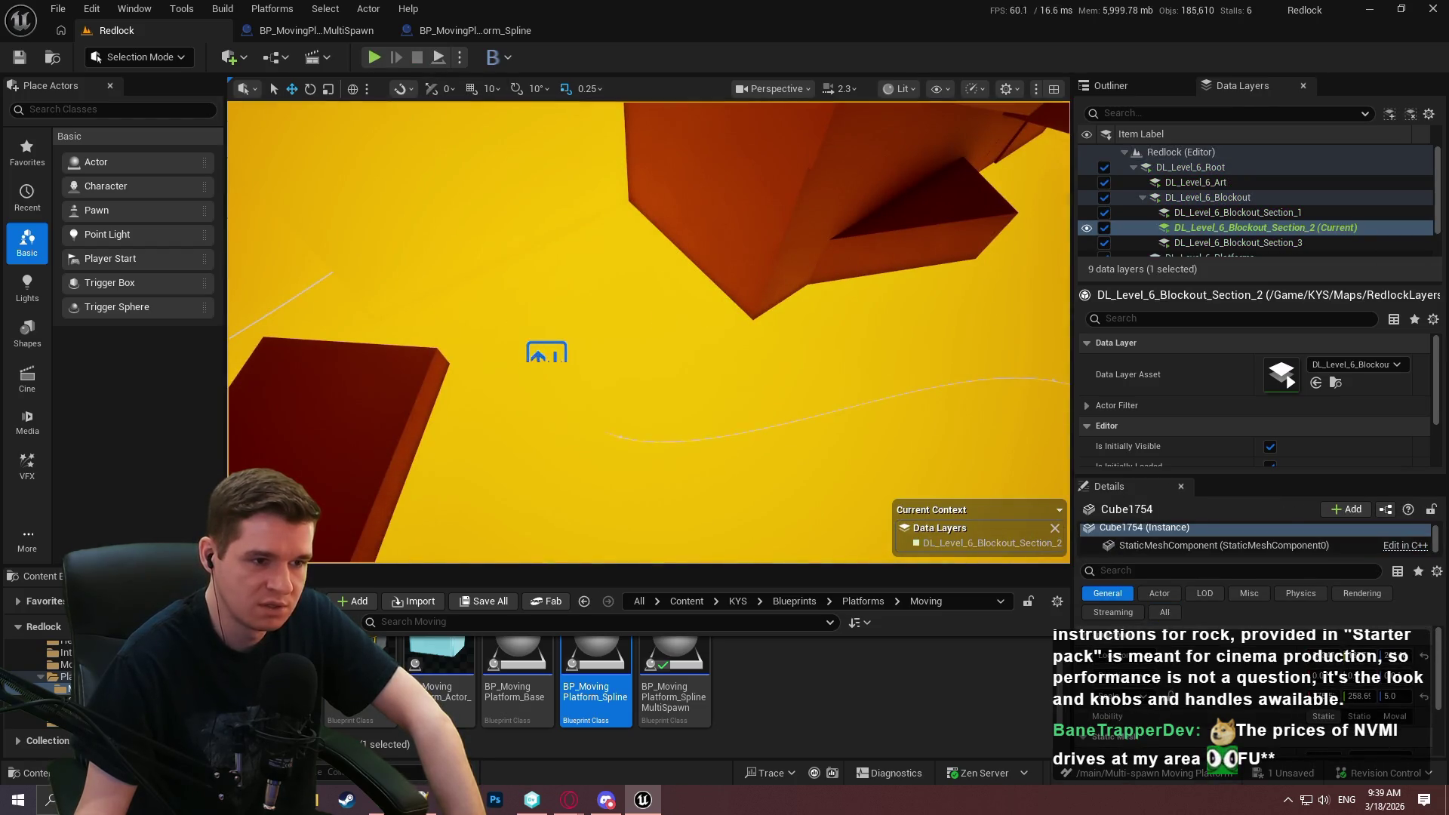
left_click(542, 358)
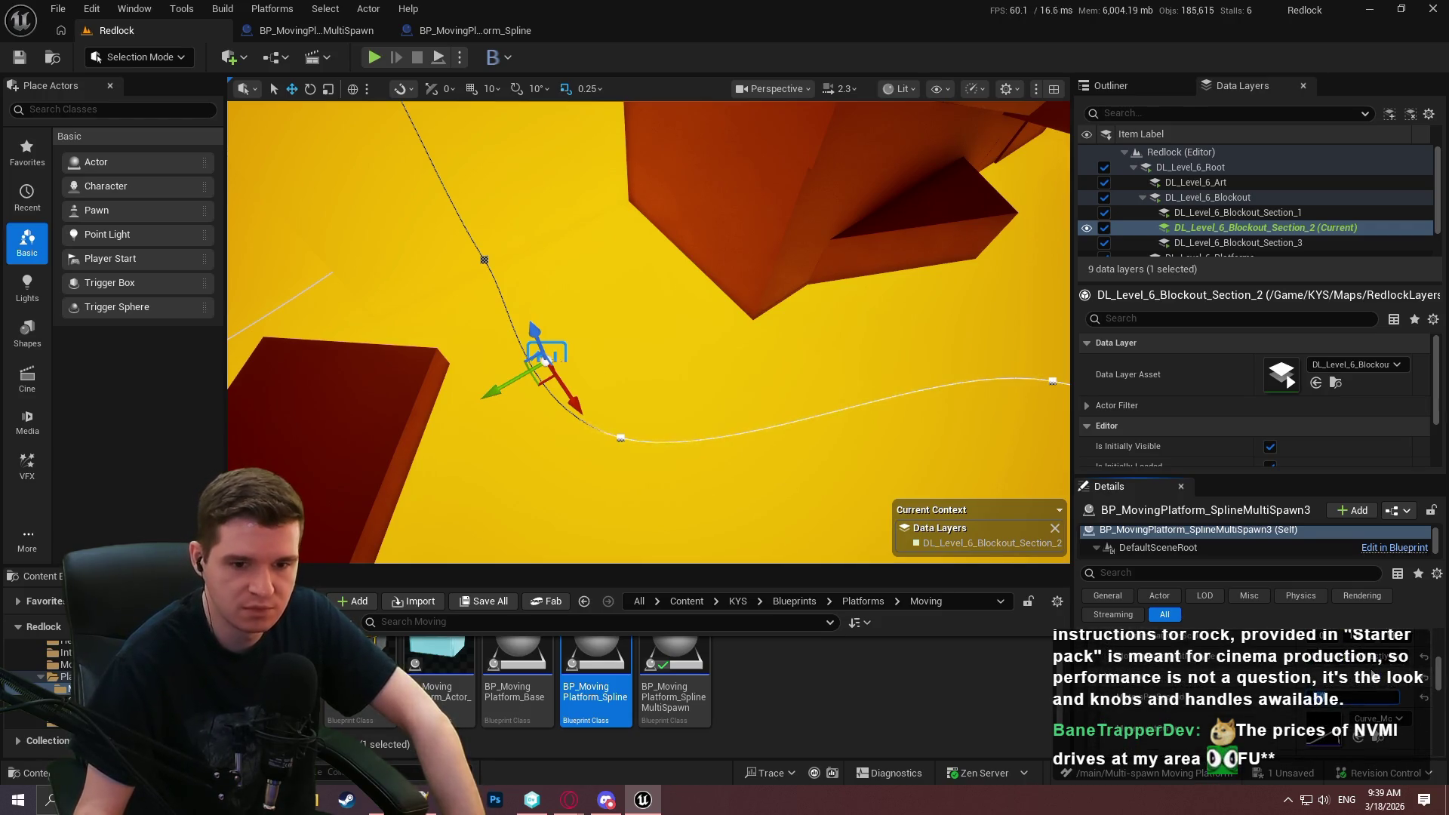
left_click(374, 58)
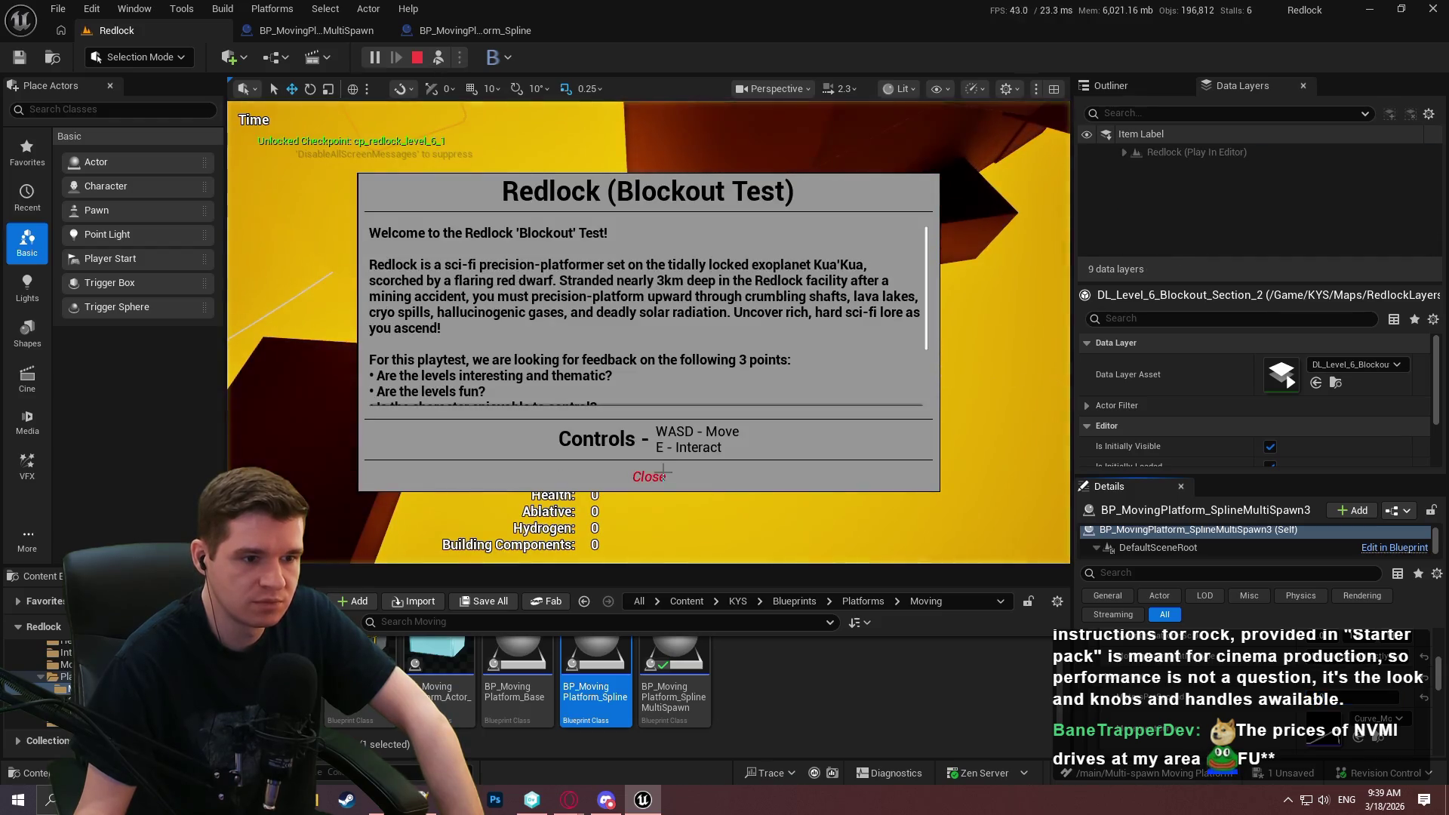
left_click(647, 476)
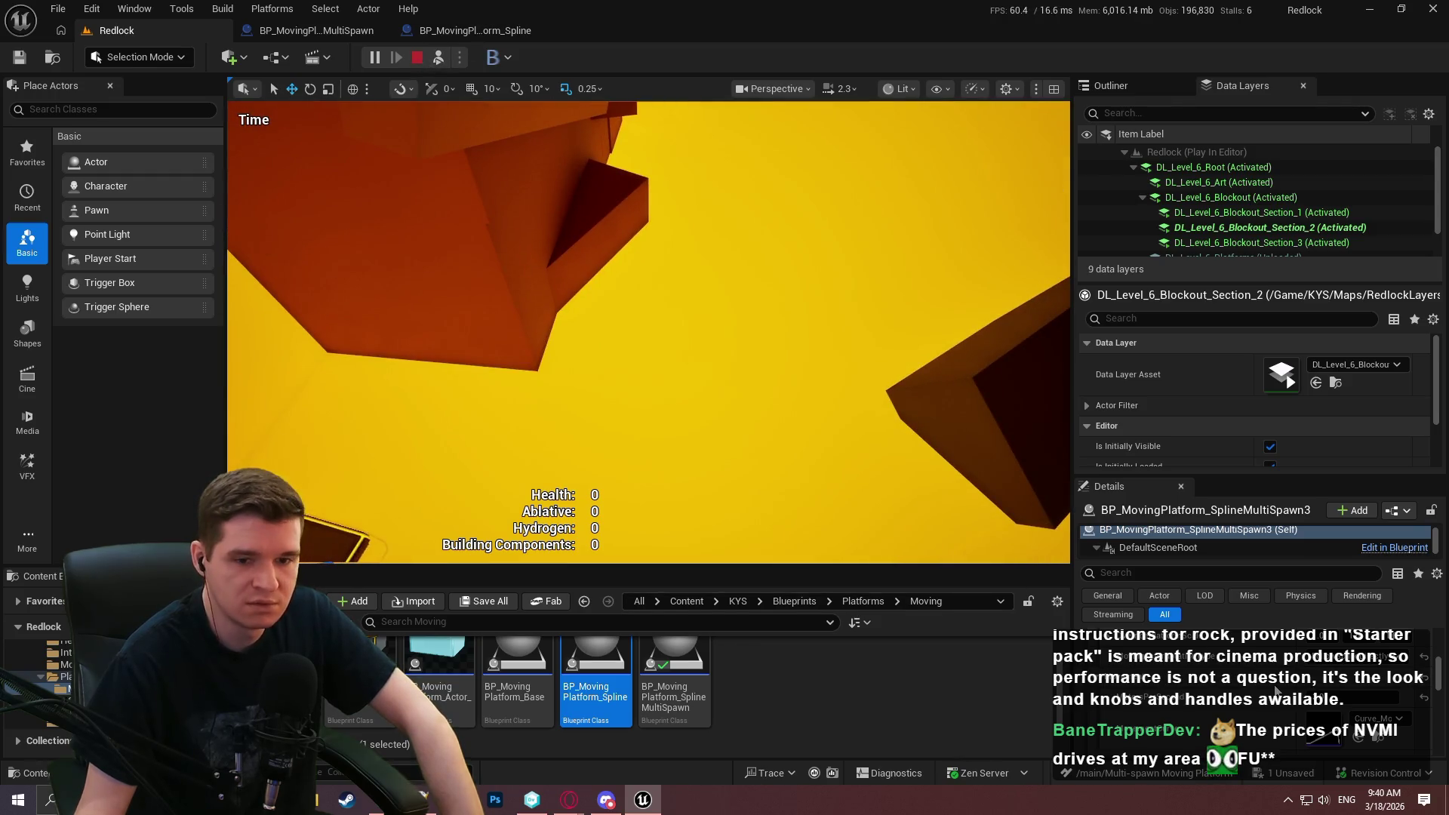
key("Escape")
scroll(1348, 711, "down", 5)
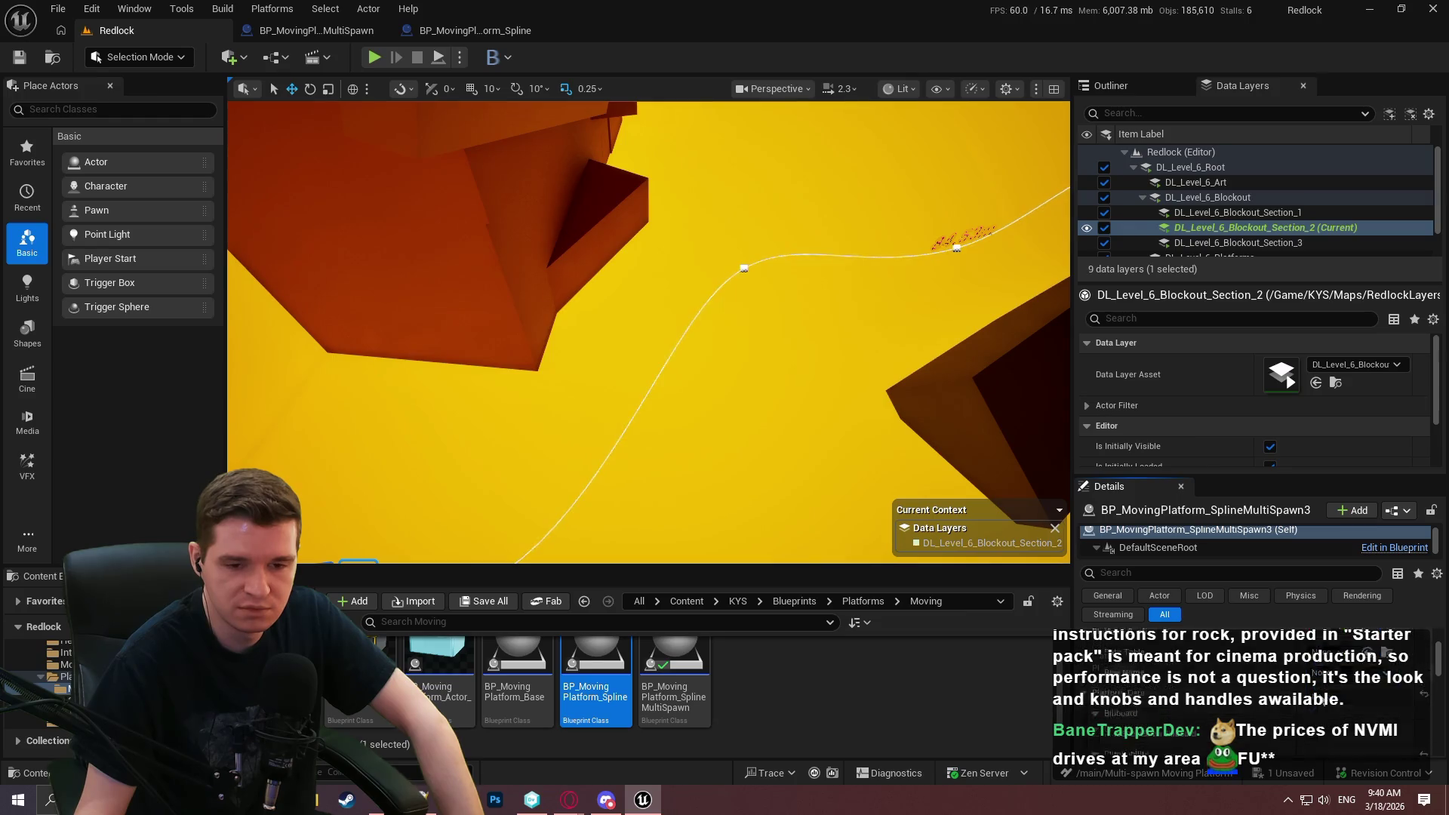
scroll(1351, 712, "down", 3)
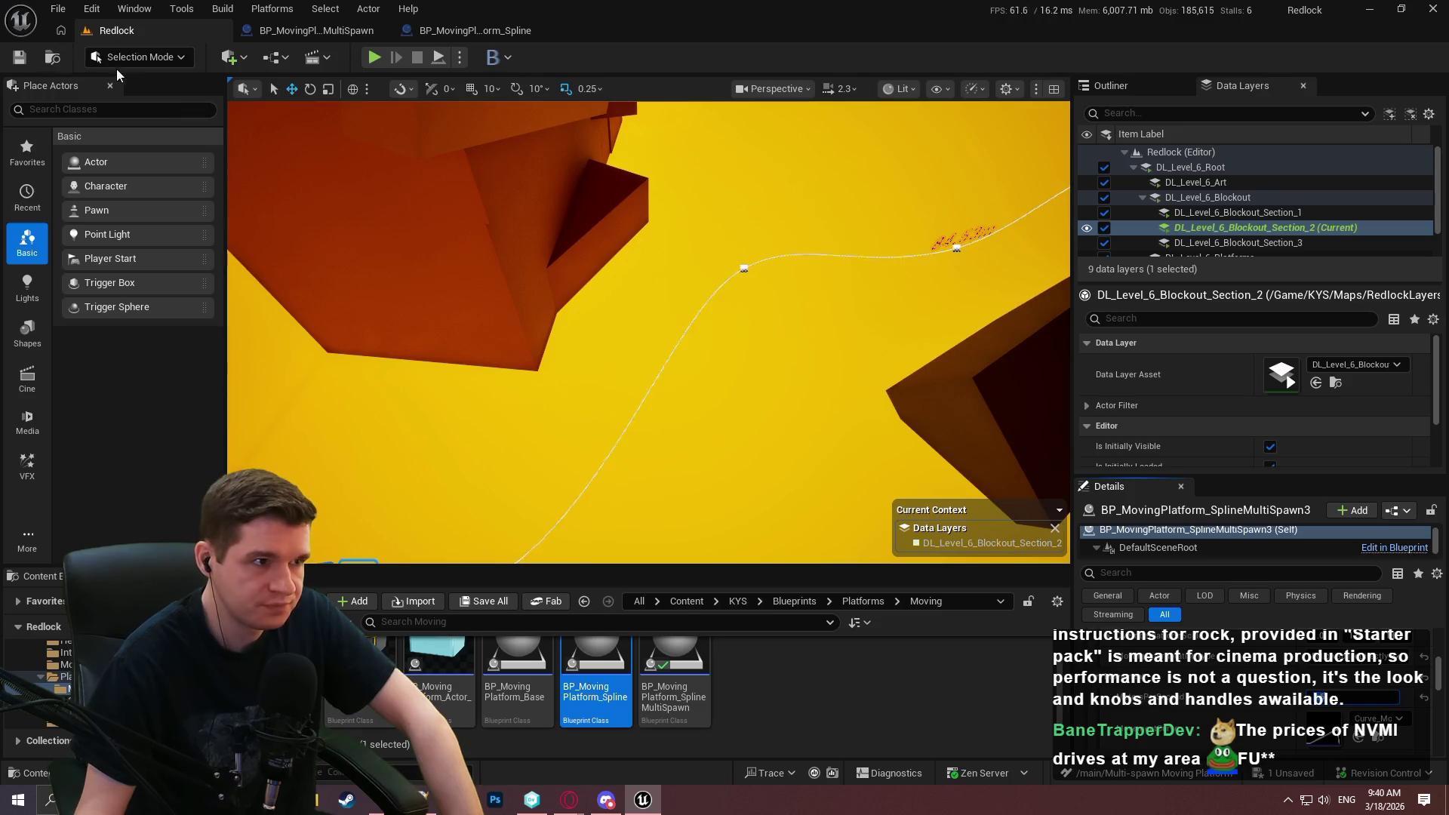
Save all unsaved changes with File > Save All and deselect the spline platform.
left_click(56, 9)
left_click(98, 220)
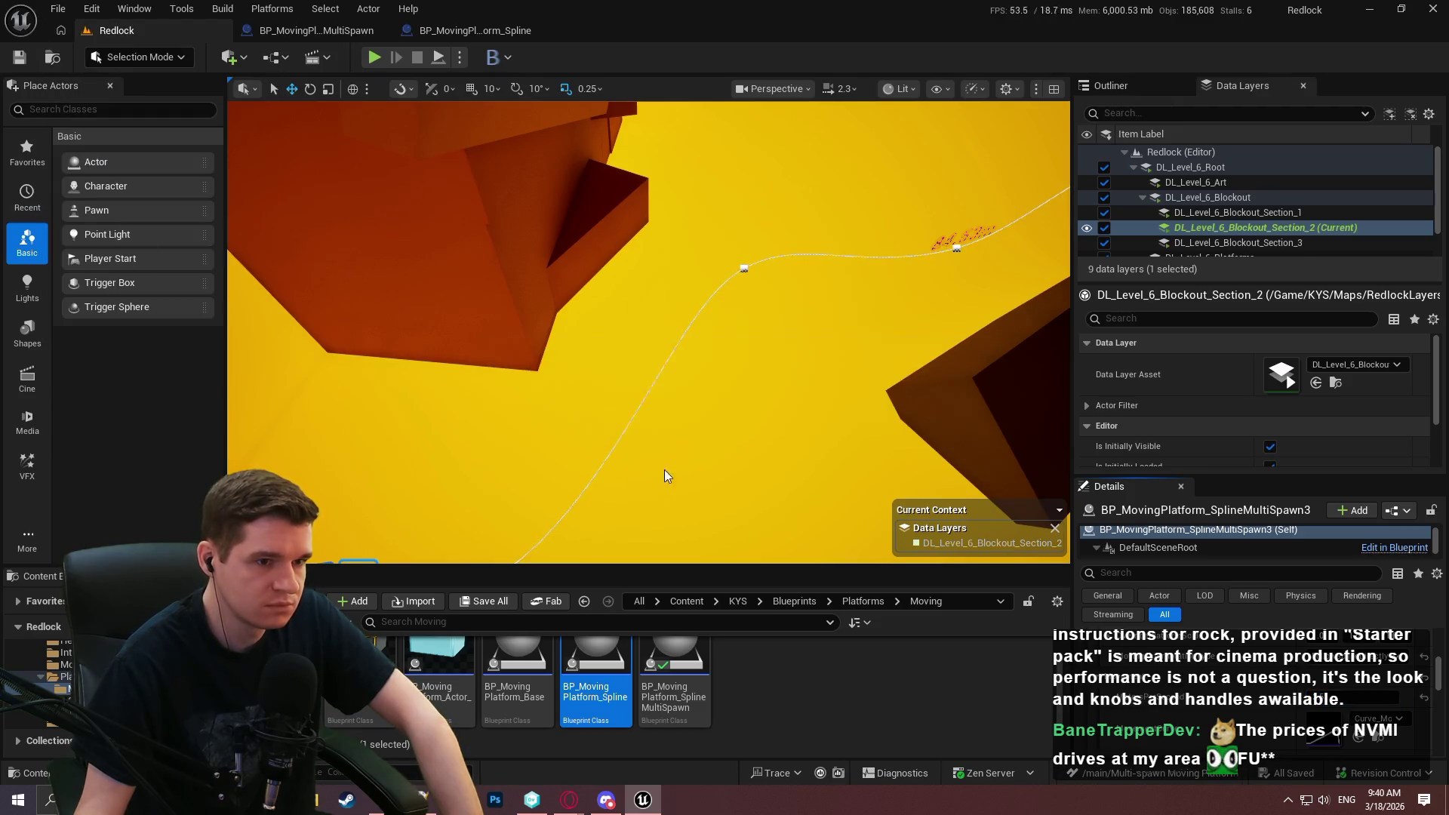
left_click(873, 697)
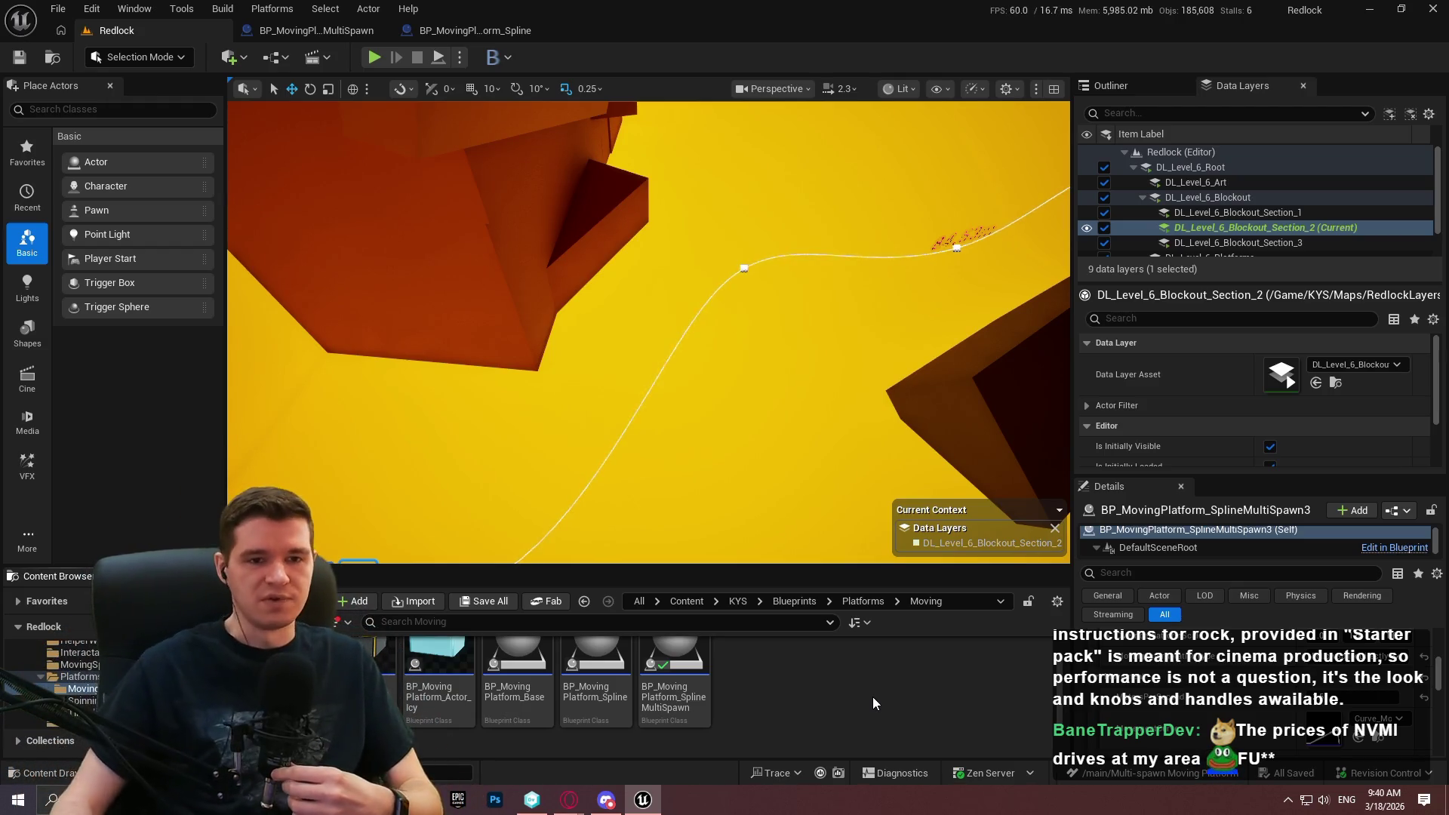
left_click(783, 208)
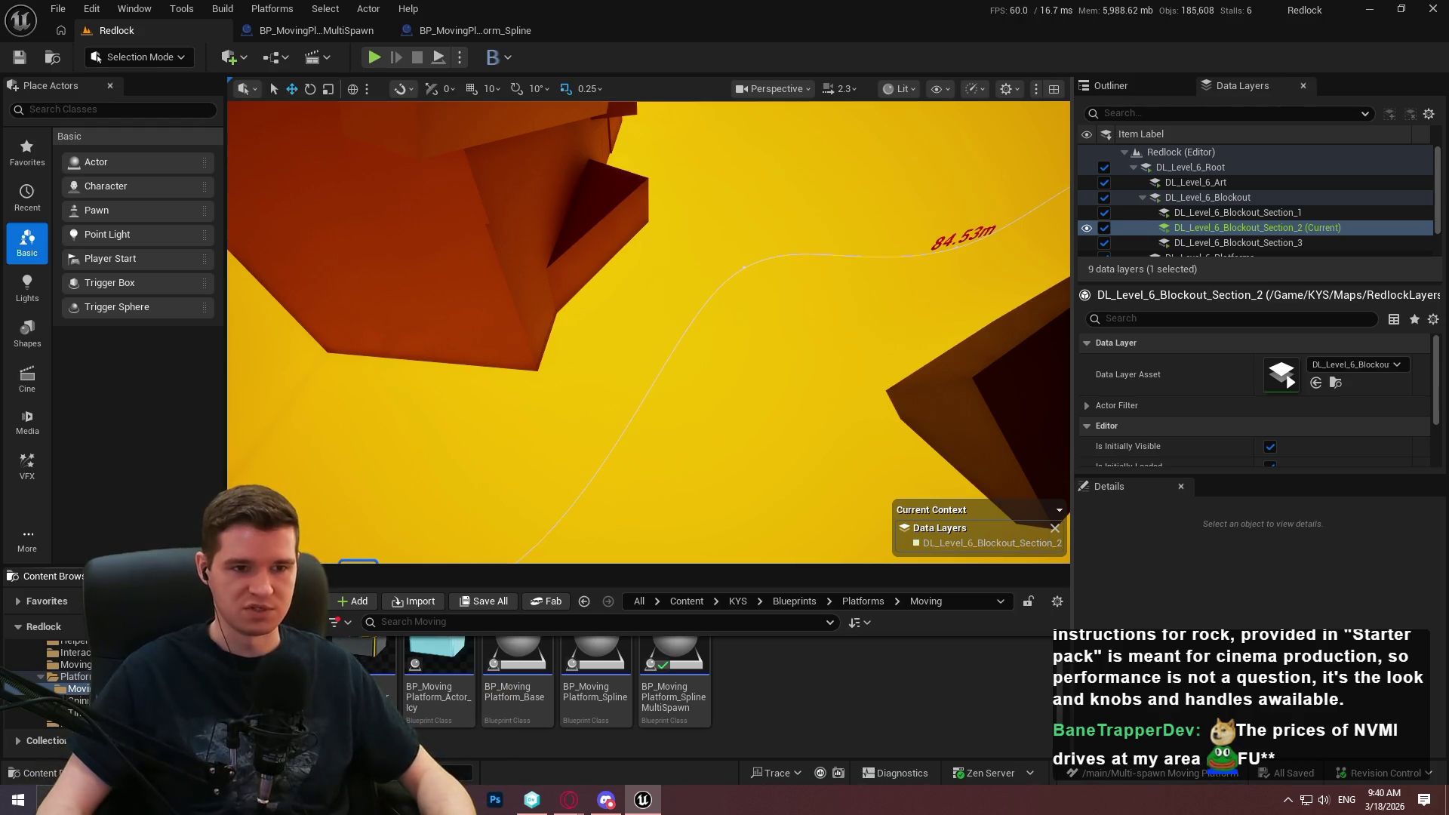
Fly the camera through the shaft toward the 84.53m spline route.
scroll(649, 332, "down", 3)
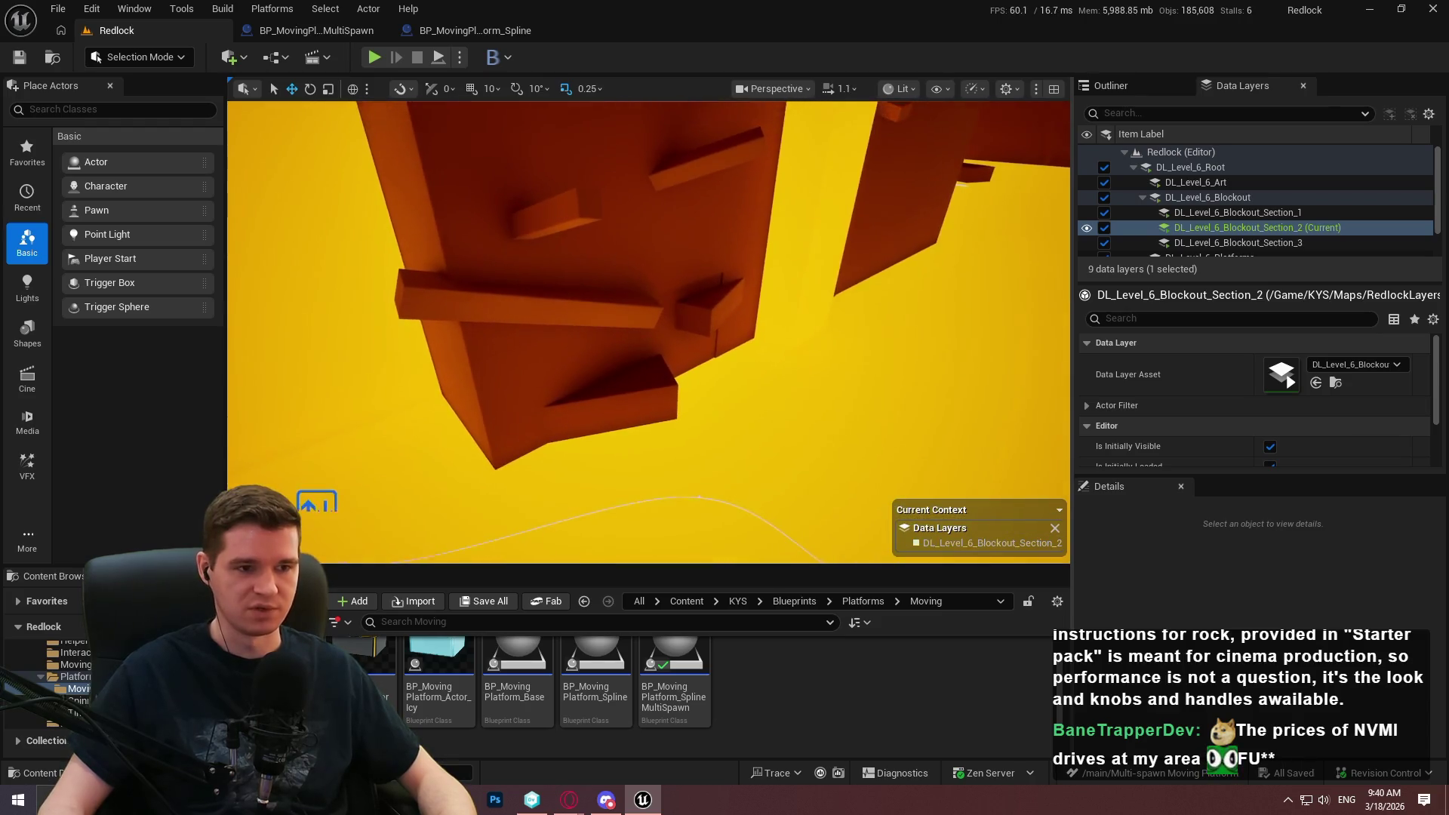
scroll(649, 332, "down", 1)
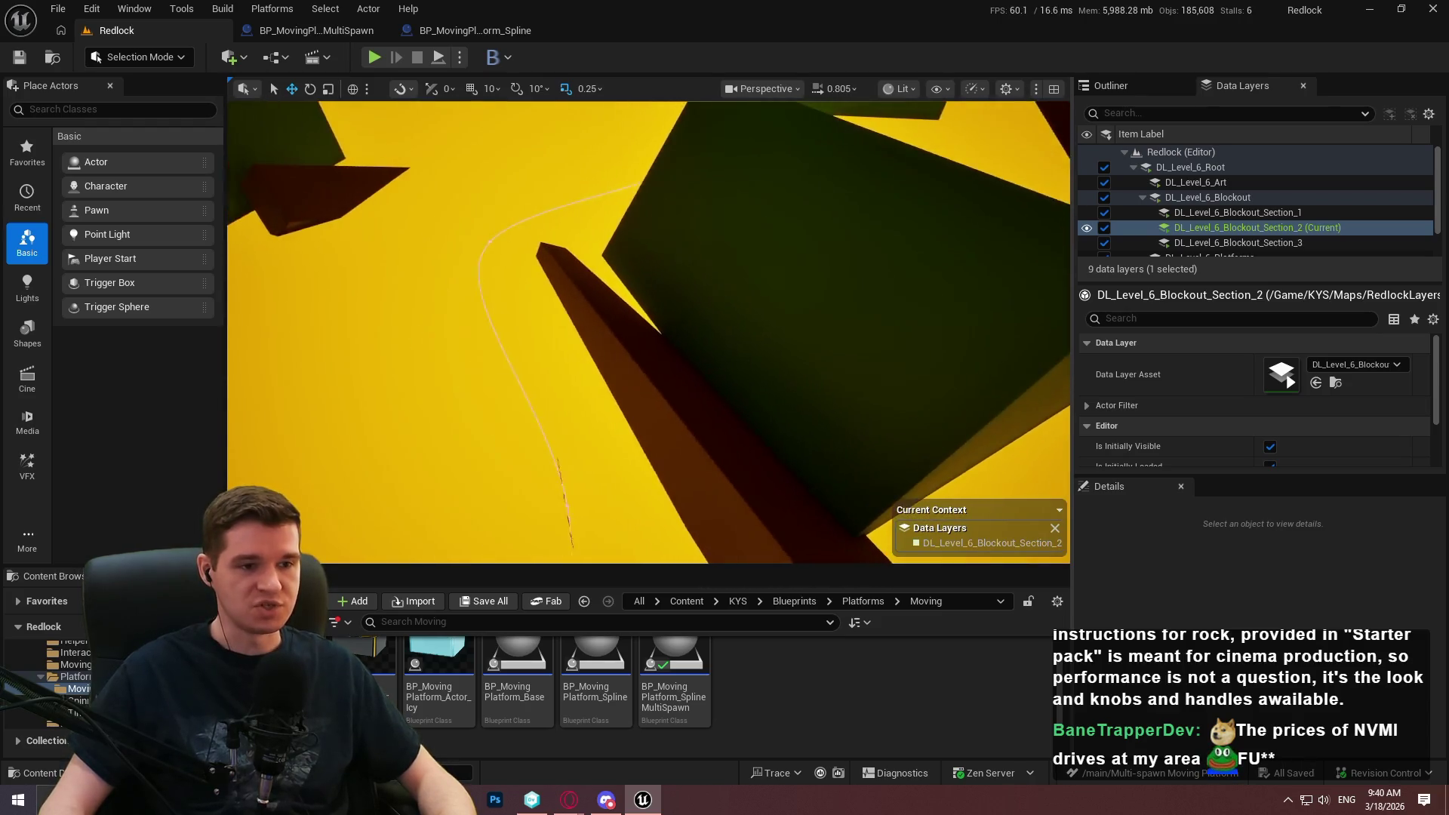
left_click_drag(877, 207, 878, 206)
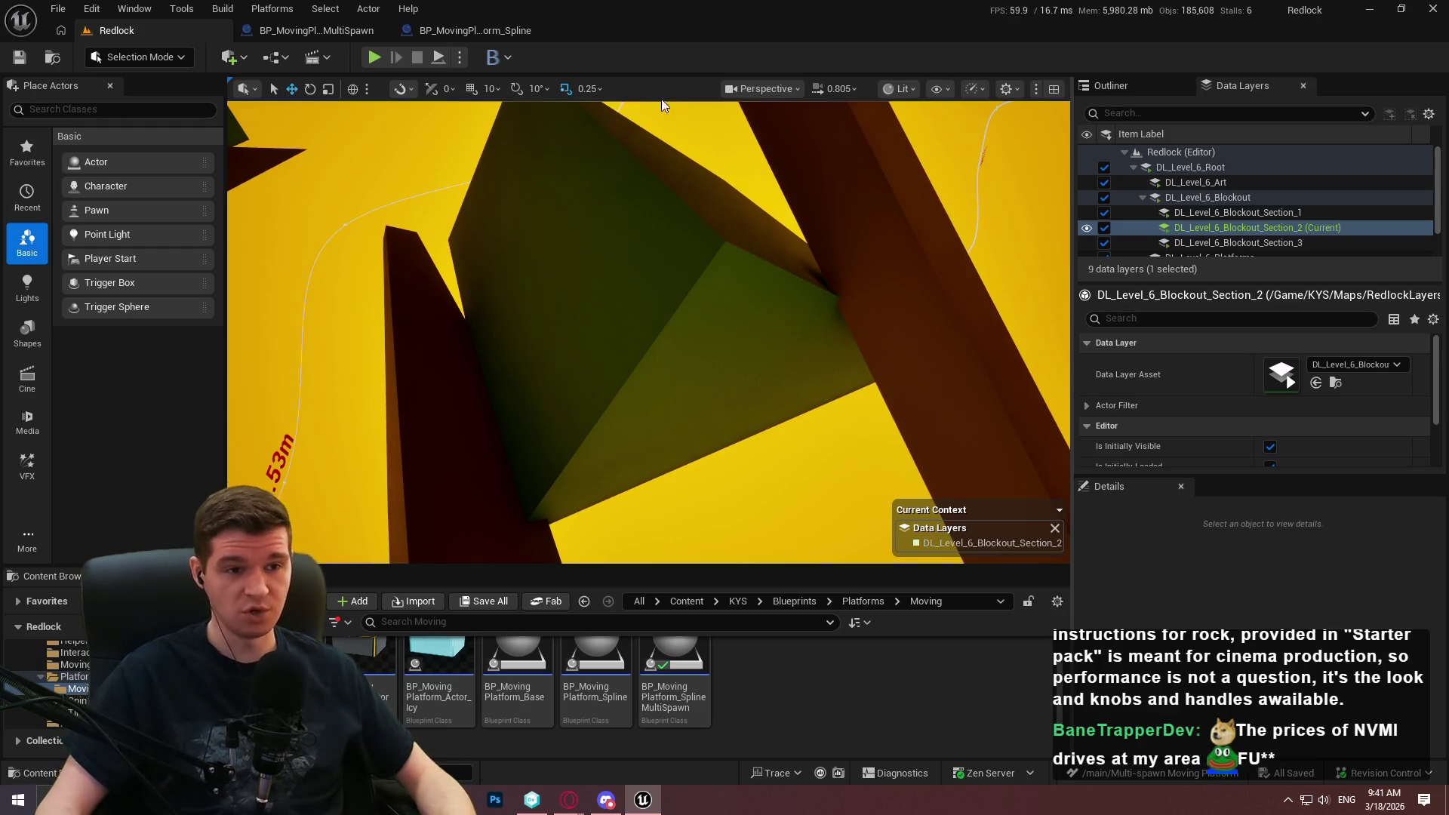
left_click_drag(725, 174, 726, 173)
Fly to the room with the two spline routes and select BP_MovingPlatform_Spline21.
scroll(725, 174, "down", 3)
scroll(725, 173, "up", 3)
scroll(725, 173, "up", 2)
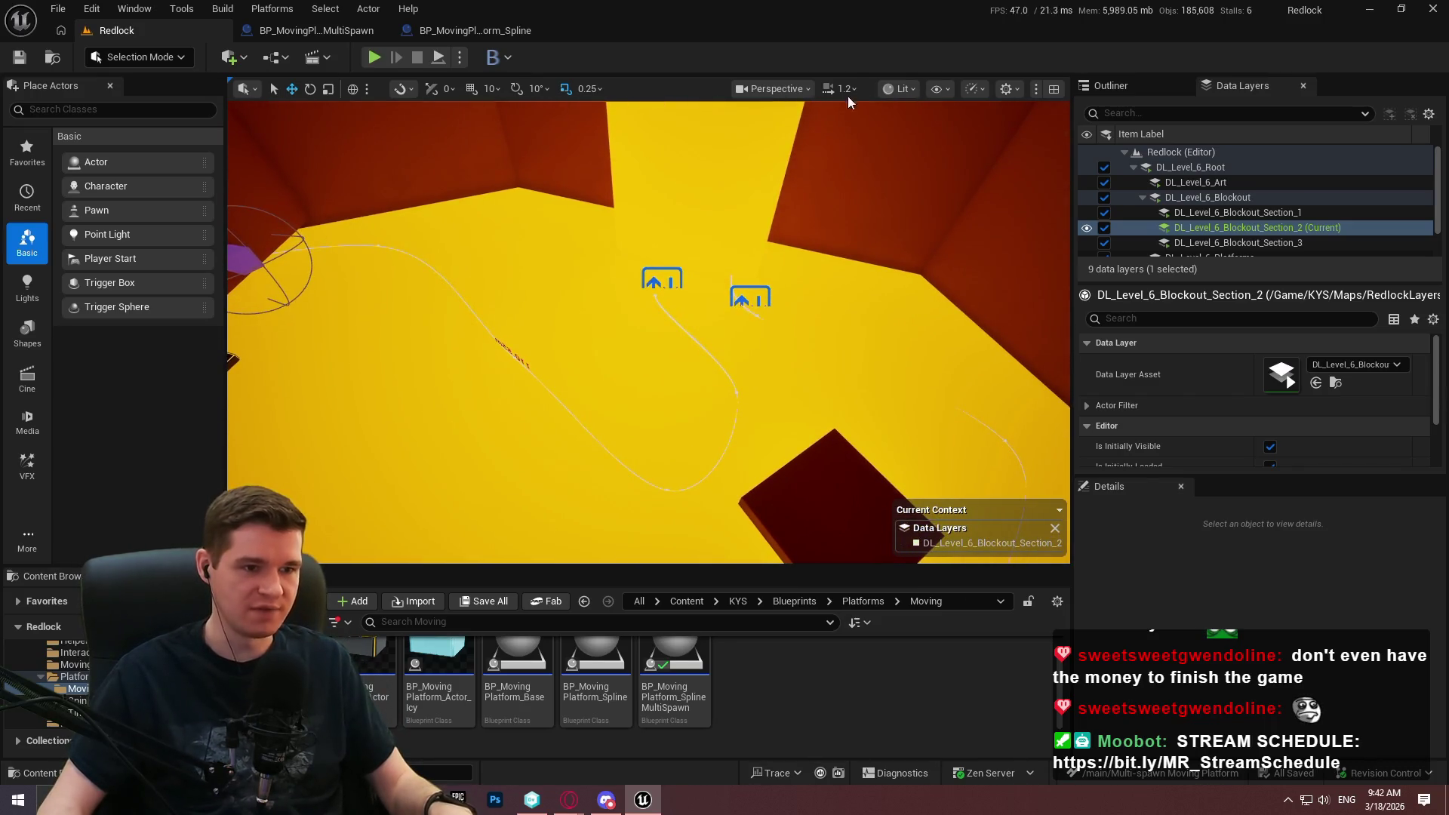
left_click(741, 300)
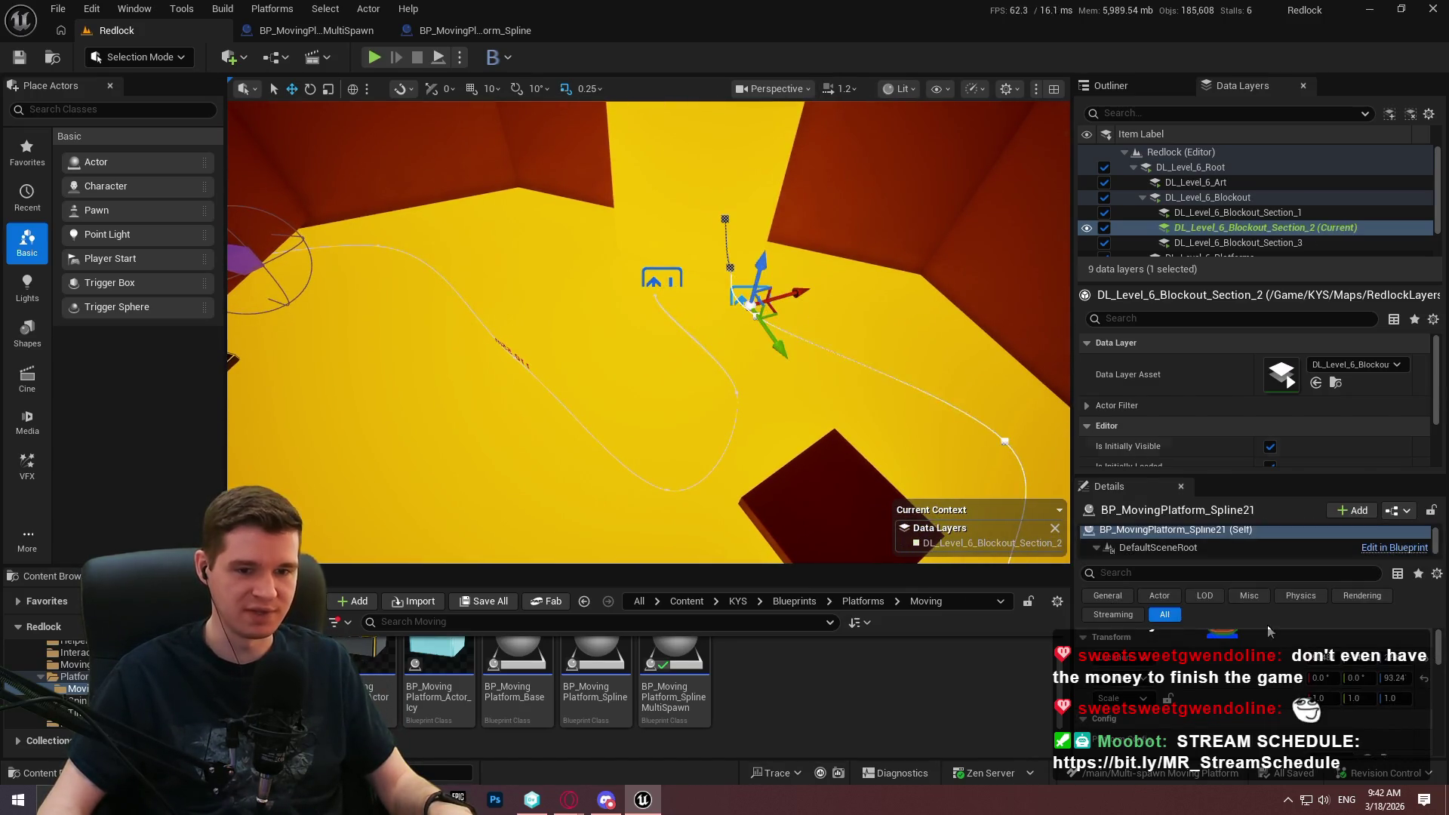
Select BP_MovingPlatform_Spline22, reset its MovingPlatformID to None, and frame it.
scroll(1275, 683, "down", 5)
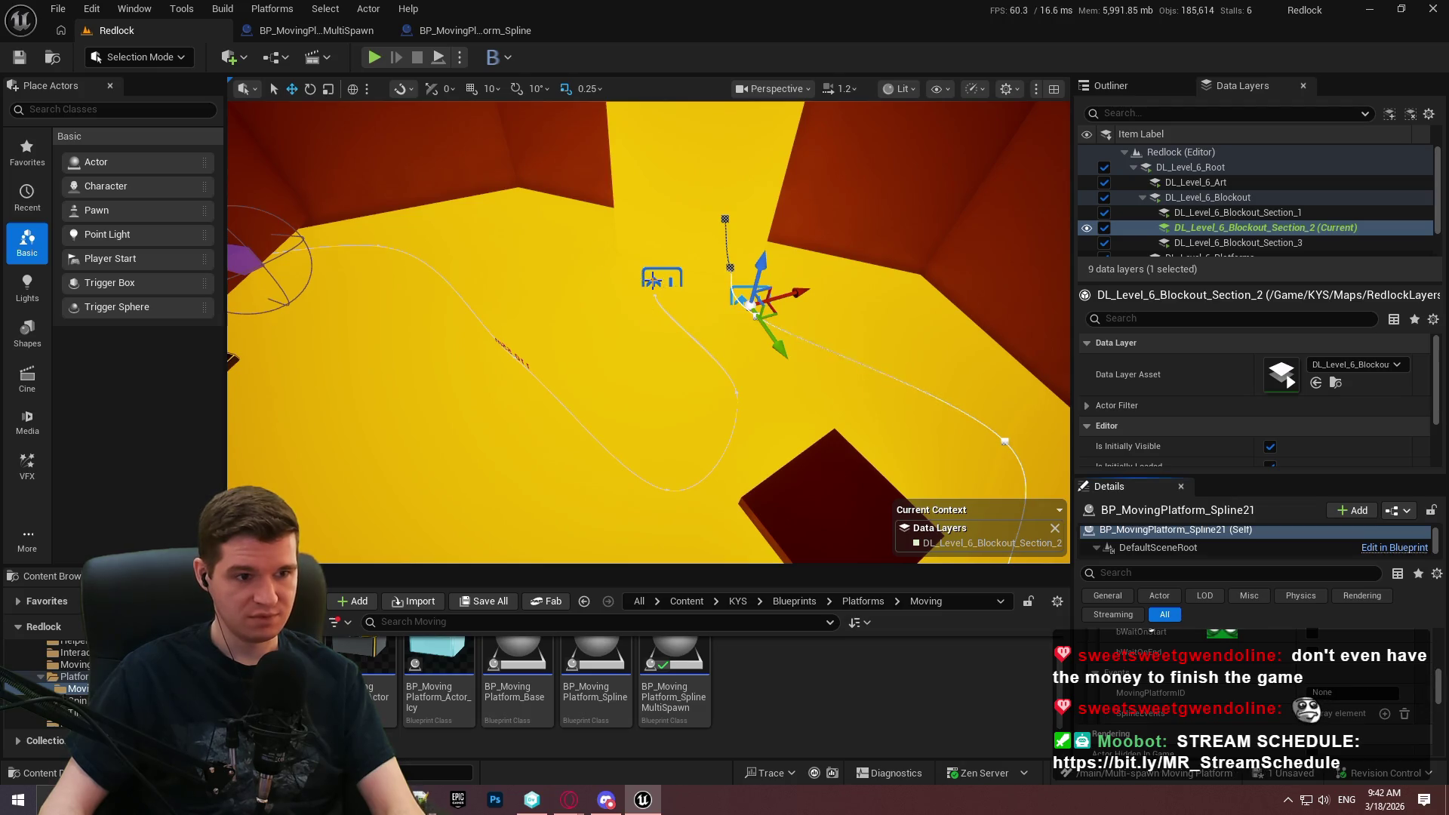
left_click(652, 281)
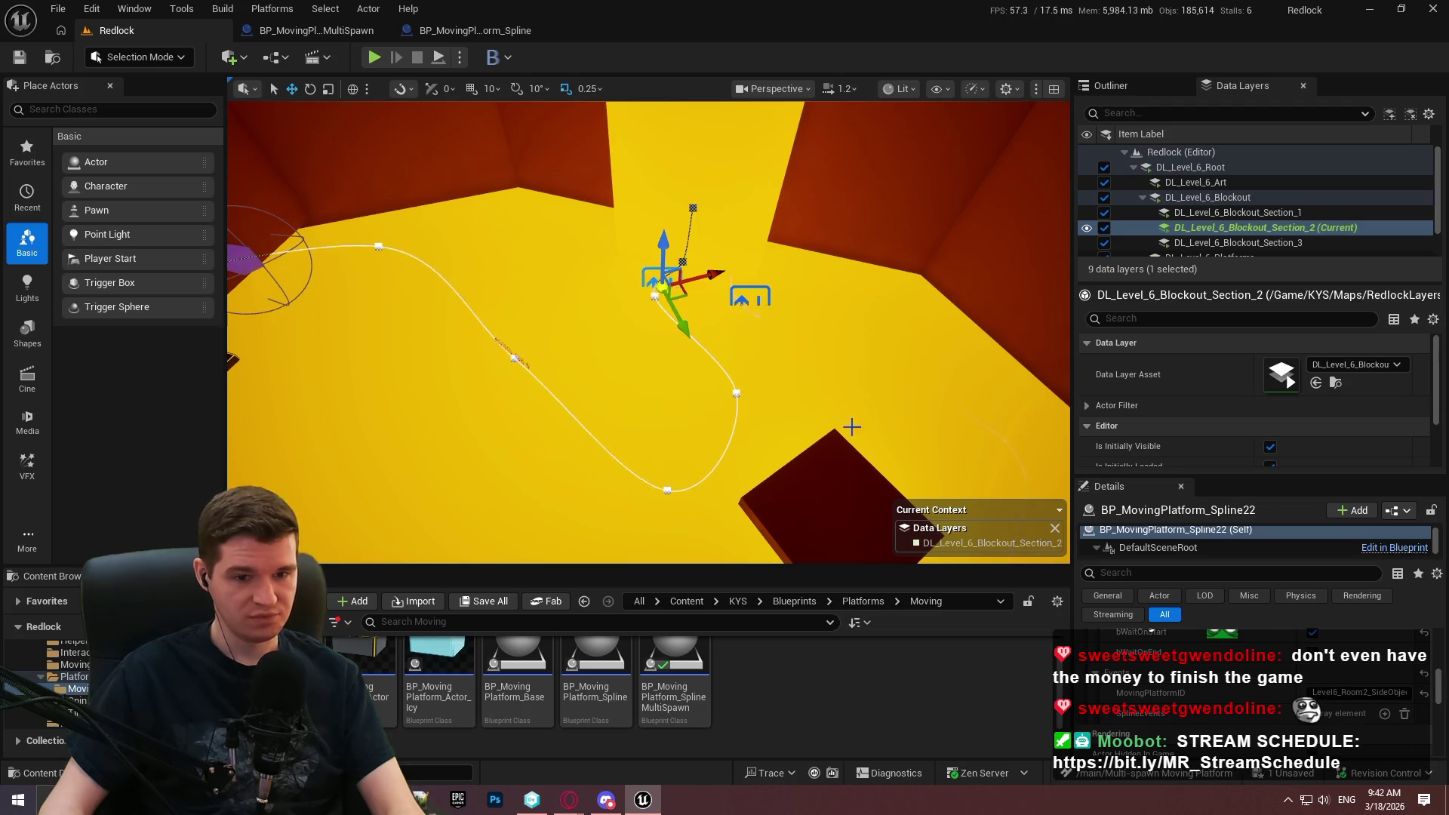
left_click(1422, 675)
left_click_drag(806, 255, 816, 226)
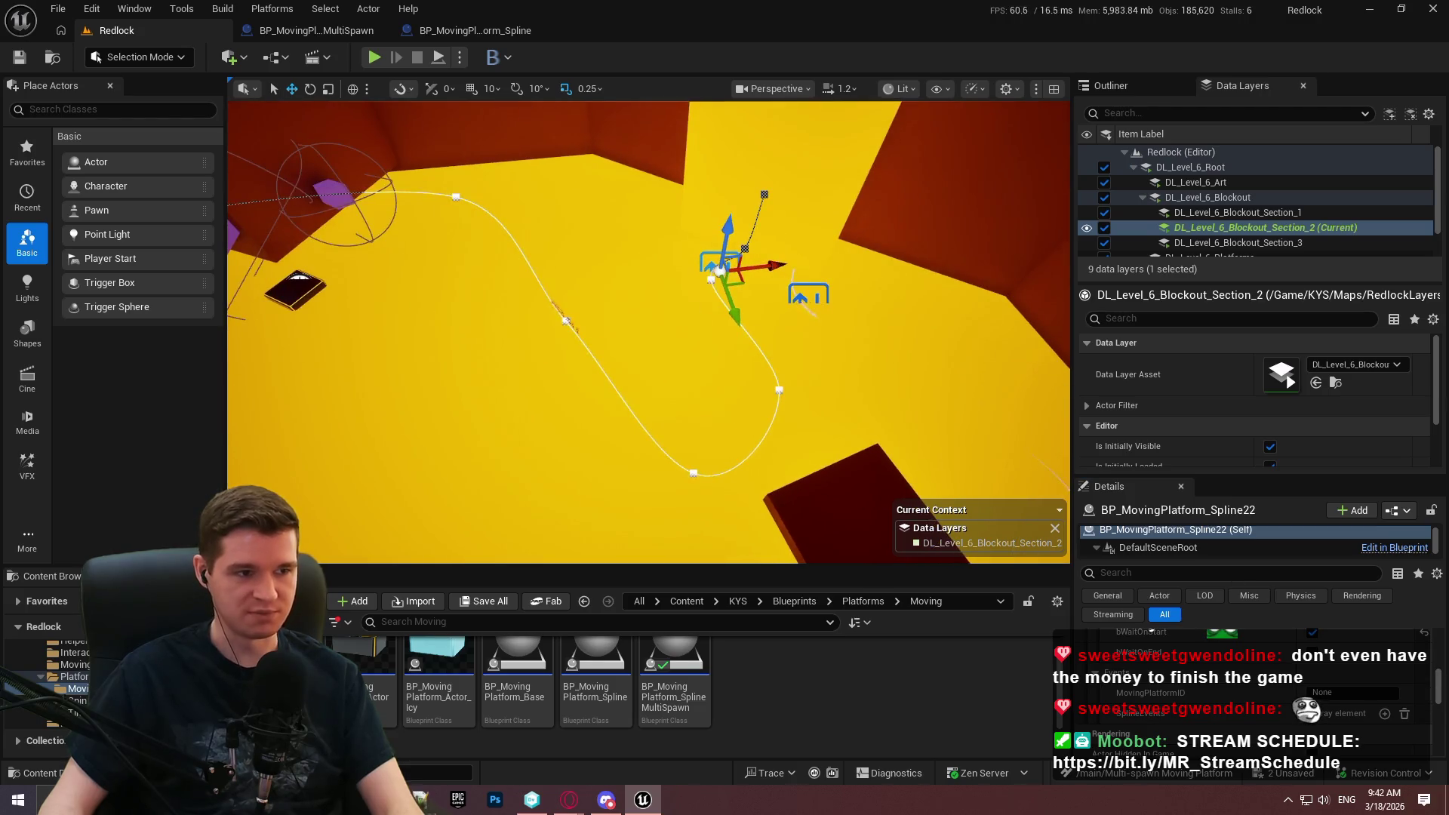
left_click_drag(811, 309, 778, 339)
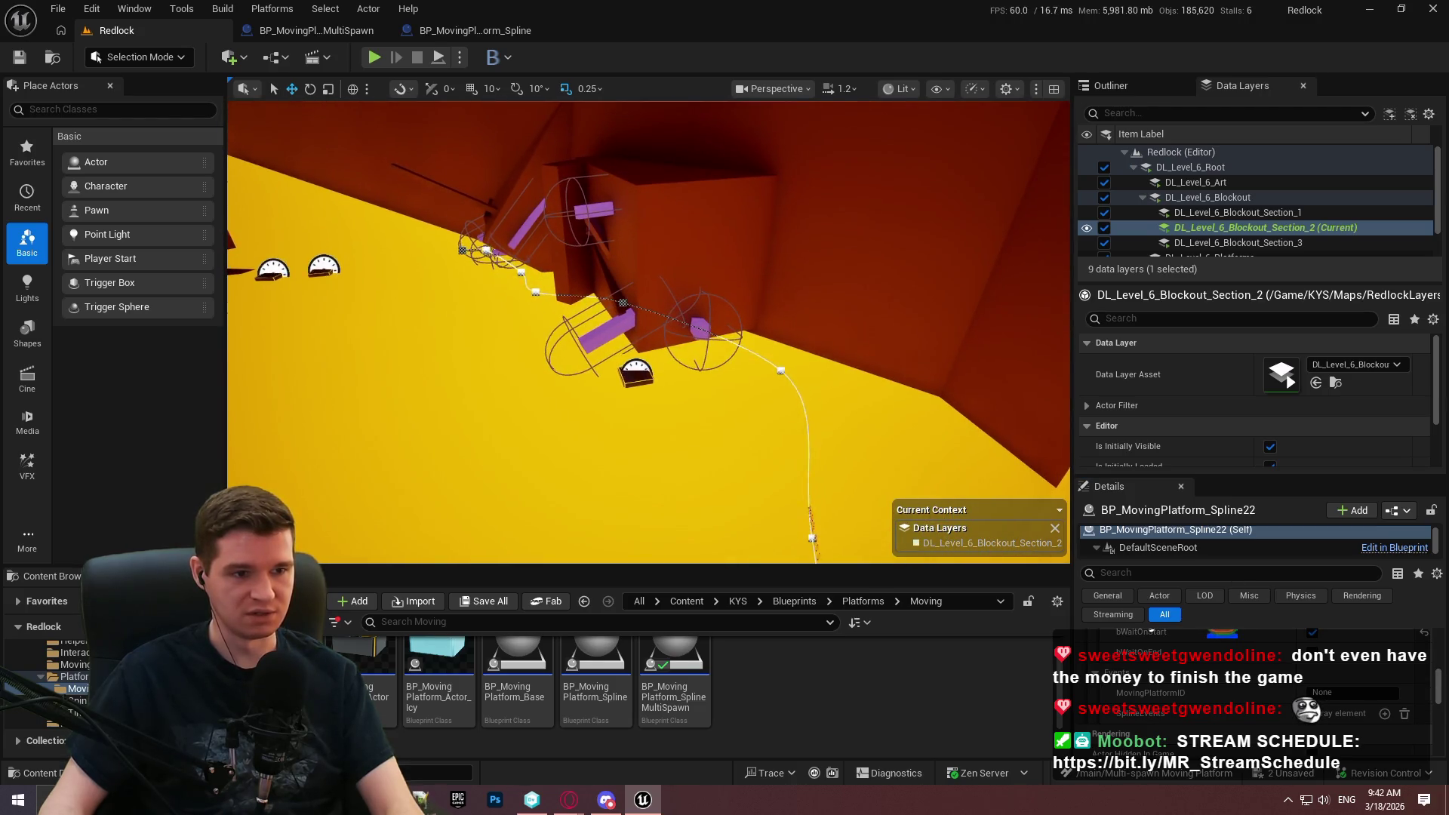
key("f")
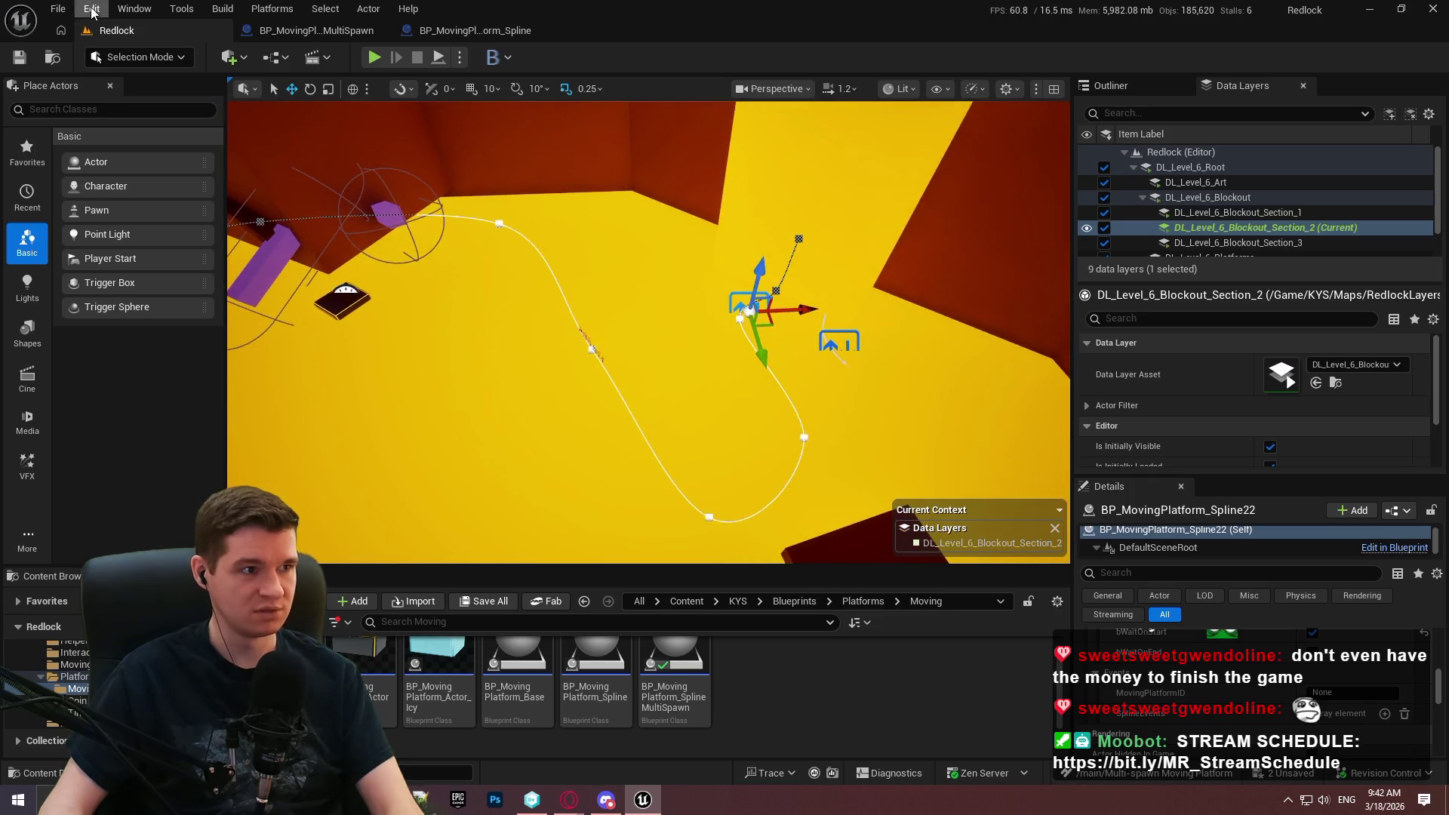
Save all, checking out both platform actors, and drop a BP_MovingPlatform_SplineMultiSpawn into the room.
left_click(58, 8)
left_click(178, 227)
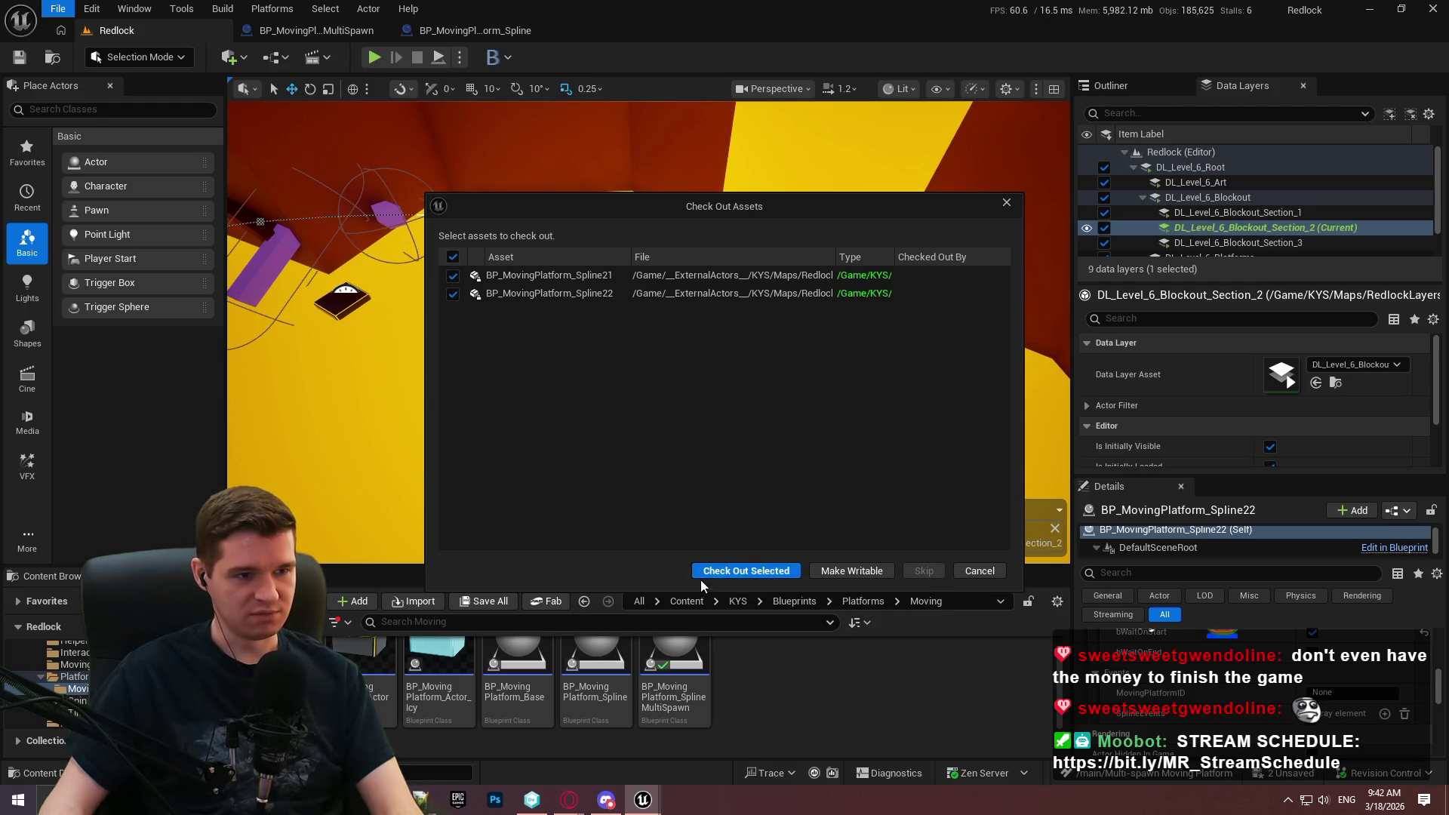
left_click(756, 573)
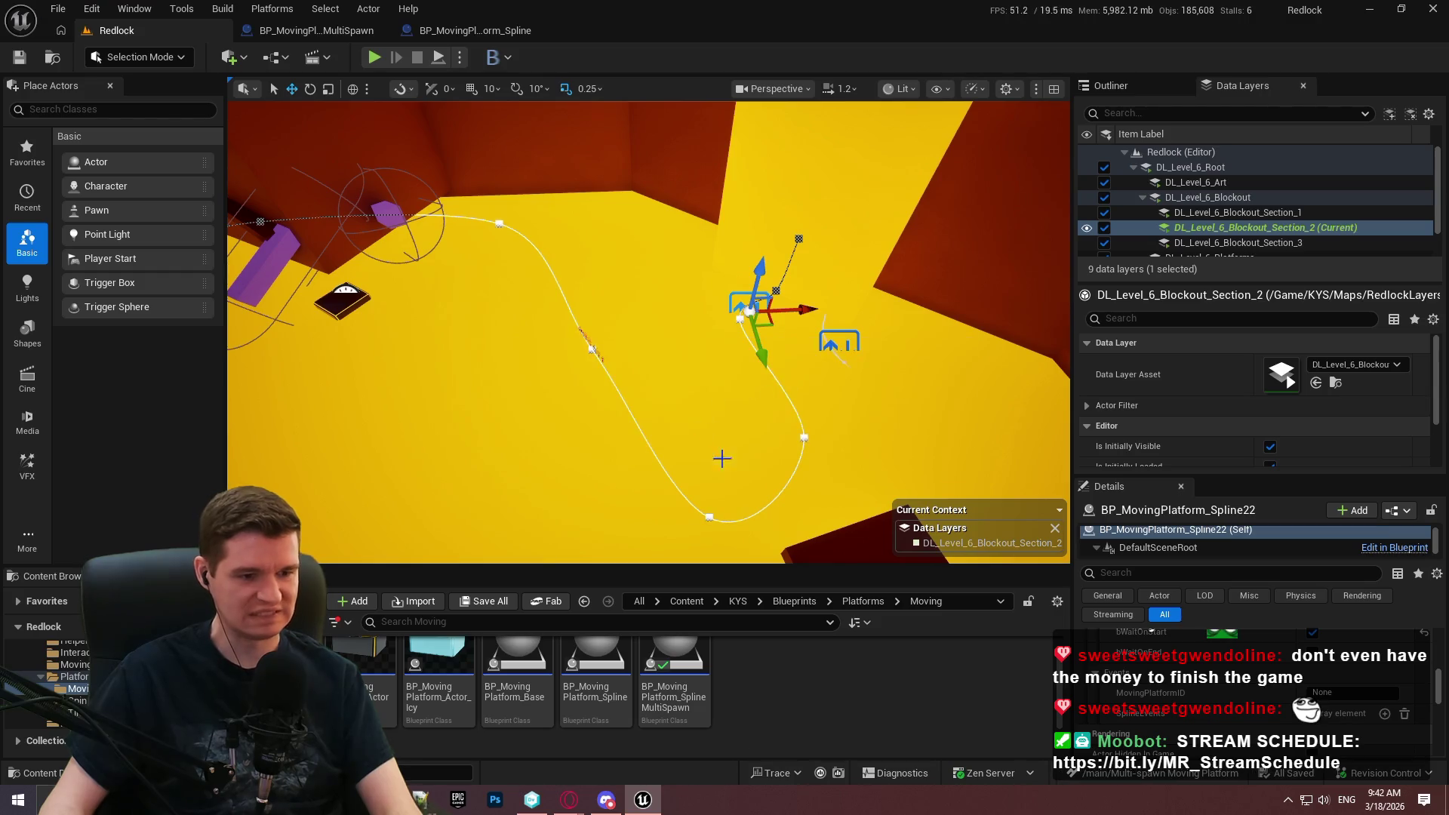
mouse_move(674, 679)
left_mouse_down()
mouse_move(709, 340)
mouse_move(717, 359)
left_mouse_up()
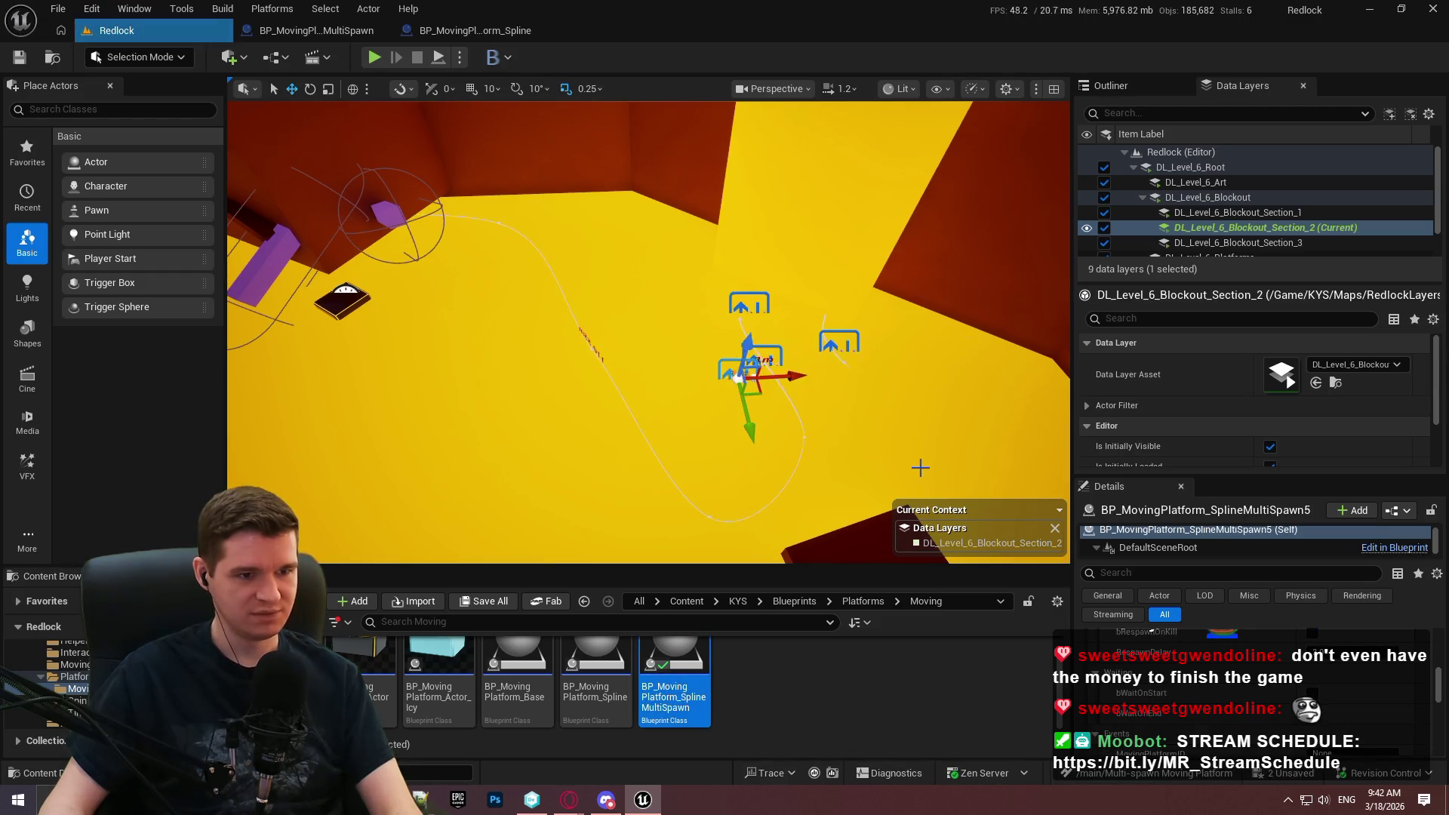
Undo the accidental extra multi-spawn platform and select the remaining SplineMultiSpawn4.
key("Delete")
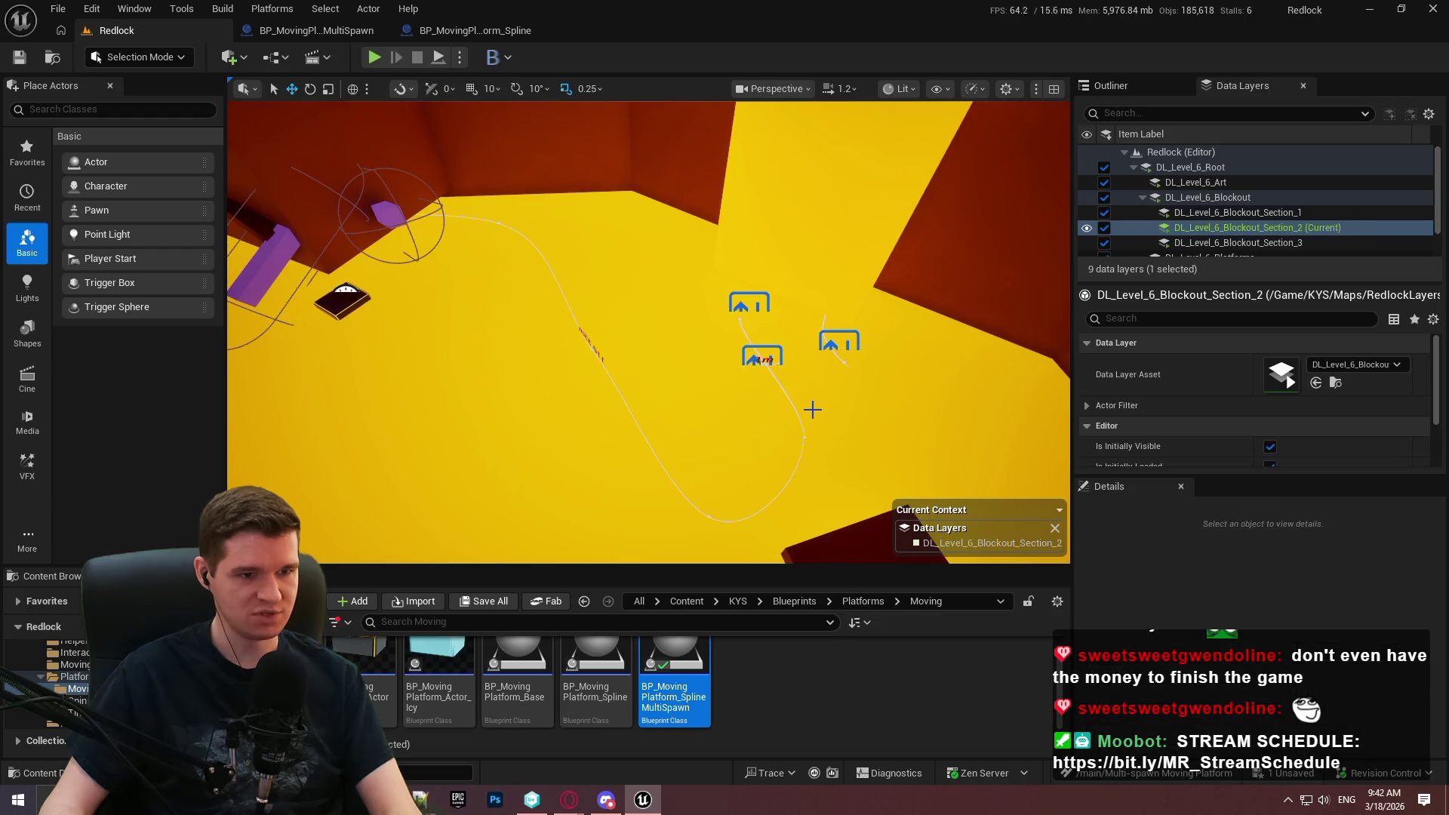
key("ctrl+z")
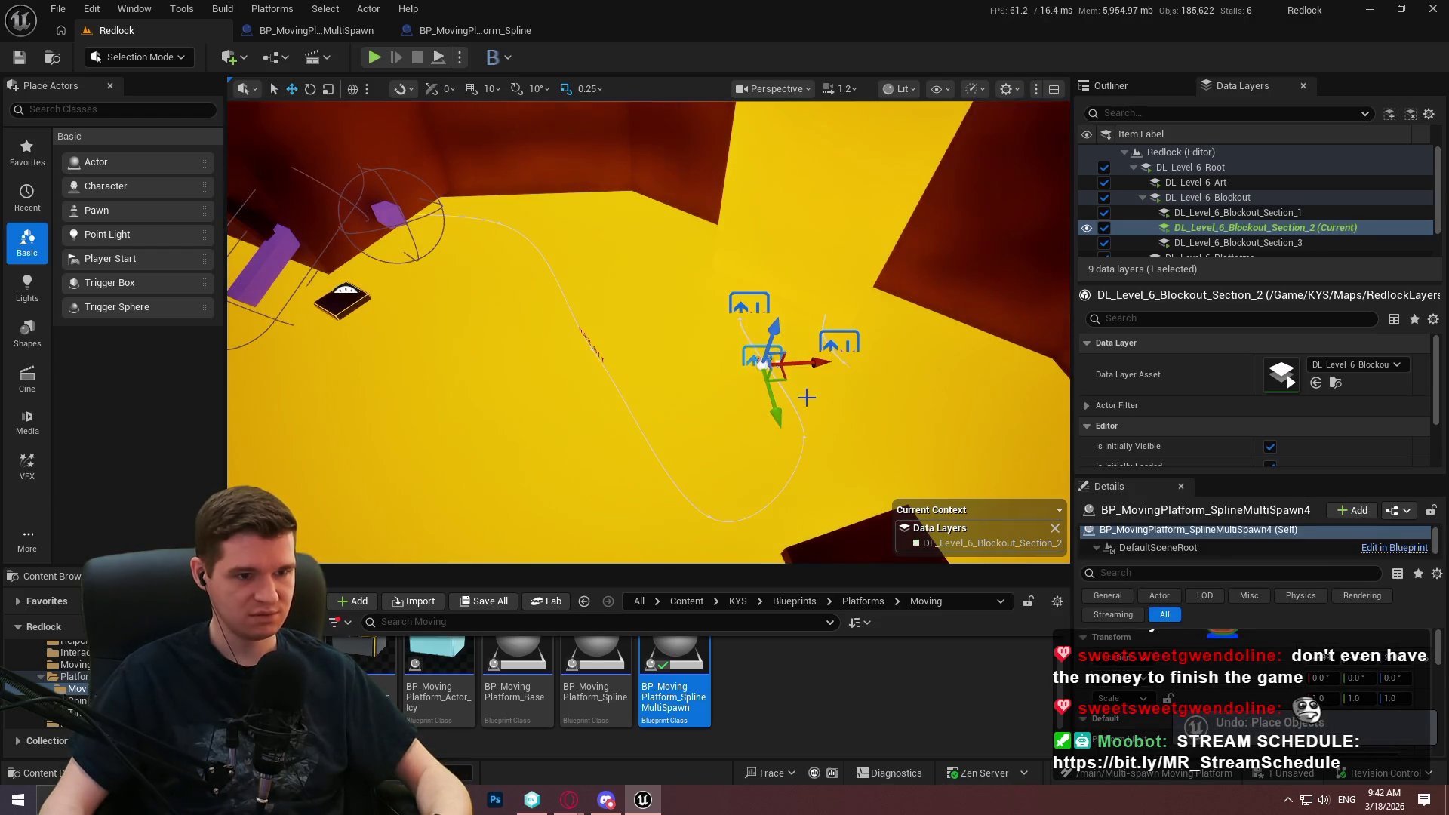
key("ctrl+z")
left_click(737, 352)
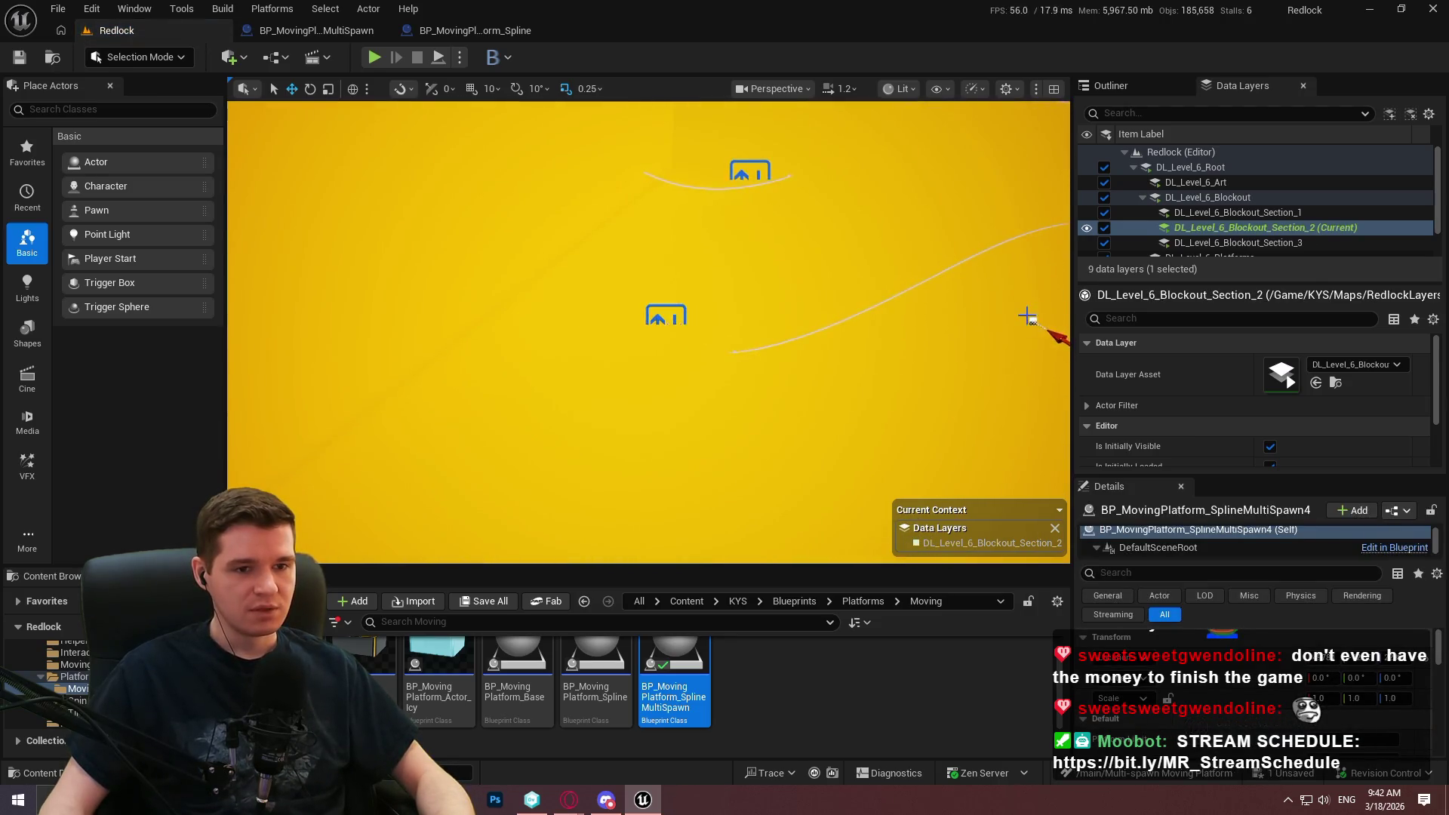
Move SplineMultiSpawn4 down onto the floor and rotate it to about 119°.
mouse_move(914, 287)
left_mouse_down()
mouse_move(592, 363)
mouse_move(532, 408)
left_mouse_up()
key("e")
mouse_move(566, 472)
left_mouse_down()
mouse_move(460, 453)
mouse_move(618, 386)
mouse_move(625, 411)
mouse_move(547, 381)
mouse_move(557, 362)
mouse_move(664, 317)
mouse_move(885, 341)
left_mouse_up()
key("w")
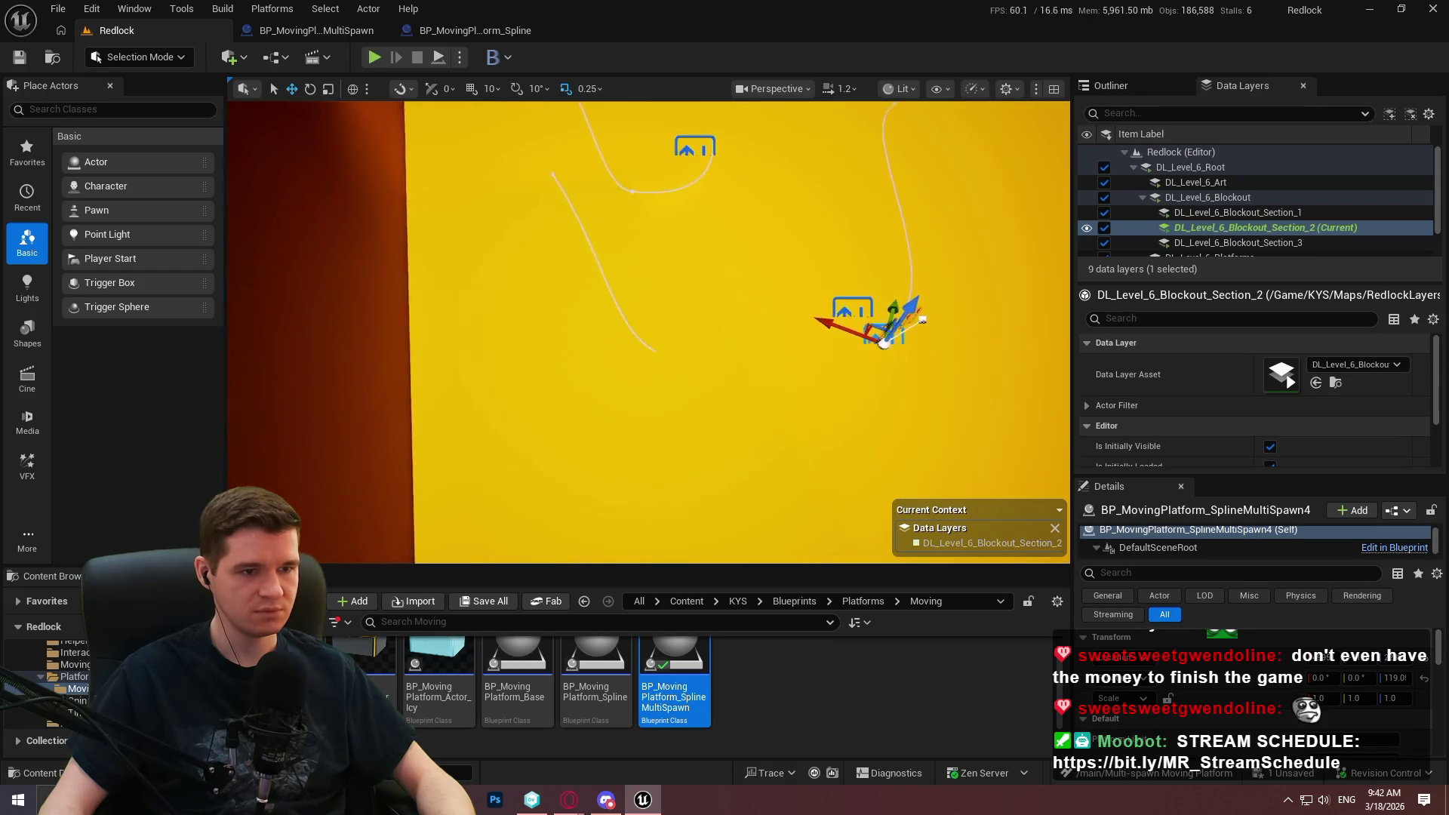
Select SplineMultiSpawn4's spline and Alt-drag out a new point, shifting it left to extend the route.
left_click(882, 344)
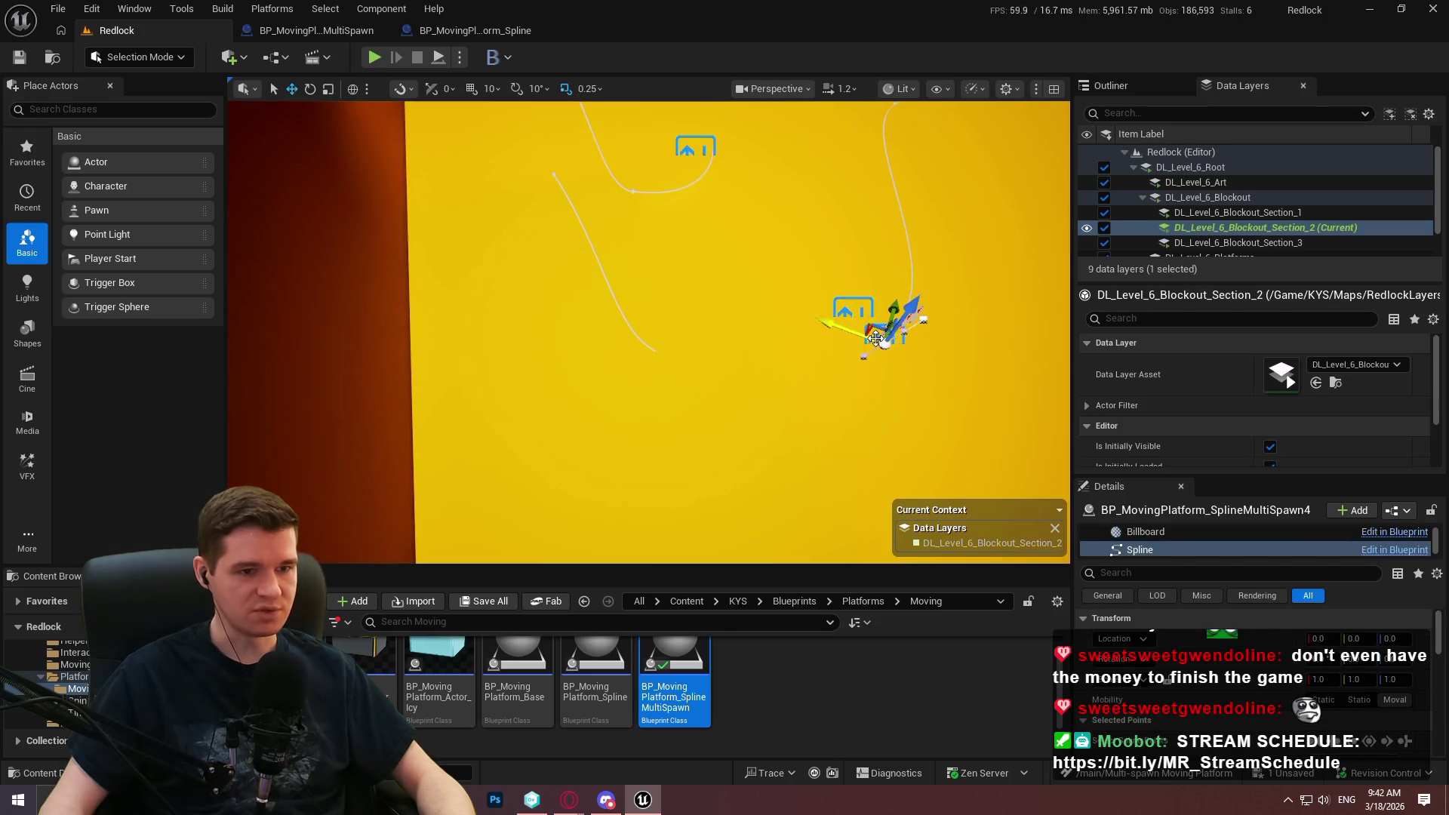
mouse_move(888, 337)
left_mouse_down()
mouse_move(777, 307)
mouse_move(469, 388)
mouse_move(495, 233)
mouse_move(480, 341)
mouse_move(526, 333)
mouse_move(726, 386)
mouse_move(731, 412)
mouse_move(754, 420)
left_mouse_up()
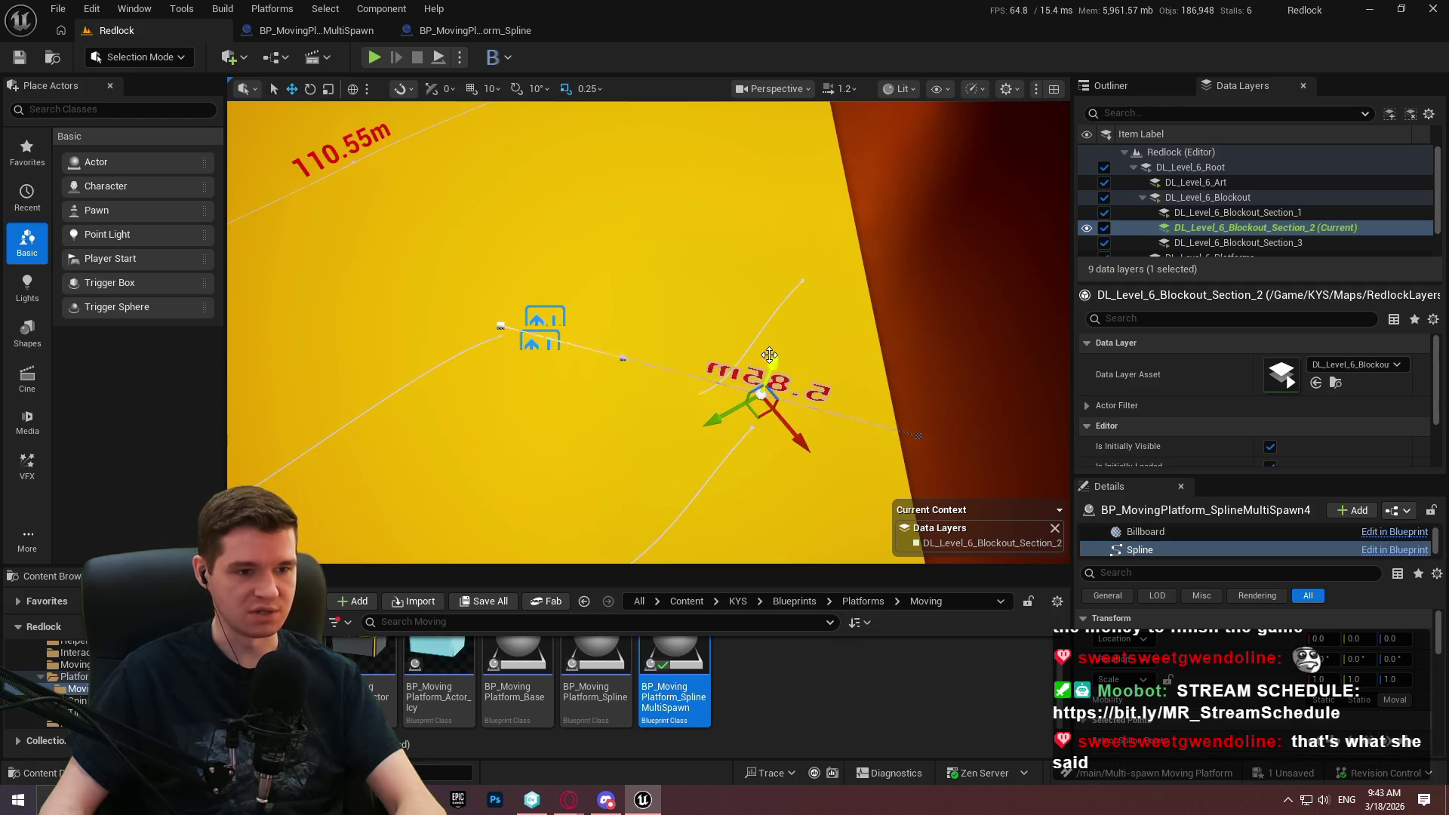
left_click_drag(769, 355, 827, 224)
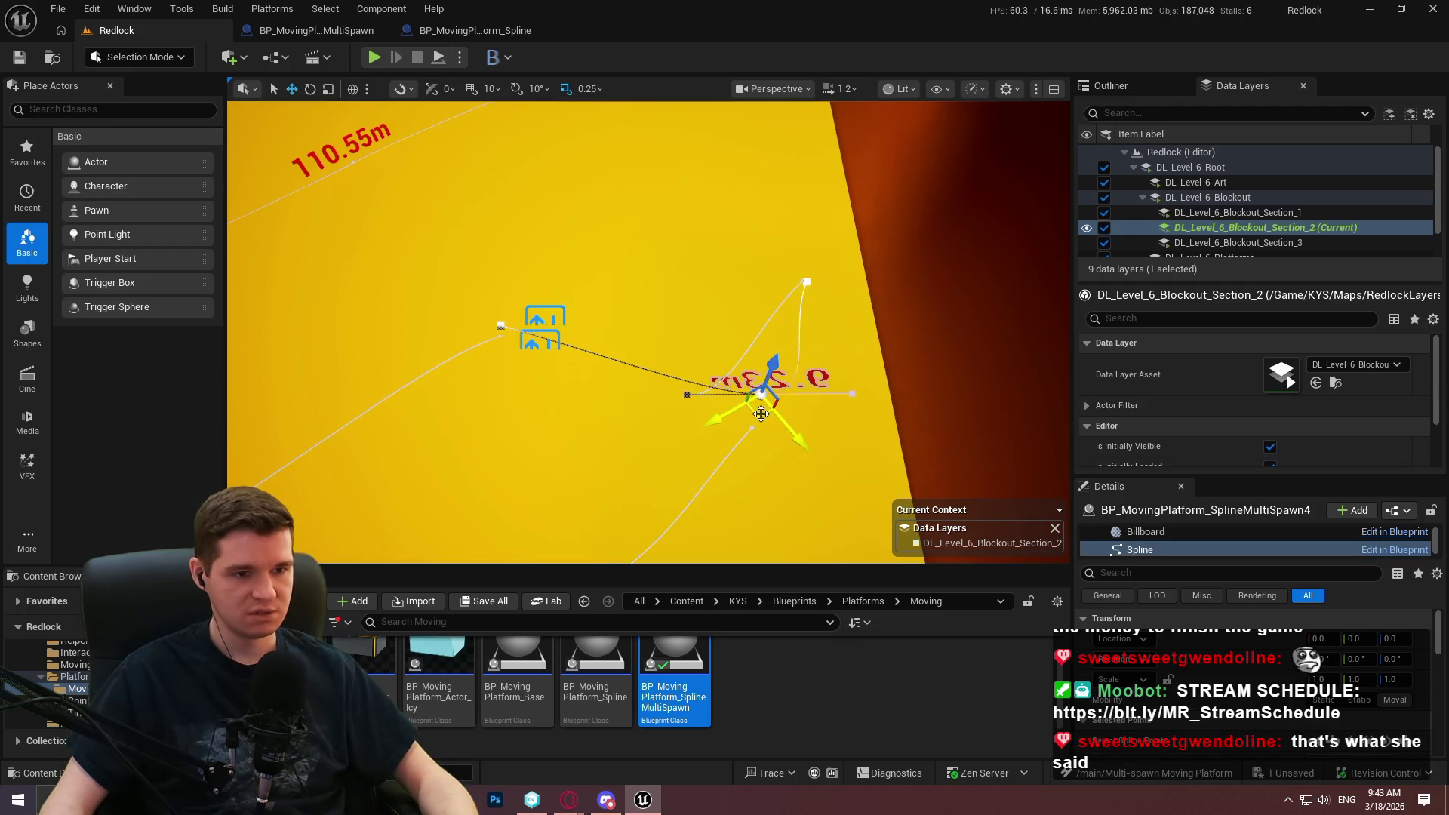
left_click_drag(760, 413, 691, 410)
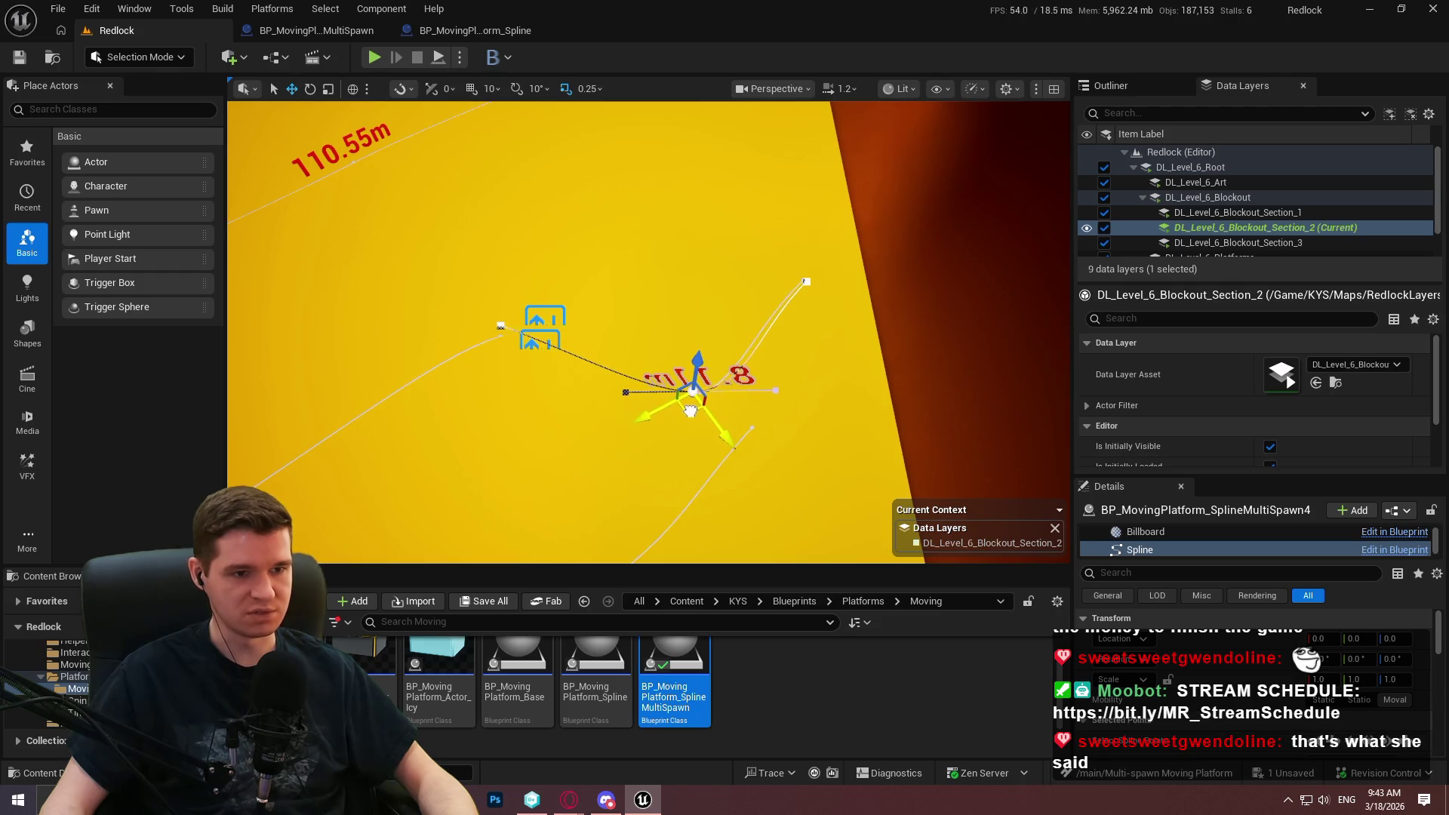
mouse_move(504, 330)
left_mouse_down()
mouse_move(598, 307)
mouse_move(718, 409)
mouse_move(640, 328)
mouse_move(650, 388)
mouse_move(637, 382)
mouse_move(962, 111)
left_mouse_up()
key("f")
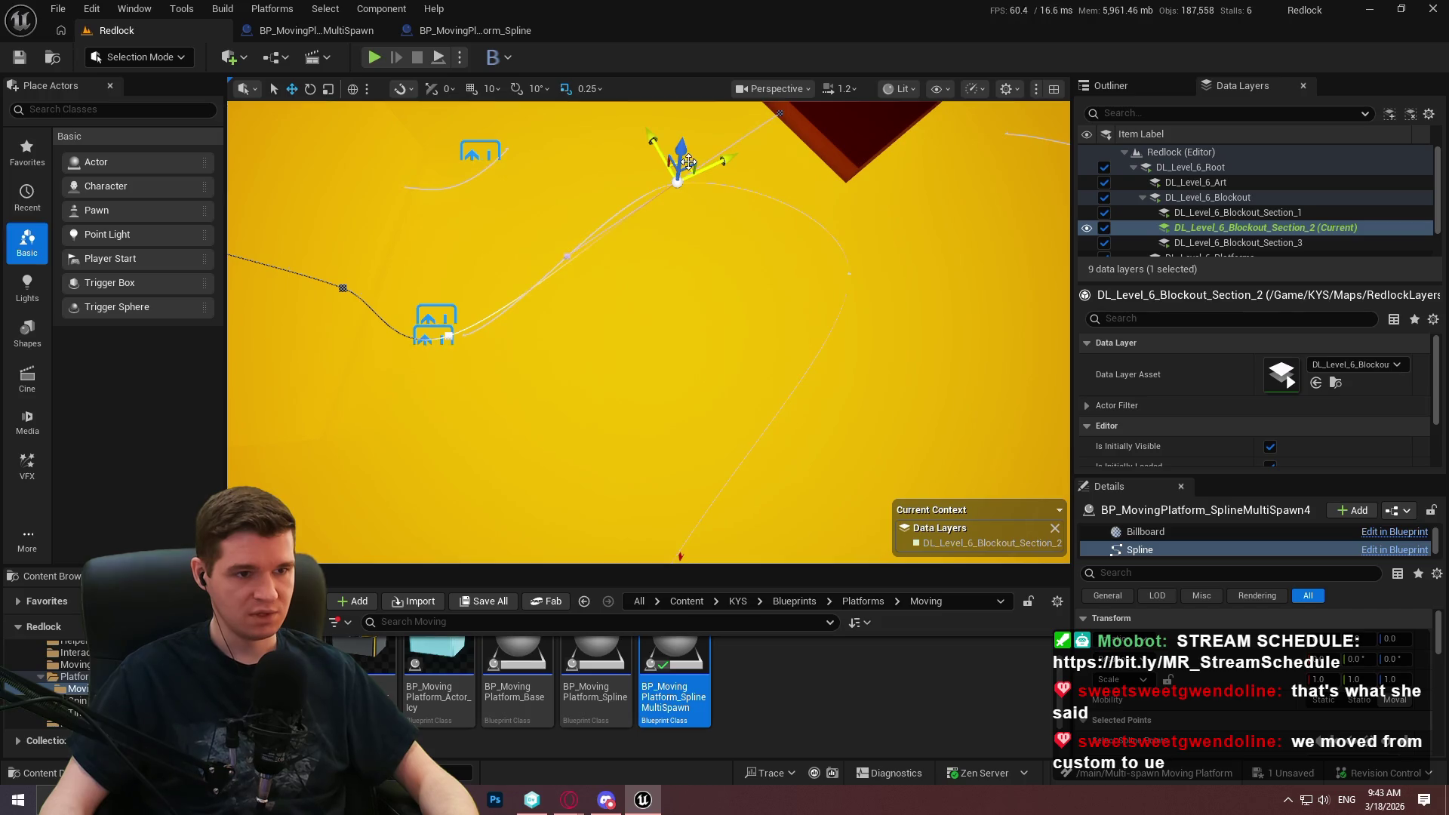
Add another spline point and pull it left and up toward the walls and blocks.
mouse_move(688, 160)
left_mouse_down()
mouse_move(827, 158)
mouse_move(830, 125)
mouse_move(862, 250)
mouse_move(695, 517)
left_mouse_up()
key("f")
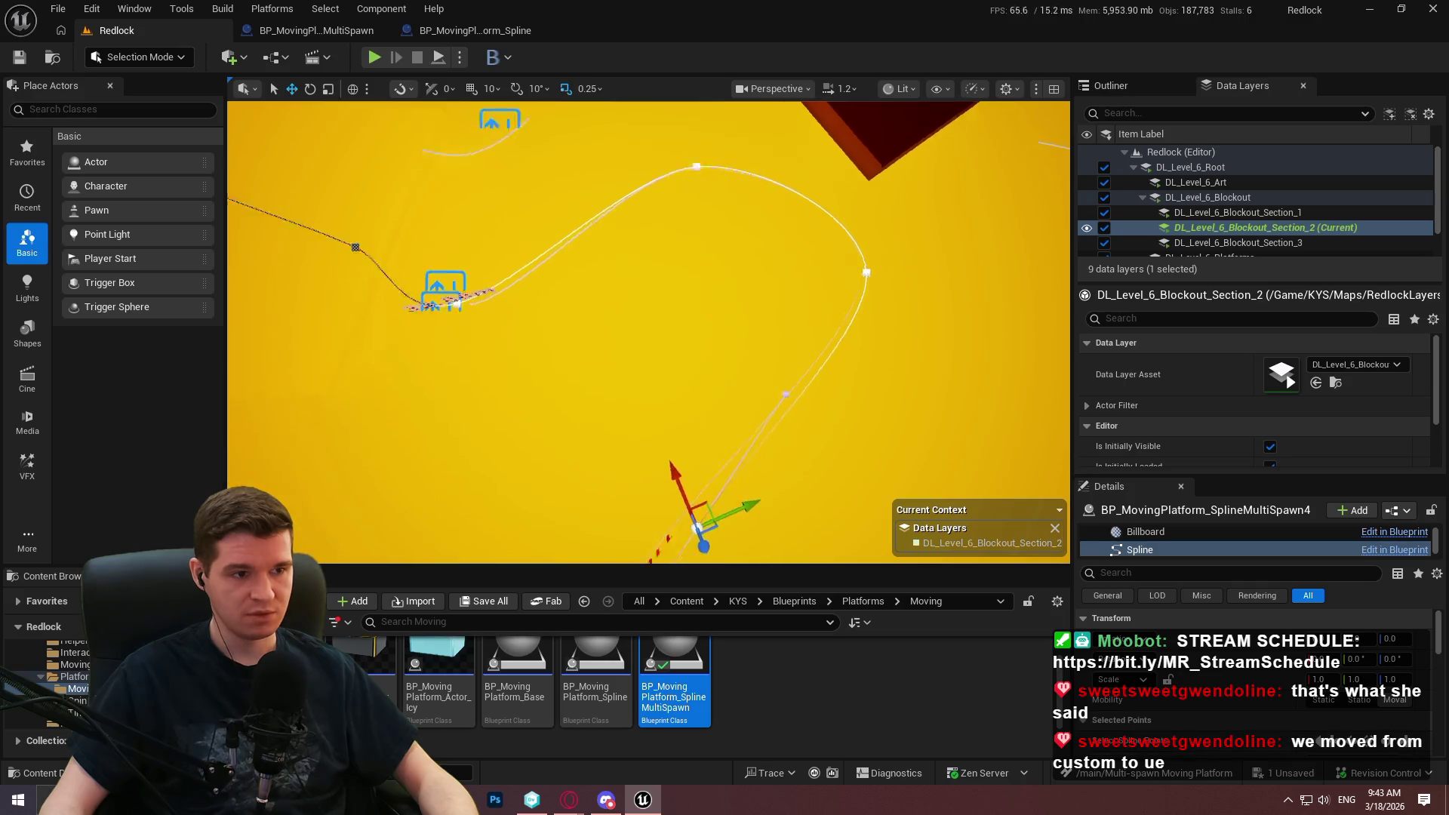
left_click_drag(943, 369, 942, 369)
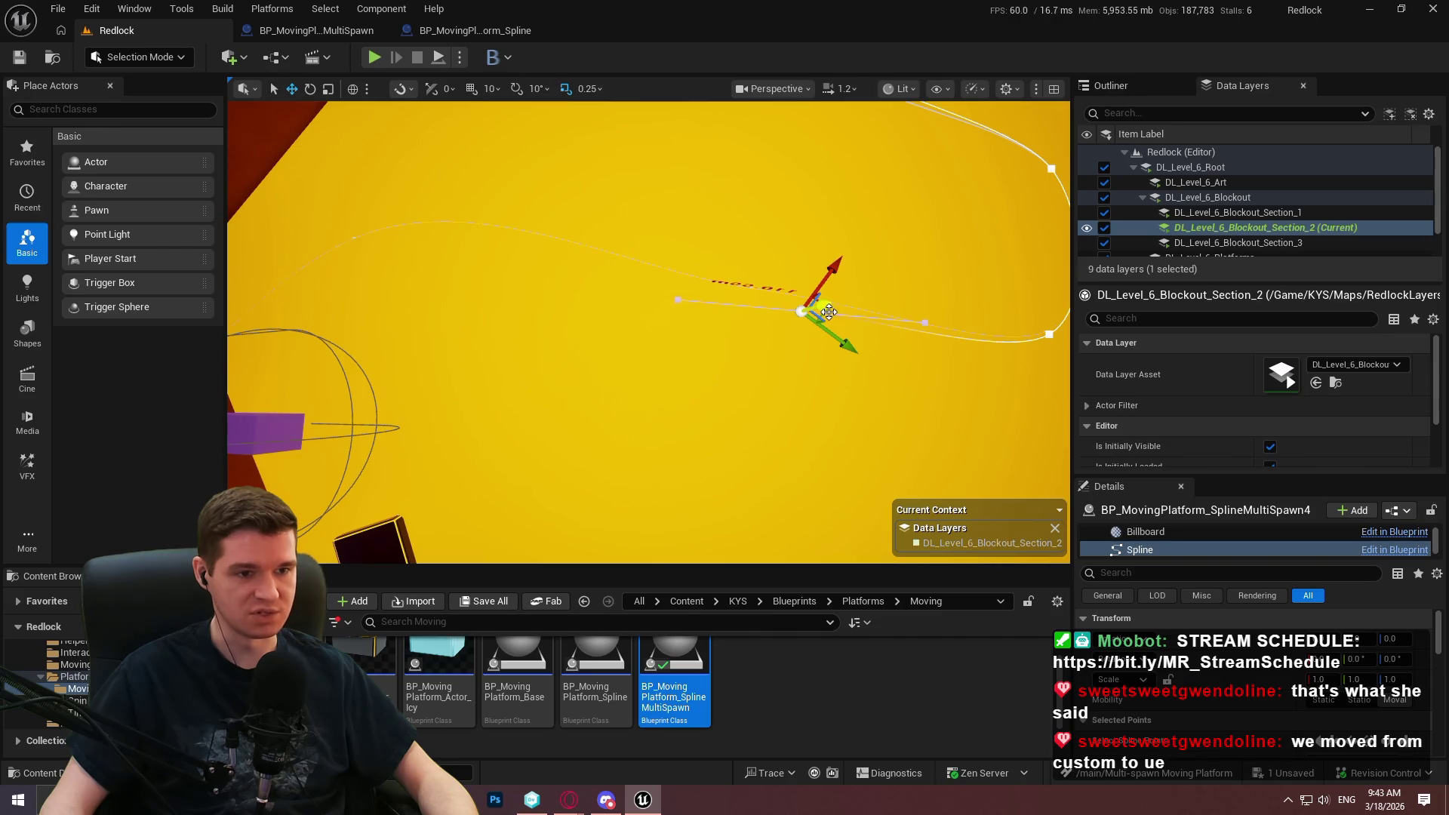
mouse_move(824, 315)
left_mouse_down()
mouse_move(713, 254)
mouse_move(517, 220)
mouse_move(375, 239)
left_mouse_up()
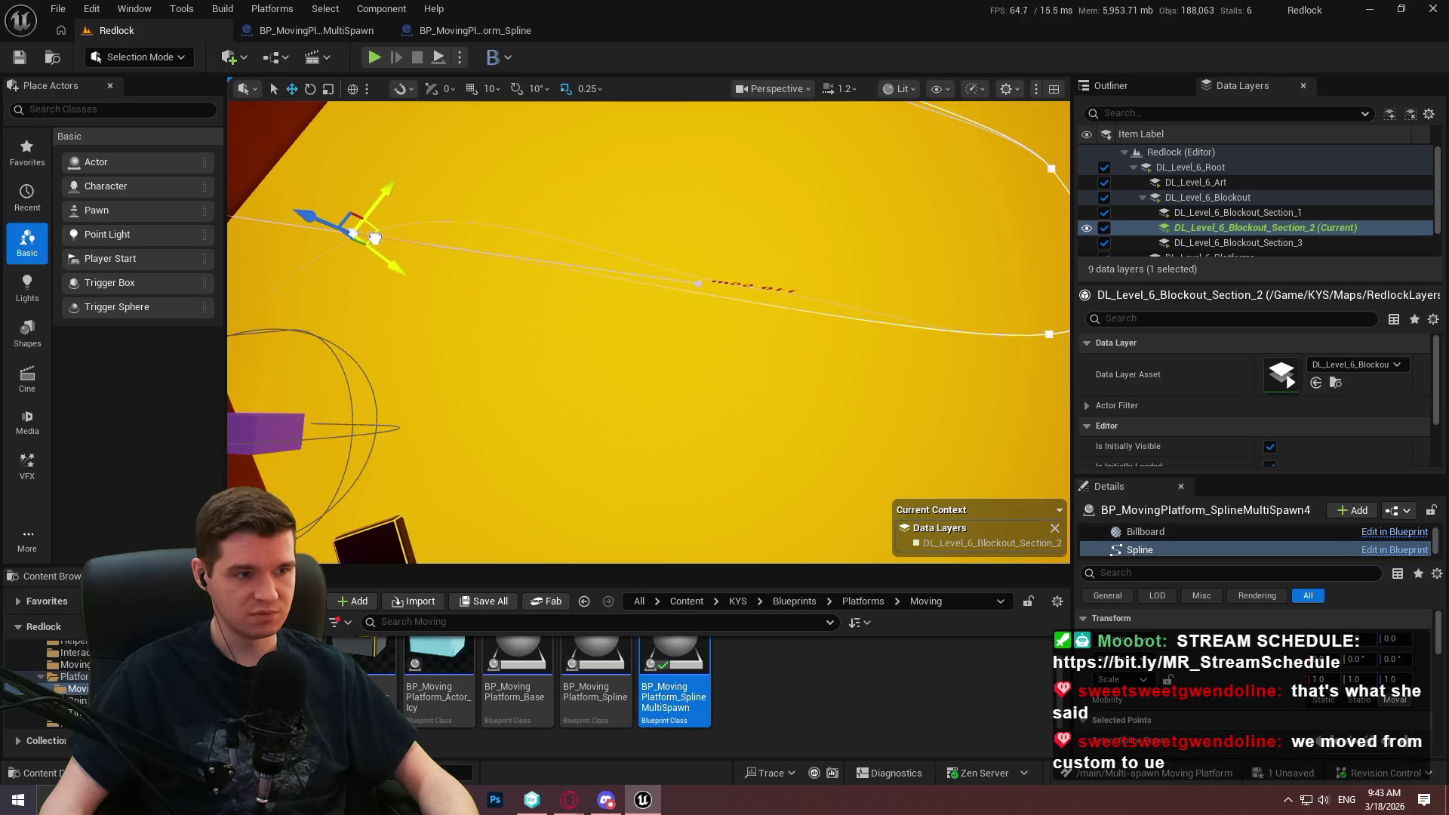
left_click_drag(649, 332, 649, 332)
left_click_drag(563, 197, 598, 201)
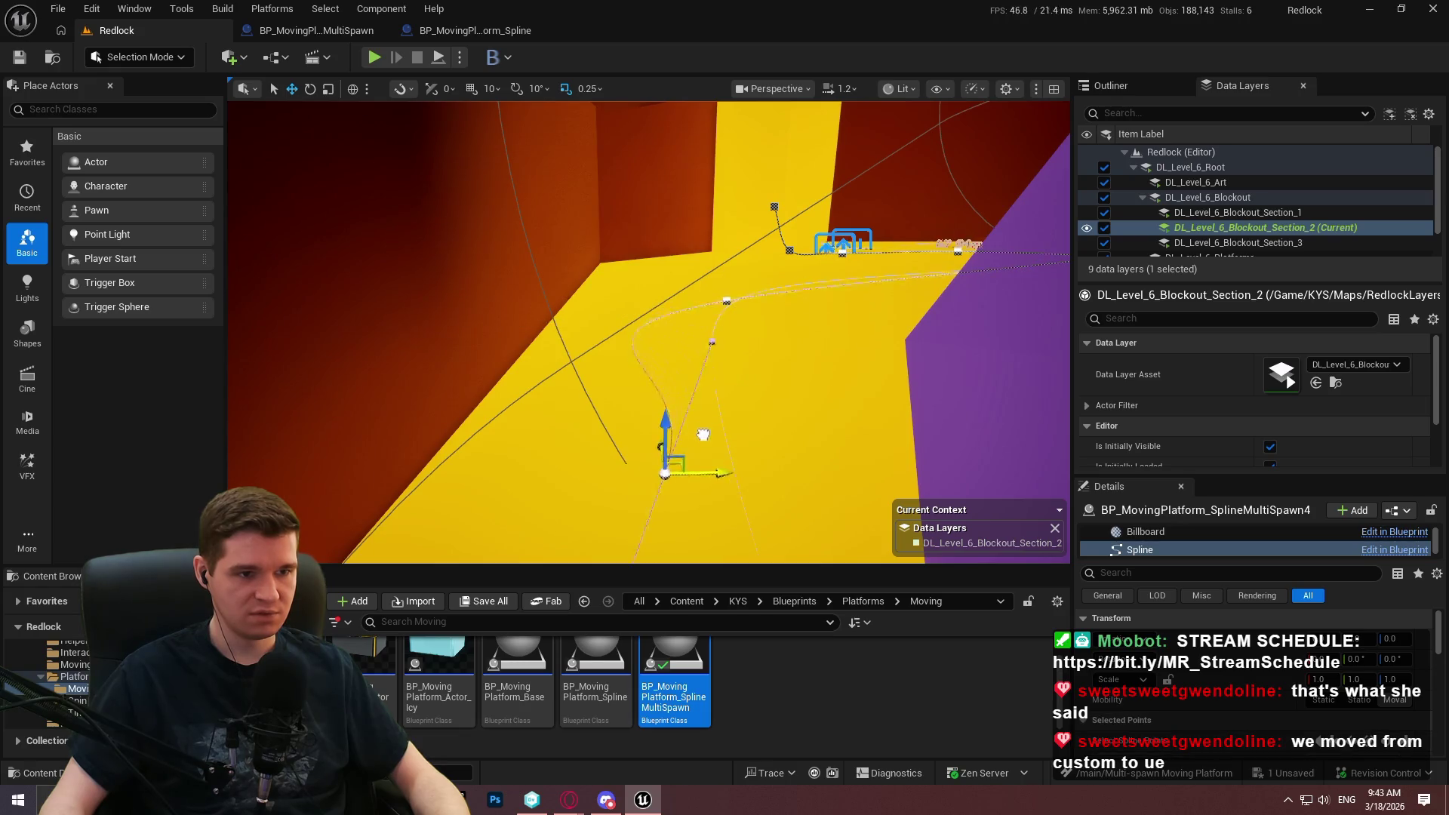
left_click_drag(702, 467, 701, 468)
left_click_drag(840, 236, 840, 236)
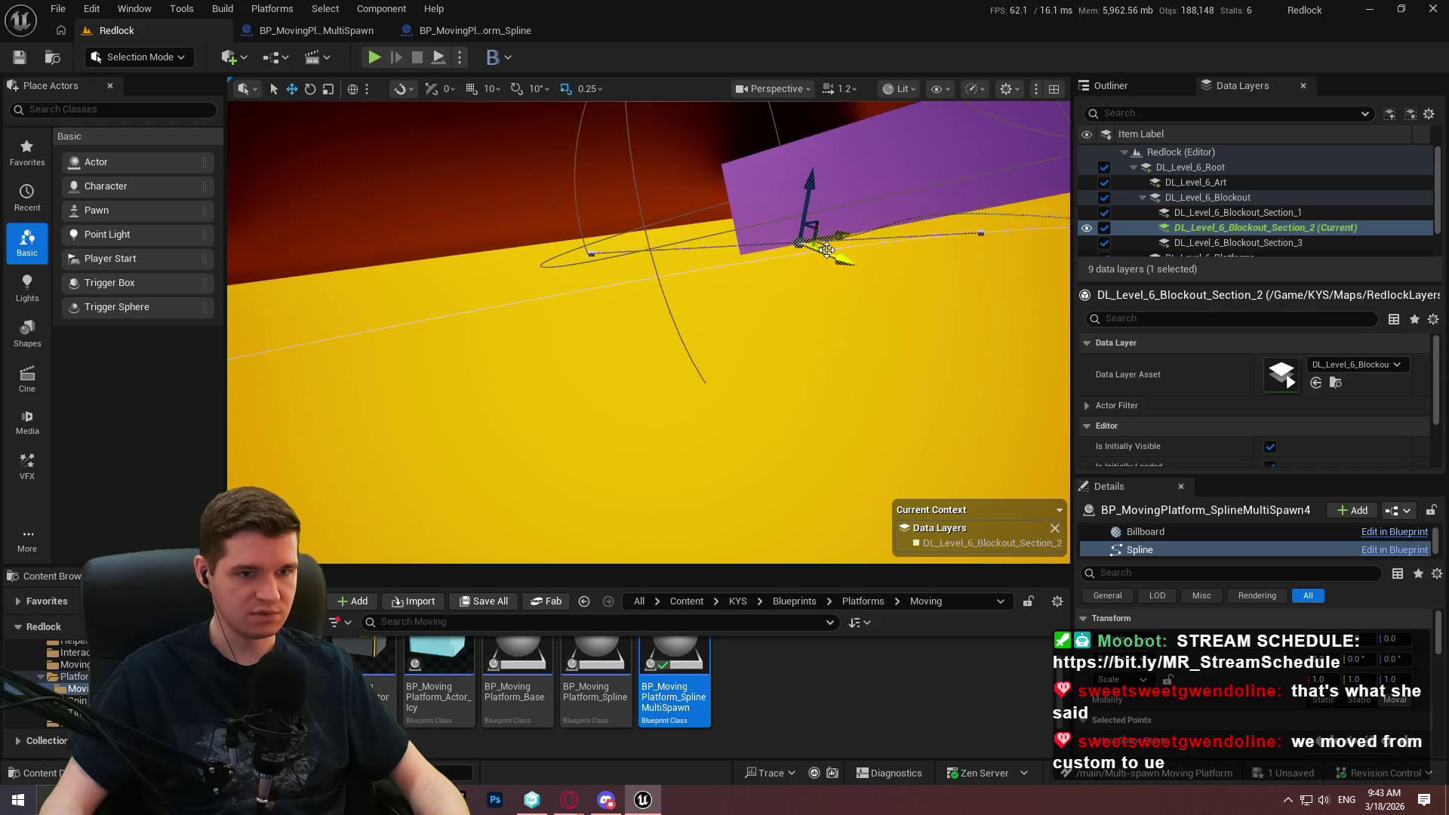
left_click_drag(513, 330, 511, 323)
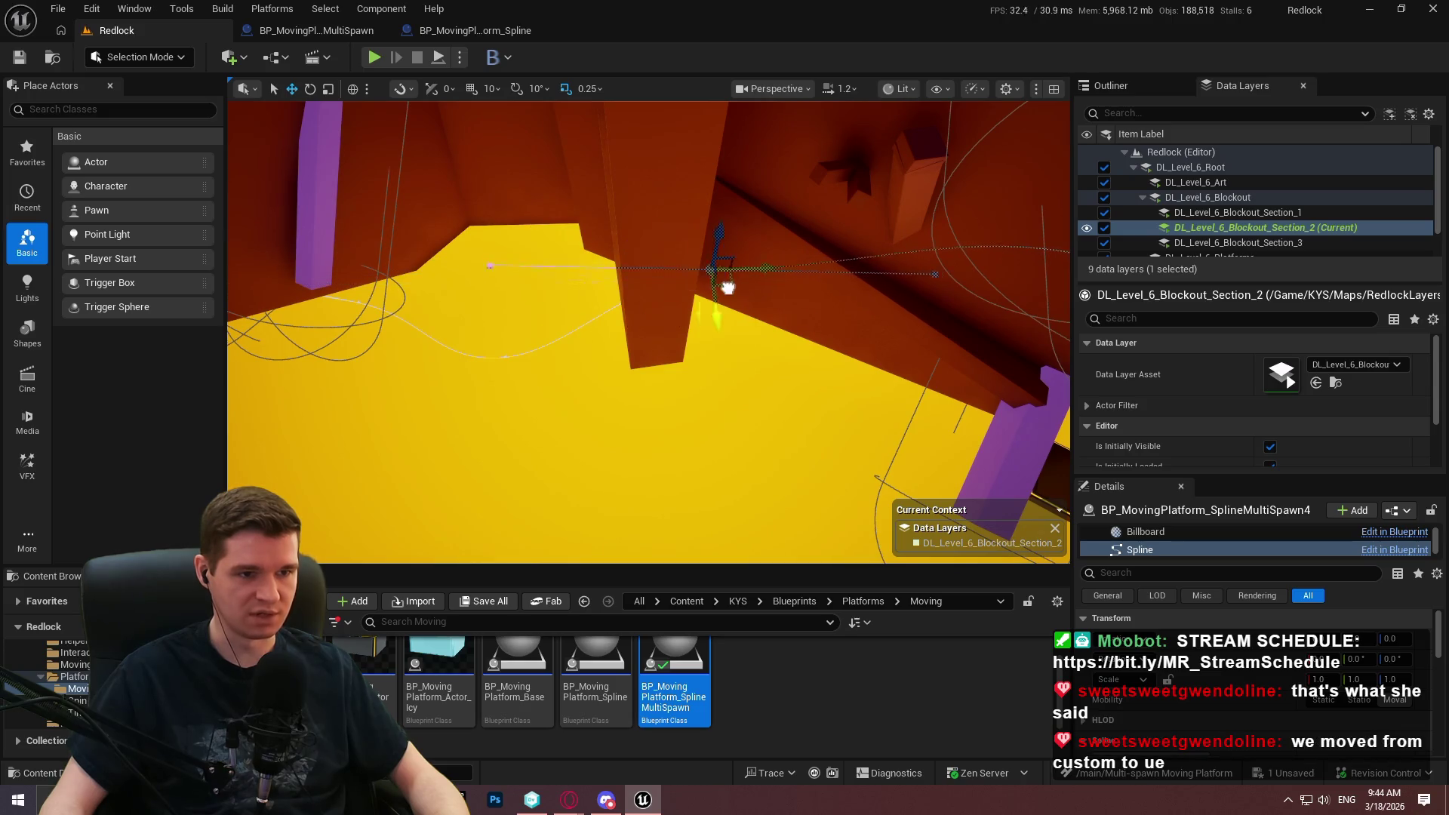
Move spline points off the red wall onto the floor and up beside the purple block.
mouse_move(739, 282)
left_mouse_down()
mouse_move(501, 366)
mouse_move(641, 391)
left_mouse_up()
left_click_drag(876, 387, 681, 362)
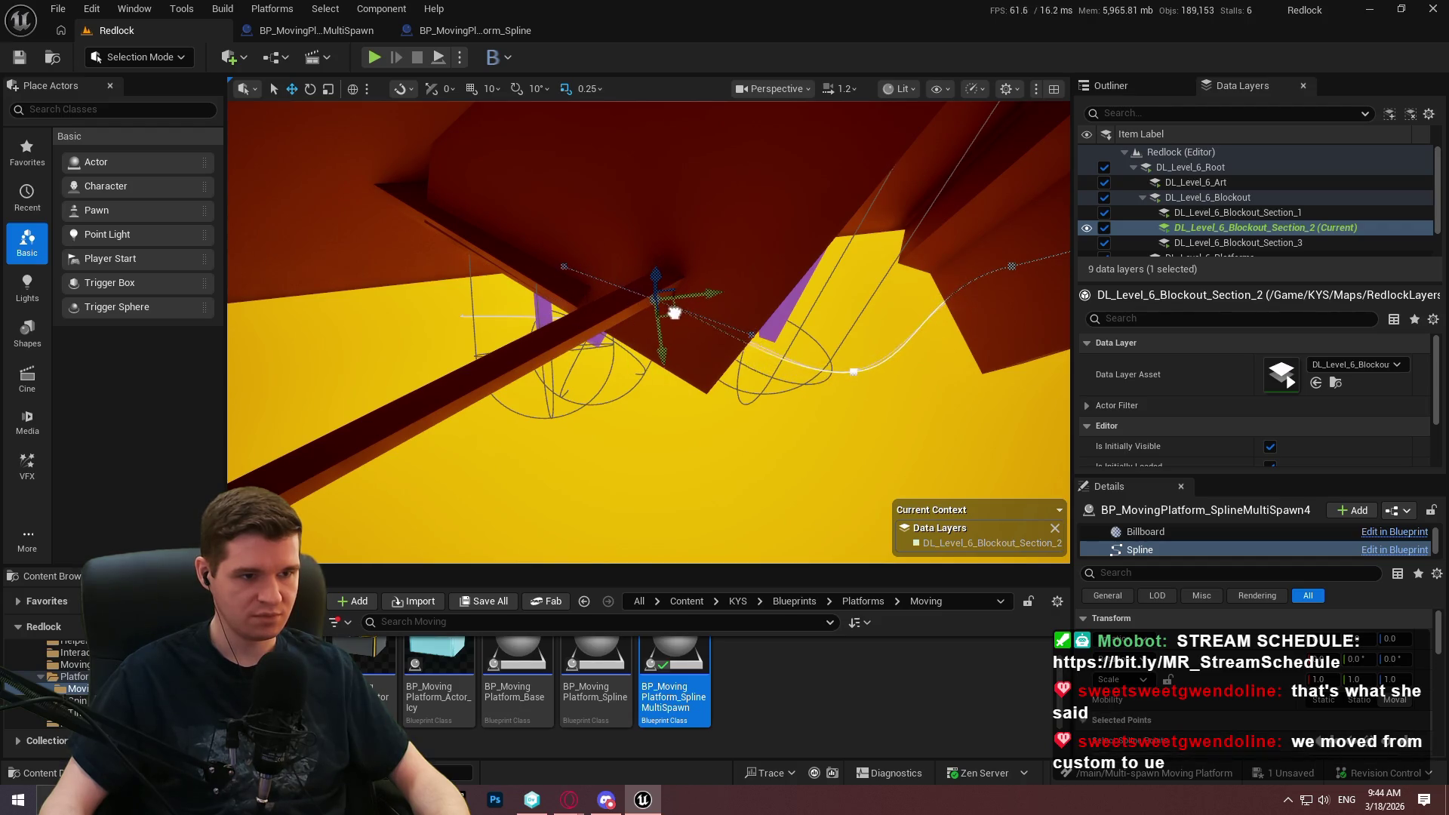
mouse_move(677, 316)
left_mouse_down()
mouse_move(442, 313)
mouse_move(451, 325)
left_mouse_up()
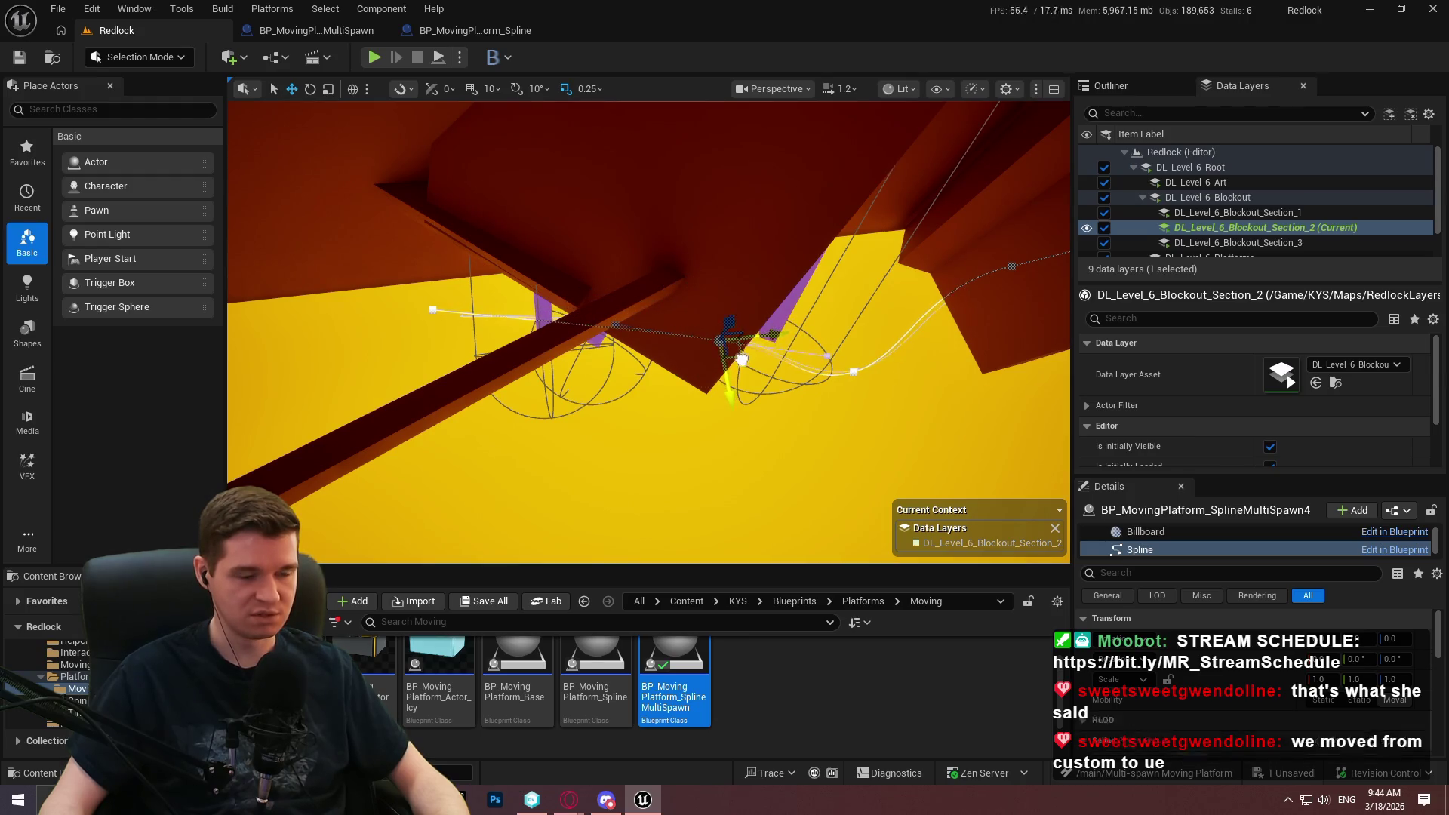
left_click(741, 360)
key("f")
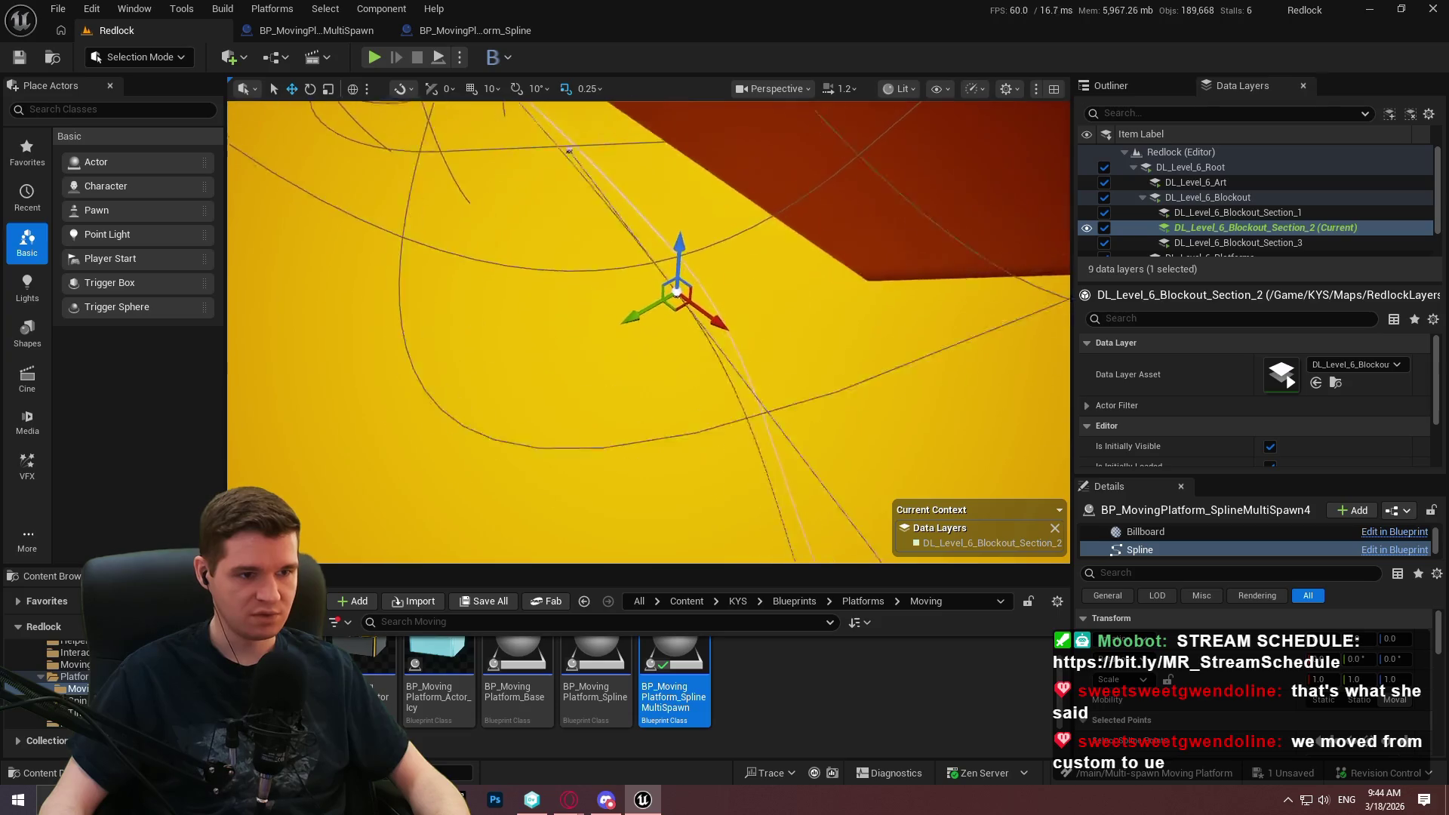
mouse_move(682, 302)
left_mouse_down()
mouse_move(692, 247)
mouse_move(638, 207)
mouse_move(720, 293)
mouse_move(721, 314)
left_mouse_up()
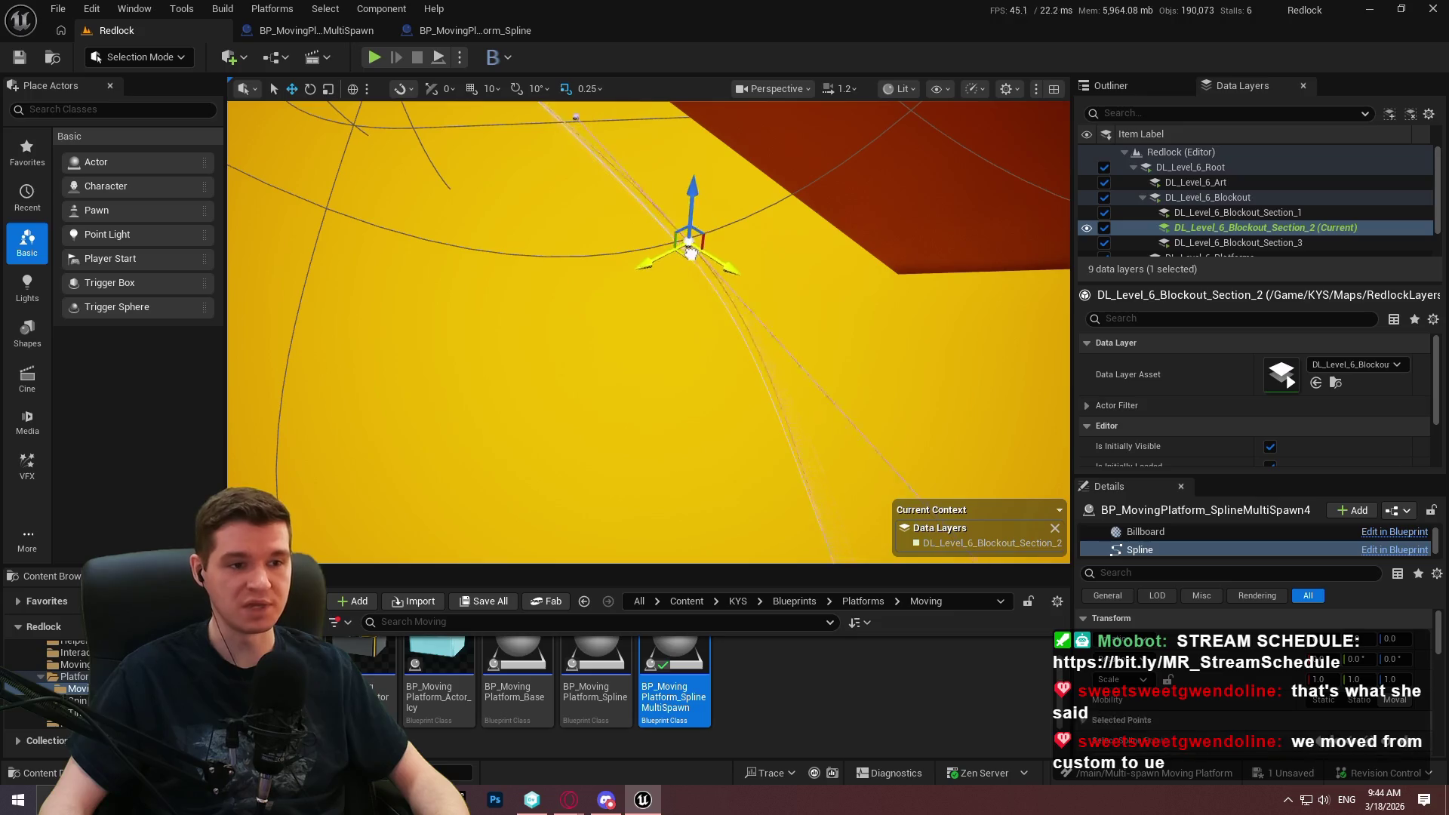
left_click_drag(691, 253, 685, 260)
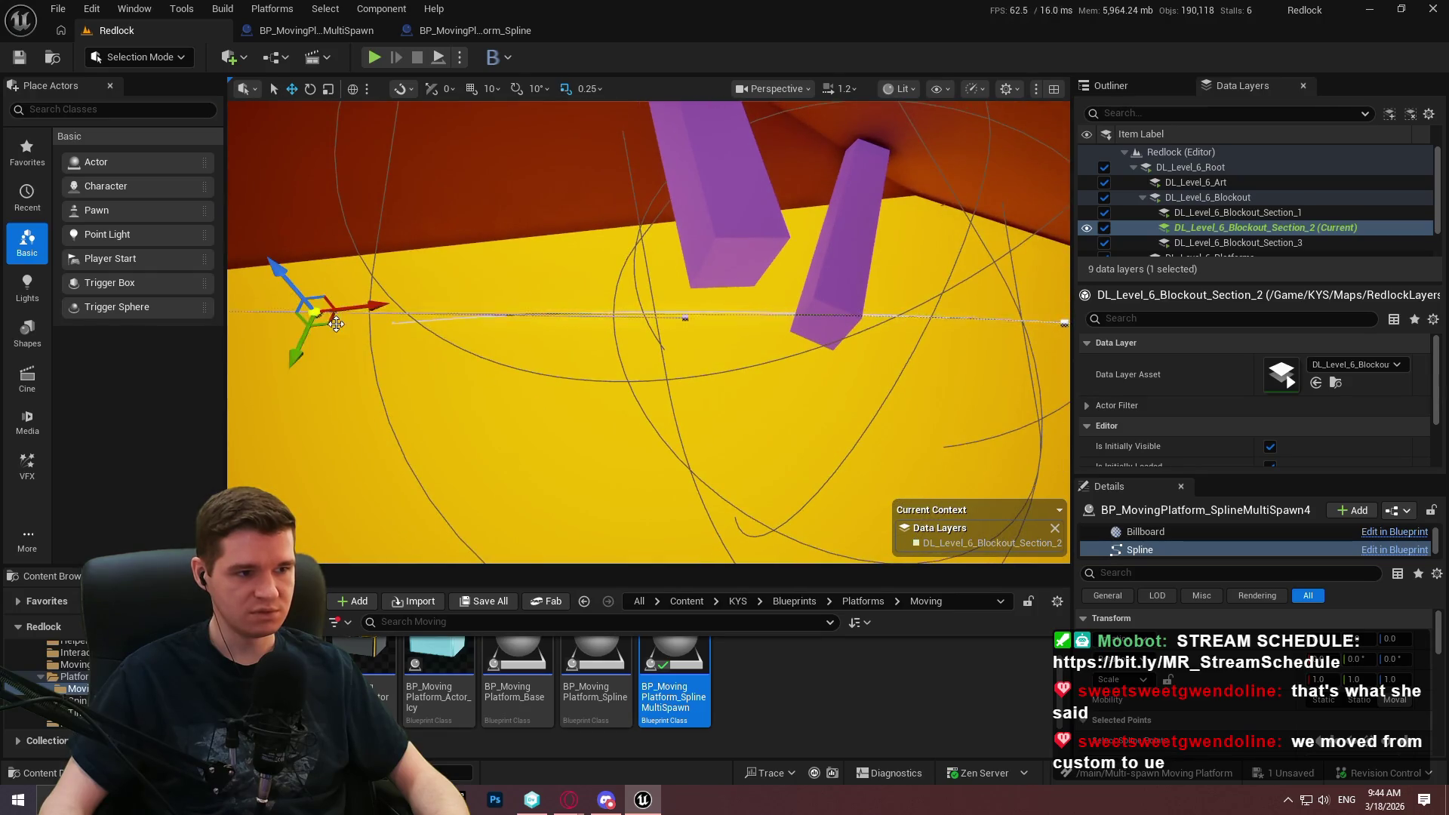
left_click_drag(330, 322, 768, 249)
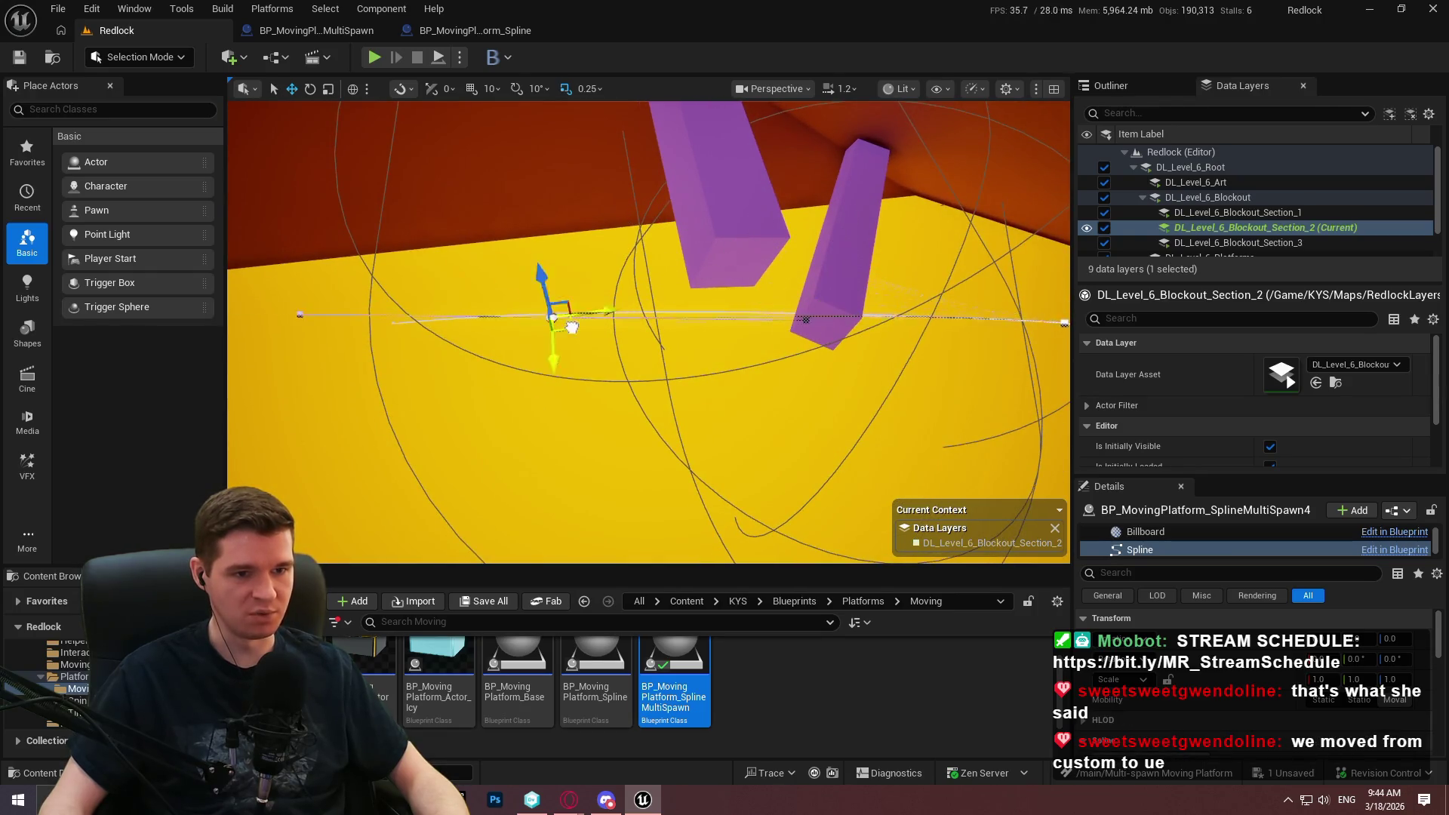
left_click_drag(414, 321, 527, 305)
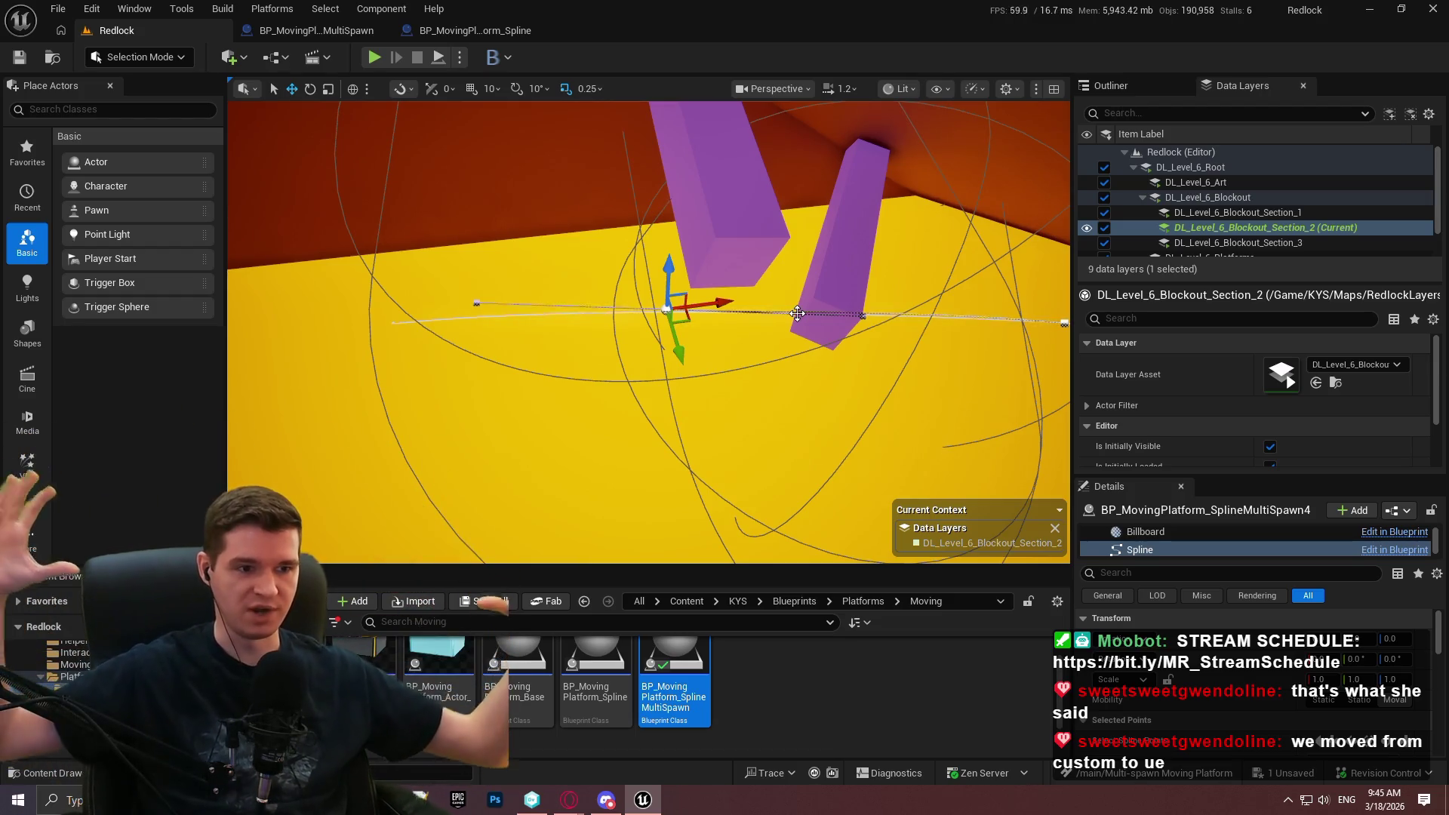
Shift a spline point left to finish reshaping the route across the yellow floor.
mouse_move(581, 272)
left_mouse_down()
mouse_move(761, 252)
mouse_move(768, 268)
mouse_move(471, 318)
left_mouse_up()
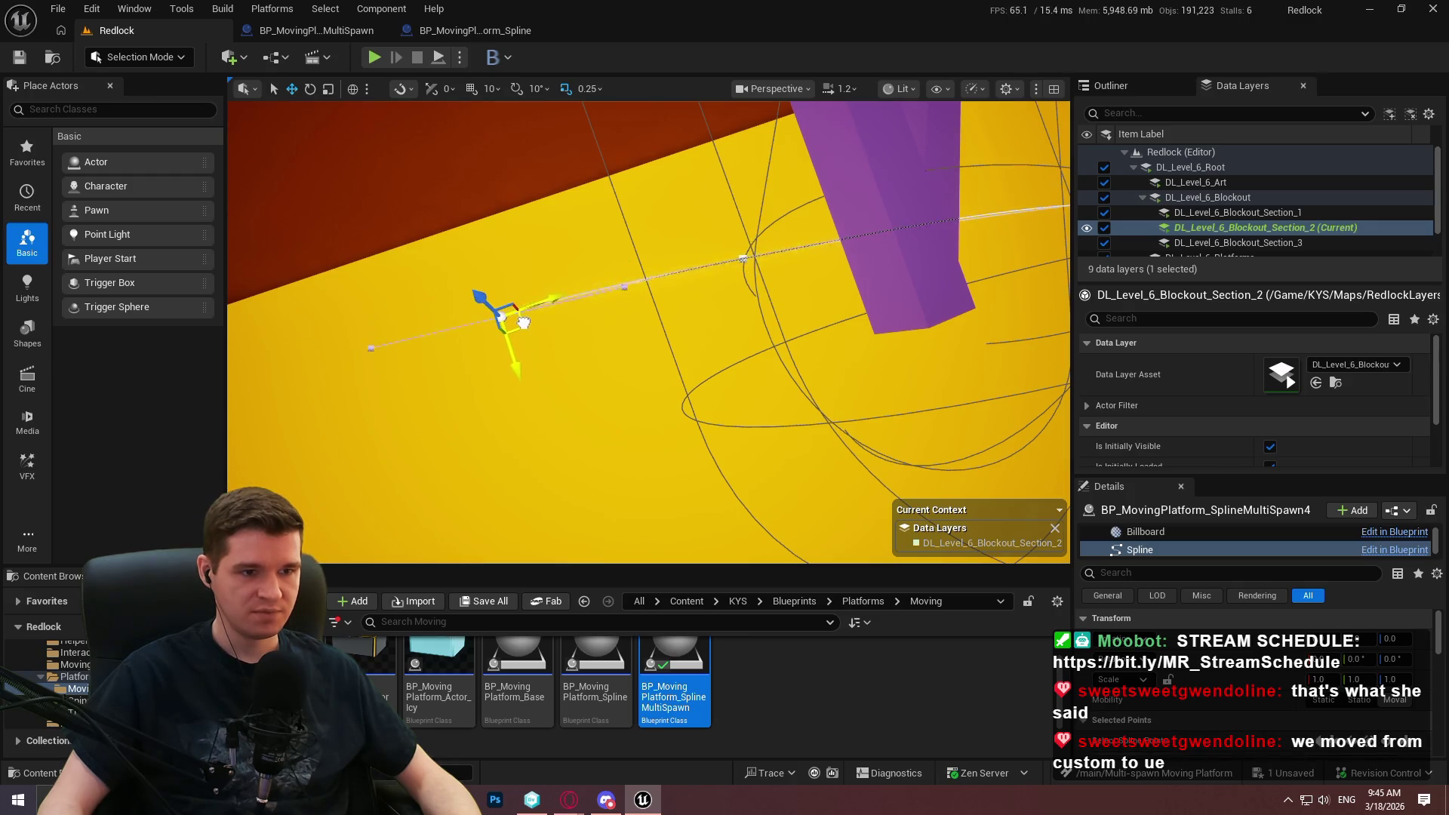
left_click(520, 322)
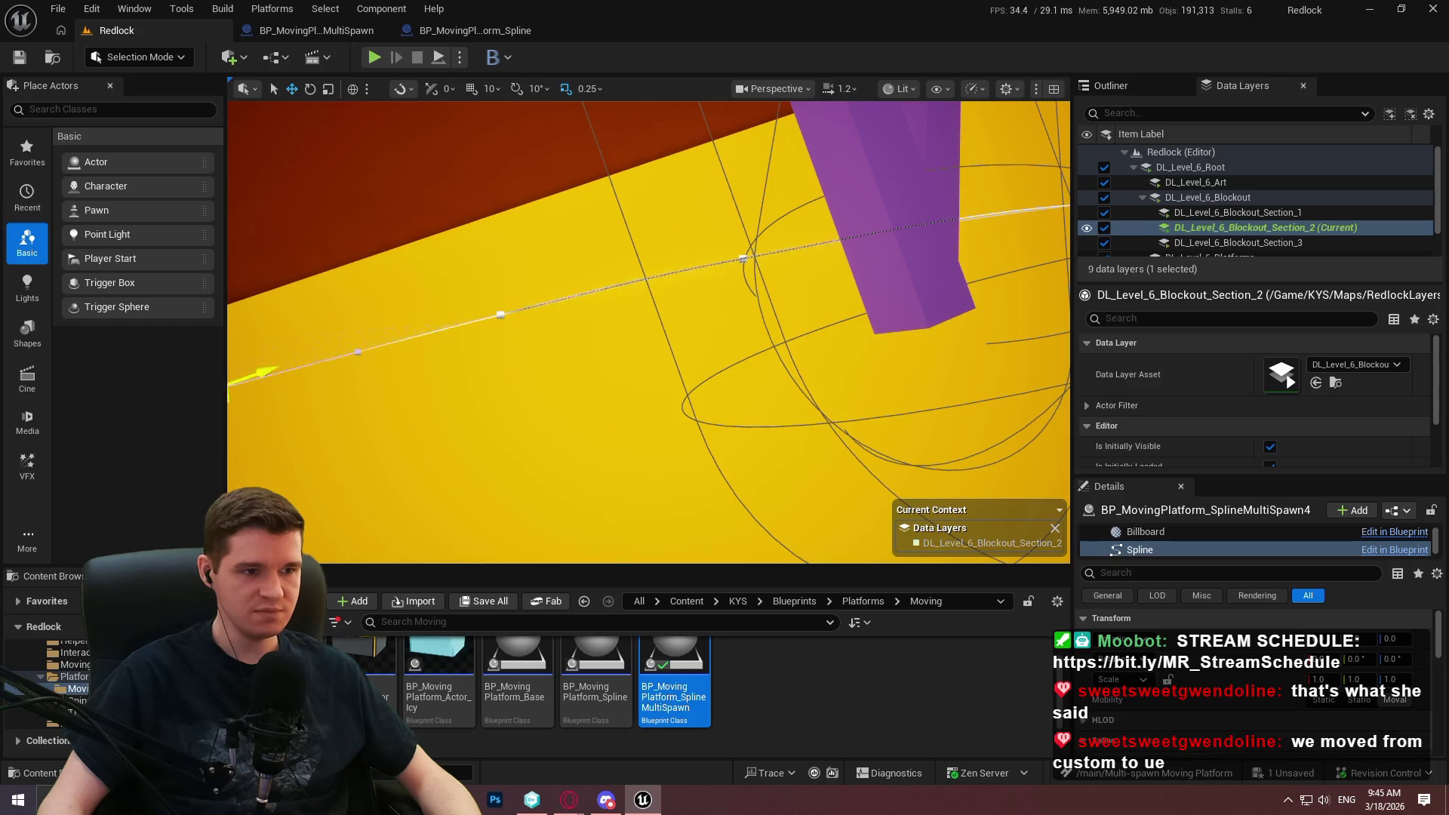
left_click_drag(395, 243, 394, 242)
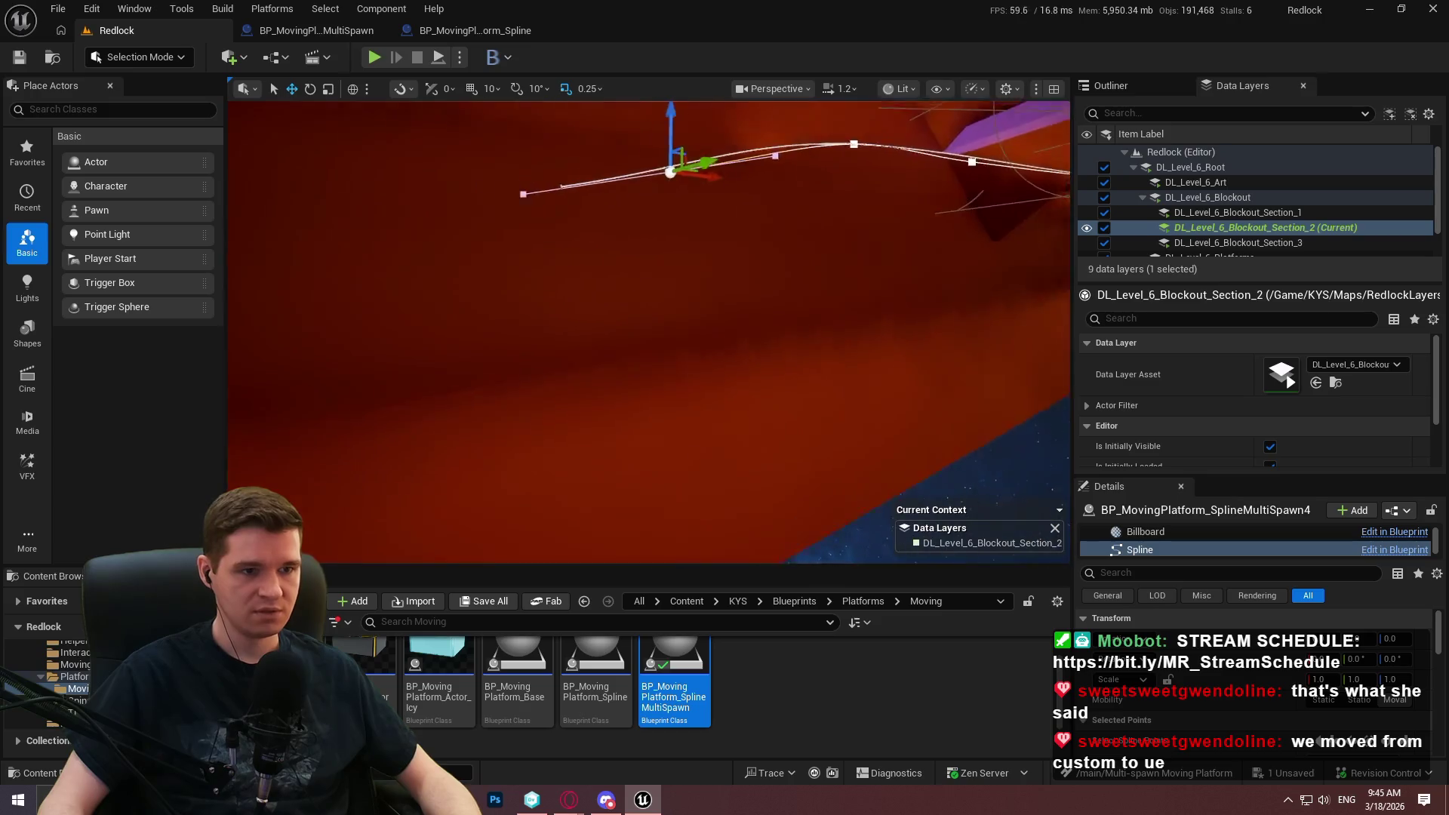
left_click_drag(502, 209, 502, 209)
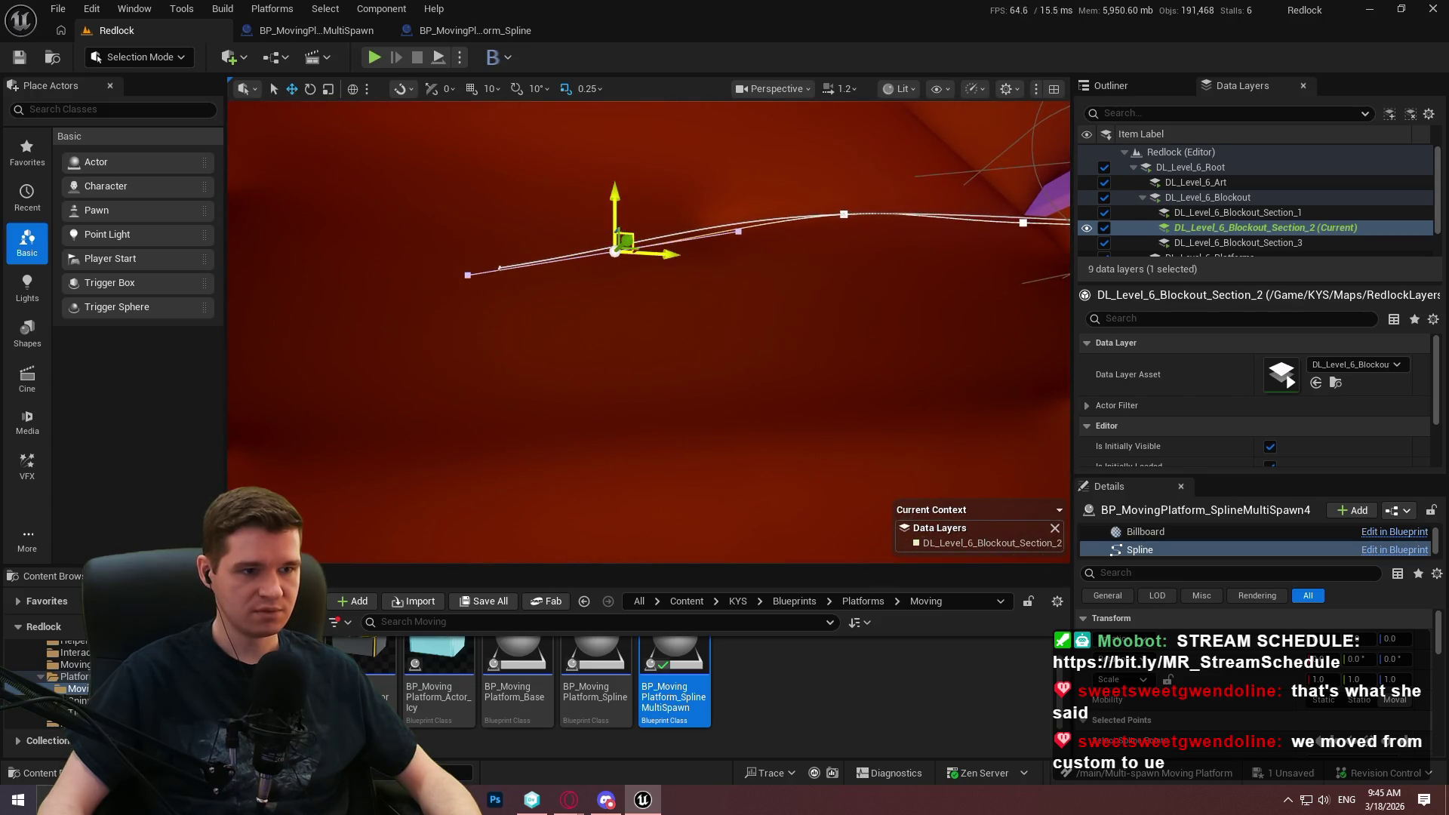
mouse_move(624, 240)
left_mouse_down()
mouse_move(511, 227)
mouse_move(500, 262)
left_mouse_up()
left_click_drag(828, 249, 828, 249)
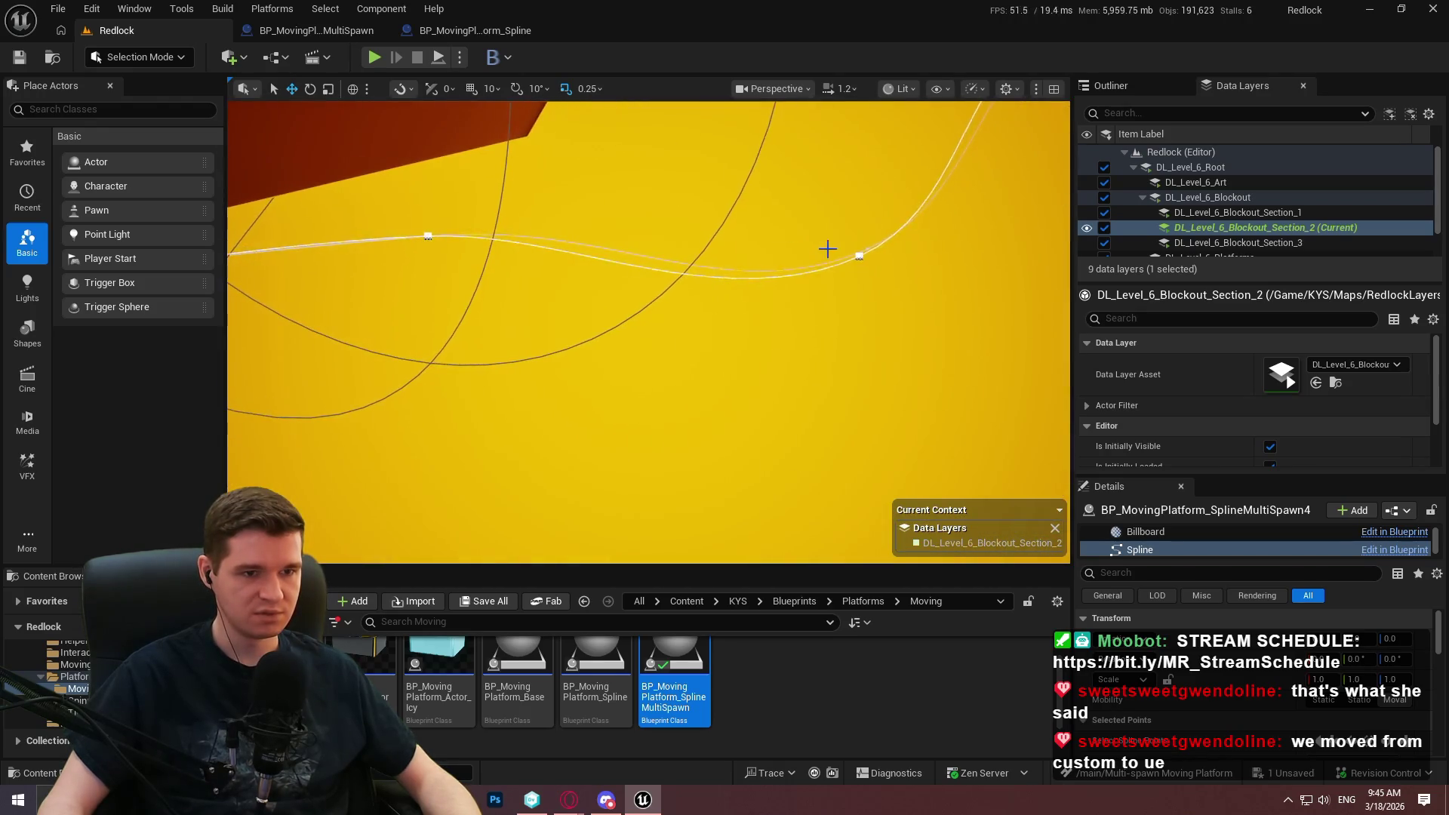
mouse_move(586, 461)
left_mouse_down()
mouse_move(616, 412)
mouse_move(570, 416)
left_mouse_up()
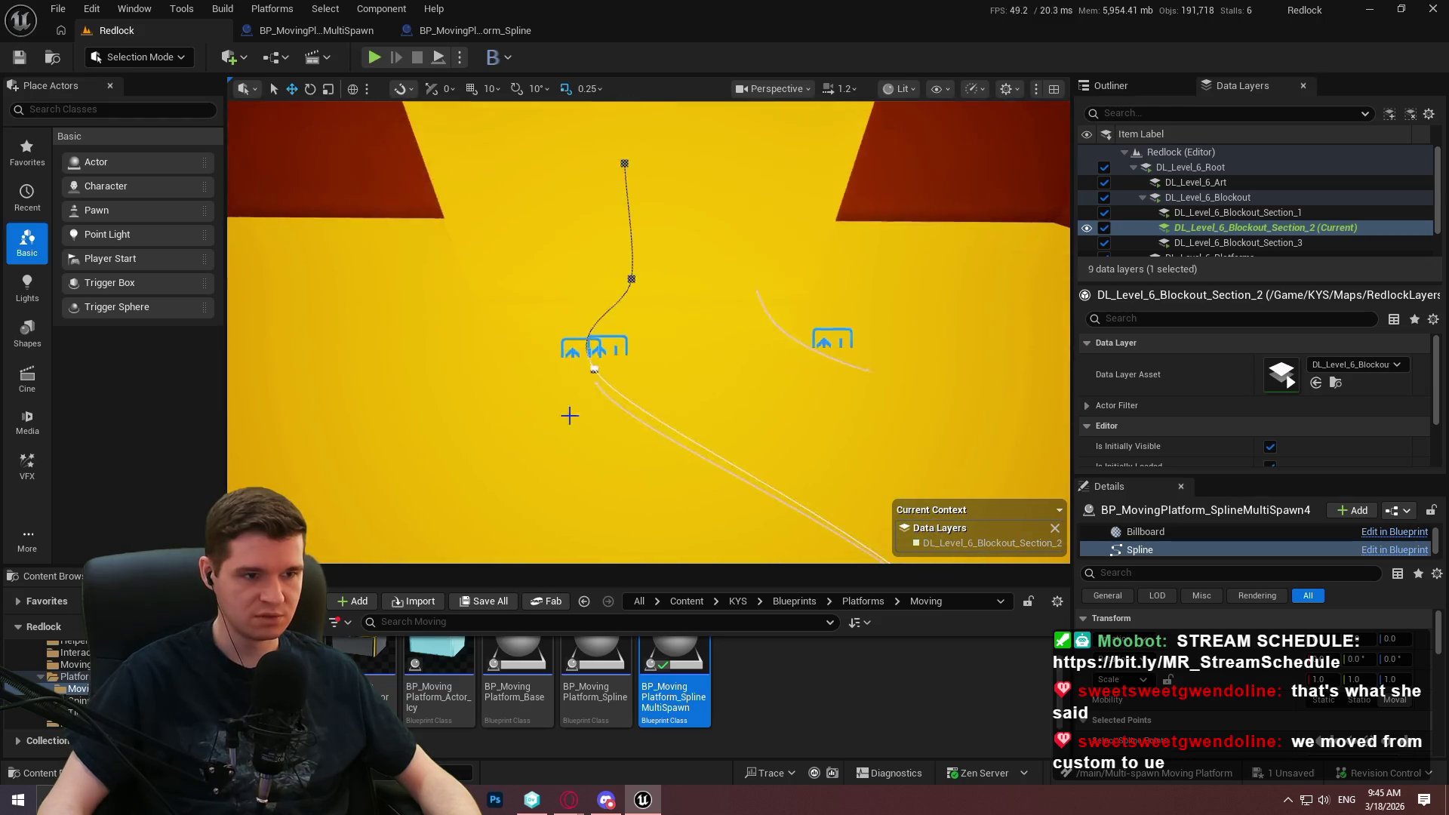
Select the BP_MovingPlatform_SplineMultiSpawn4 platform actor in the viewport.
left_click(570, 416)
left_click(608, 349)
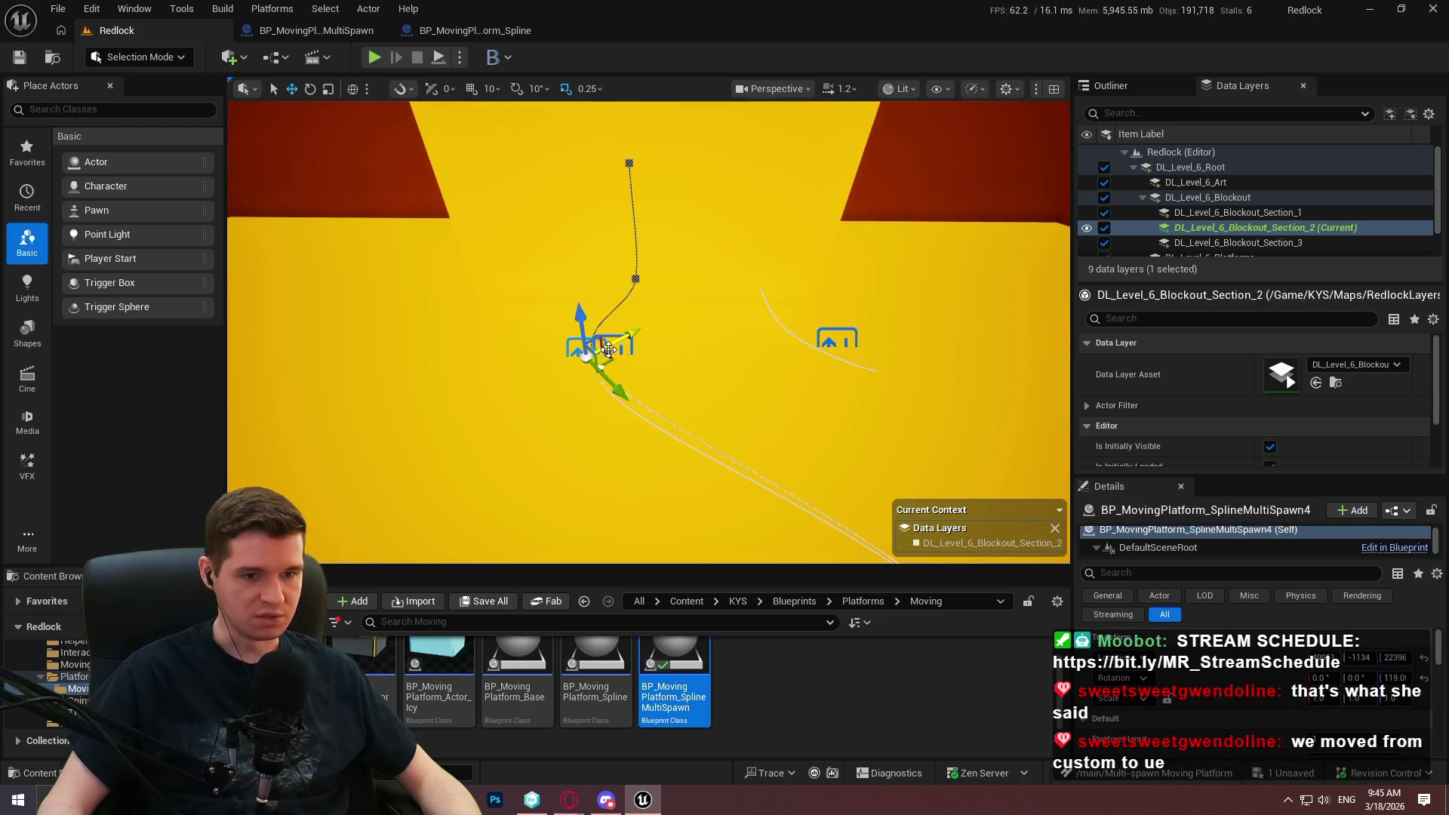
left_click(631, 349)
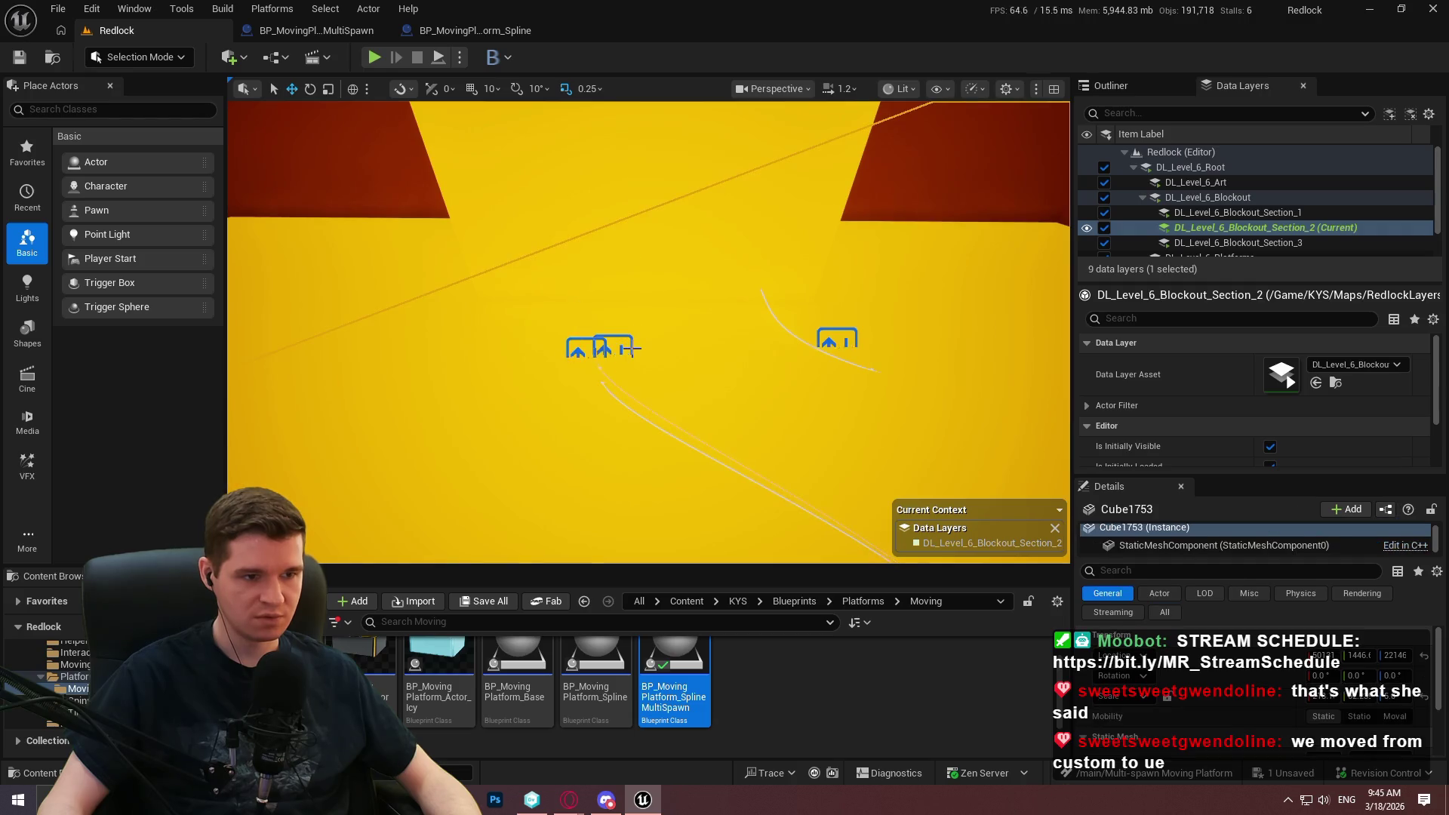
left_click(620, 351)
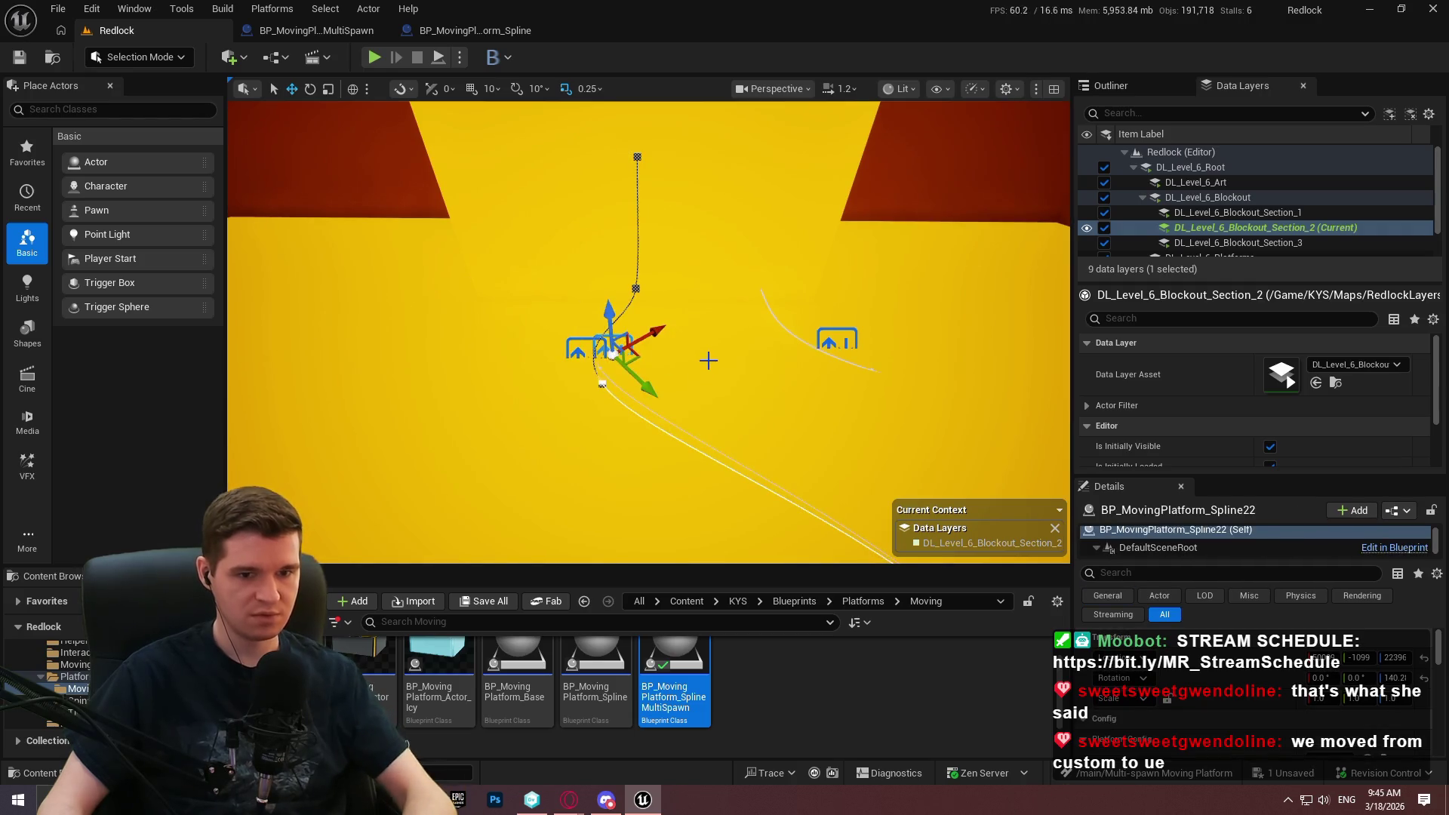
key("Escape")
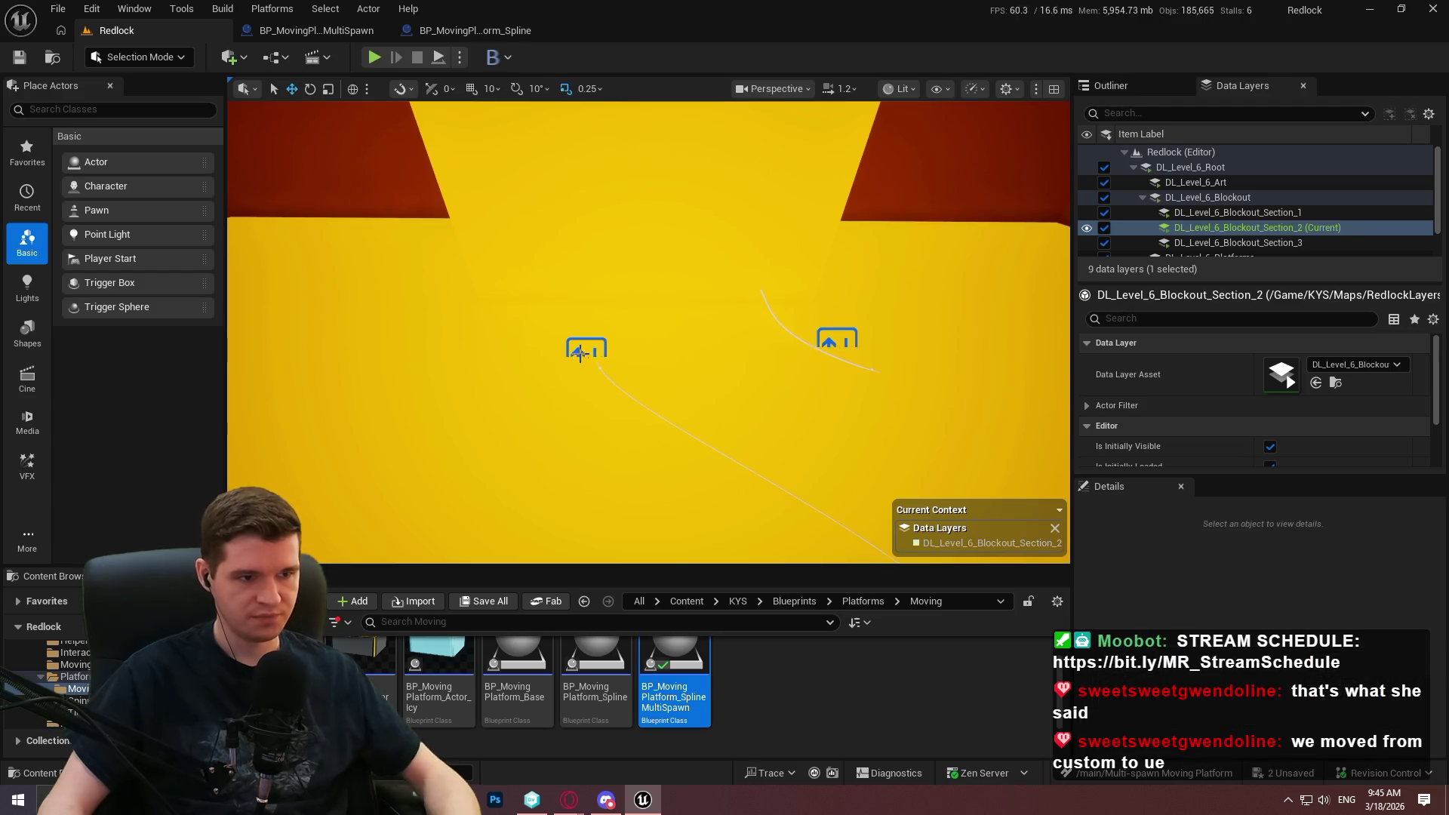
left_click(579, 353)
scroll(1275, 675, "down", 3)
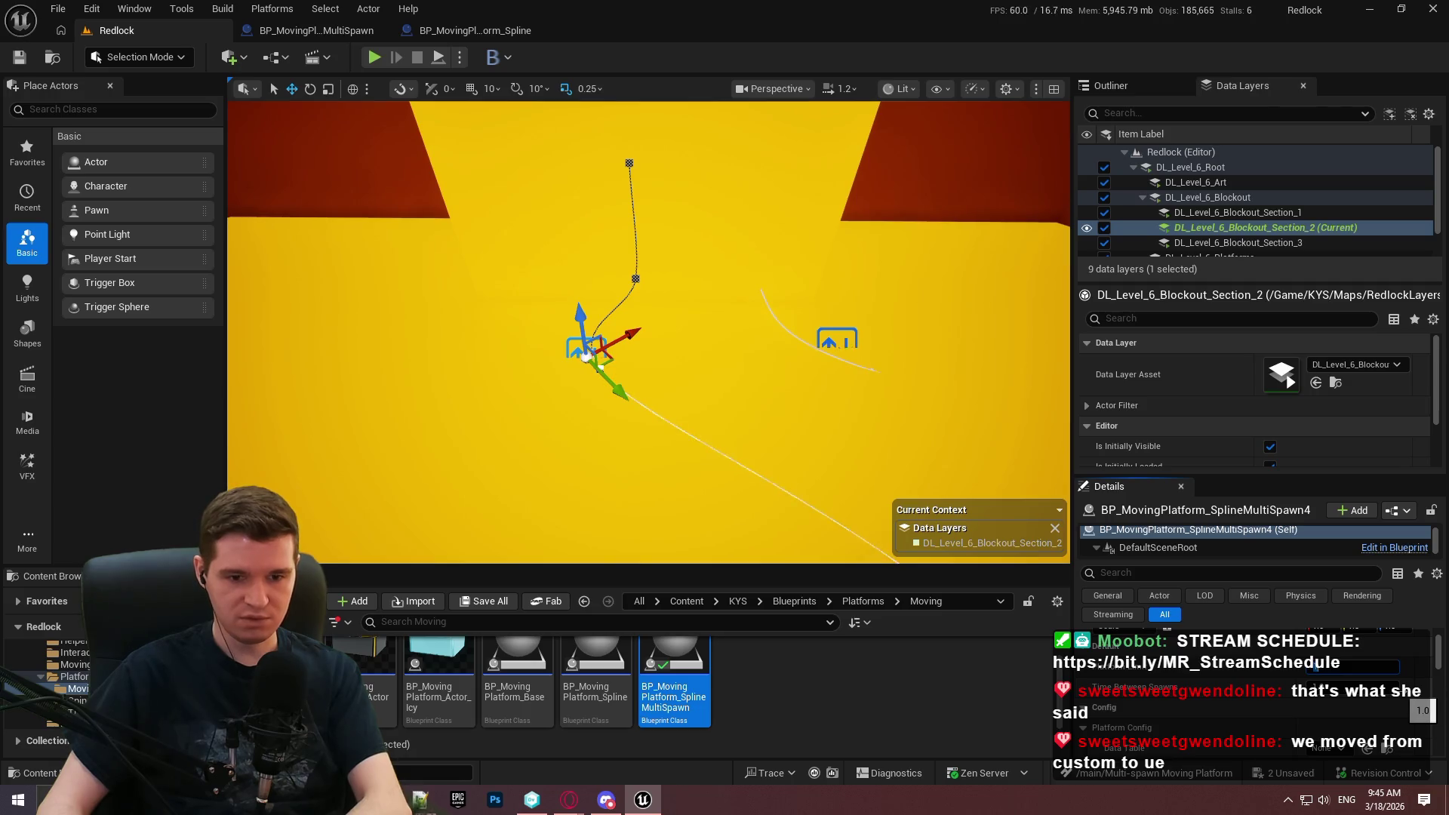
Enter a new MetersPerSecond speed for the platform in the Details panel and commit it.
left_click(1382, 683)
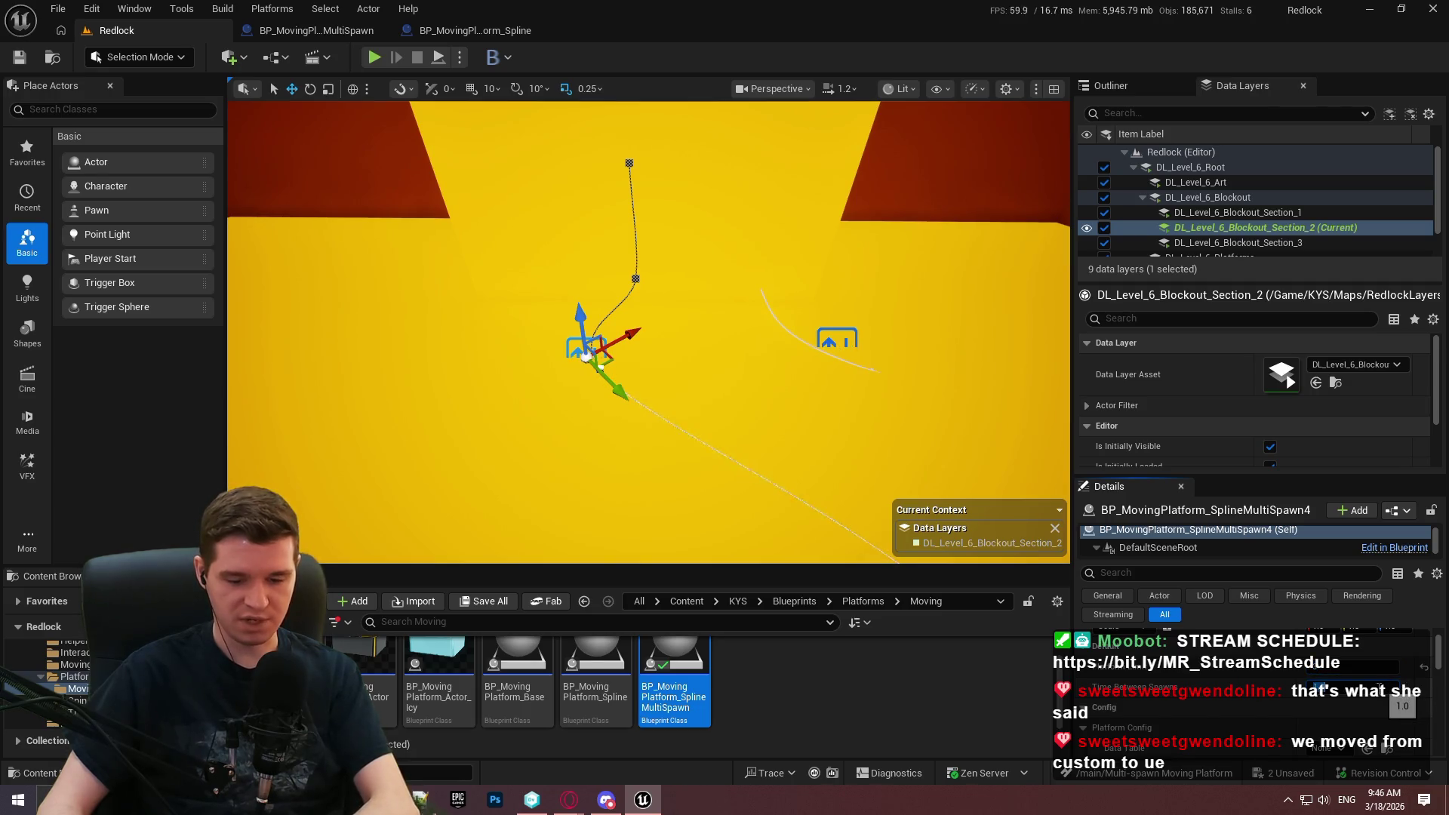
scroll(1257, 686, "down", 2)
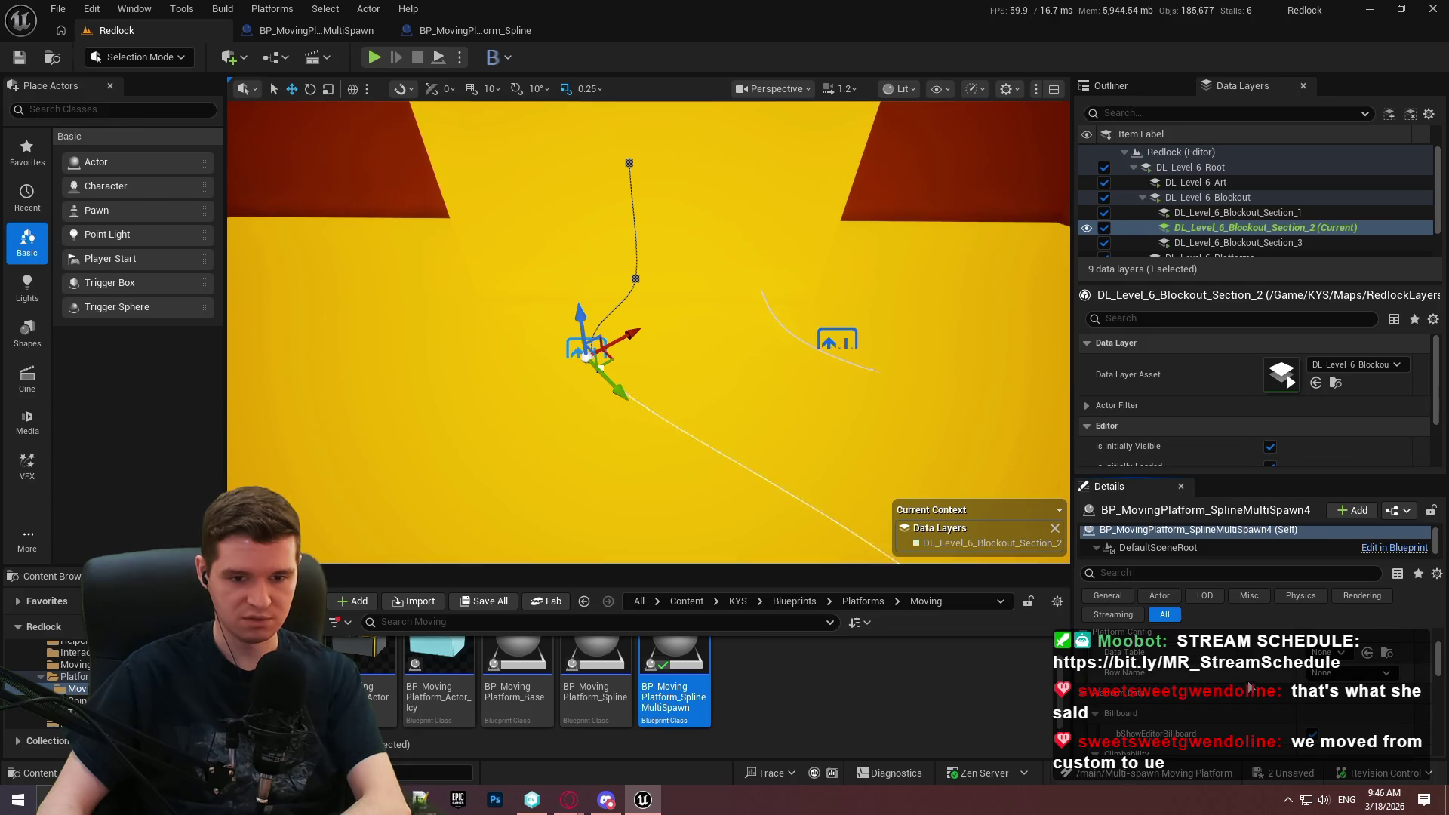
scroll(1342, 664, "up", 2)
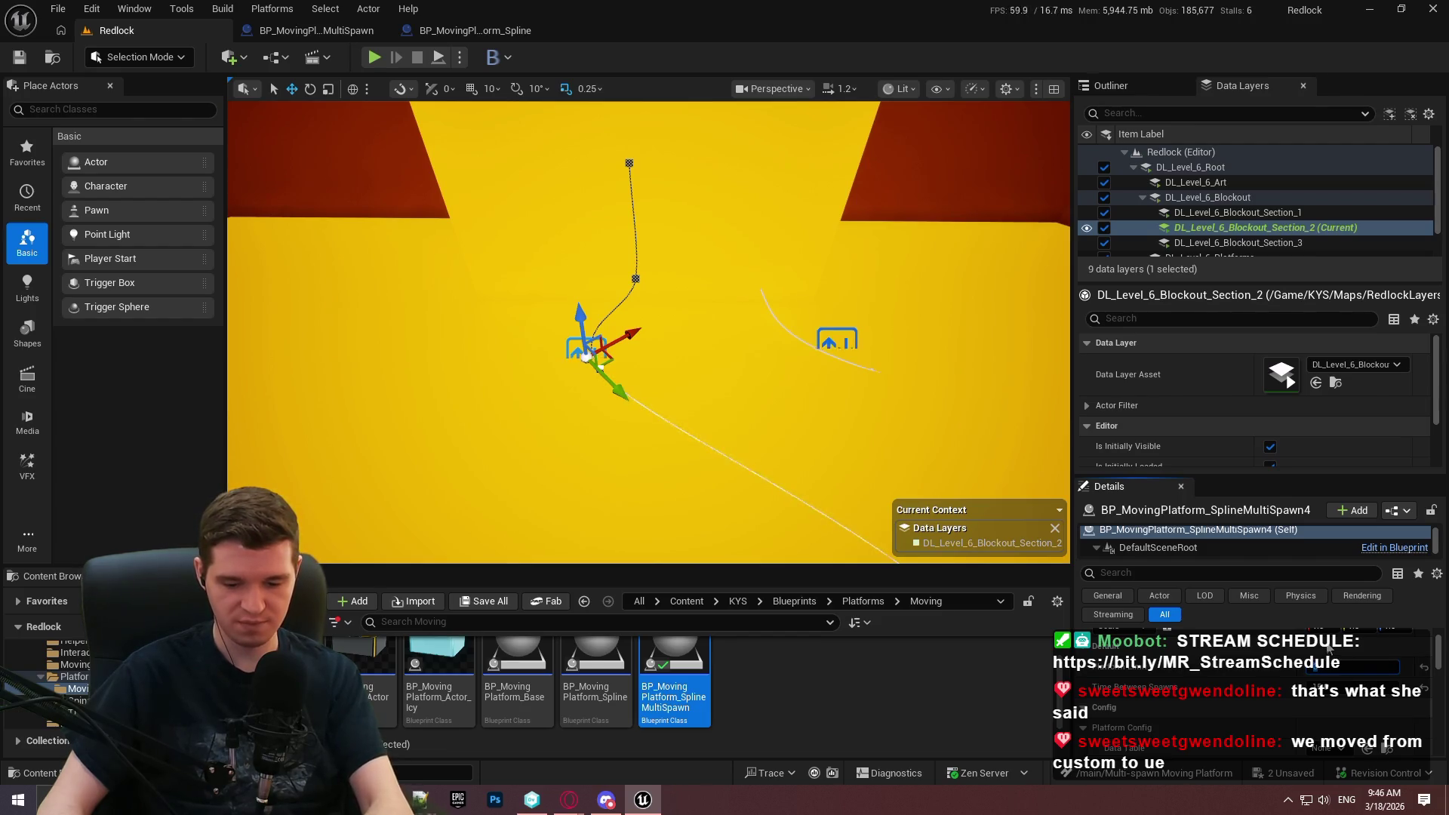
scroll(1273, 680, "down", 4)
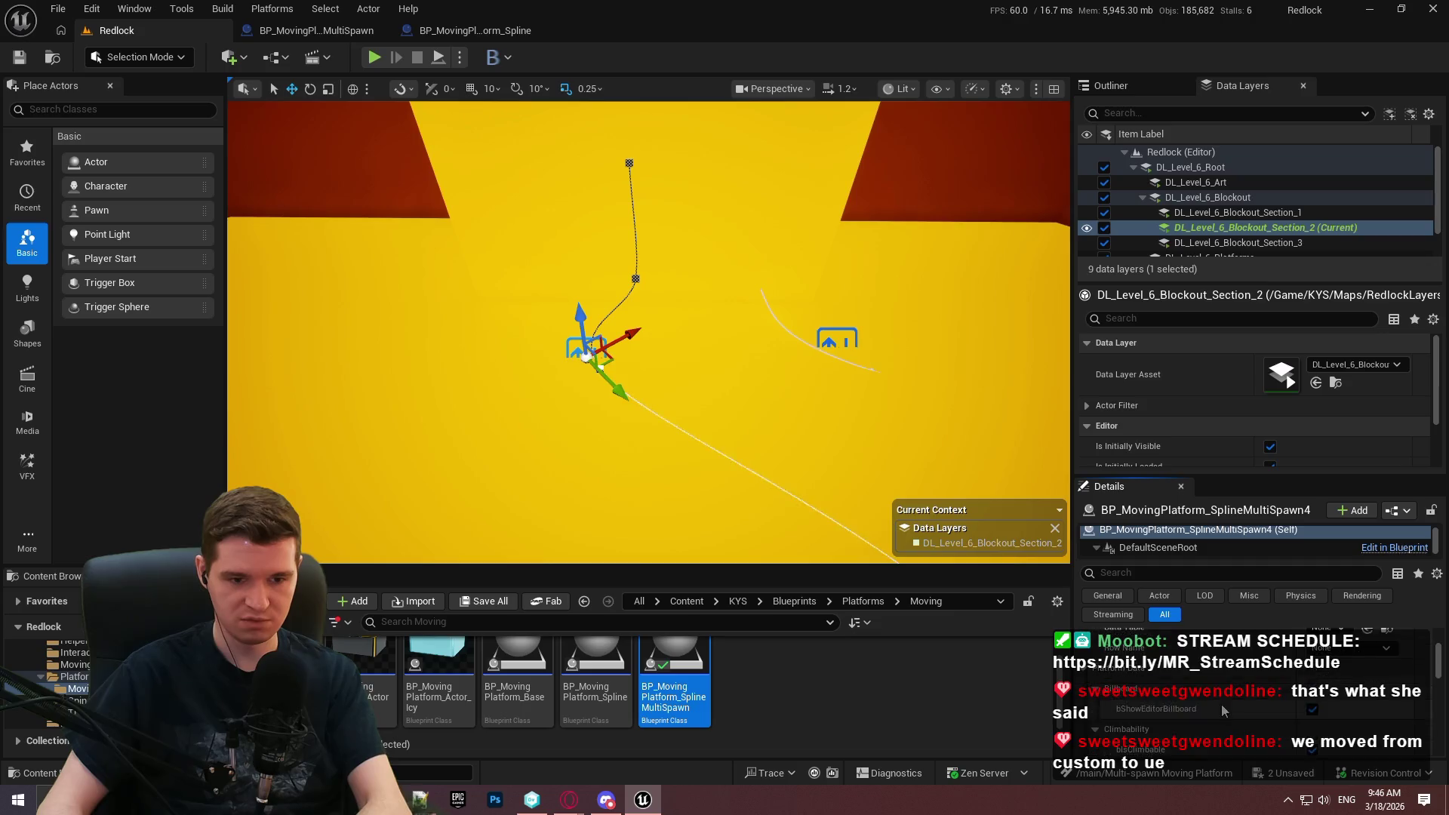
scroll(1312, 709, "down", 3)
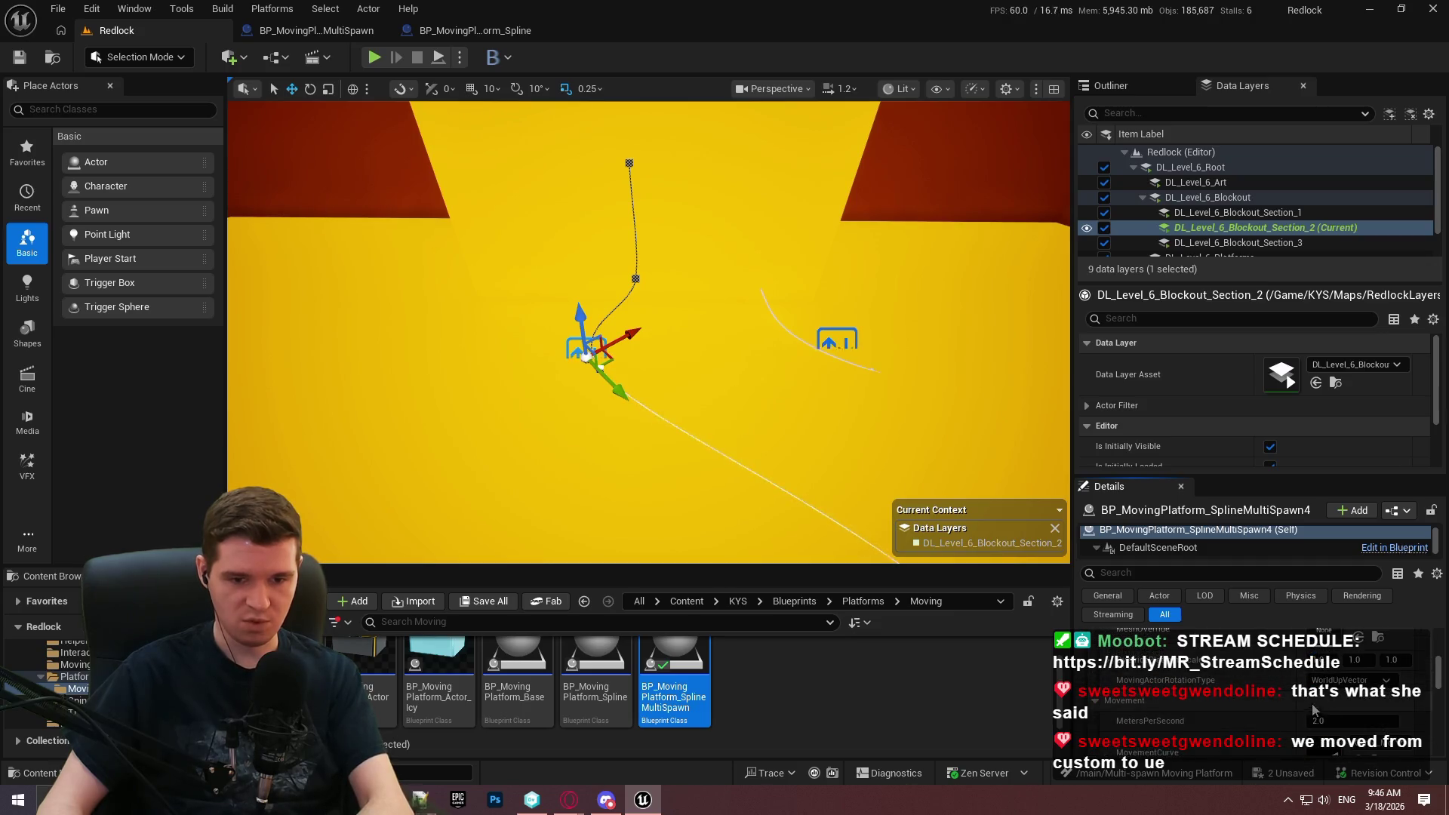
scroll(1336, 689, "down", 3)
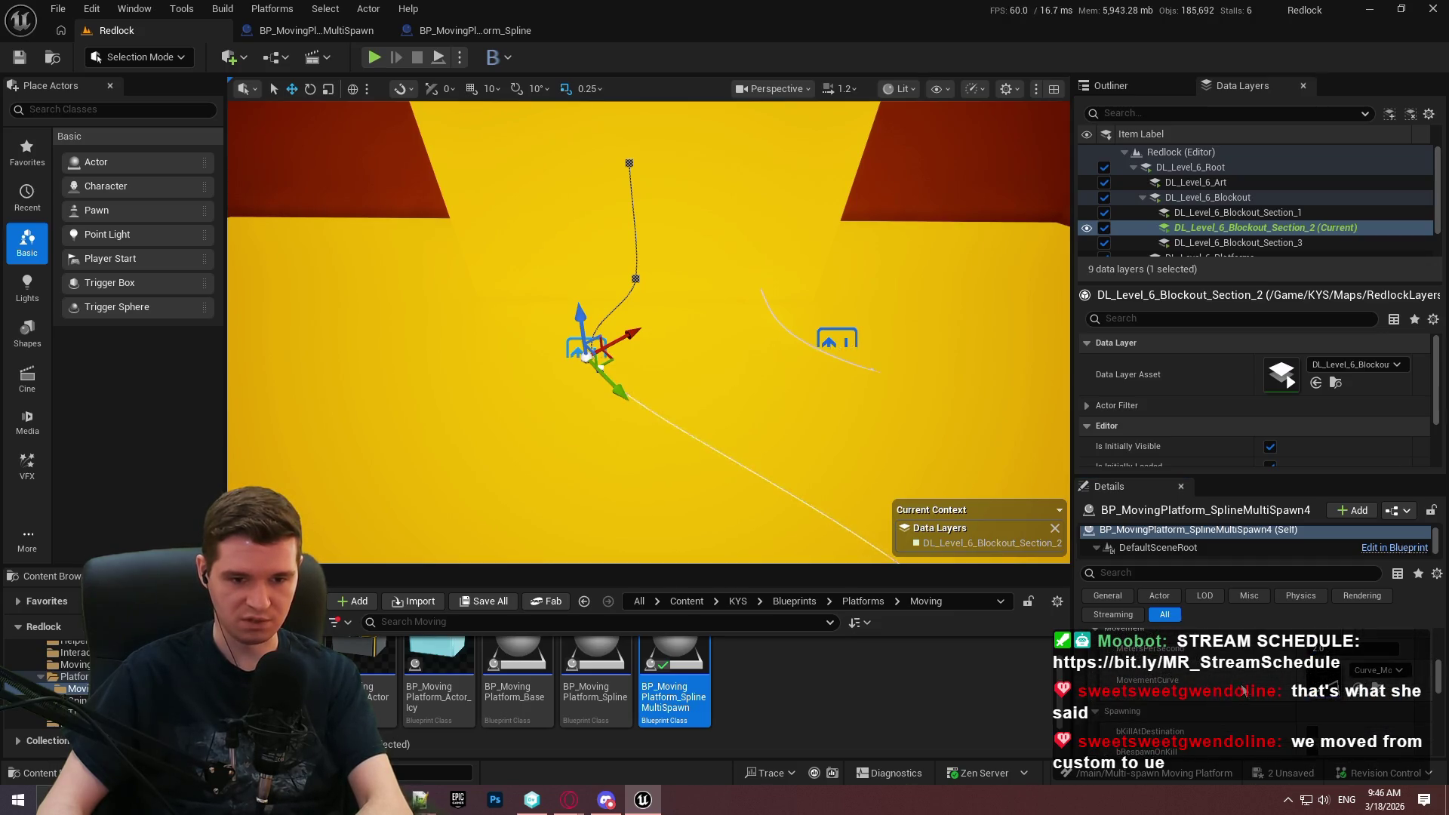
scroll(1336, 718, "up", 2)
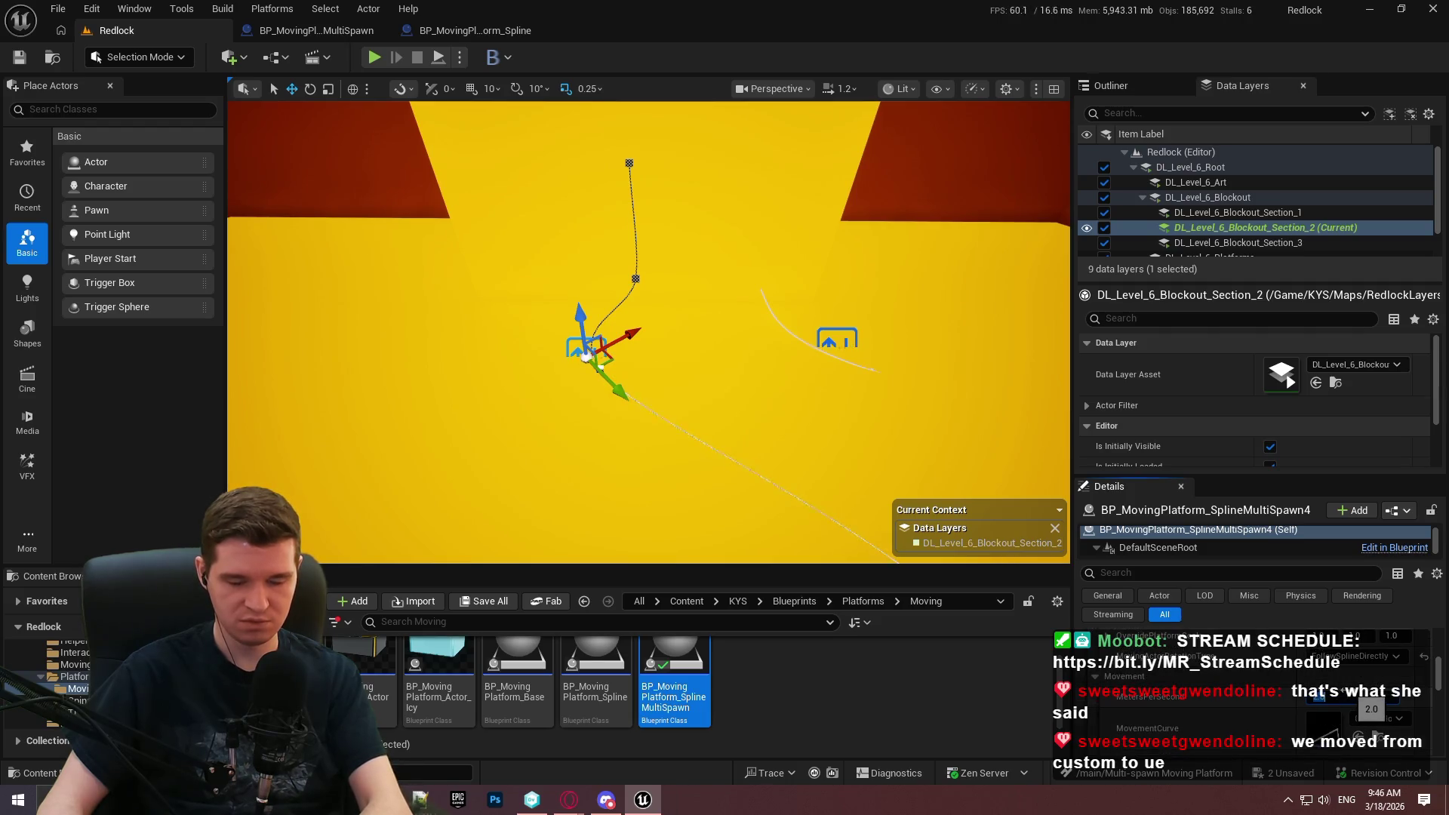
key("Return")
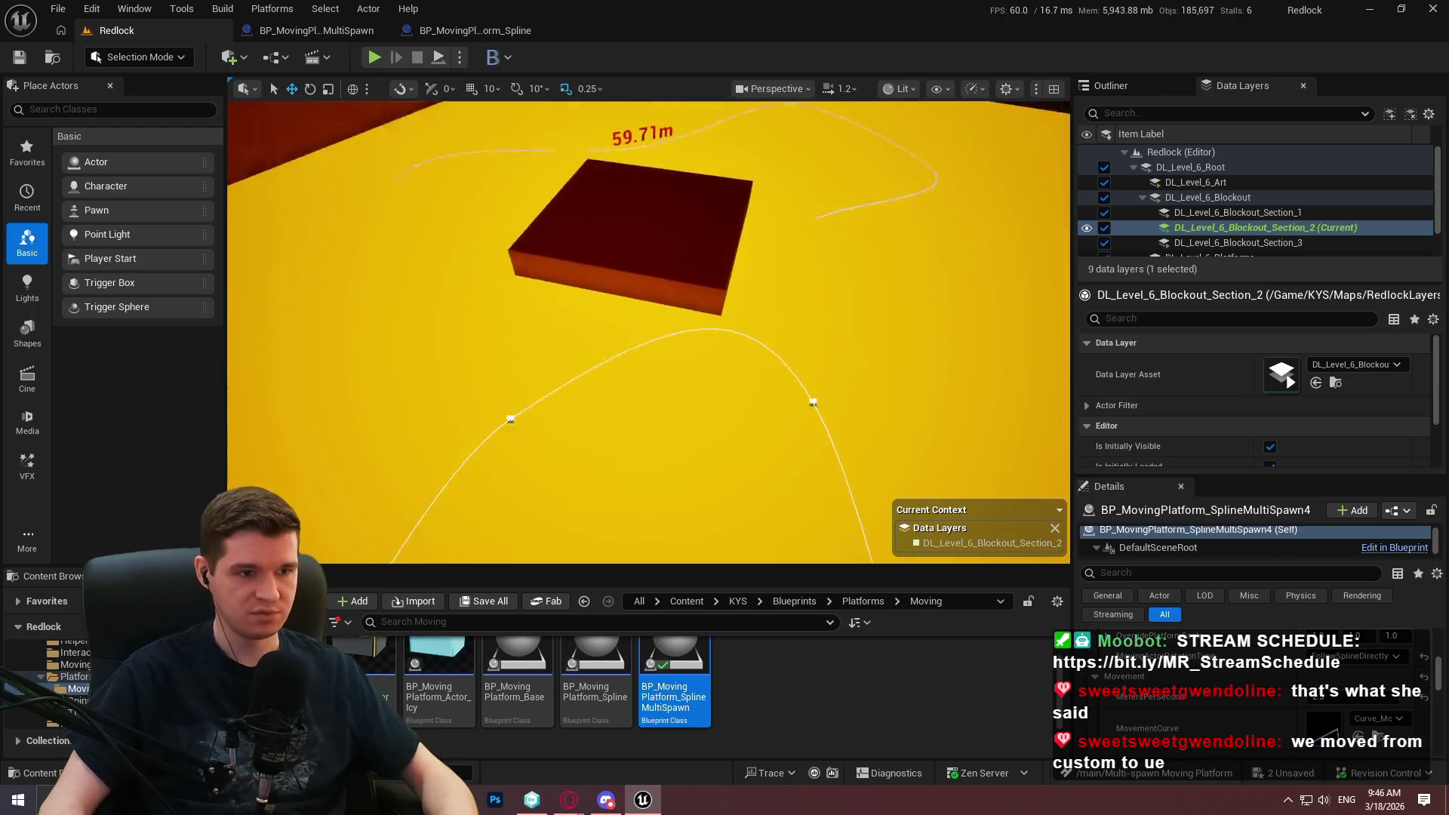
right_click(696, 249)
Play from the cube in fullscreen, ride the spawned box platform, then stop the session.
mouse_move(834, 578)
left_click(789, 771)
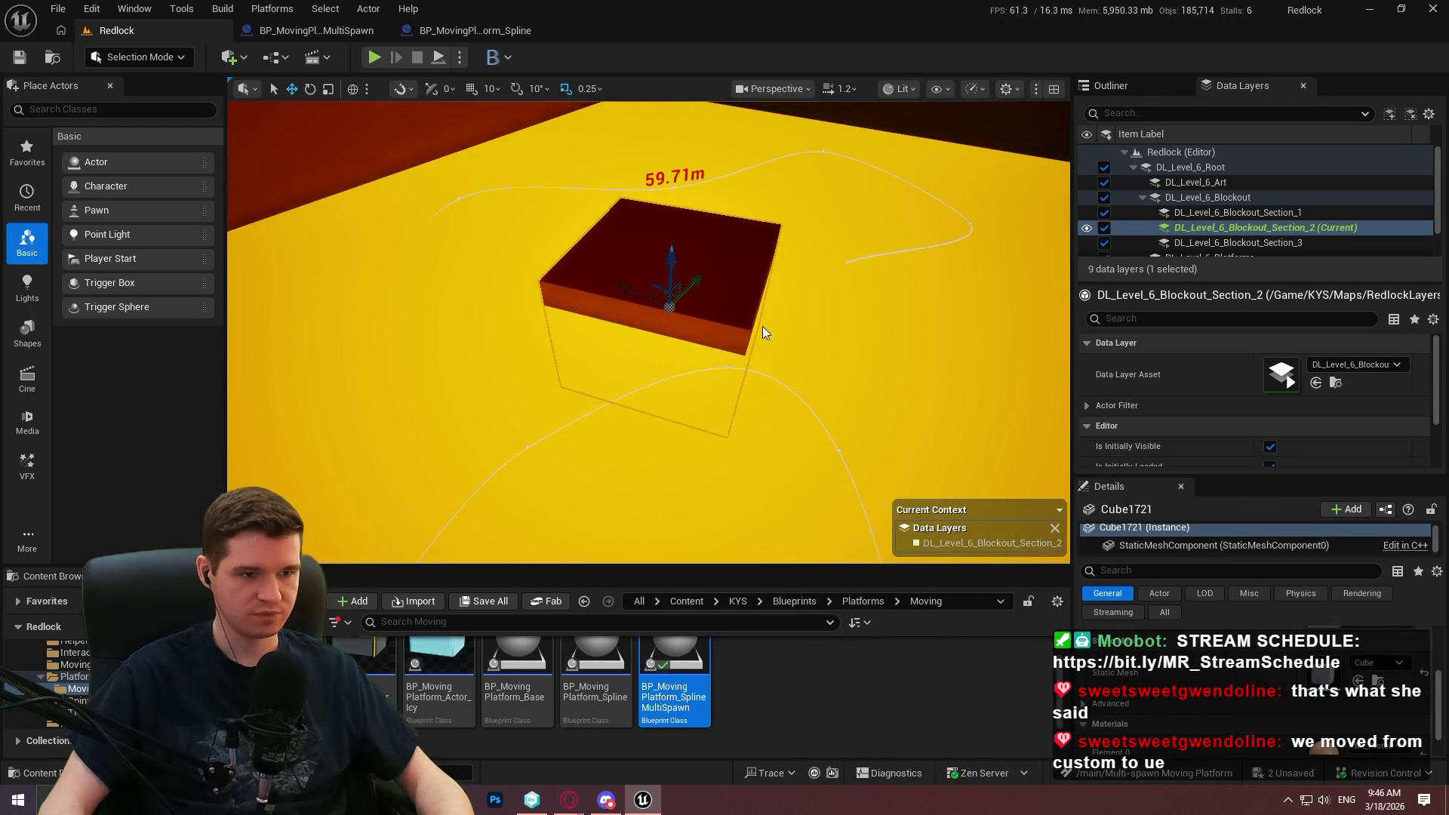
left_click(649, 476)
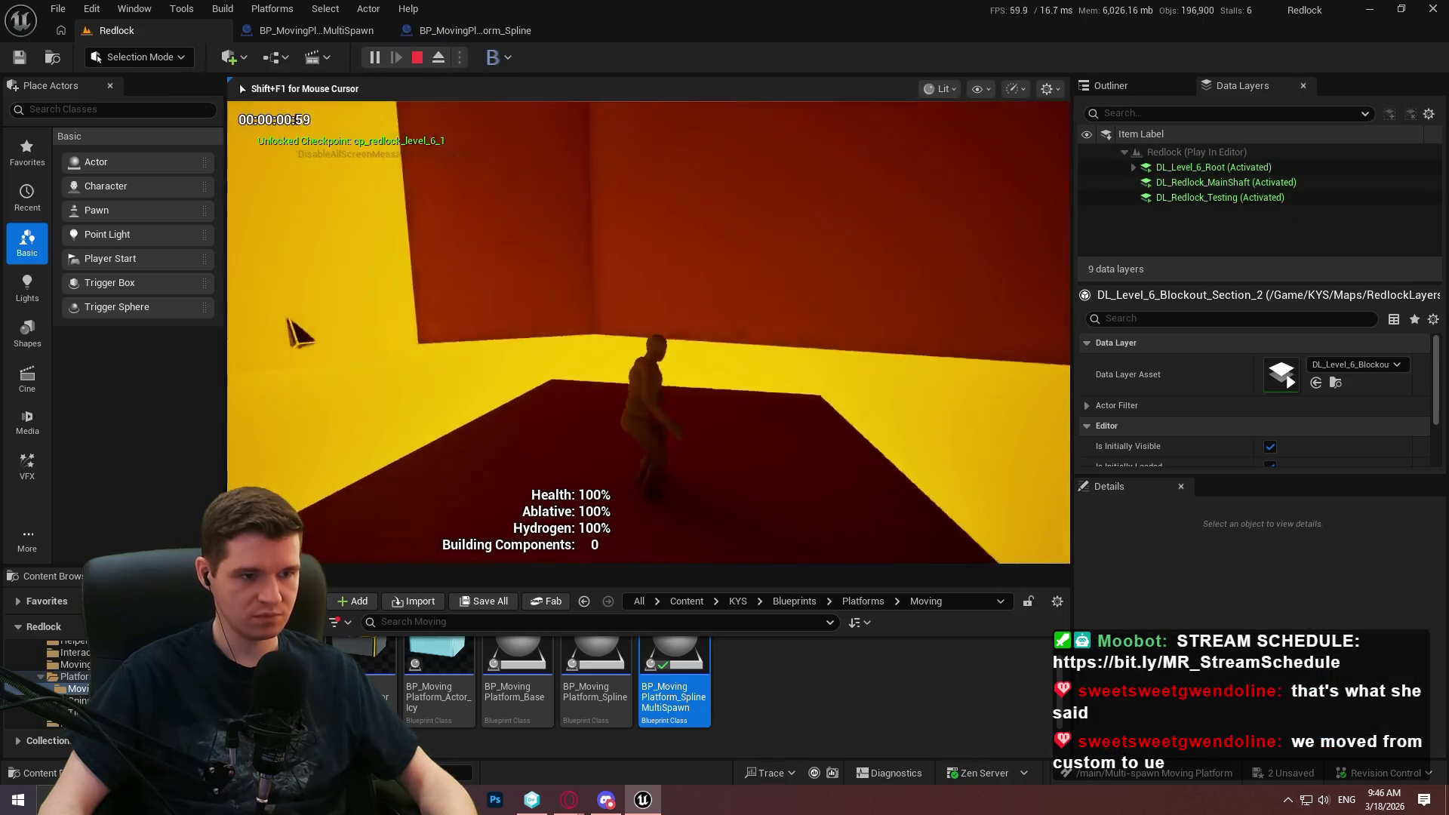
key("F11")
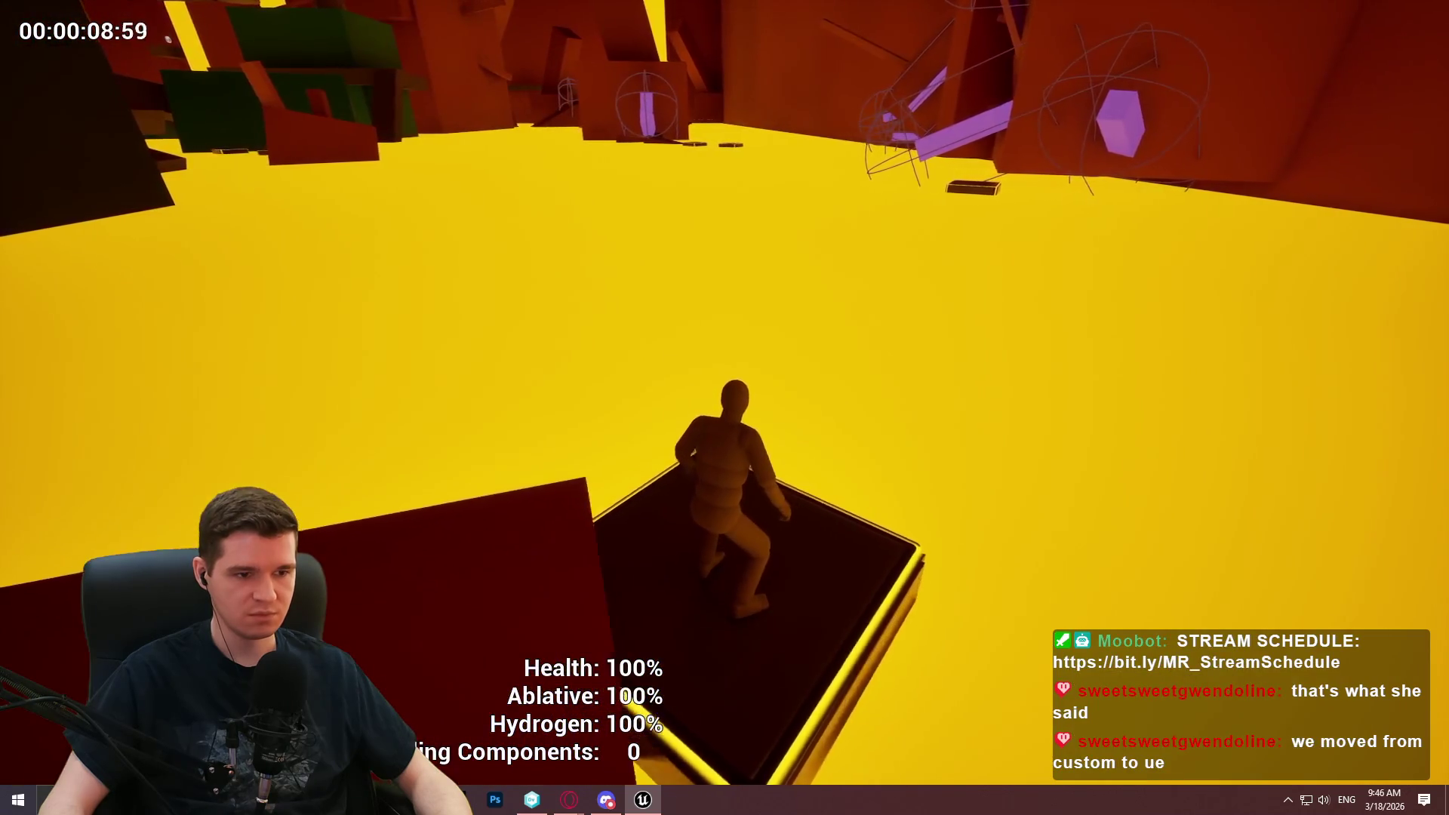
key("Escape")
left_click_drag(631, 262, 631, 261)
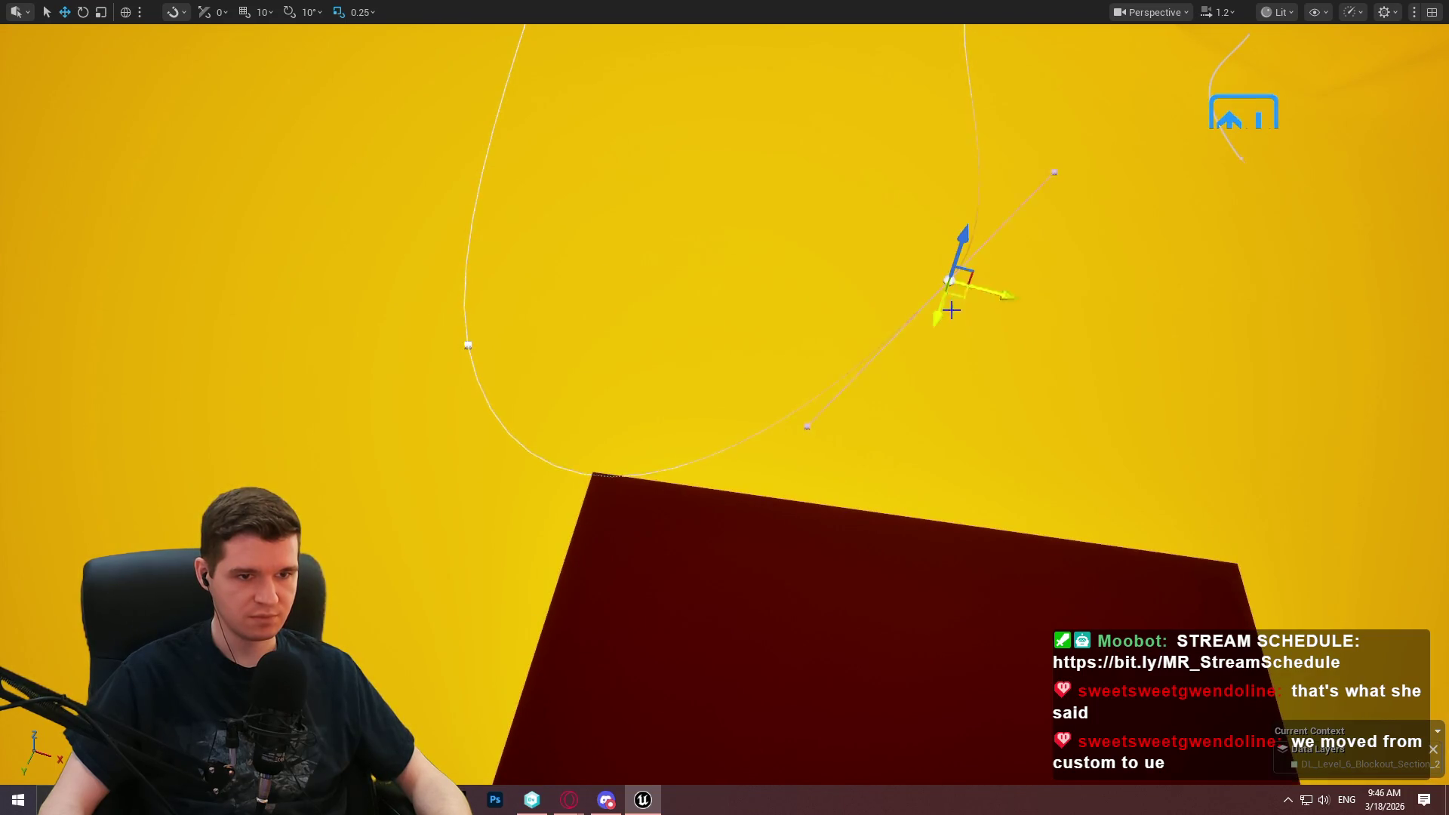
Pull the spline point down to the cube's edge, then rotate it and adjust its tangent handle.
left_click_drag(987, 389, 717, 469)
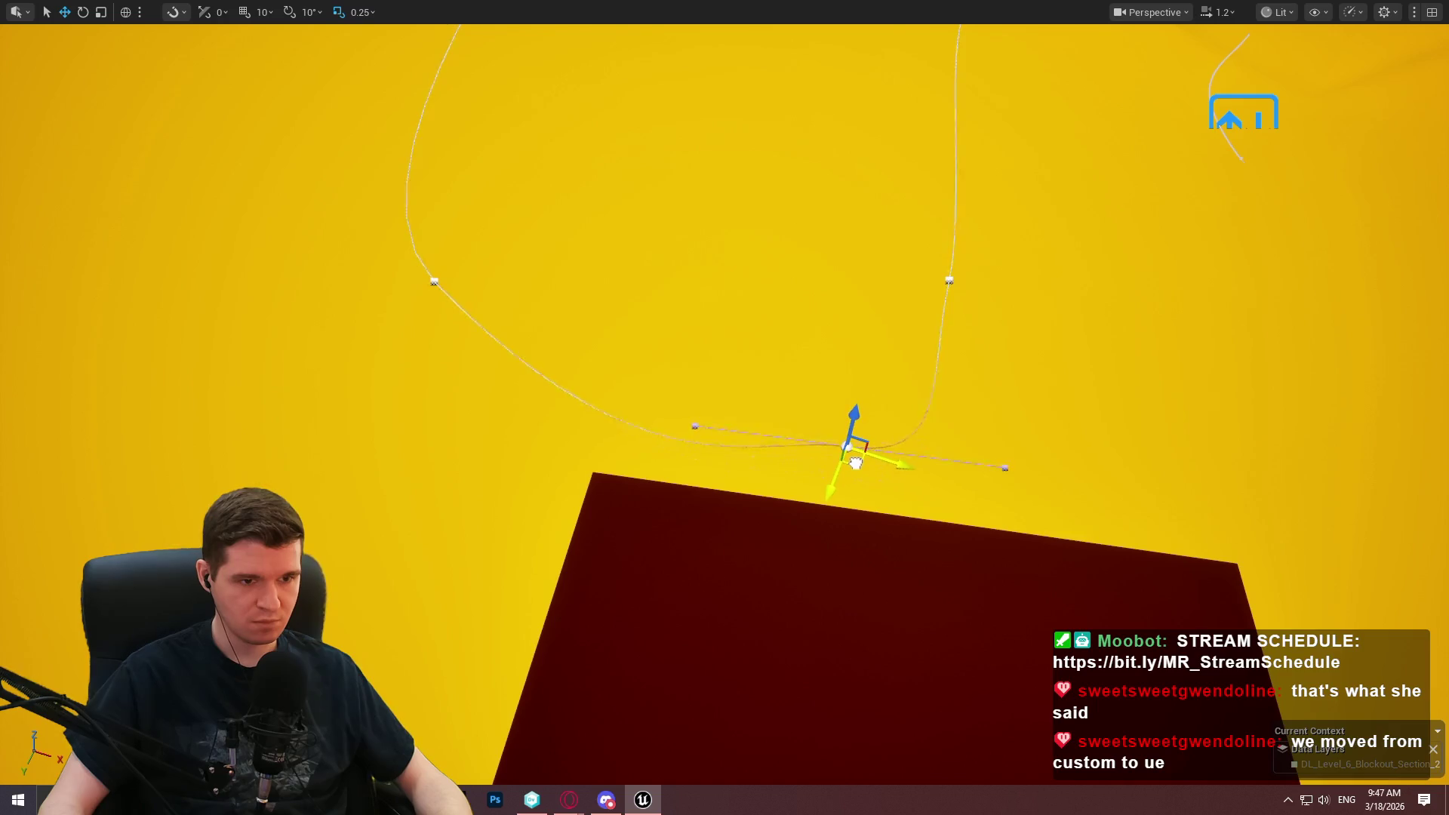
left_click_drag(868, 481, 865, 483)
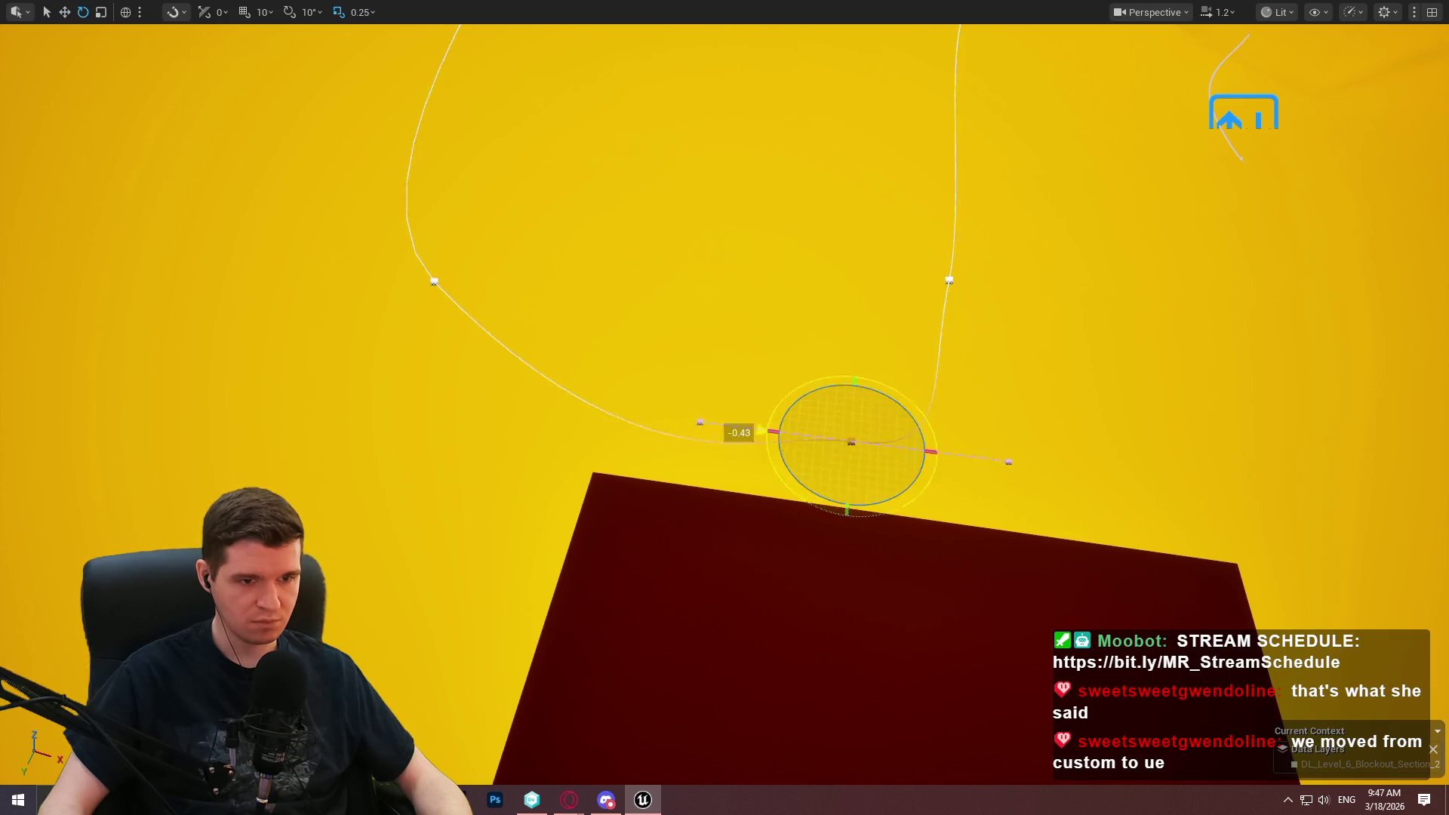
left_click(994, 416)
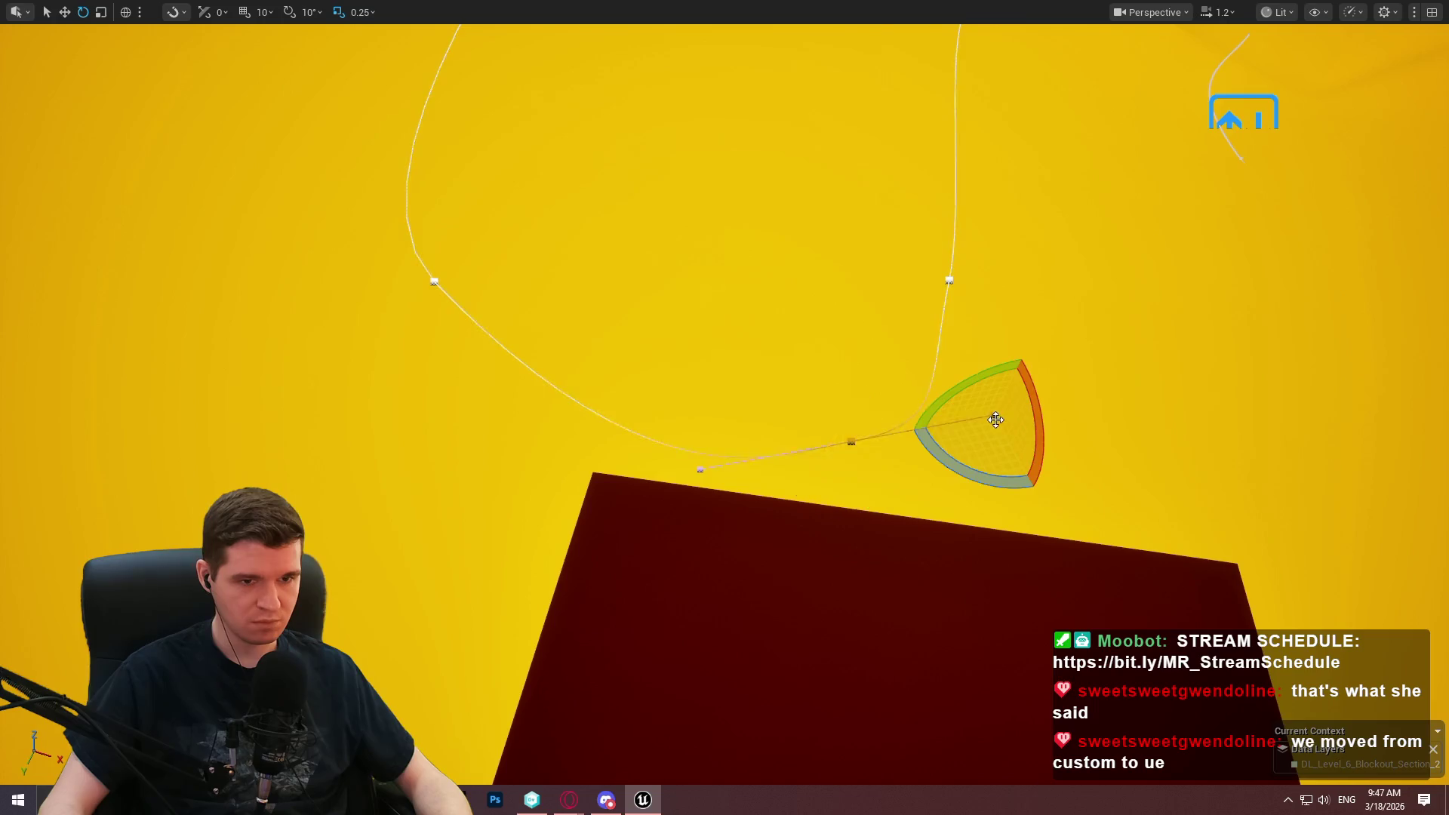
key("w")
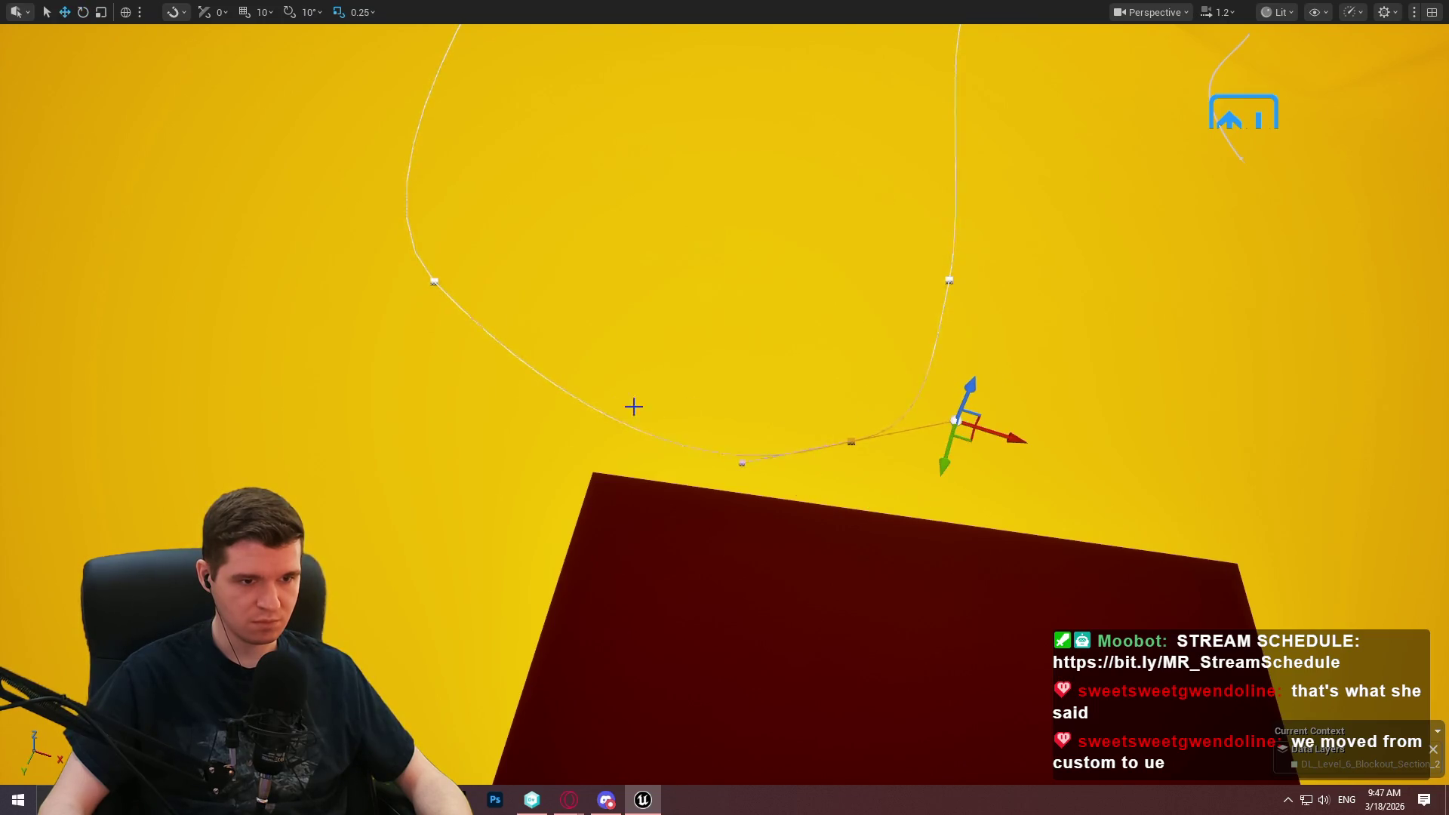
left_click(822, 683)
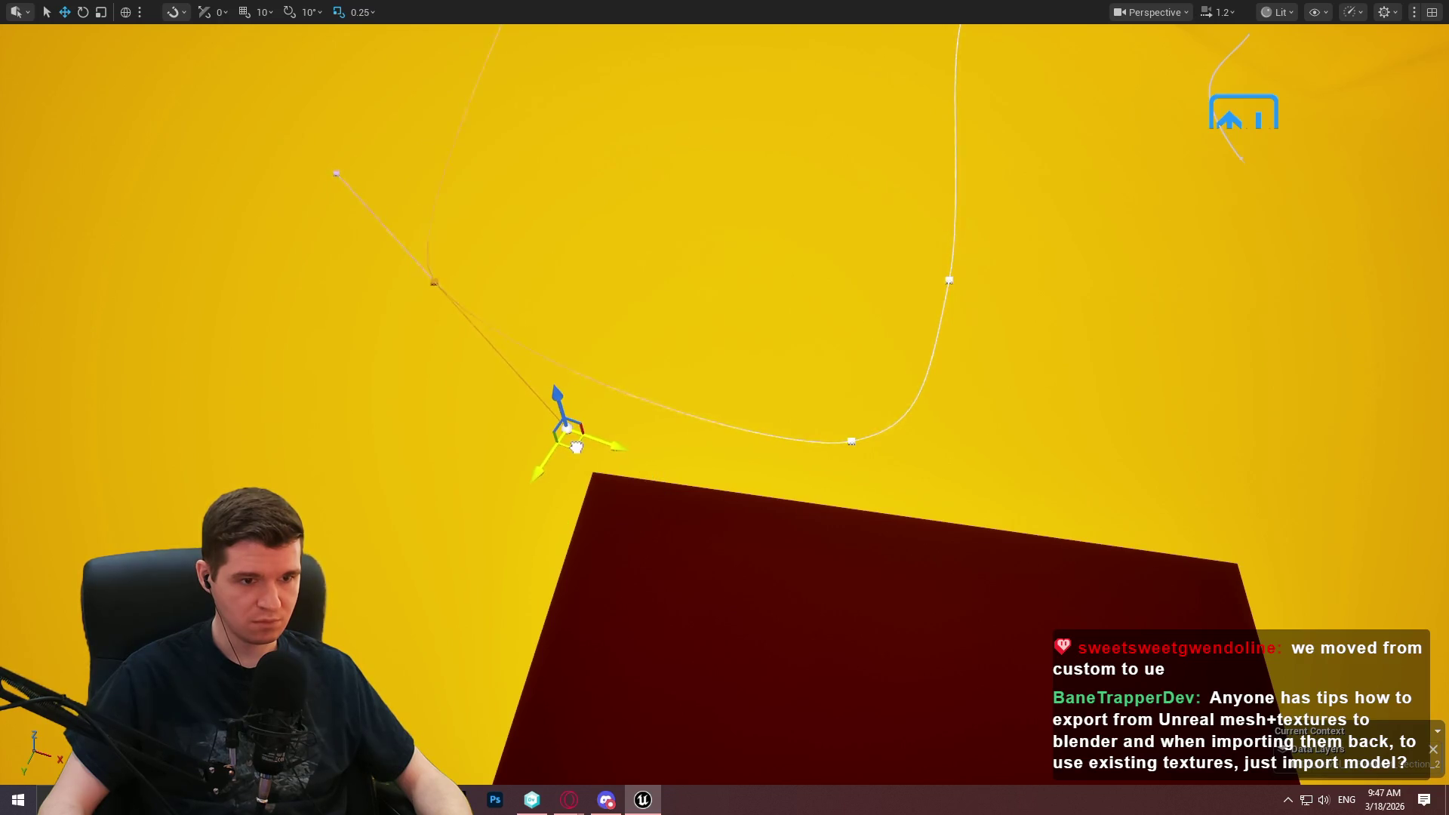
right_click(831, 647)
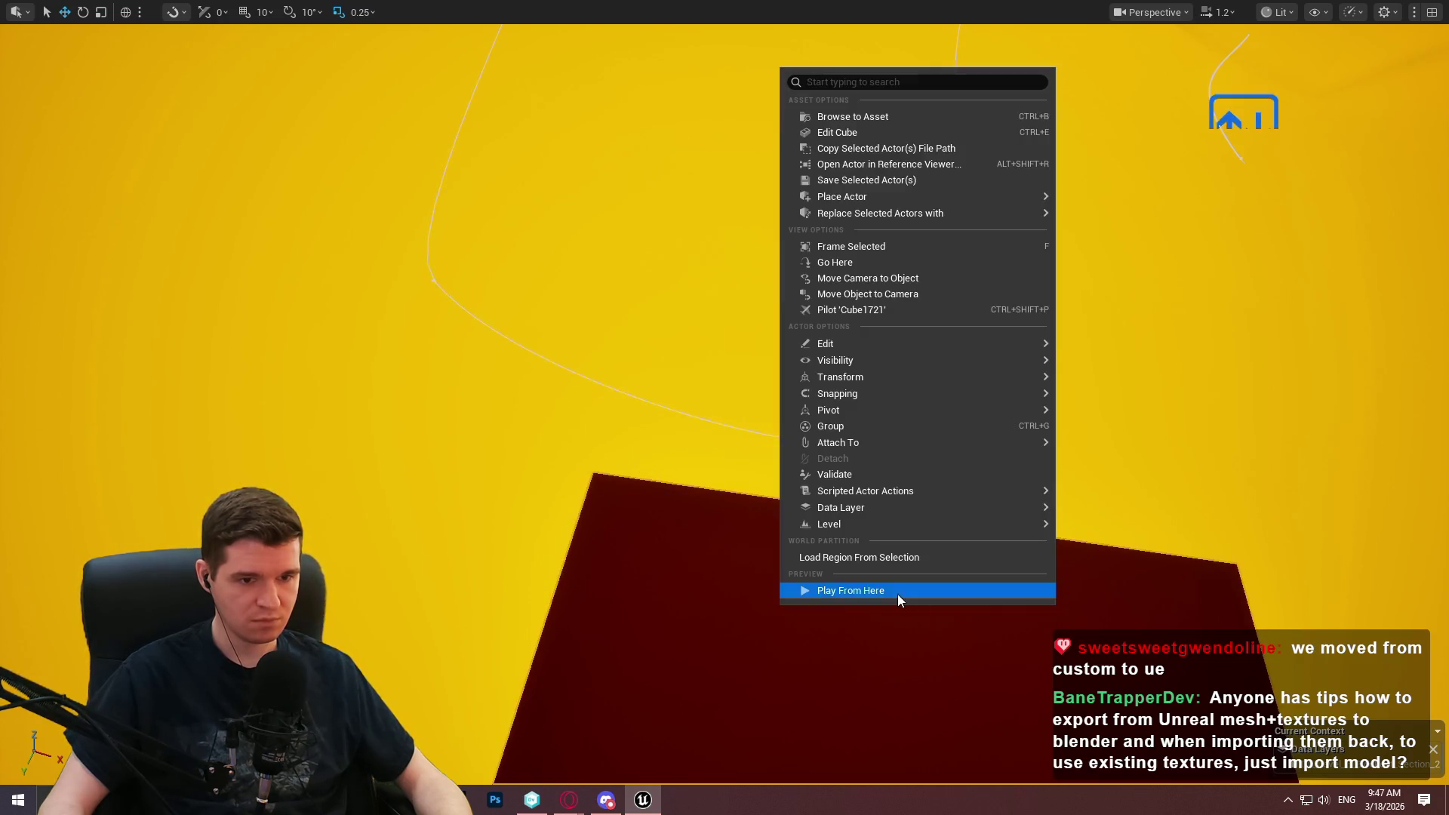
Play from the cube, jump onto the descending box platform, then end the session.
left_click(898, 595)
left_click(724, 634)
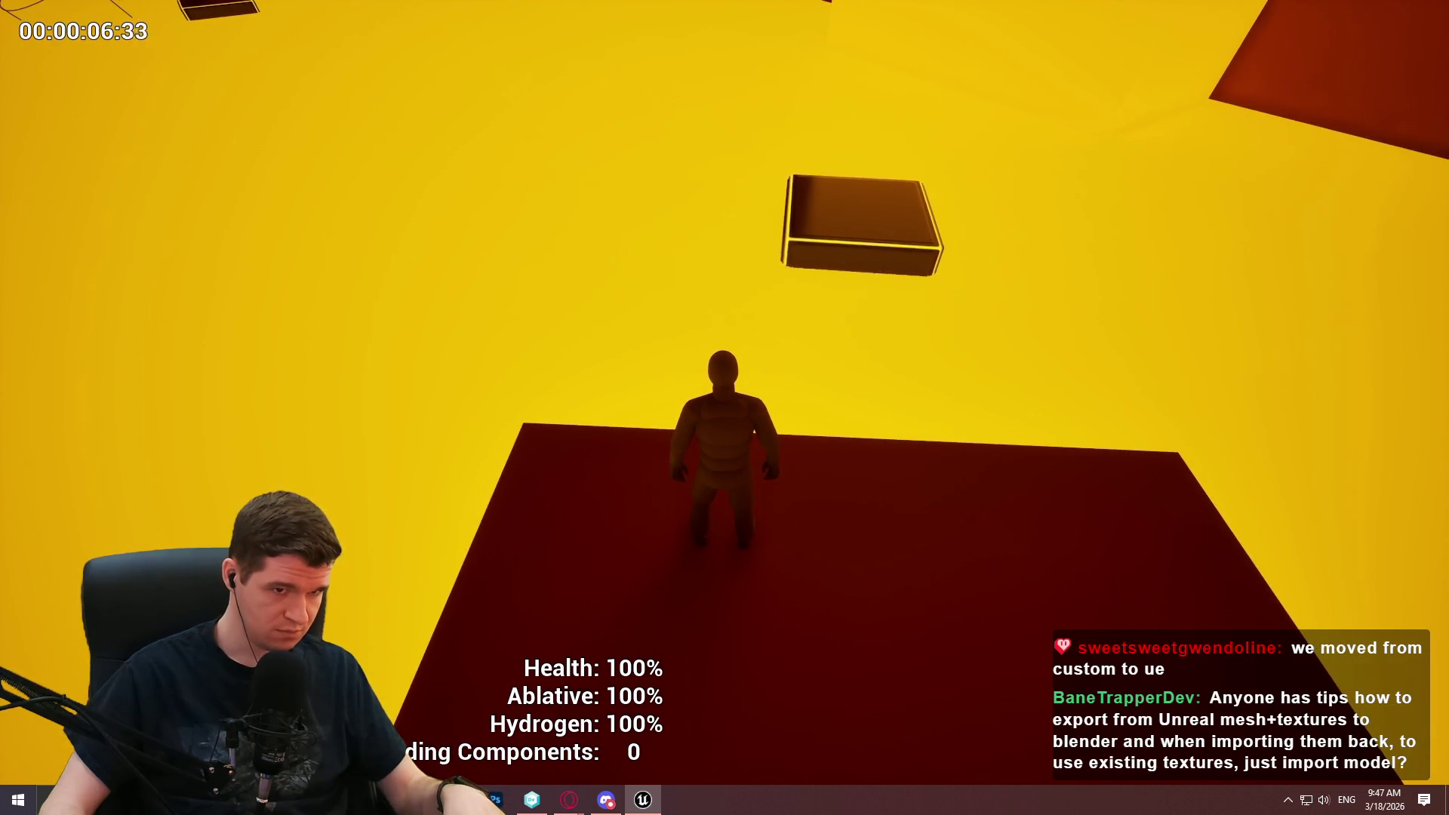
key("space")
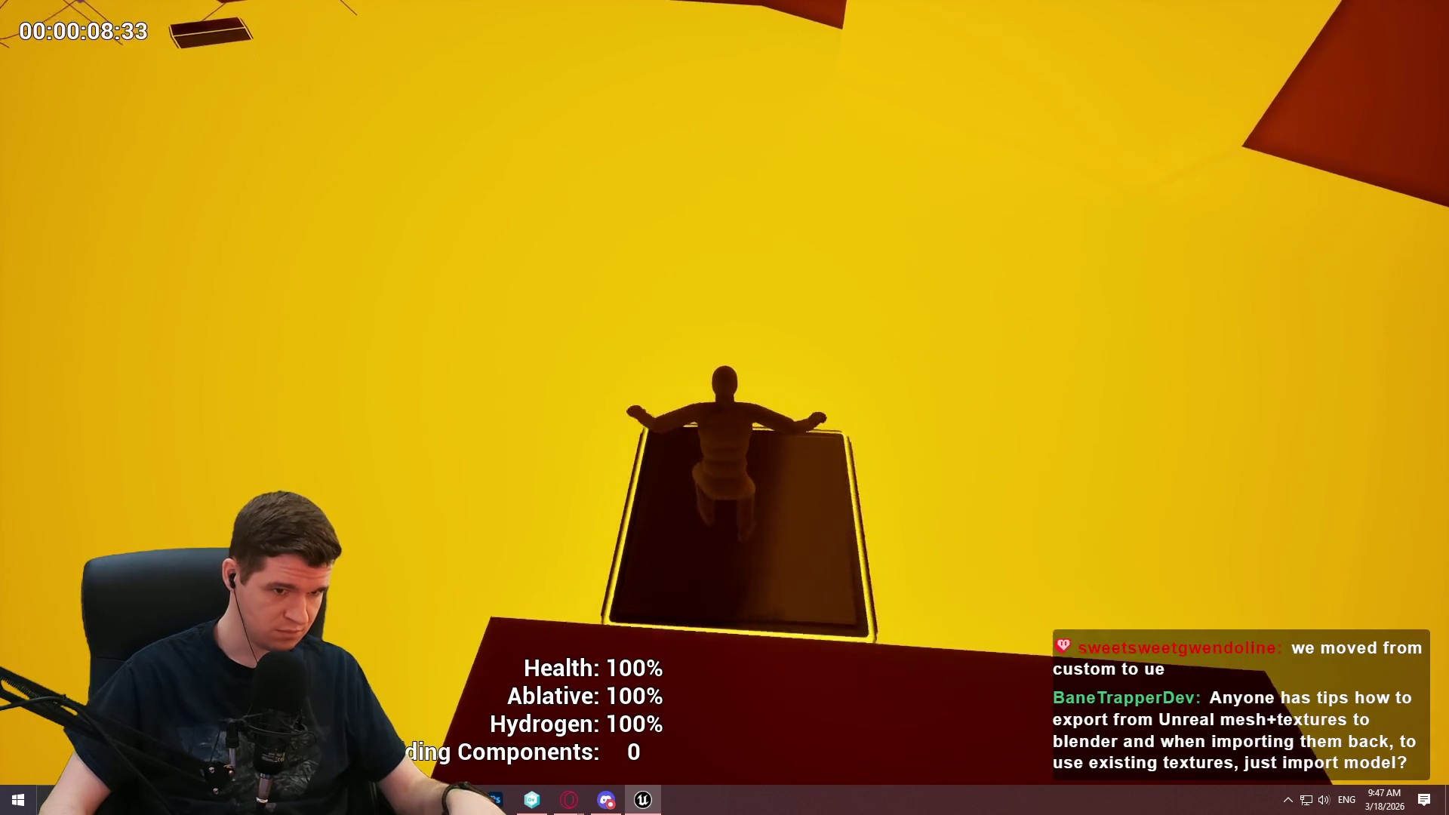
key("Escape")
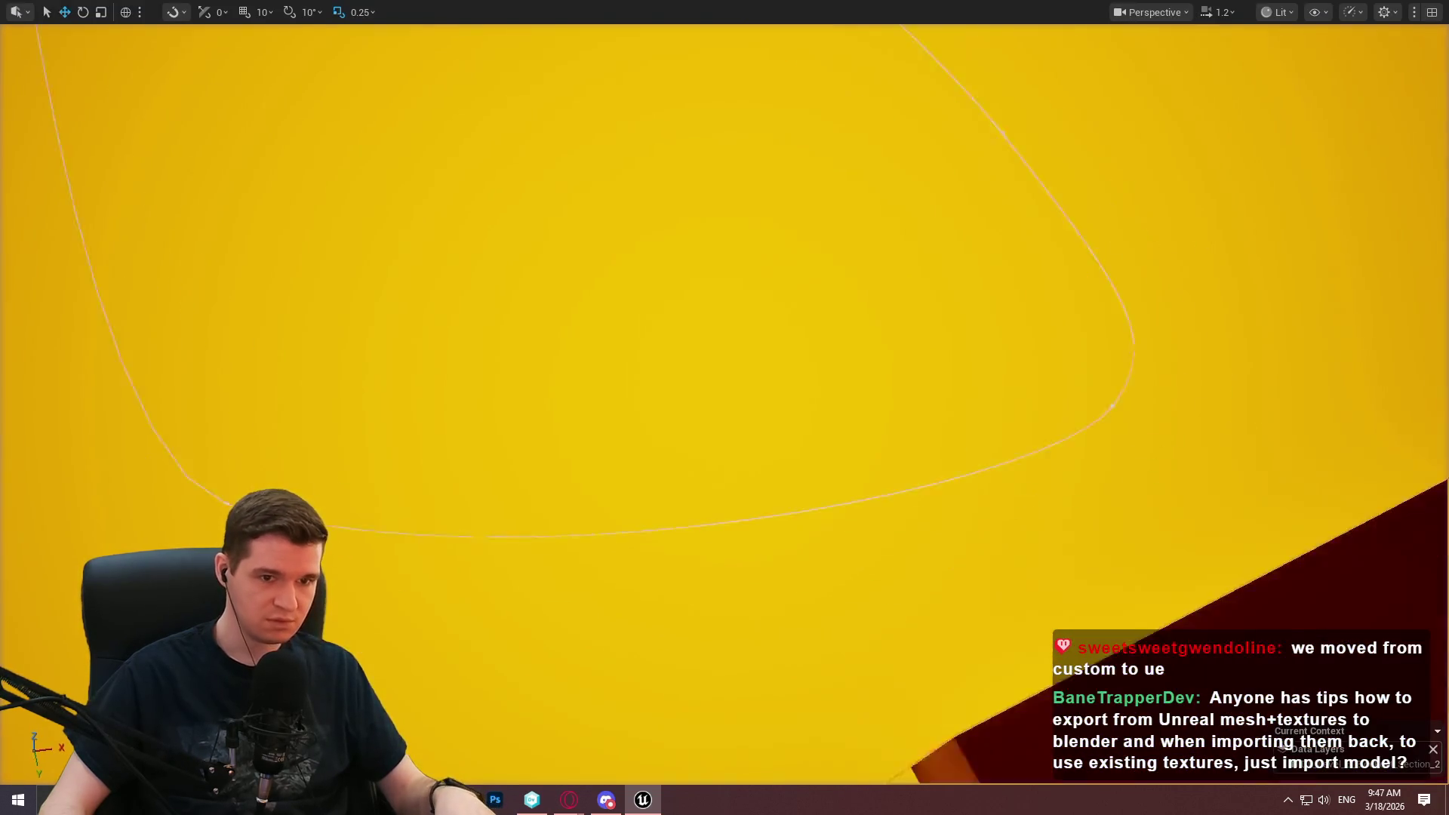
Select the spline from the player start and rotate its lower-bend point's tangent.
scroll(890, 369, "down", 5)
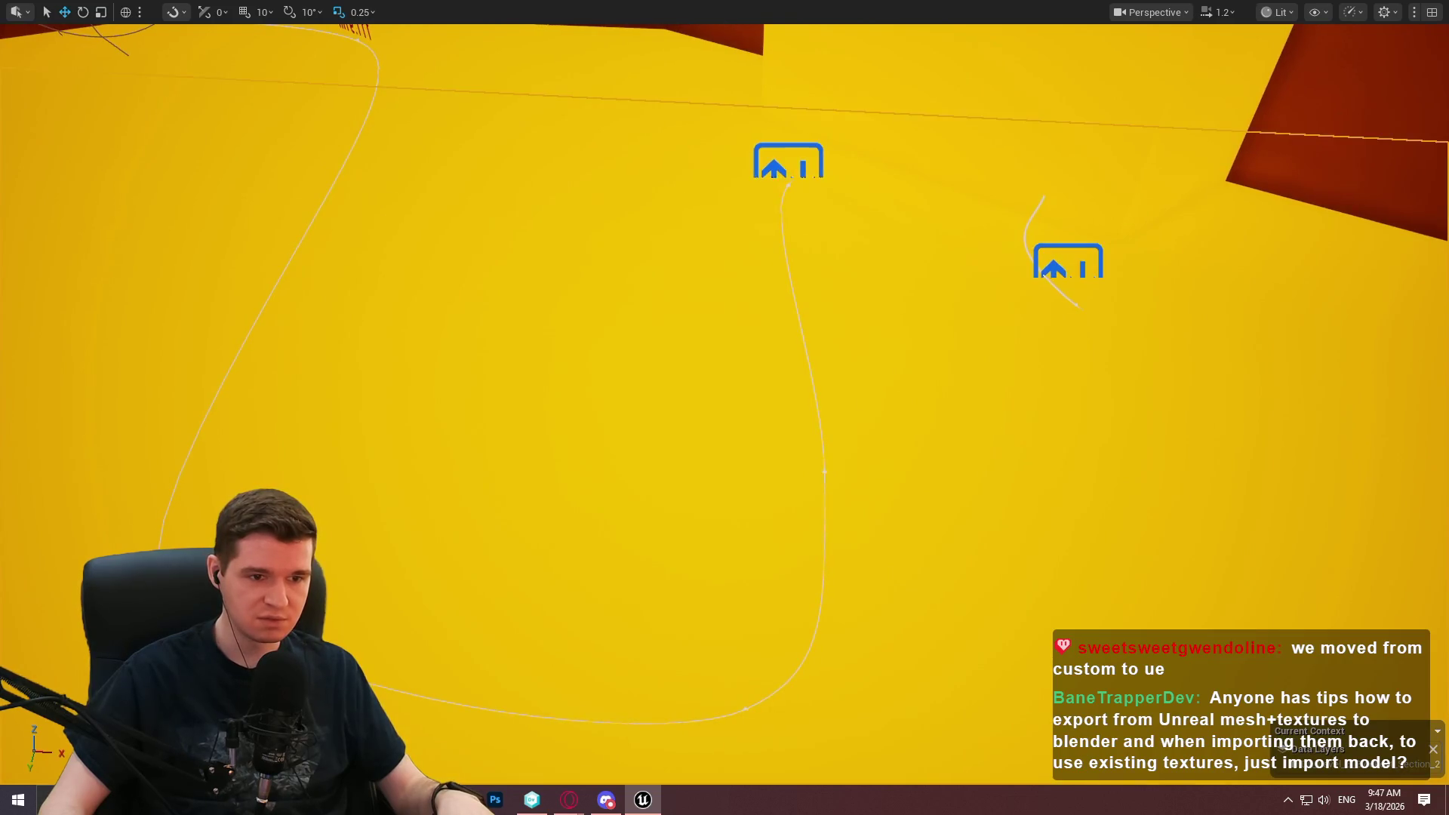
left_click(788, 181)
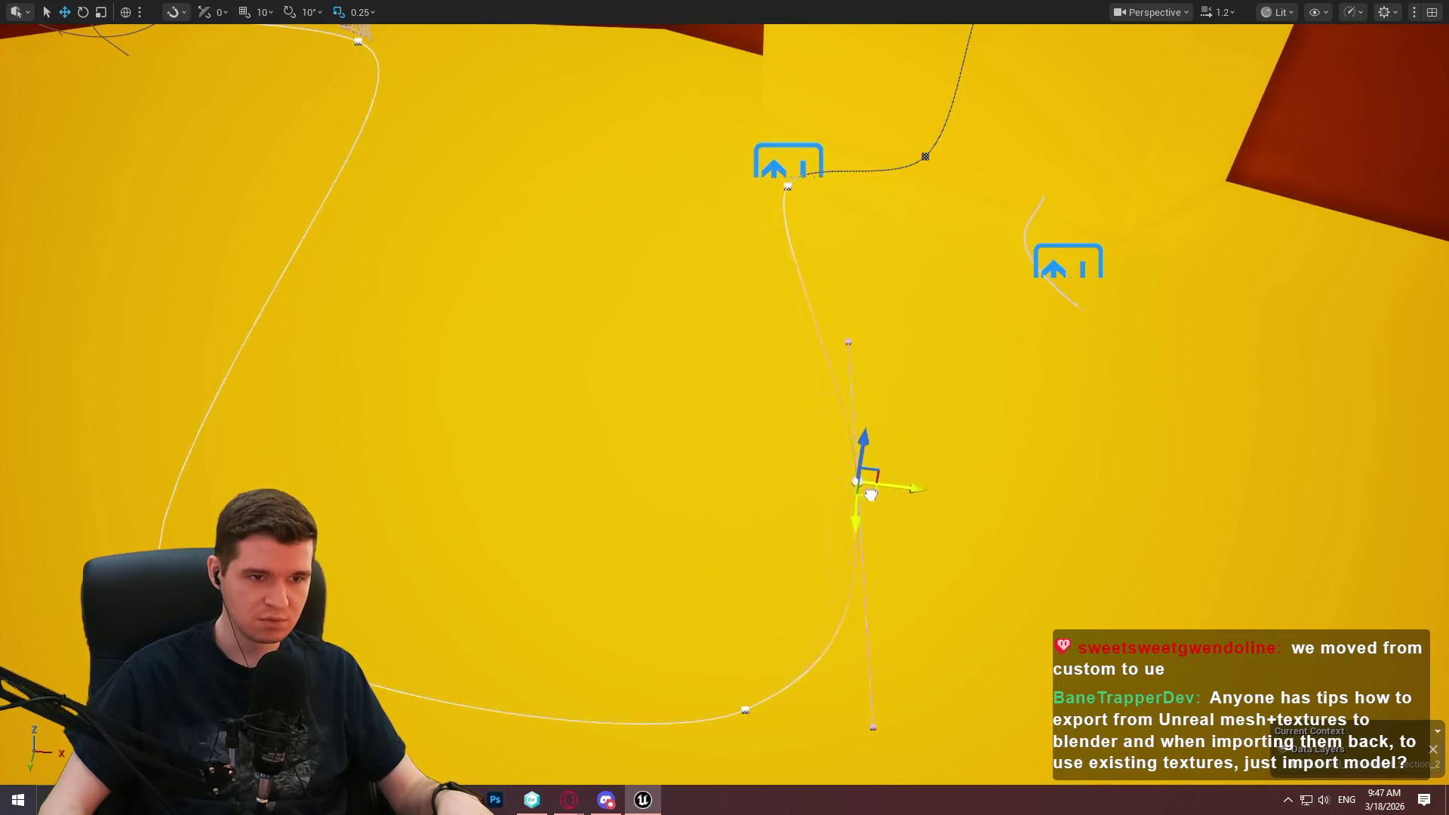
left_click_drag(689, 227, 688, 403)
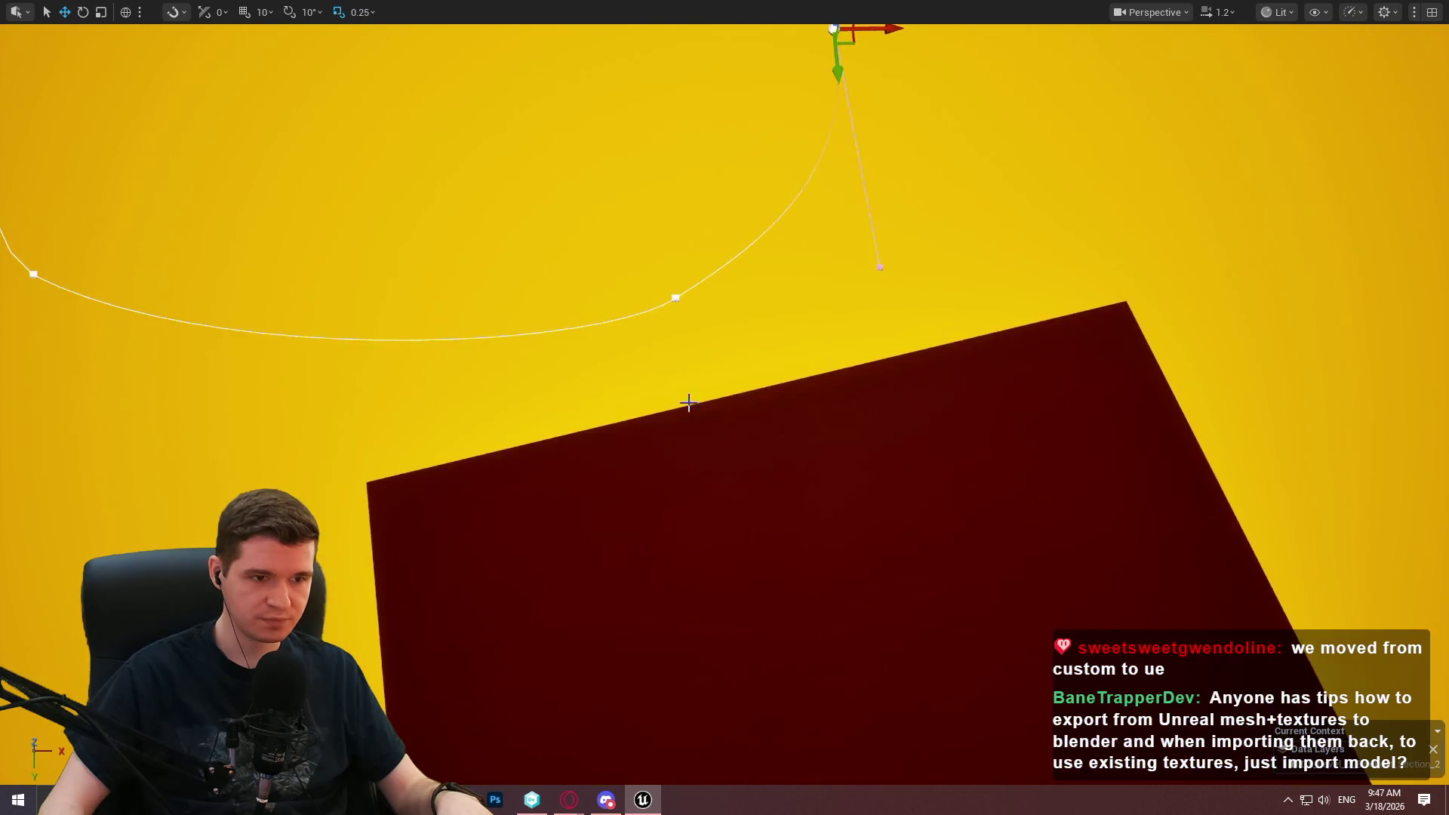
left_click(676, 299)
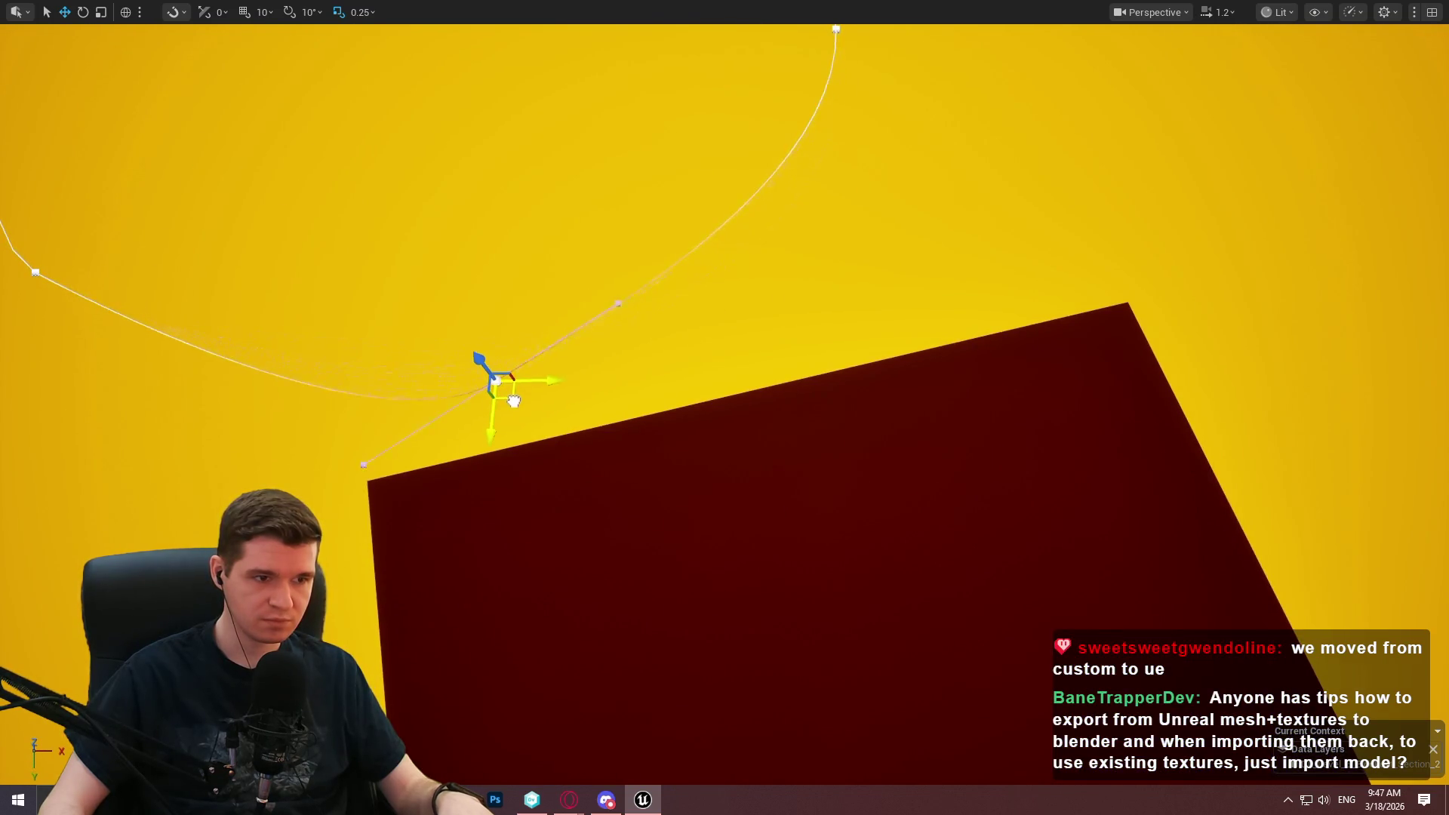
left_click_drag(571, 378, 566, 422)
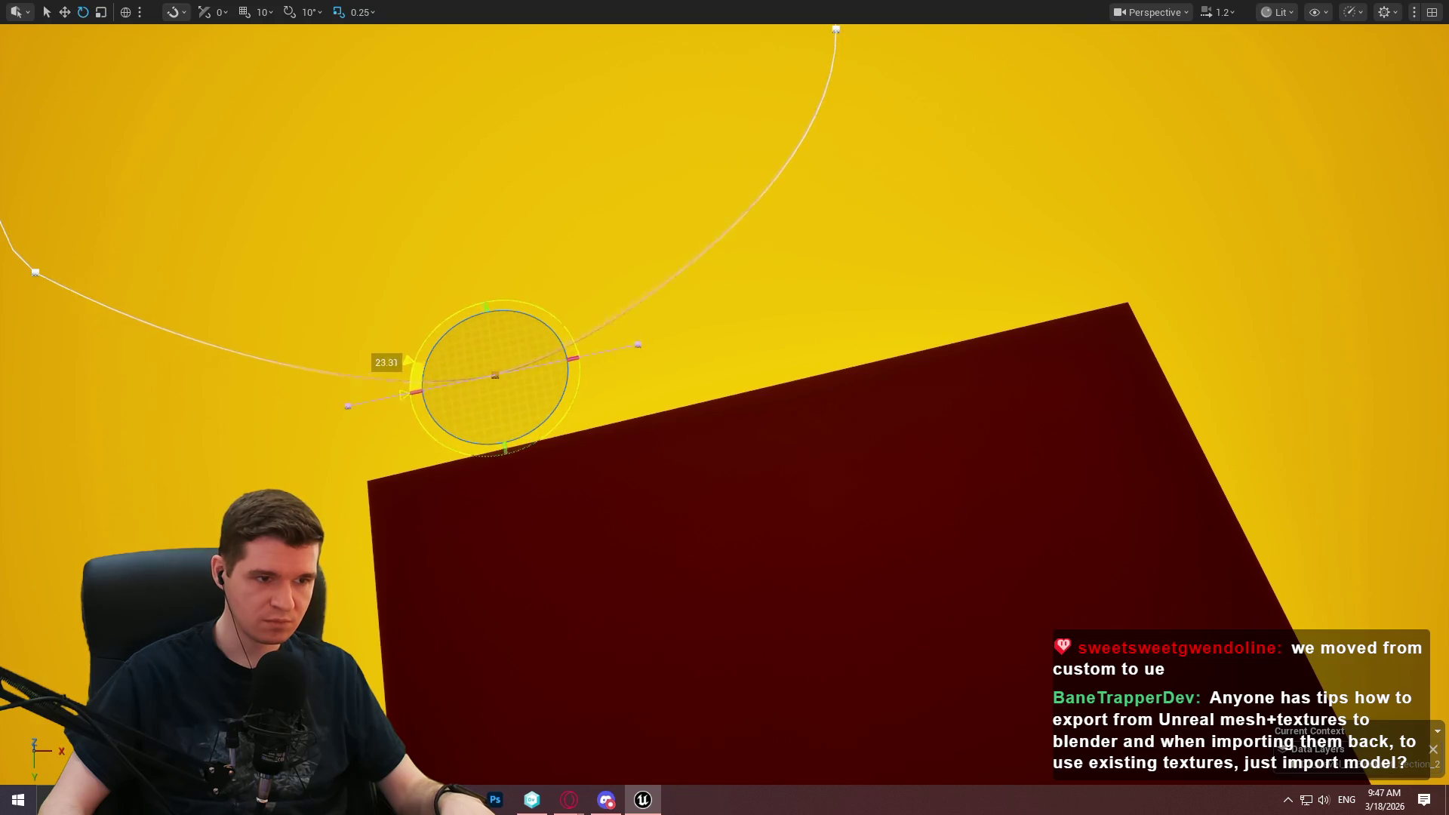
key("w")
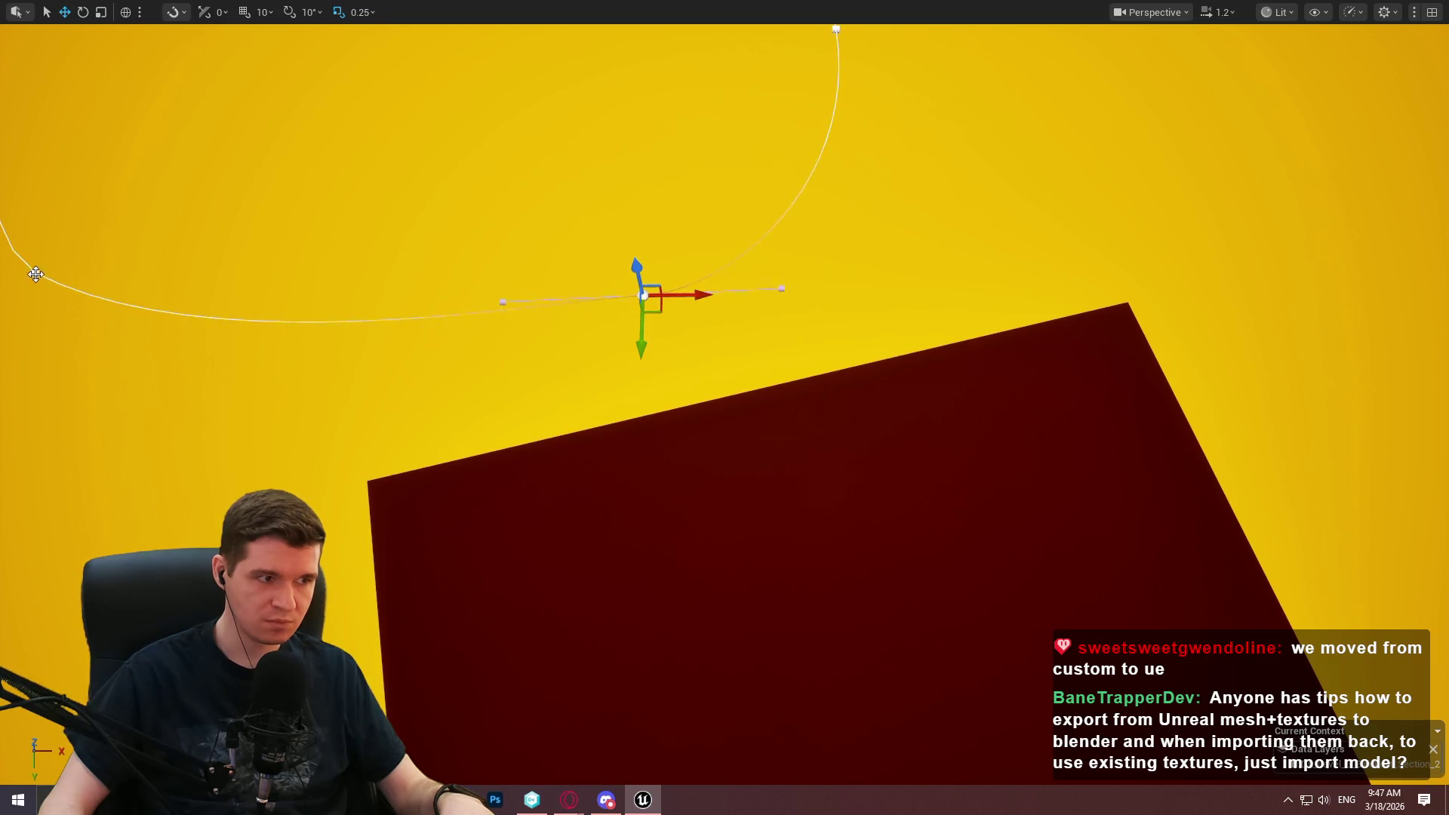
Move the left end point down-left, tilt the middle point's tangent, and deselect to review.
left_click(35, 274)
left_click_drag(25, 312, 18, 347)
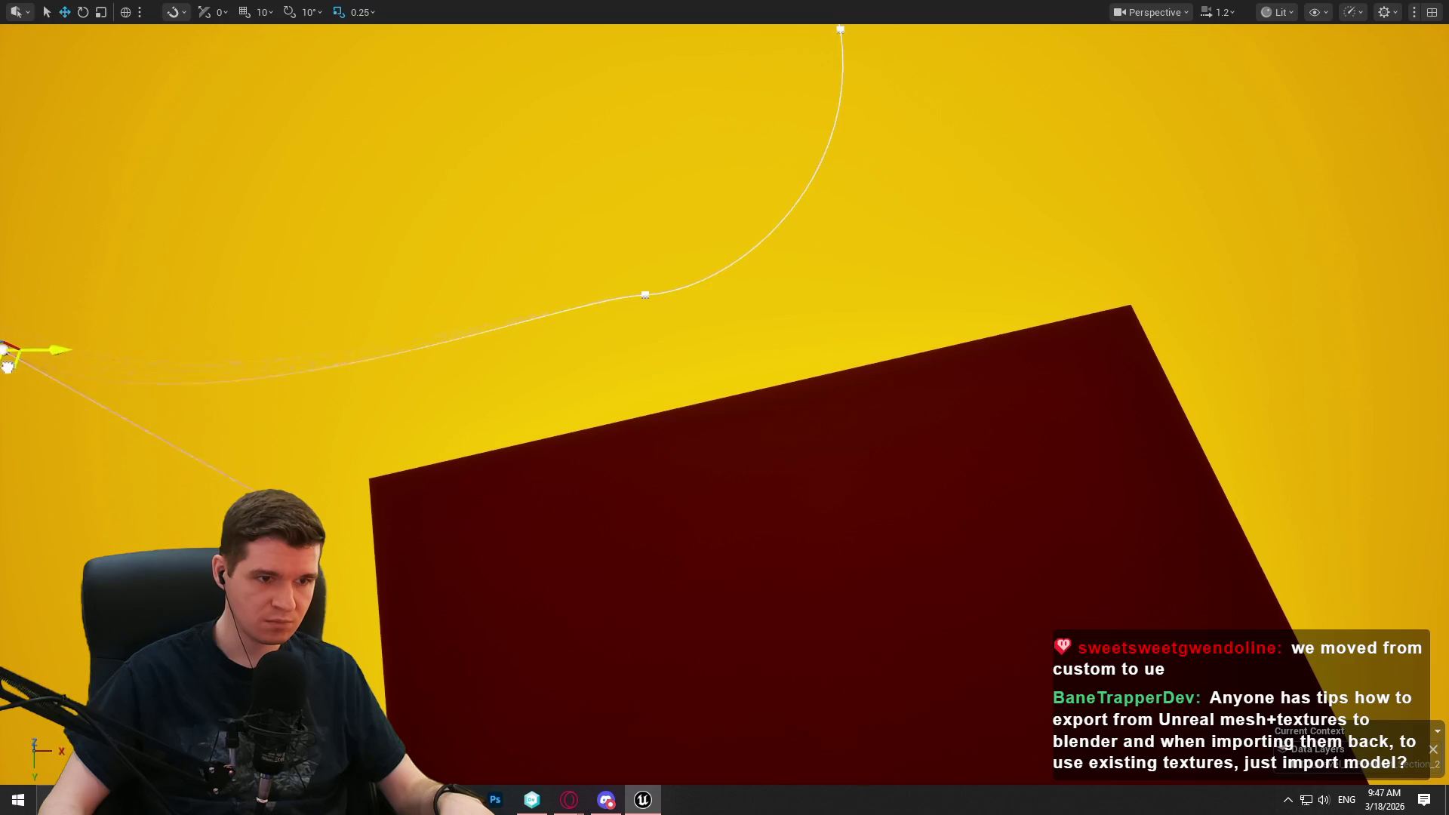
left_click(646, 295)
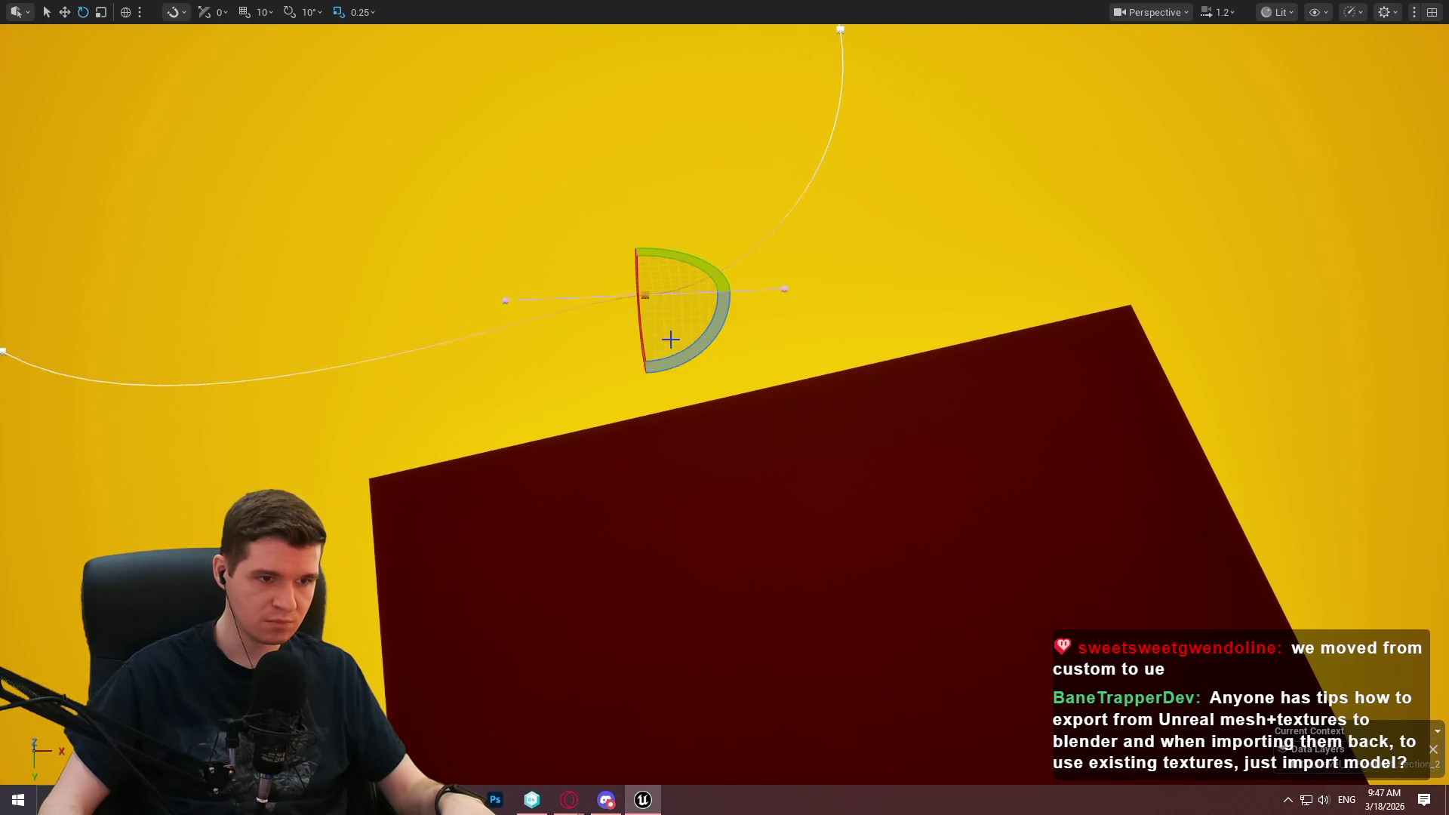
mouse_move(670, 338)
left_mouse_down()
mouse_move(558, 343)
mouse_move(683, 315)
mouse_move(717, 331)
mouse_move(678, 362)
left_mouse_up()
key("w")
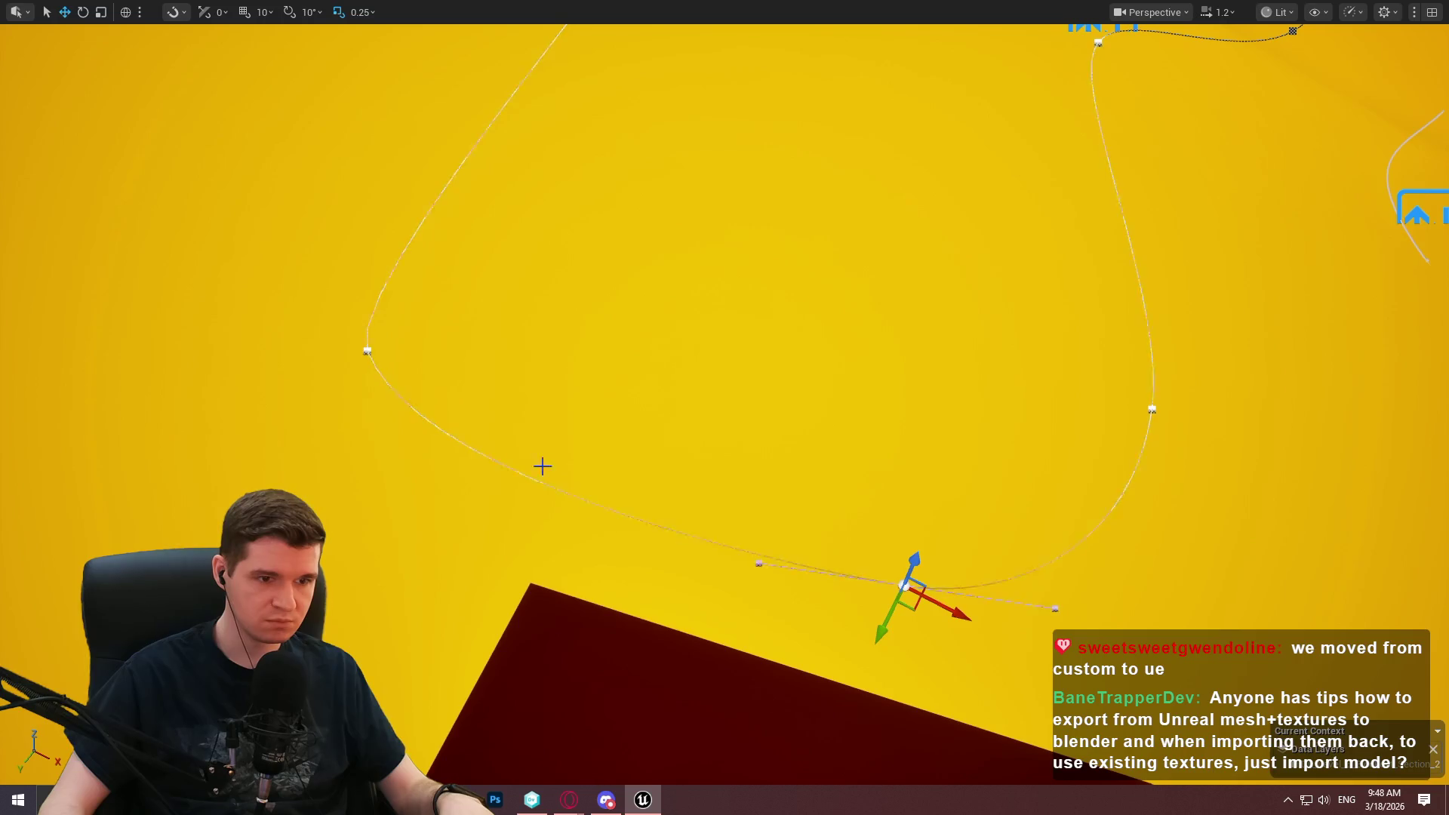
left_click(666, 544)
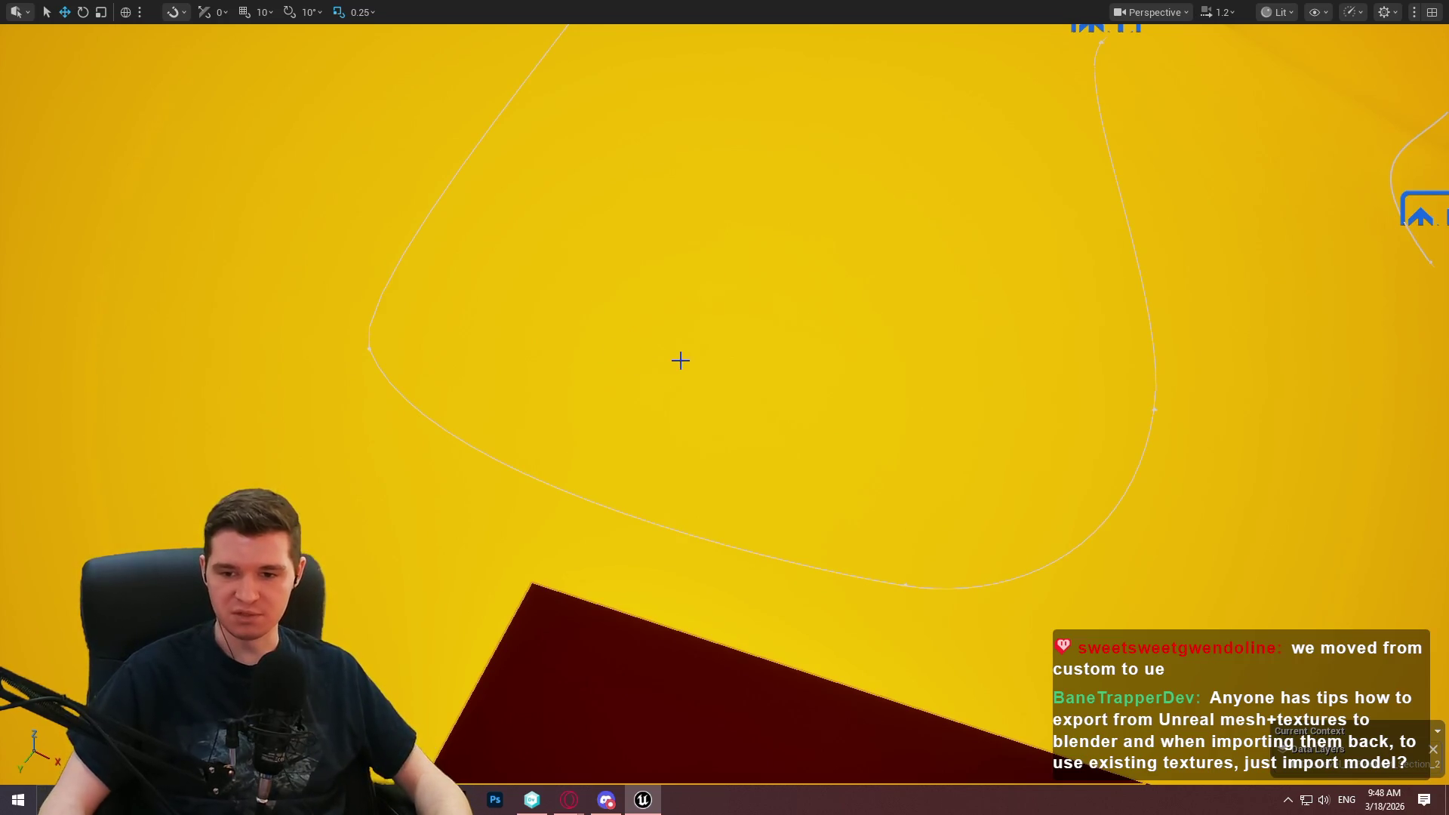
left_click_drag(714, 365, 749, 366)
Start Play From Here on the cube and dismiss the welcome message.
right_click(861, 561)
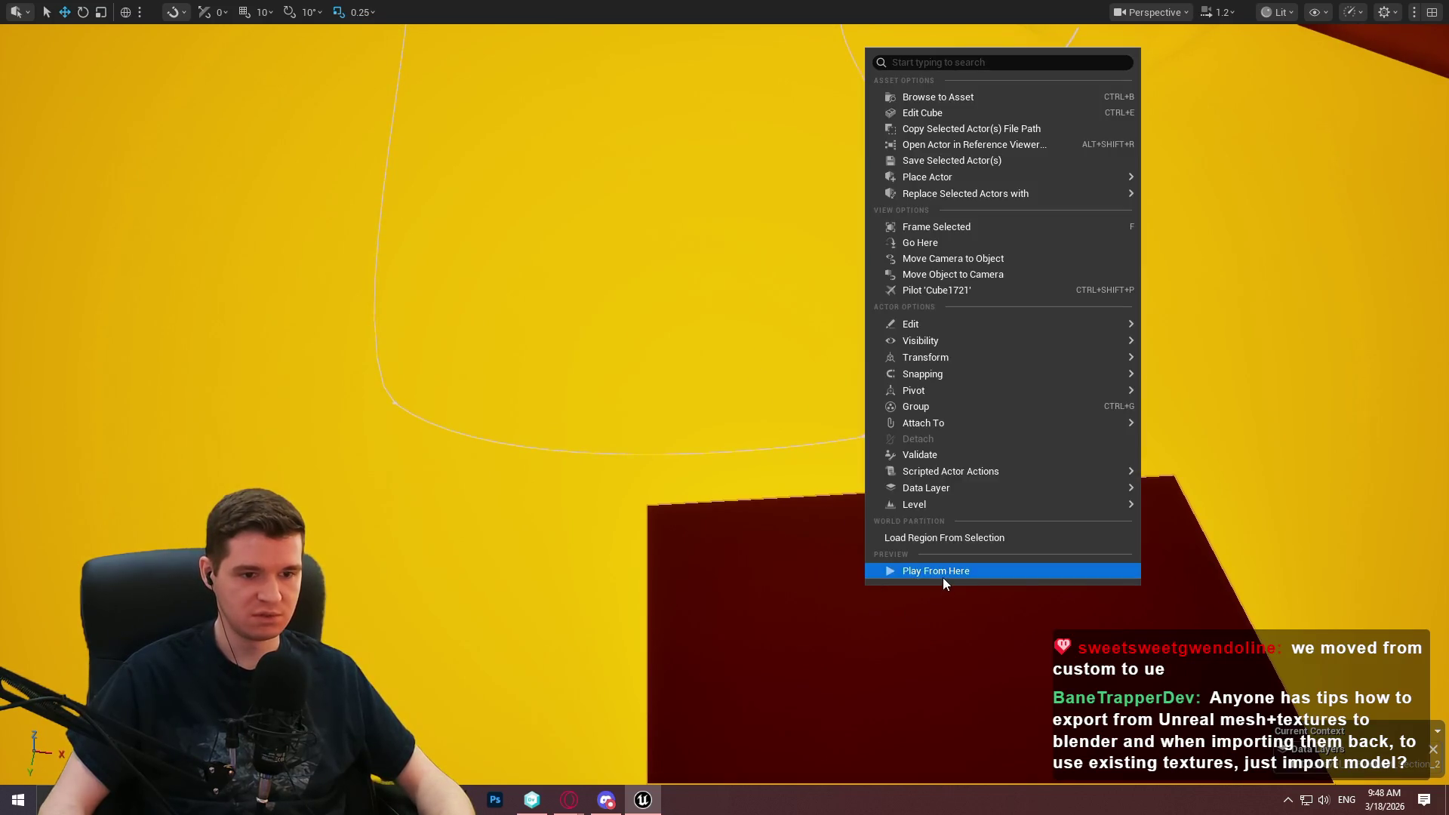
left_click(943, 577)
left_click(766, 633)
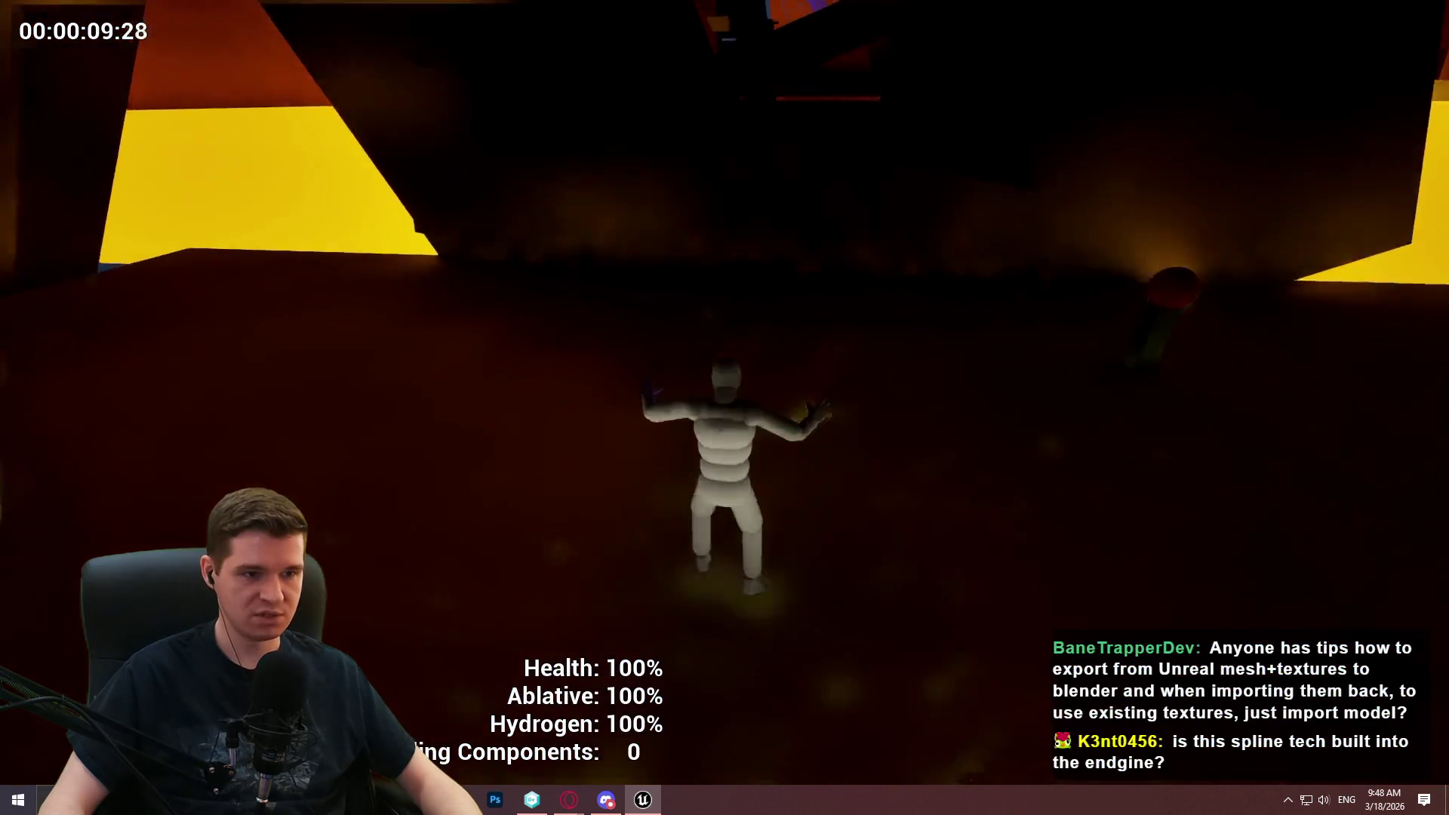
End the play test, then drag the spline's lower-curve point to swing the route wider.
key("Escape")
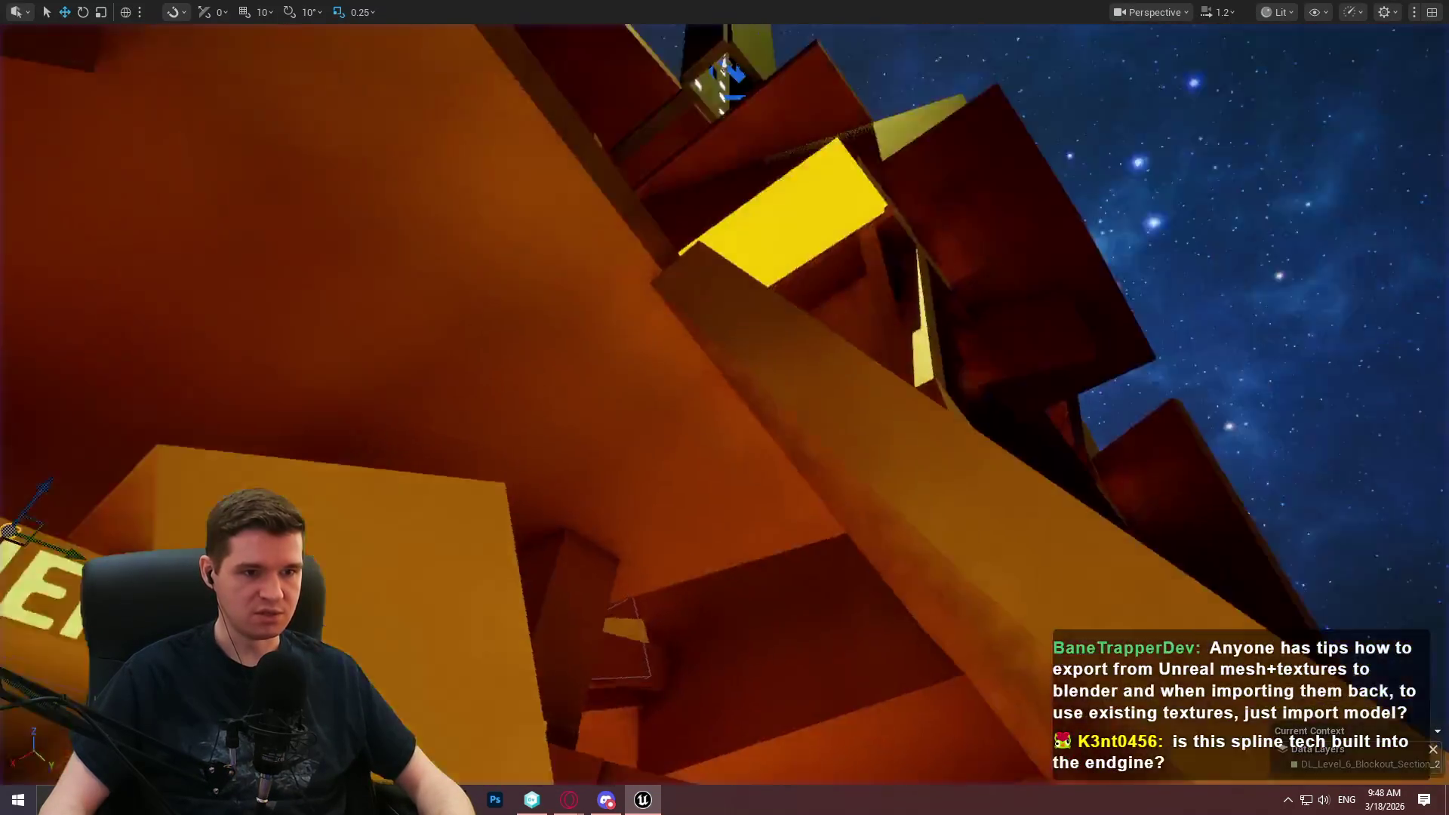
key("w")
scroll(725, 407, "up", 5)
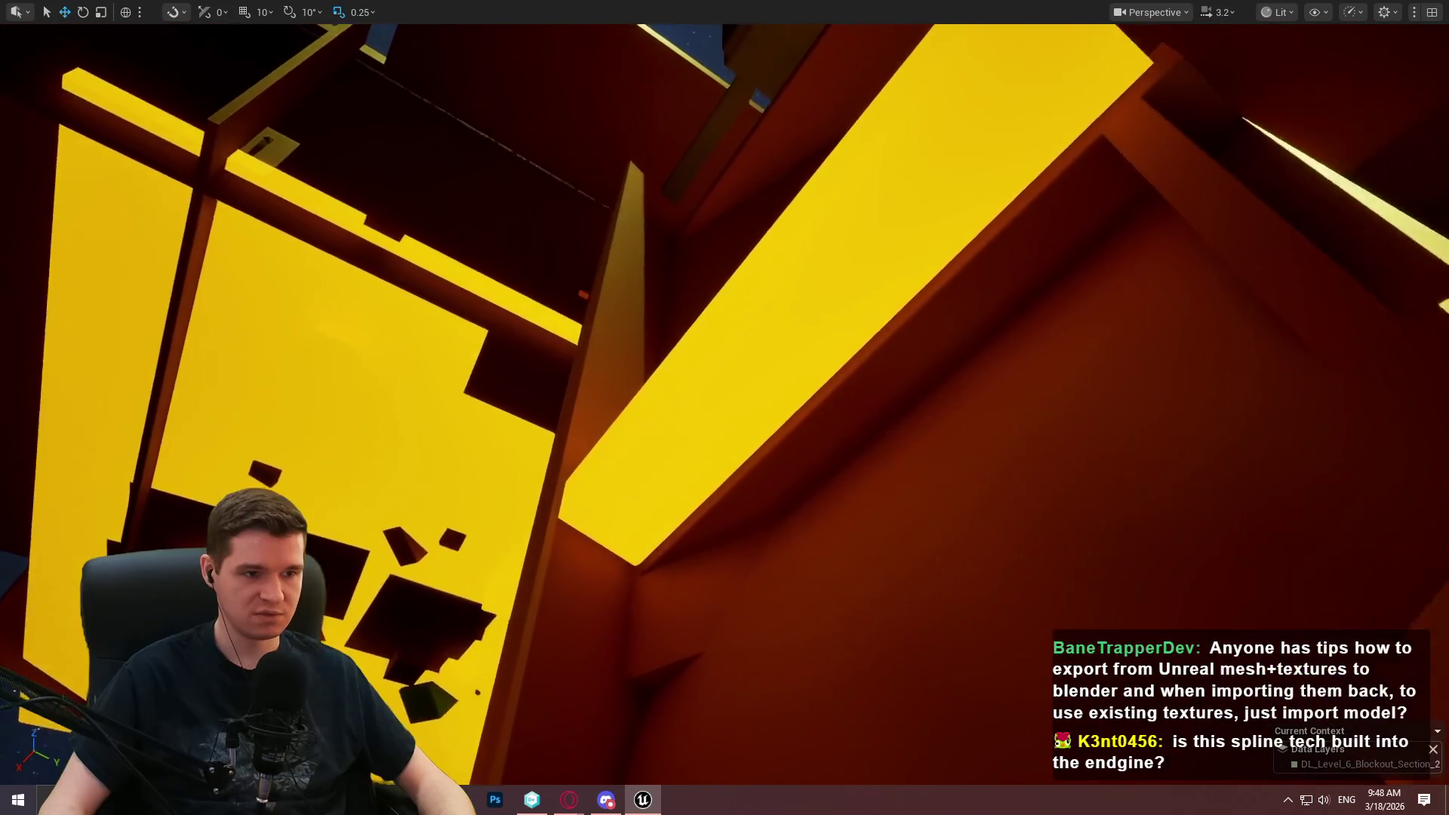
key("w")
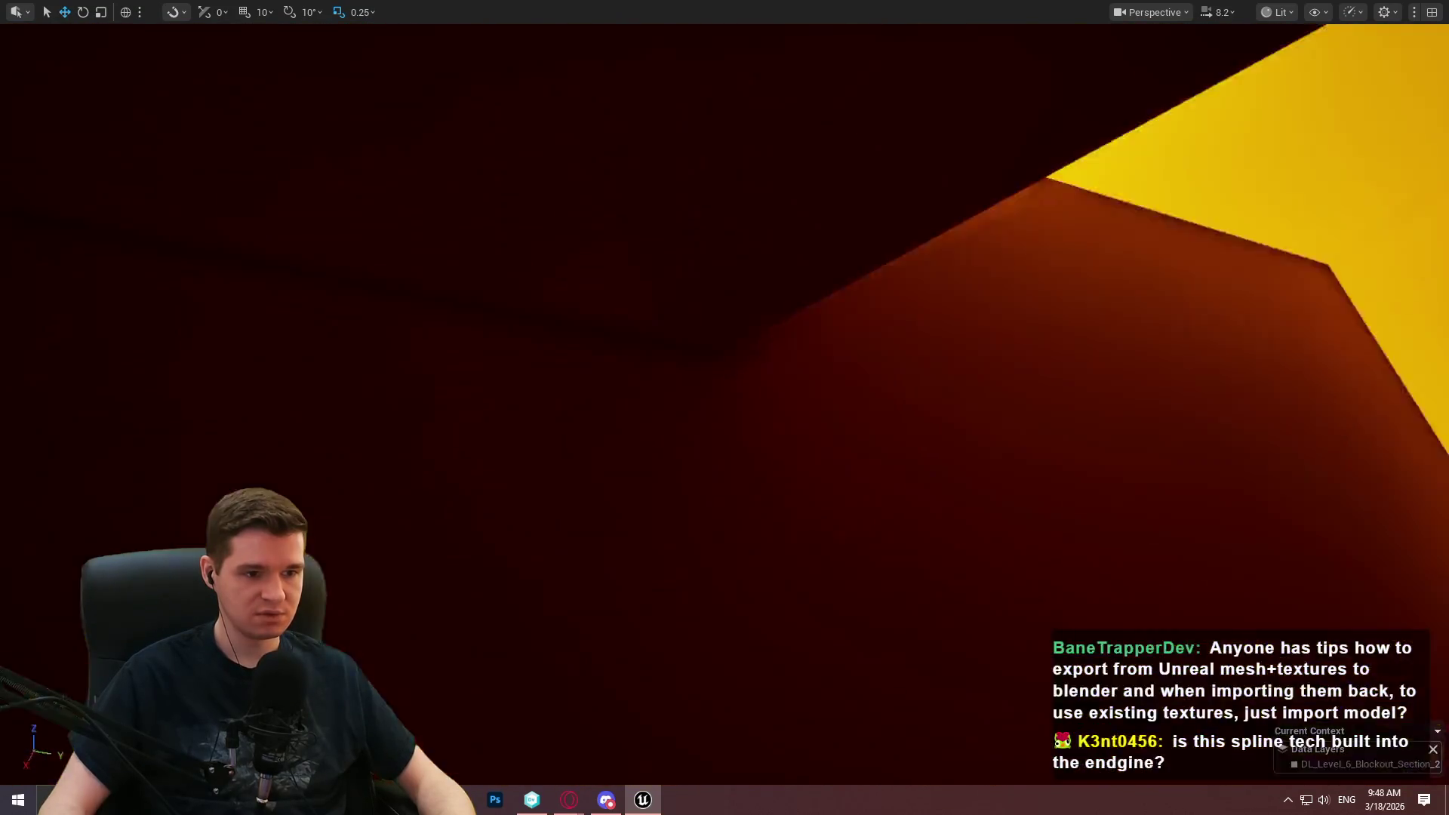
key("w")
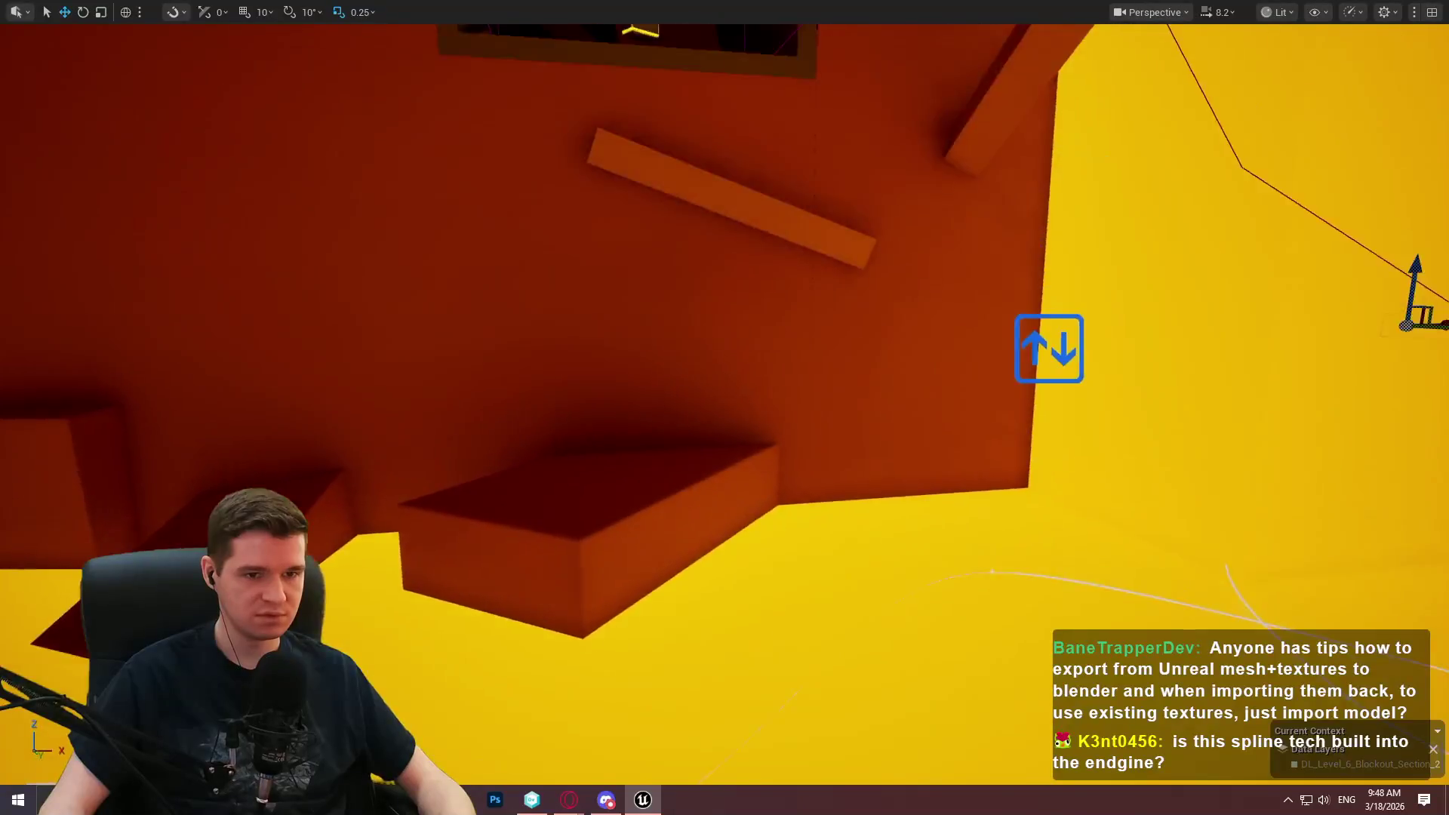
key("w")
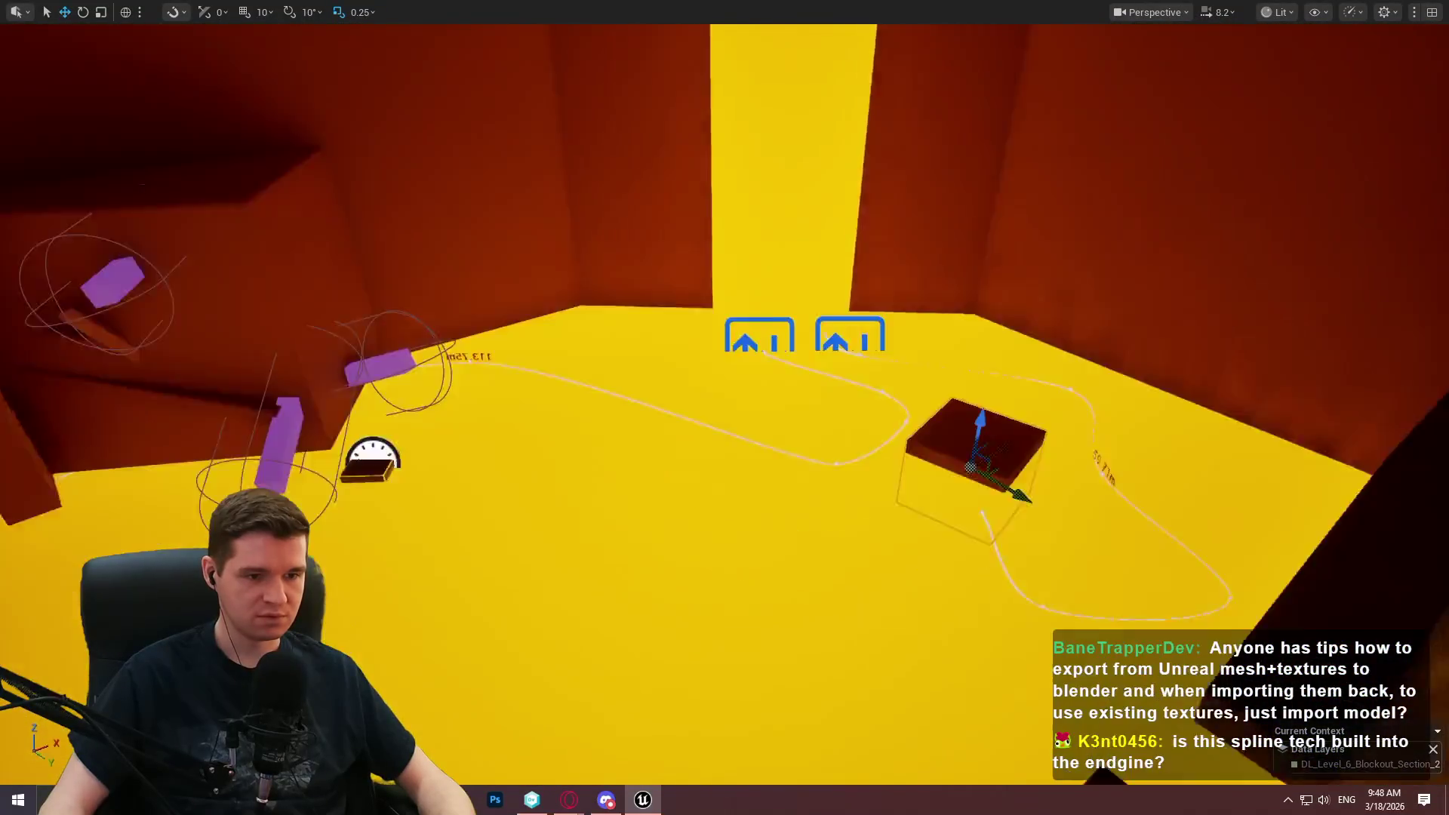
key("w")
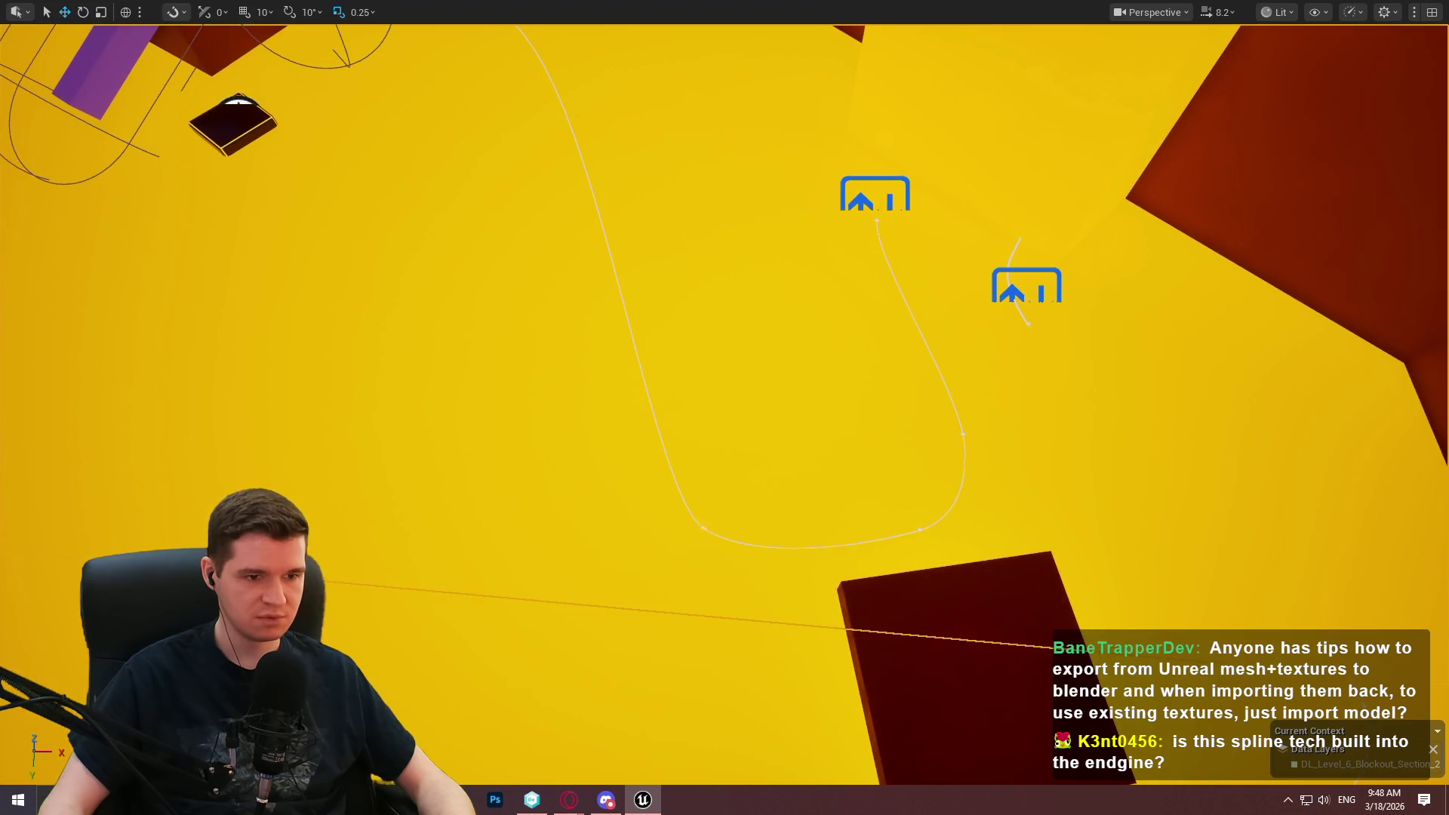
left_click(876, 210)
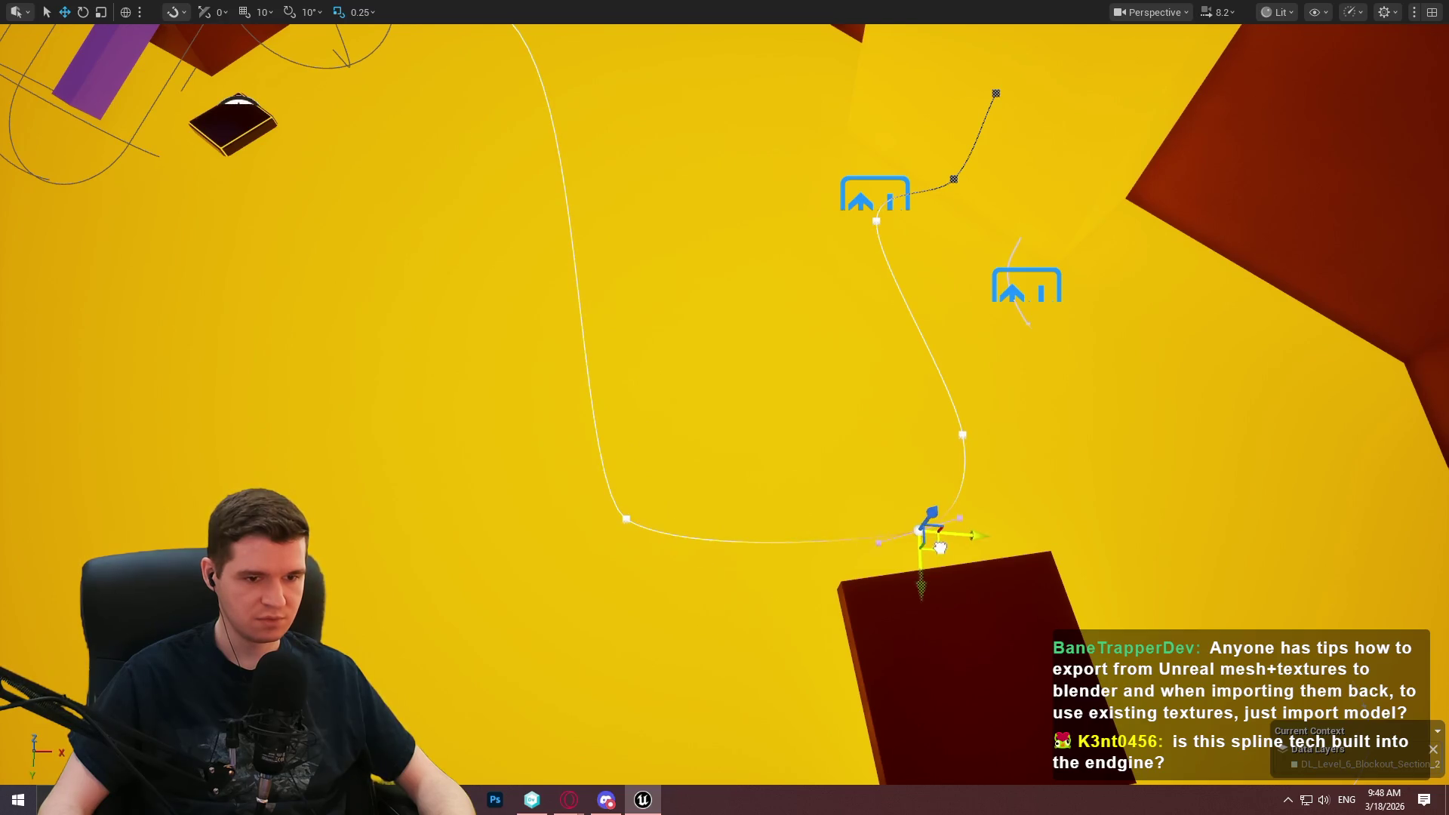
left_click(966, 437)
left_click_drag(1055, 482, 1055, 470)
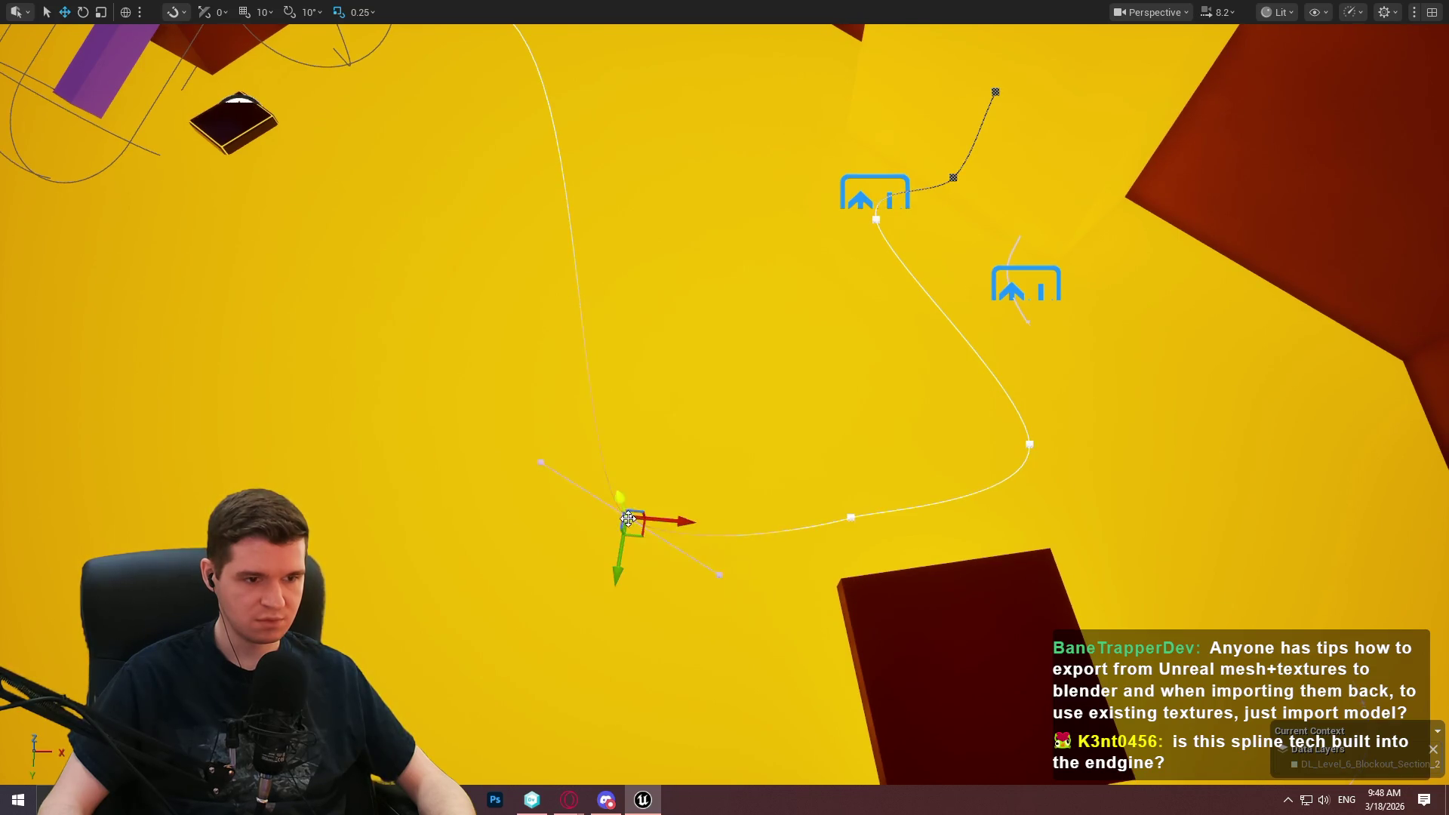
Play from the dark red box, walk forward and jump onto the floating platform, then stop.
left_click(938, 612)
right_click(939, 611)
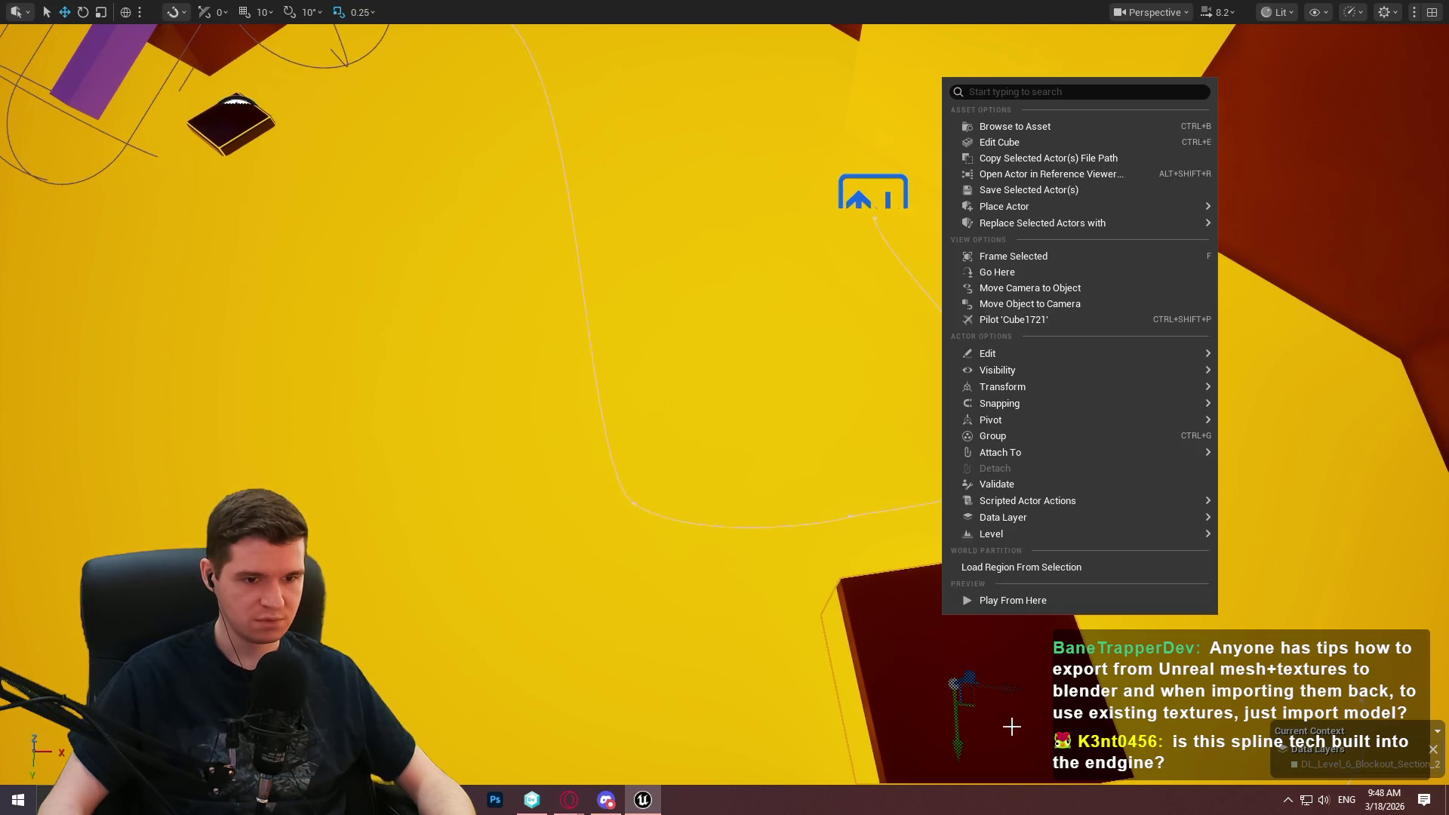
key("Escape")
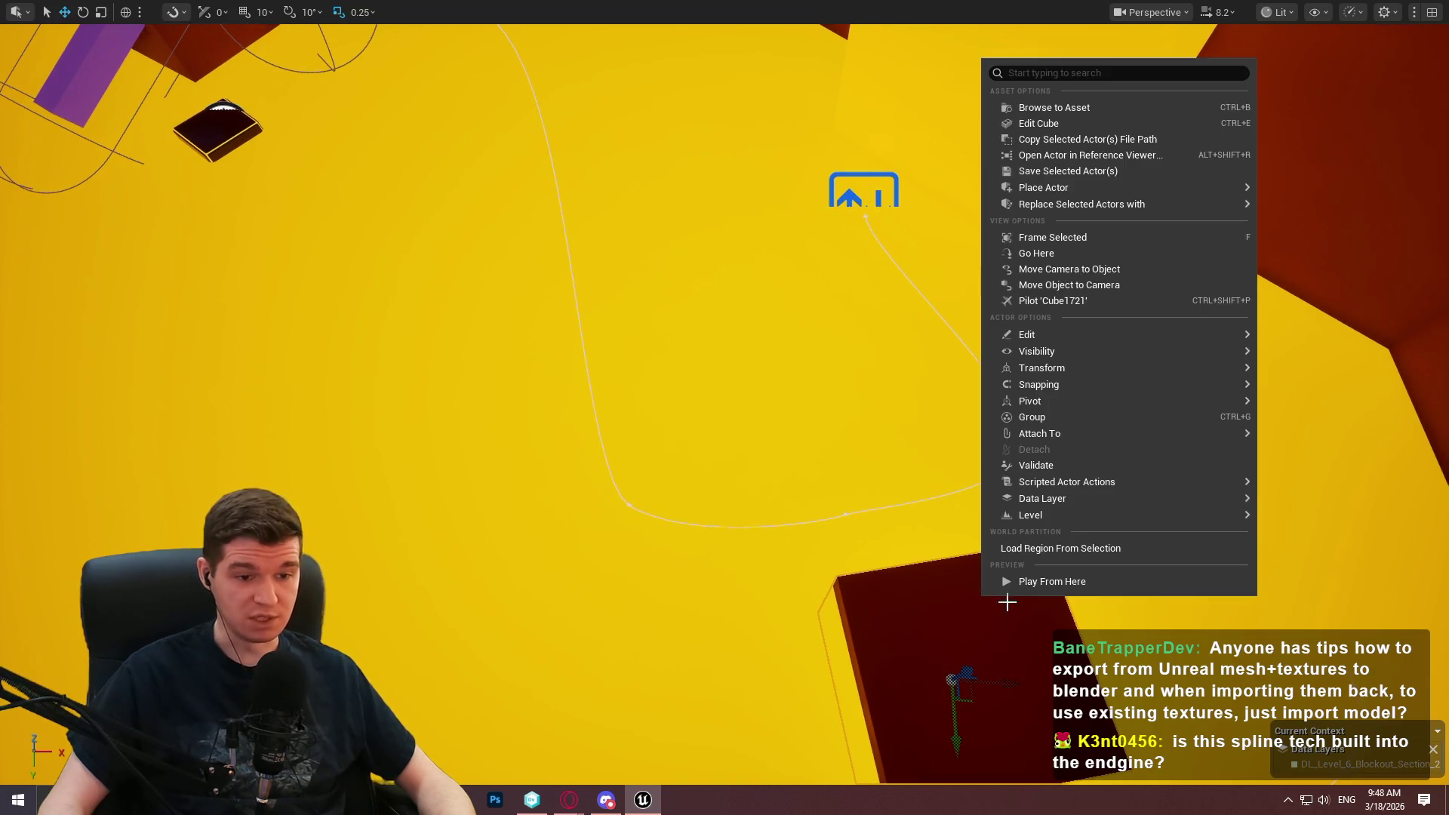
right_click(996, 600)
key("Escape")
left_click(813, 634)
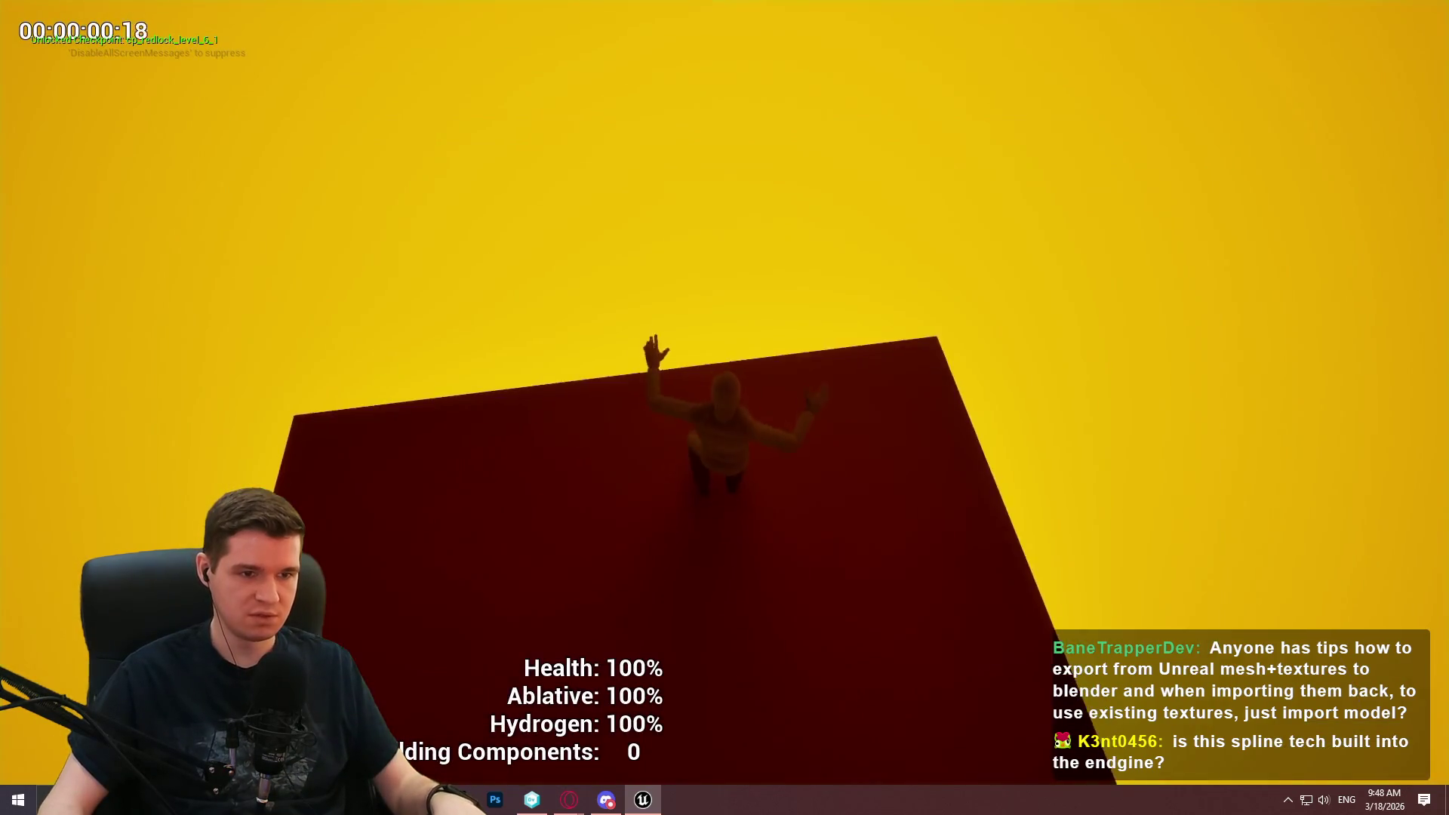
key("w")
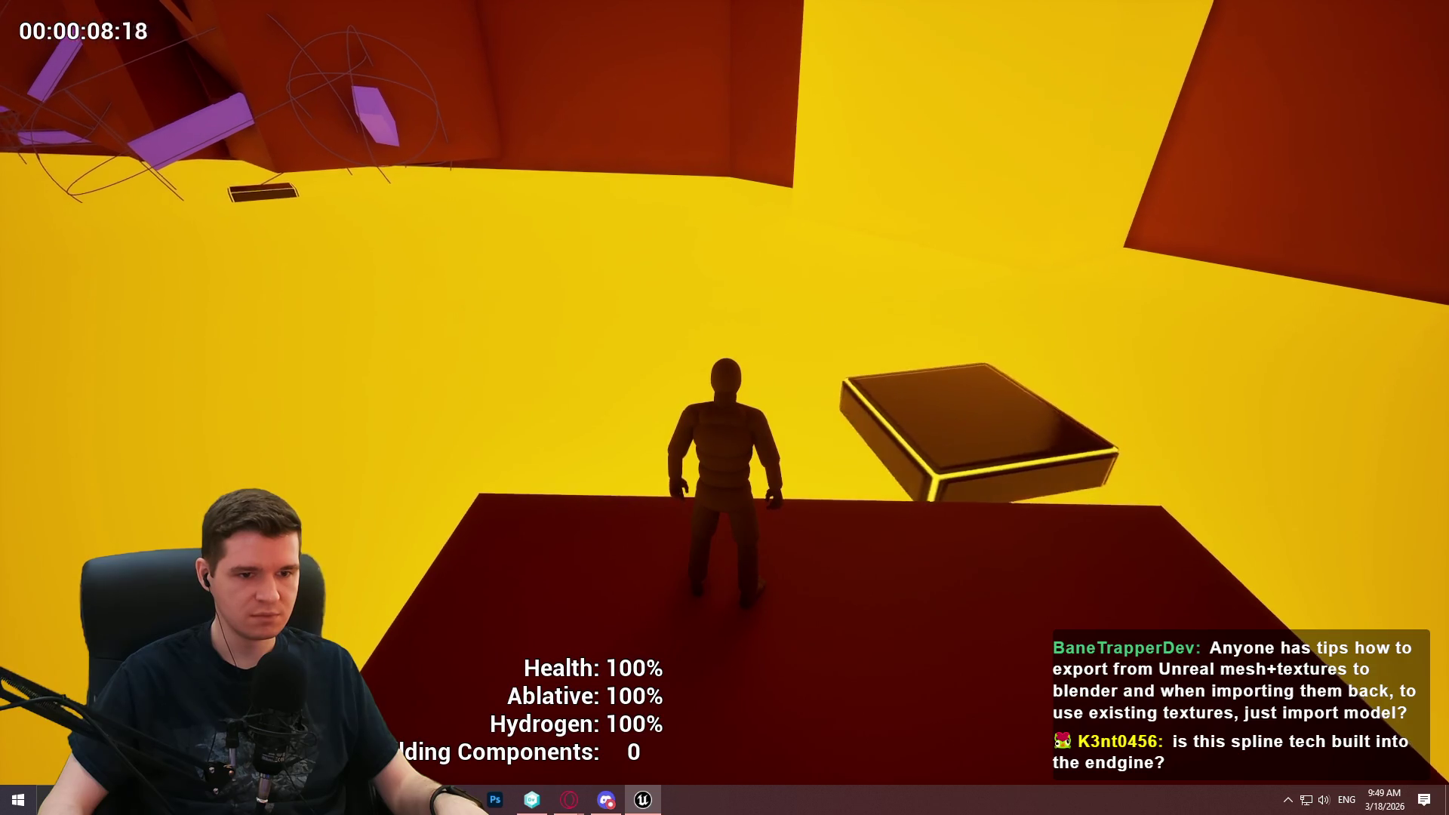
key("space")
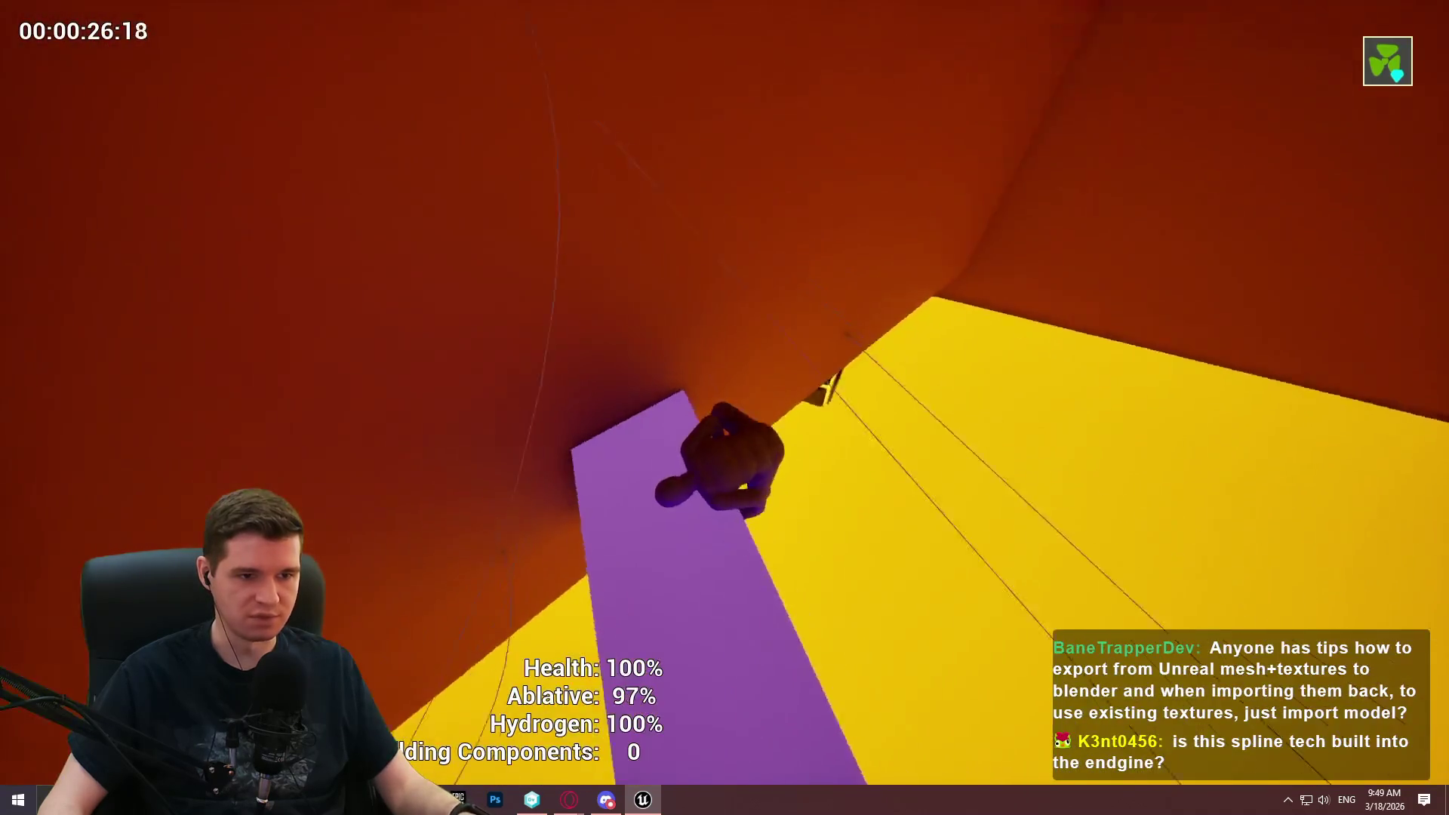
key("Escape")
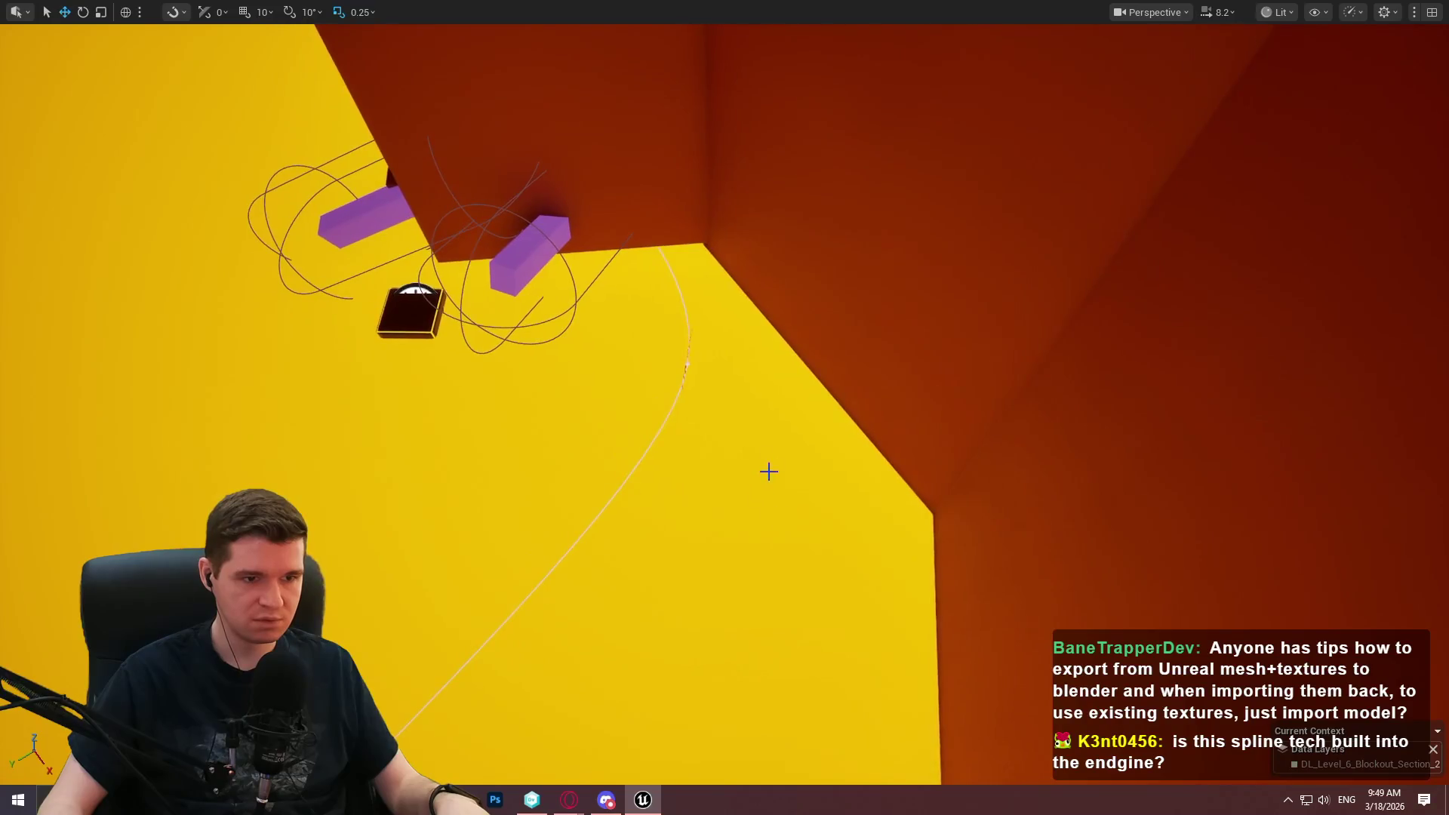
Select a point on the platform spline and rotate its tangent slightly.
left_click(683, 362)
left_click(687, 366)
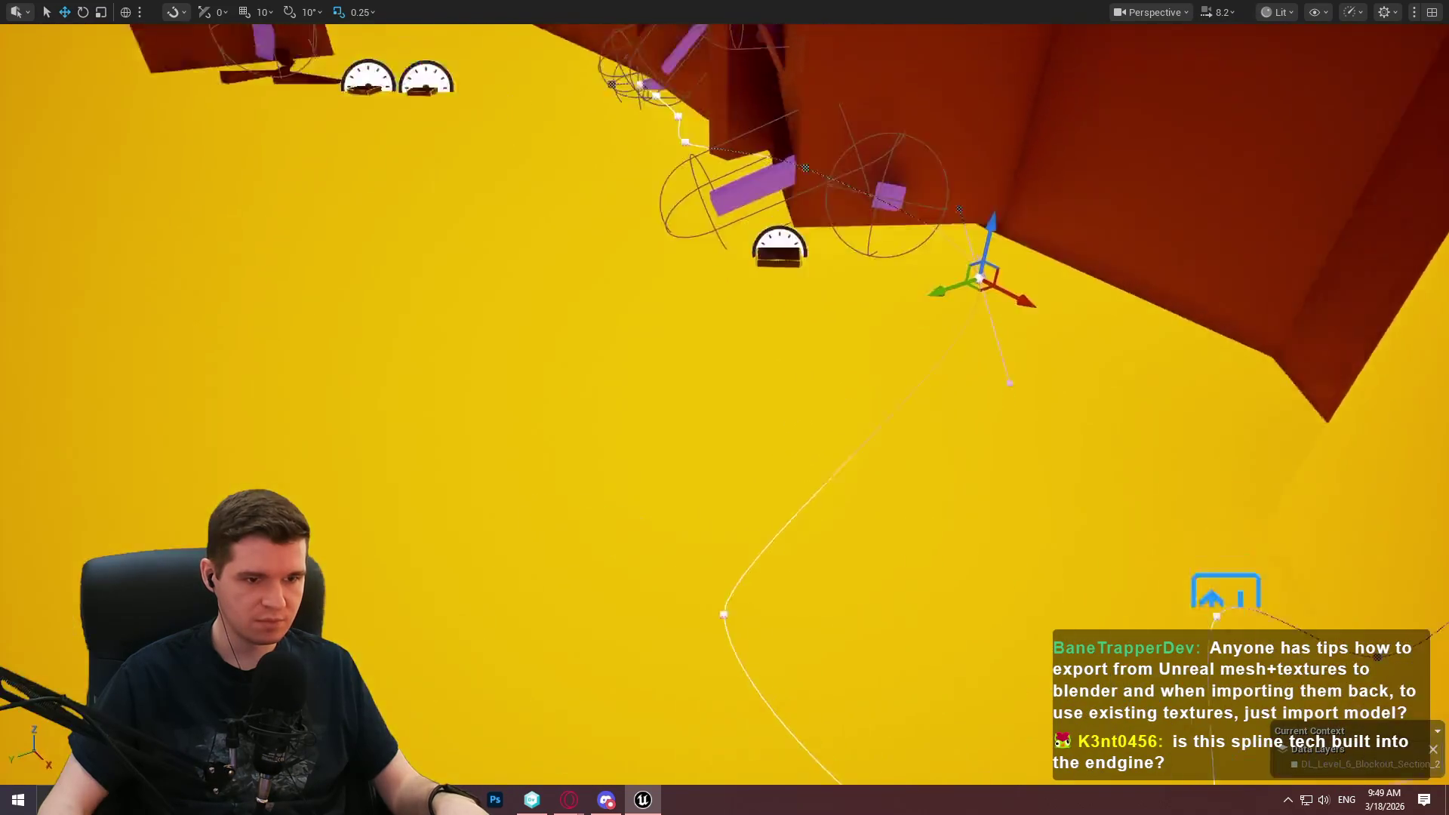
key("e")
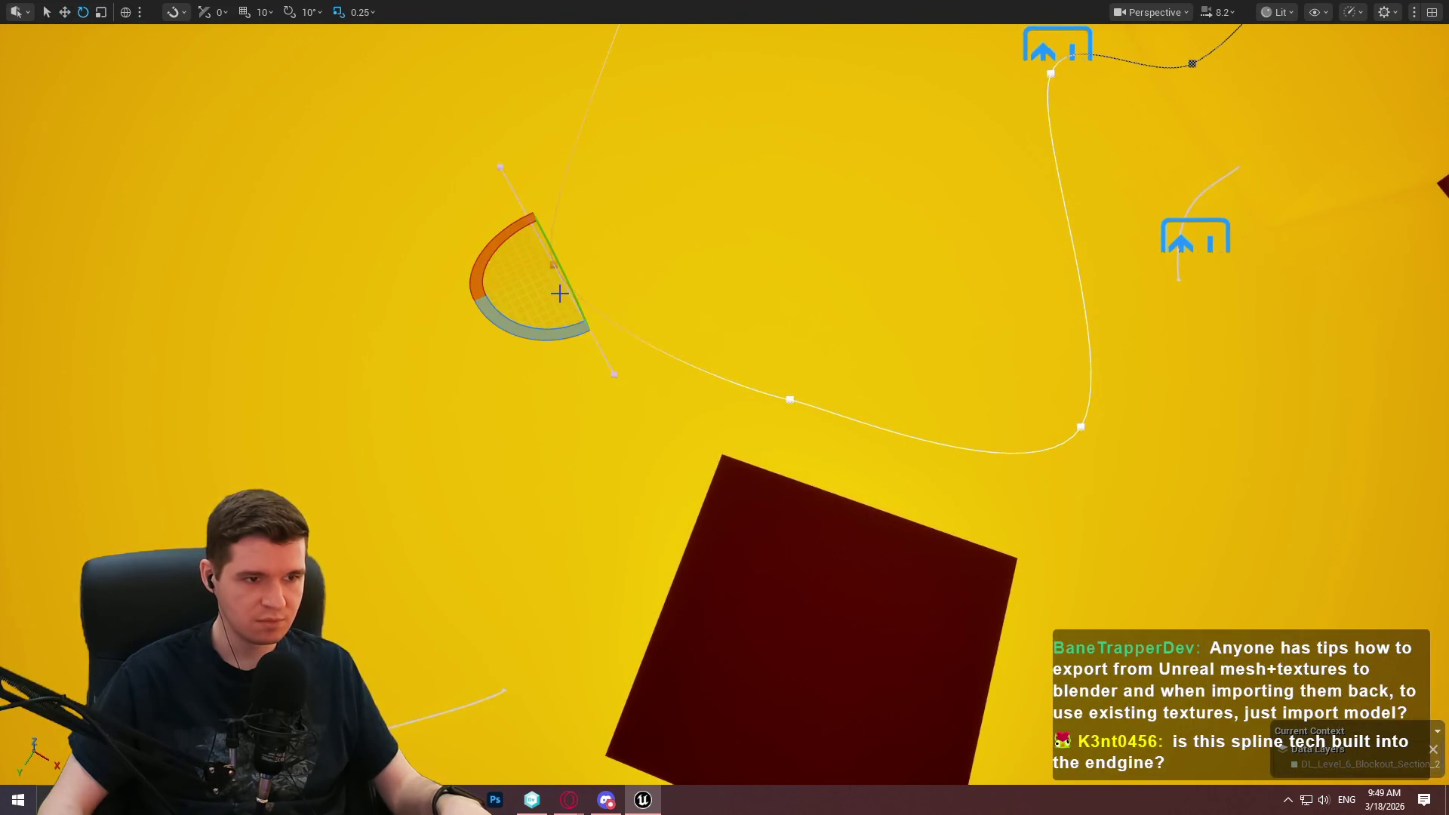
left_click_drag(556, 334, 561, 333)
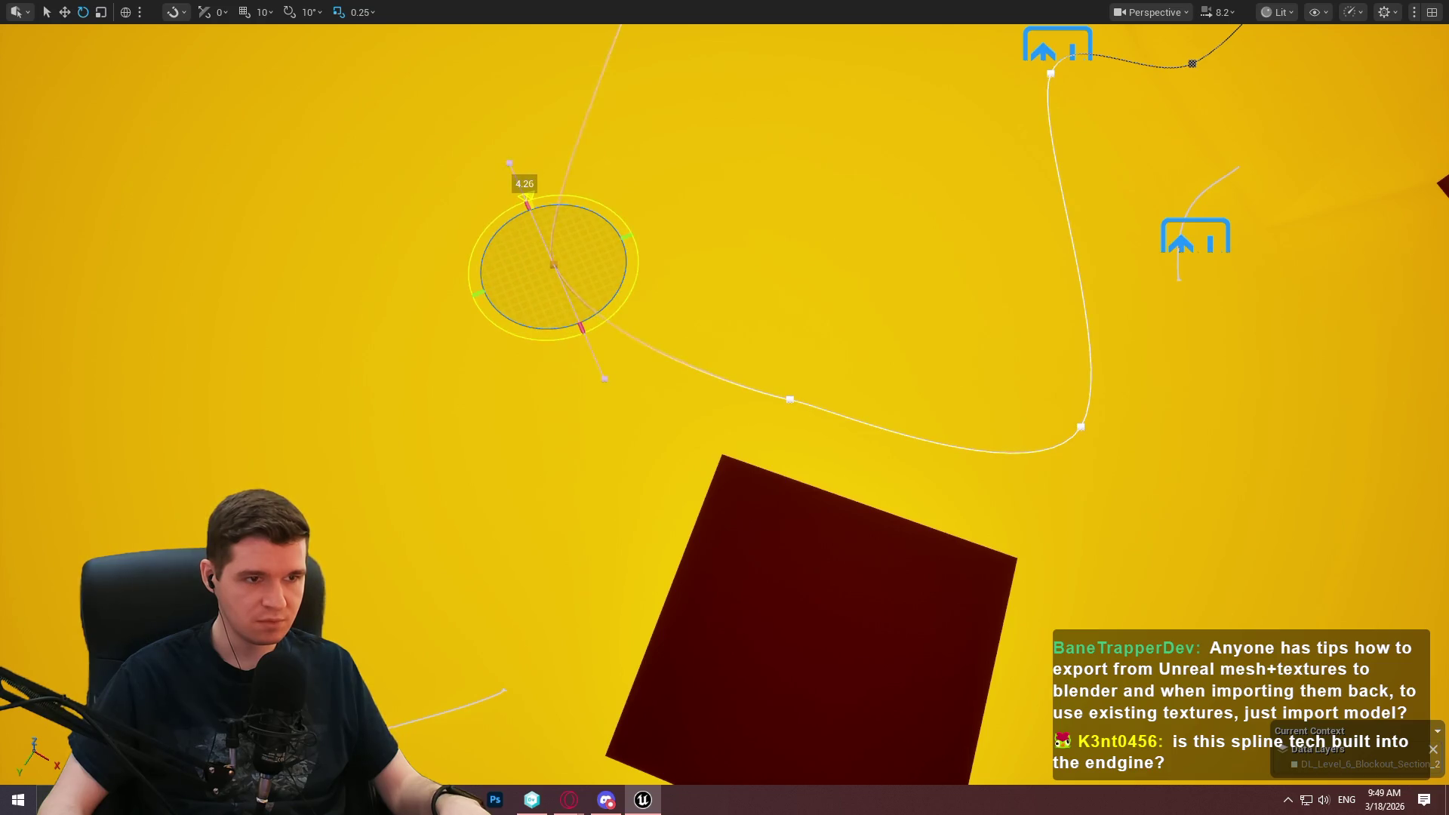
key("w")
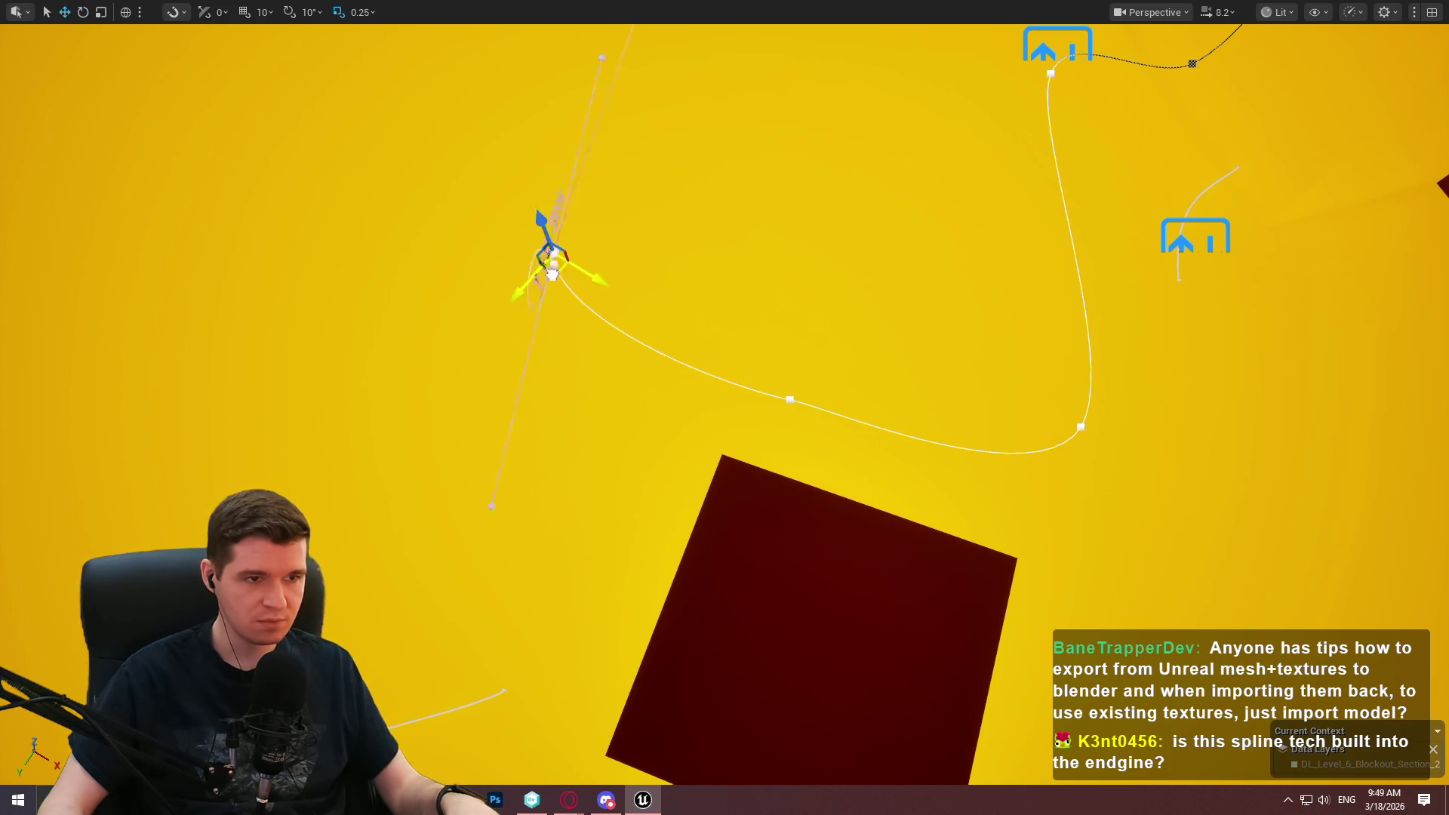
mouse_move(608, 78)
left_mouse_down()
mouse_move(565, 321)
mouse_move(582, 320)
left_mouse_up()
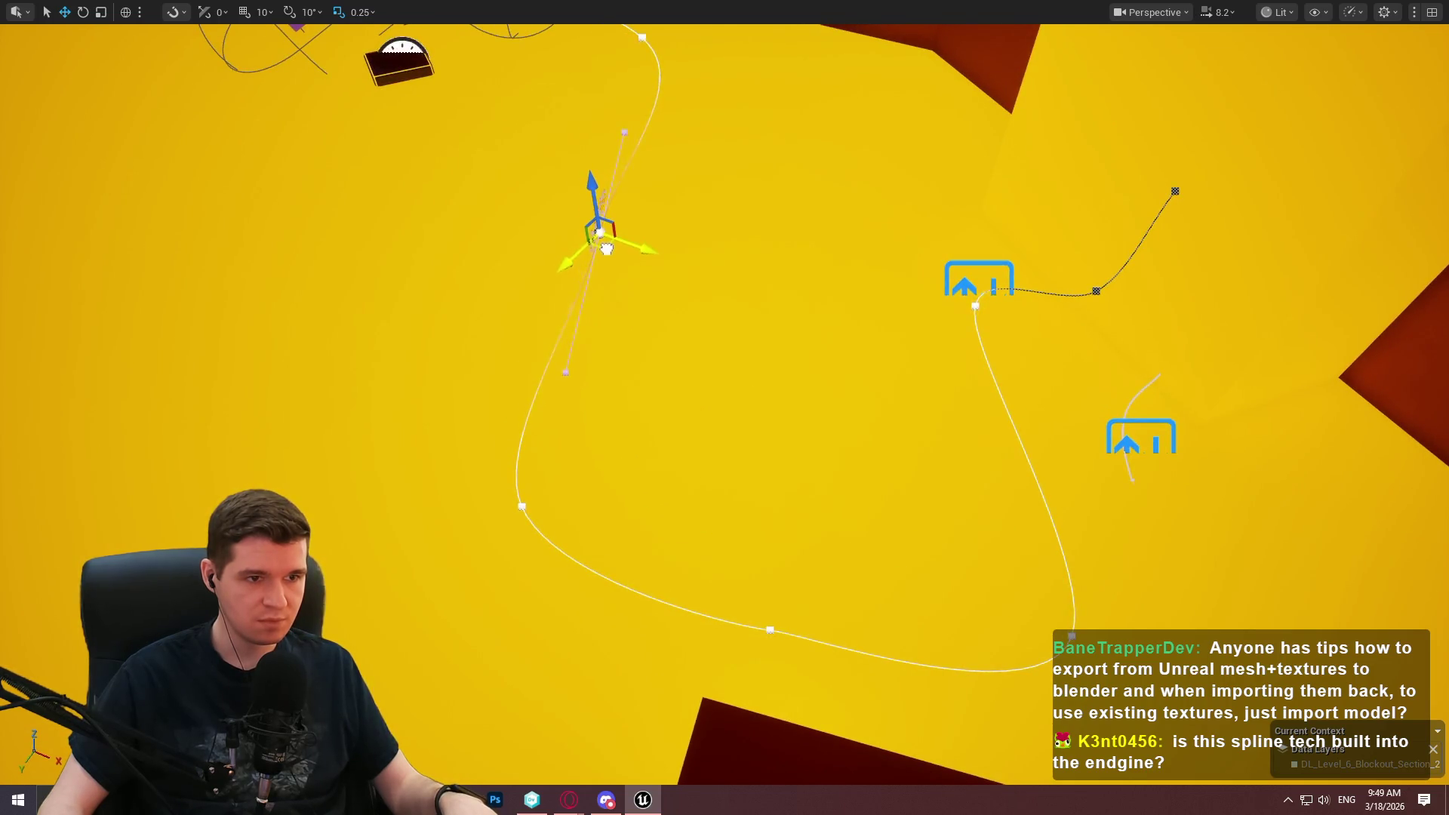
Rotate the upper point's tangent about 4°, the lower point's about 8°, and nudge the end point's tangent.
key("e")
left_click_drag(626, 270, 635, 268)
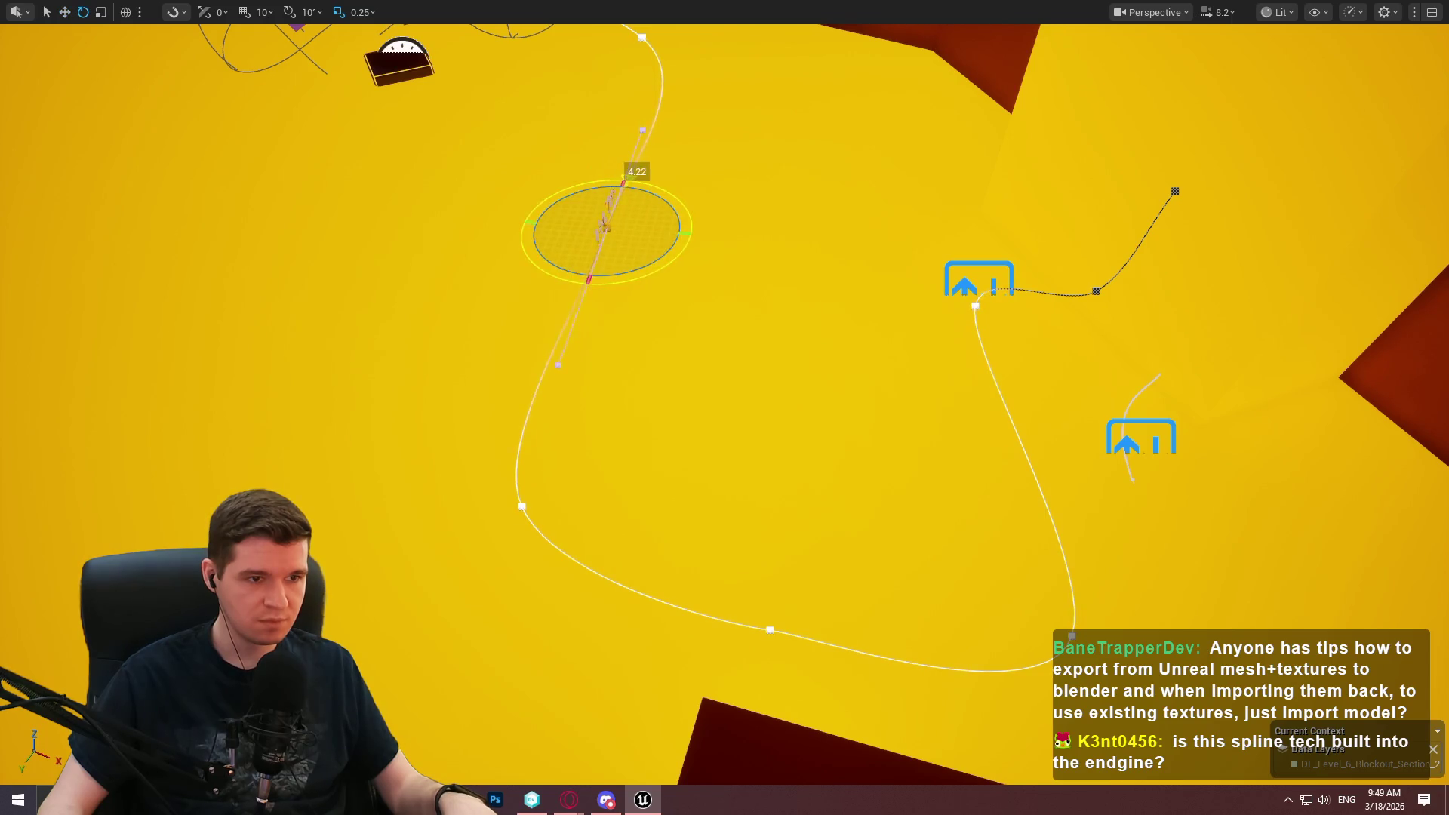
left_click(532, 507)
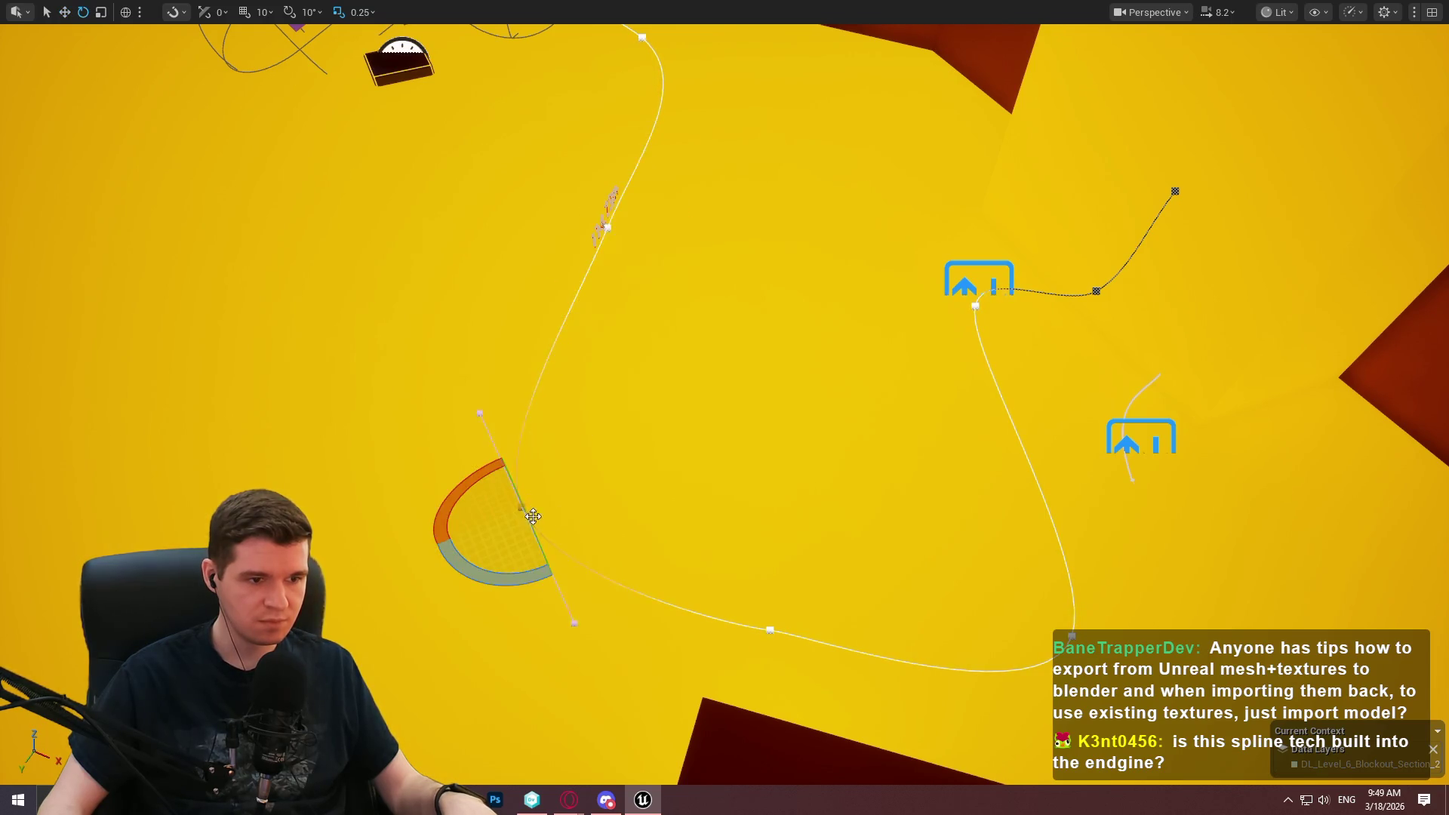
left_click(770, 629)
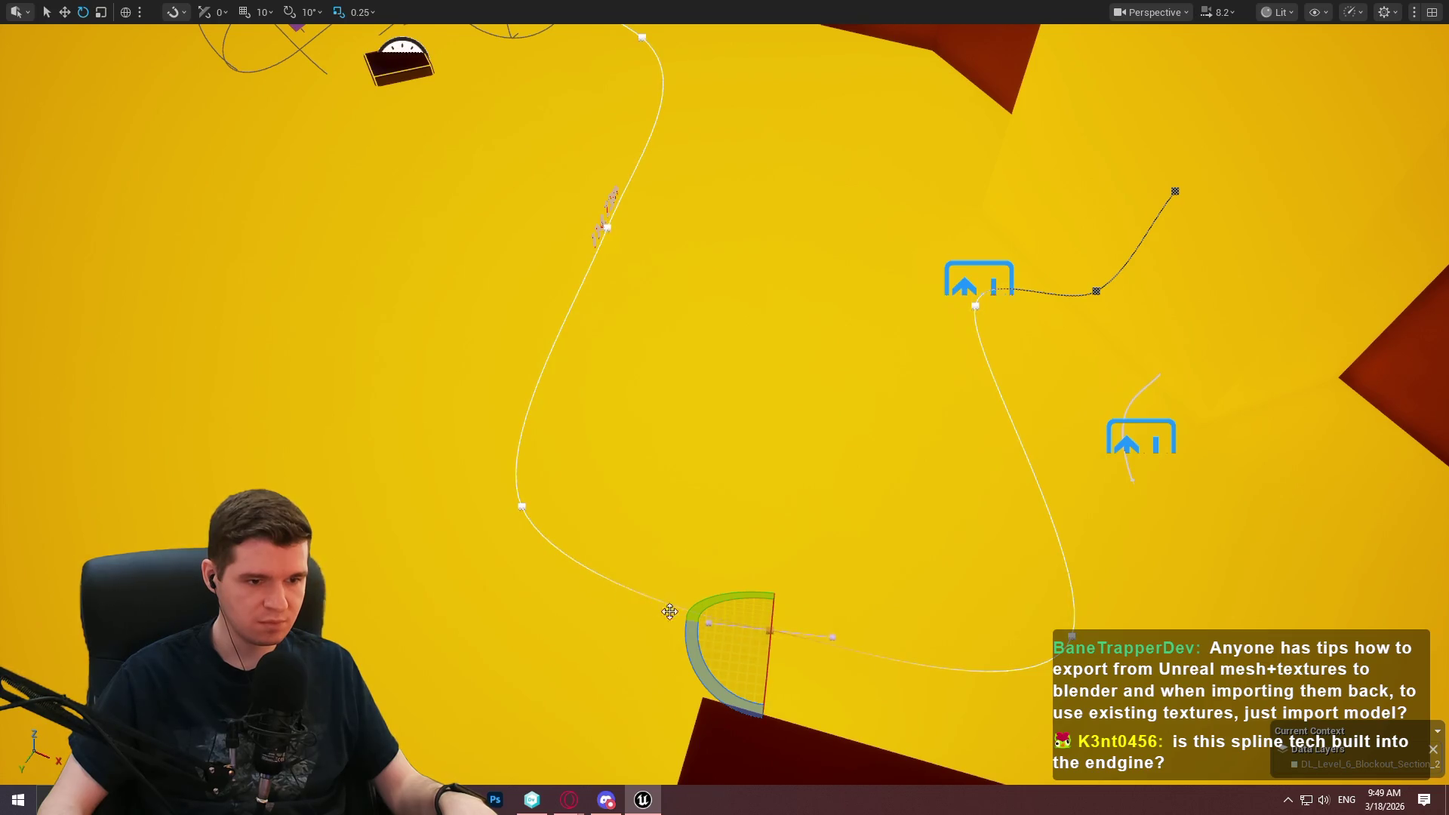
left_click_drag(691, 630, 687, 604)
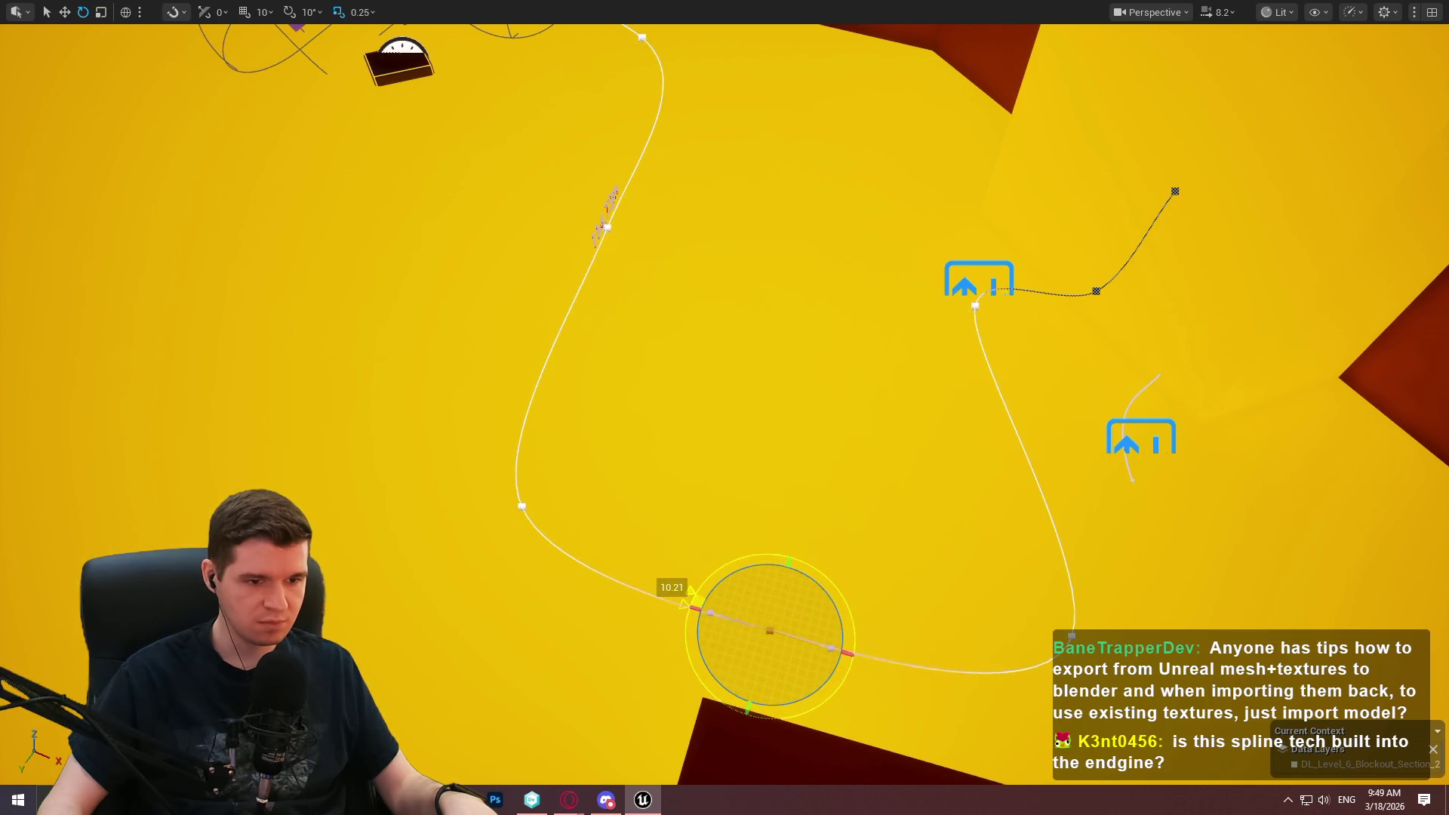
left_click(1065, 636)
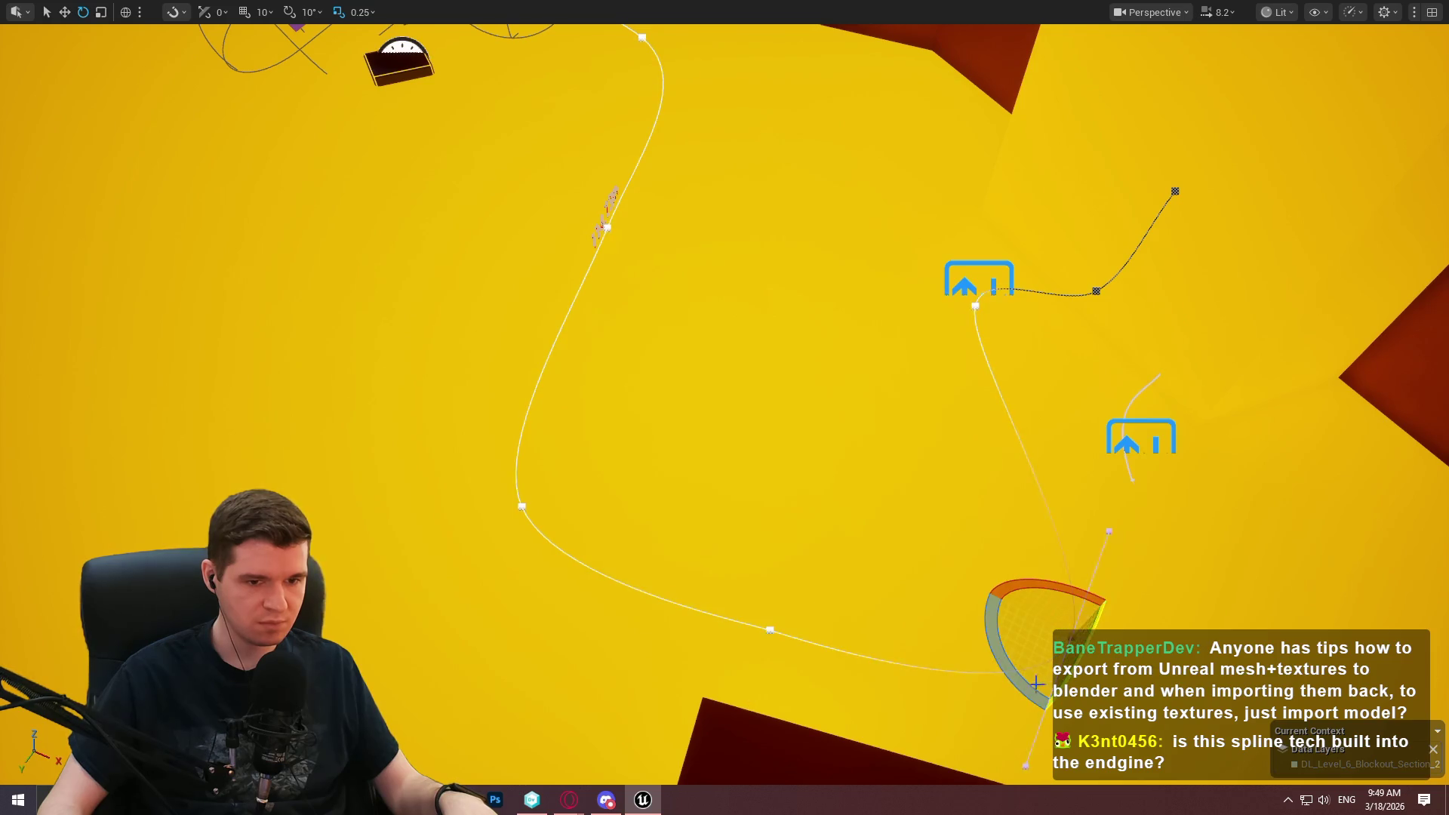
mouse_move(1037, 683)
left_mouse_down()
mouse_move(1034, 709)
mouse_move(1099, 604)
left_mouse_up()
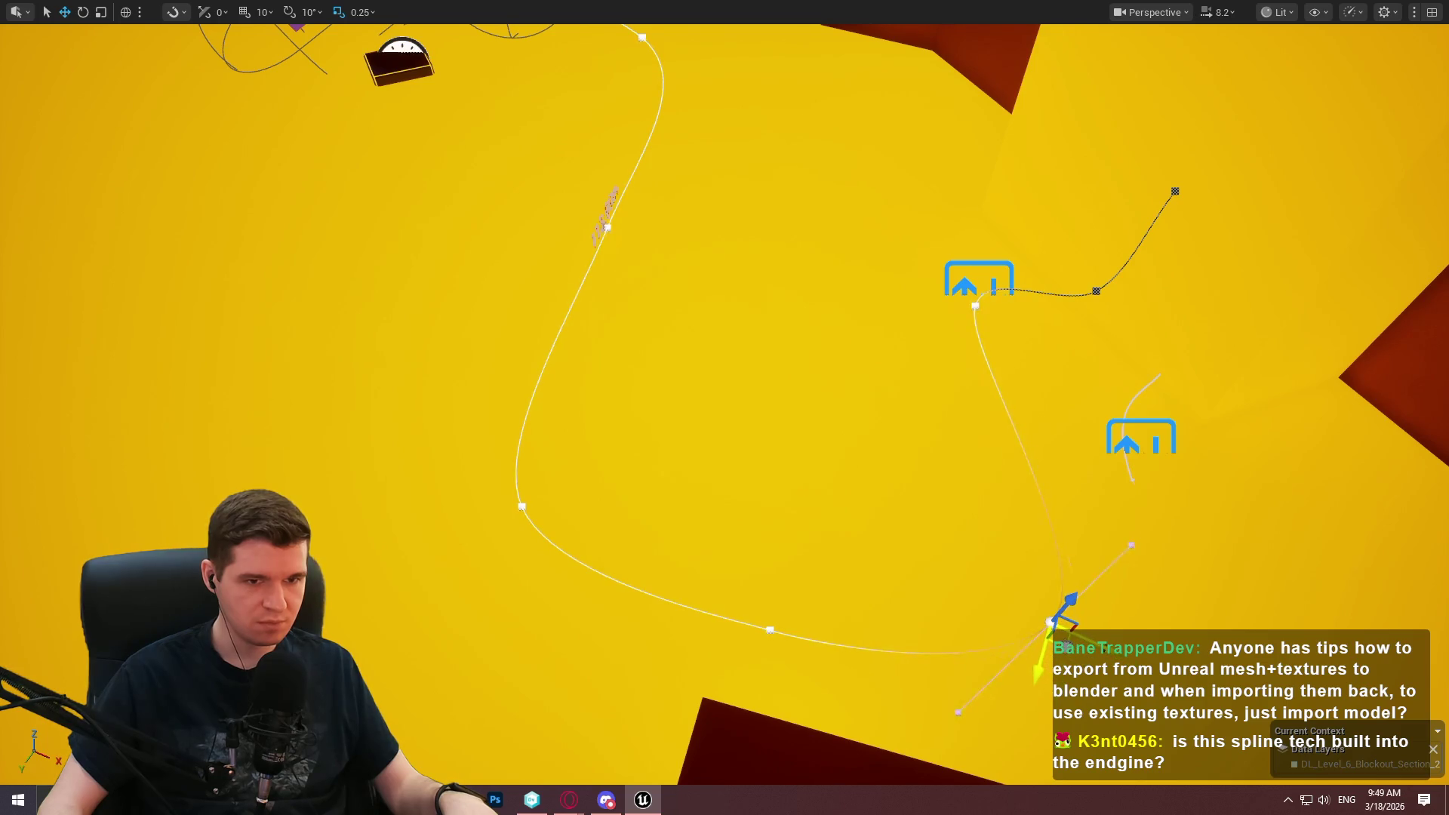
right_click(830, 124)
Start Play From Here on the dark red box and turn the camera toward the moving platforms.
left_click(889, 558)
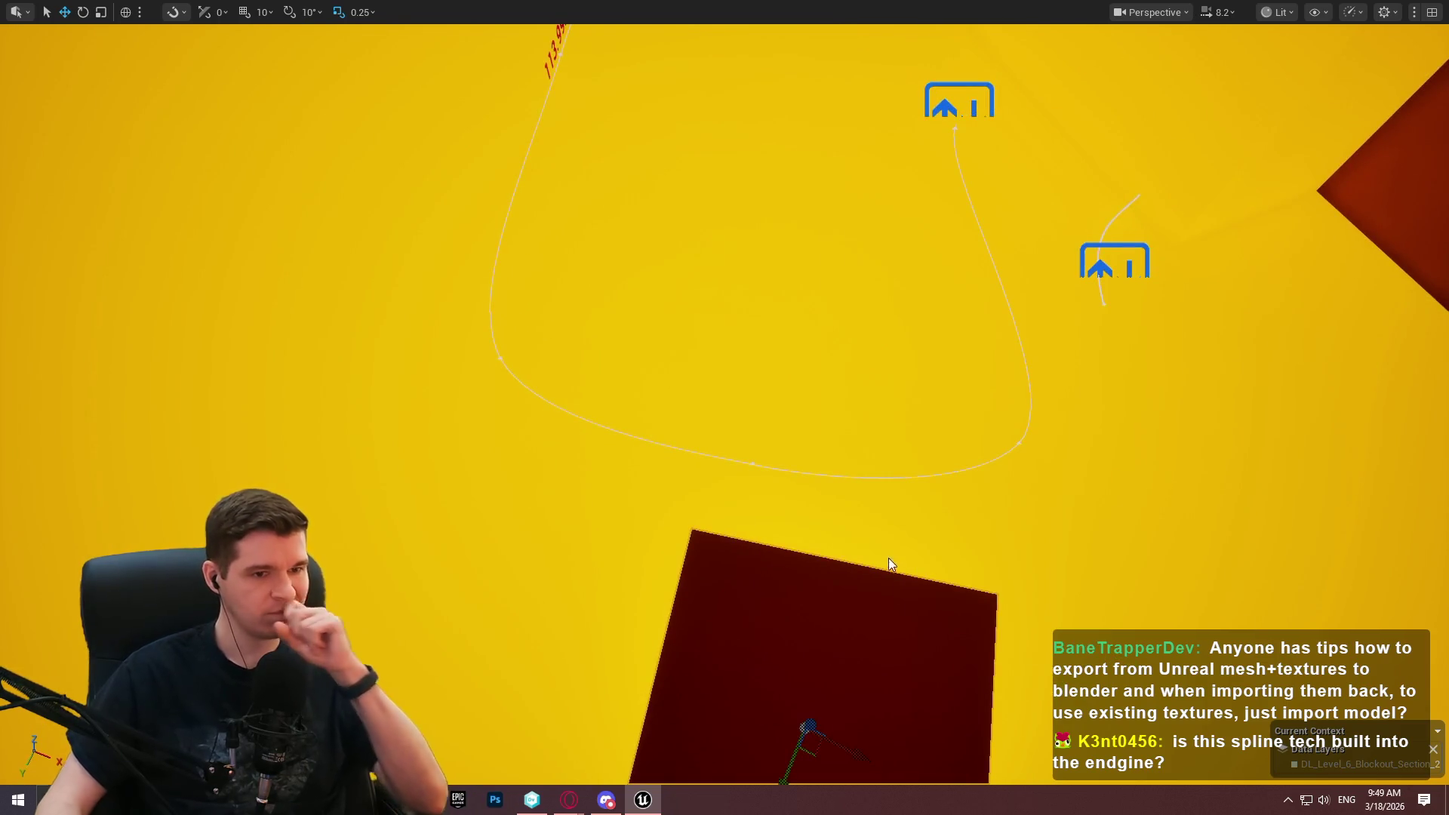
key("alt+p")
left_click(724, 637)
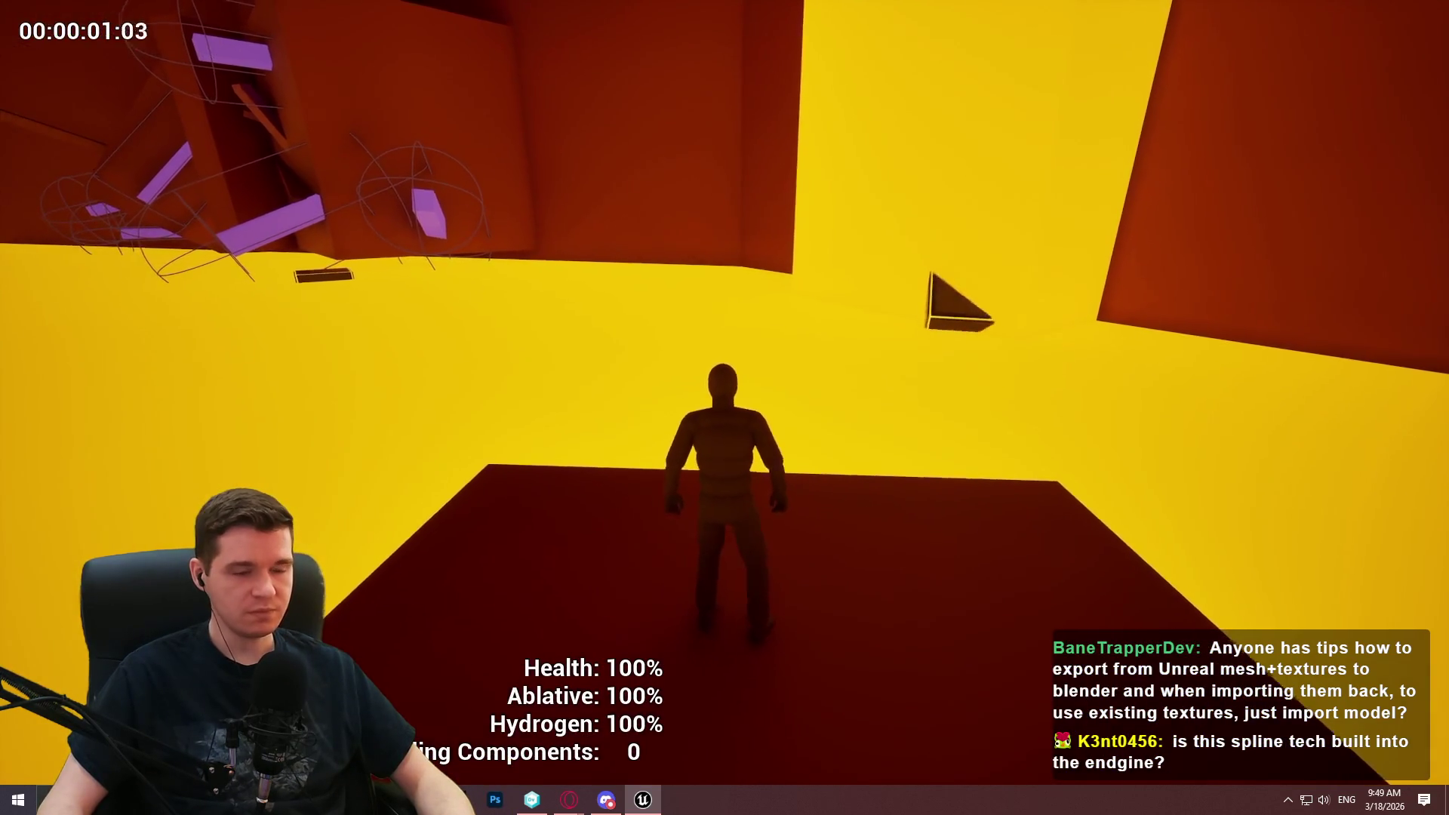
key("w")
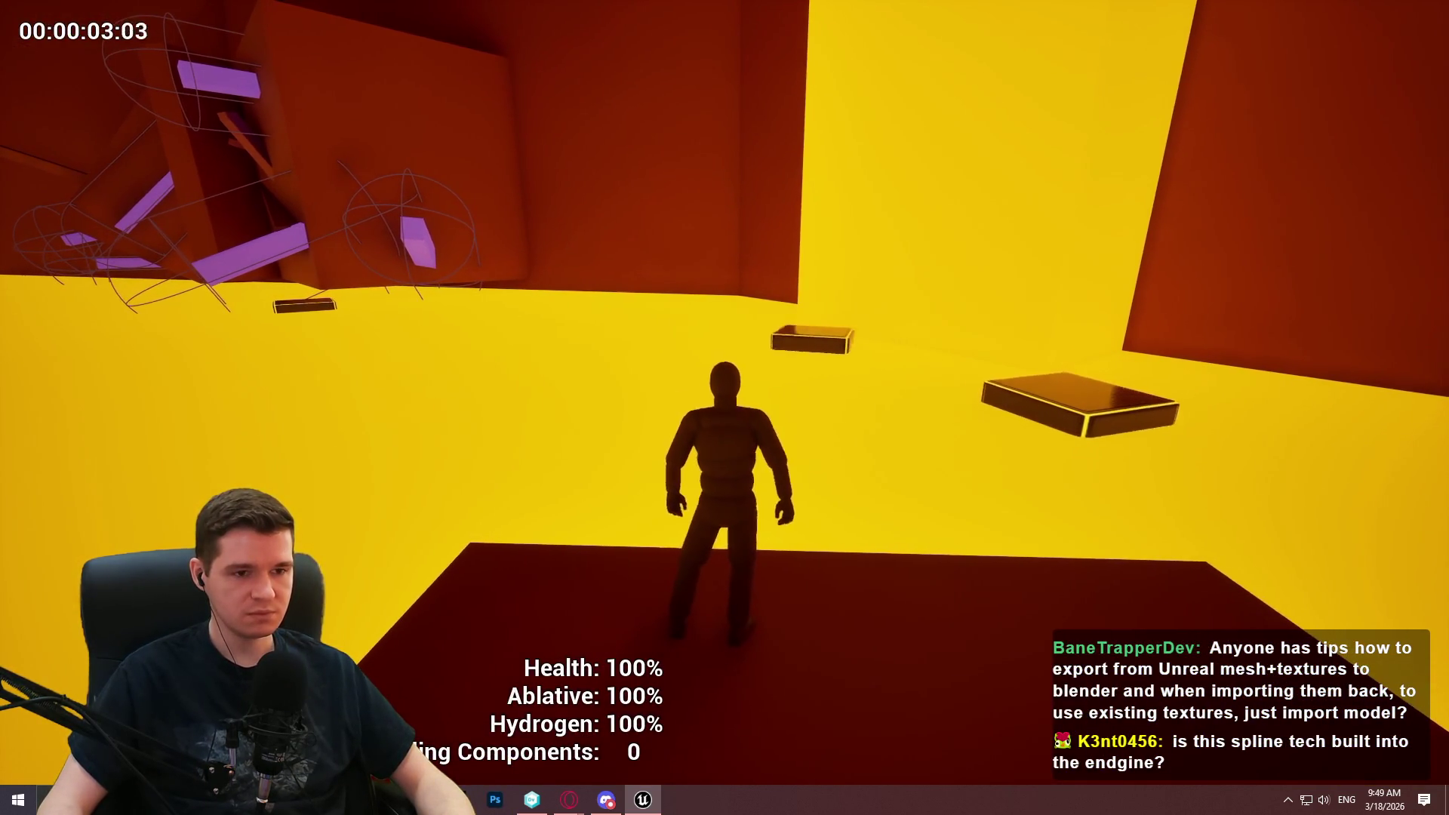
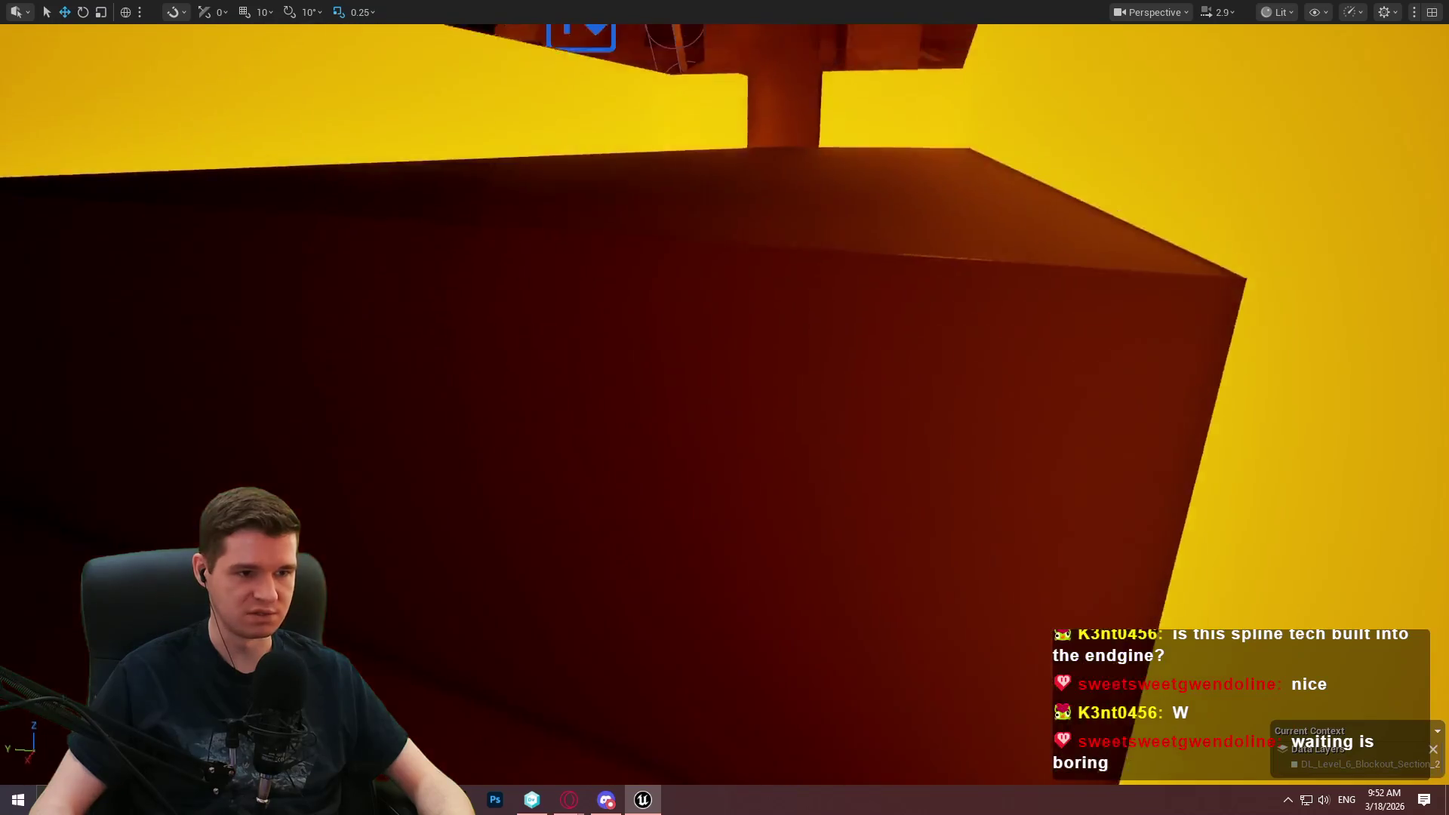
Start a Play From Here playtest beside the cube and dismiss the game's welcome screen.
scroll(724, 407, "down", 3)
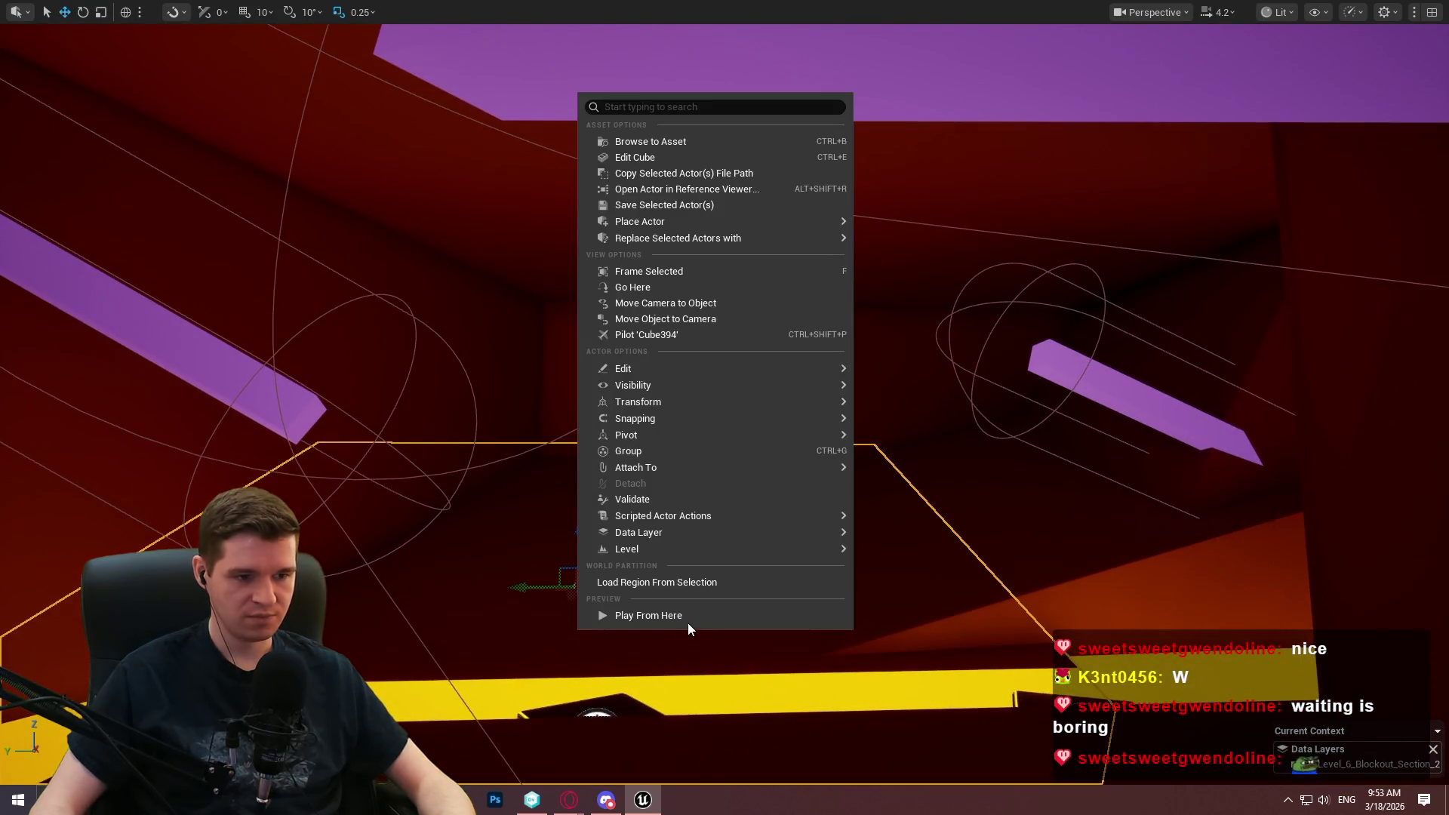
left_click(687, 621)
left_click(729, 634)
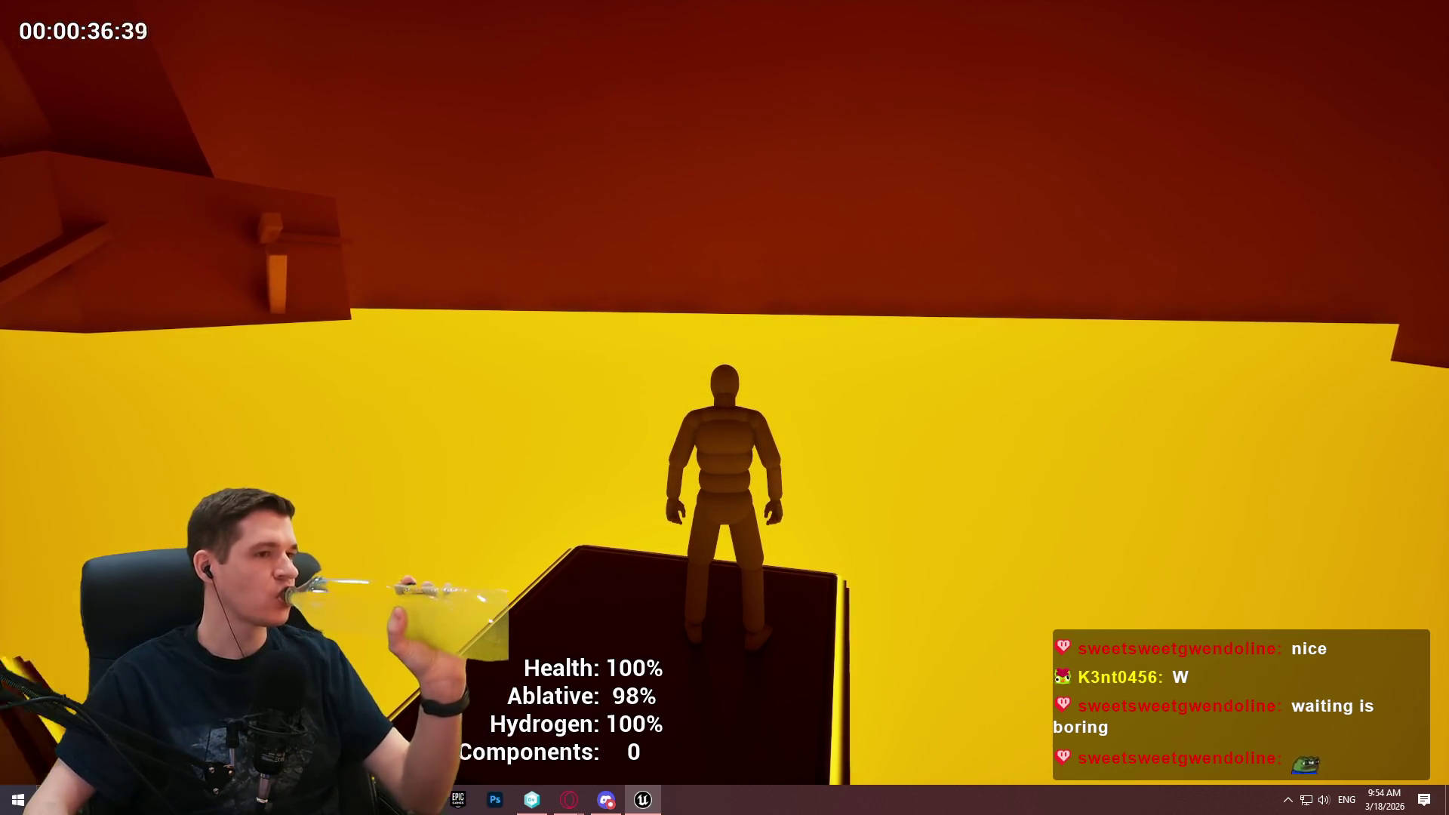
Stop the play session with Esc to return to the level editor.
key("Escape")
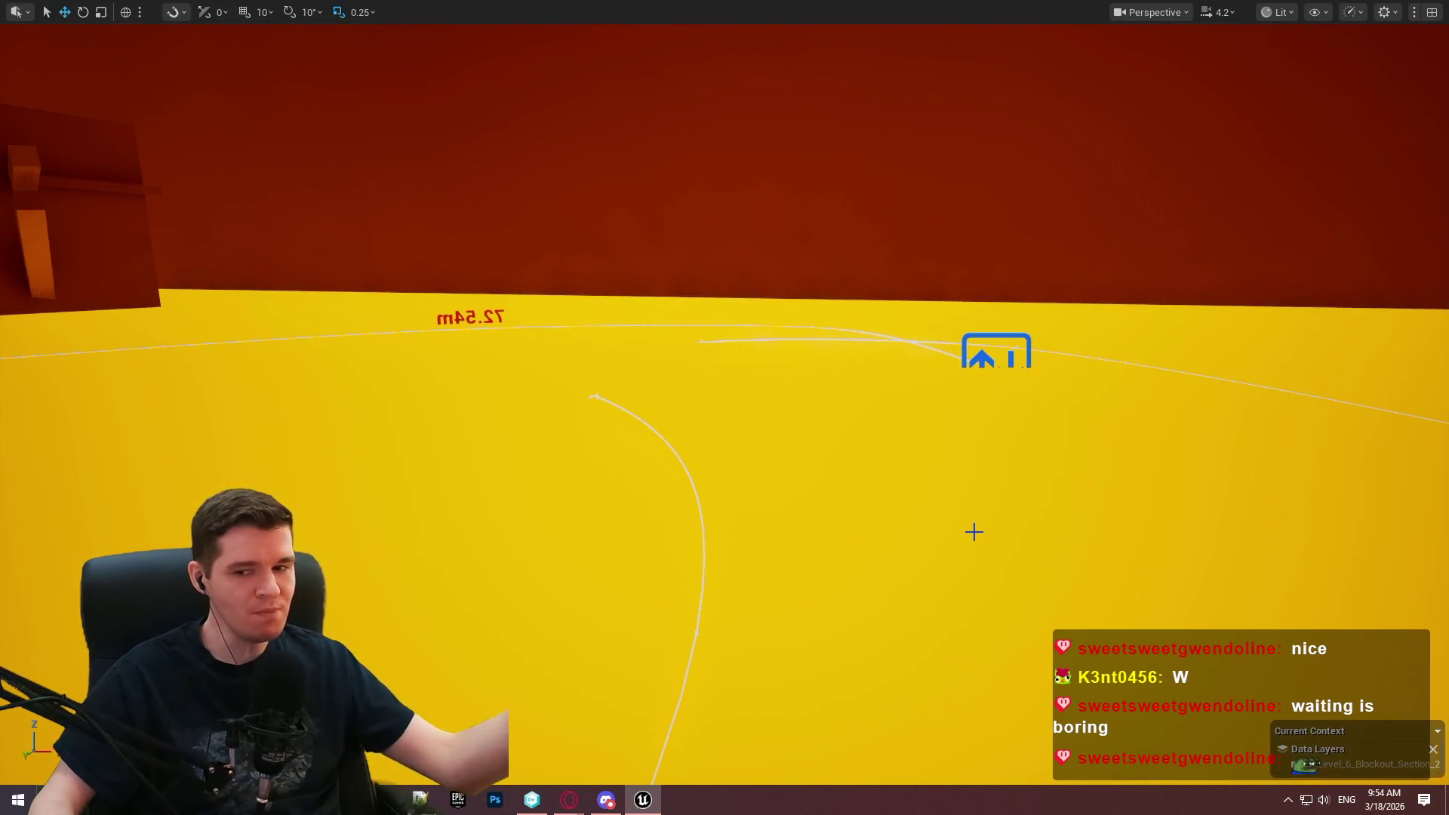
Playtest from the dark beam near the ceiling, then end the session with Esc.
left_click_drag(736, 504, 648, 562)
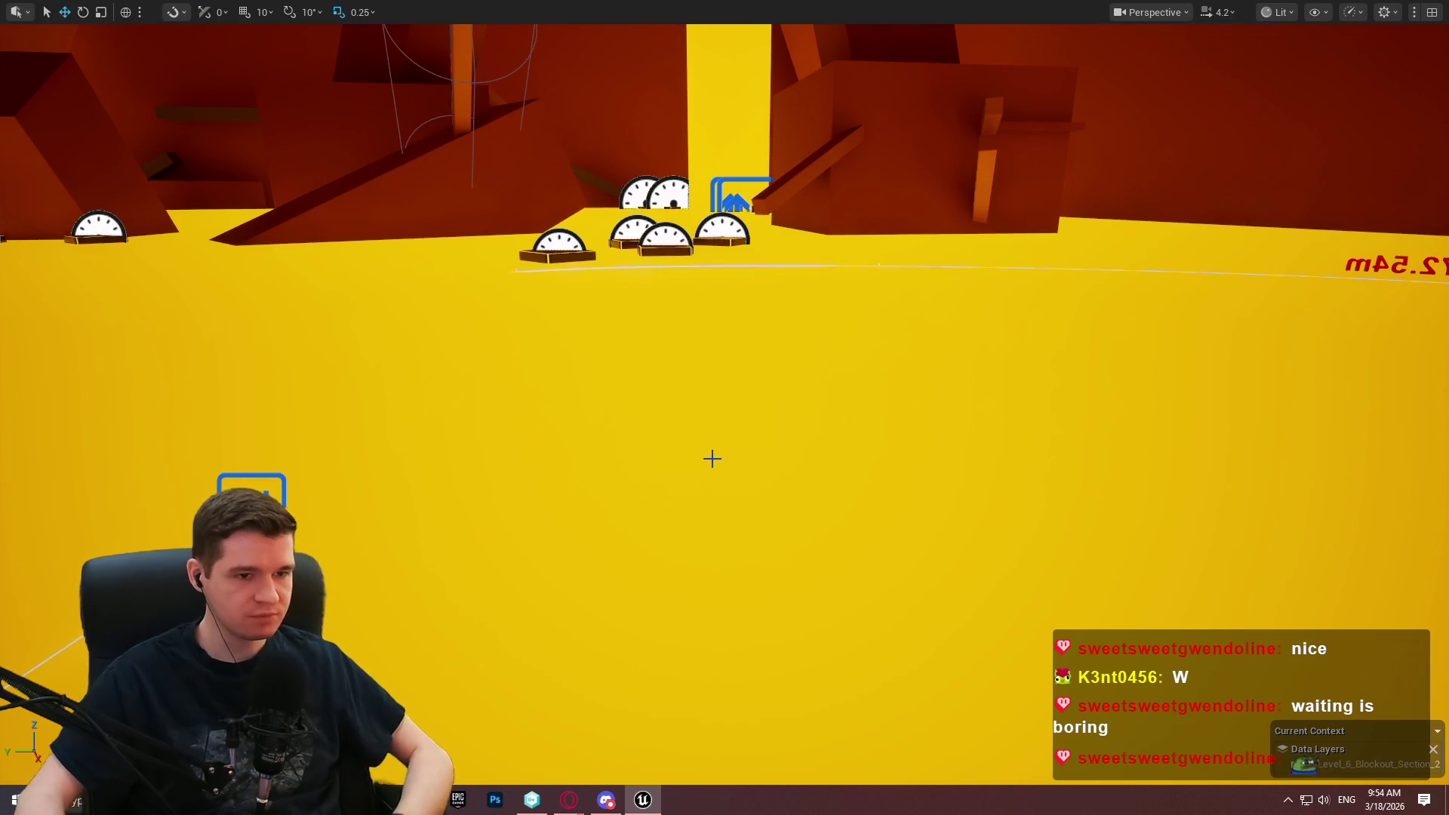
mouse_move(803, 295)
left_mouse_down()
mouse_move(778, 226)
mouse_move(800, 204)
mouse_move(890, 208)
left_mouse_up()
right_click(890, 207)
left_click(983, 695)
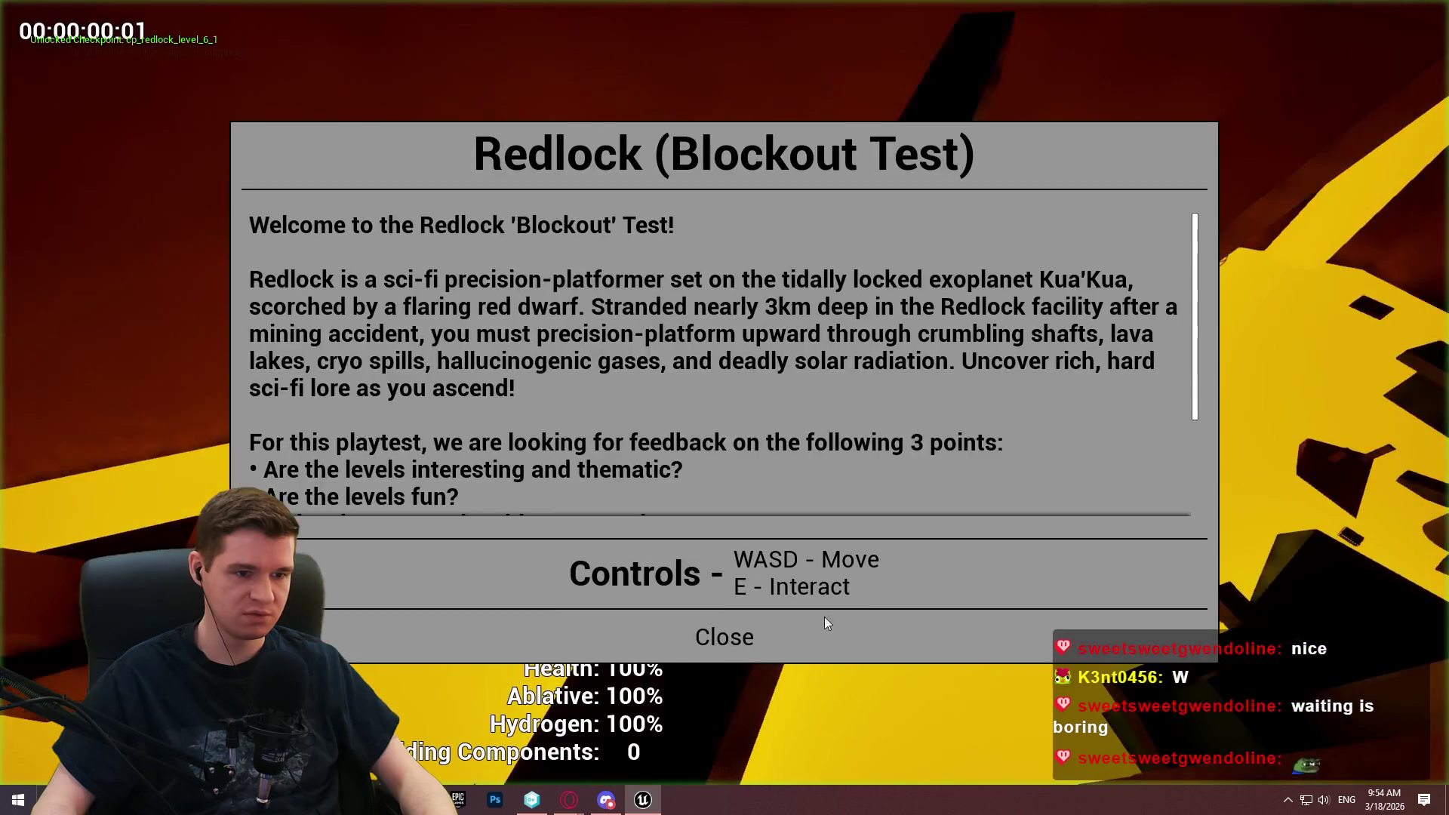
left_click(824, 627)
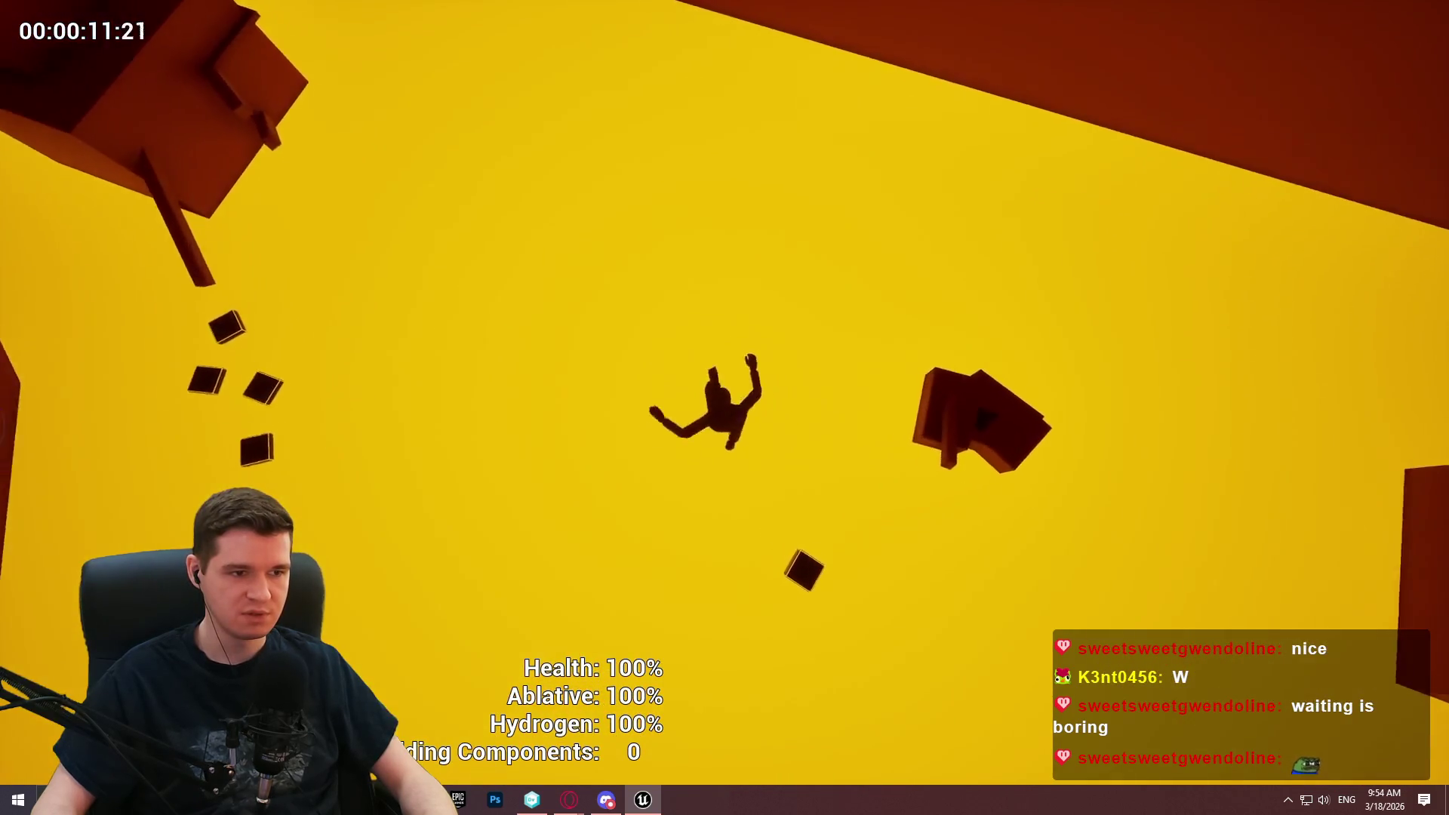
key("Escape")
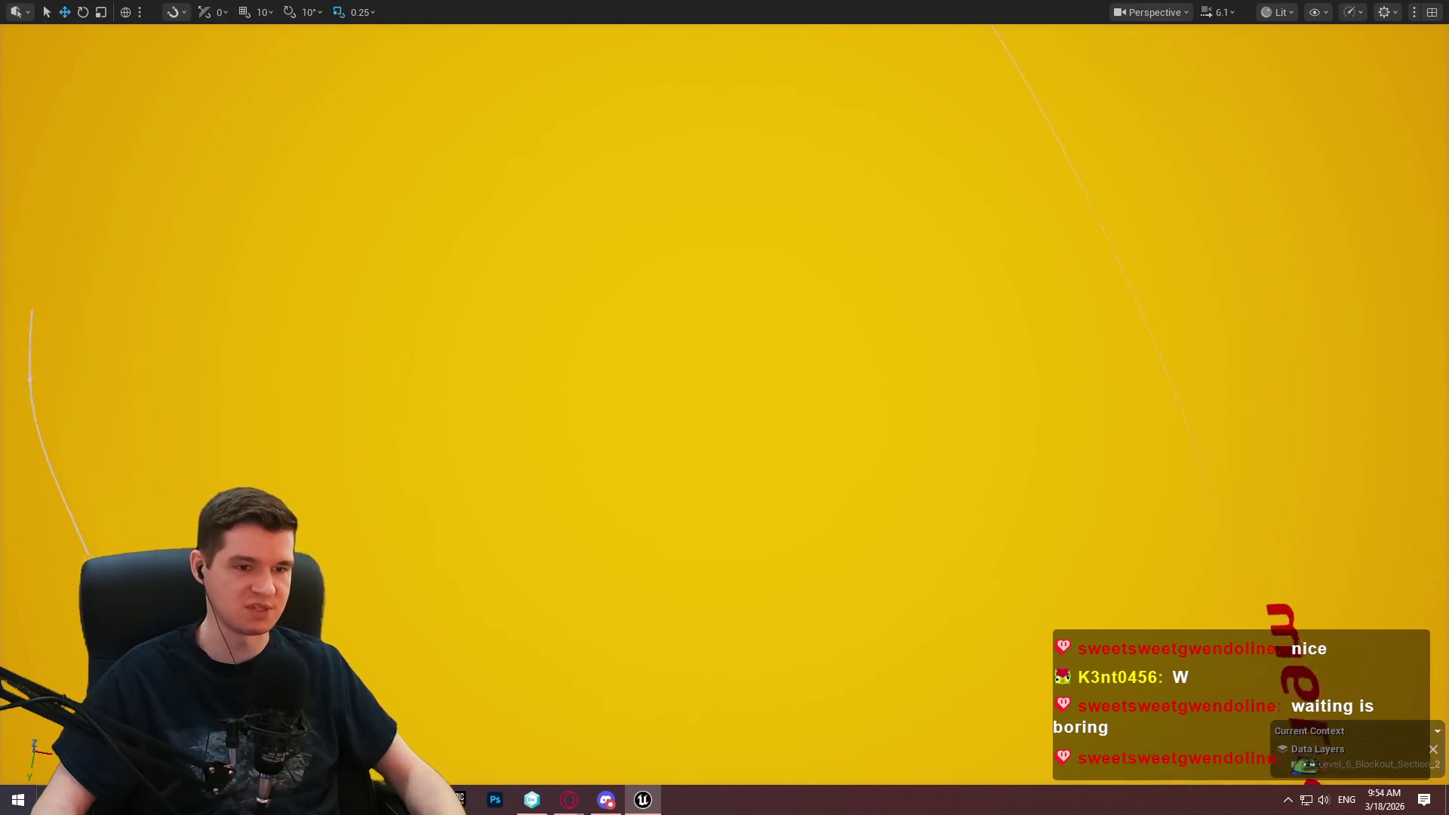
Move the viewport over the spline platform paths and around the tall column.
scroll(724, 407, "down", 5)
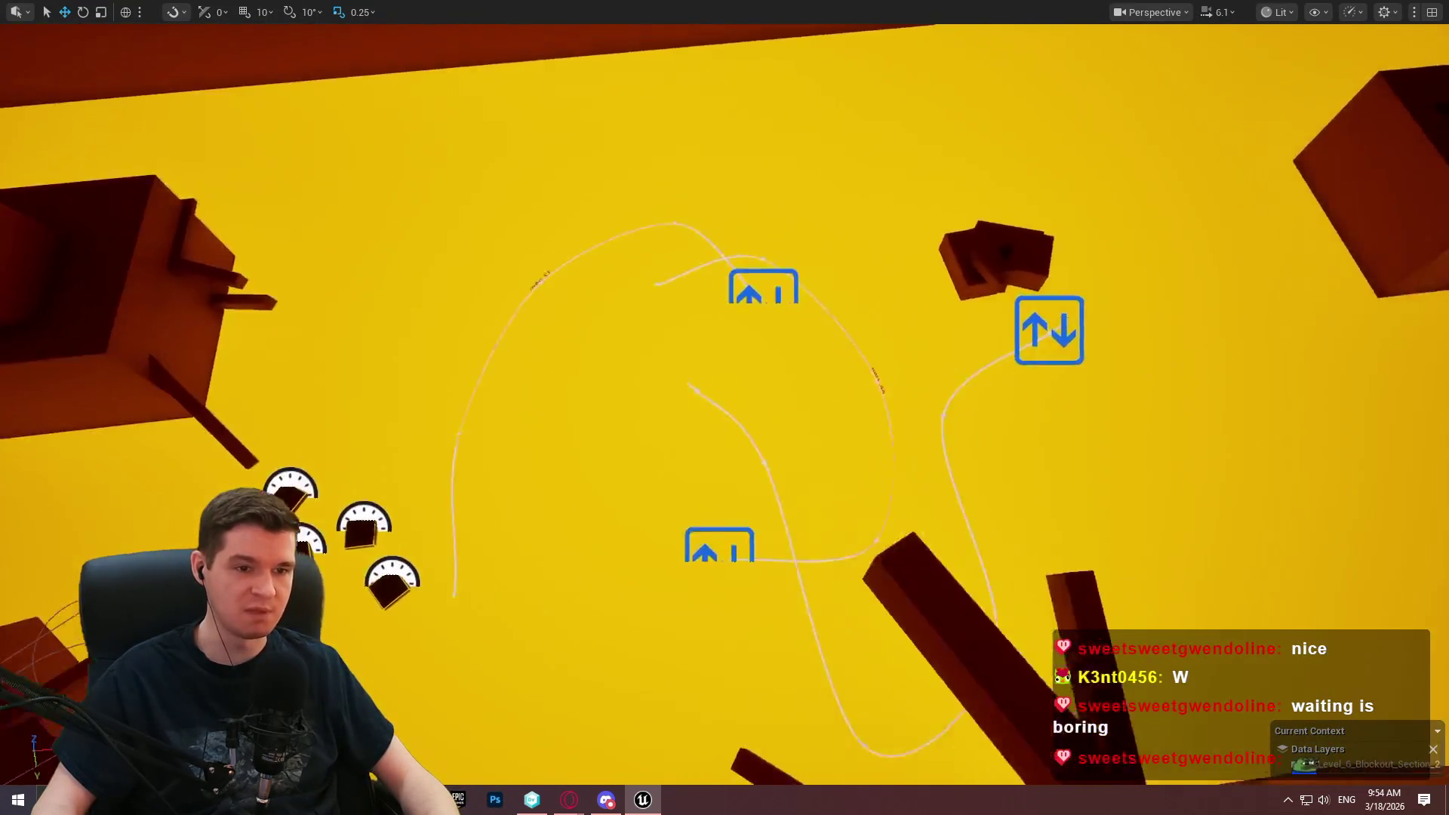
mouse_move(725, 407)
left_mouse_down()
mouse_move(1158, 362)
mouse_move(1028, 495)
left_mouse_up()
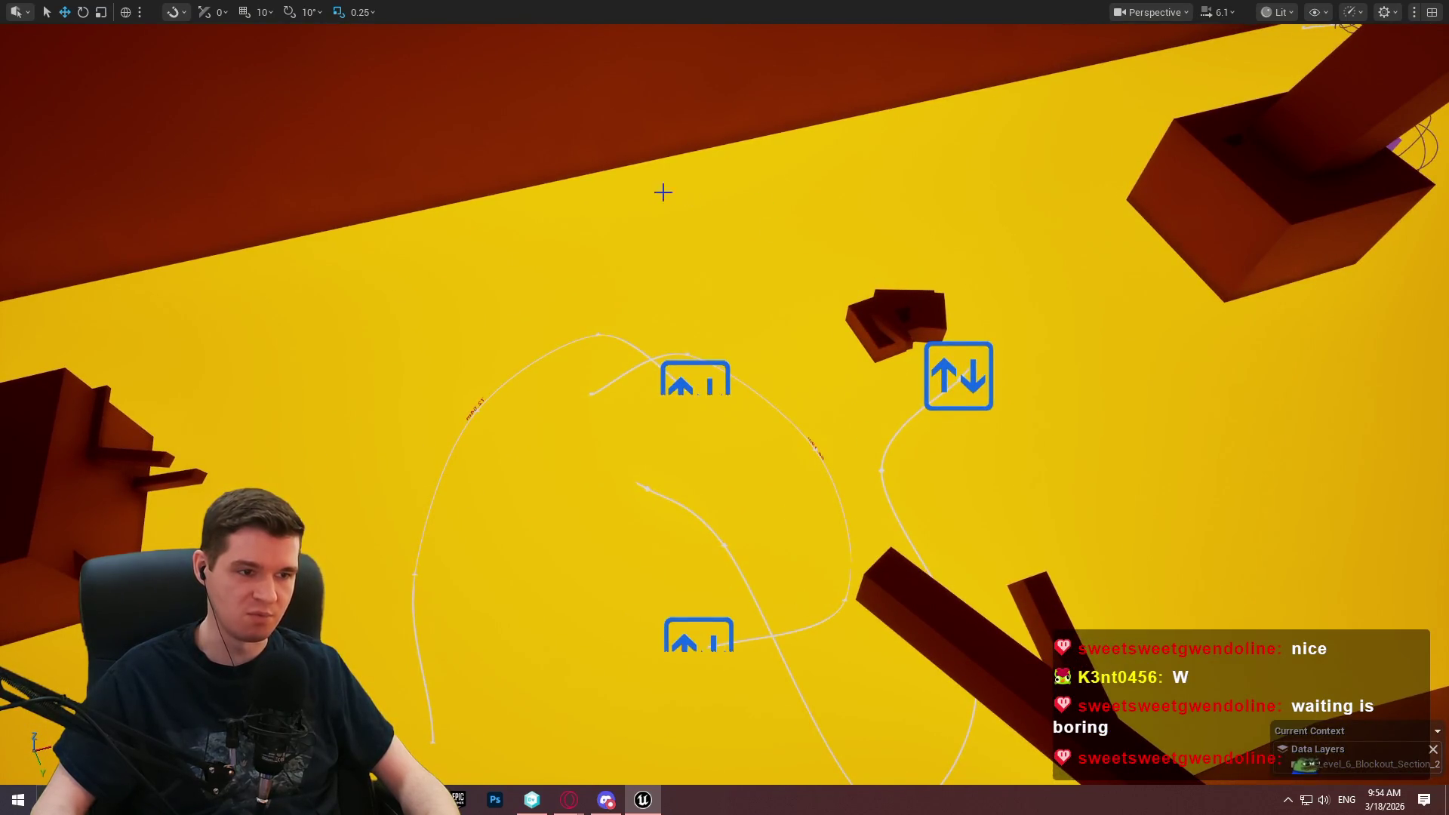
left_click_drag(455, 267, 941, 276)
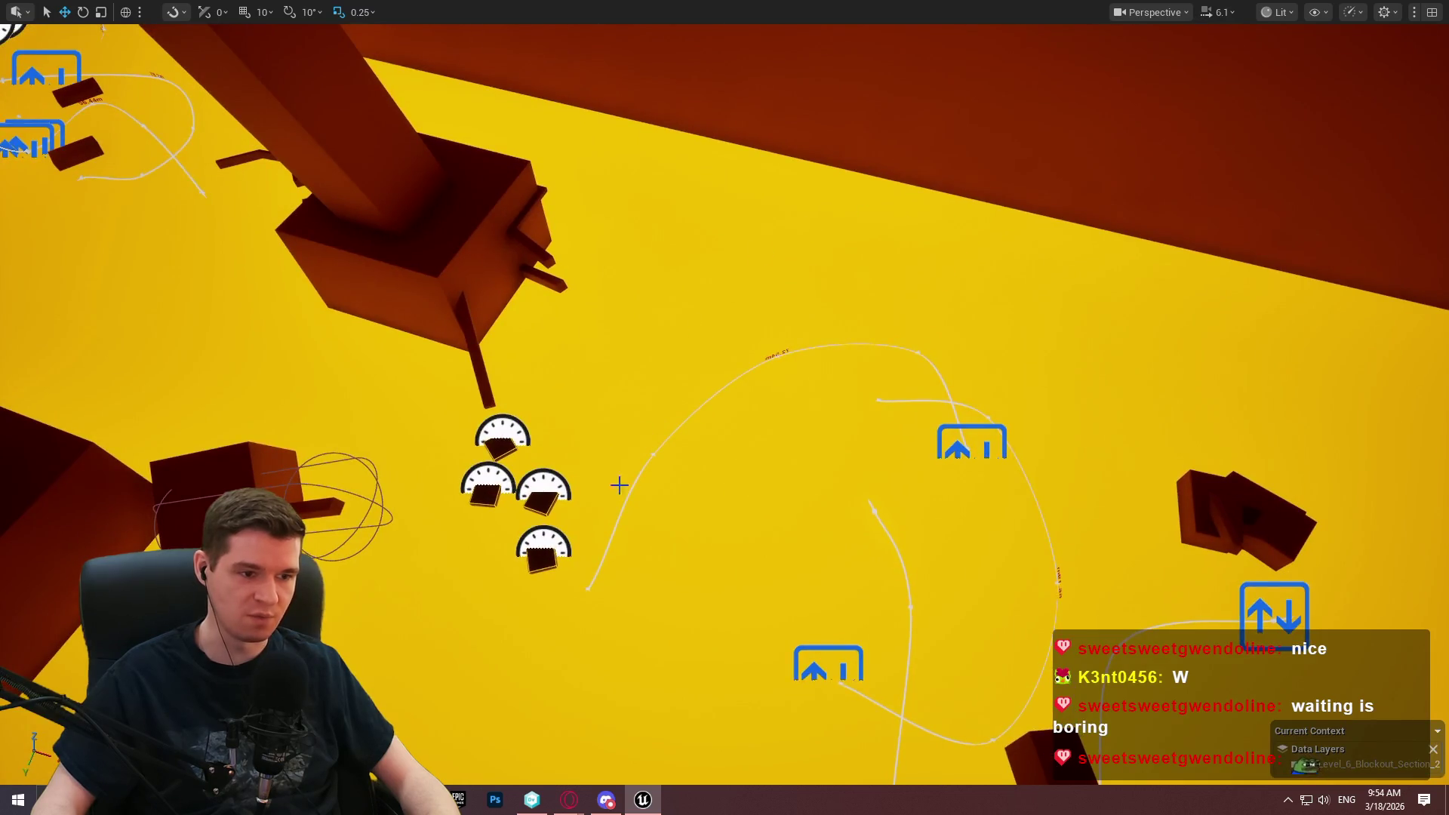
left_click_drag(638, 436, 465, 436)
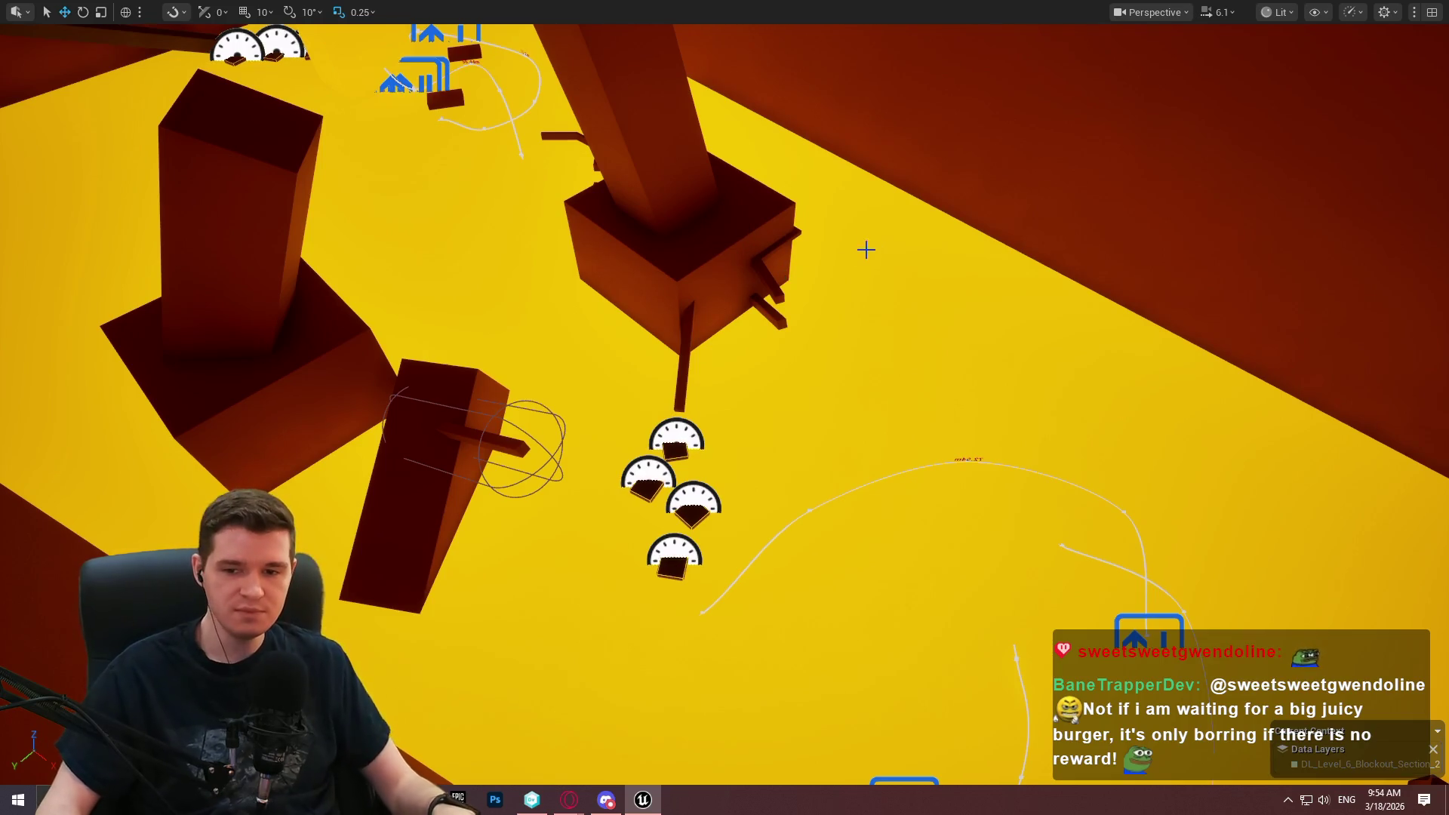
scroll(725, 408, "down", 3)
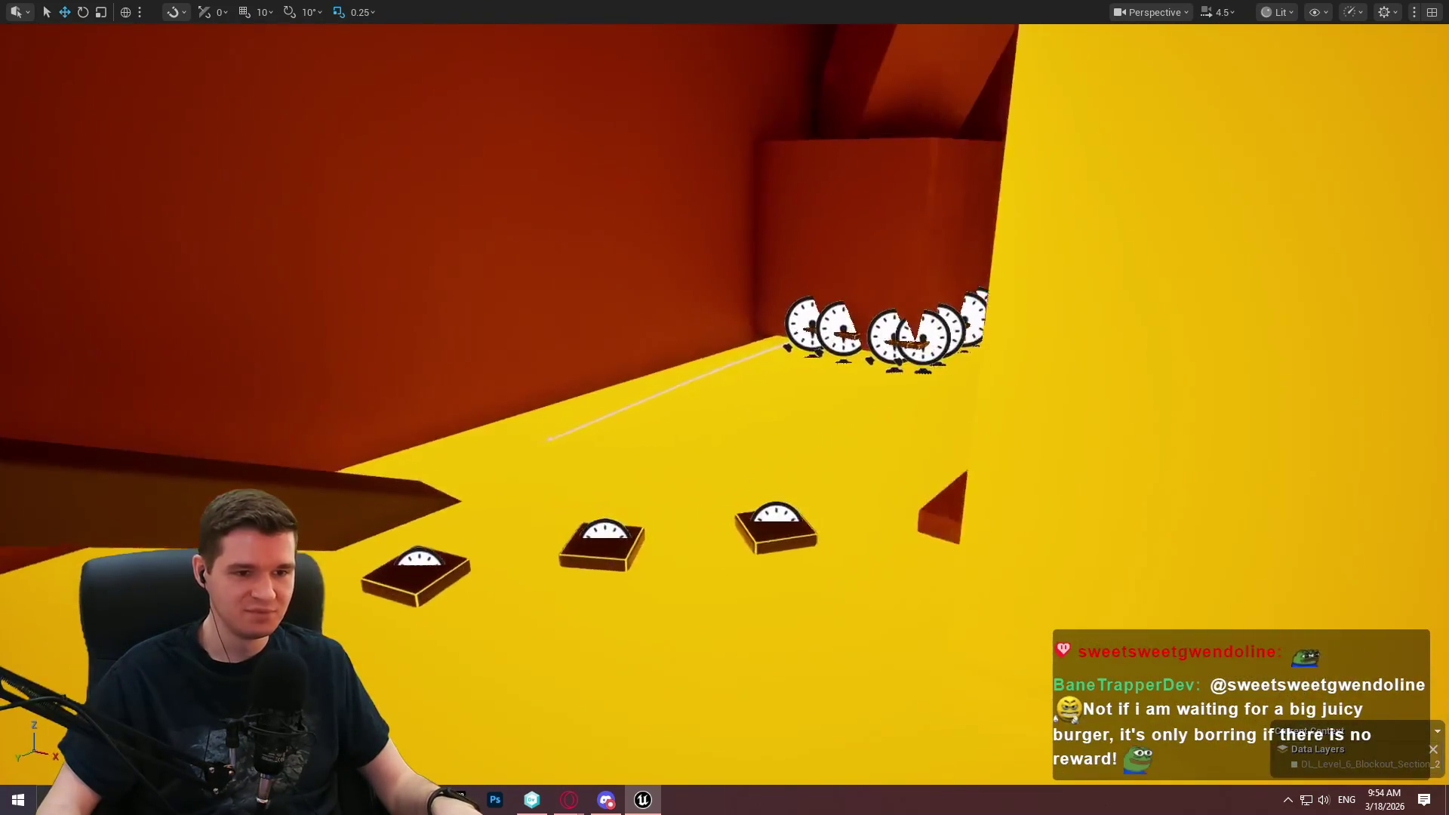
mouse_move(724, 408)
left_mouse_down()
mouse_move(649, 411)
mouse_move(725, 415)
mouse_move(756, 386)
left_mouse_up()
mouse_move(652, 388)
left_mouse_down()
mouse_move(707, 317)
mouse_move(790, 326)
left_mouse_up()
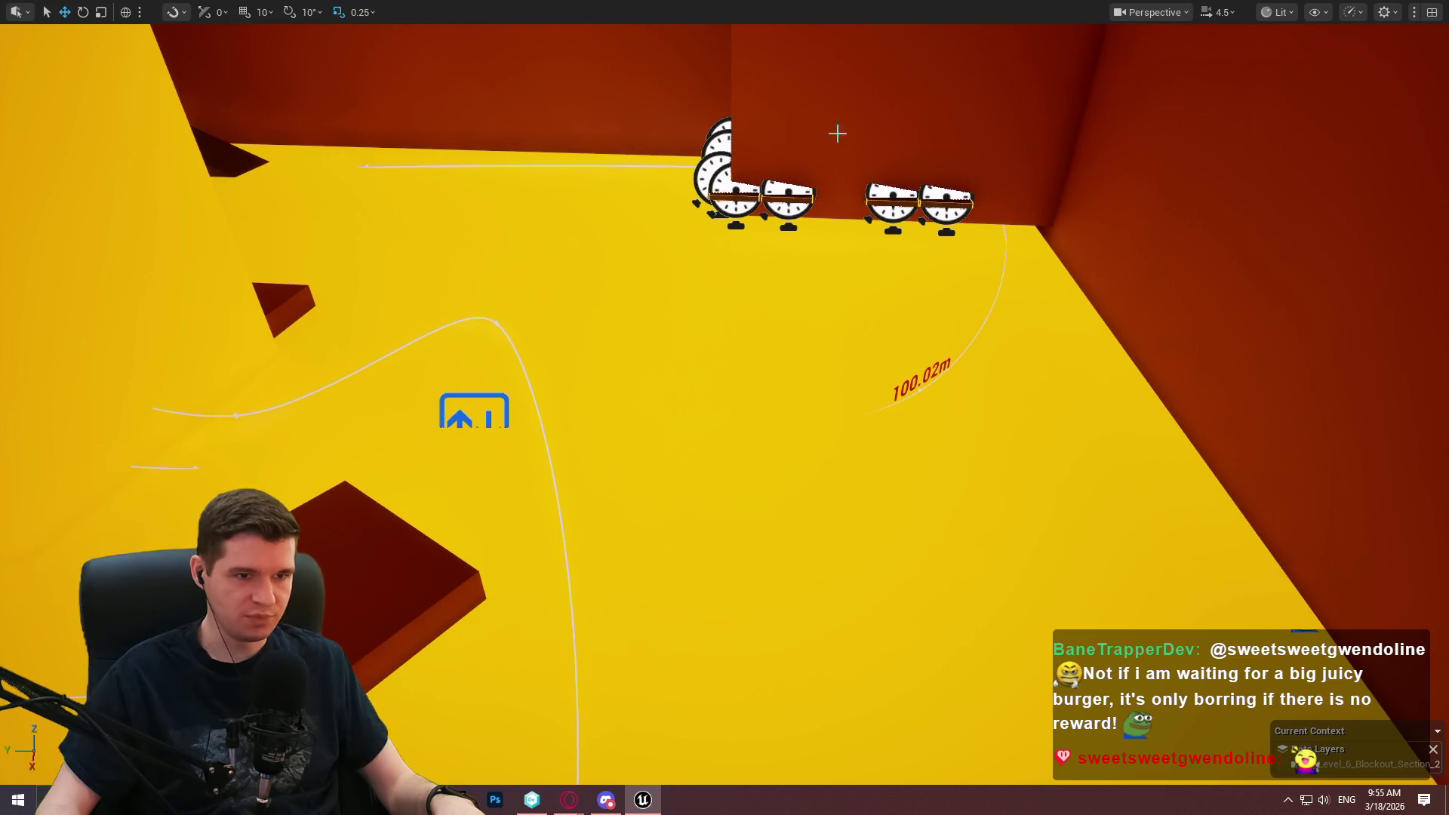
mouse_move(553, 208)
left_mouse_down()
mouse_move(585, 295)
mouse_move(726, 337)
left_mouse_up()
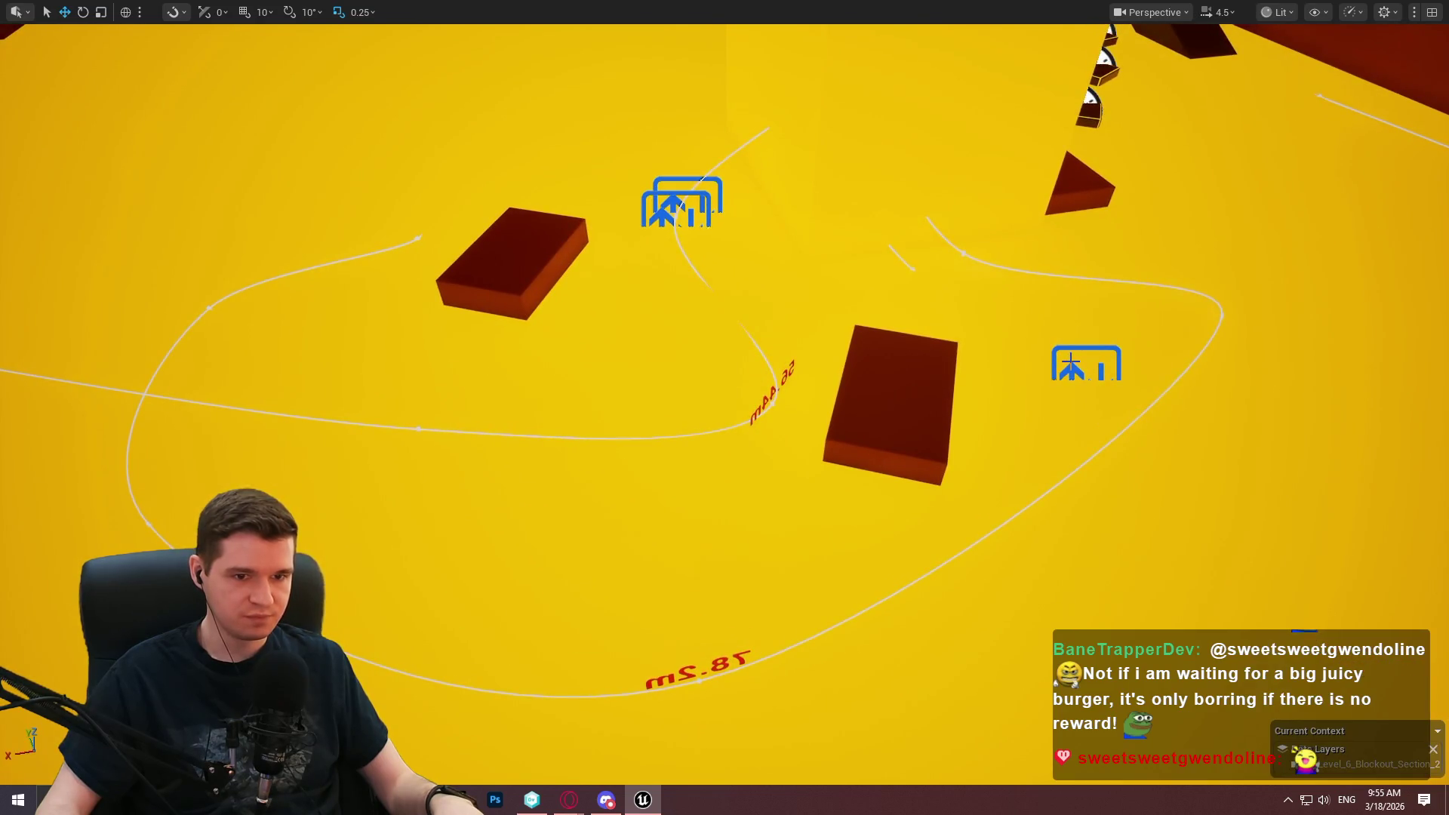
left_click(1087, 366)
Restore the full editor layout and select the loop platform BP_MovingPlatform_Spline14.
key("F11")
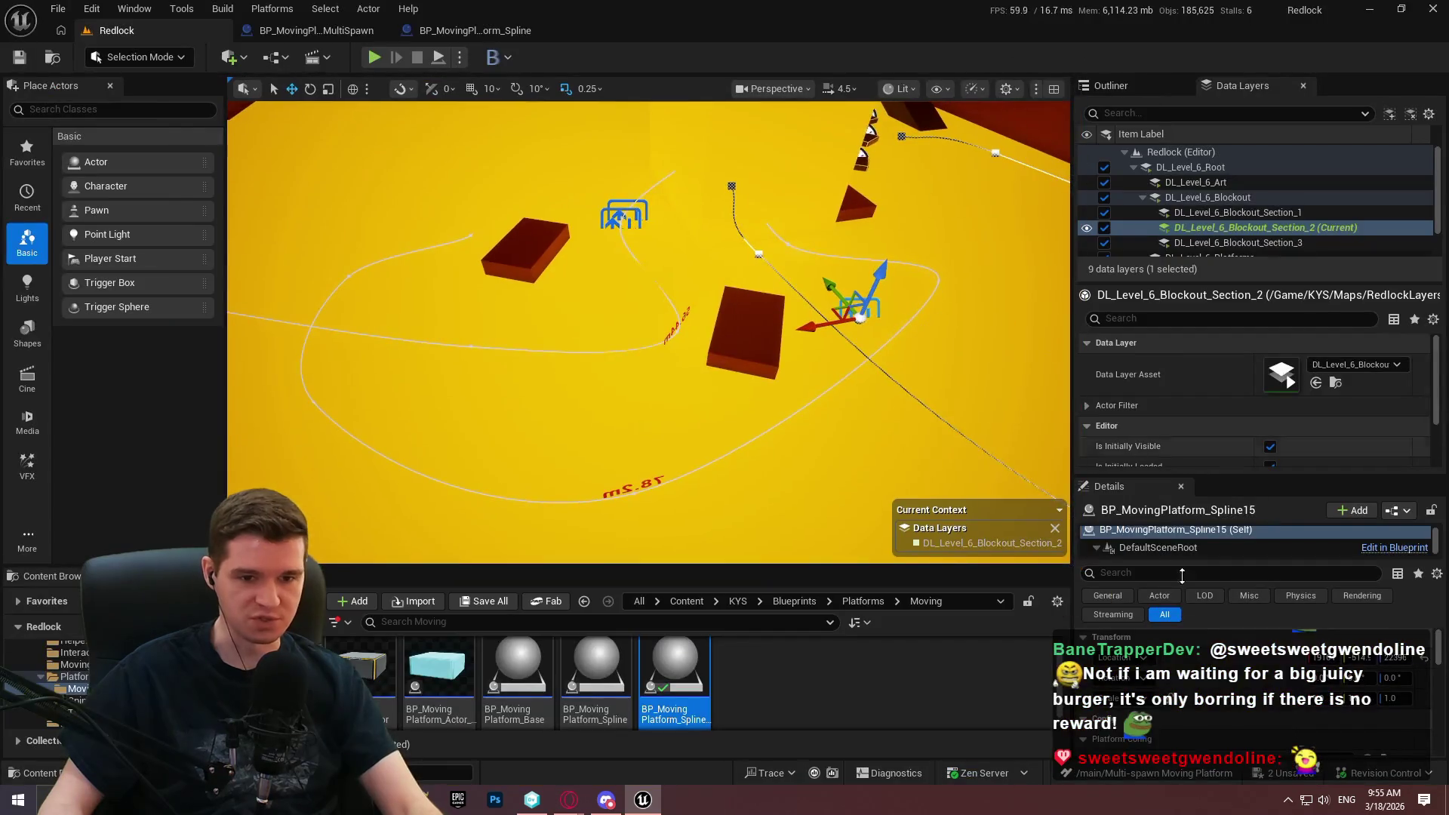
scroll(1270, 655, "down", 10)
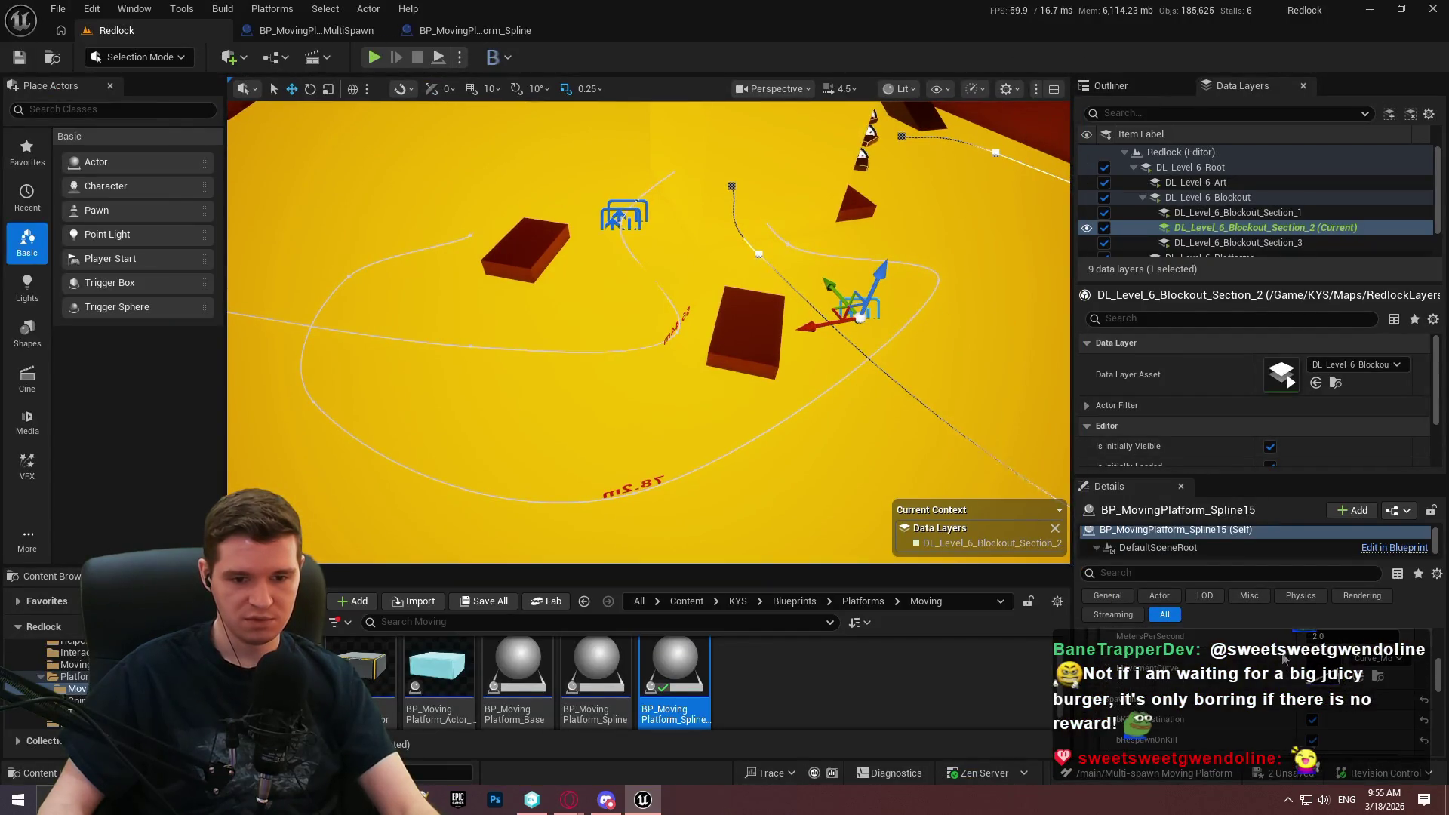
scroll(1283, 674, "down", 2)
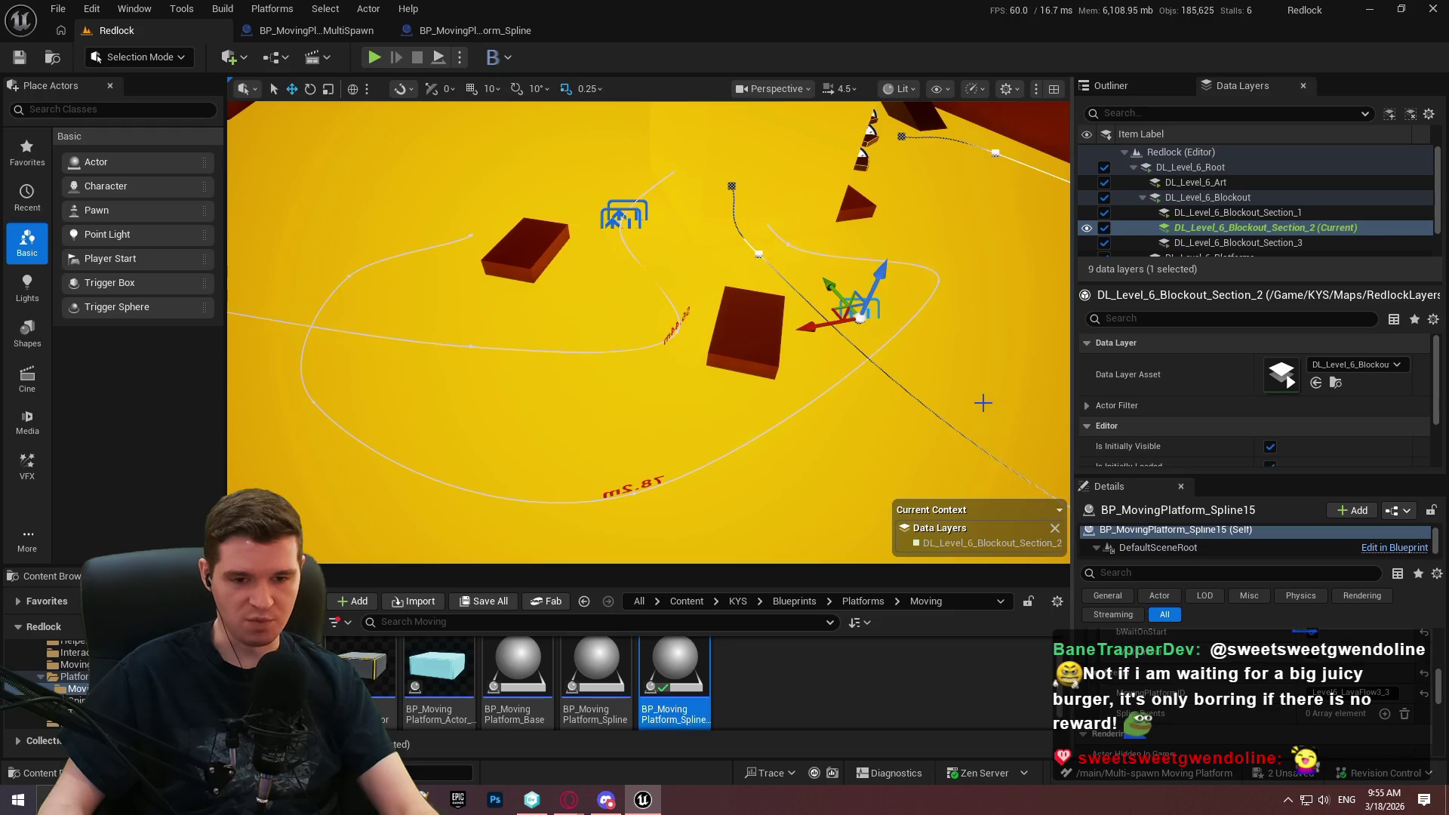
left_click(629, 489)
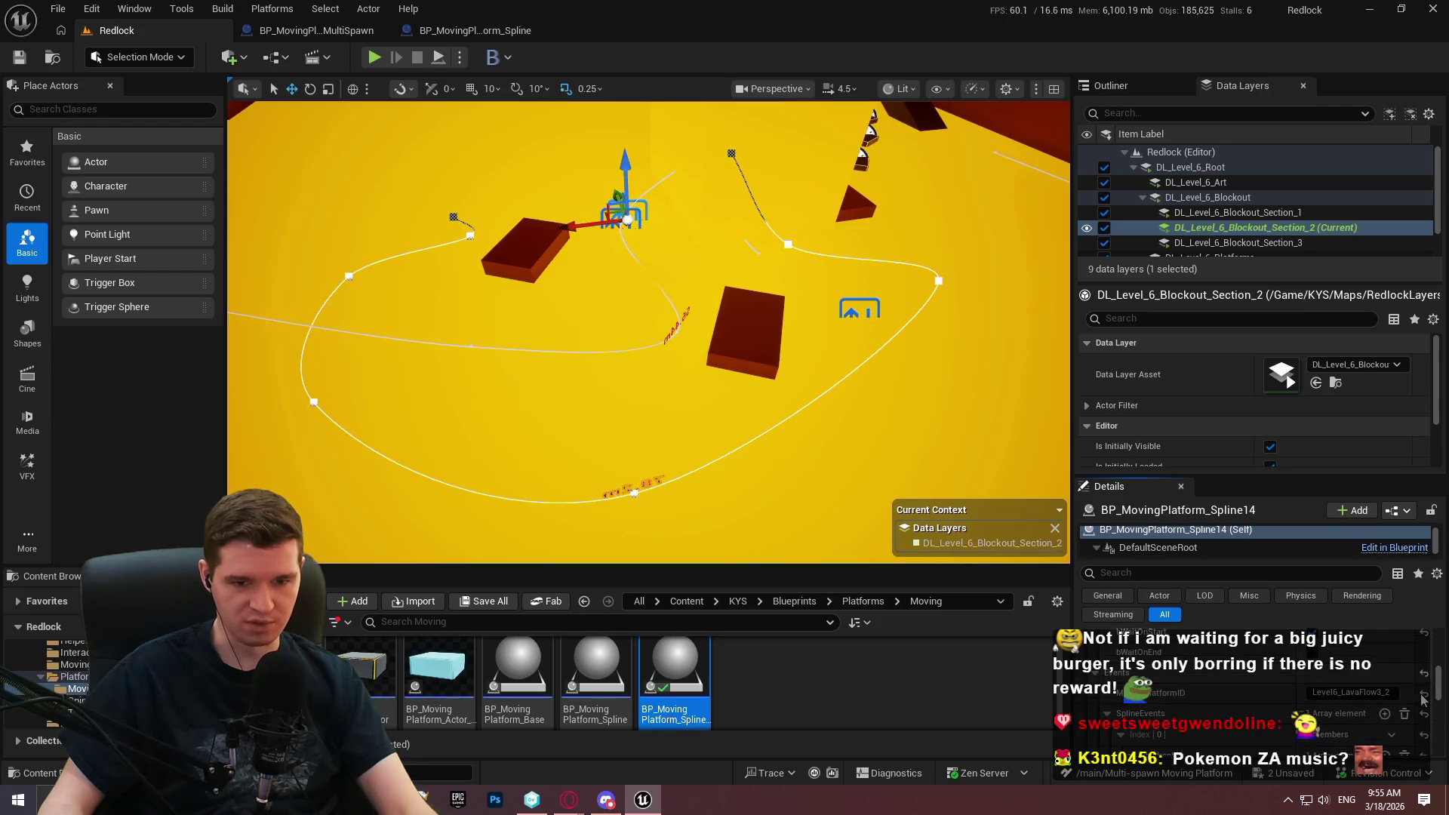
scroll(1425, 691, "up", 3)
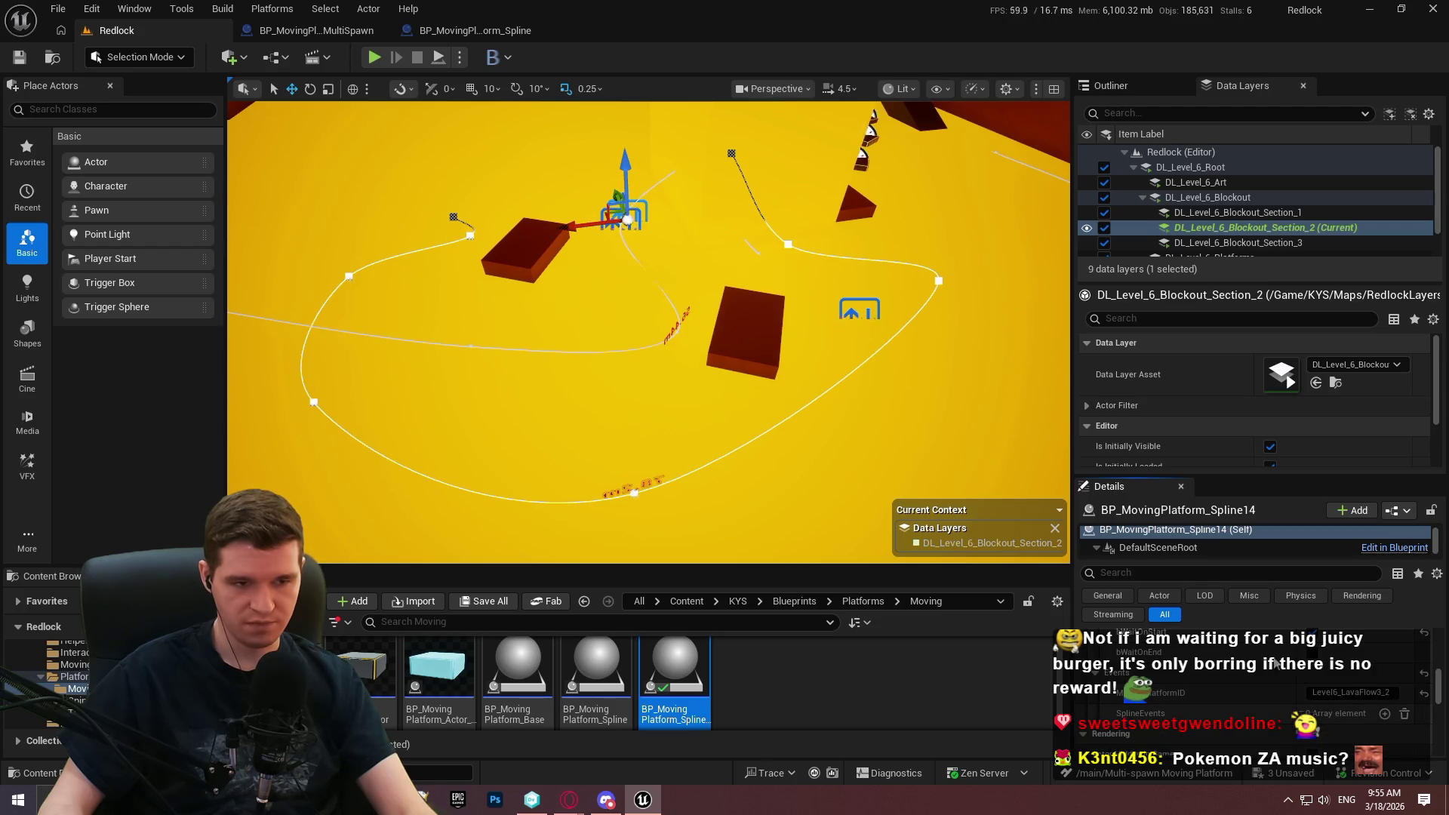
Save the current level via File, checking out the level files.
left_click(59, 10)
left_click(163, 226)
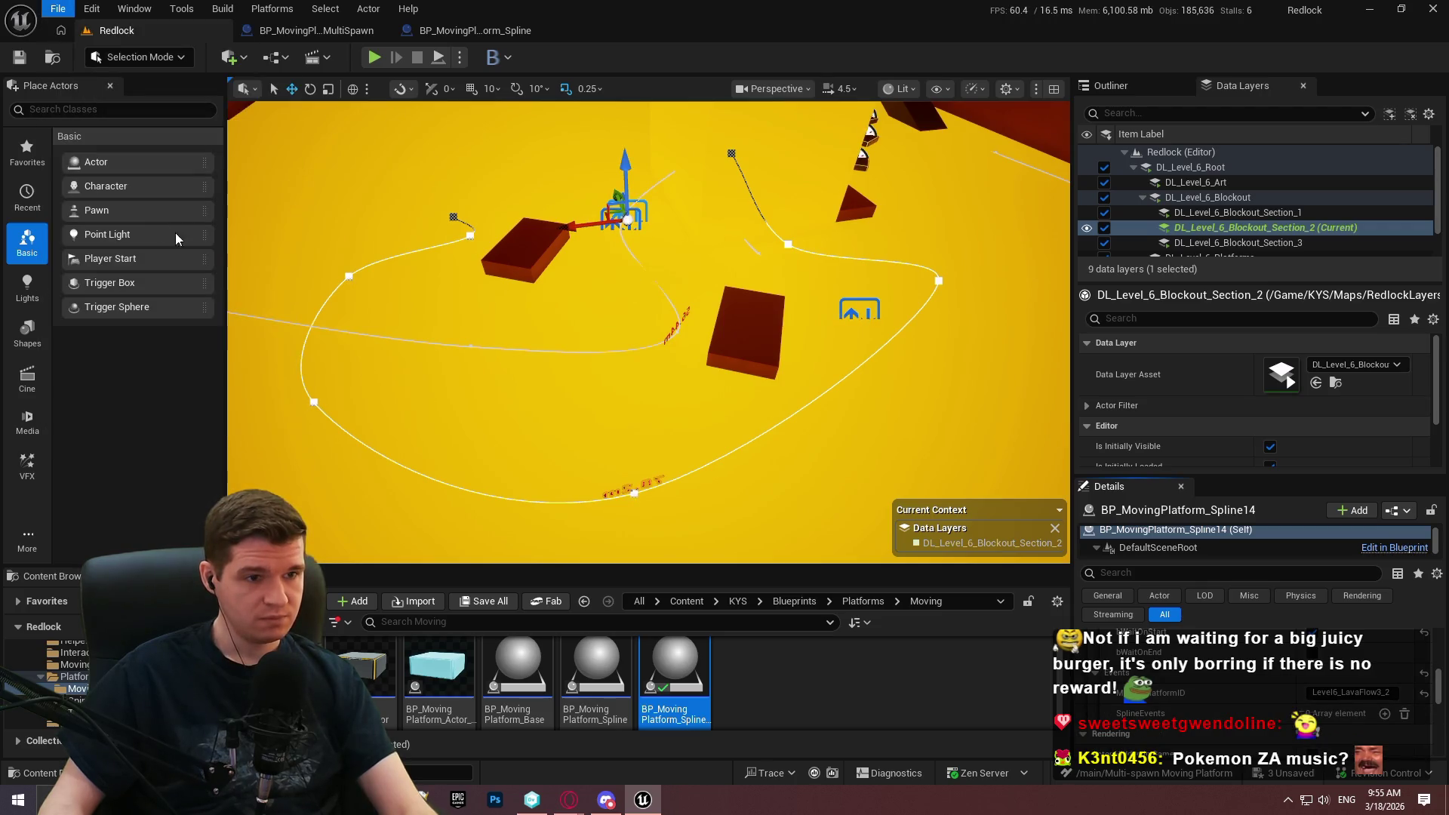
left_click(769, 573)
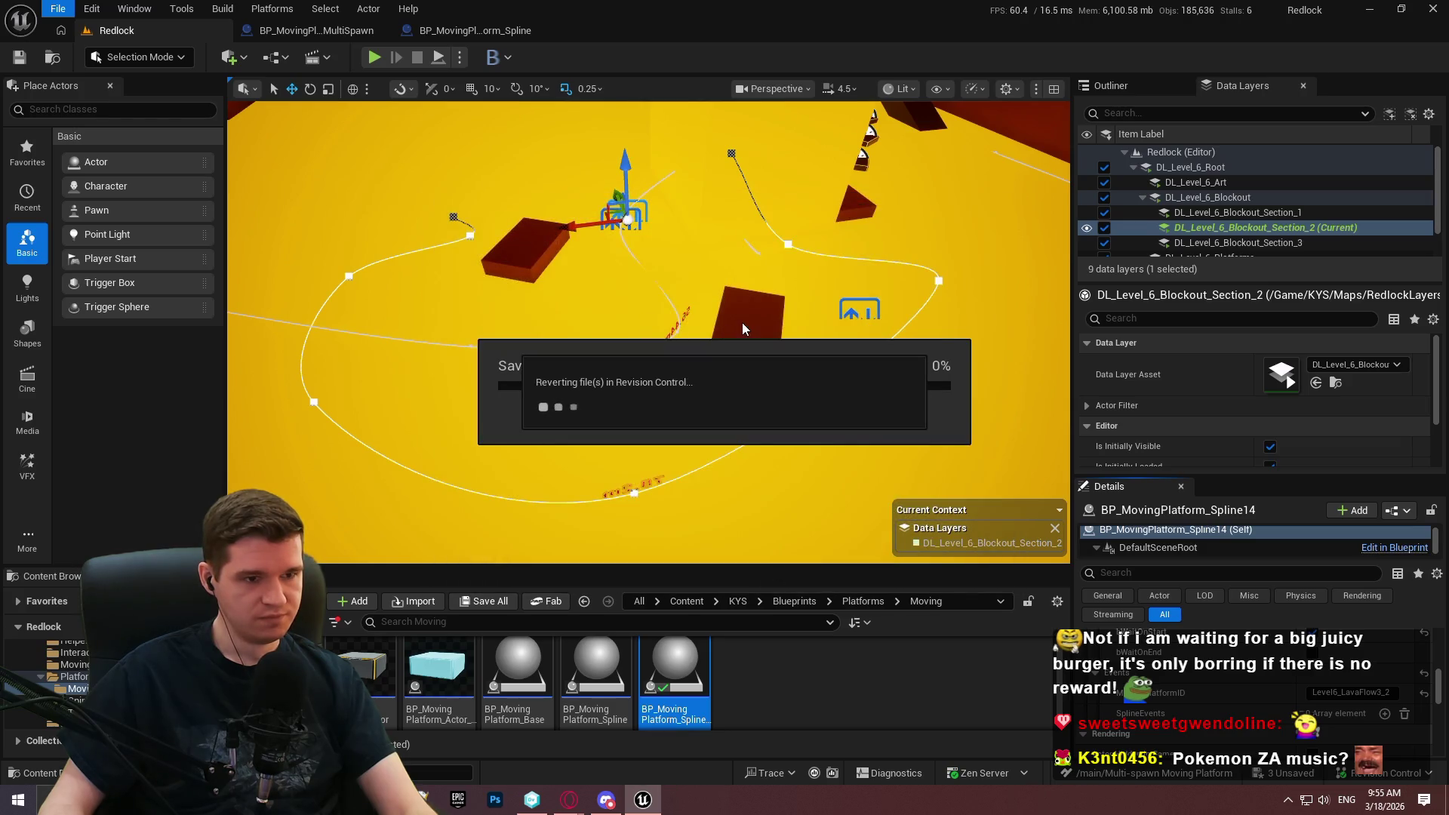
left_click_drag(741, 274, 741, 274)
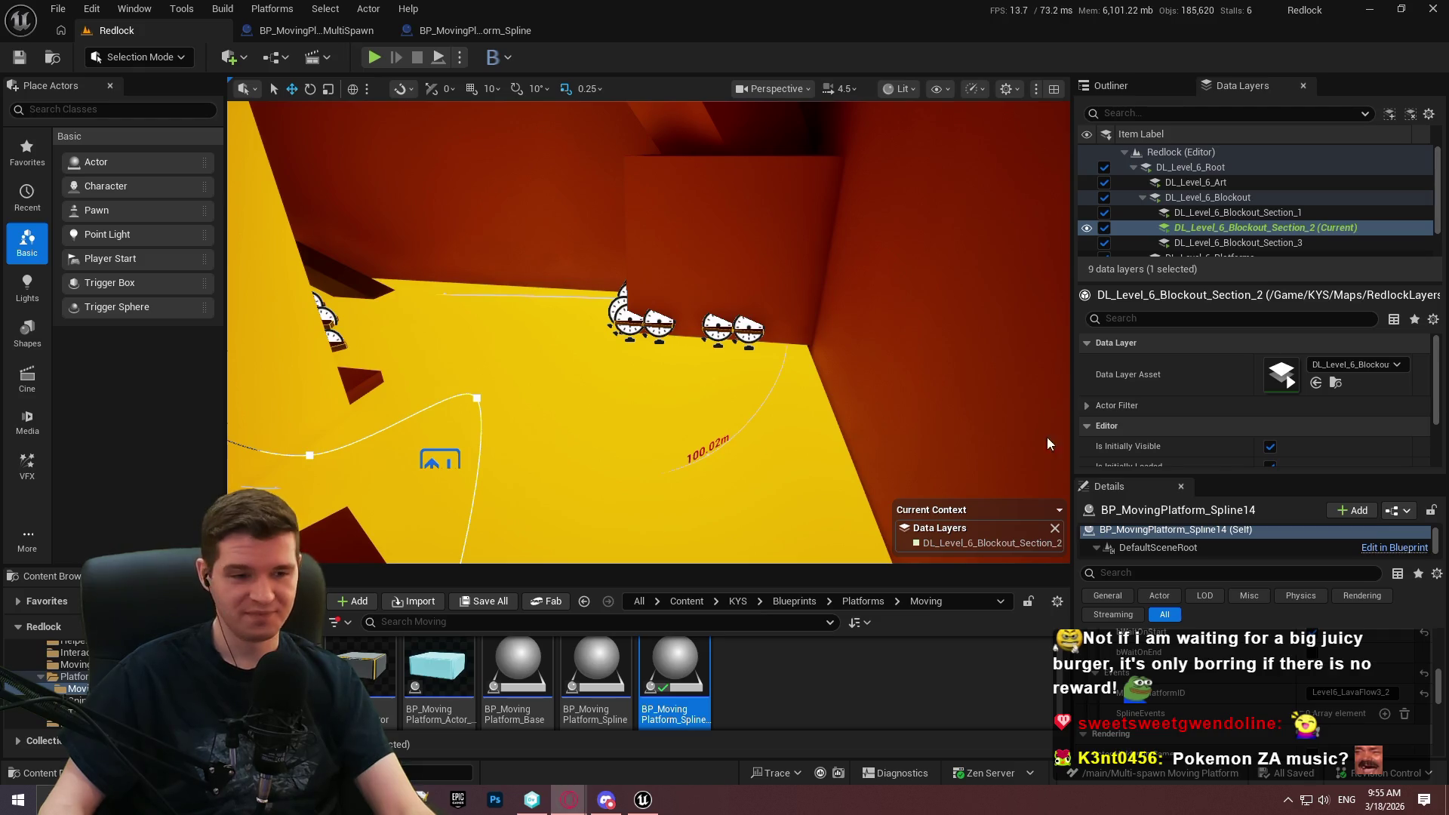
Place another BP_MovingPlatform_SplineMultiSpawn near the wall and focus the camera on it.
key("F11")
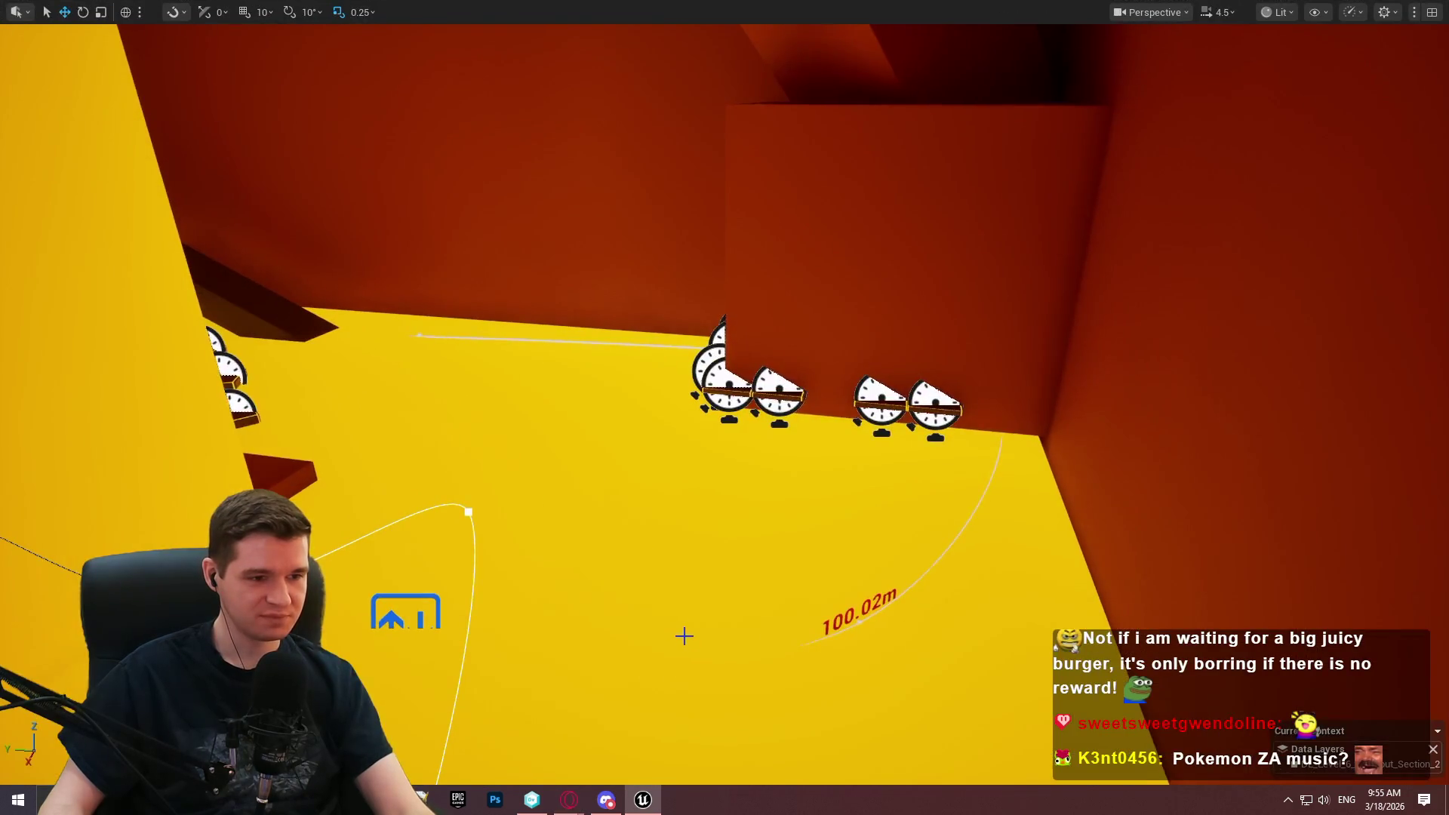
key("F11")
mouse_move(675, 675)
left_mouse_down()
mouse_move(508, 438)
mouse_move(541, 446)
left_mouse_up()
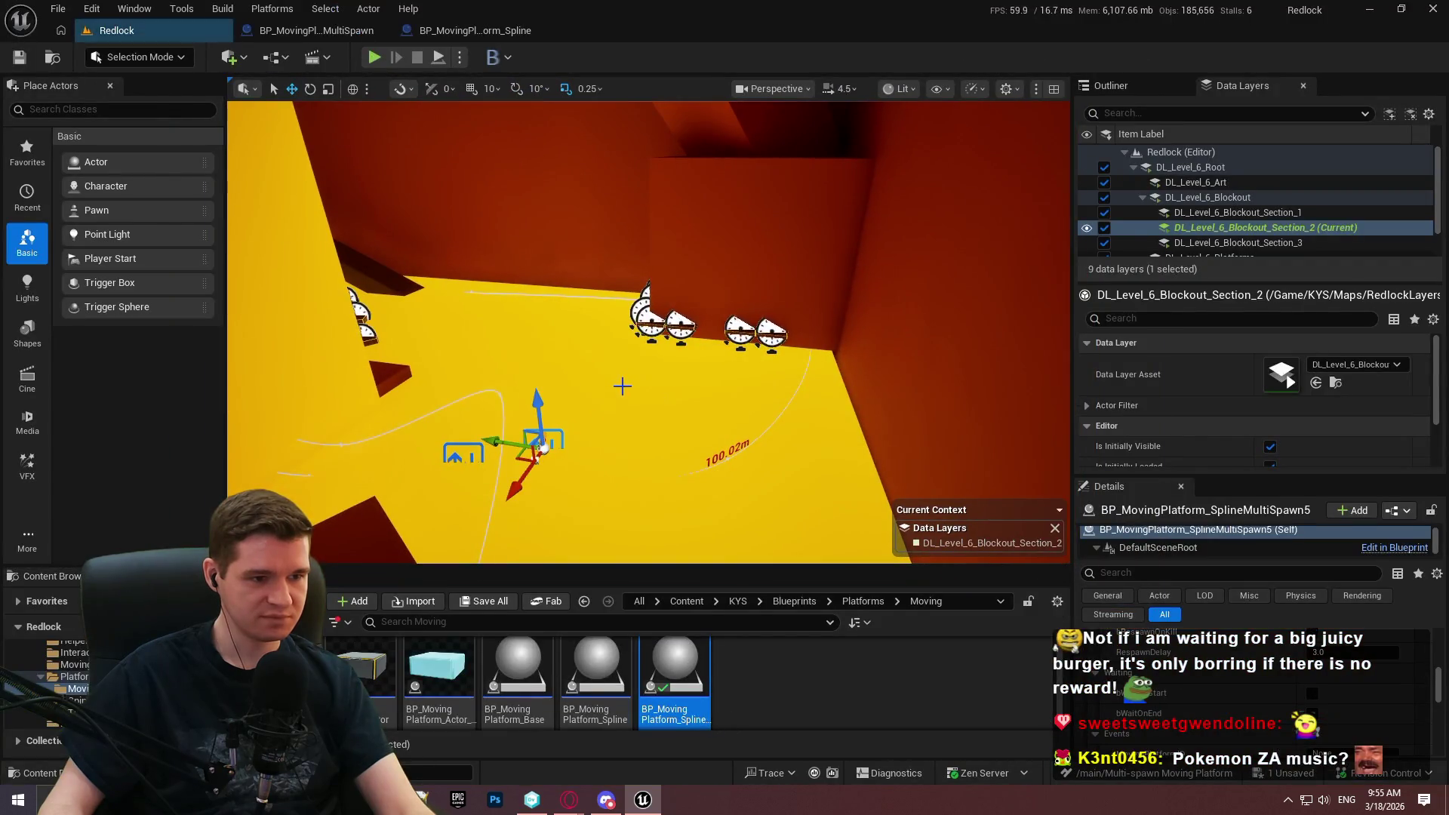
key("F11")
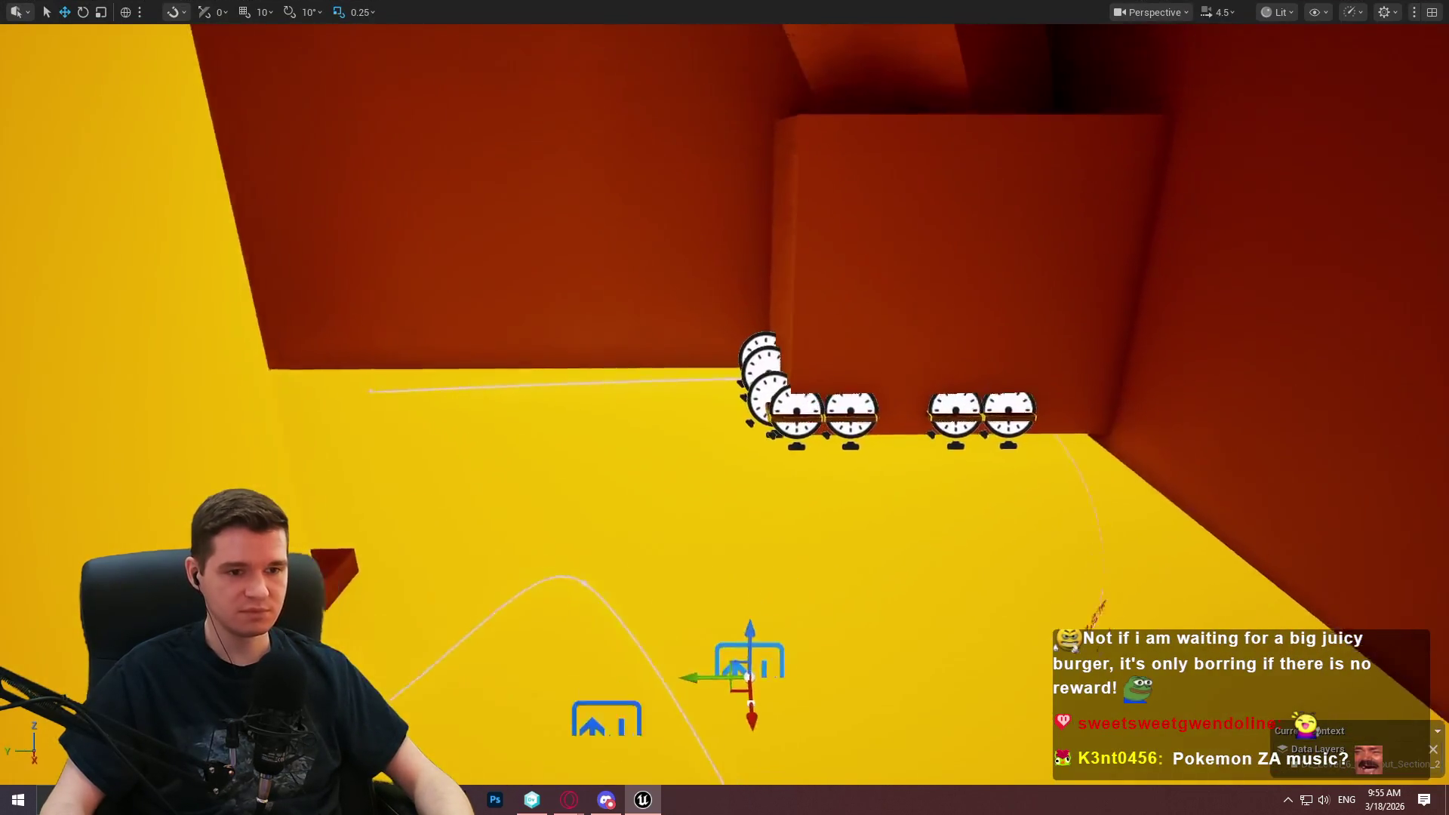
key("f")
Rotate the new platform to about -96 degrees and move it lower beside the curved path.
key("e")
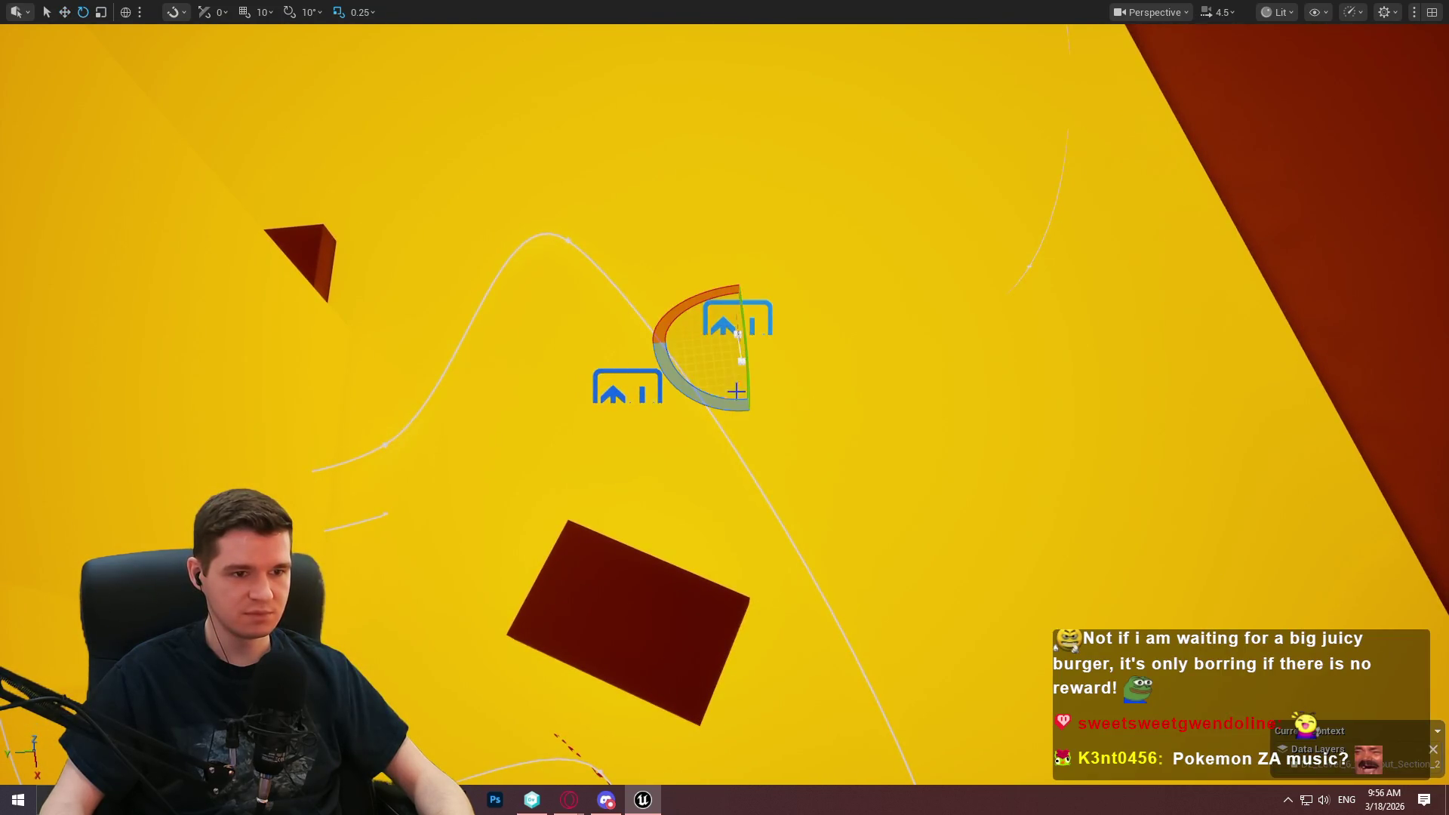
mouse_move(788, 397)
left_mouse_down()
mouse_move(800, 417)
mouse_move(729, 393)
mouse_move(795, 320)
left_mouse_up()
key("ctrl+z")
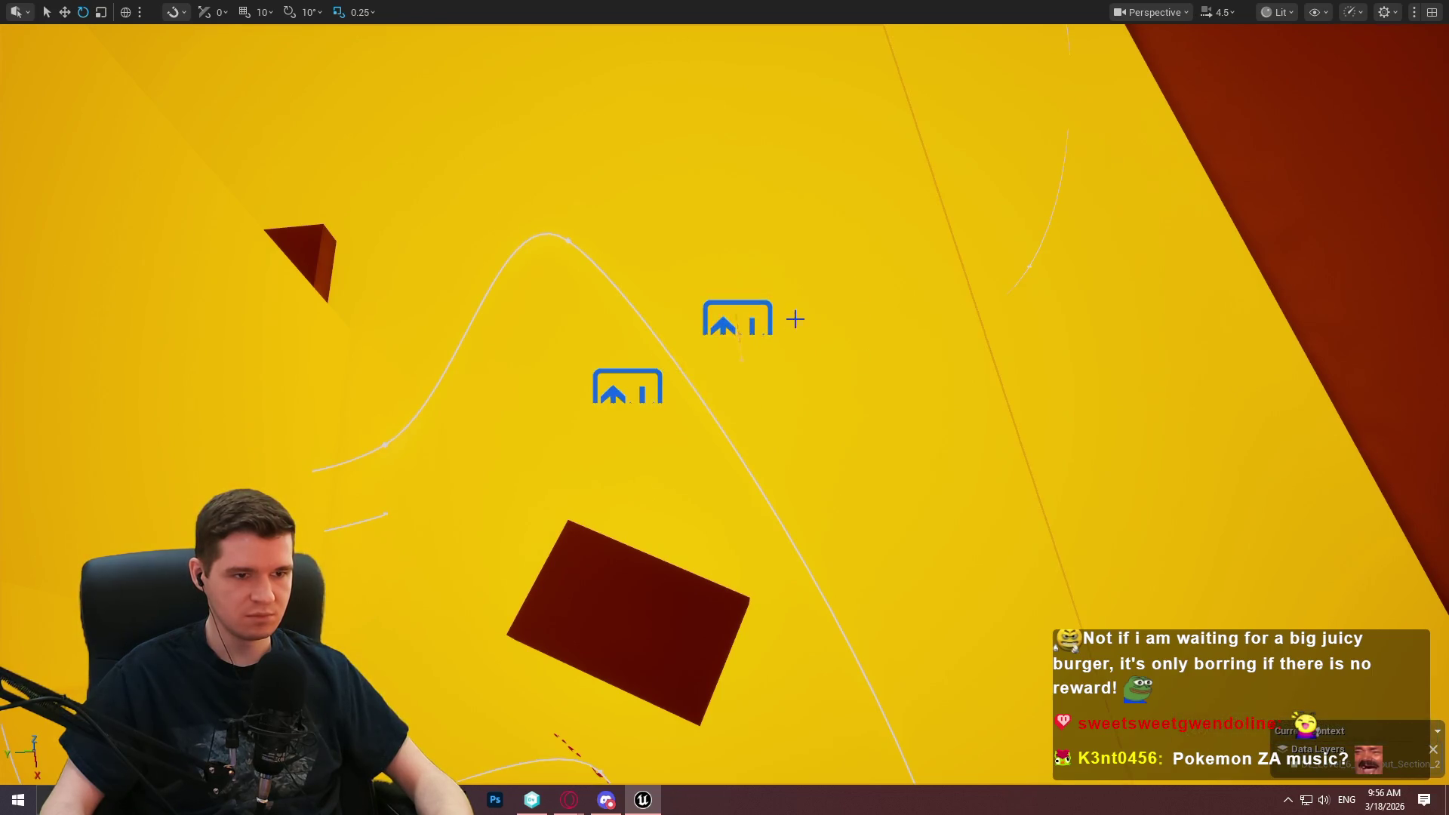
left_click_drag(749, 415, 811, 387)
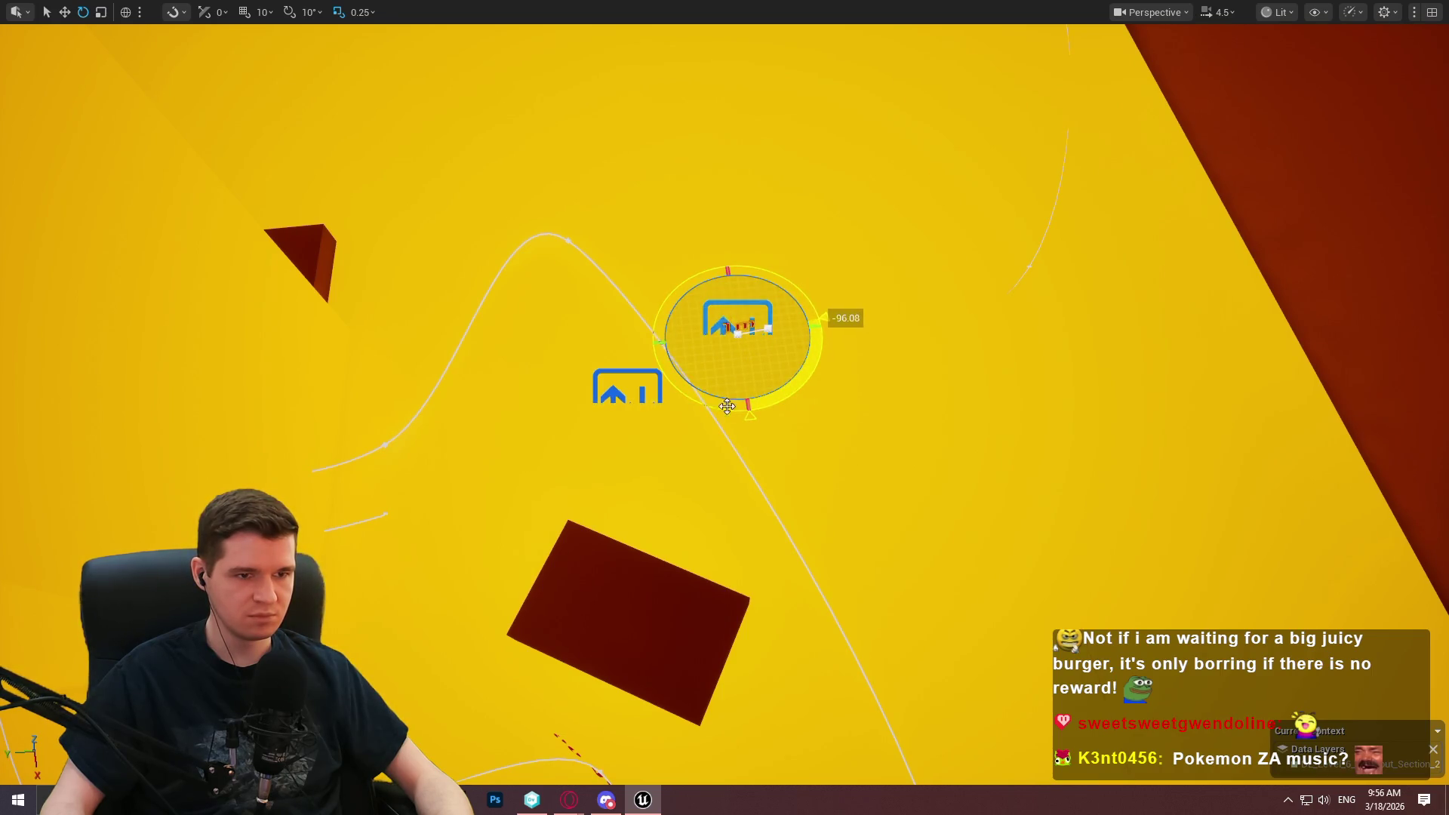
left_click_drag(727, 407, 727, 407)
key("w")
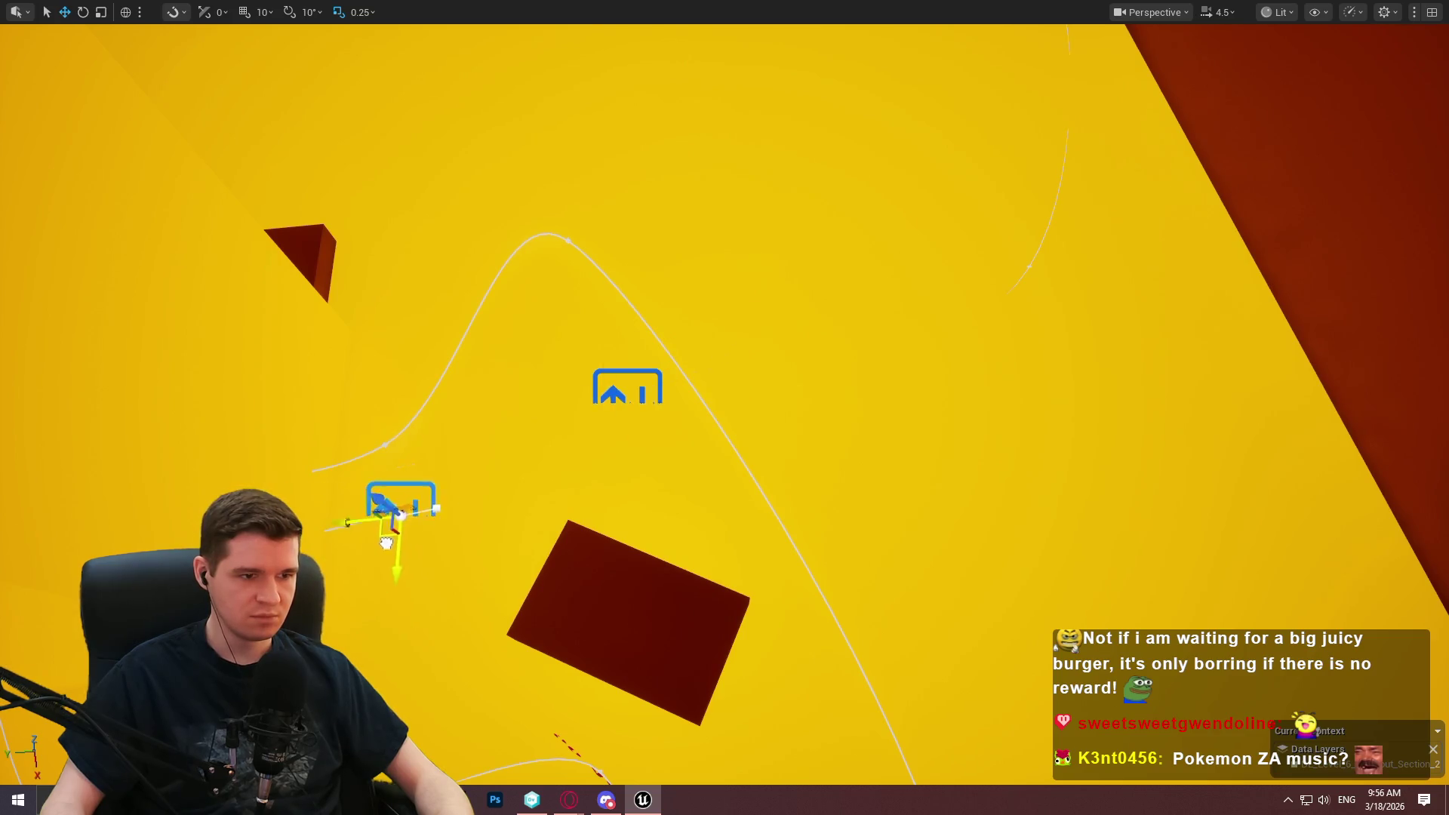
mouse_move(386, 543)
left_mouse_down()
mouse_move(811, 520)
mouse_move(996, 426)
mouse_move(787, 436)
mouse_move(1049, 426)
mouse_move(702, 577)
mouse_move(659, 625)
mouse_move(539, 538)
mouse_move(555, 528)
mouse_move(568, 545)
left_mouse_up()
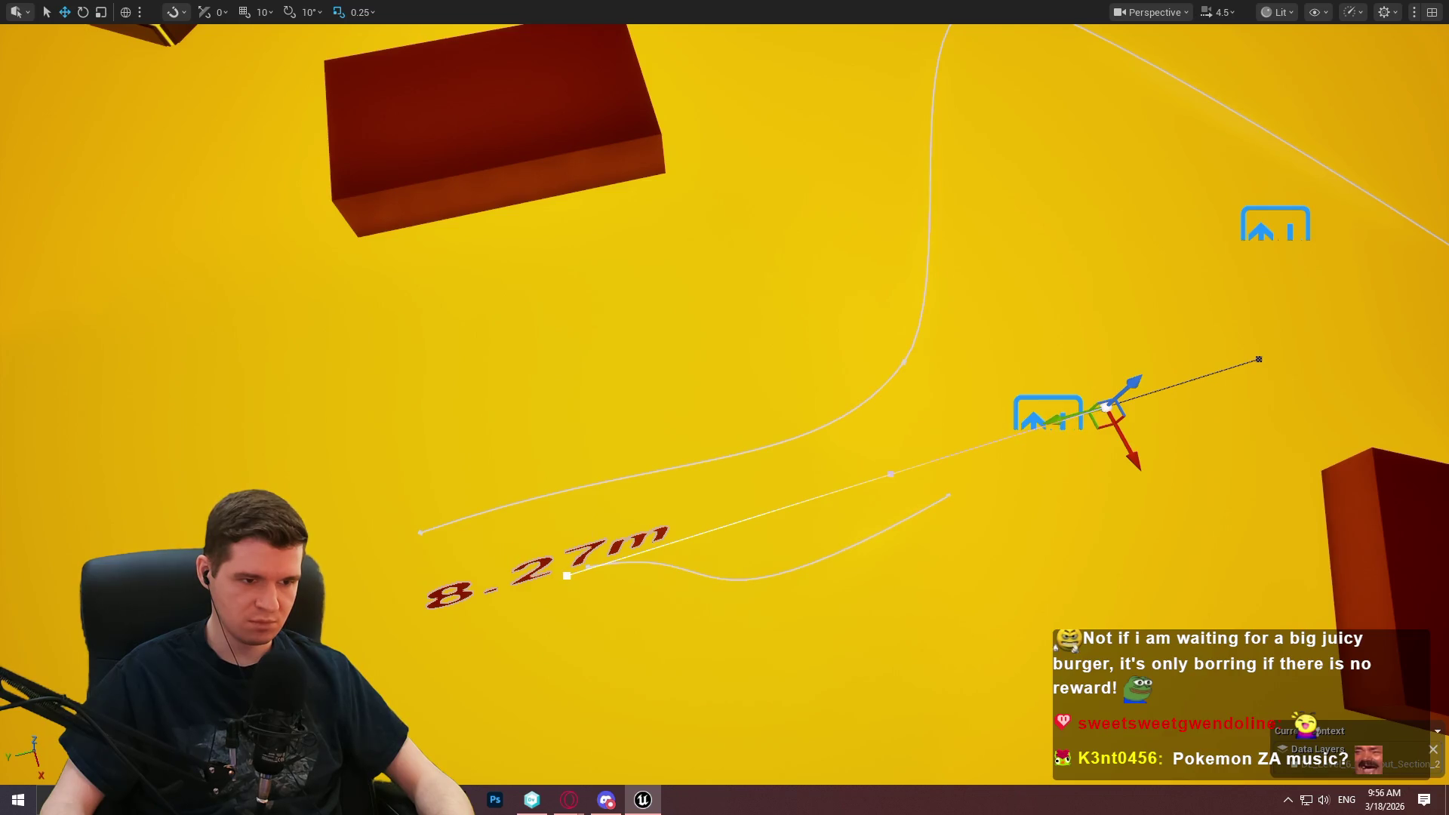
Drag the new spline's end point down-left to stretch it diagonally across the floor.
left_click_drag(567, 576, 562, 574)
left_click(1105, 407)
mouse_move(1106, 408)
left_mouse_down()
mouse_move(766, 592)
mouse_move(785, 596)
mouse_move(754, 615)
mouse_move(724, 589)
left_mouse_up()
left_click_drag(601, 463, 601, 463)
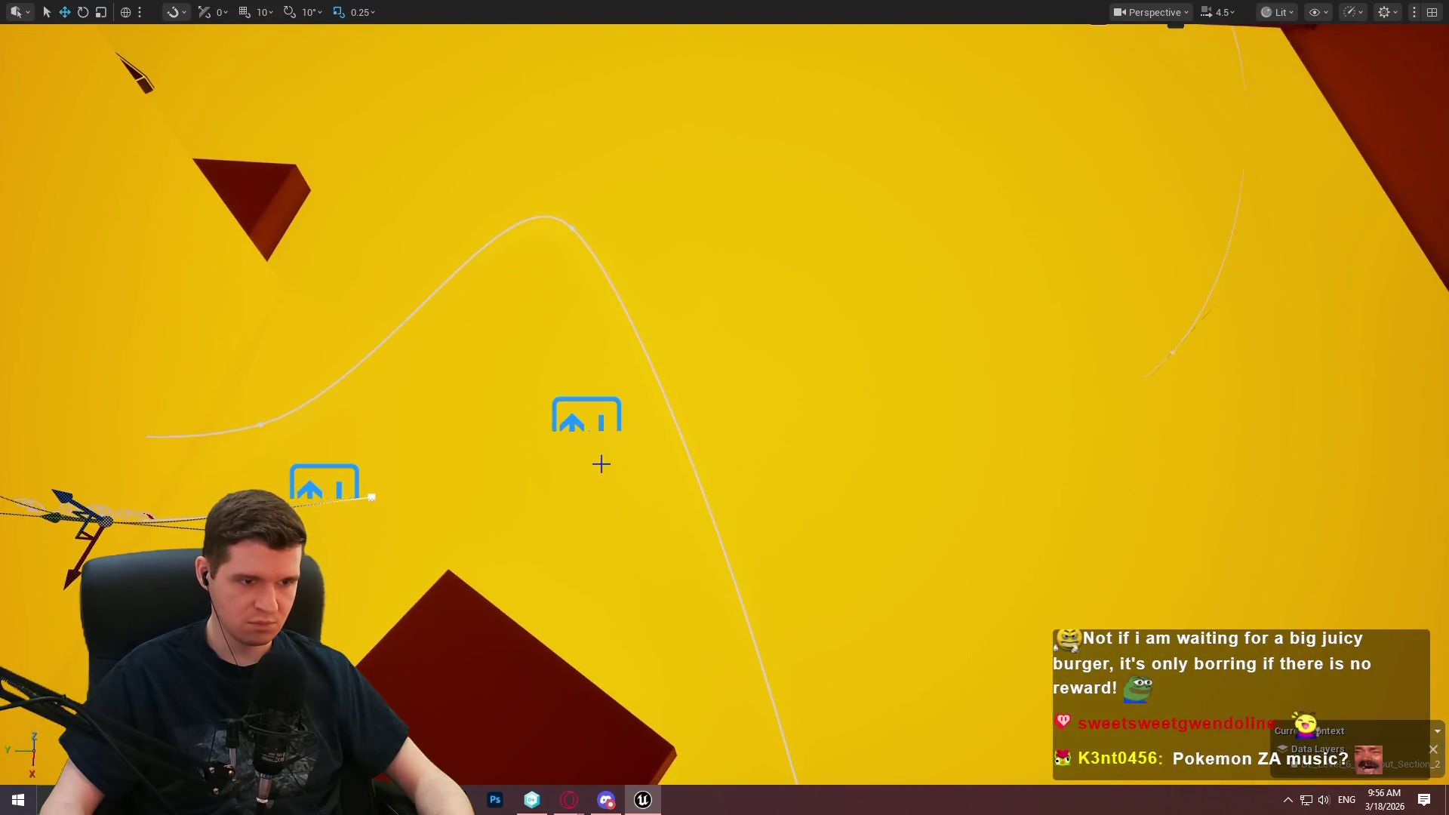
Select the other platform spawner and shift one of its path points right to reshape the curve.
left_click(570, 424)
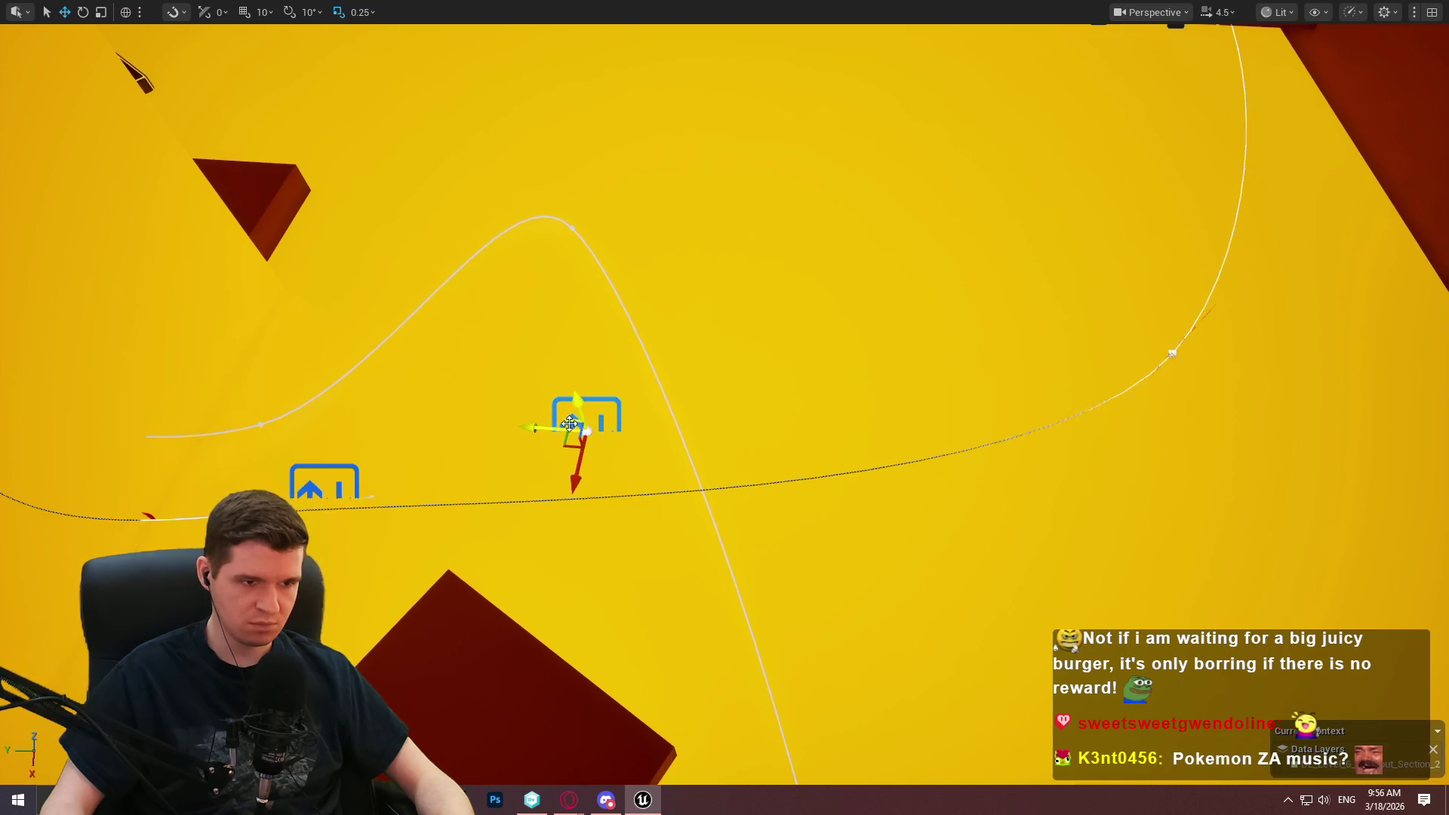
left_click(316, 498)
left_click(368, 497)
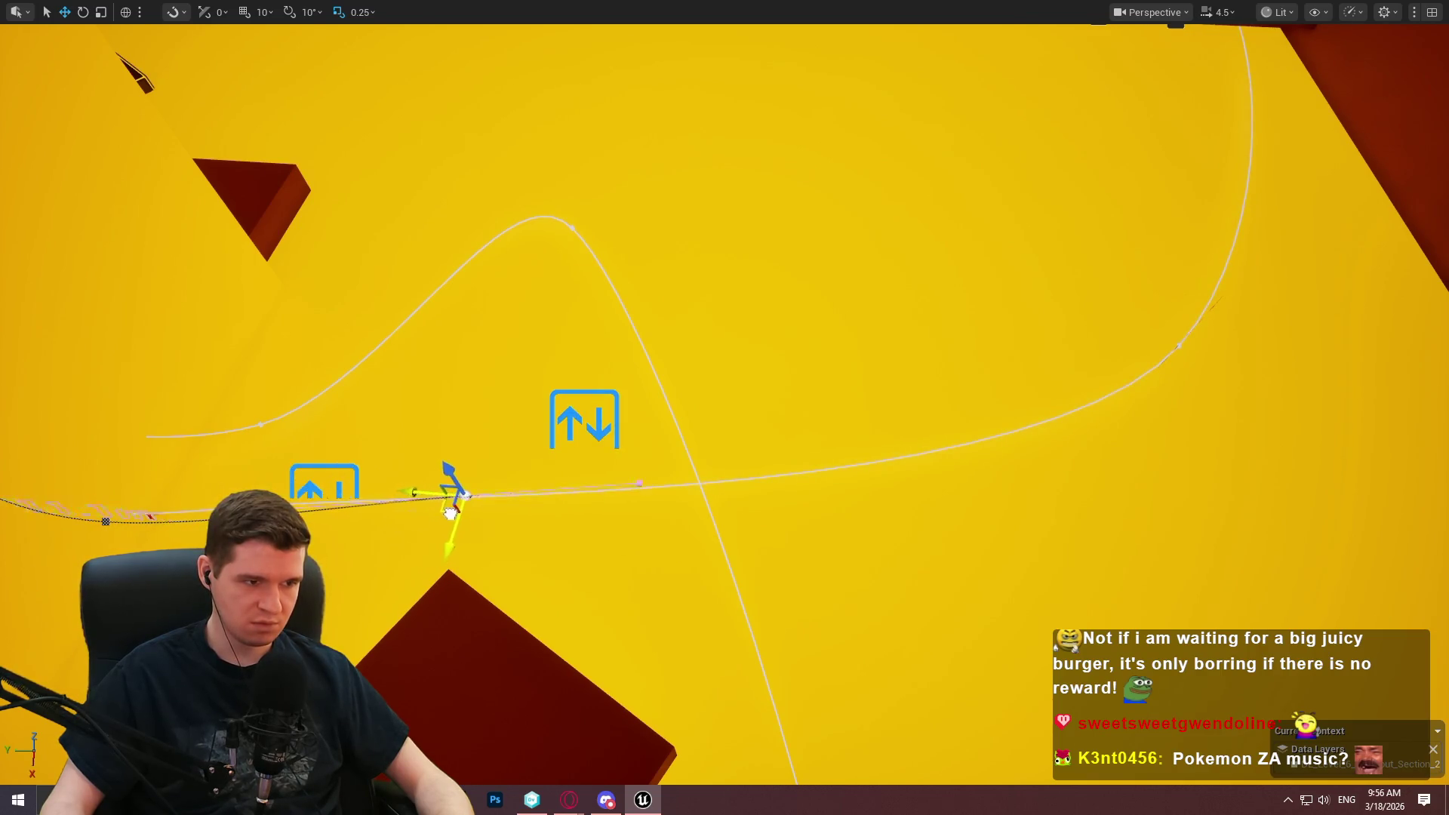
mouse_move(560, 524)
left_mouse_down()
mouse_move(711, 492)
mouse_move(796, 498)
mouse_move(687, 504)
left_mouse_up()
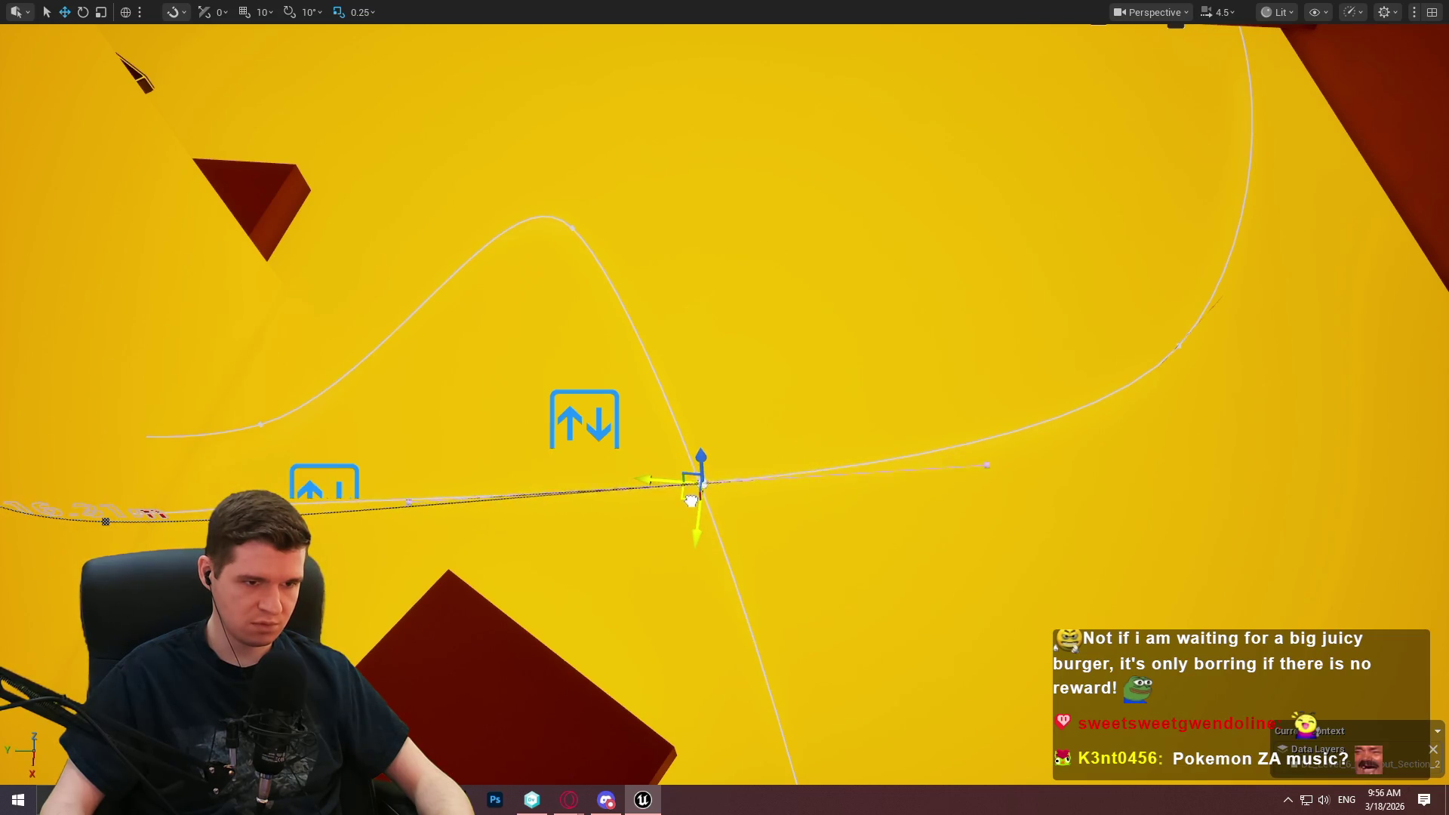
left_click(1195, 356)
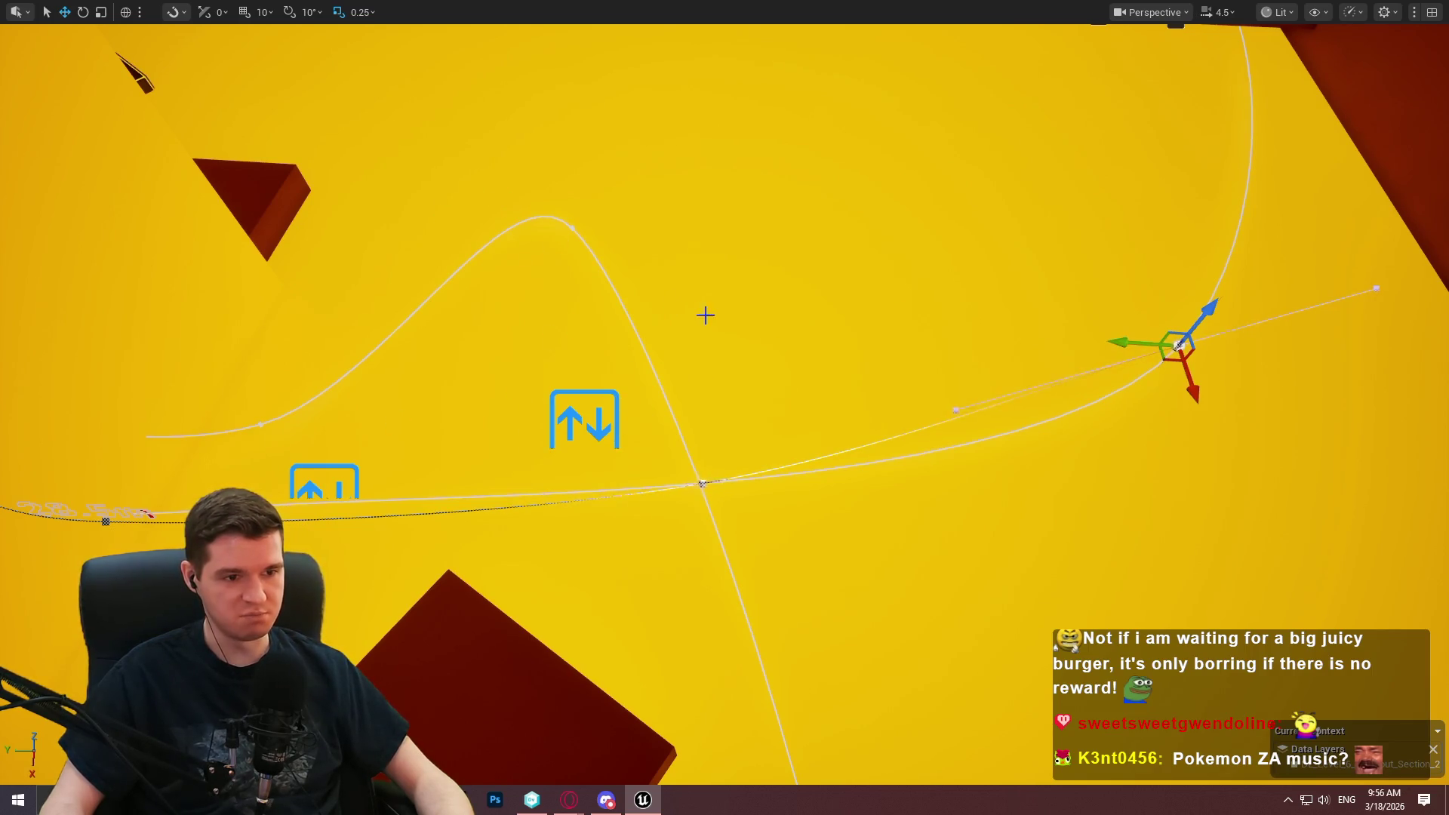
Fly to the far end of the path and pull its corner point further left.
mouse_move(676, 278)
left_mouse_down()
mouse_move(649, 265)
mouse_move(762, 285)
mouse_move(728, 212)
left_mouse_up()
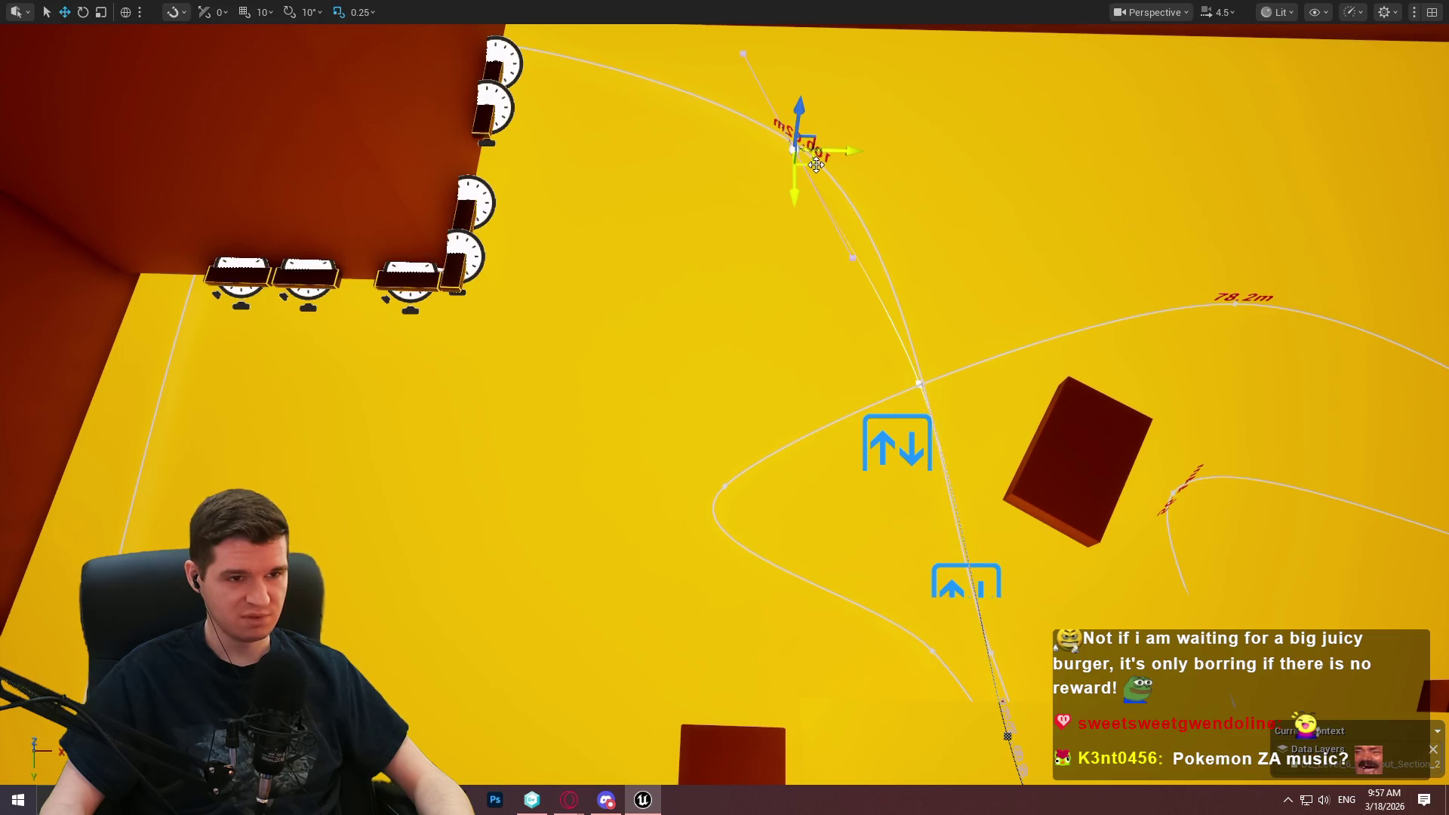
mouse_move(816, 164)
left_mouse_down()
mouse_move(755, 196)
mouse_move(939, 64)
left_mouse_up()
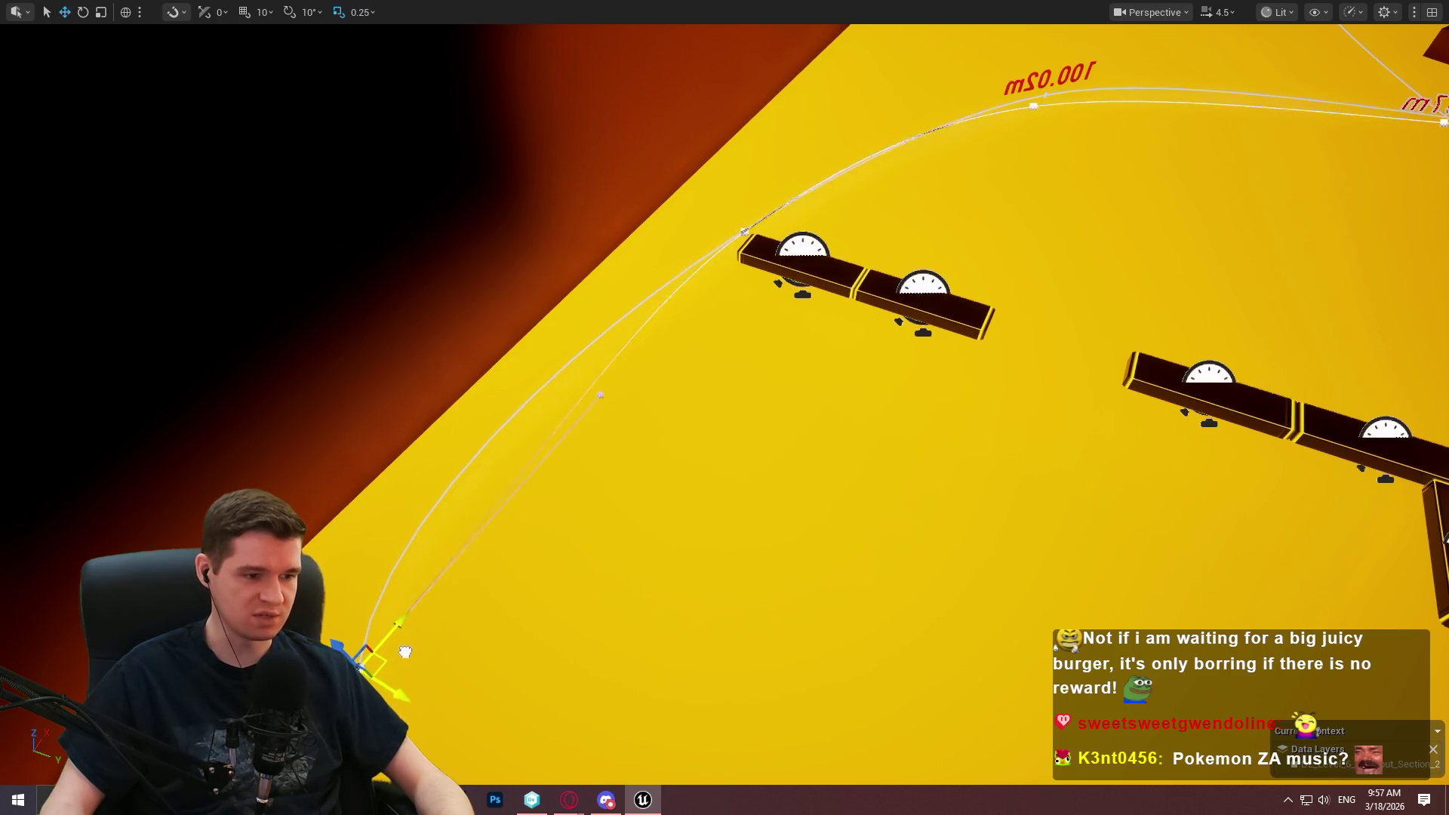
left_click_drag(405, 652, 405, 651)
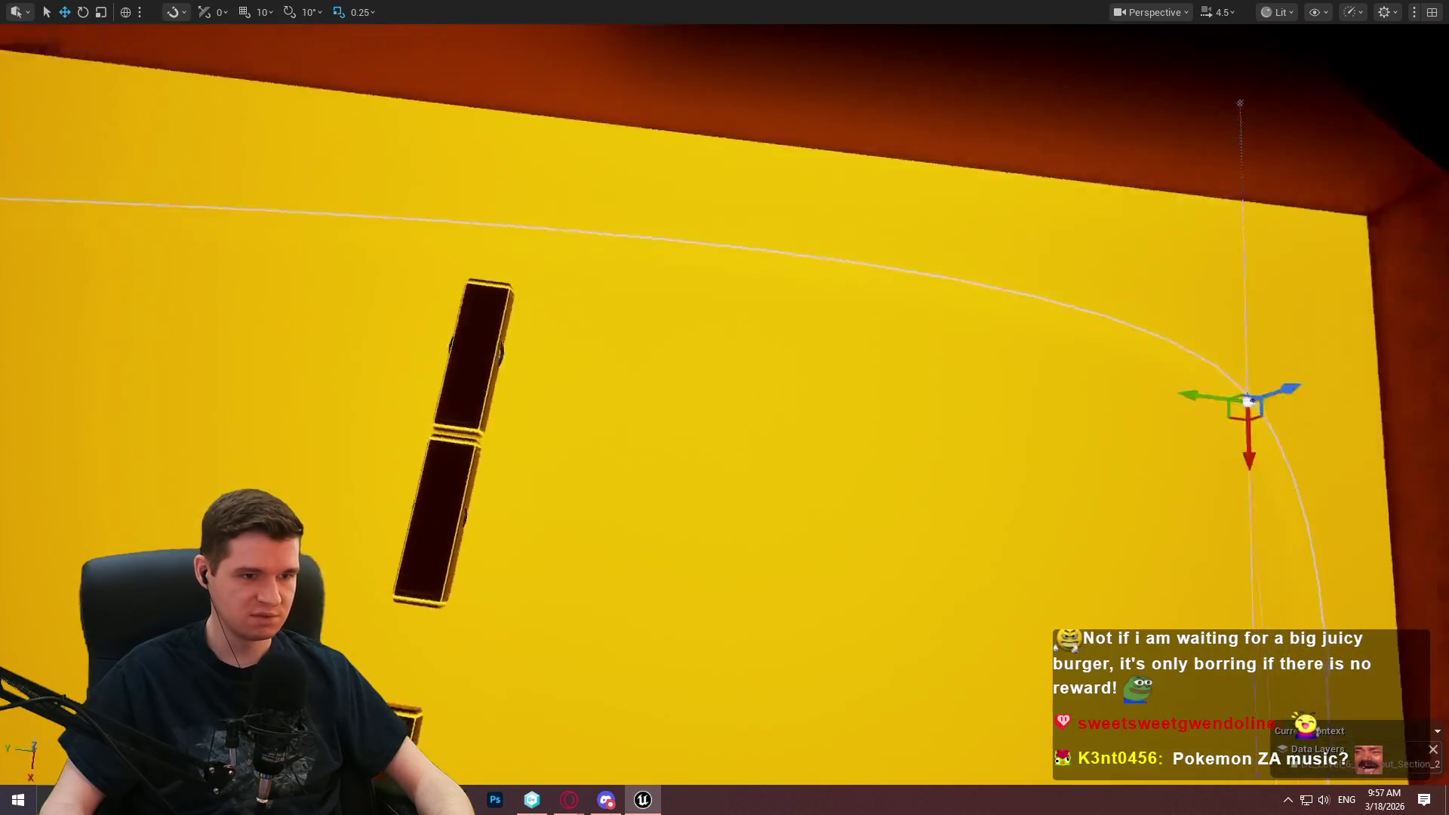
left_click_drag(665, 632, 664, 633)
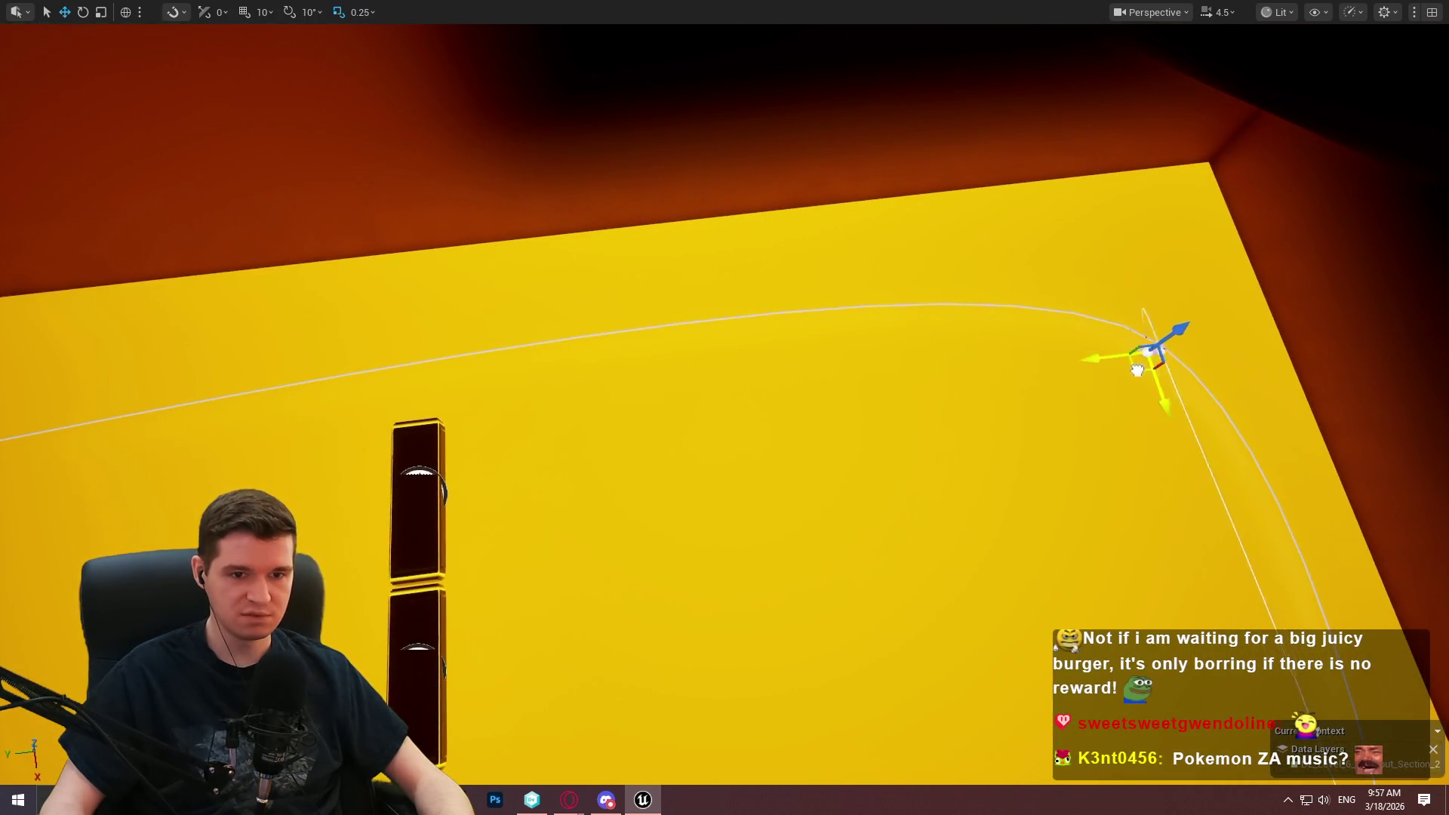
mouse_move(366, 355)
left_mouse_down()
mouse_move(302, 374)
mouse_move(420, 367)
left_mouse_up()
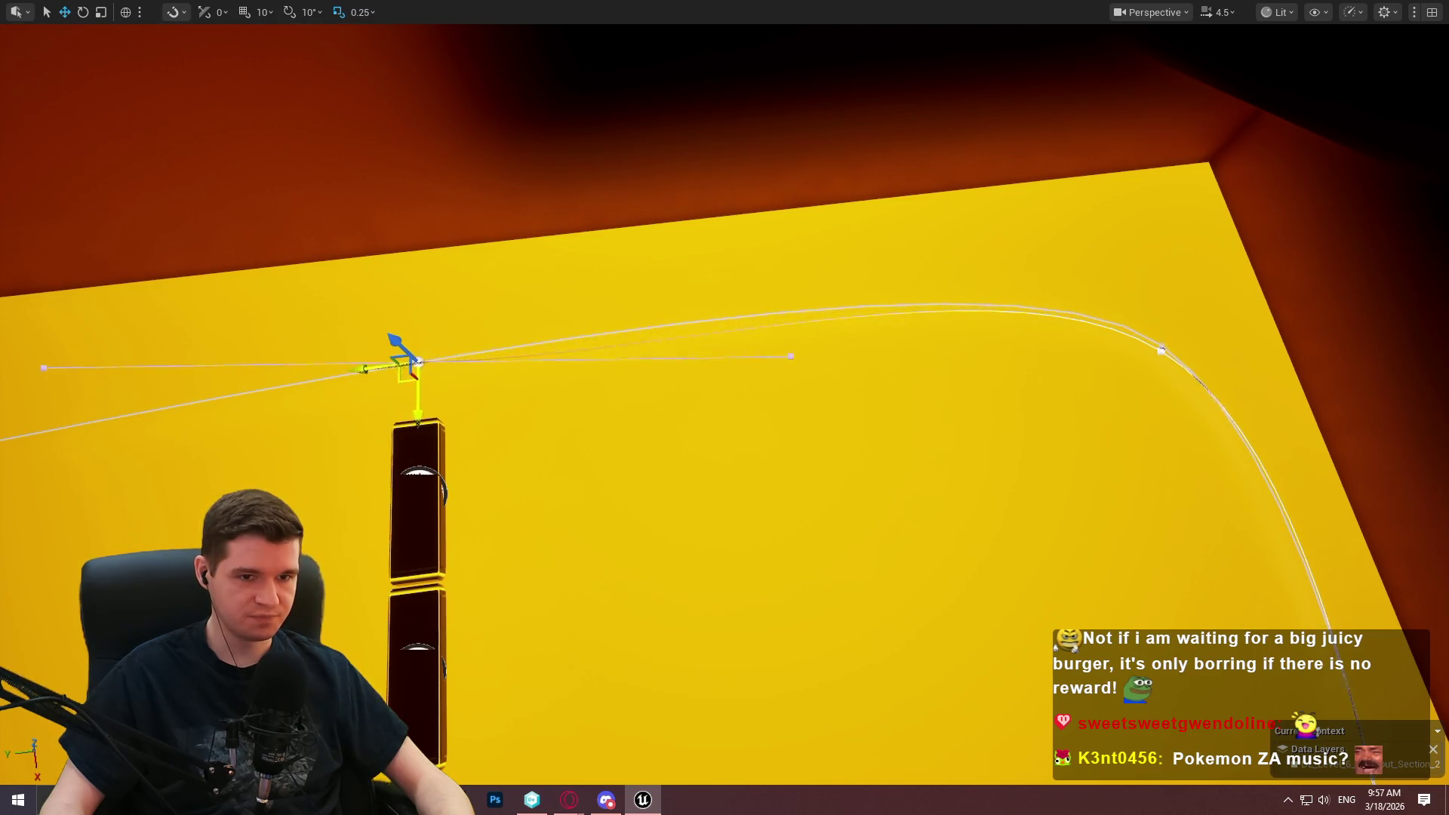
mouse_move(110, 453)
left_mouse_down()
mouse_move(33, 453)
mouse_move(16, 501)
left_mouse_up()
left_click_drag(993, 390, 937, 262)
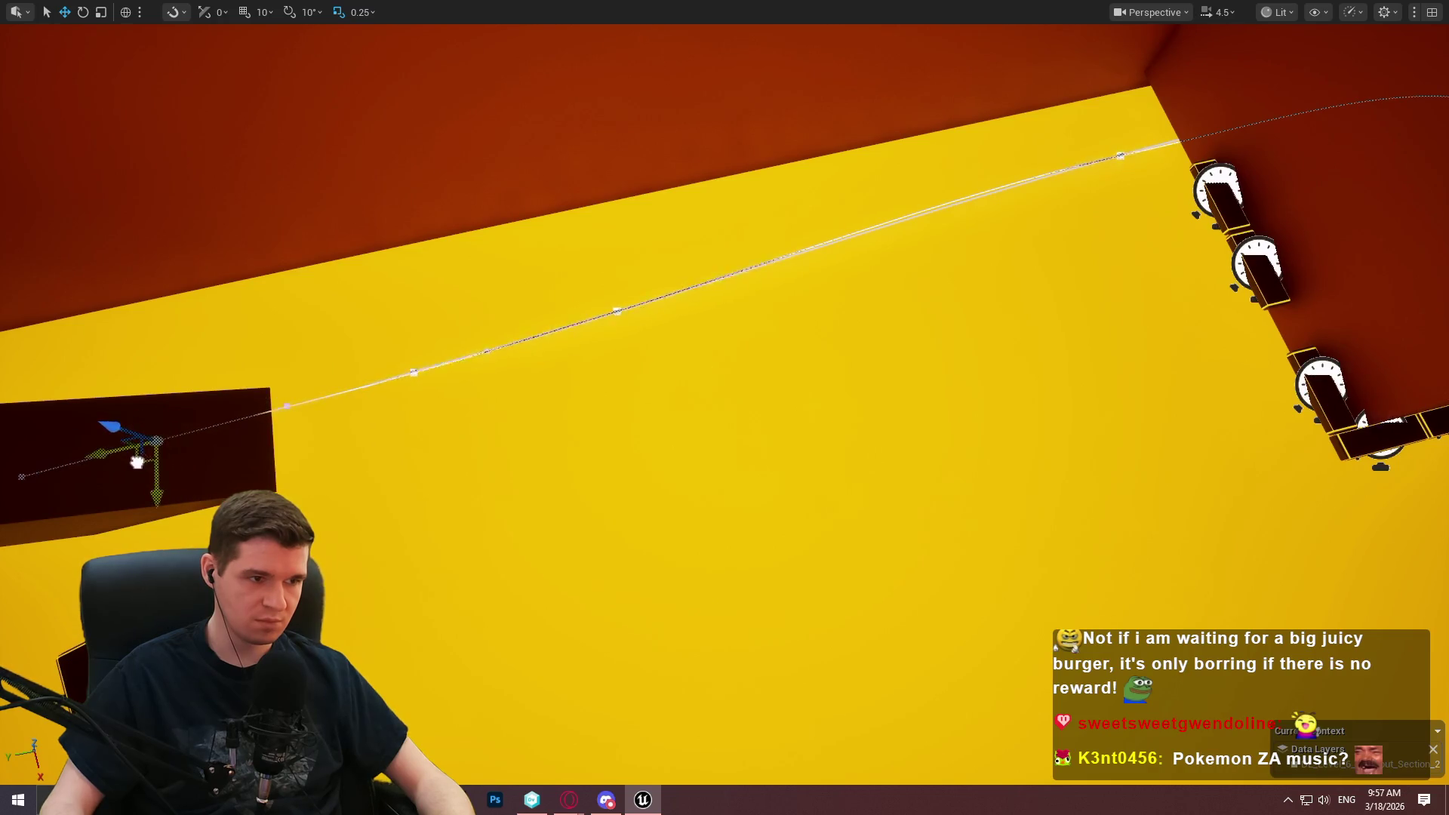
Delete the arrow marker actor near the red box along with its path.
left_click_drag(185, 406, 292, 341)
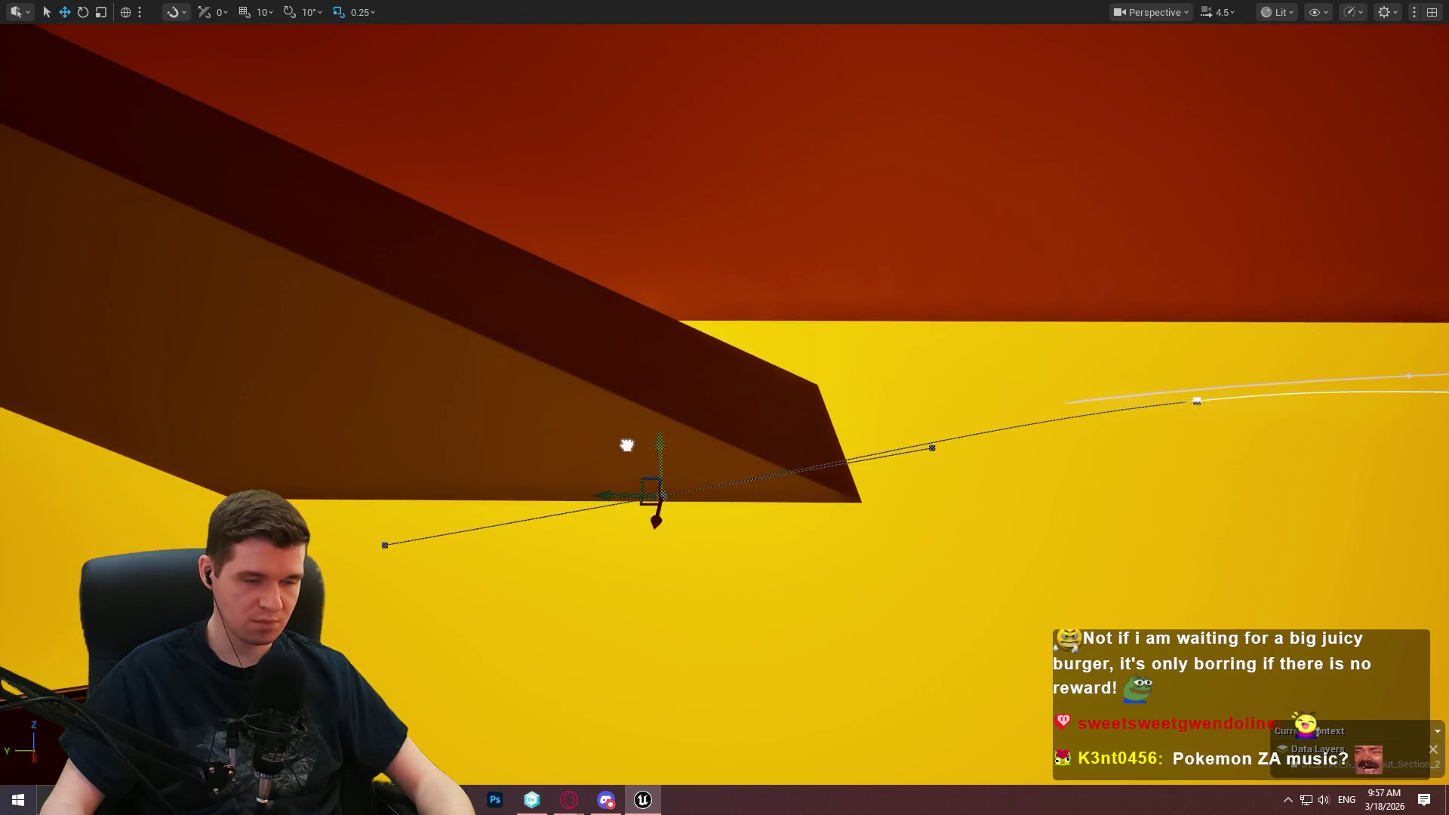
mouse_move(628, 448)
left_mouse_down()
mouse_move(581, 554)
mouse_move(734, 378)
left_mouse_up()
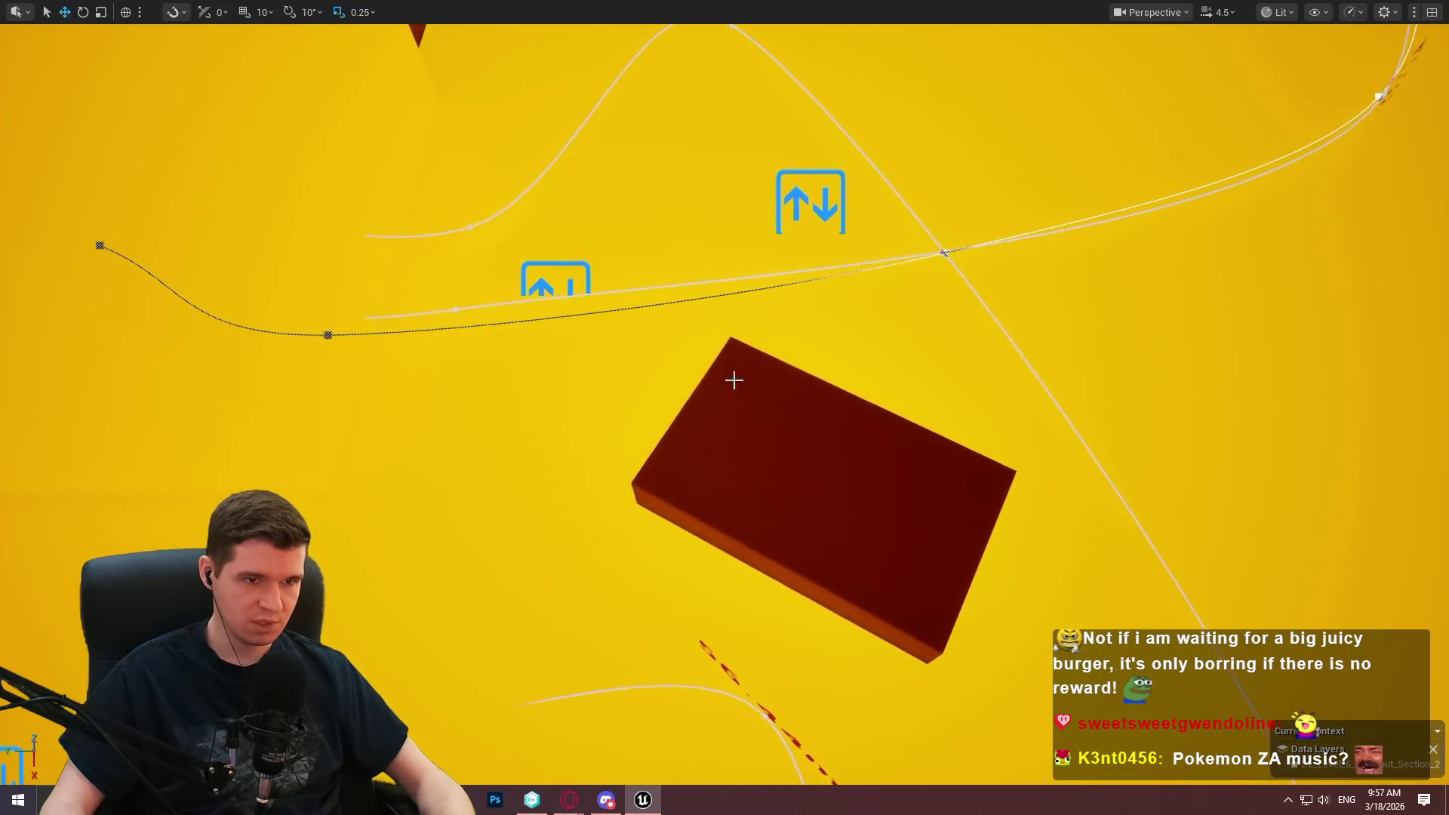
left_click(810, 200)
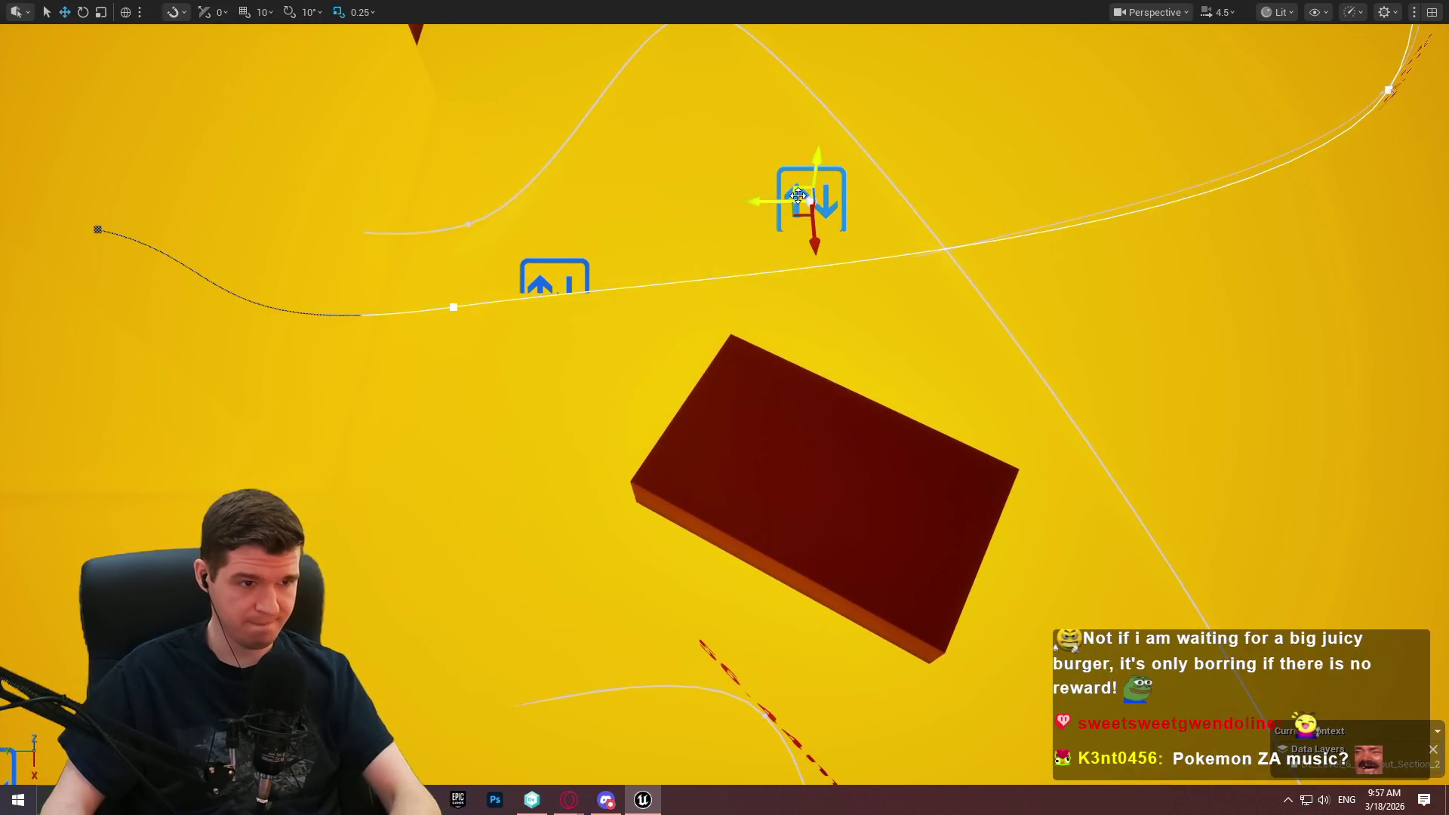
key("Delete")
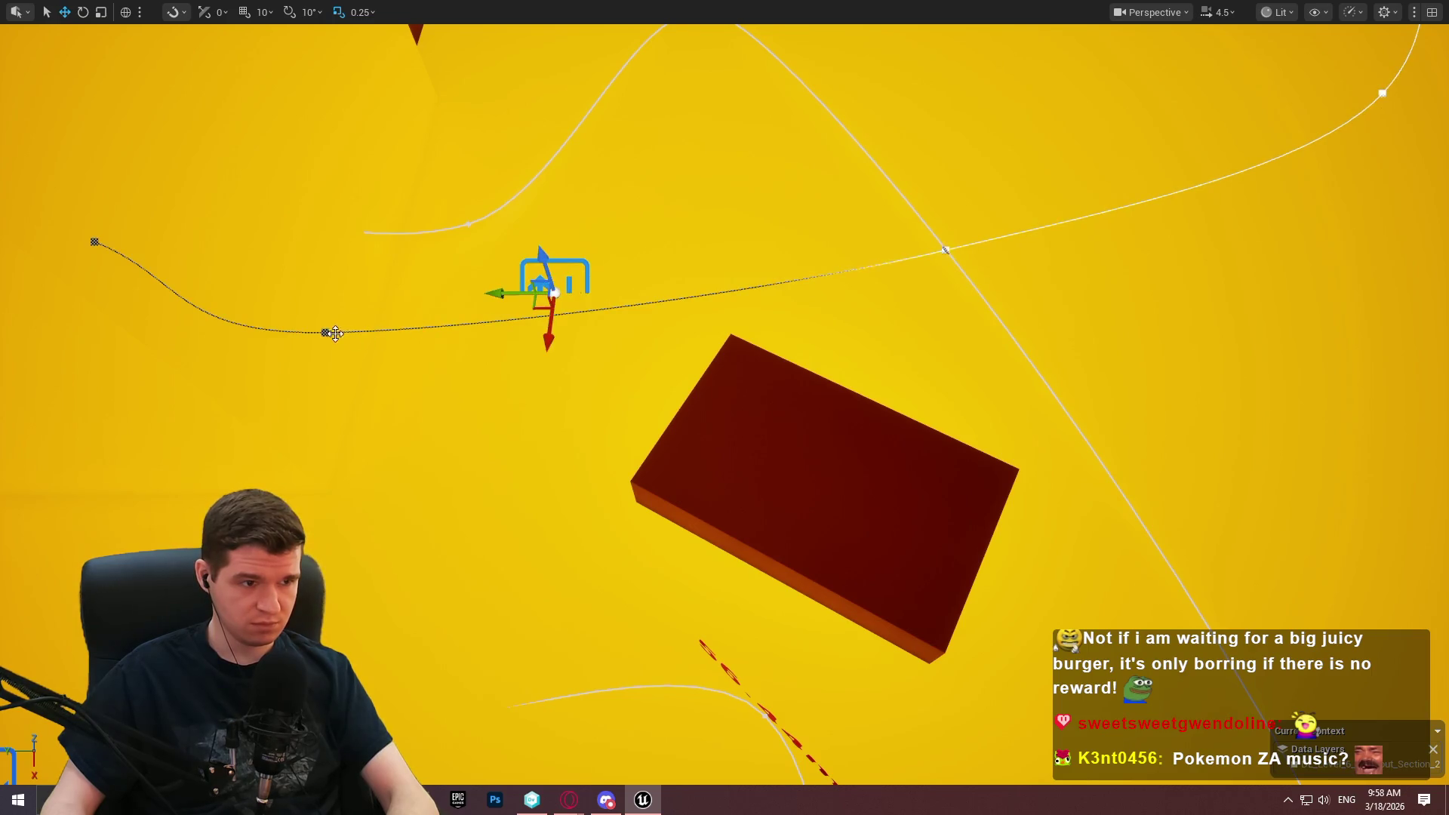
Nudge the path point up and left, then exit immersive viewport and select the platform spawner.
left_click_drag(307, 311, 312, 301)
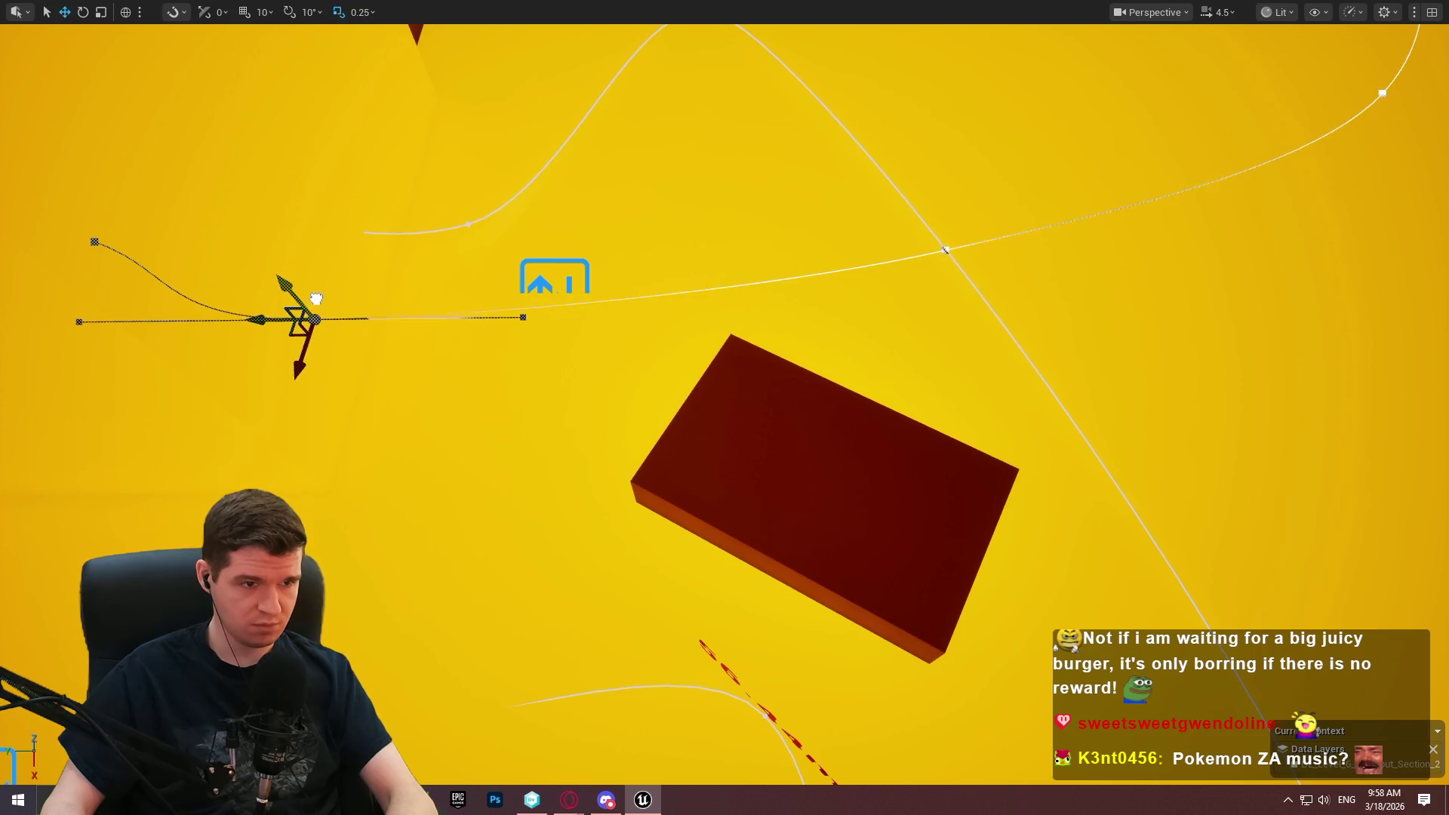
left_click_drag(316, 299, 327, 290)
left_click(748, 412)
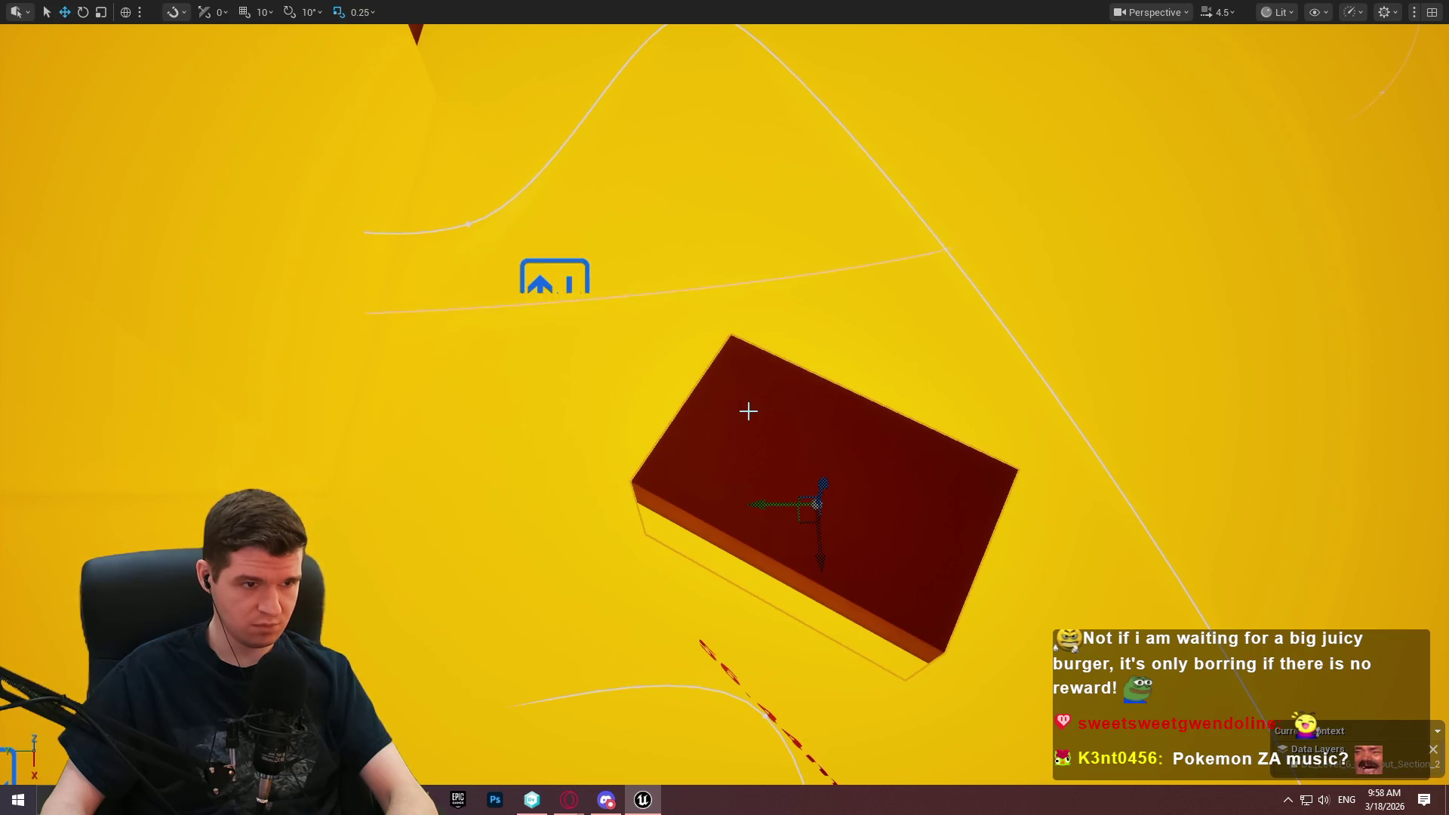
left_click_drag(934, 304, 1027, 279)
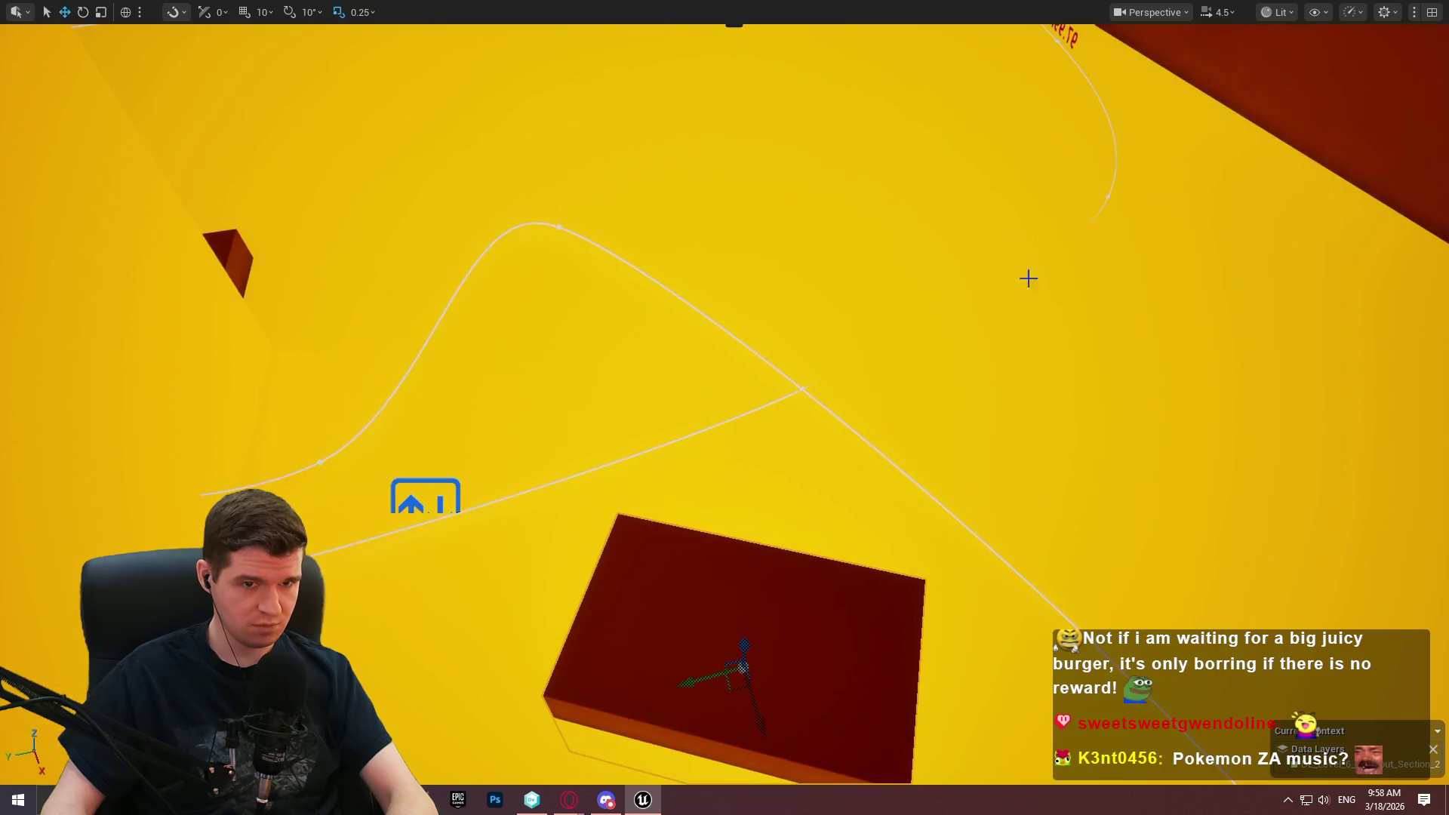
left_click(1106, 197)
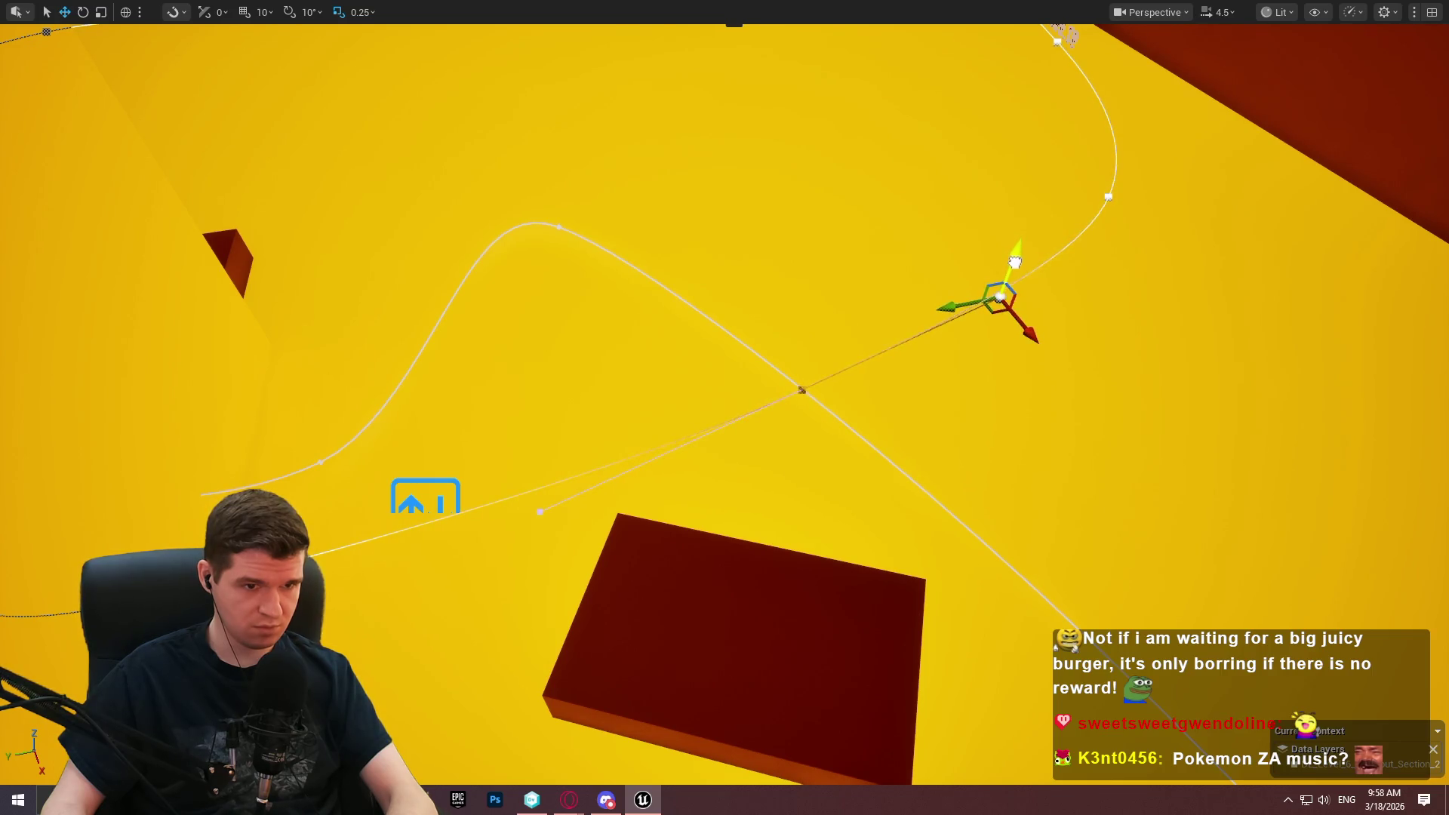
key("ctrl+z")
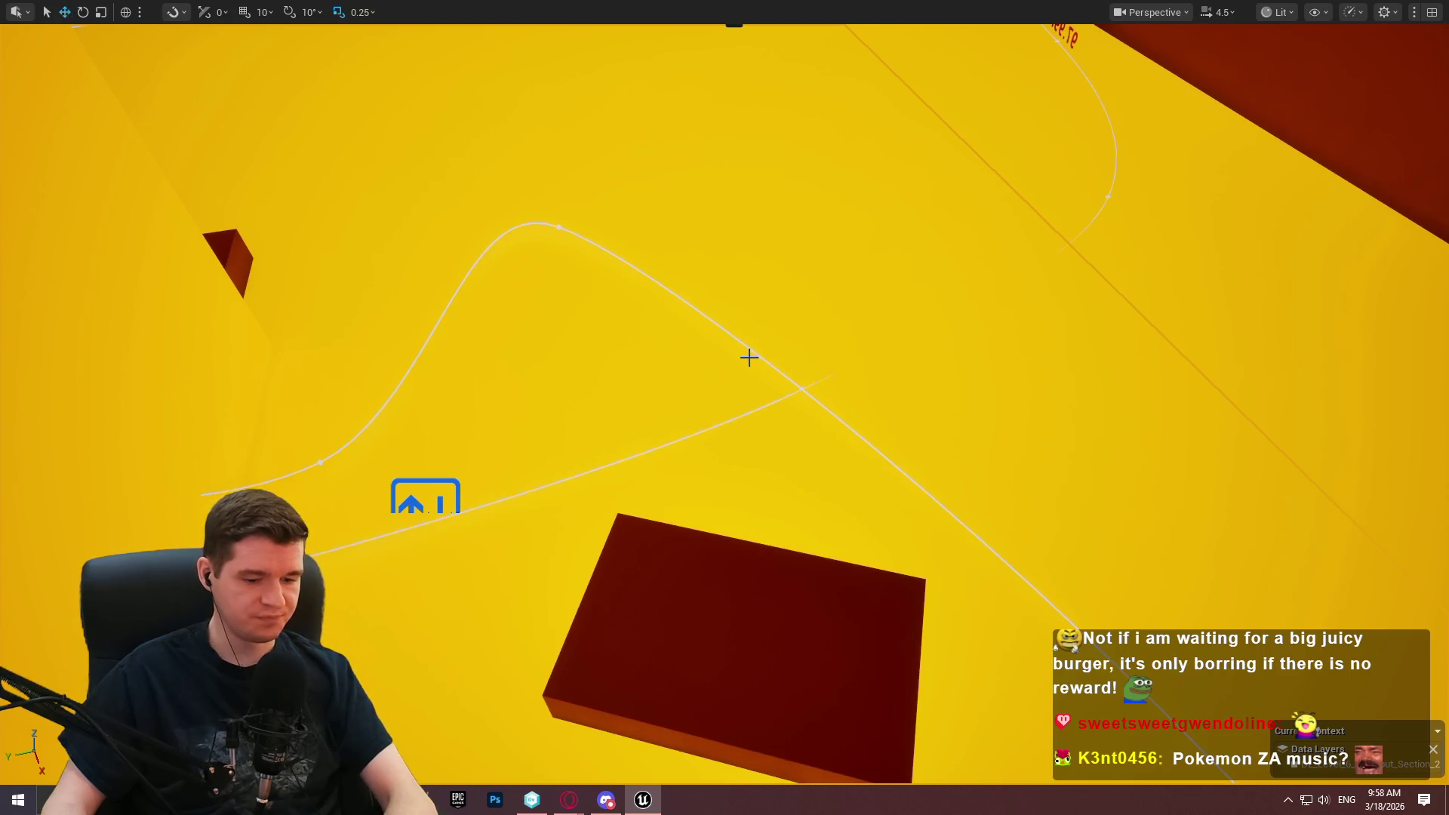
key("F11")
left_click(466, 387)
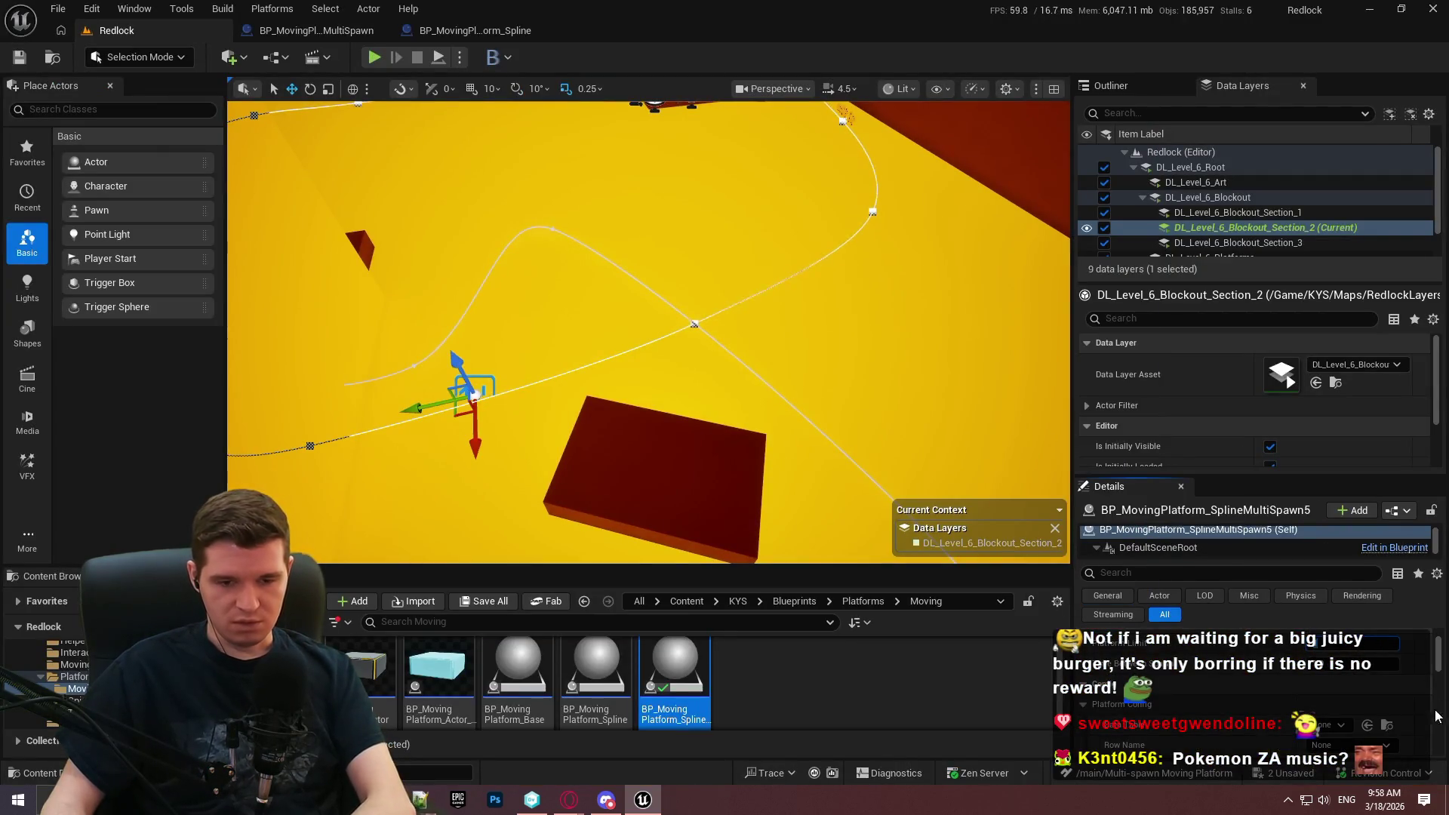
Review BP_MovingPlatform_SplineMultiSpawn5's spawn settings (Time Between Spawns 1.0), then open the viewport context menu.
mouse_move(649, 332)
left_mouse_down()
mouse_move(649, 302)
mouse_move(679, 290)
mouse_move(668, 358)
left_mouse_up()
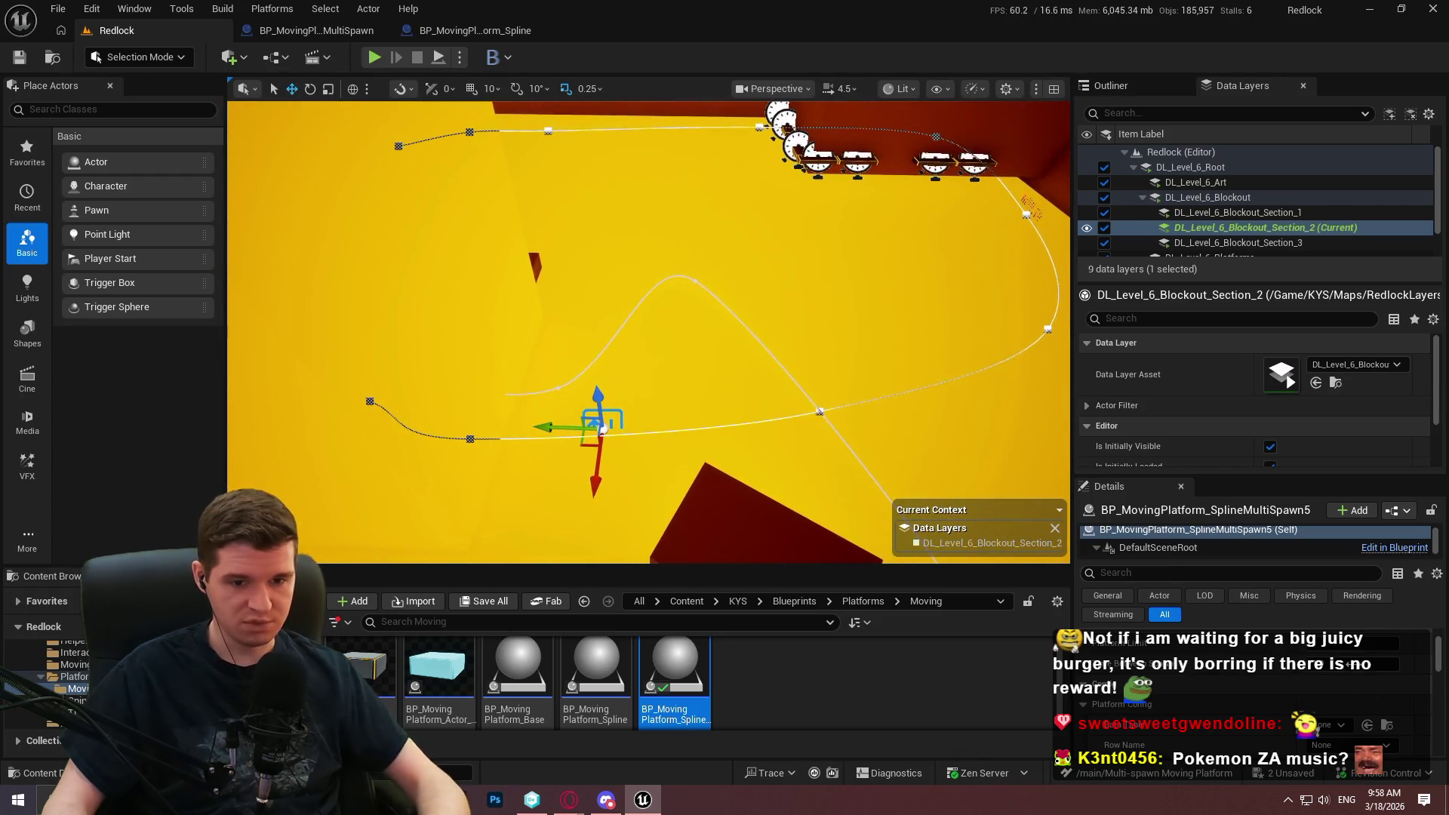
scroll(1248, 698, "down", 5)
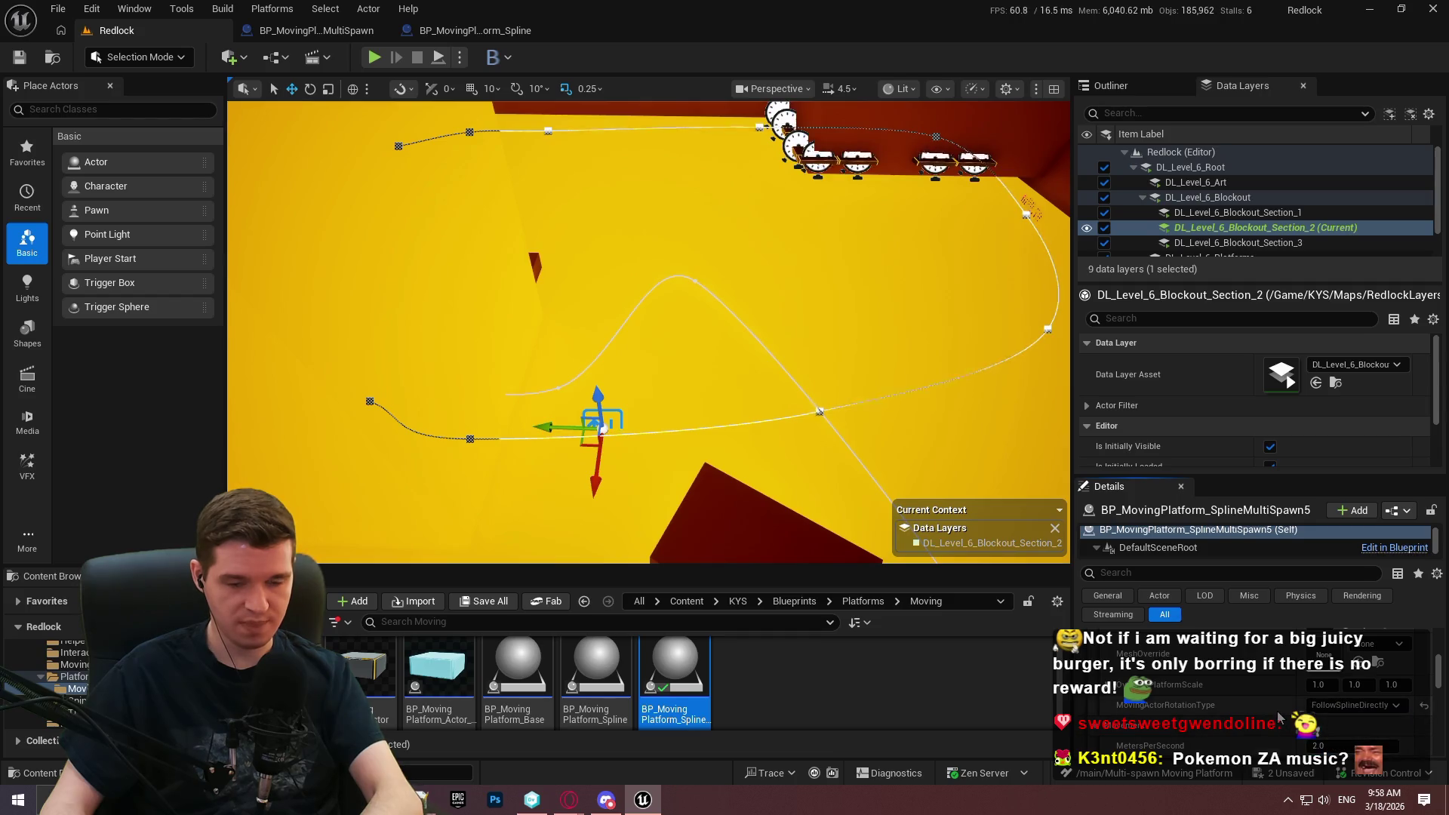
scroll(1278, 713, "up", 3)
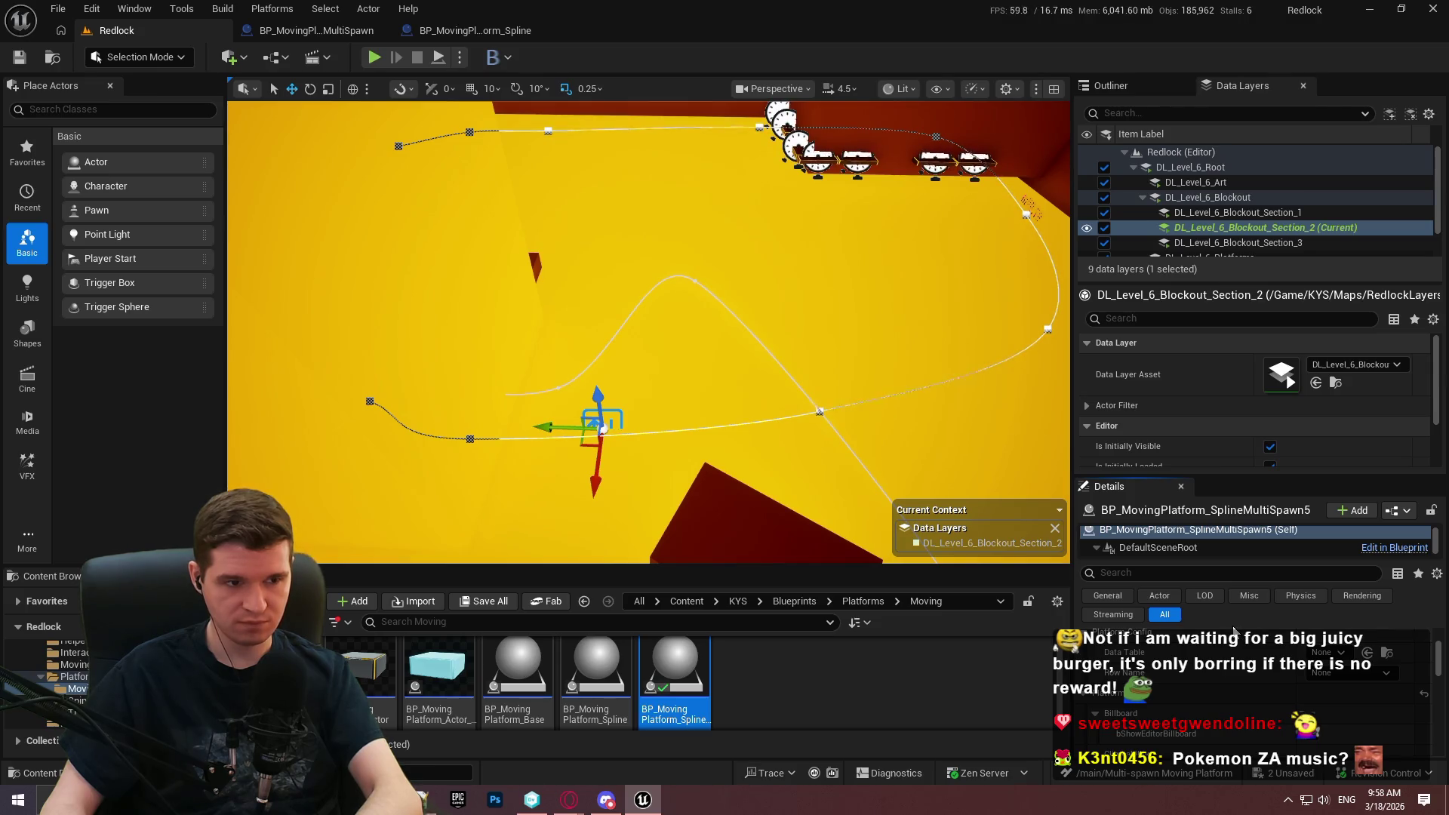
scroll(1257, 685, "up", 5)
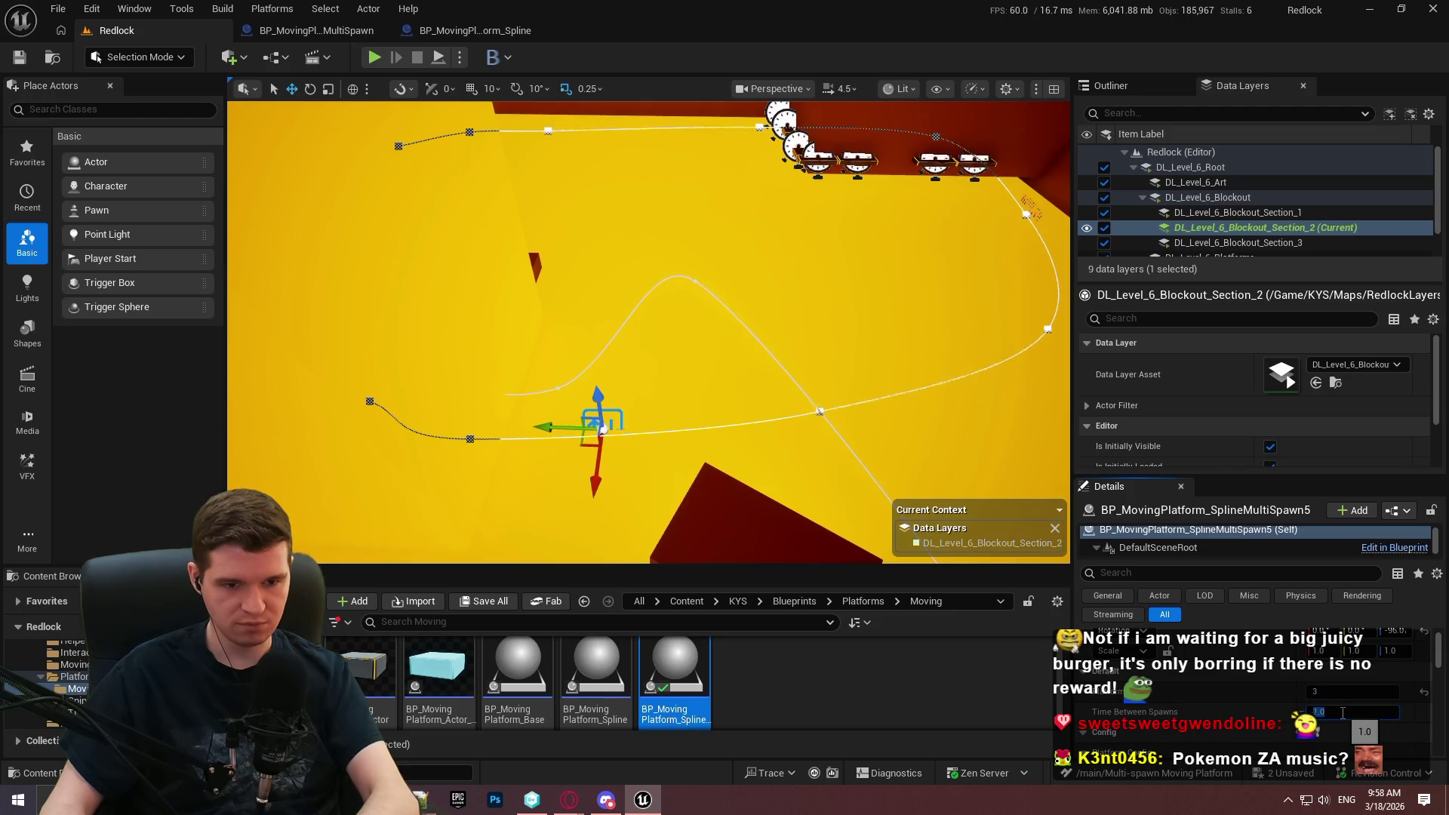
right_click(735, 251)
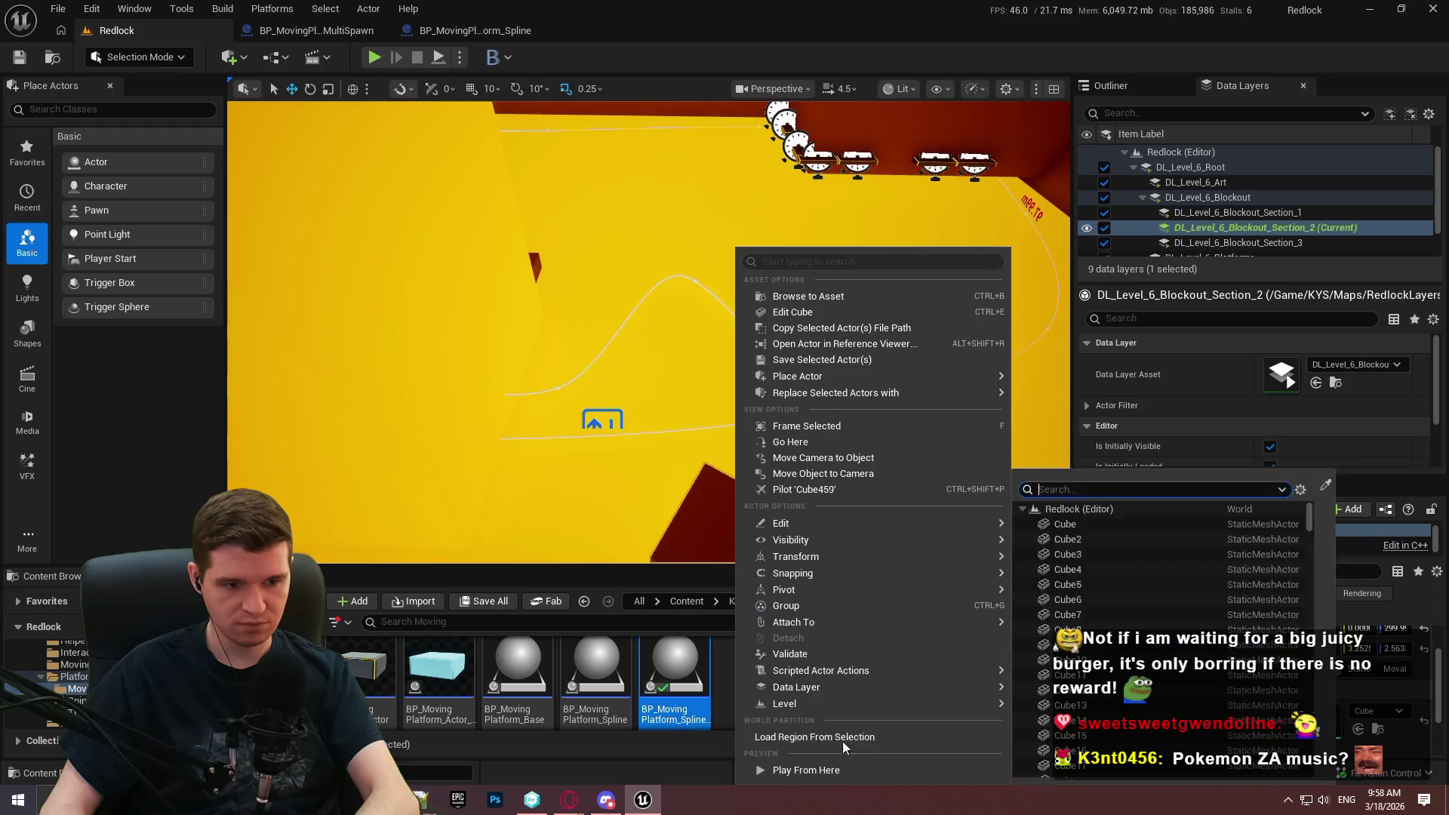
Start a Play From Here playtest and jump across the floating platforms toward the orange block.
left_click(842, 741)
left_click(661, 479)
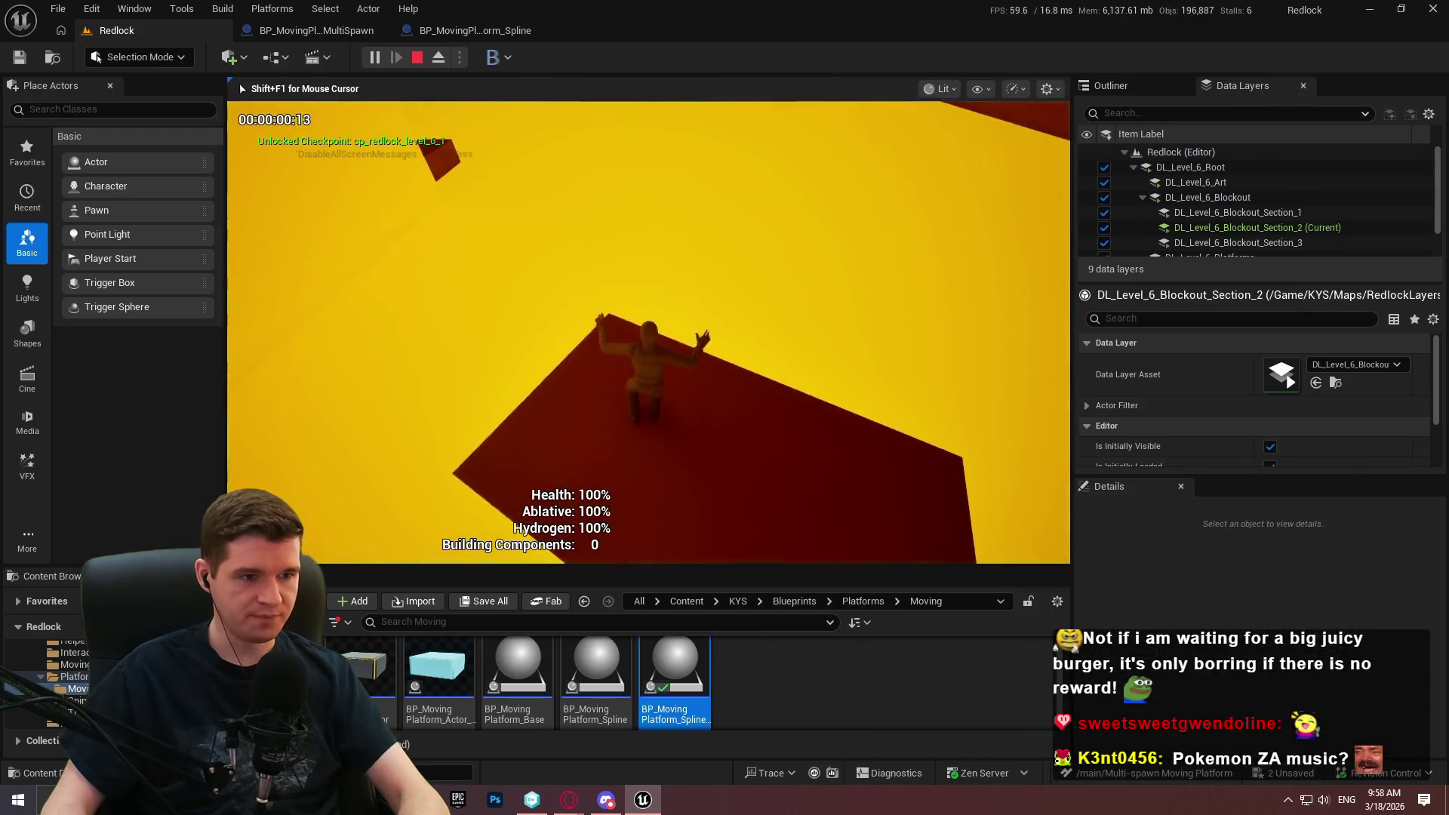
key("F11")
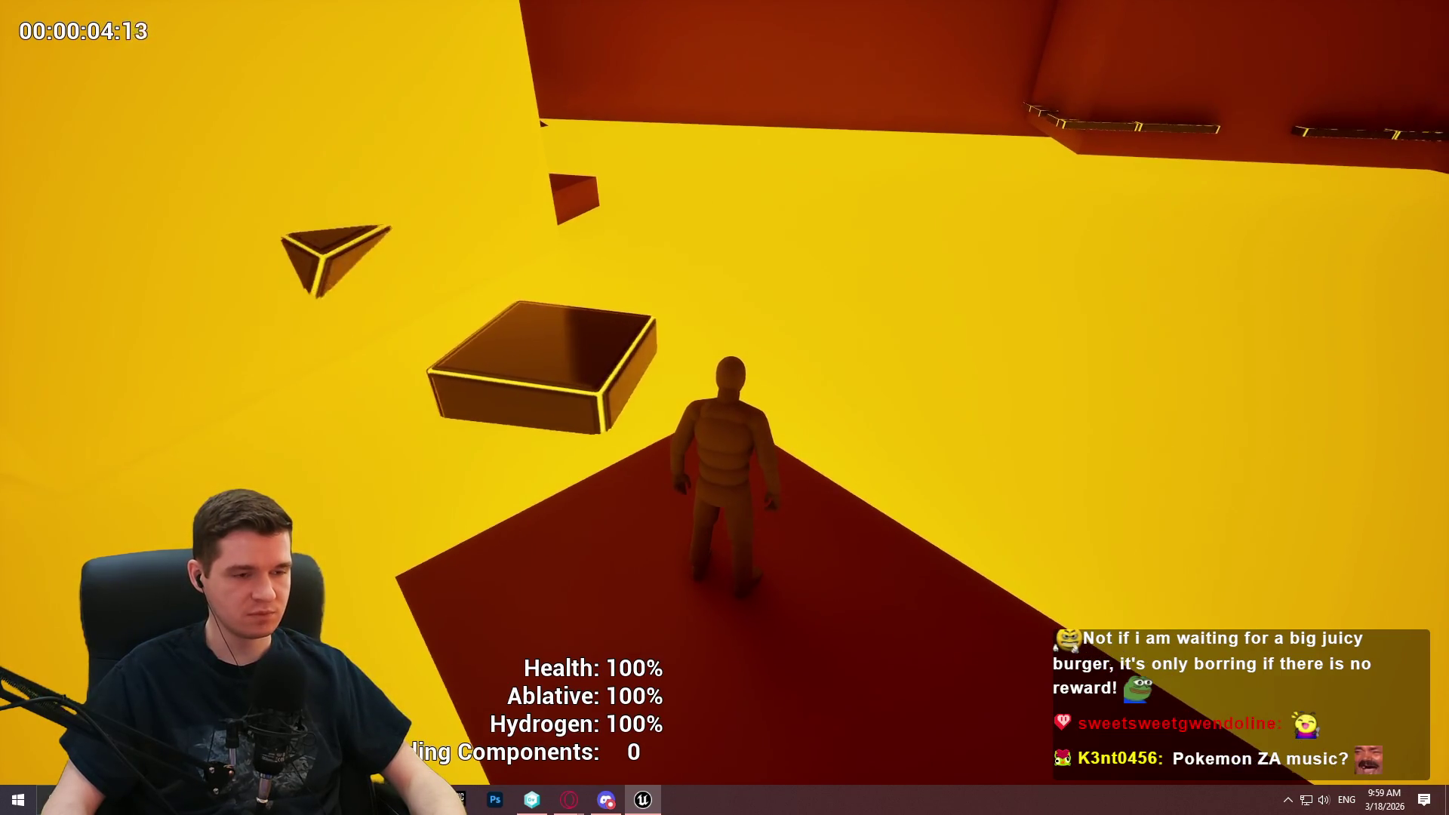
key("space")
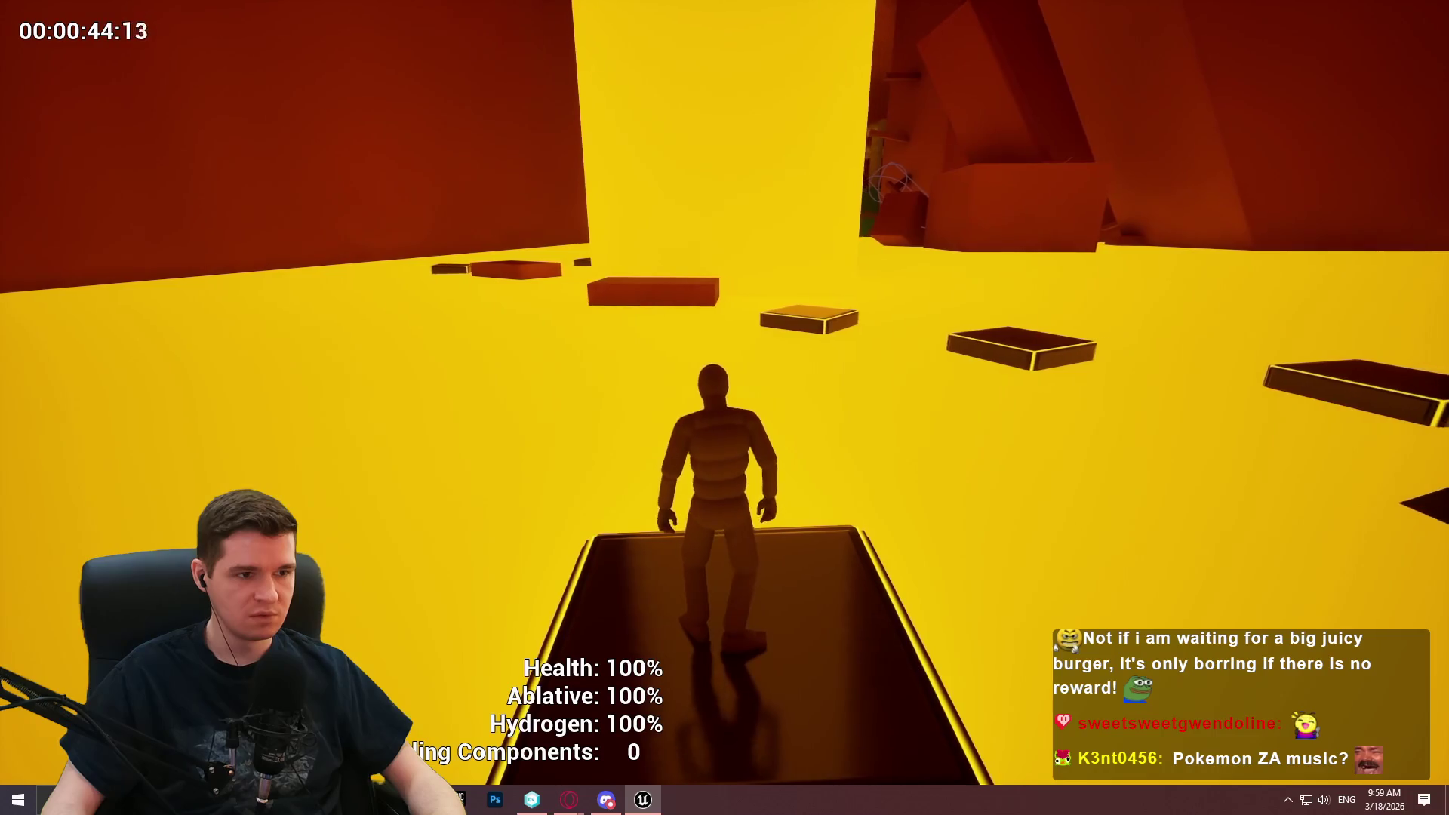
key("space")
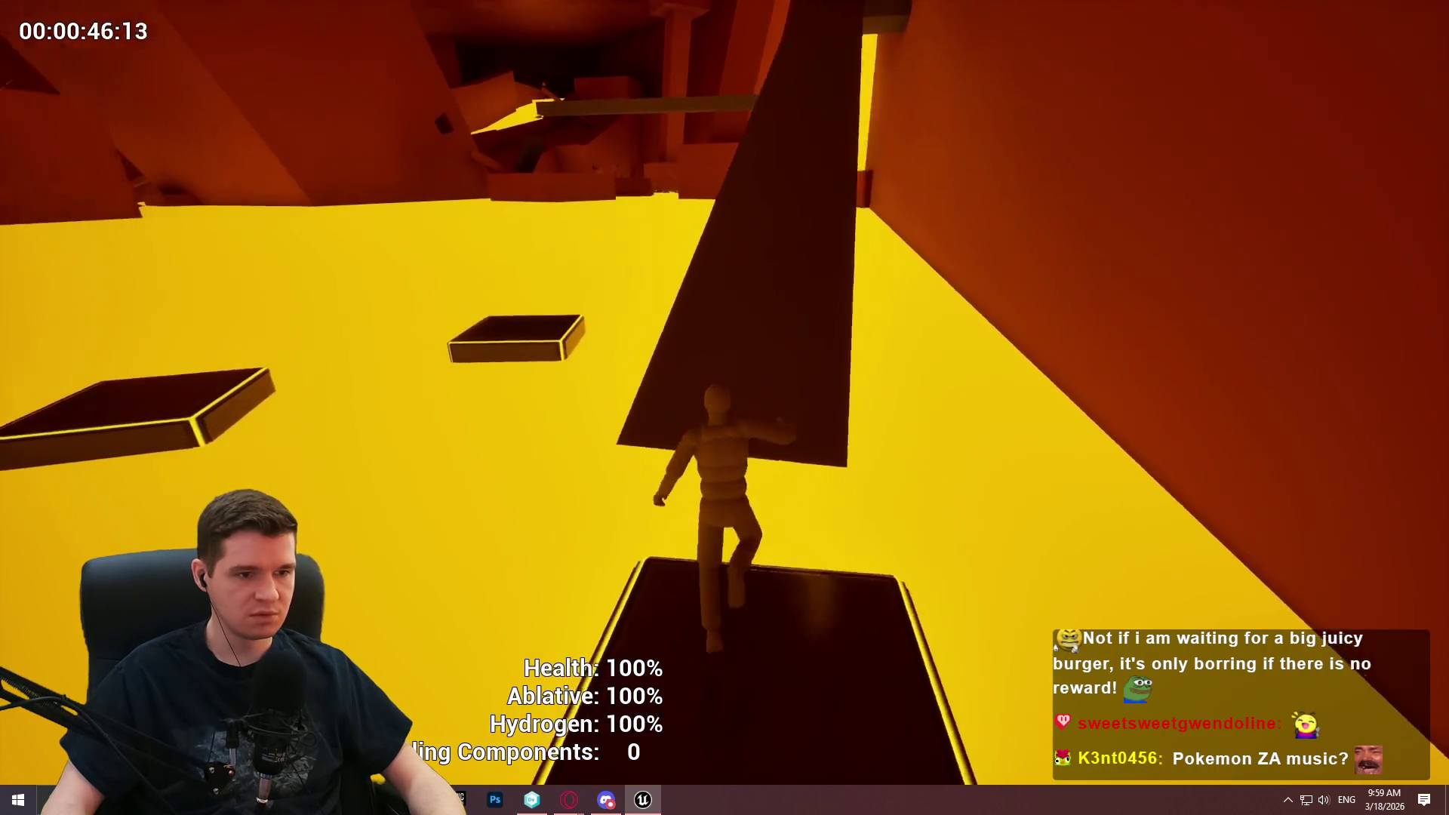
key("space")
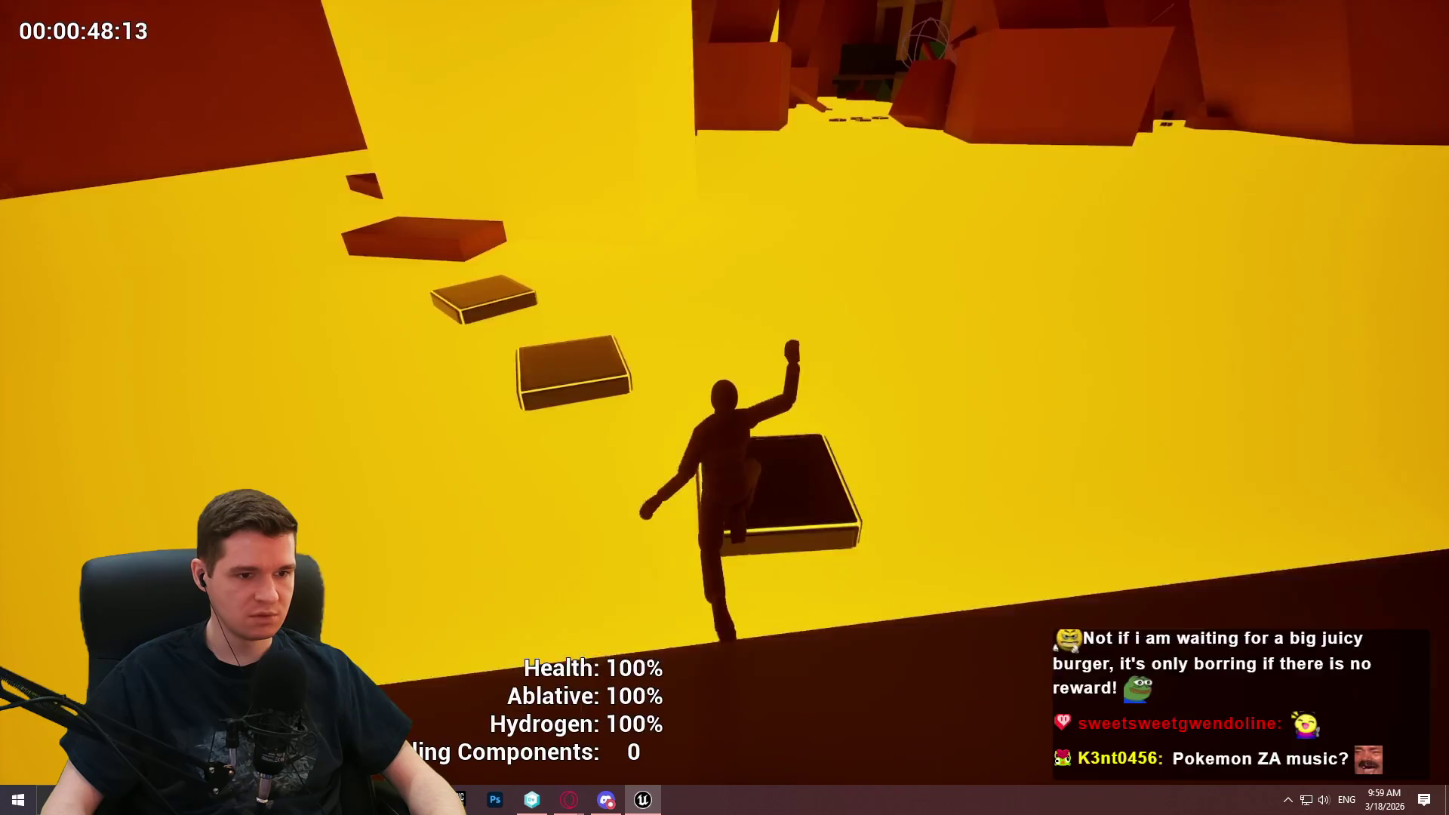
key("space")
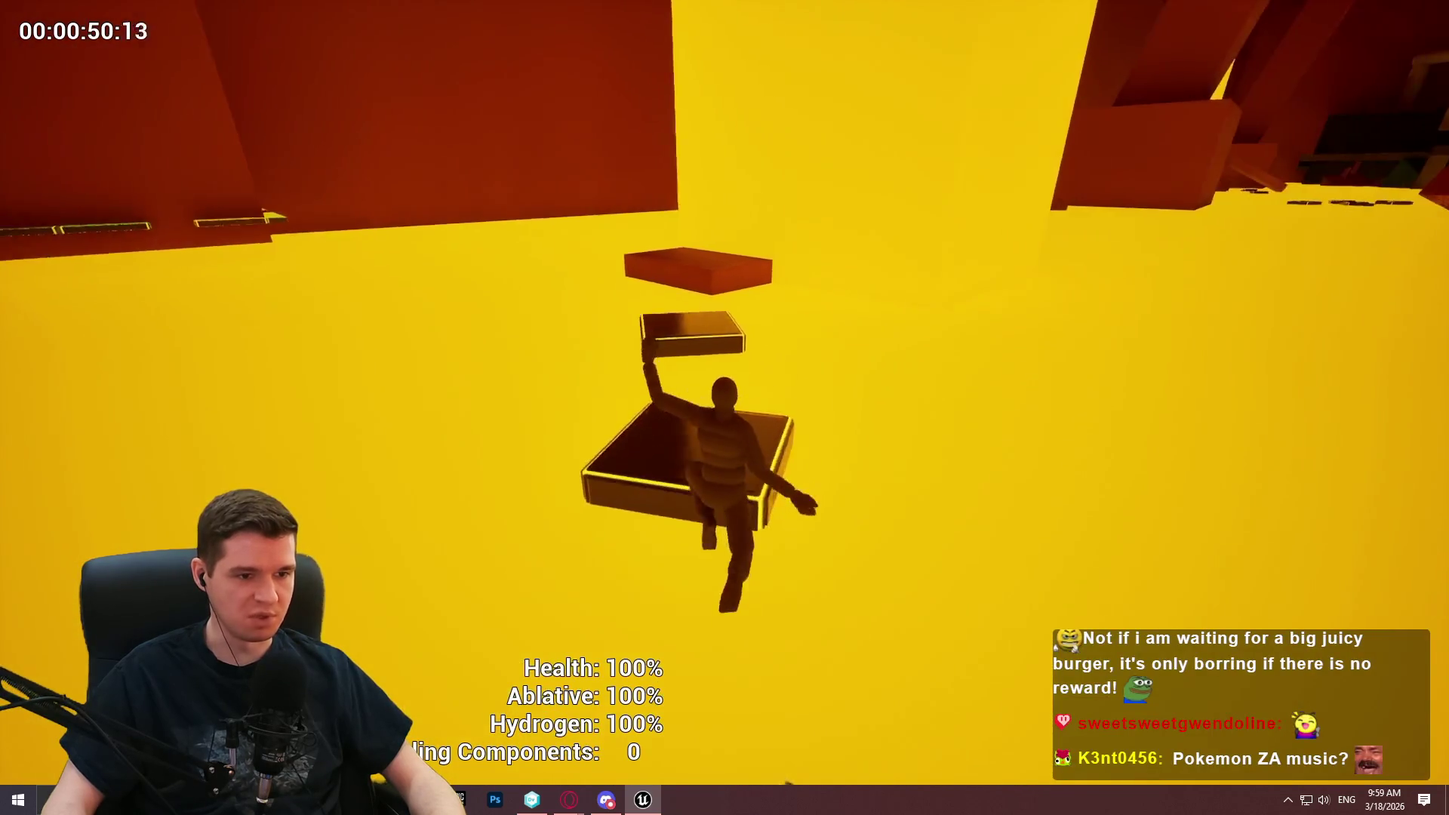
key("space")
key("space")
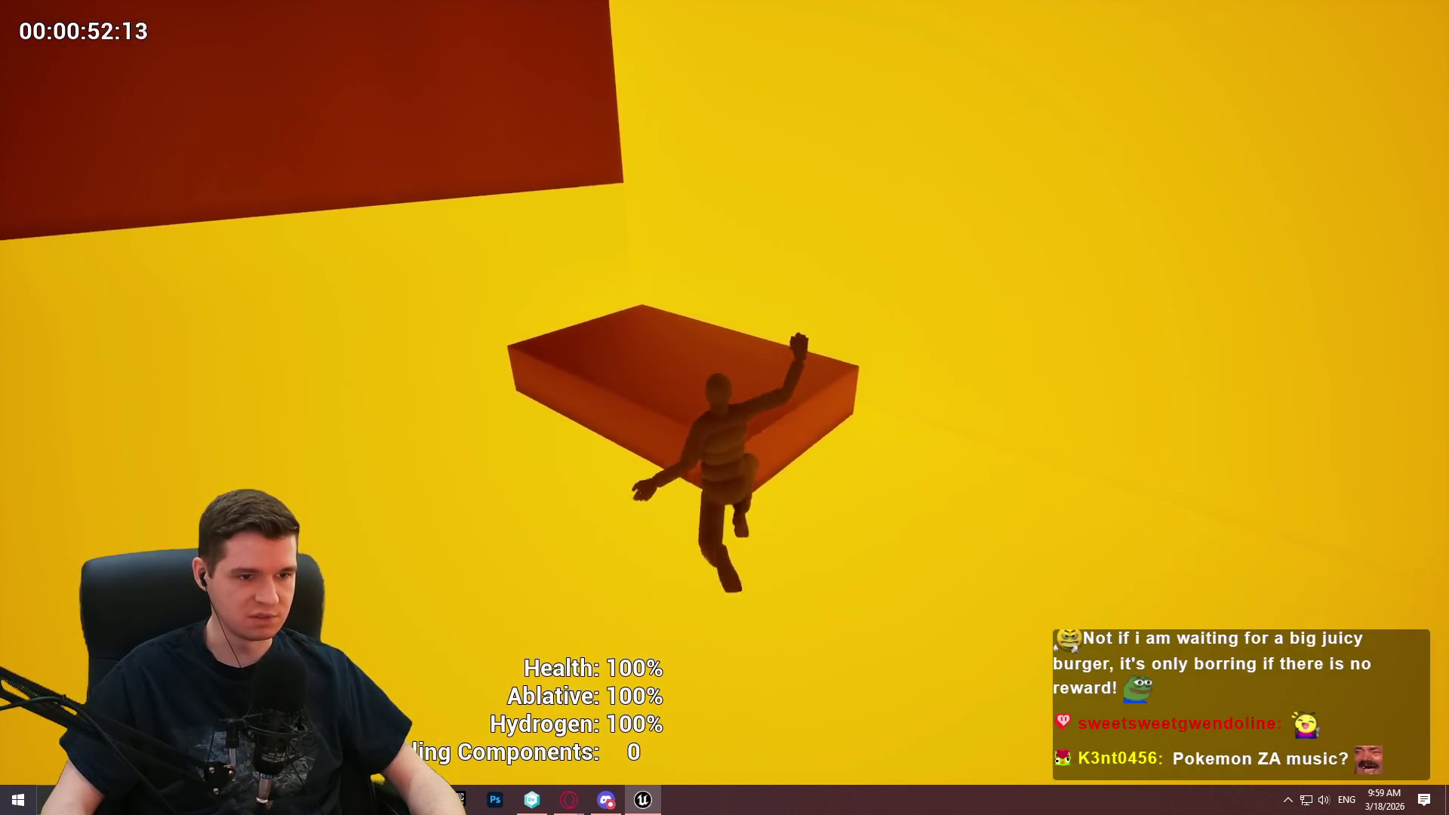
Walk the character along the red block's edges, turning toward the new floating platforms.
key("w")
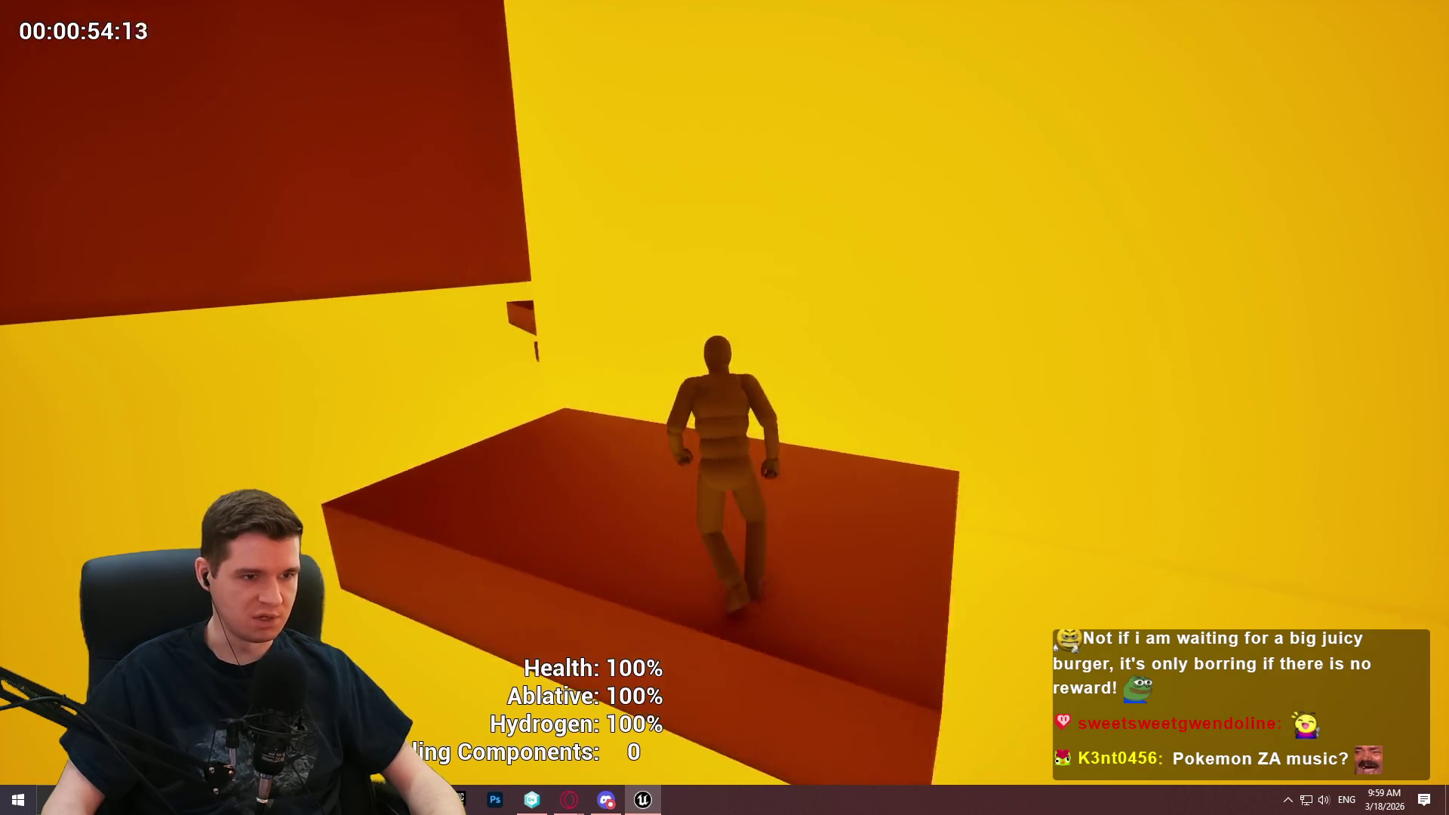
key("w")
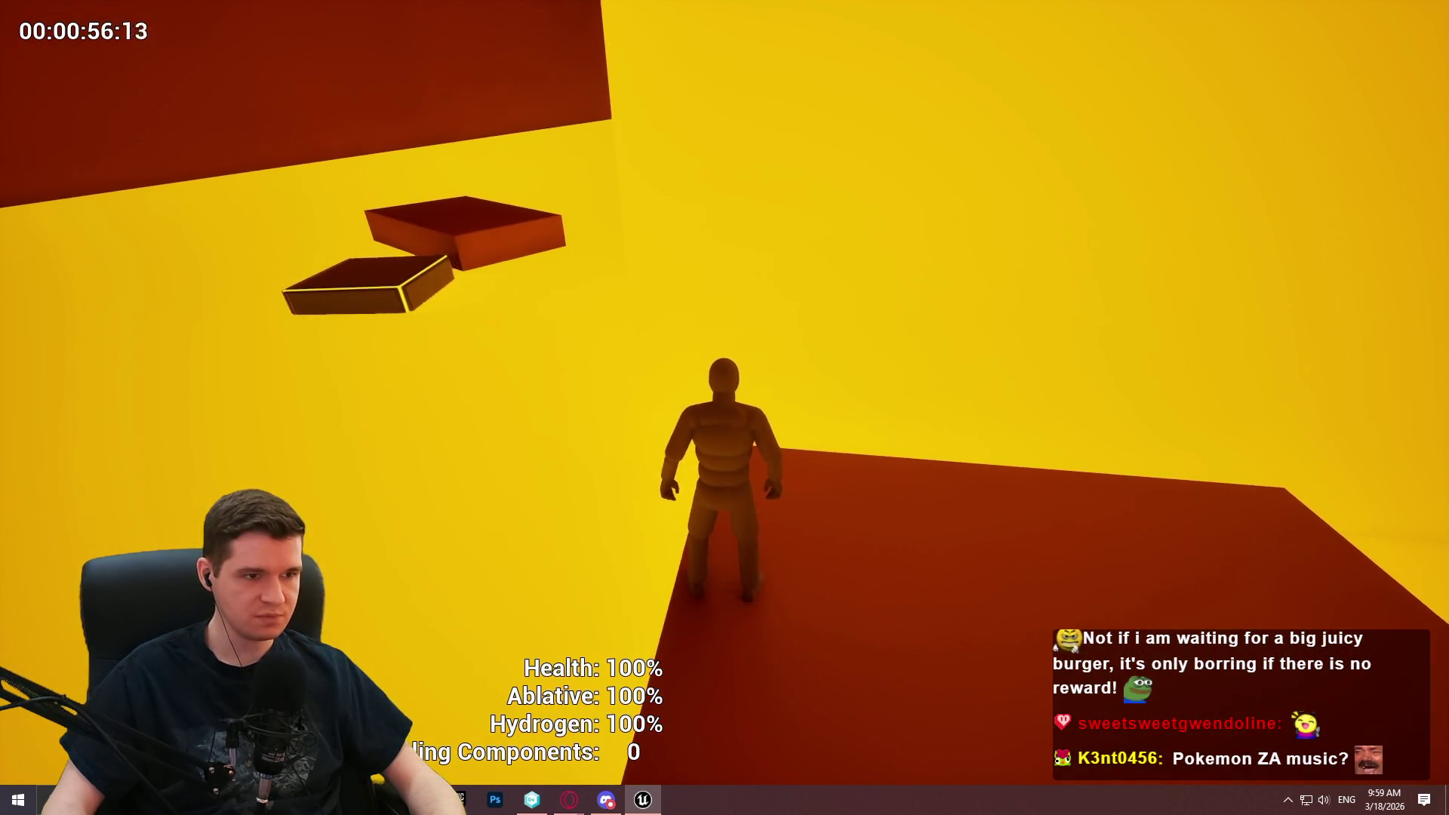
key("w")
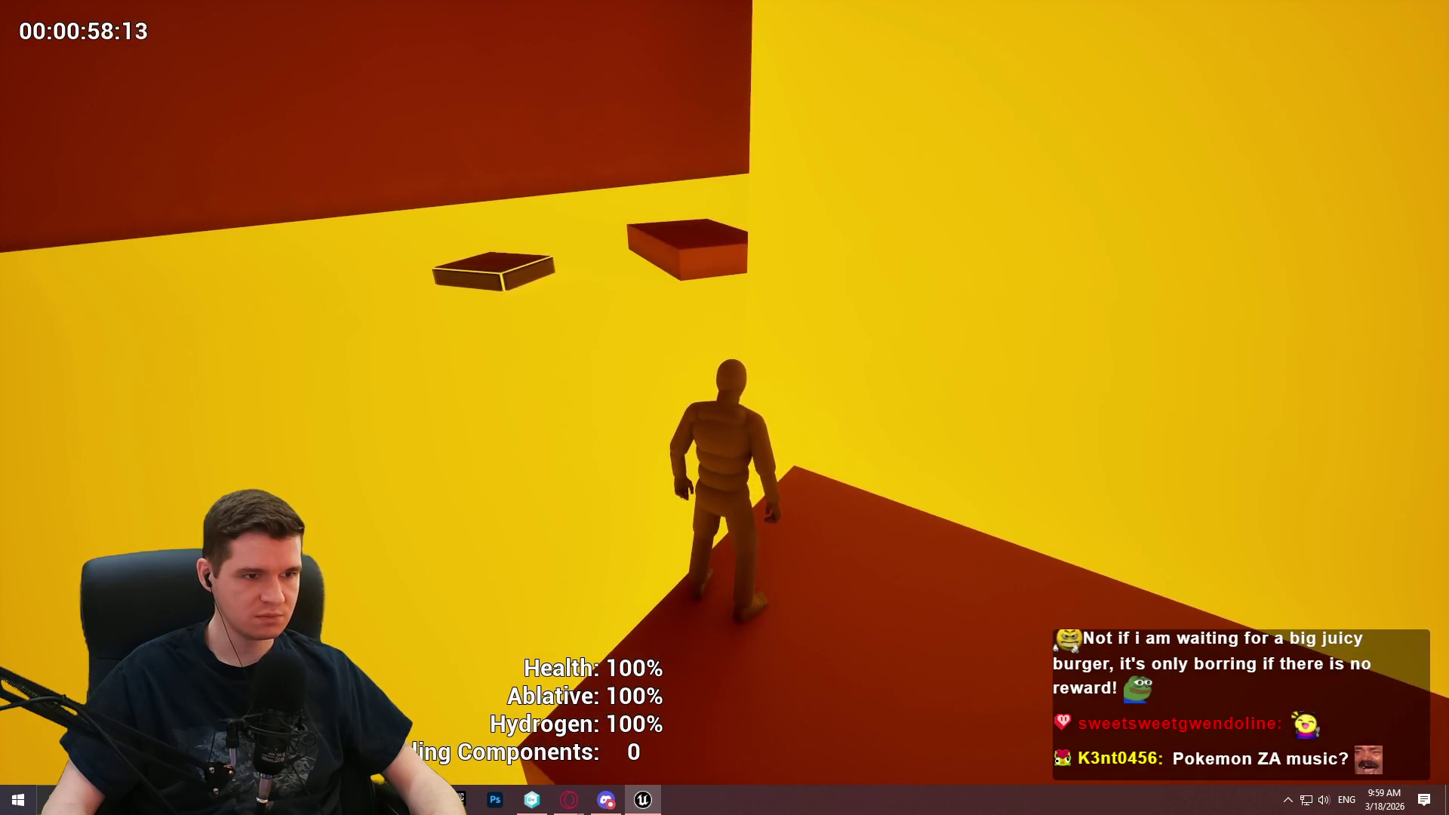
key("w")
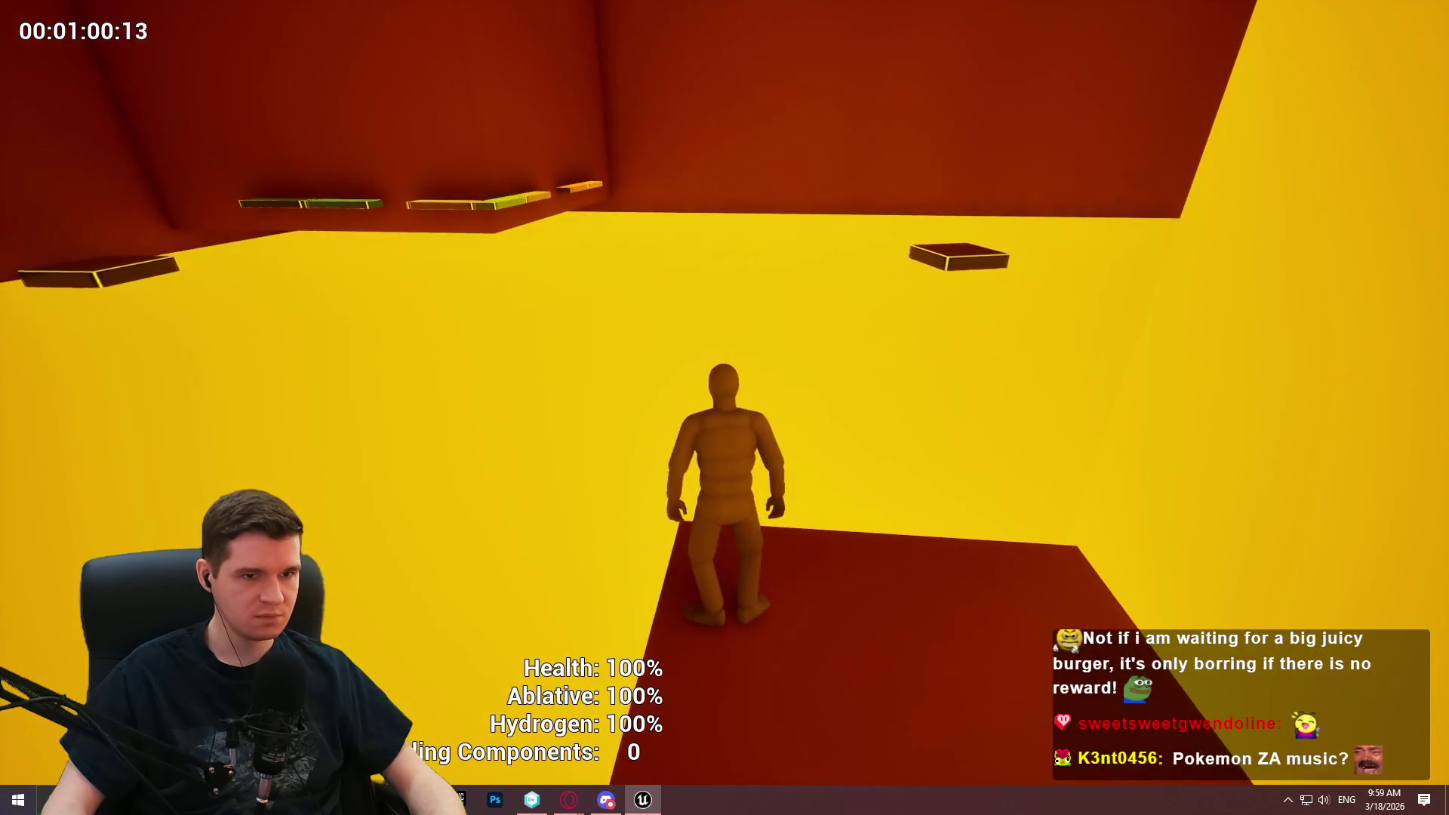
key("w")
key("w")
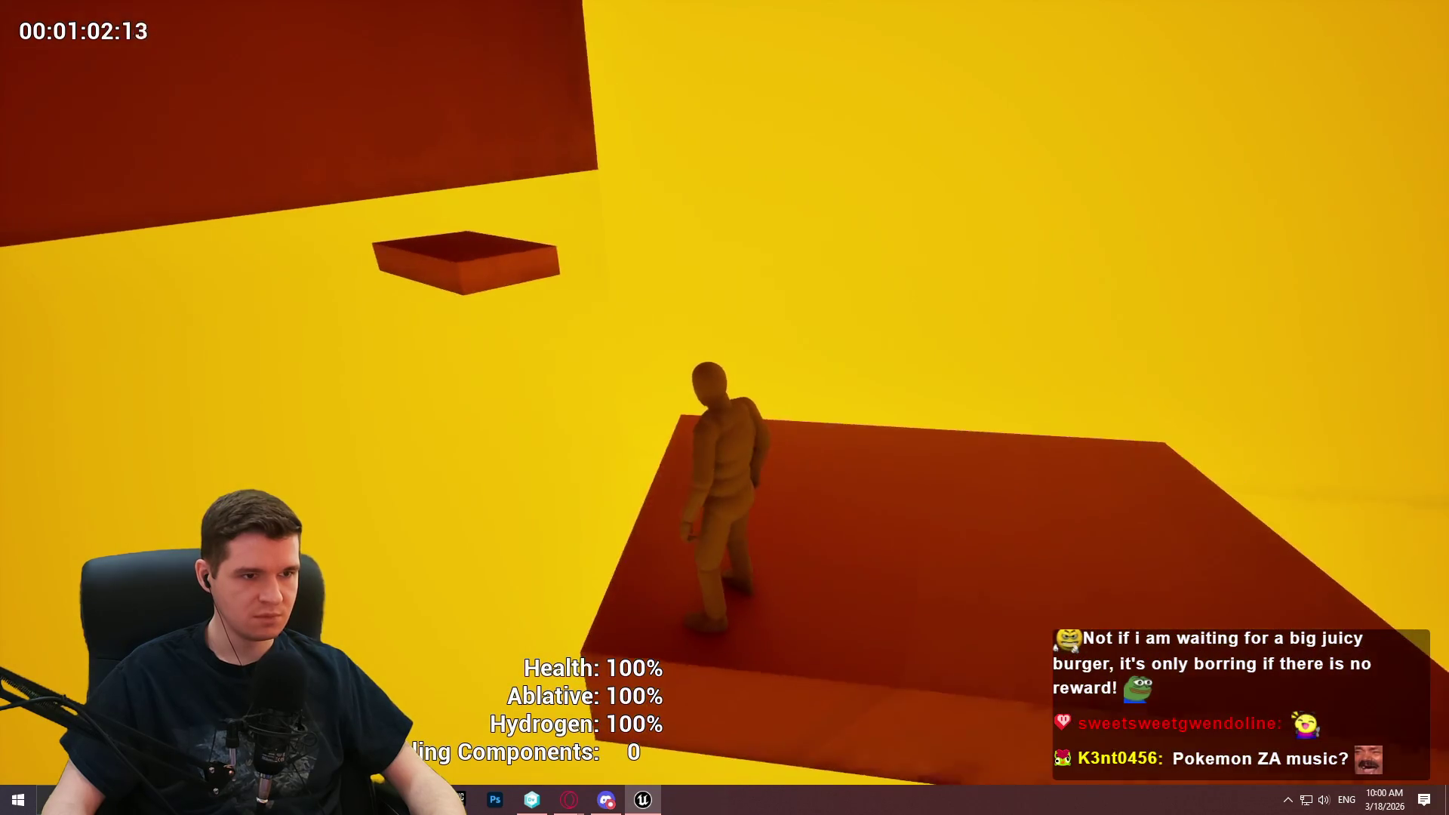
key("w")
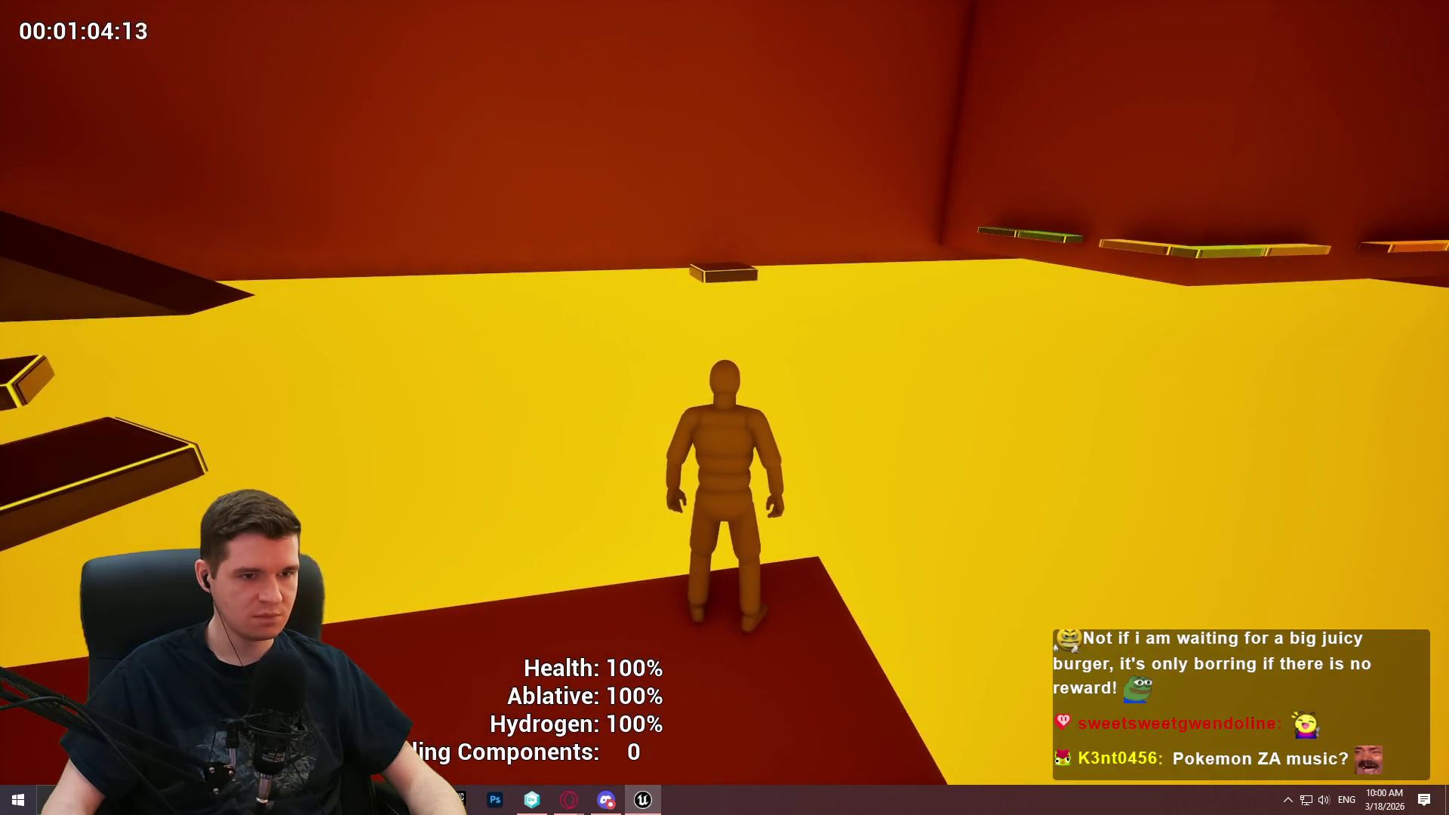
key("w")
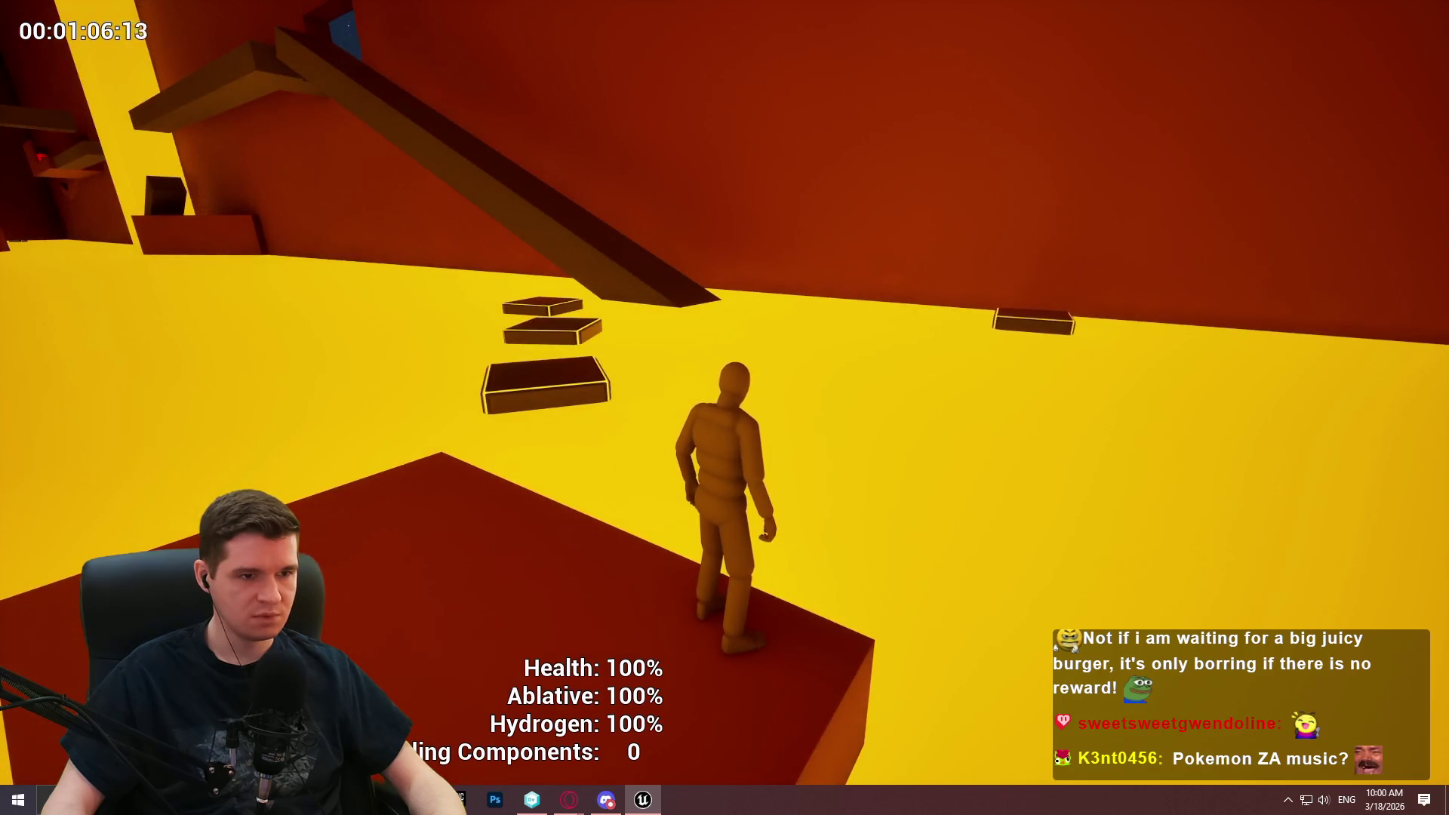
key("w")
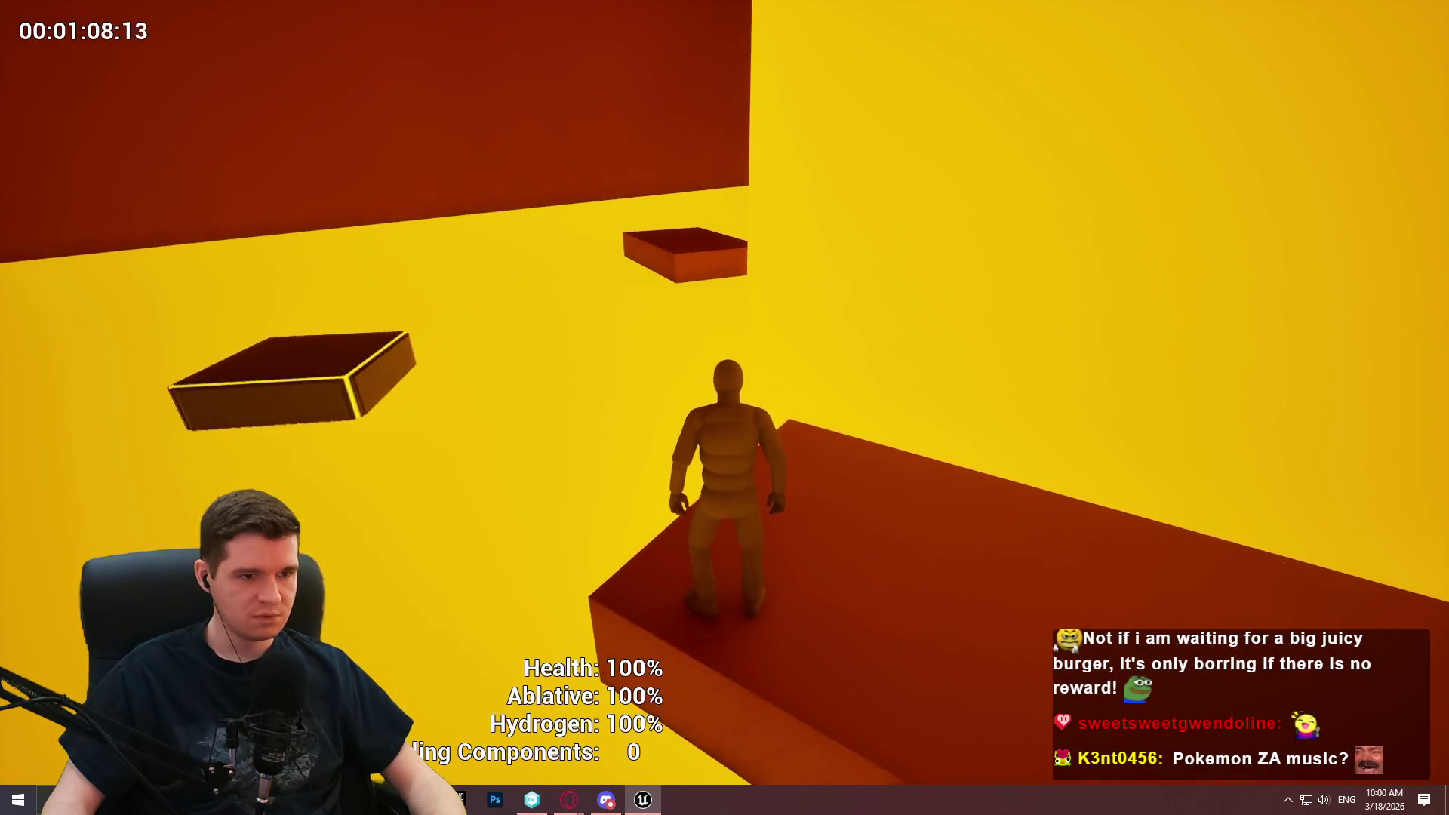
key("w")
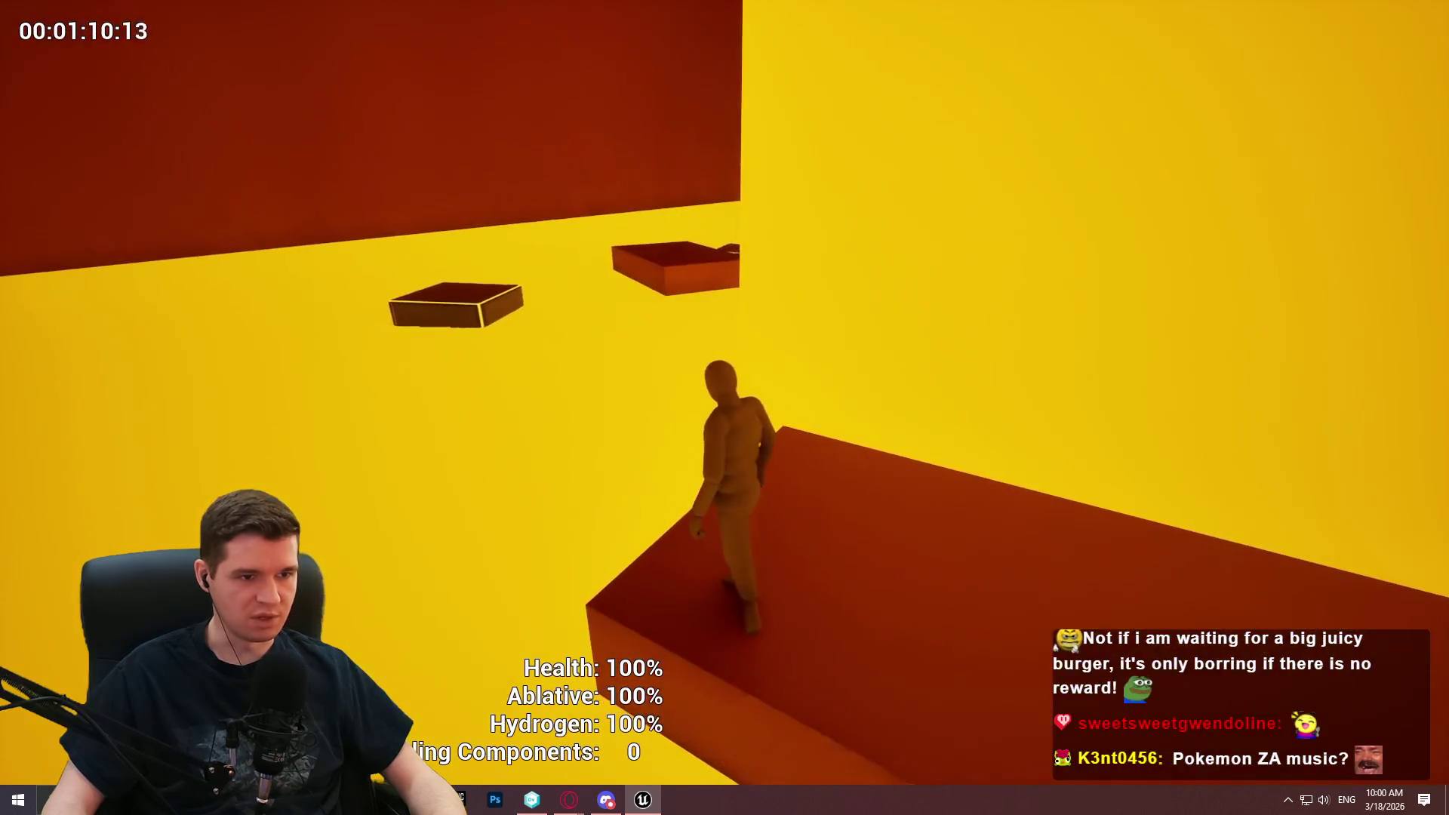
key("w")
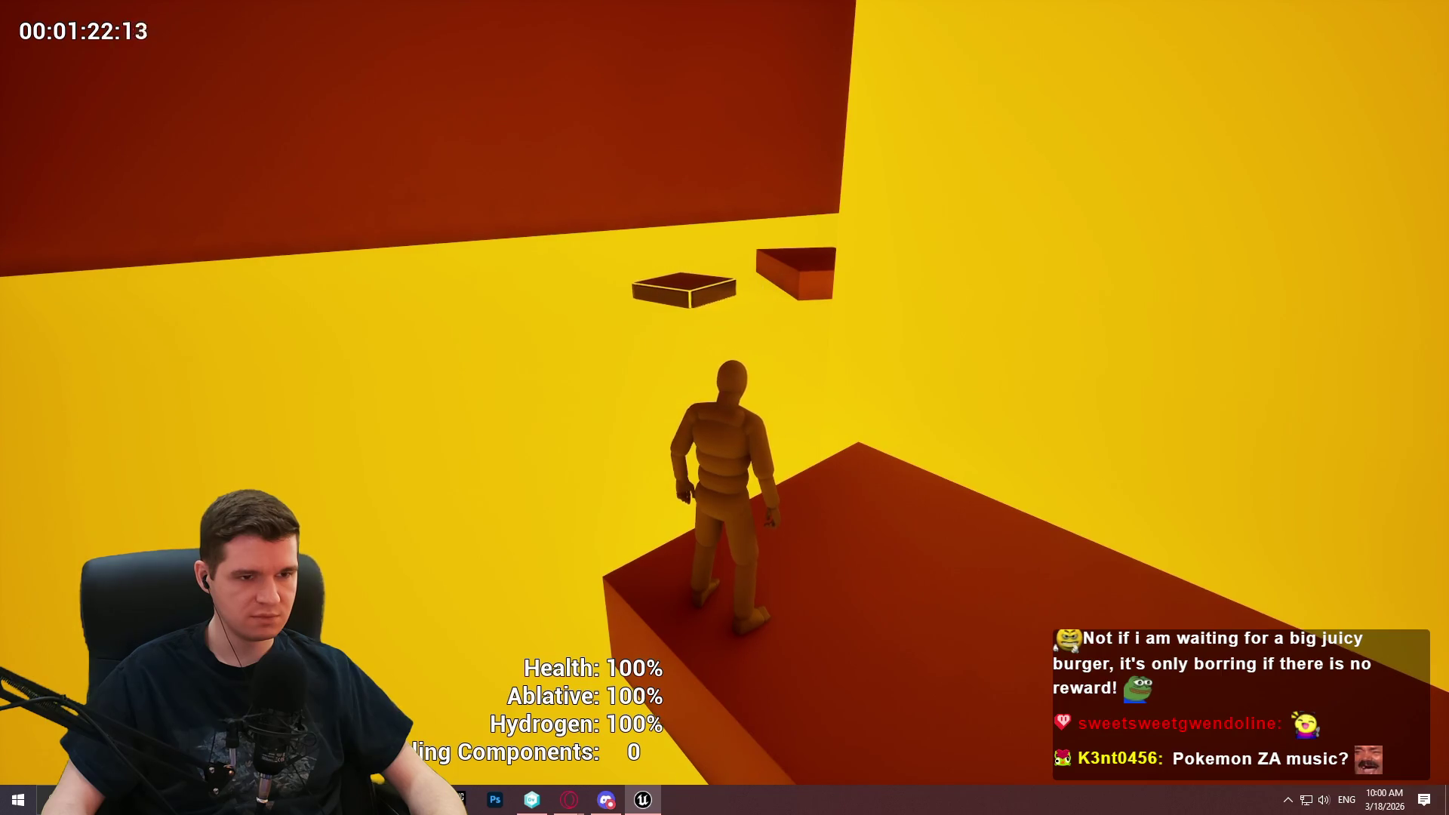
Hop across the floating boxes and climb onto the ledge under the beam.
key("a")
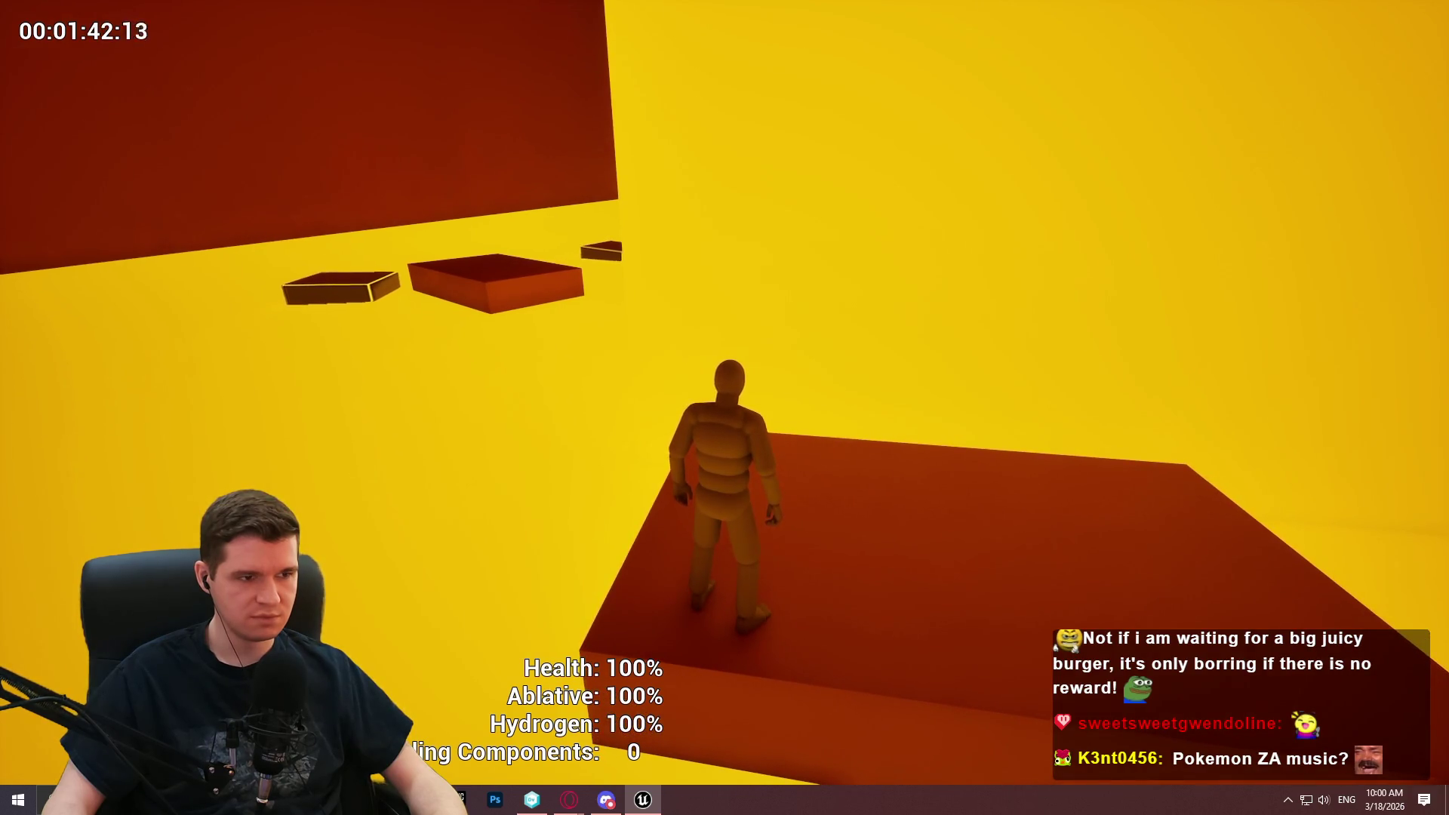
key("w")
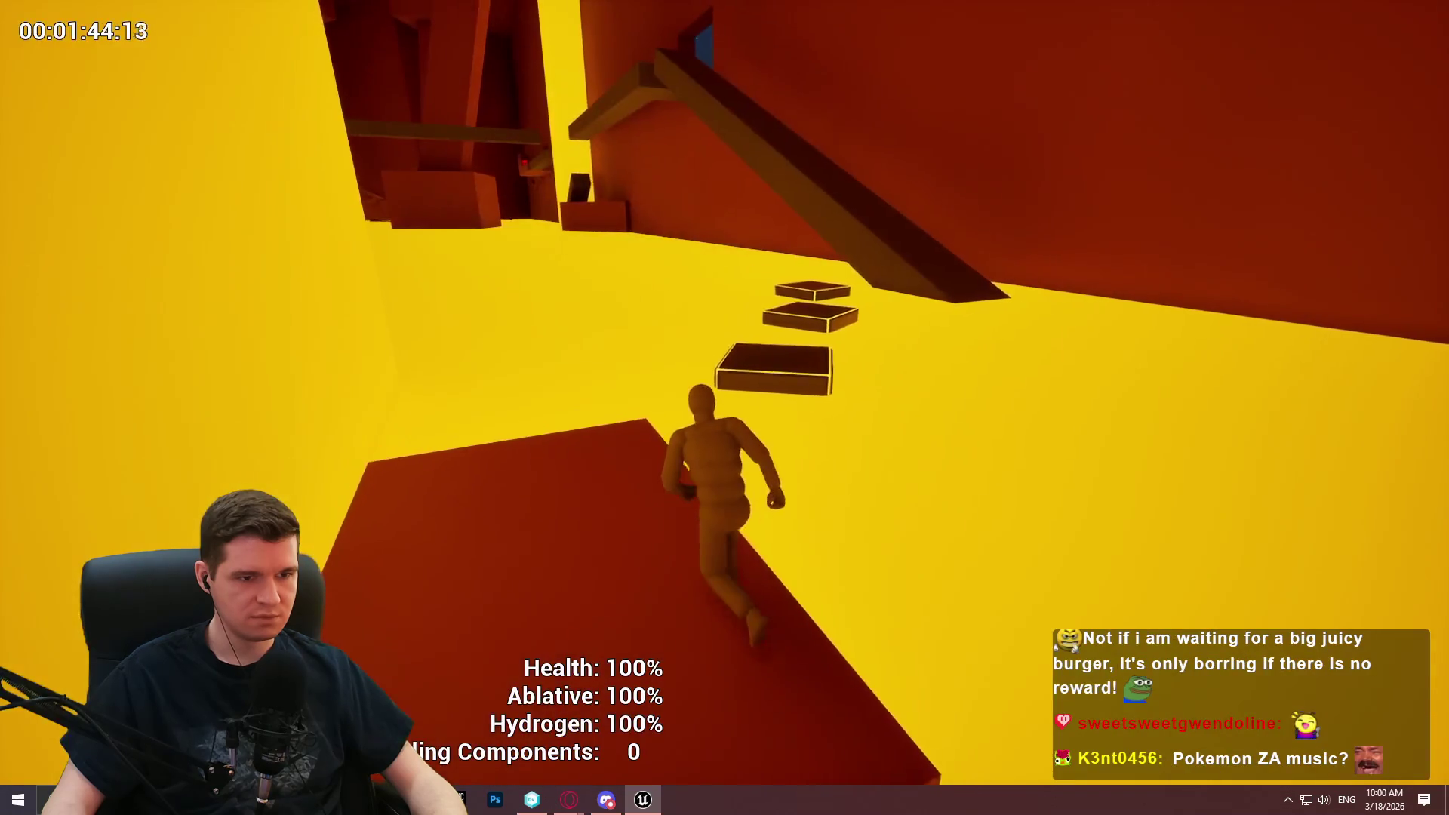
key("space")
key("space")
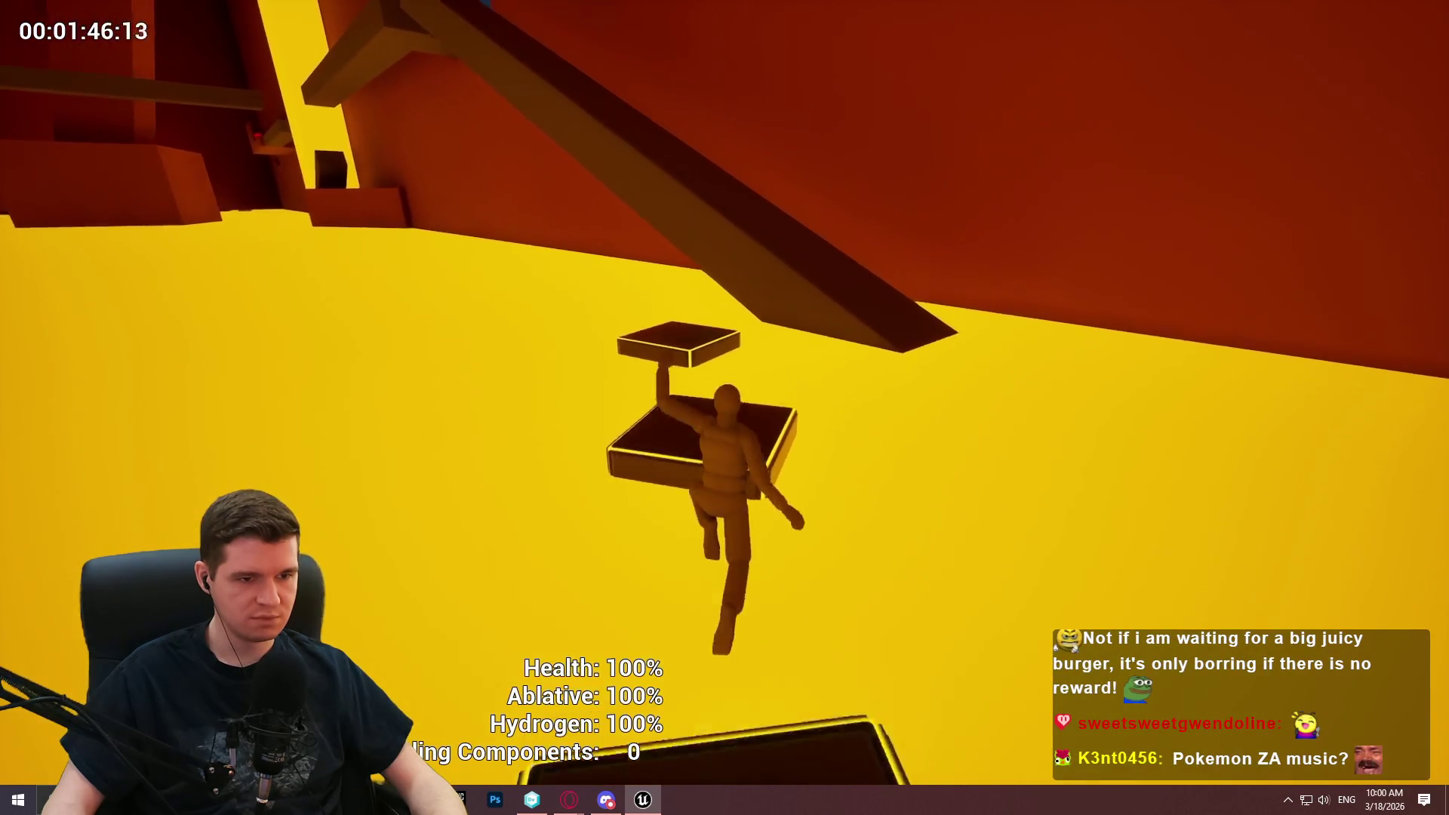
key("space")
key("w")
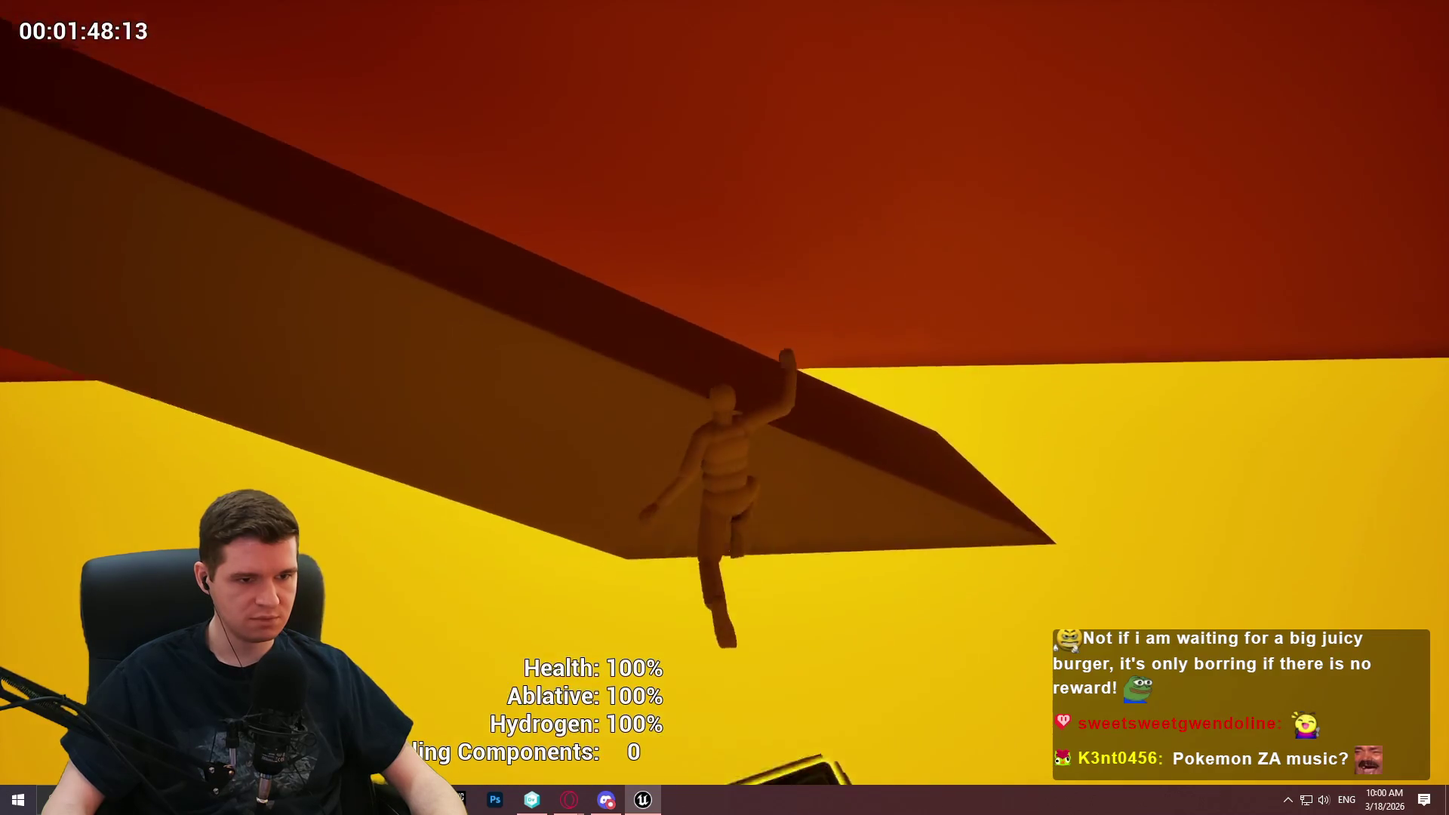
key("space")
Run up the dark ramps, leap toward the floating beam, then end the playtest.
key("w")
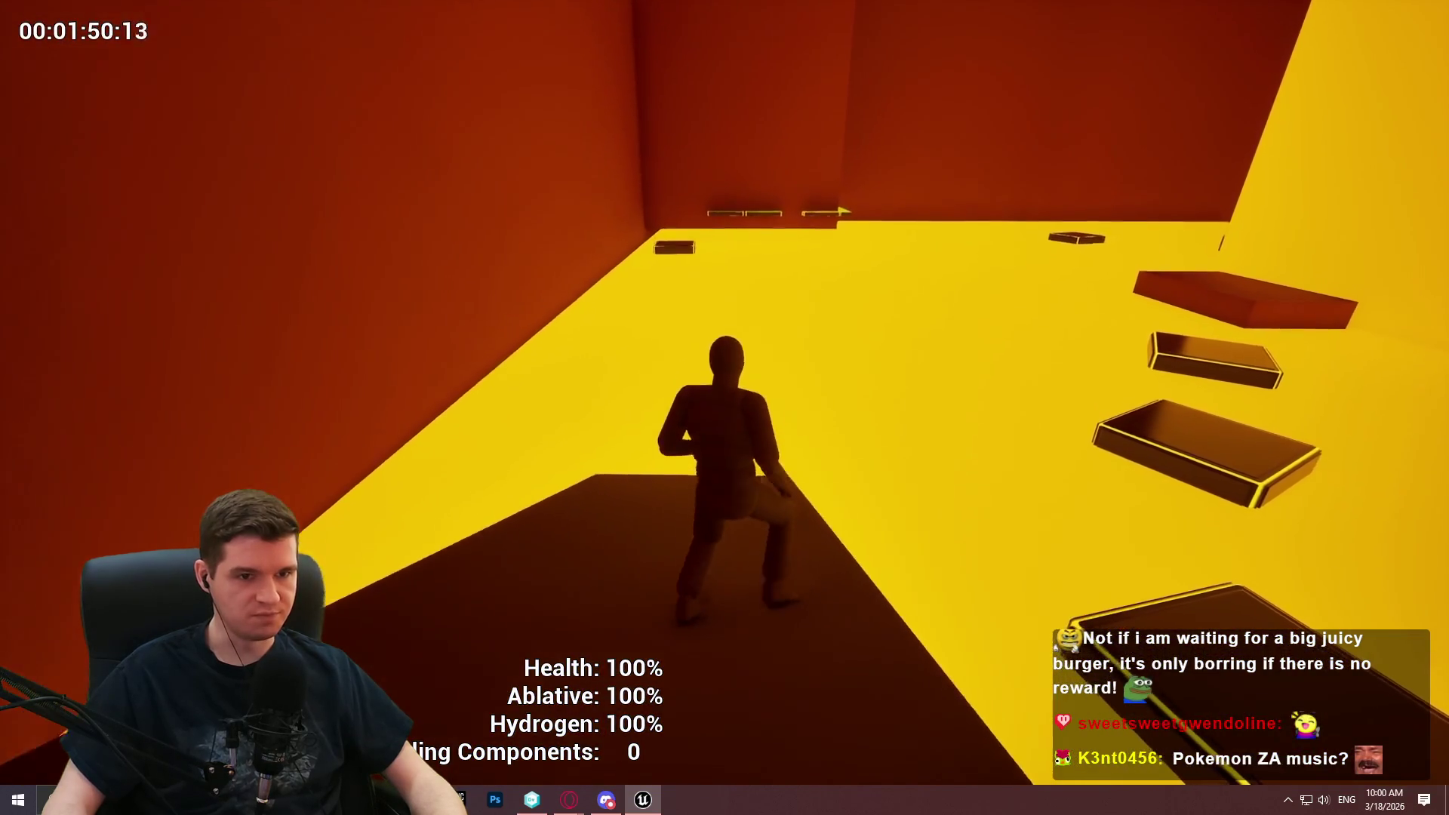
key("w")
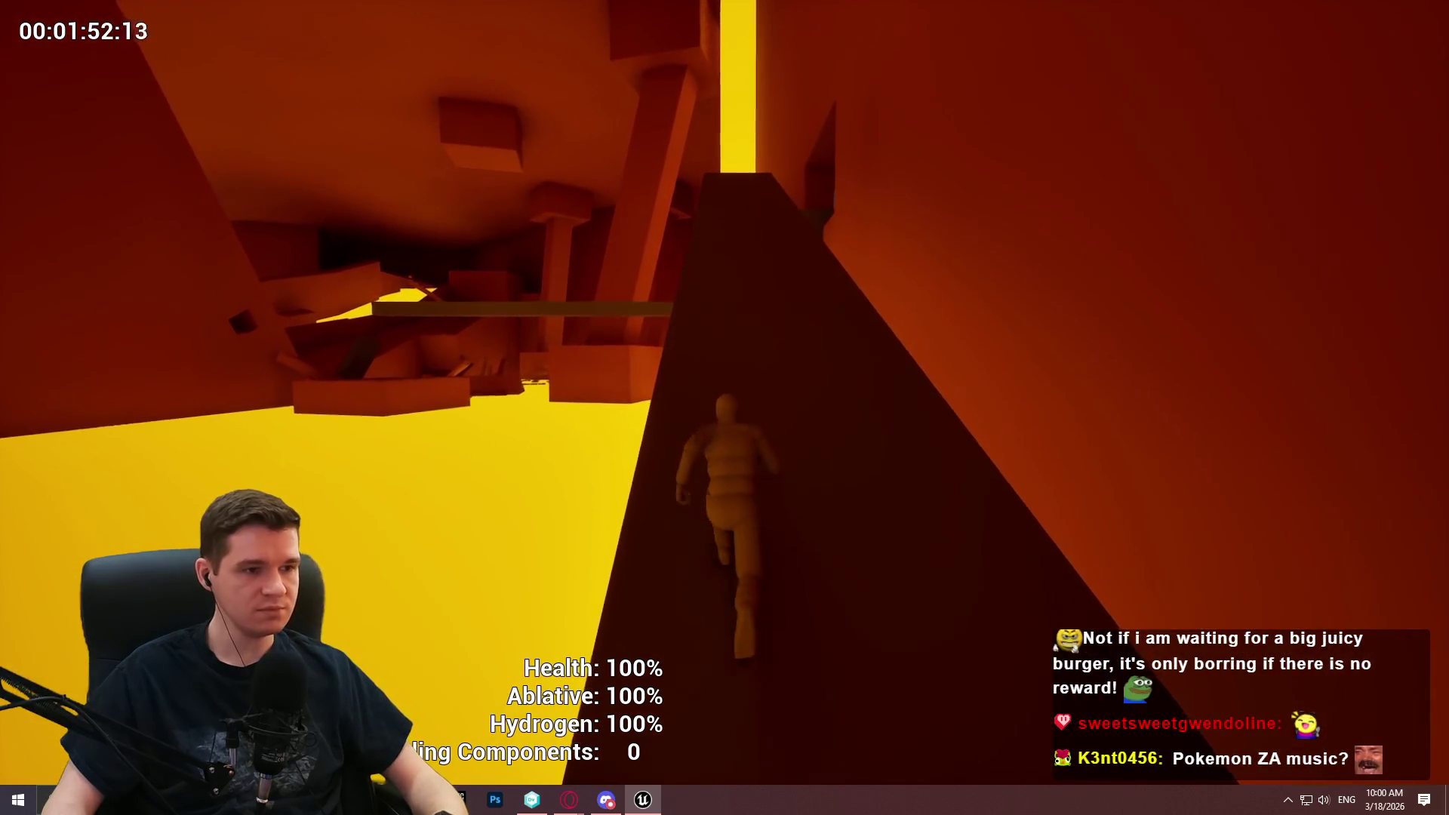
key("w")
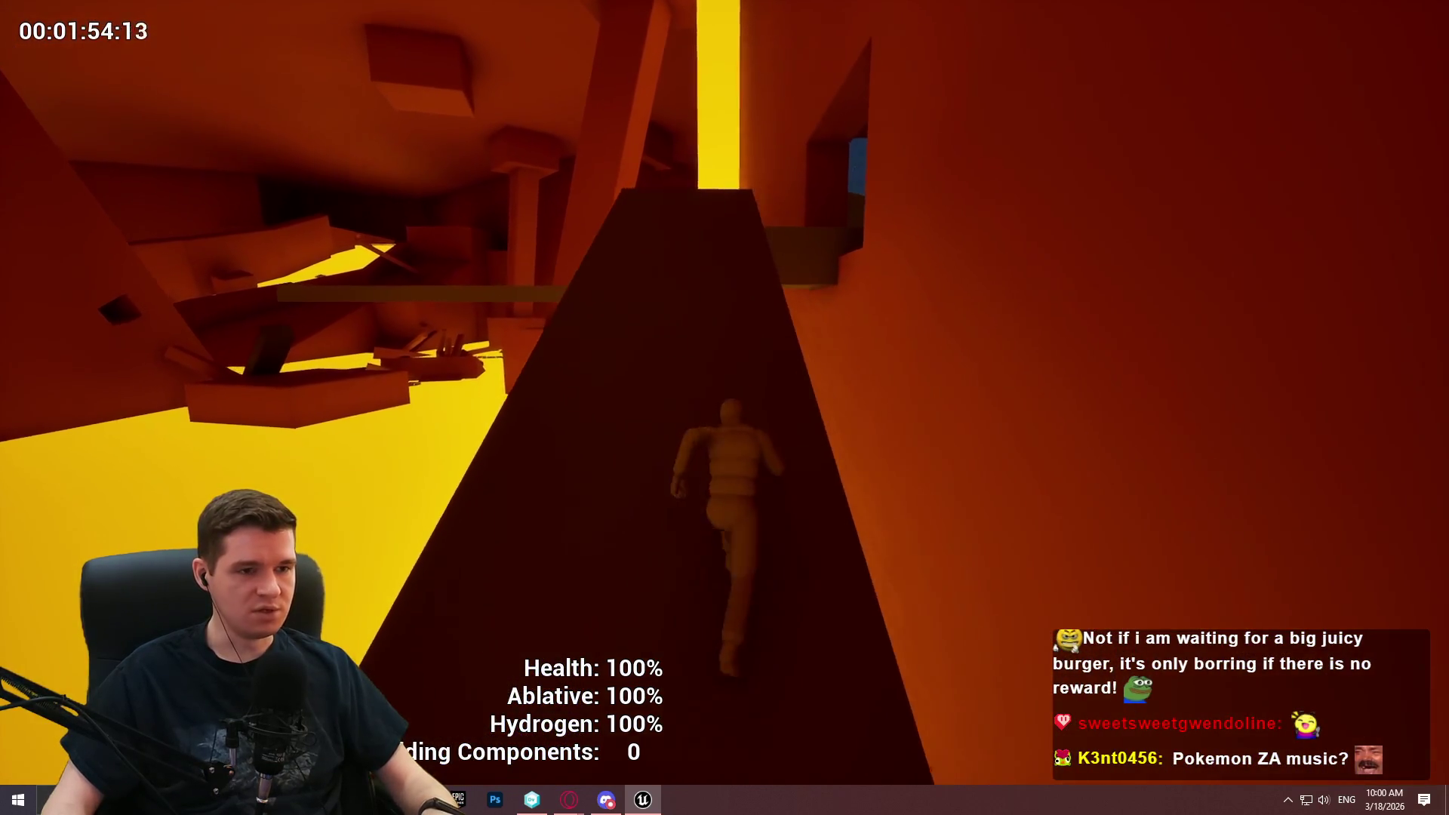
key("w")
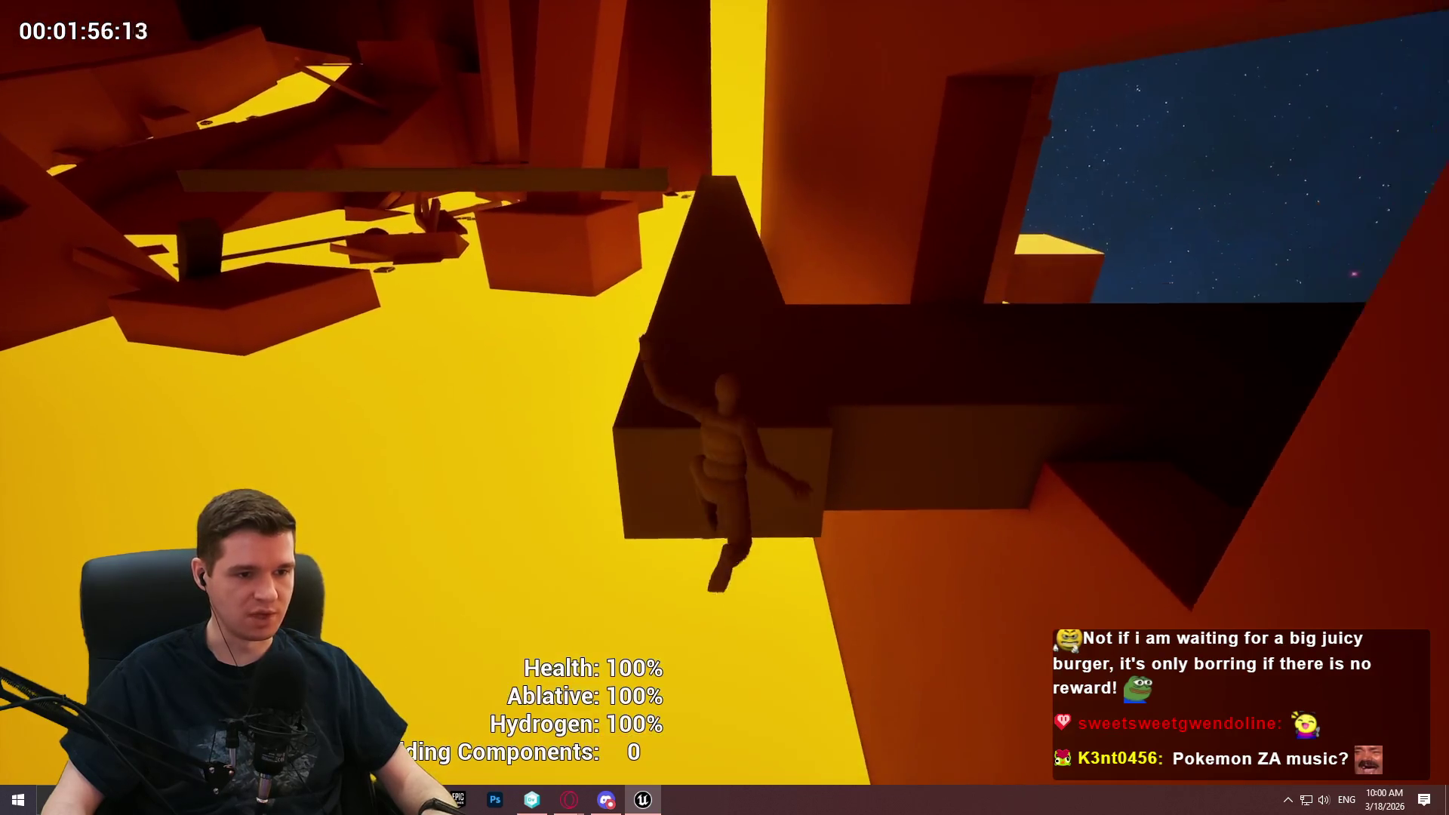
key("w")
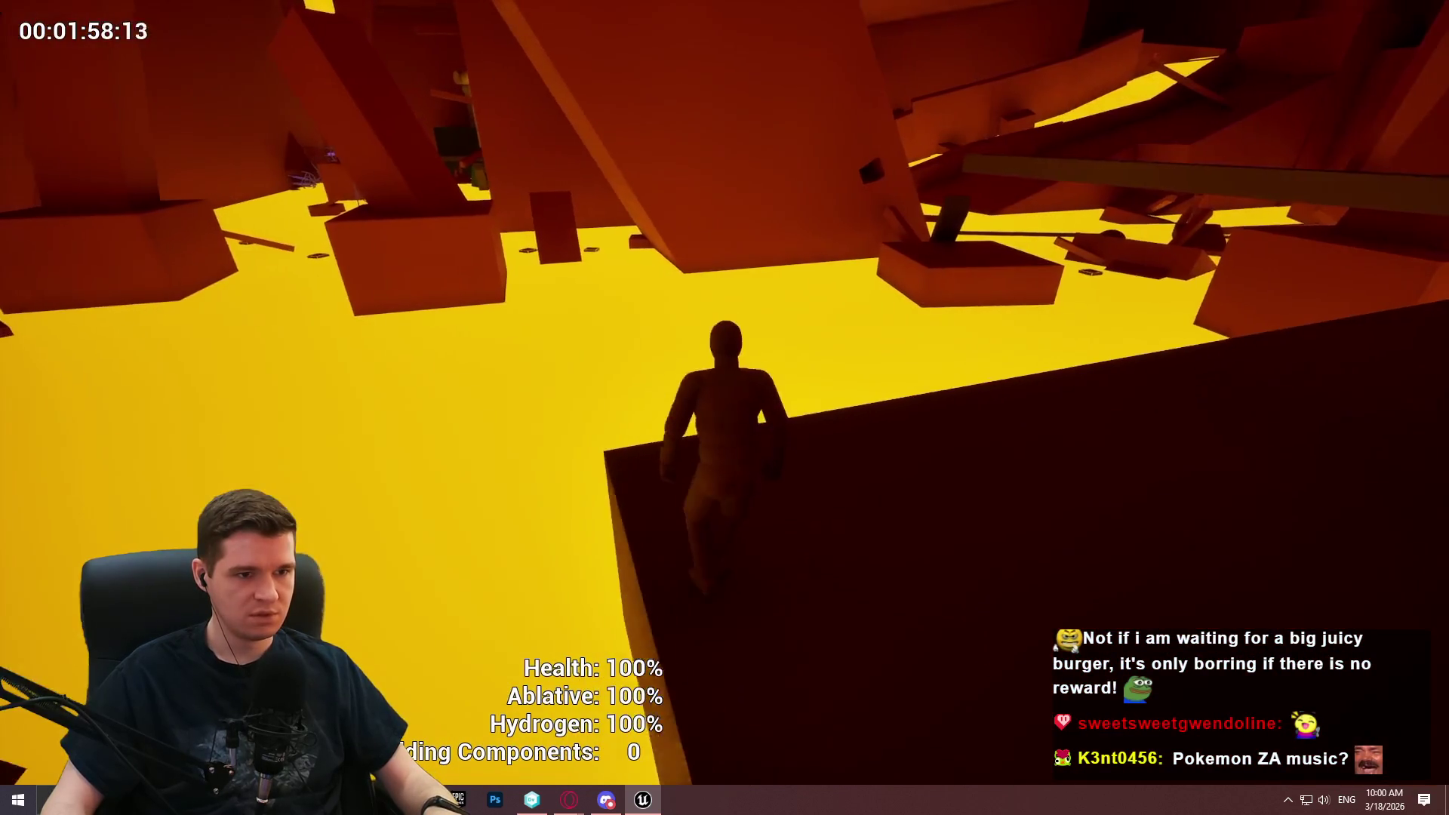
key("w")
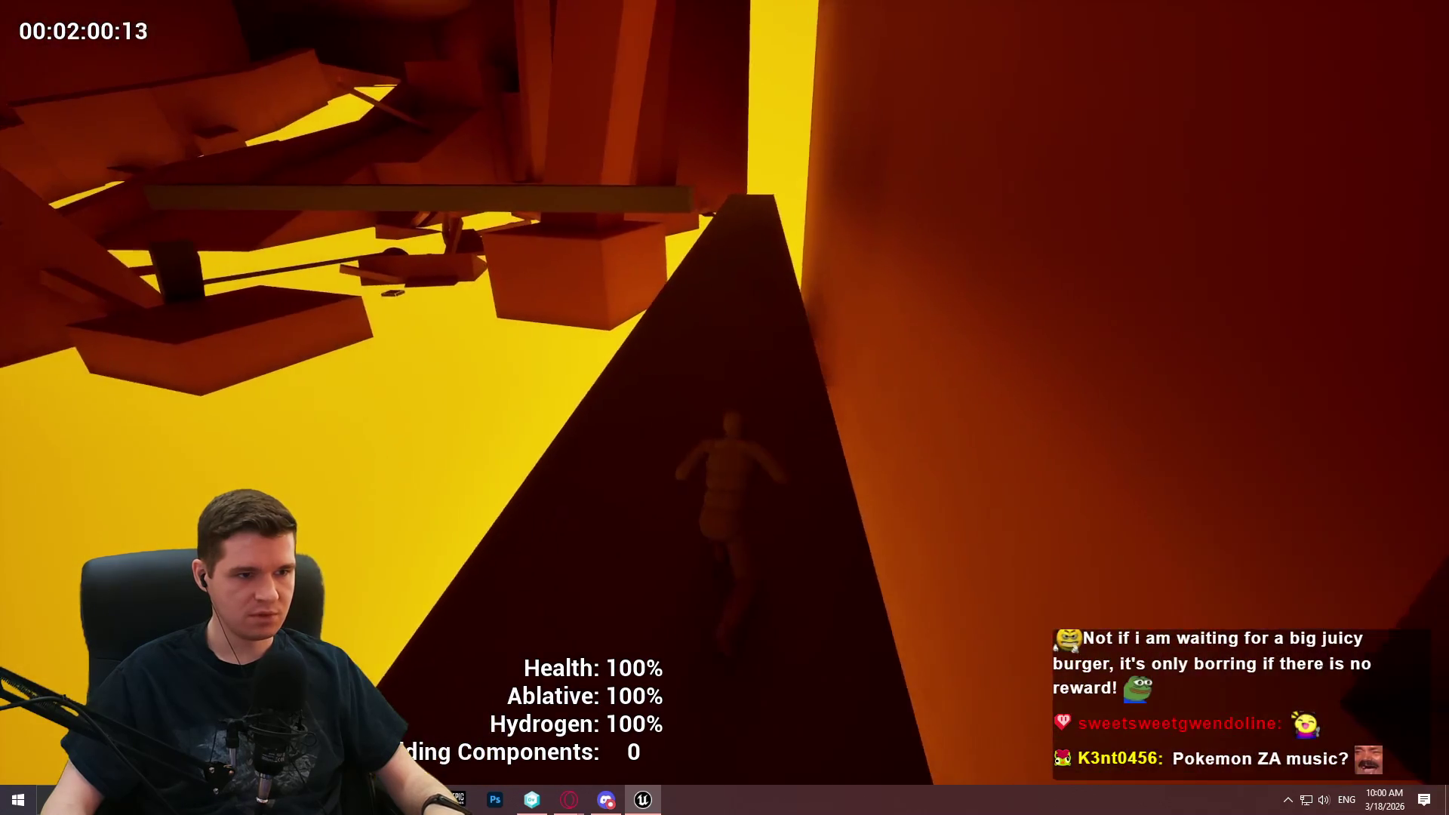
key("w")
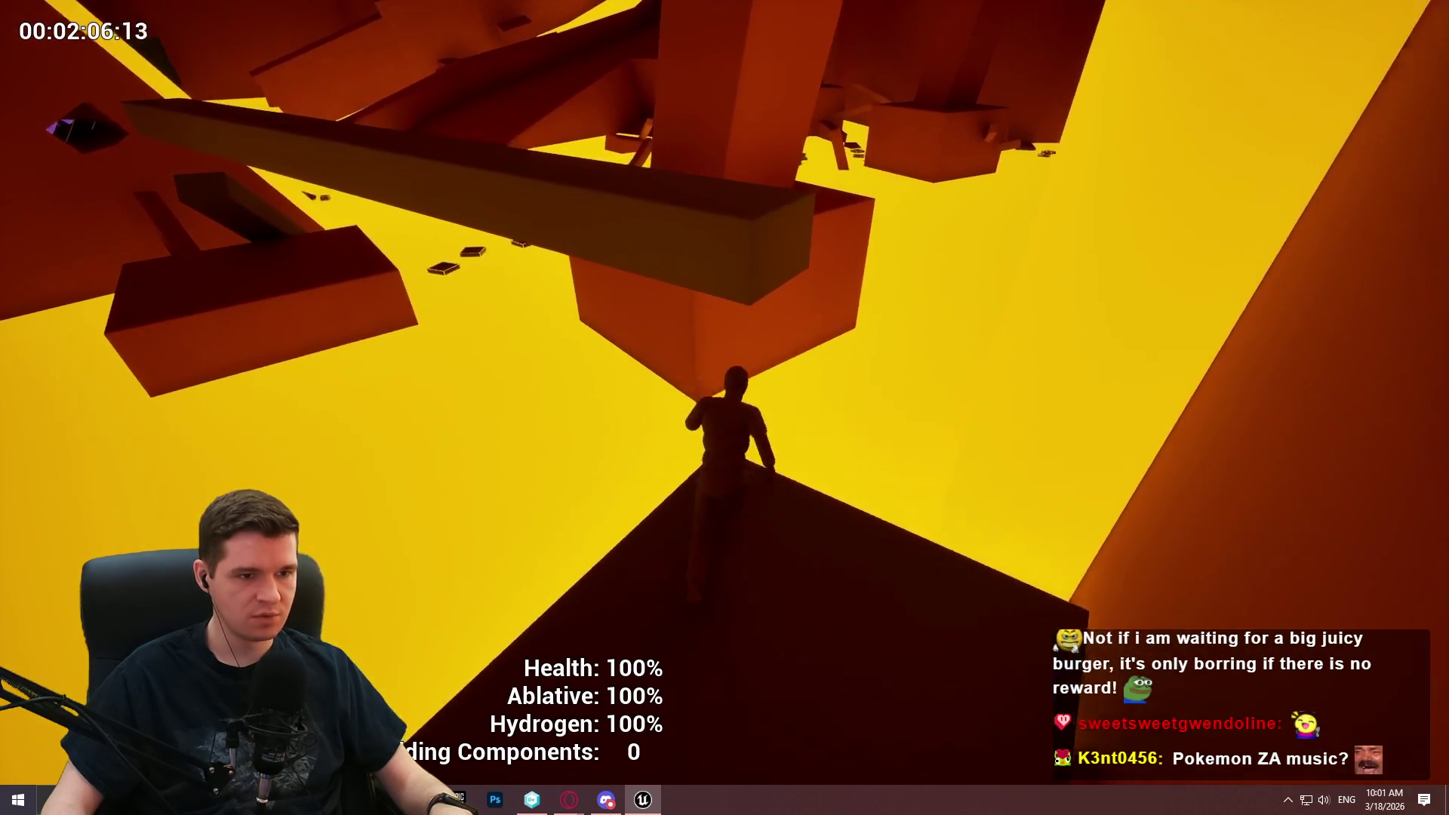
key("space")
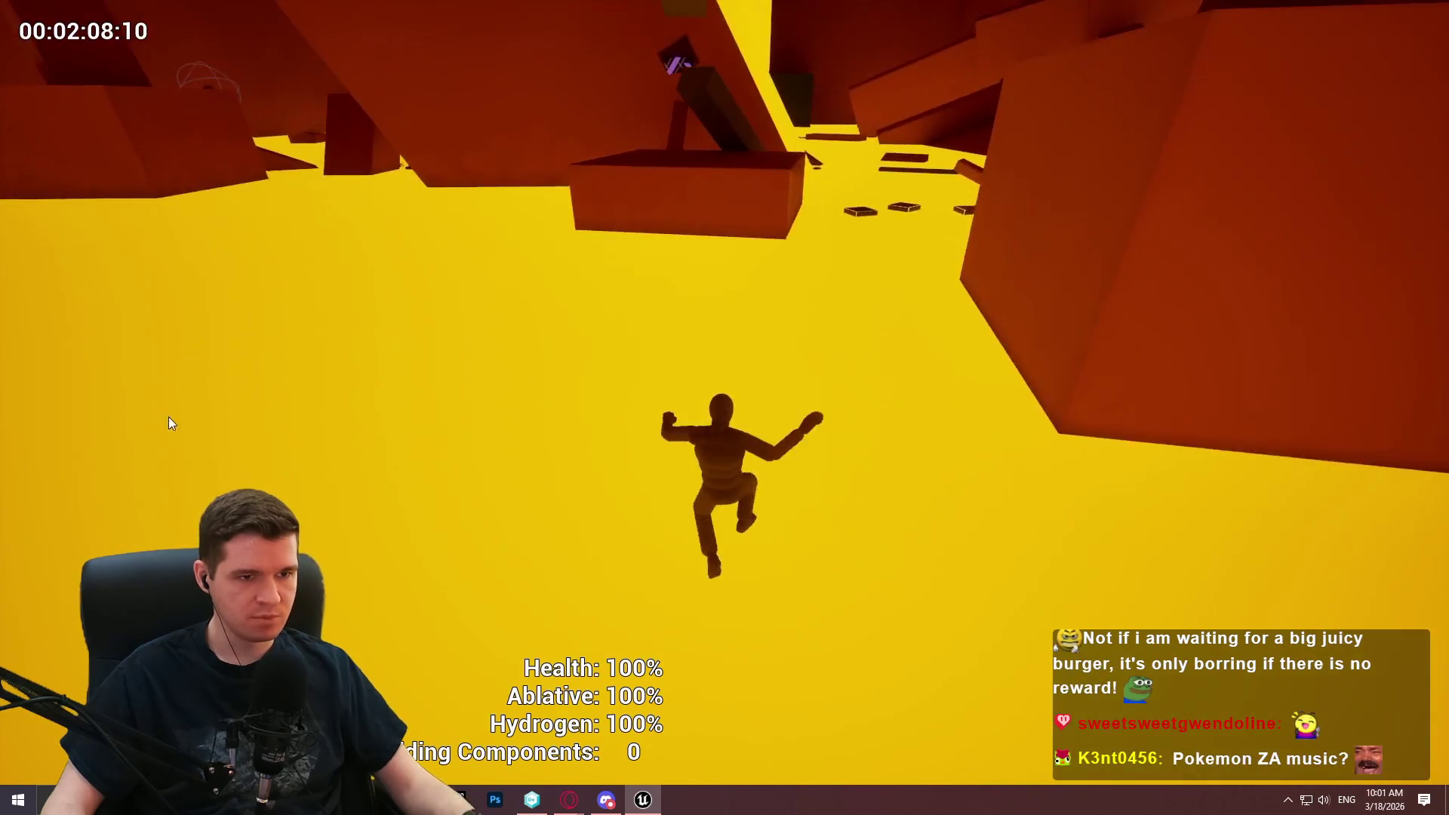
key("Escape")
mouse_move(279, 85)
left_mouse_down()
mouse_move(573, 182)
mouse_move(998, 361)
mouse_move(963, 524)
mouse_move(1102, 327)
mouse_move(931, 436)
mouse_move(592, 580)
mouse_move(842, 628)
left_mouse_up()
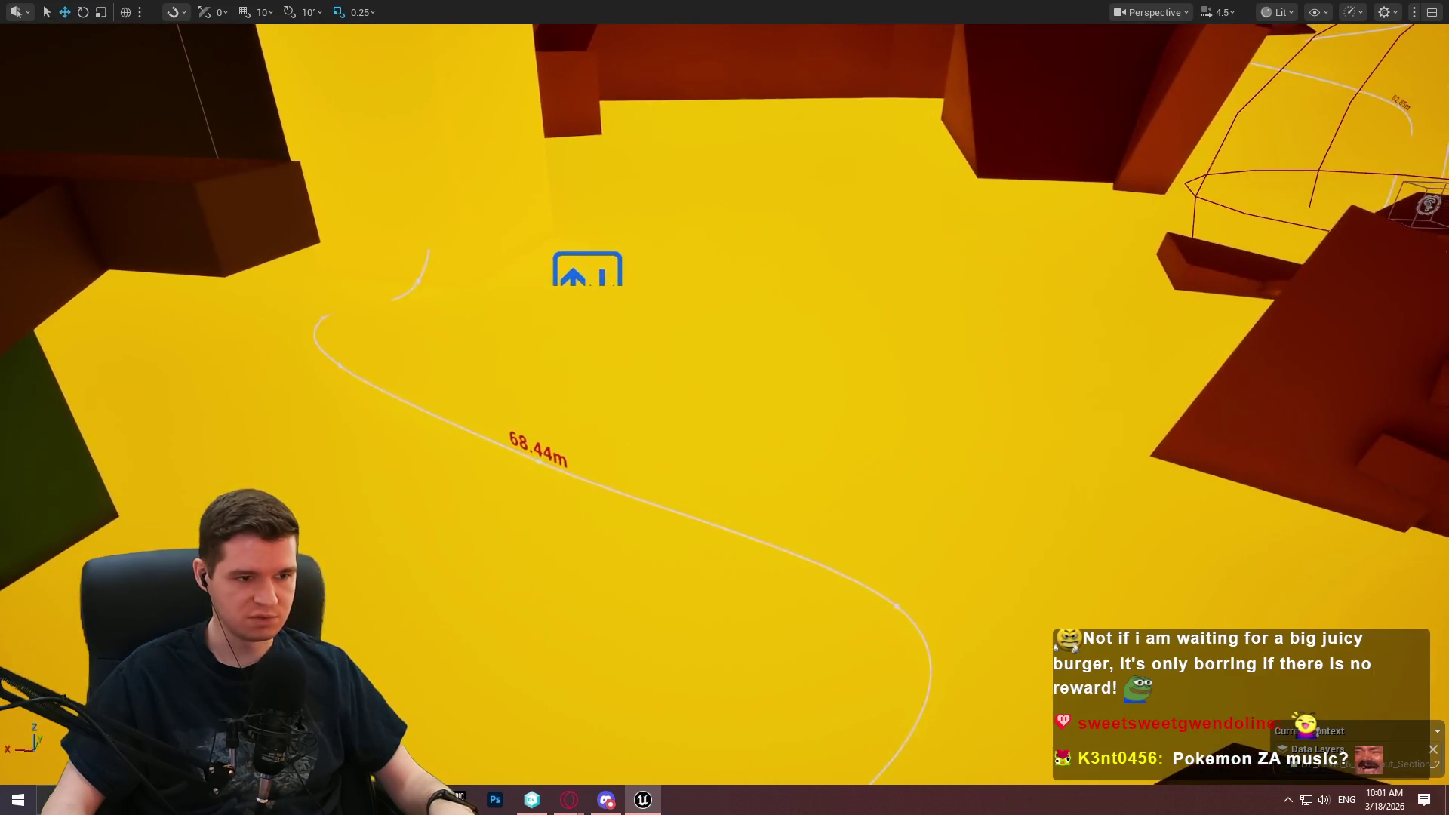
left_click_drag(841, 627, 1430, 746)
left_click_drag(642, 169, 660, 187)
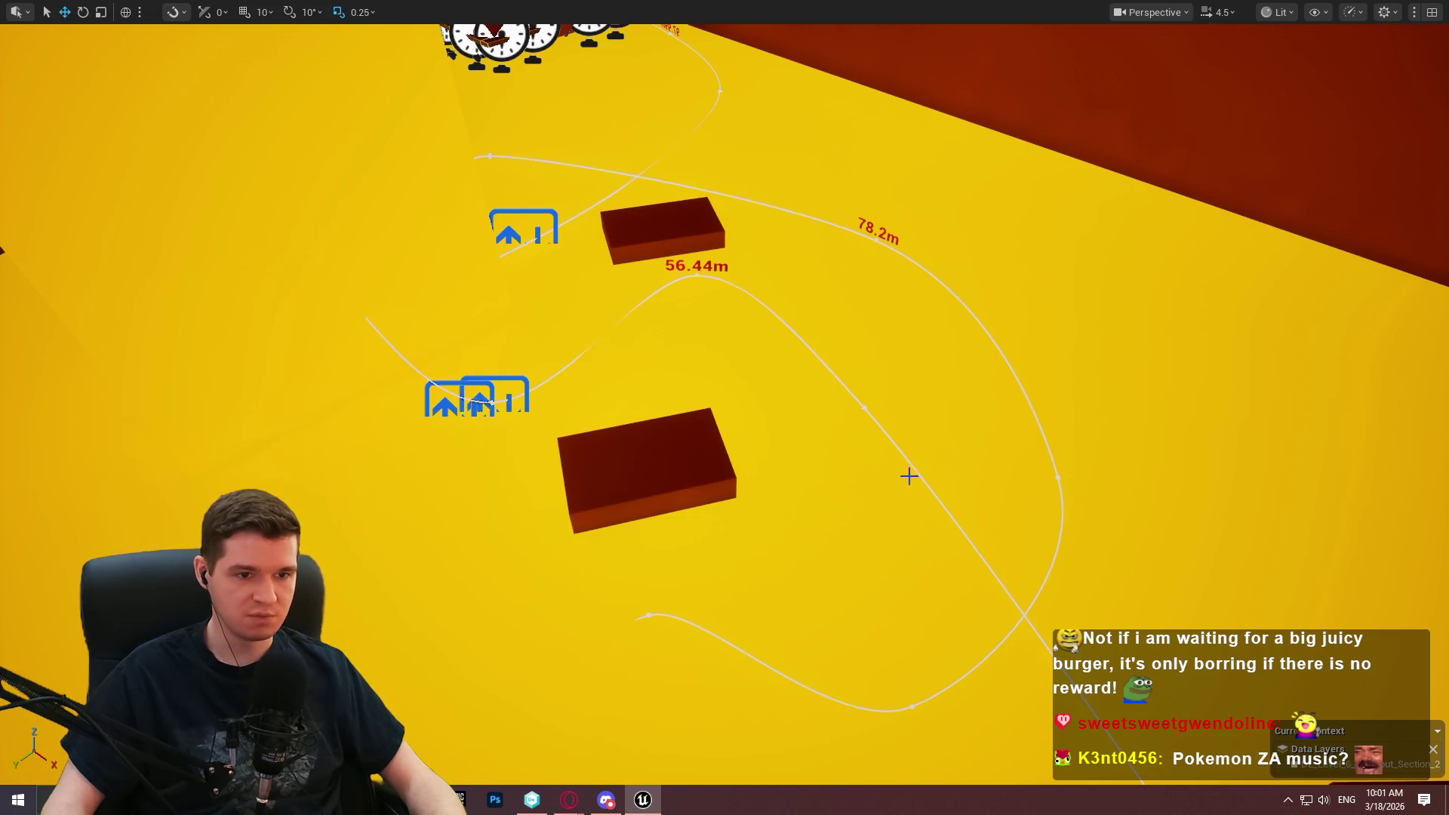
left_click_drag(909, 476, 1224, 414)
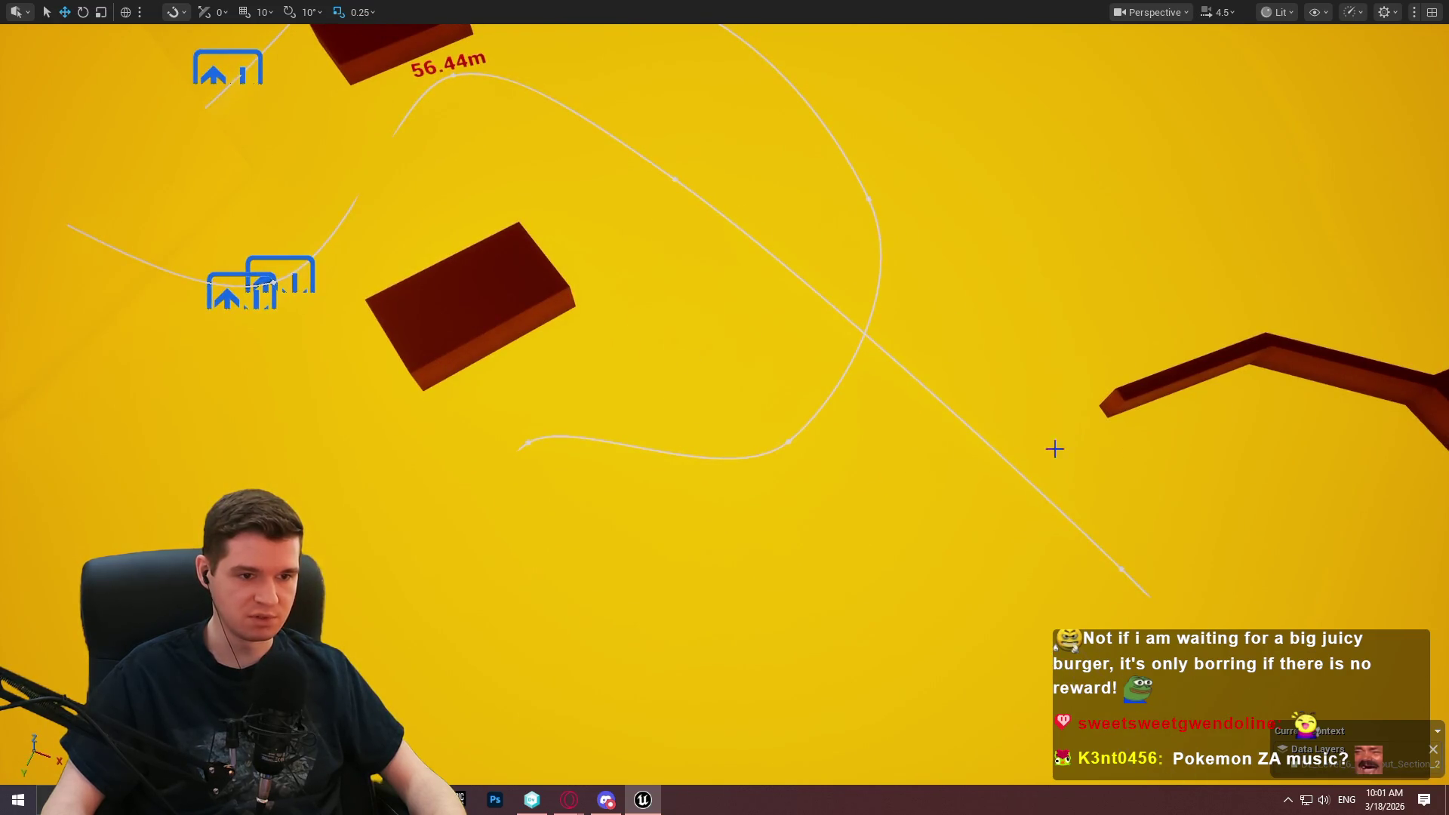
left_click_drag(531, 323, 531, 323)
scroll(531, 323, "up", 2)
scroll(531, 323, "up", 3)
left_click_drag(626, 498, 626, 498)
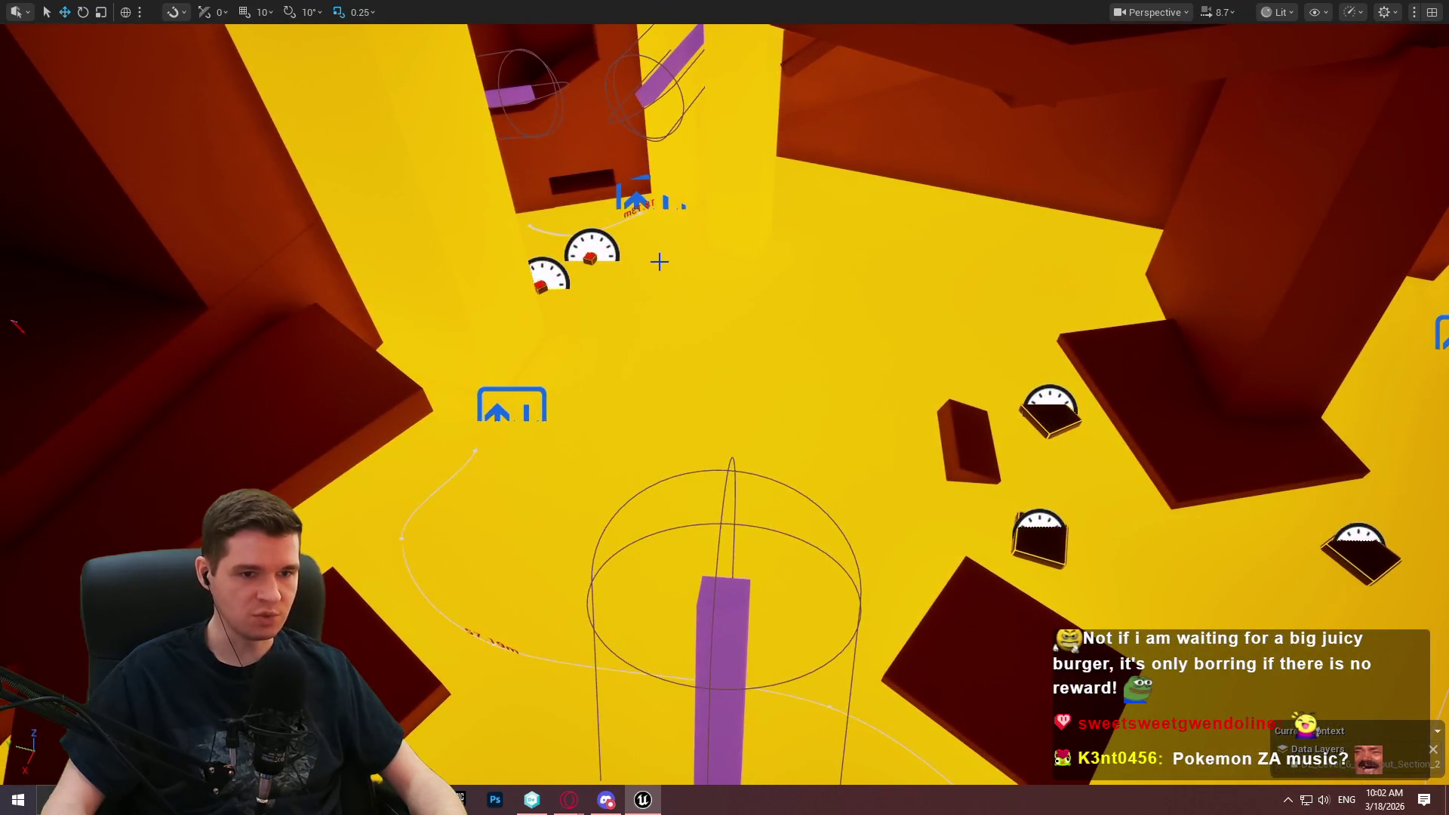
left_click_drag(630, 220, 629, 219)
left_click_drag(763, 533, 312, 123)
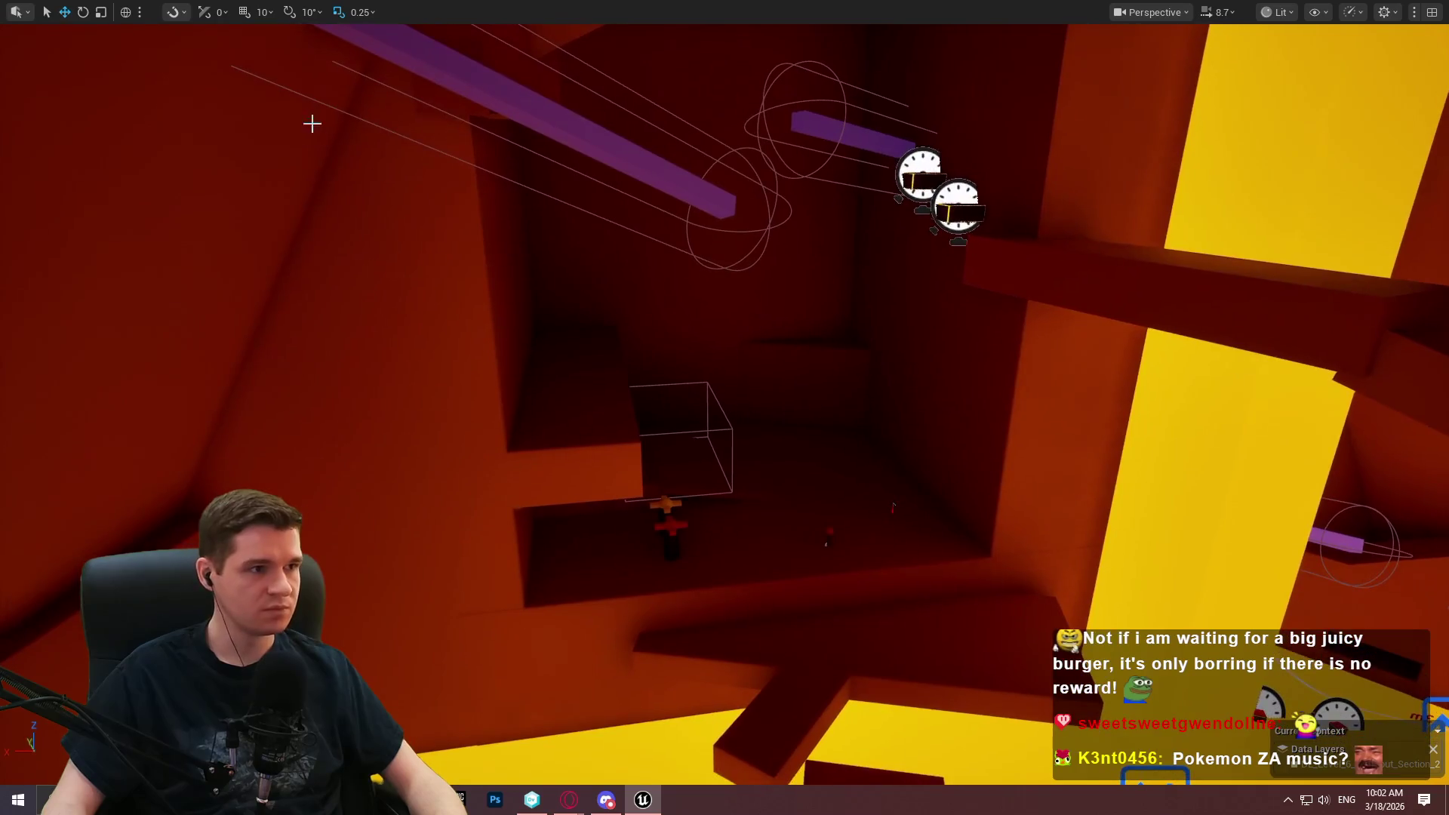
key("F11")
left_click(60, 10)
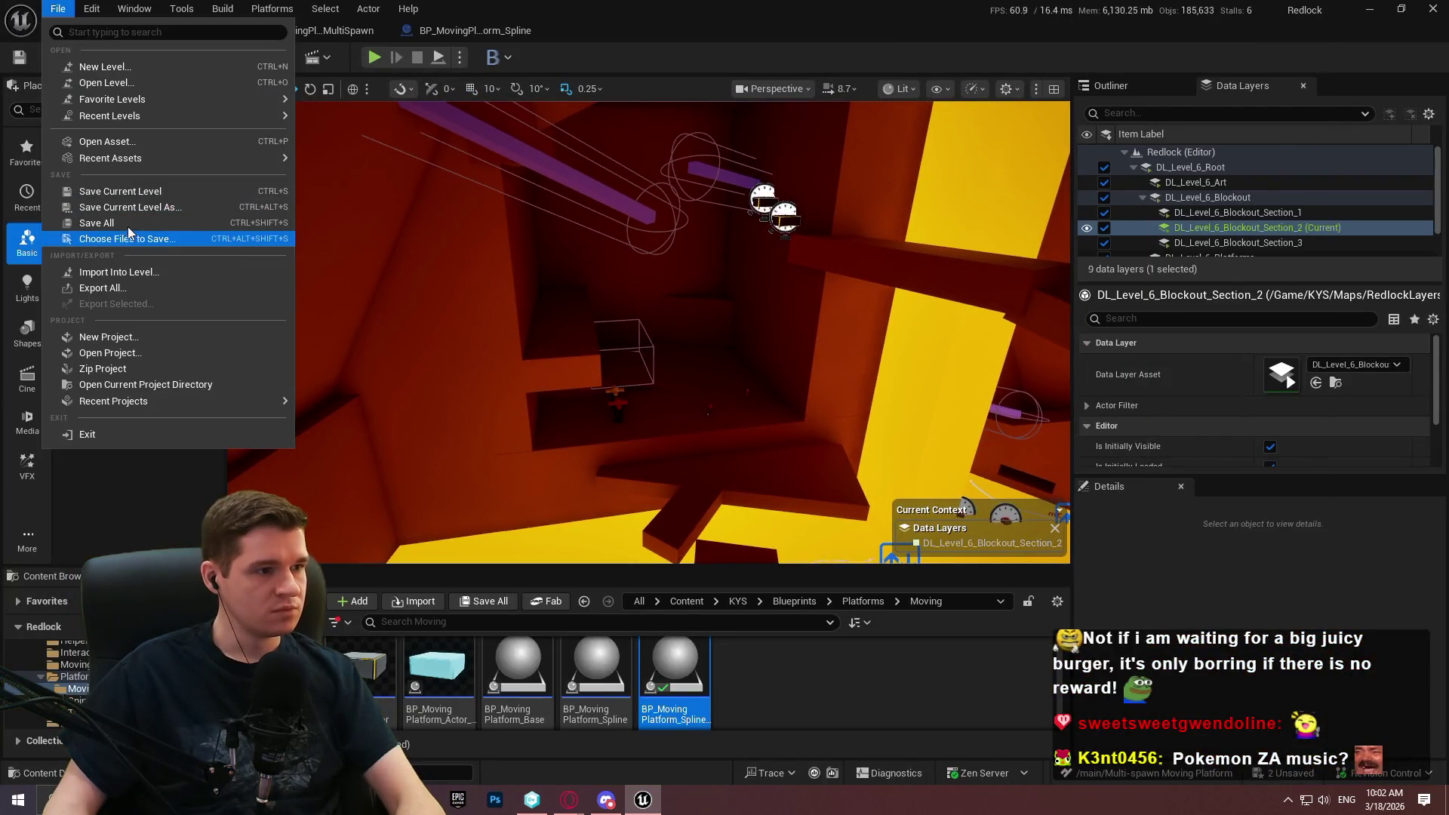
left_click(128, 238)
left_click(860, 585)
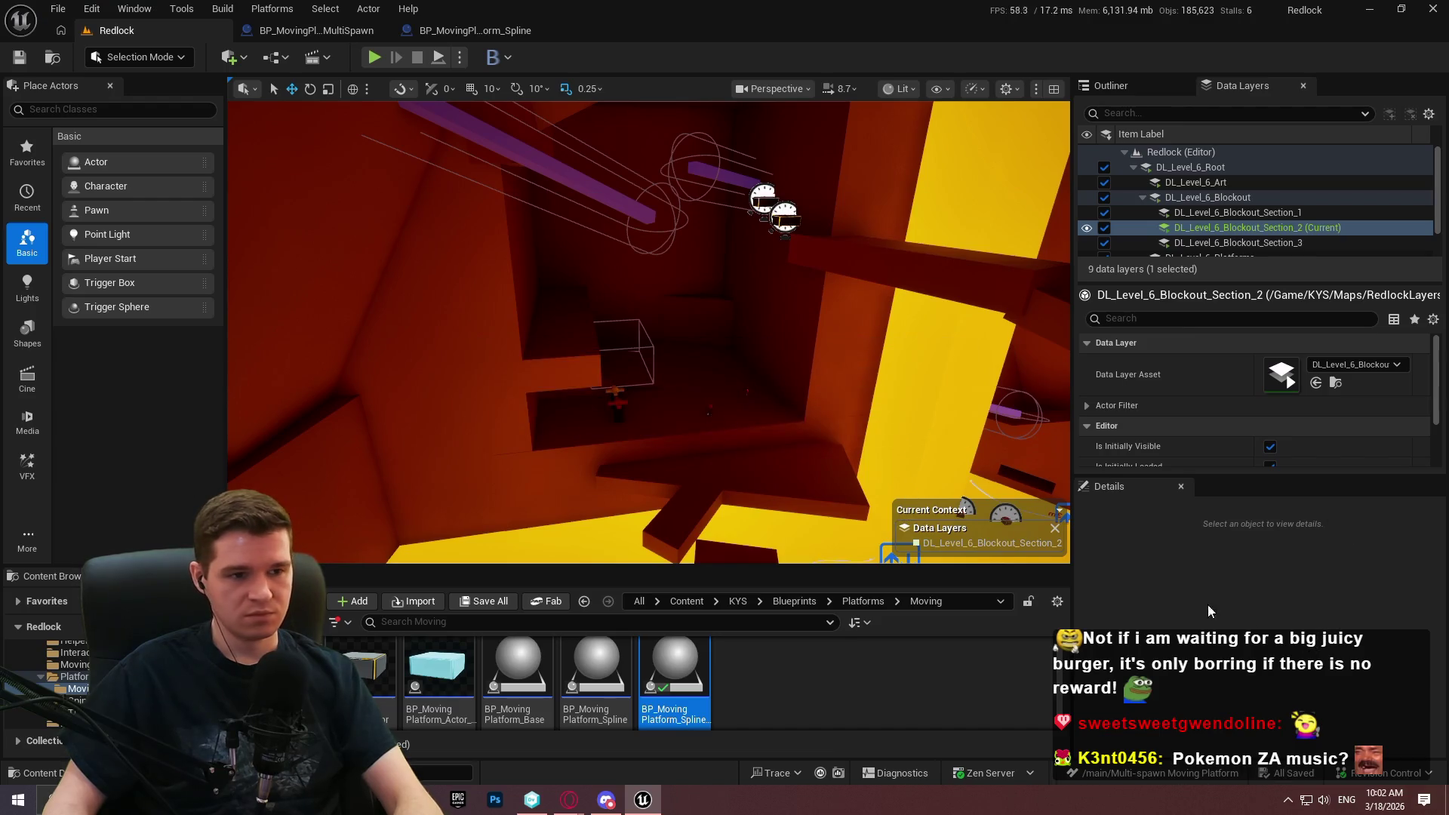
key("F11")
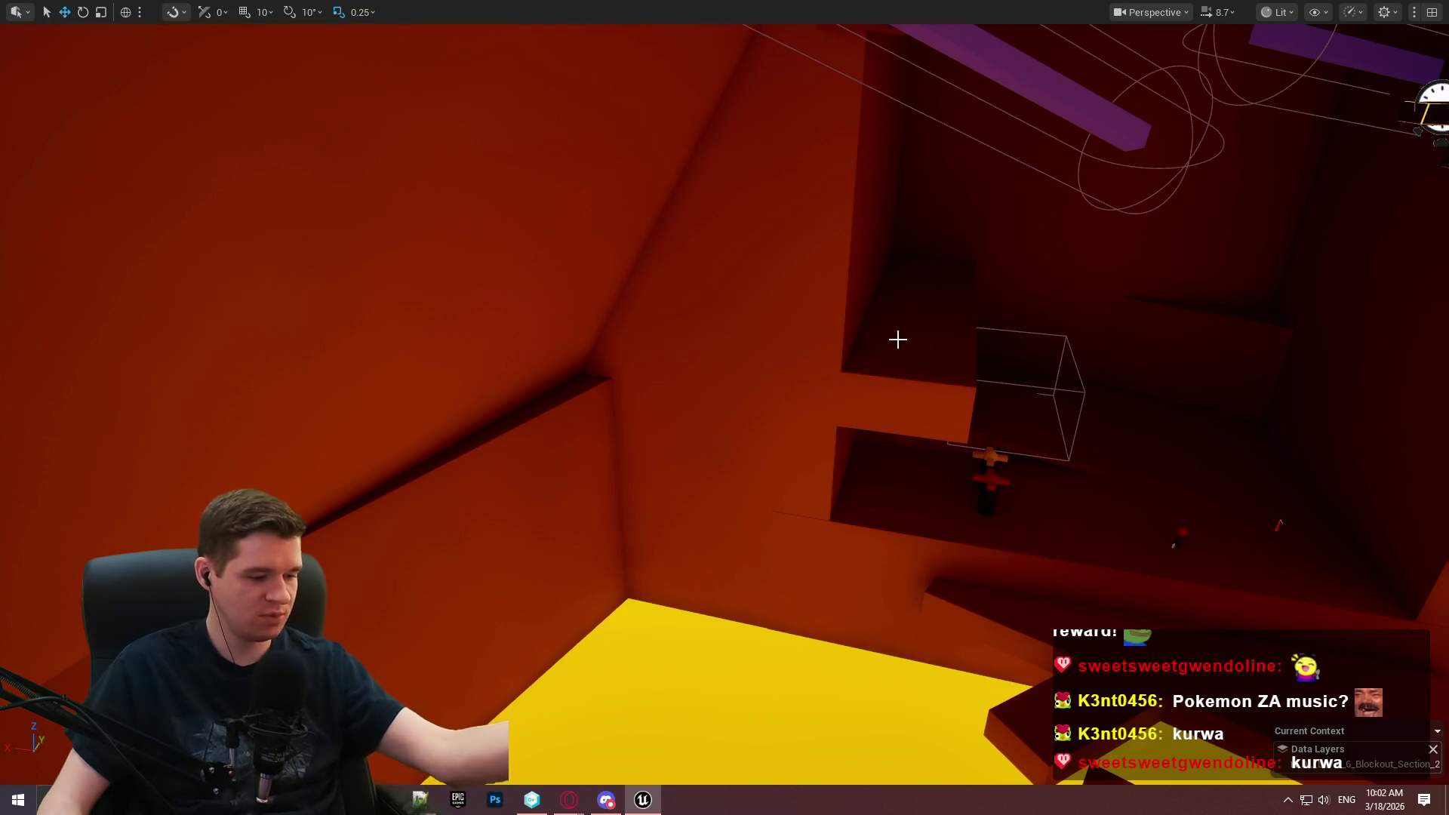
mouse_move(958, 430)
left_mouse_down()
mouse_move(640, 291)
mouse_move(959, 420)
left_mouse_up()
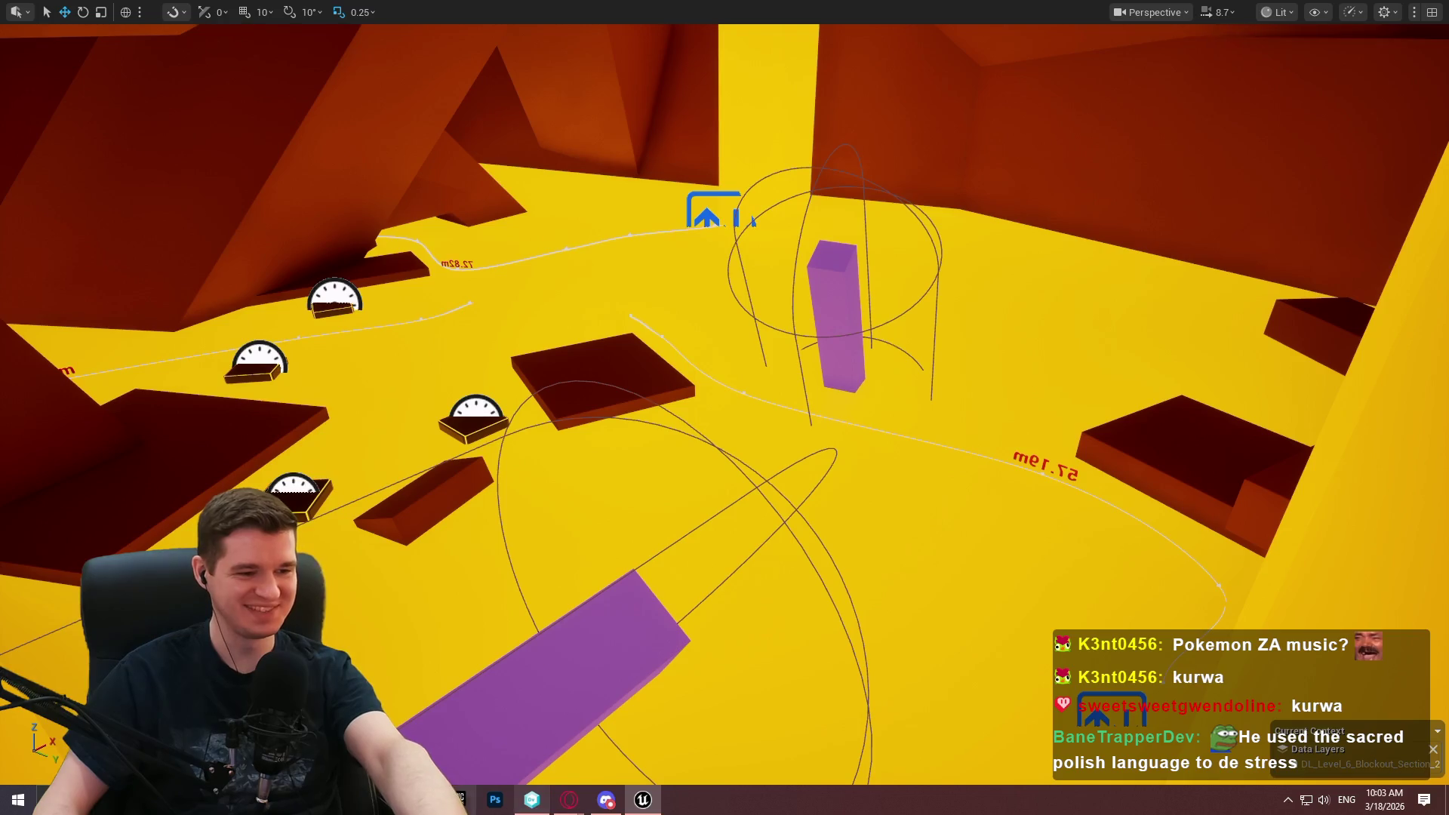
key("alt+Tab")
mouse_move(558, 71)
left_mouse_down()
mouse_move(501, 106)
mouse_move(622, 89)
left_mouse_up()
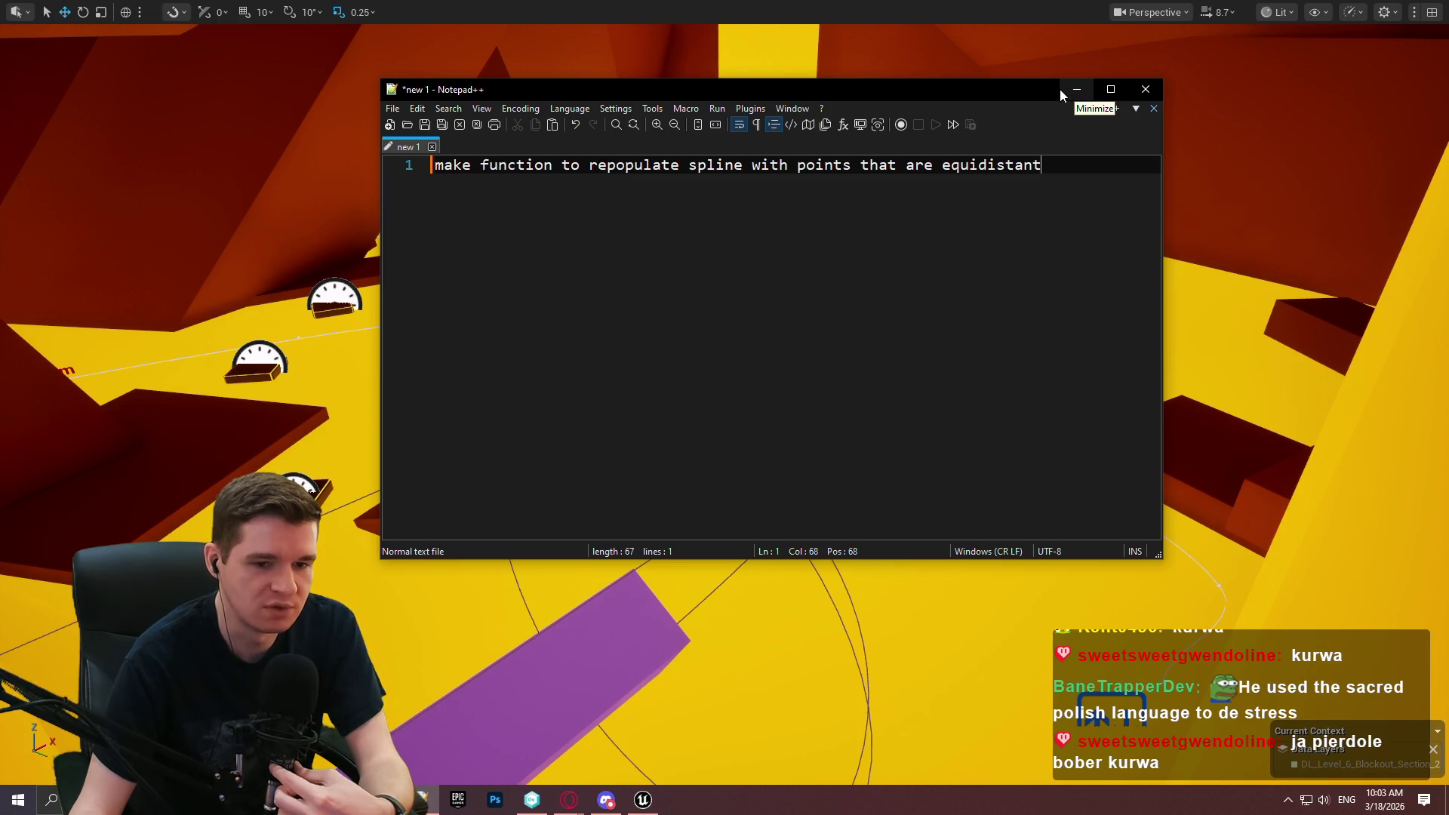
Minimize the Notepad++ spline note and bring back Unreal's full editor layout.
left_click(1075, 89)
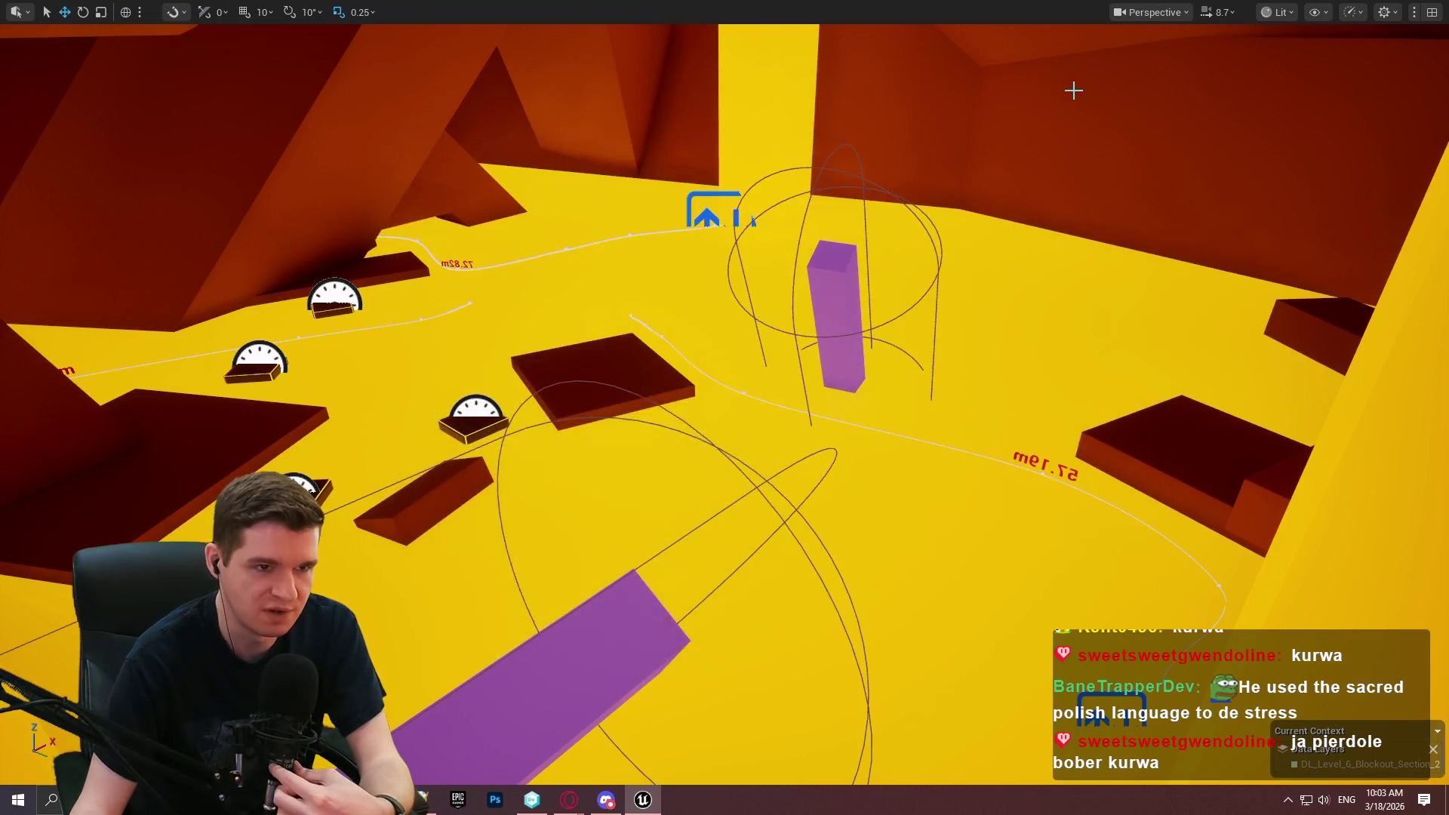
key("F11")
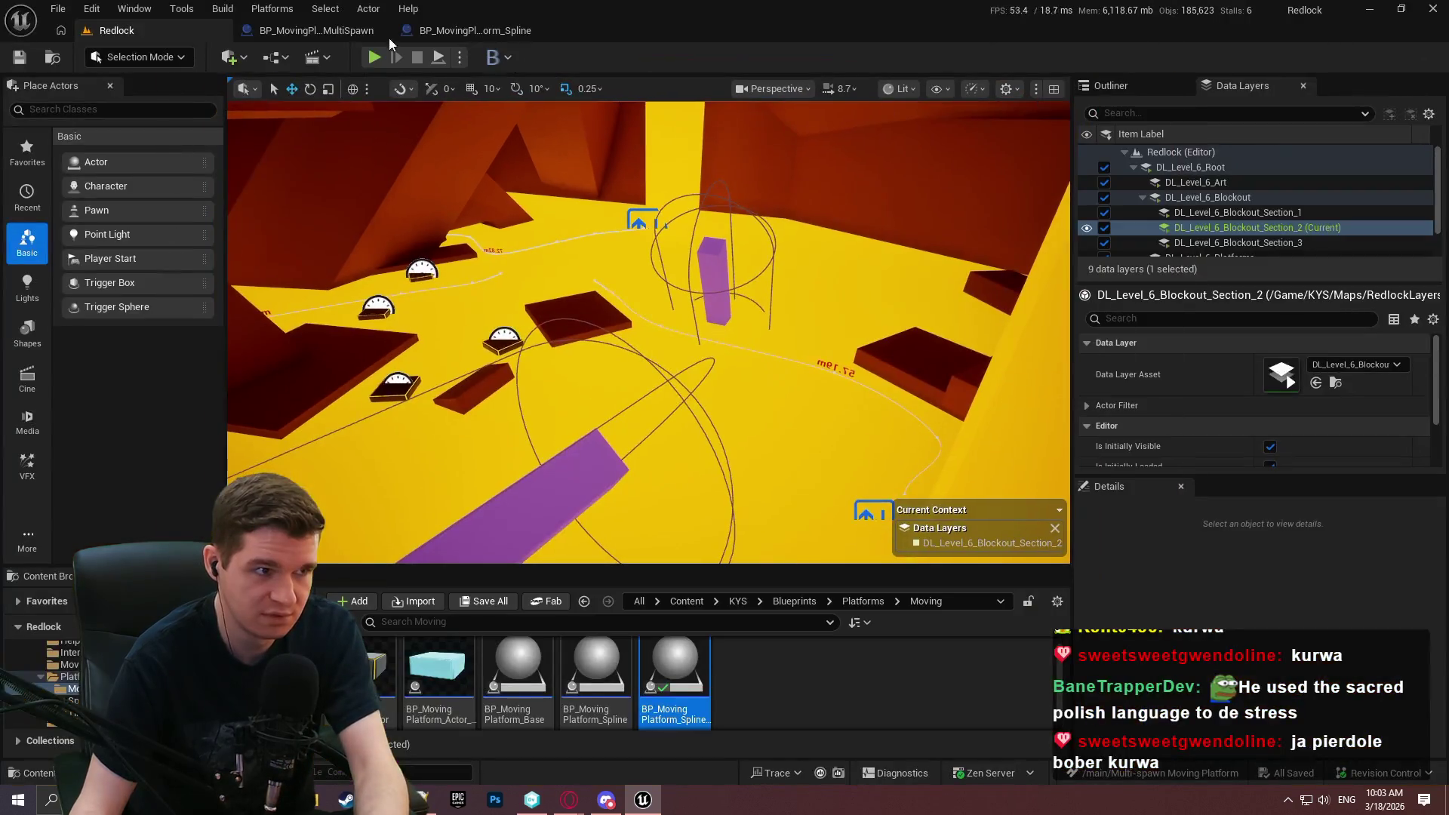
Enlarge the Content Browser and navigate back up from Platforms to the KYS folder.
left_click(861, 599)
left_click_drag(803, 566, 800, 468)
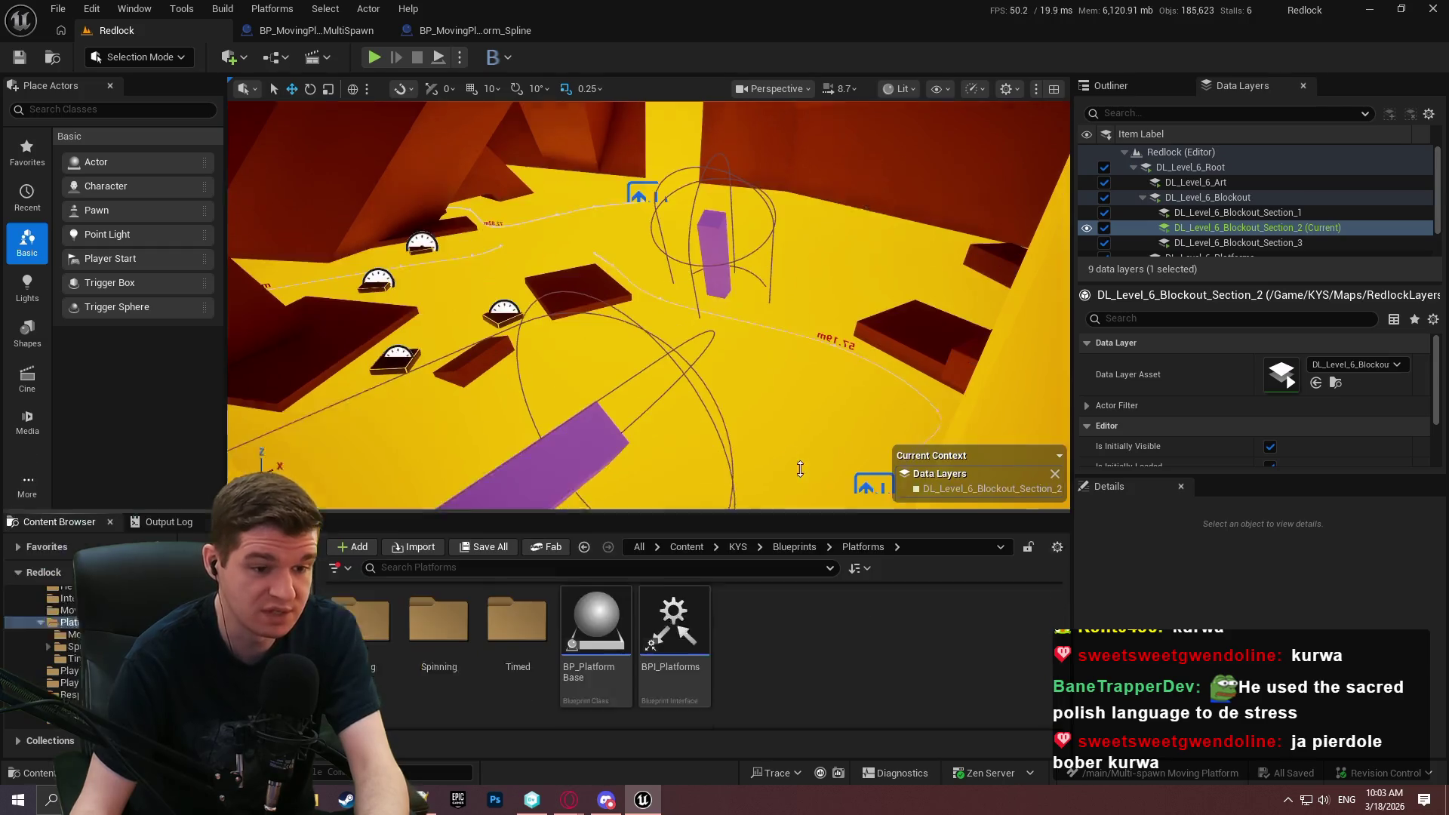
left_click(773, 505)
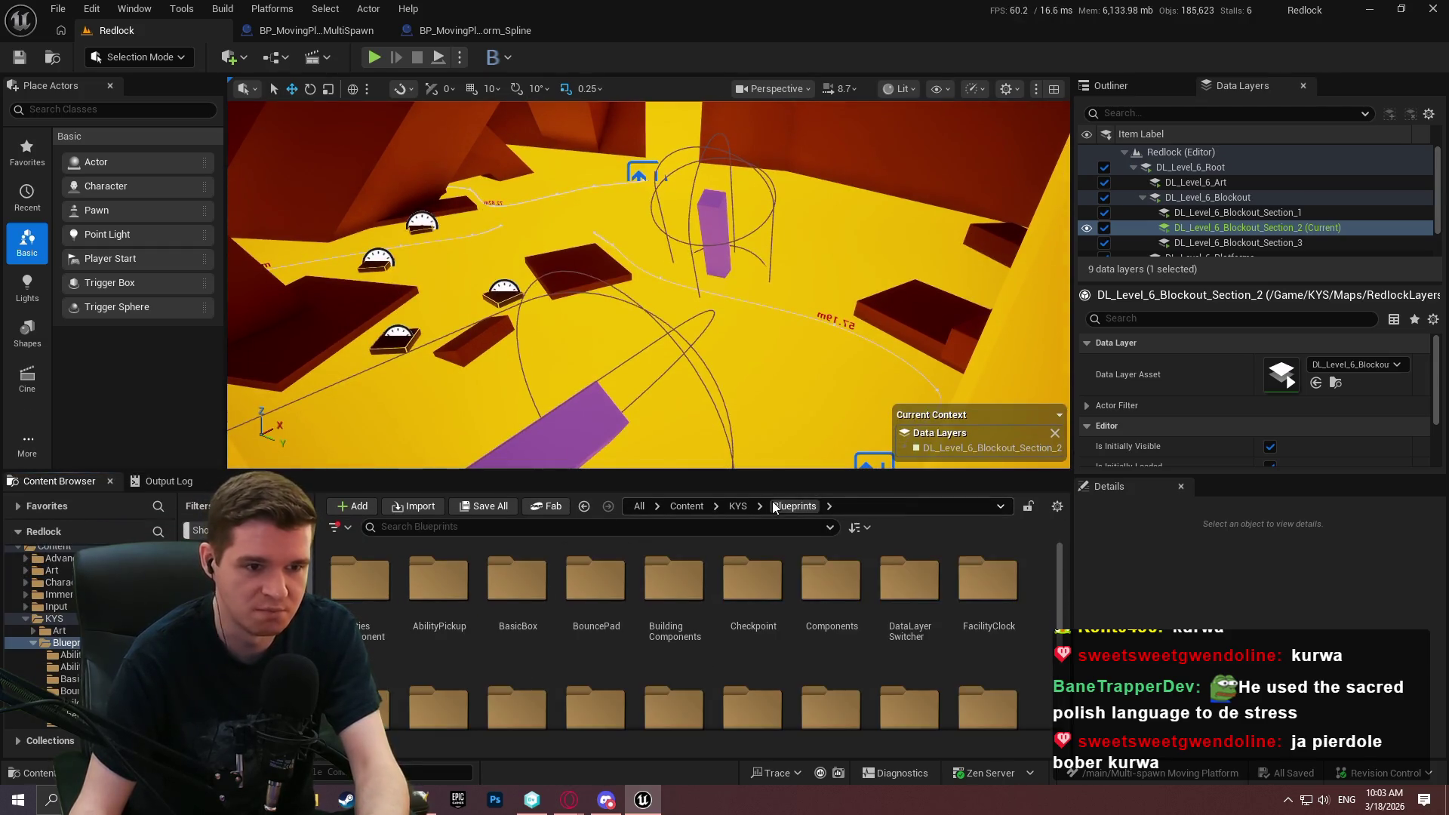
left_click(737, 506)
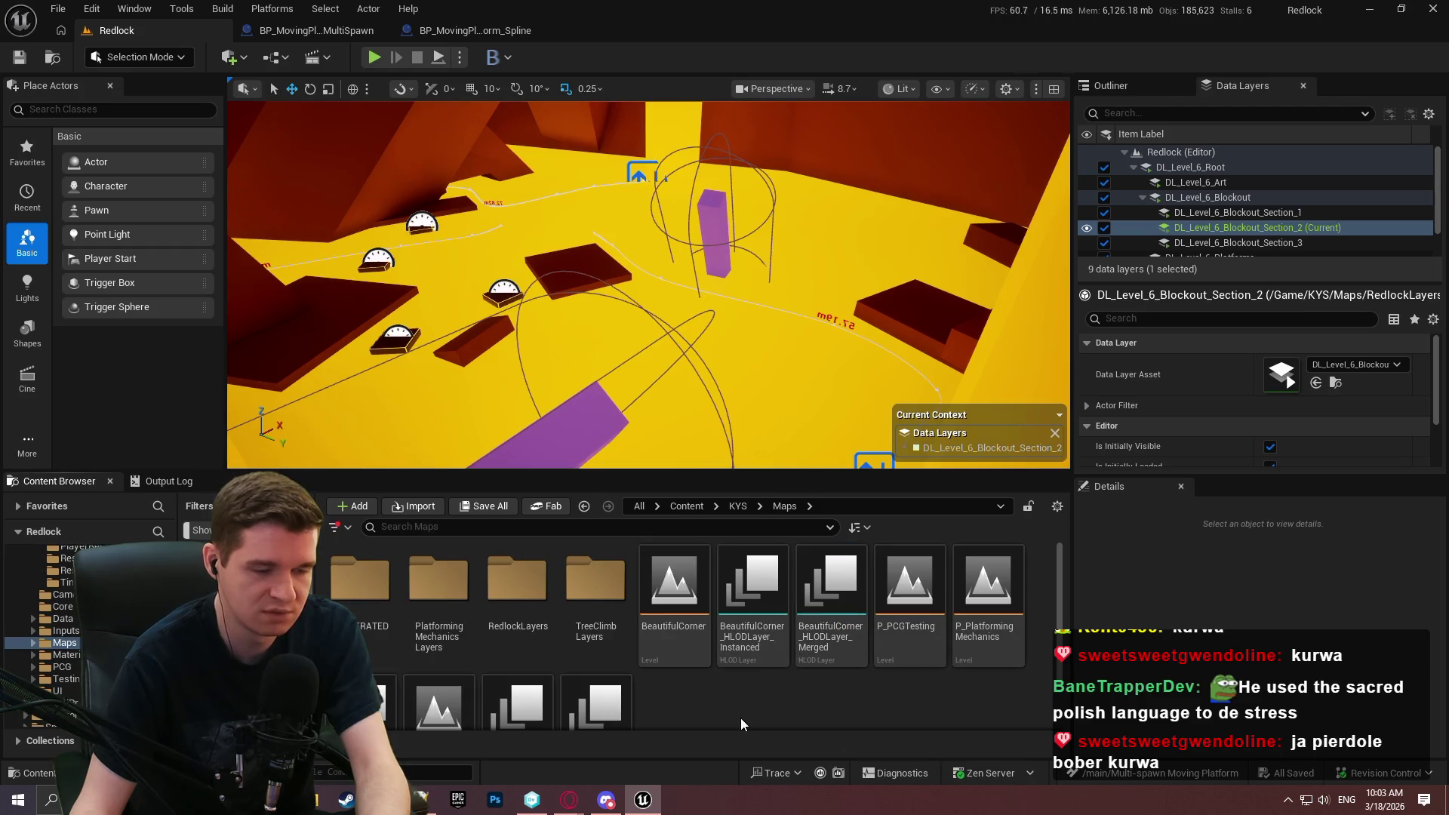
scroll(771, 708, "down", 2)
scroll(810, 713, "up", 2)
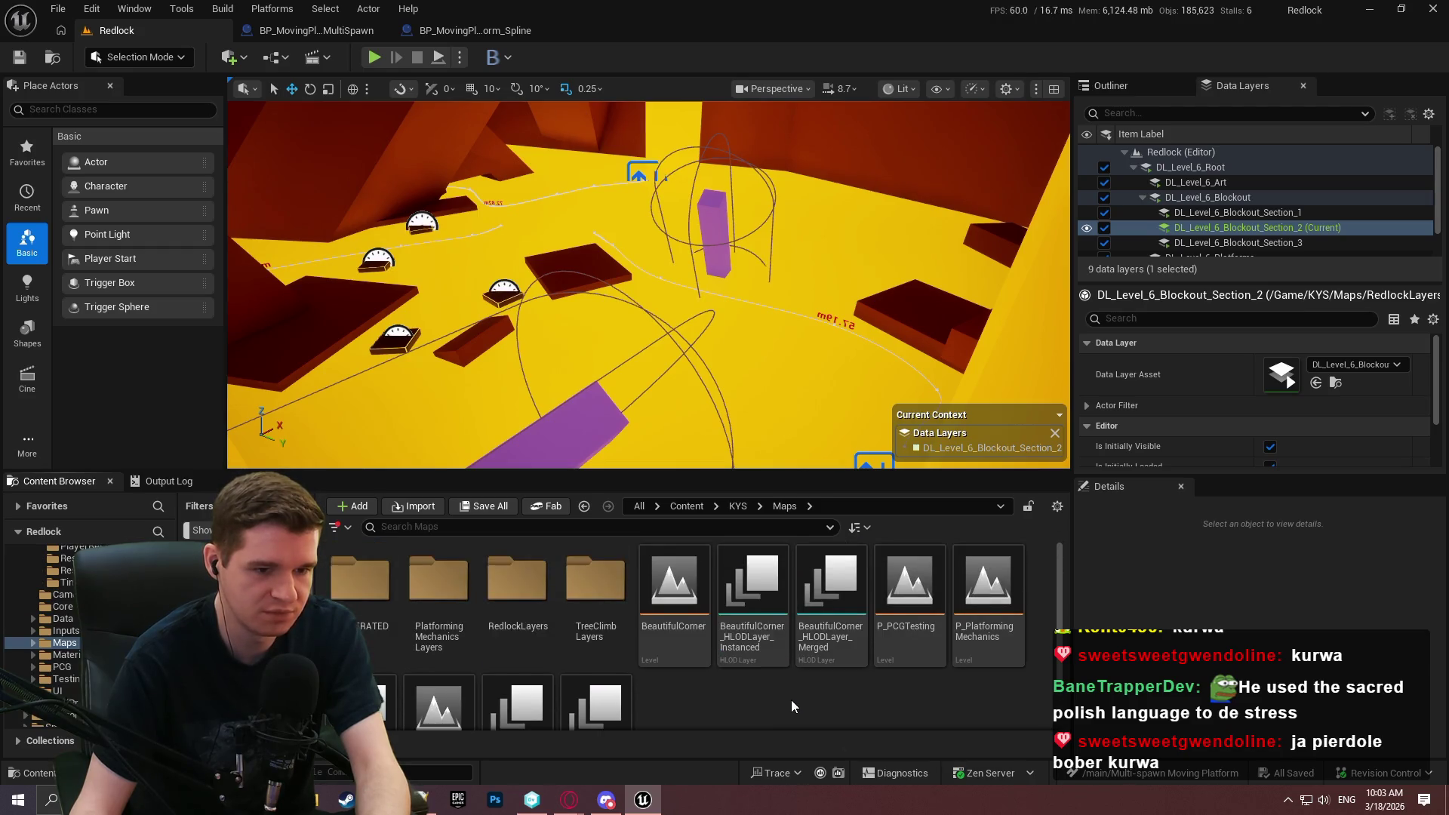
Create a new level from the Basic template and tilt the view onto its floor.
left_click(57, 8)
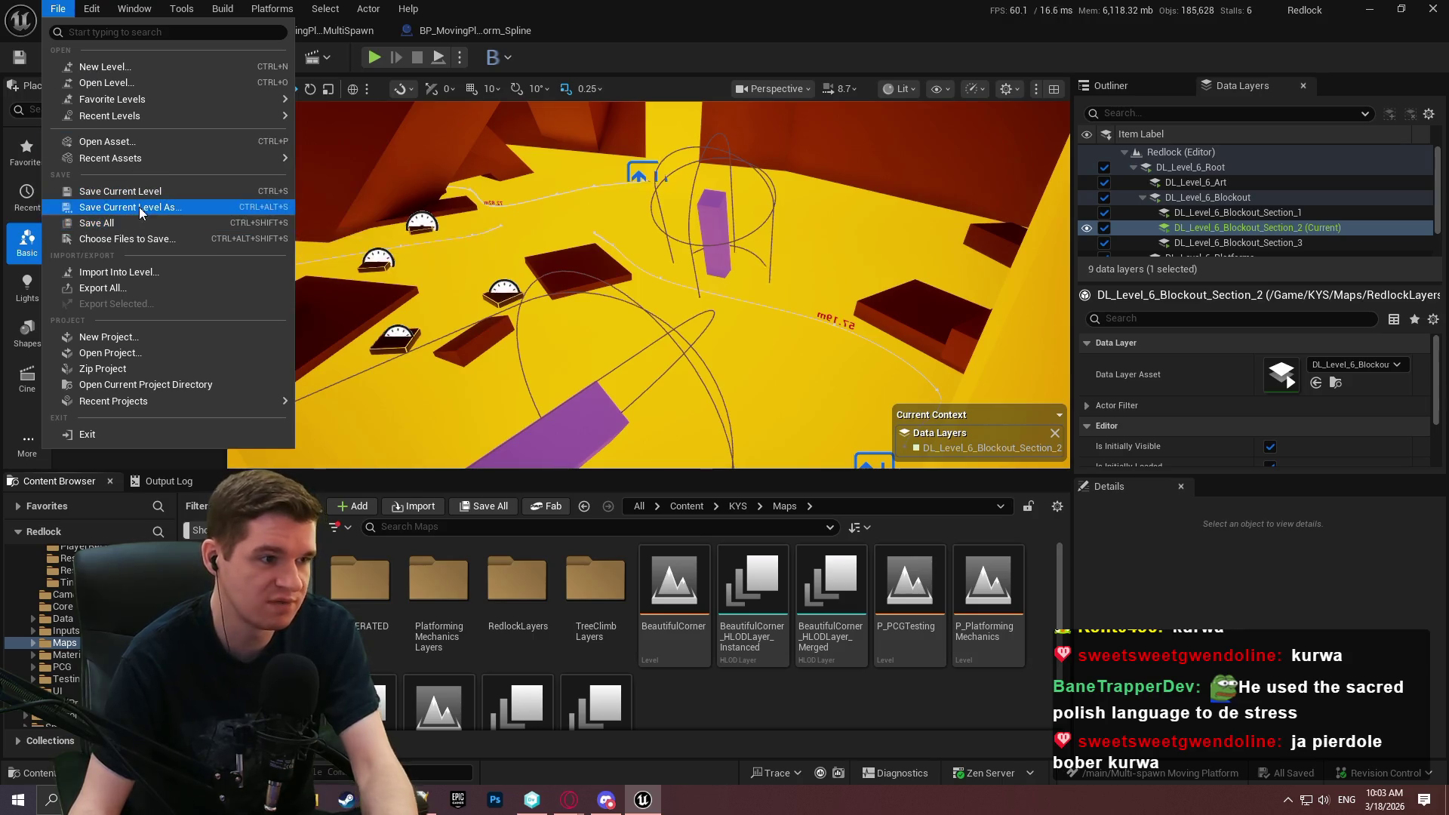
left_click(133, 67)
left_click(731, 312)
left_click(831, 543)
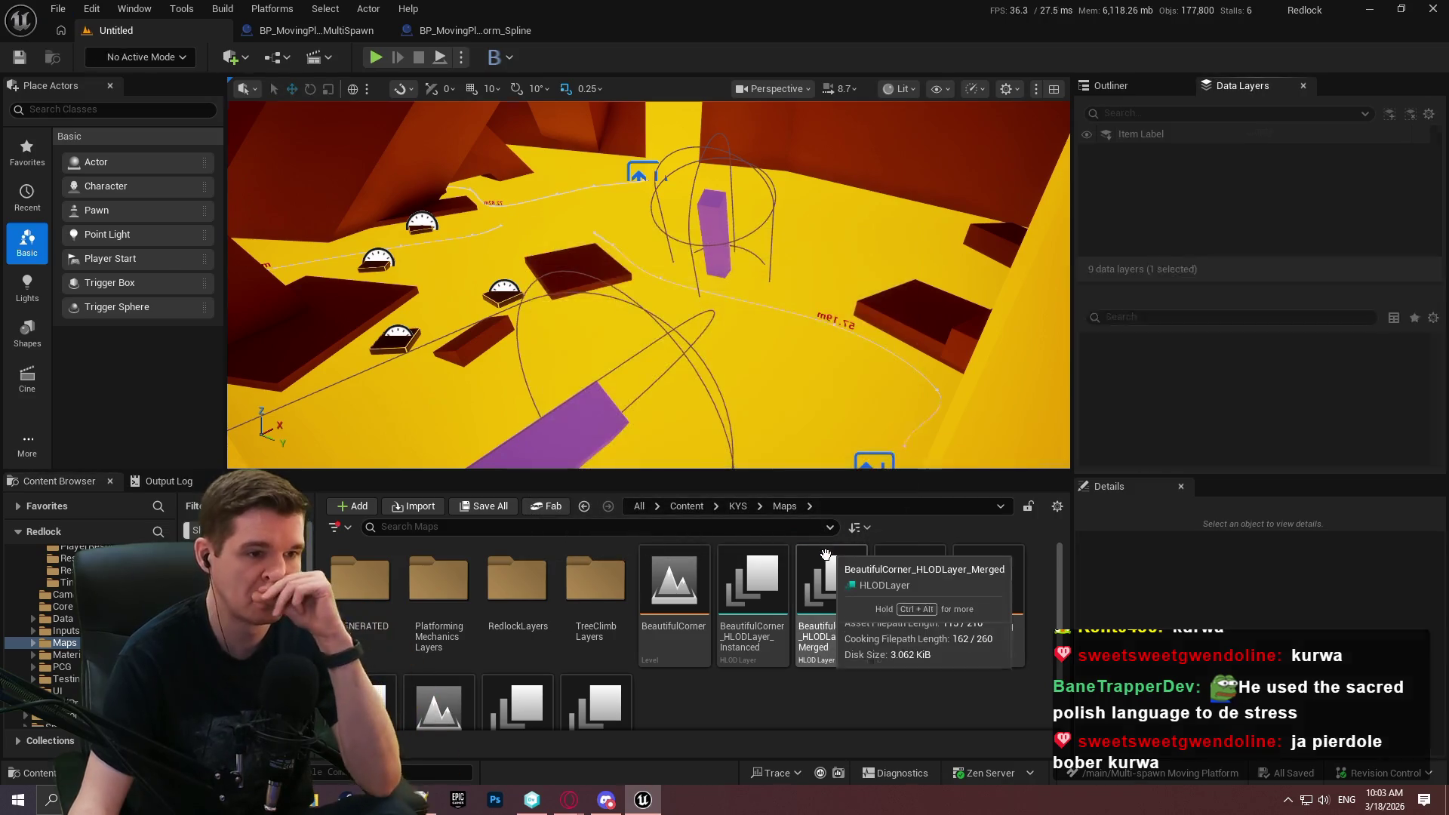
mouse_move(649, 286)
left_mouse_down()
mouse_move(649, 241)
mouse_move(694, 332)
mouse_move(695, 286)
left_mouse_up()
Browse the Content Browser from KYS into Blueprints > Platforms > Moving.
left_click(737, 505)
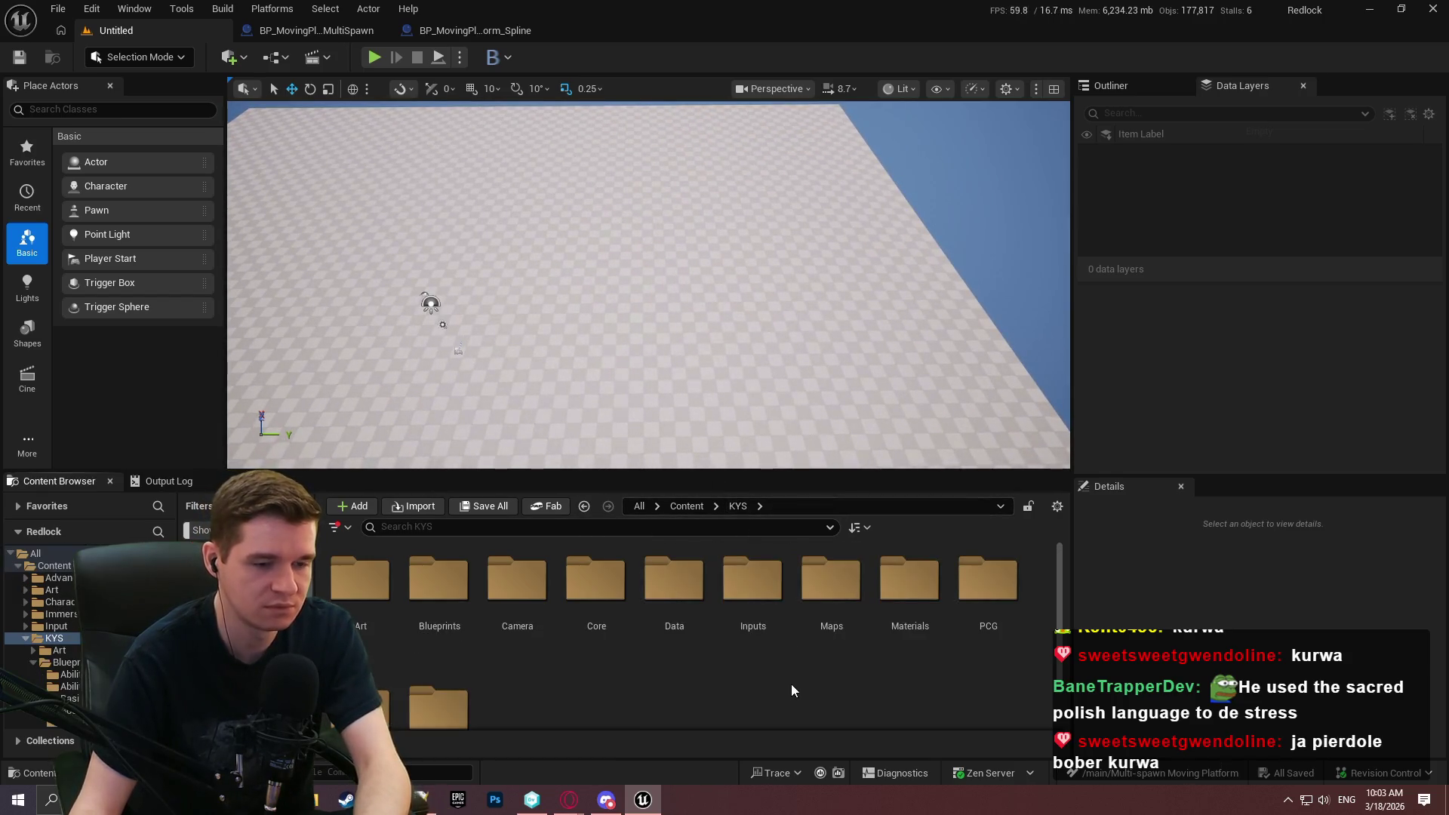
left_click(429, 613)
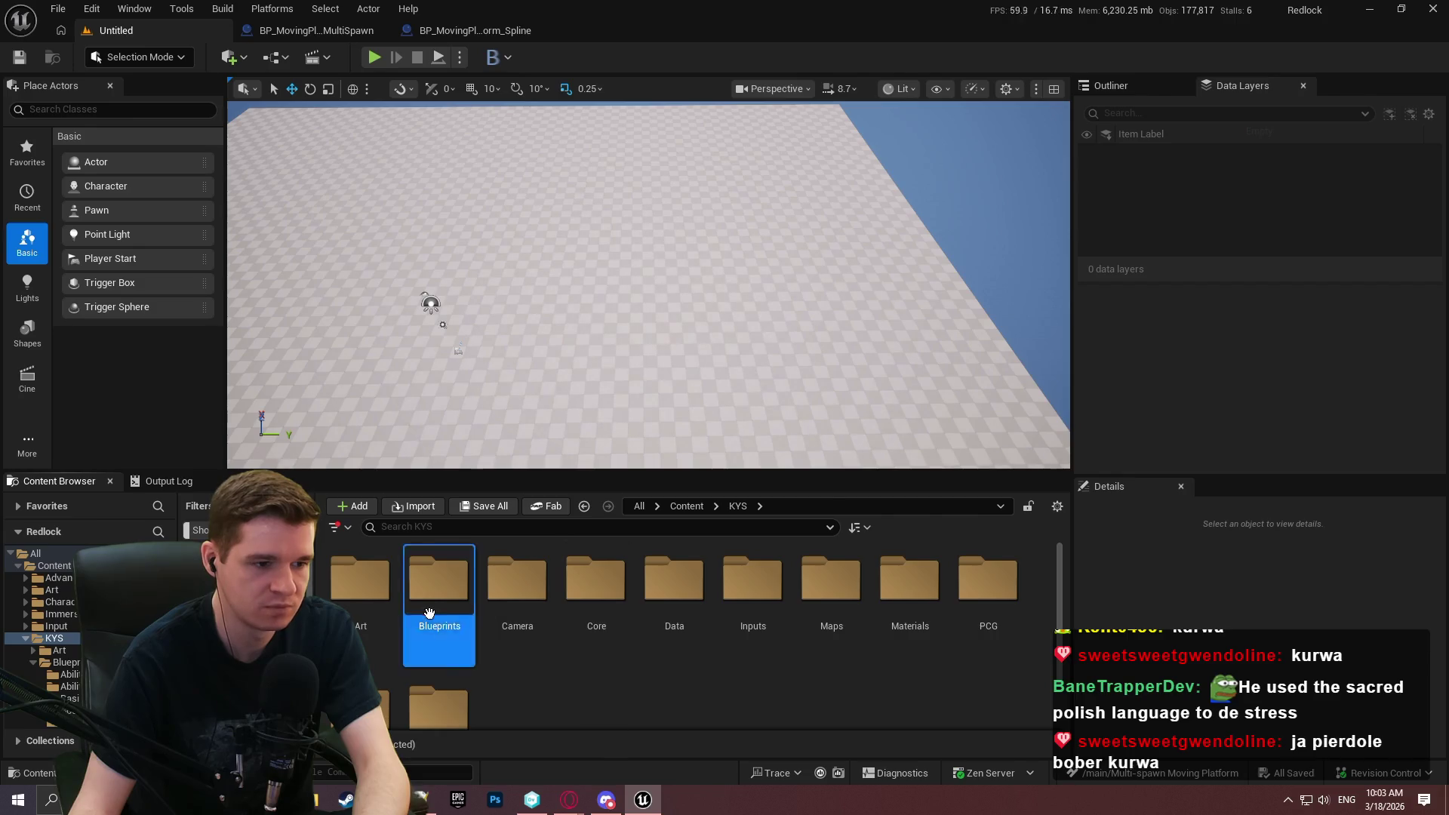
double_click(429, 613)
double_click(664, 635)
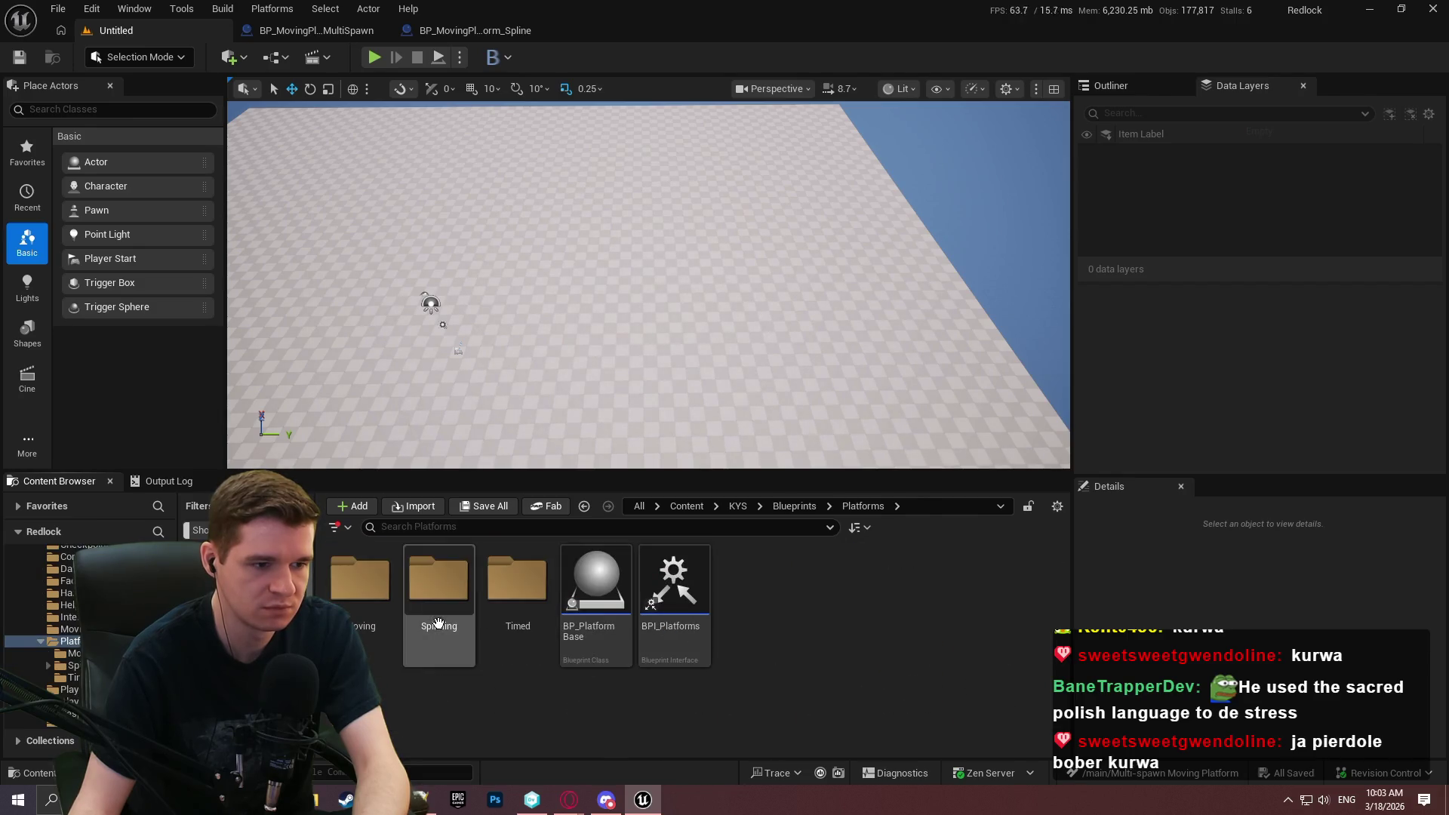
double_click(495, 597)
left_click(860, 507)
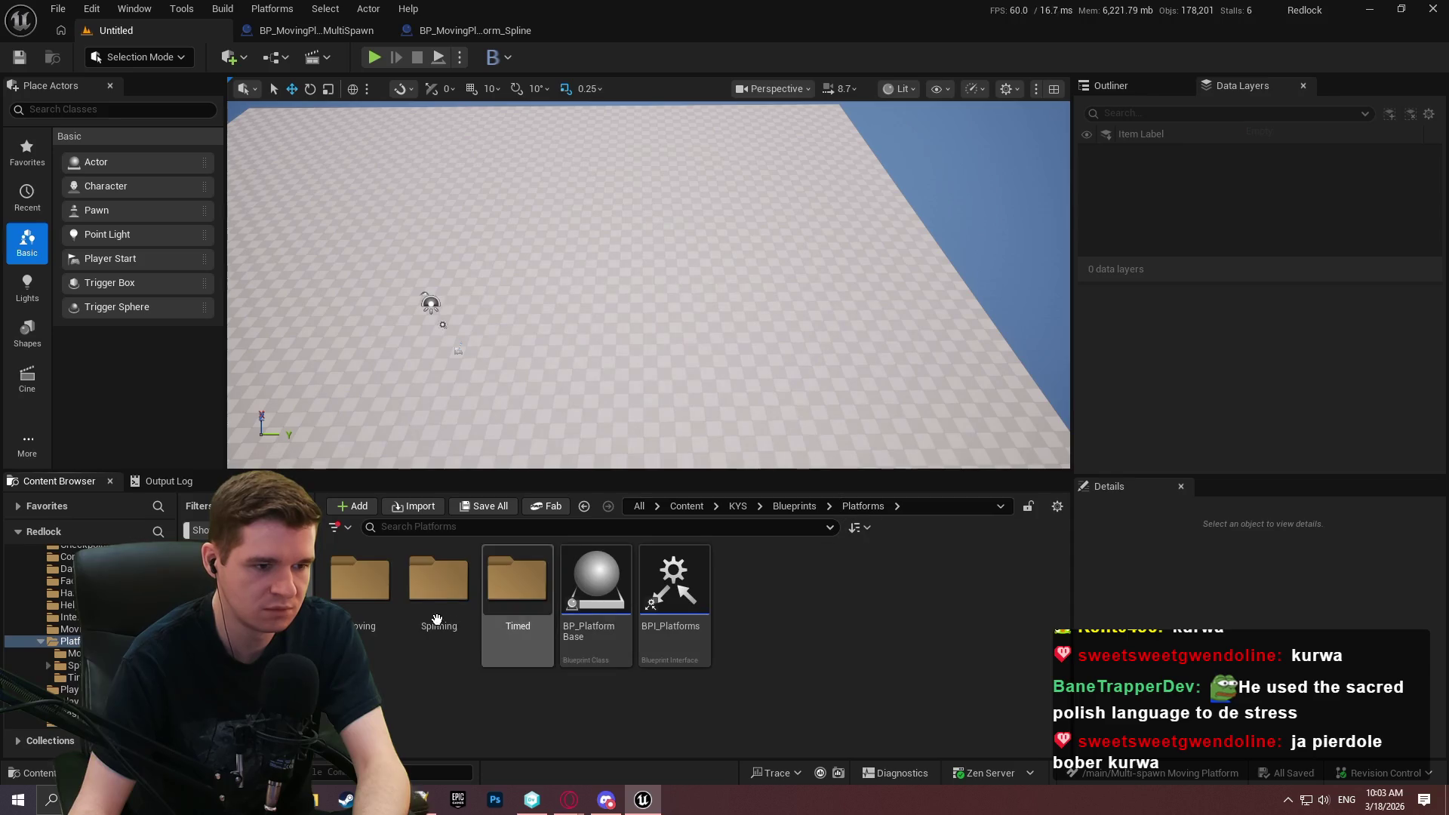
double_click(438, 585)
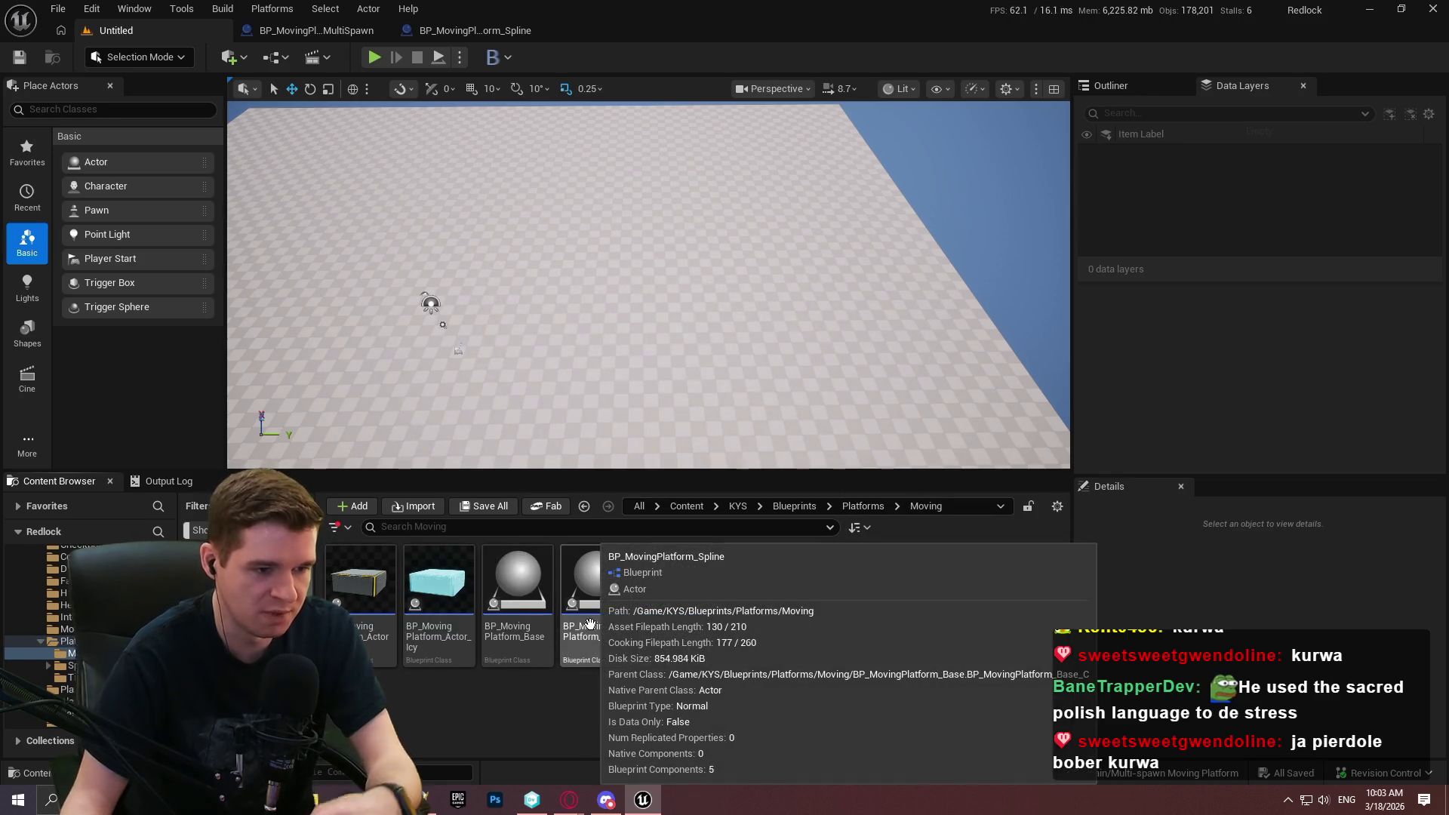
Place a BP_MovingPlatform_Spline, delete it, and close the editor without saving the level.
mouse_move(588, 626)
left_mouse_down()
mouse_move(612, 243)
mouse_move(688, 283)
mouse_move(526, 283)
left_mouse_up()
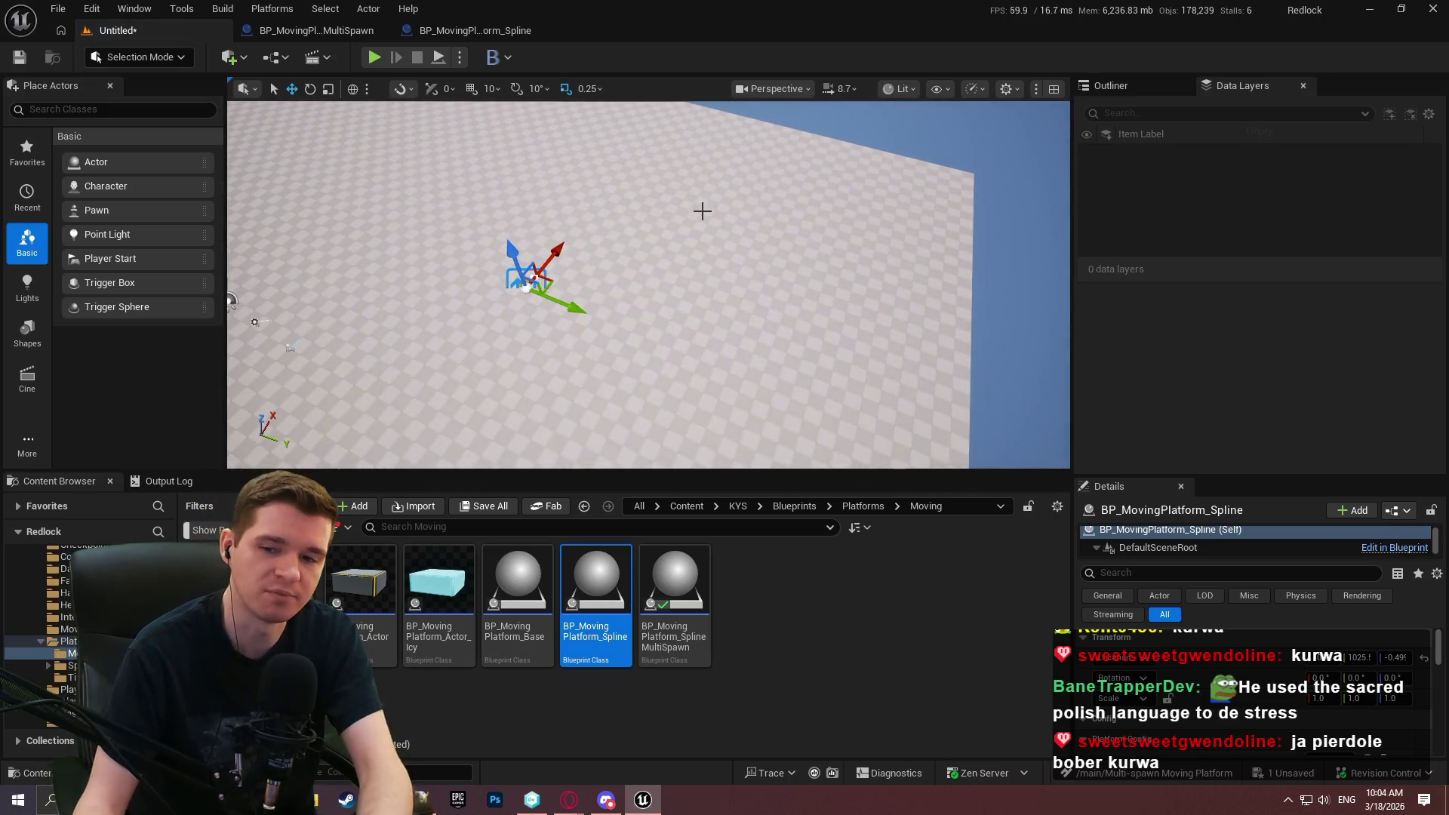
key("Delete")
left_click(1435, 9)
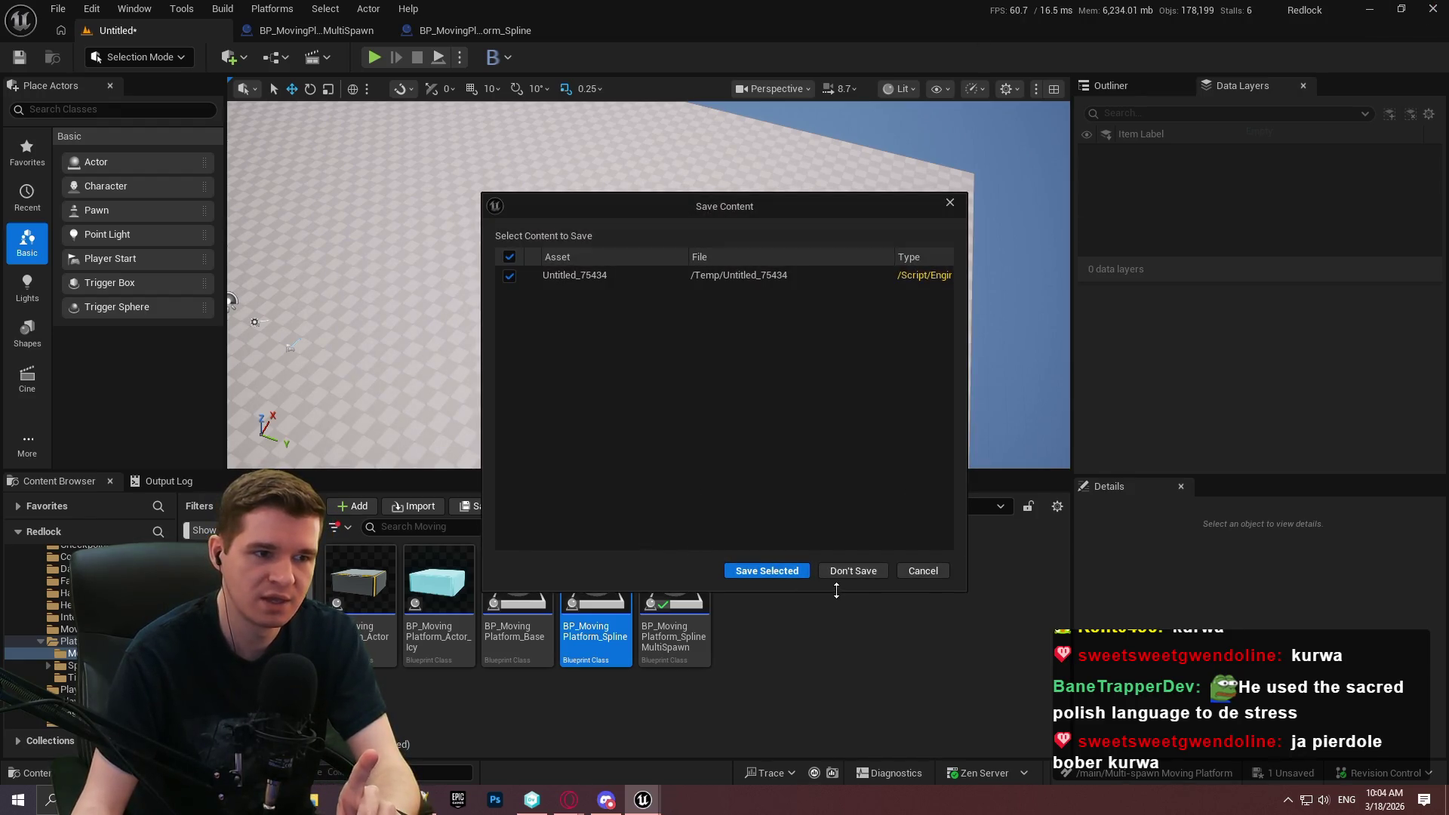
left_click(859, 572)
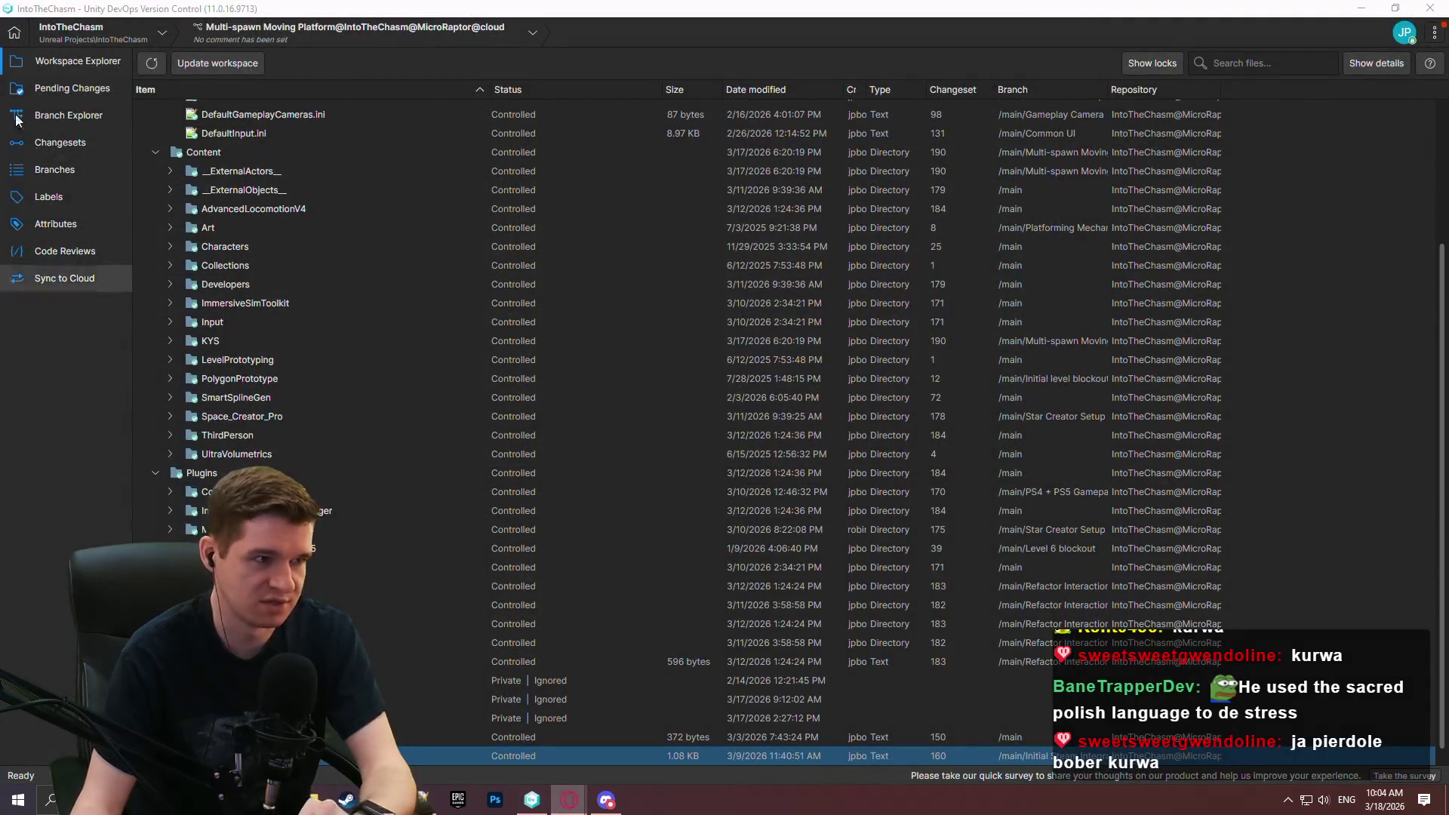
Check in all pending files with a 'finalized multi spawn moving platforms' comment, then return to Workspace Explorer.
left_click(46, 89)
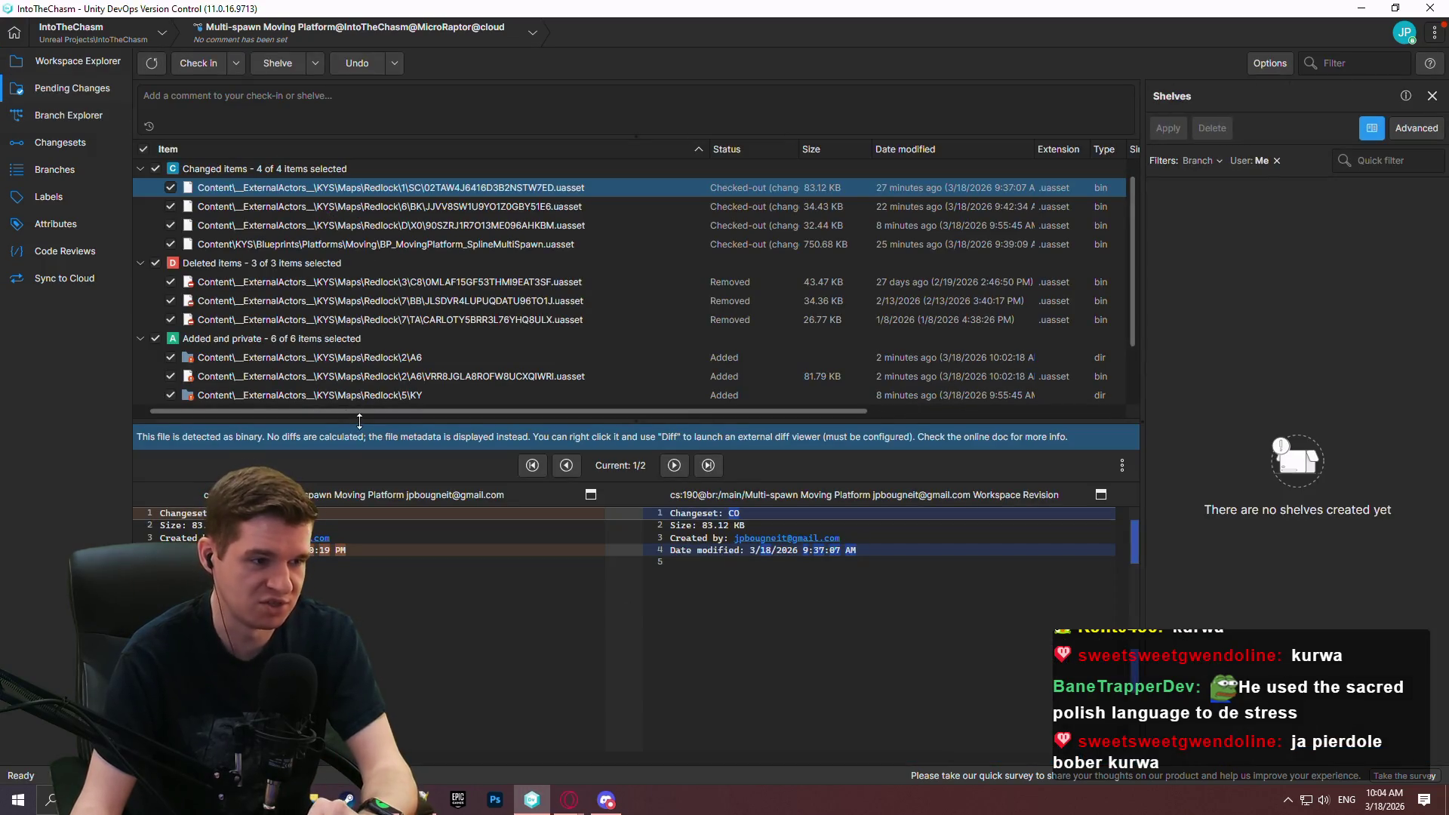
left_click_drag(359, 421, 359, 648)
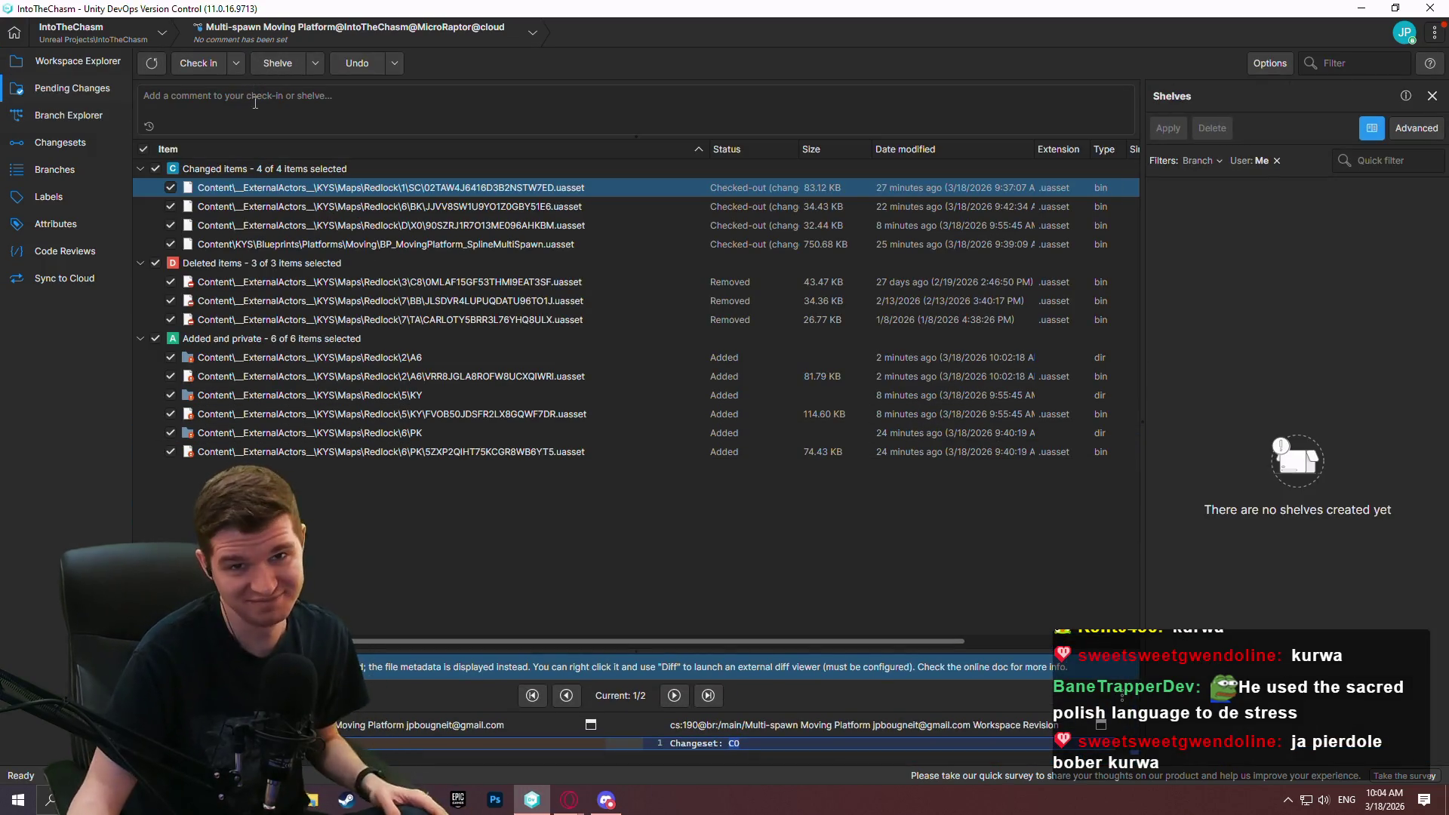
left_click(282, 117)
type("Finalized multi spawn moving platforms")
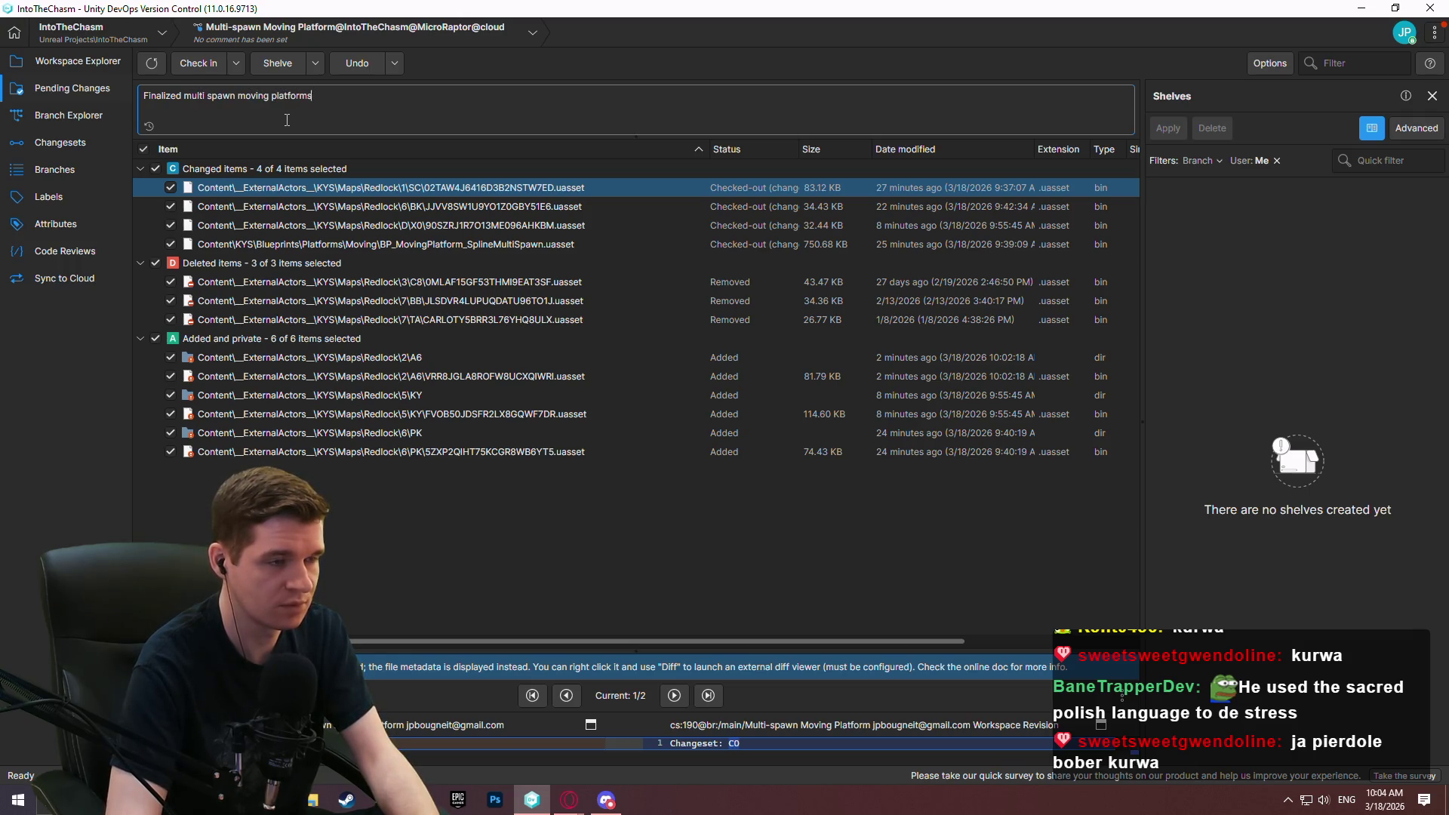
left_click(193, 66)
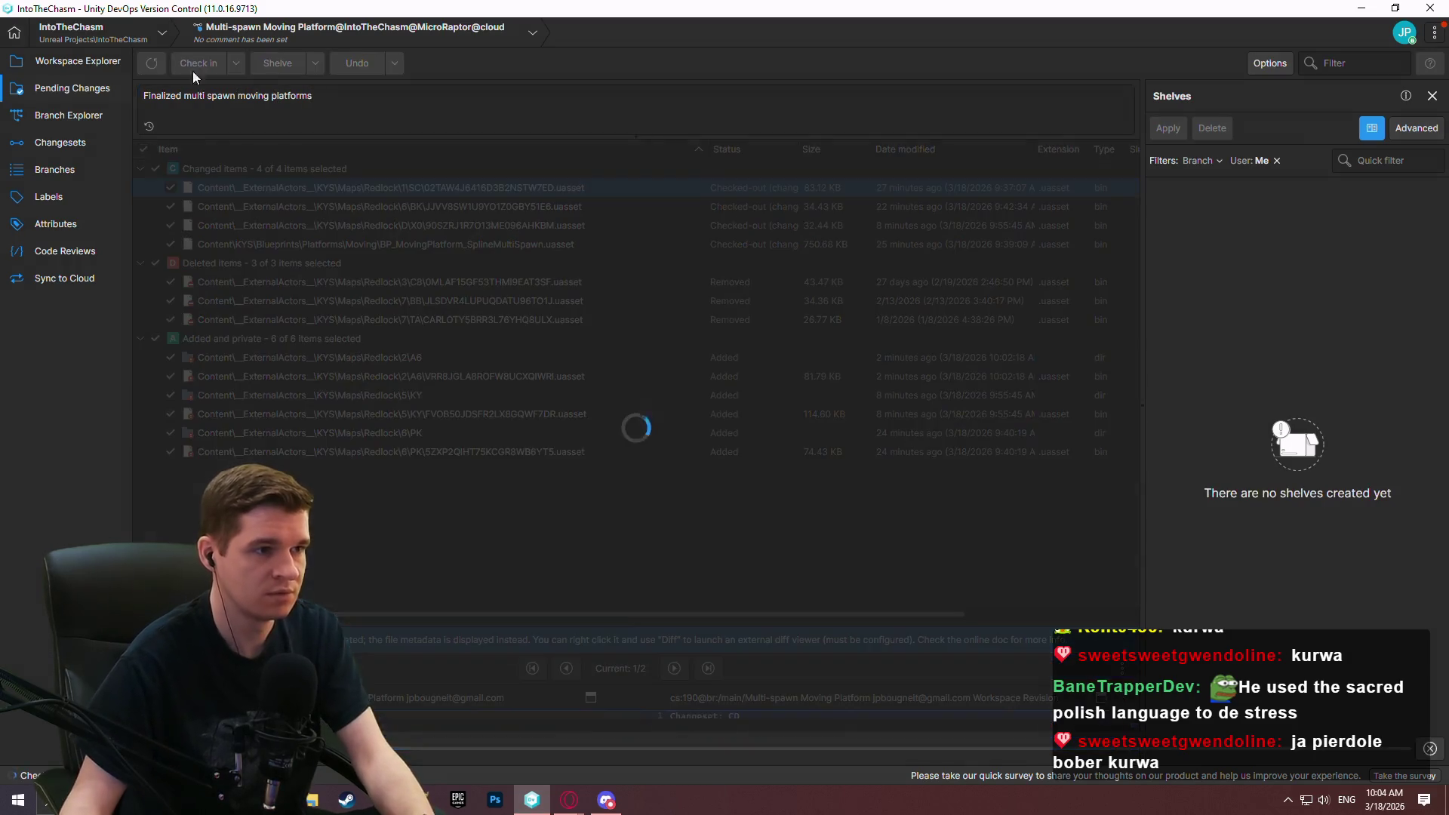
left_click(89, 66)
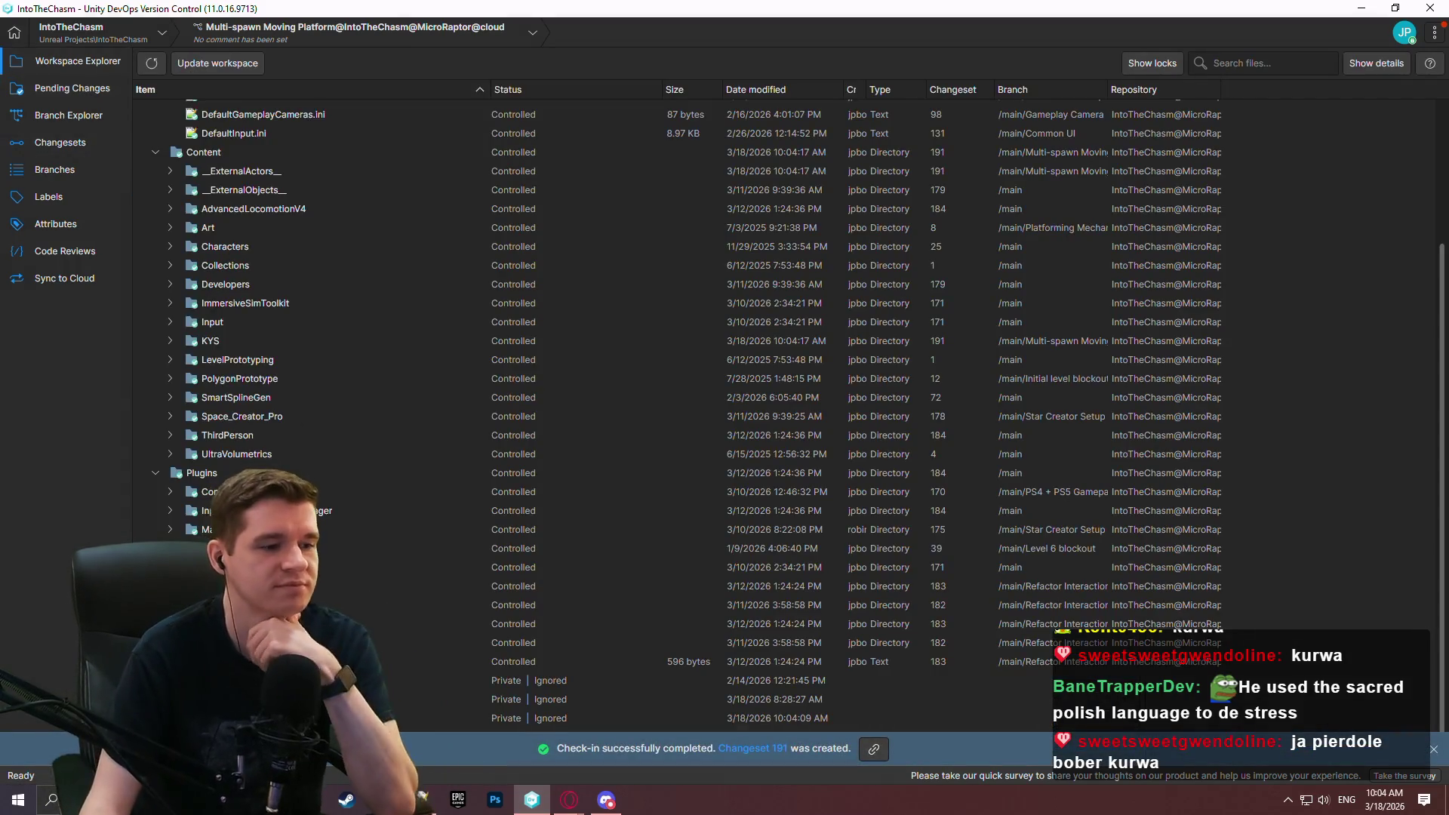
left_click(1433, 750)
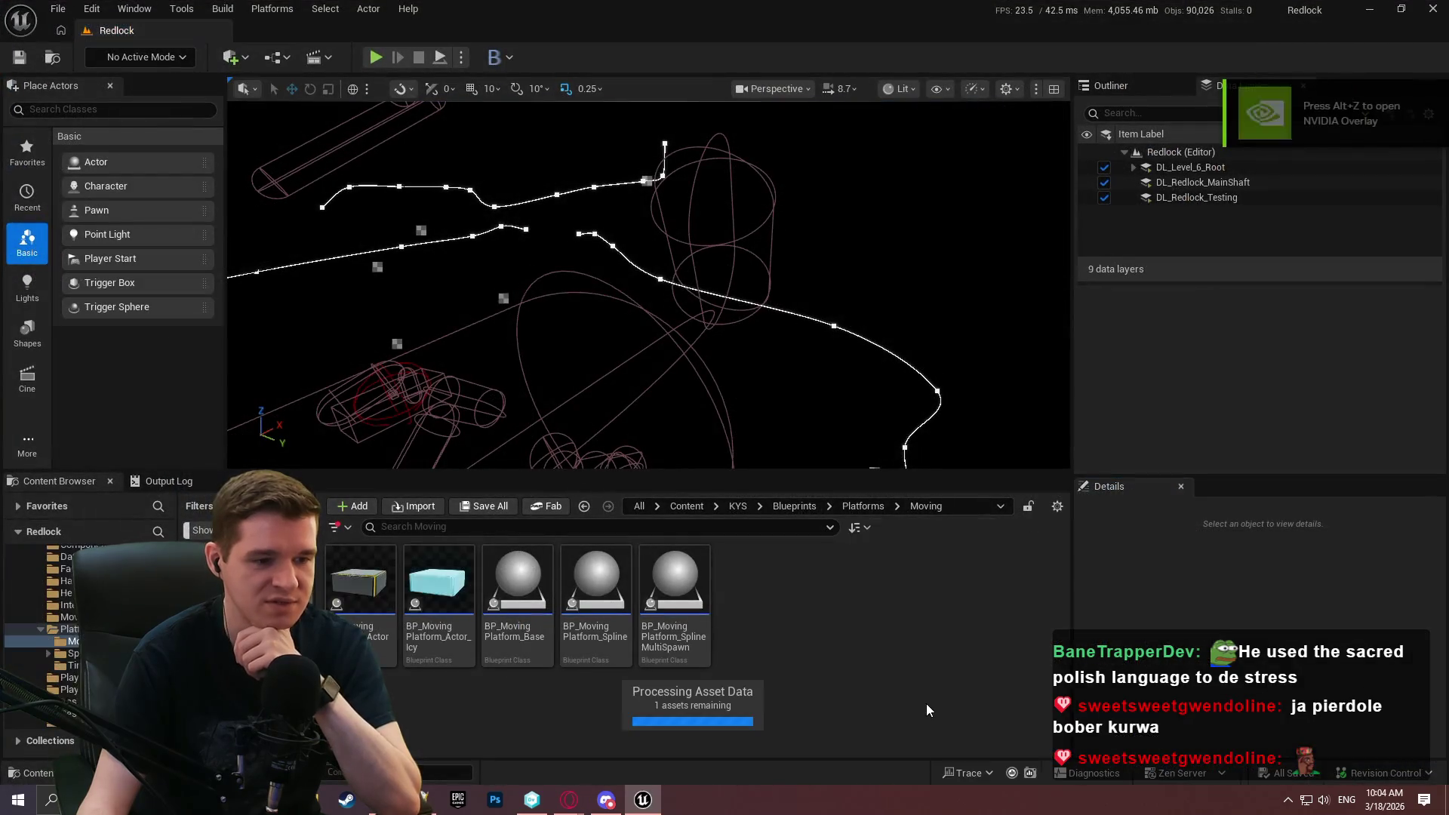
Create a new Basic level, drop BP_MovingPlatform_Spline onto its floor, and go fullscreen with F11.
left_click(57, 9)
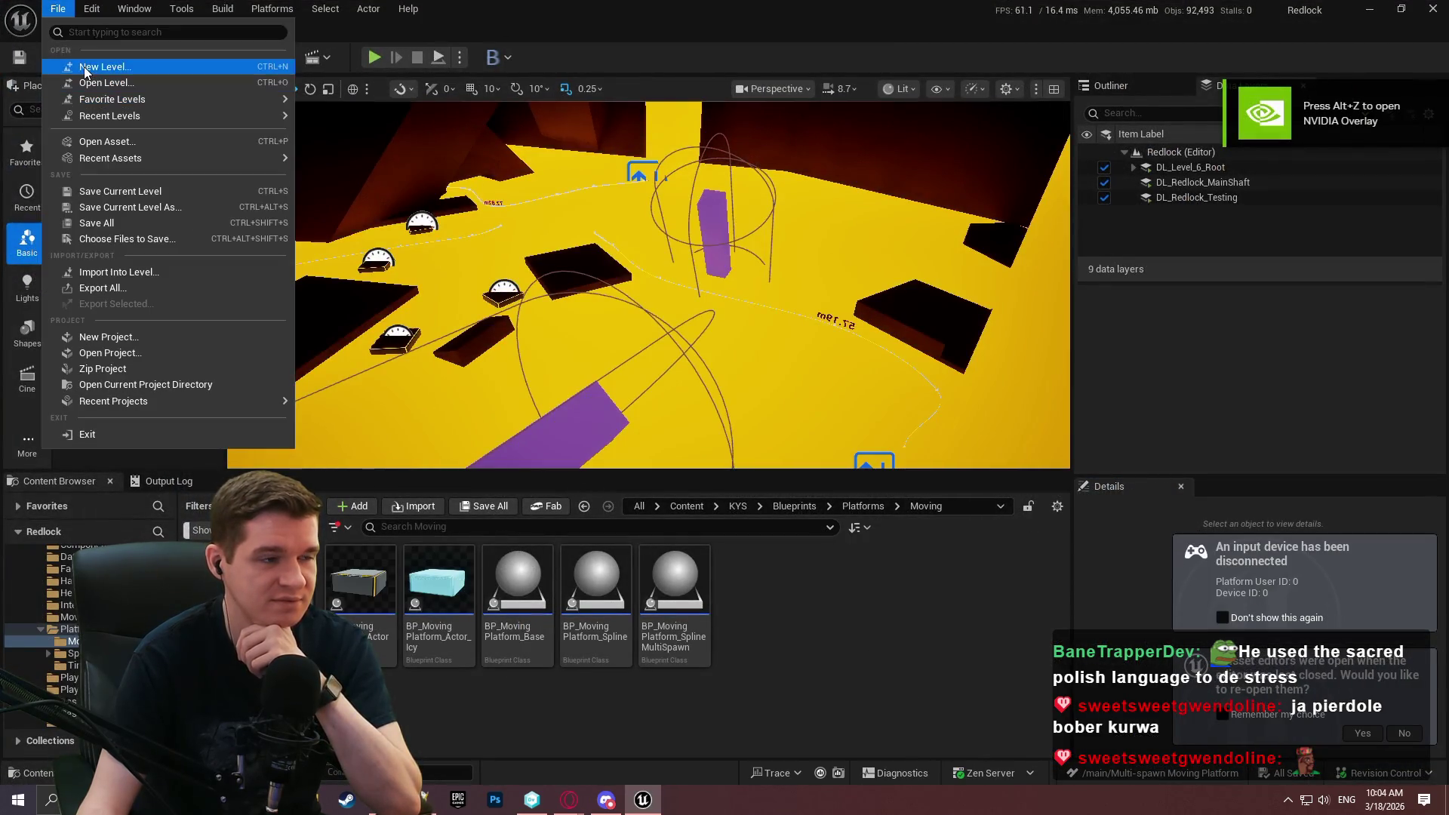
left_click(89, 67)
double_click(758, 324)
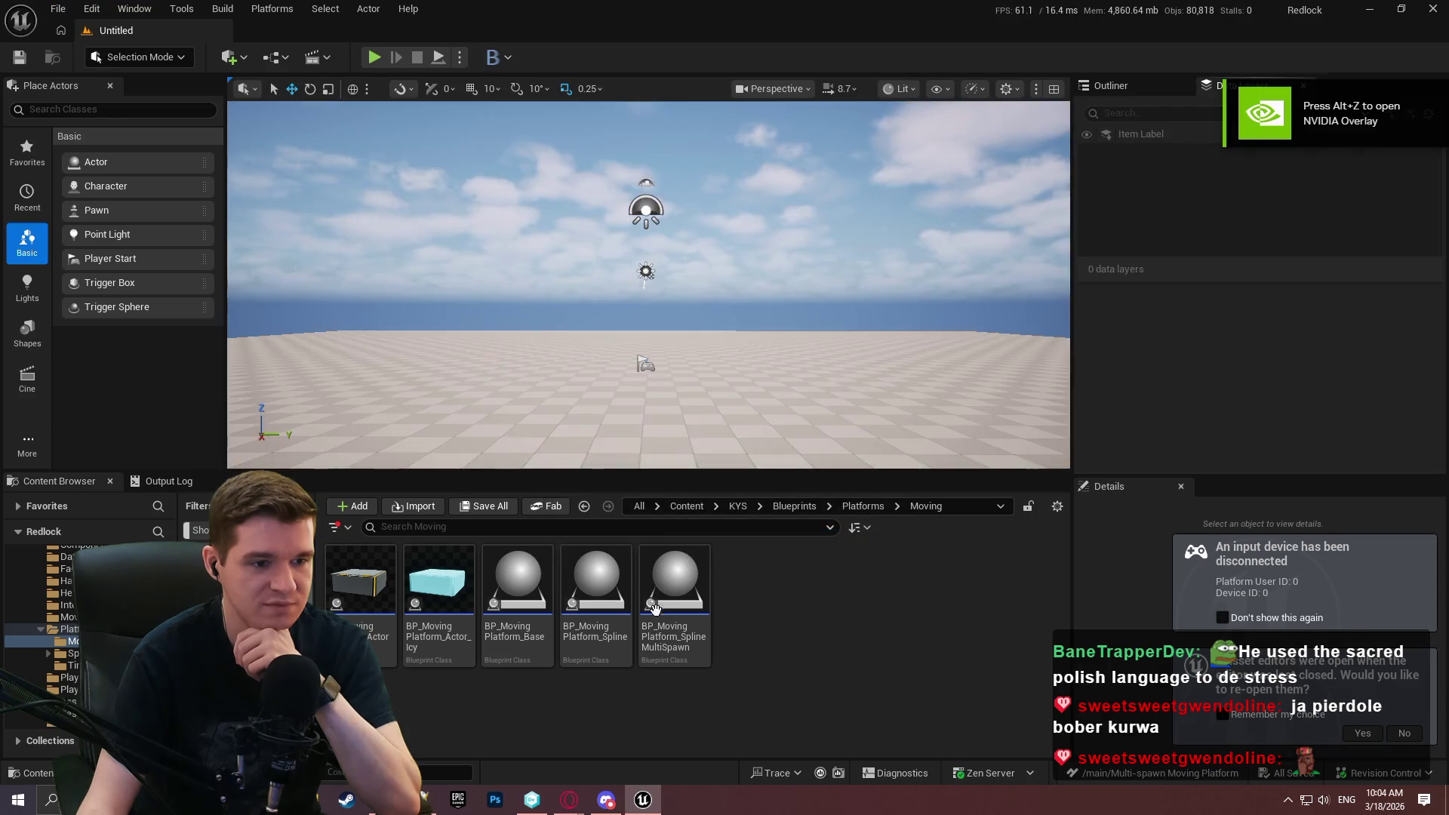
left_click_drag(593, 636, 811, 386)
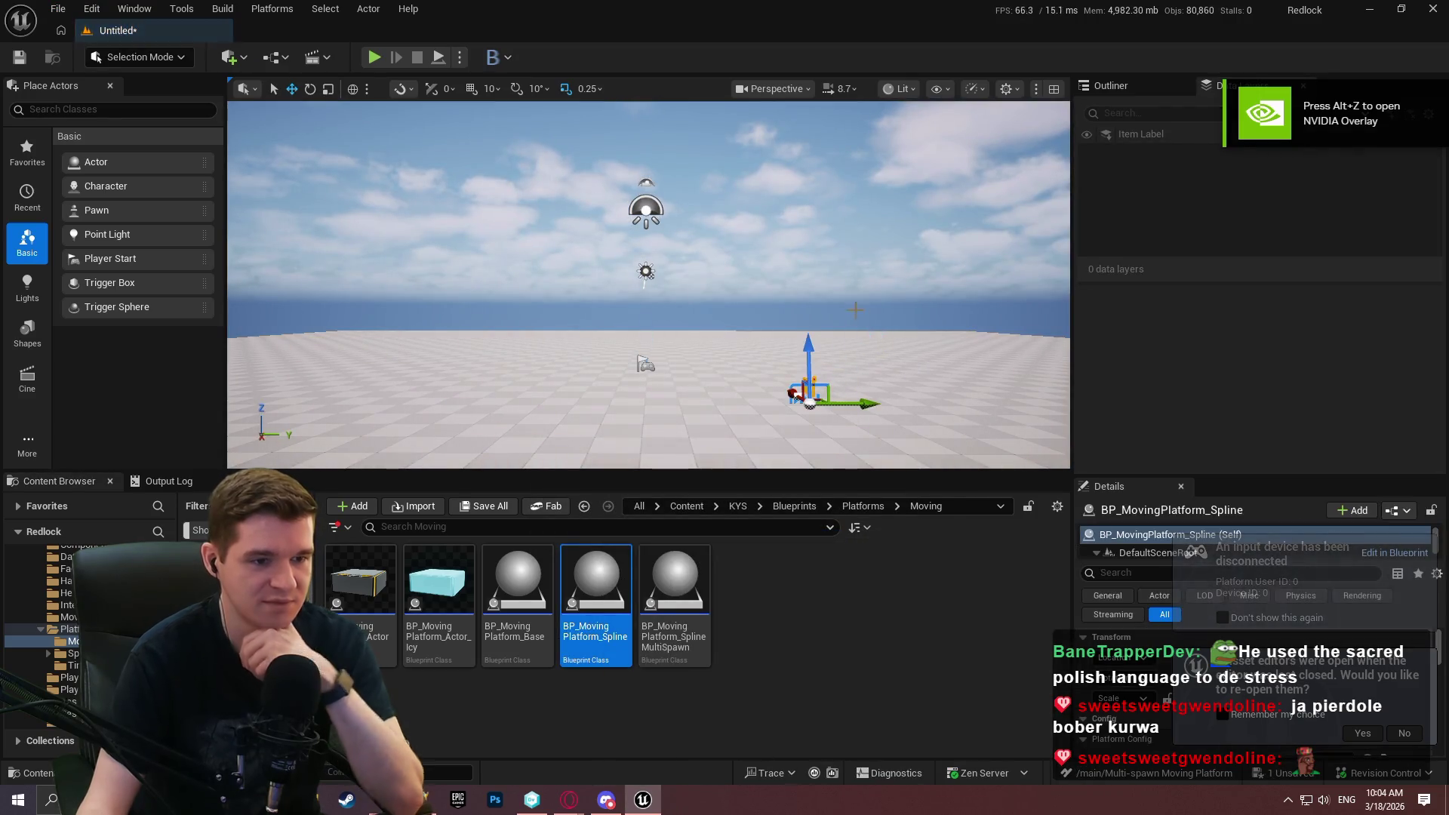
left_click_drag(826, 309, 829, 304)
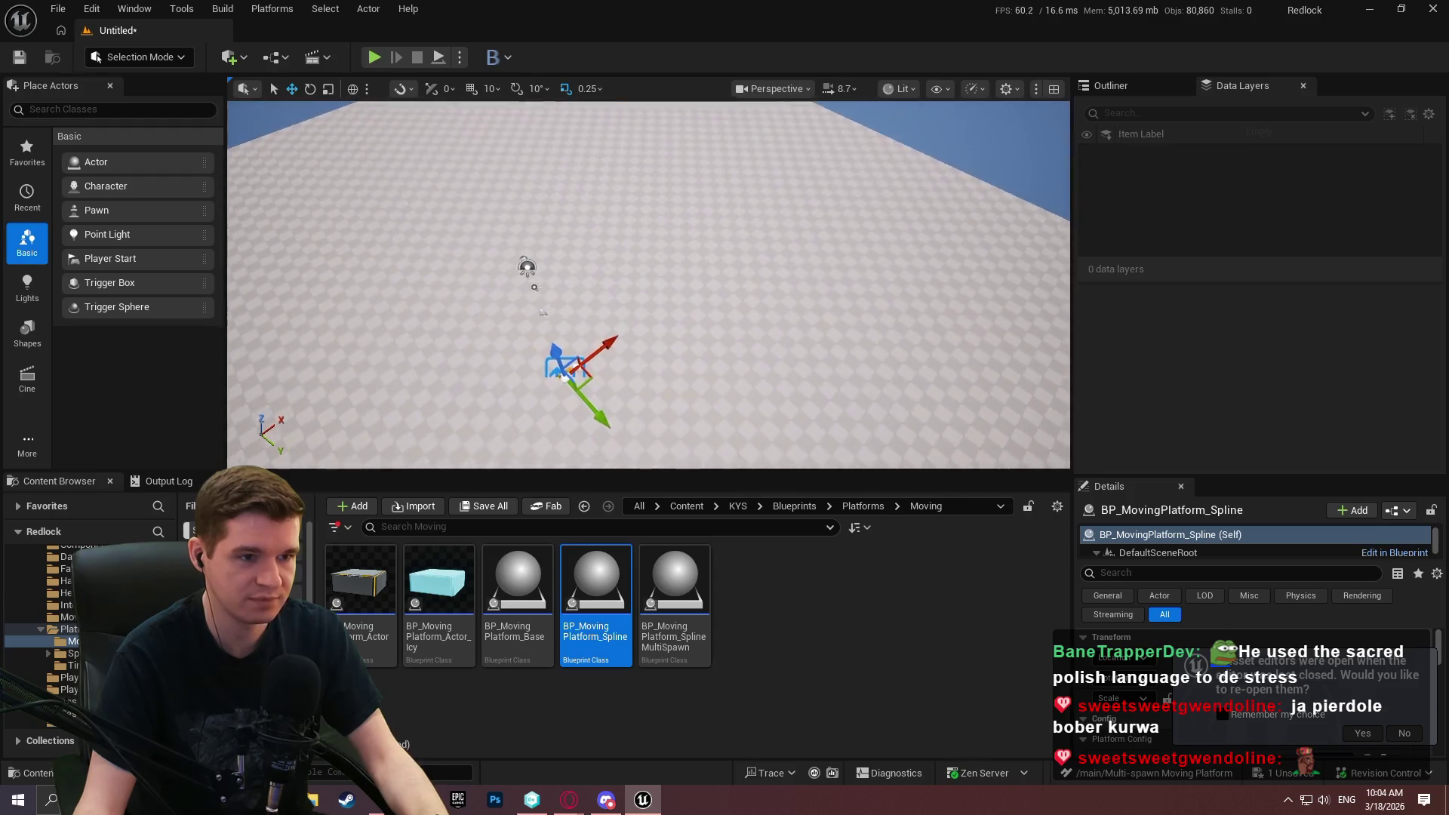
key("F11")
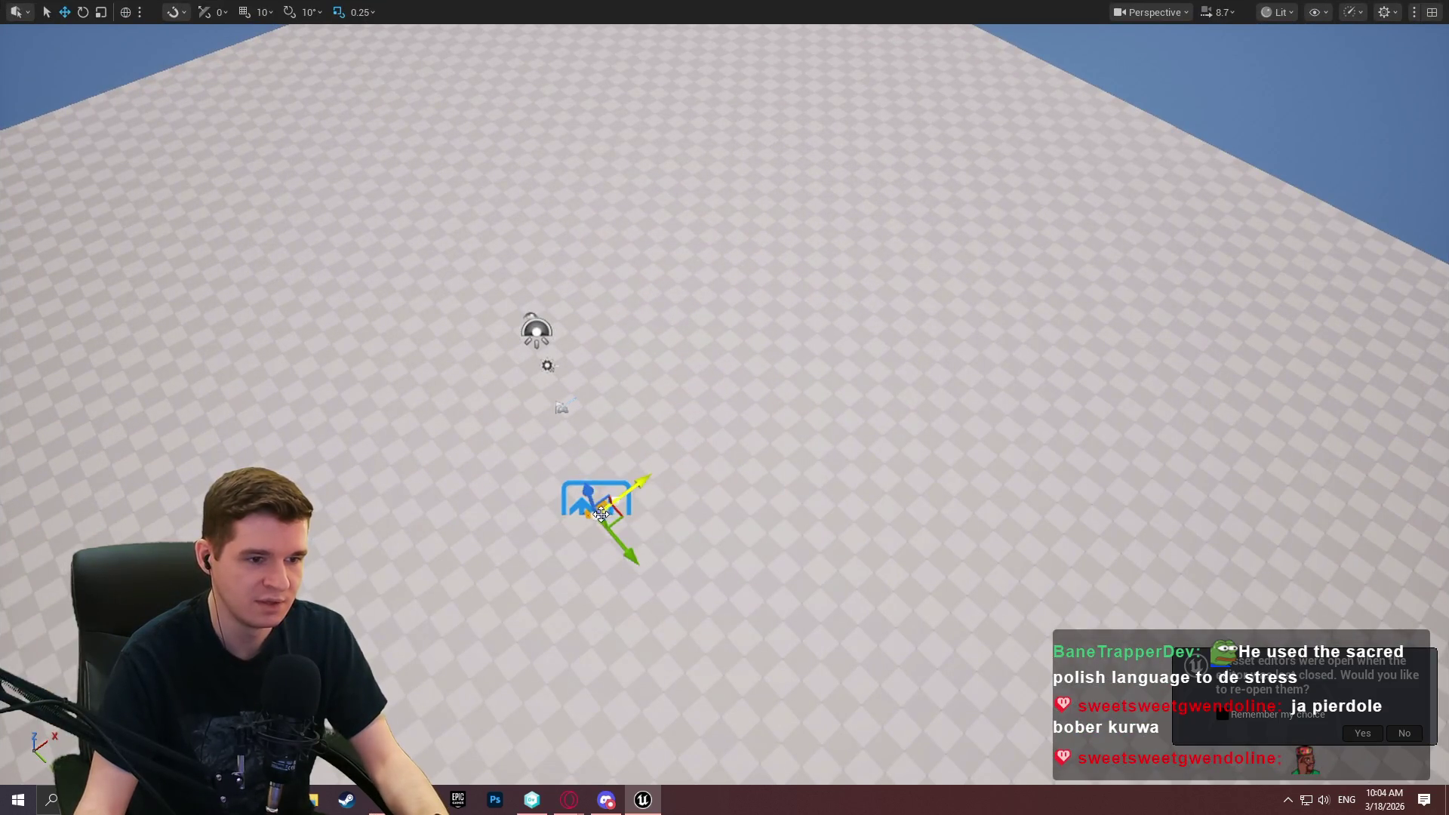